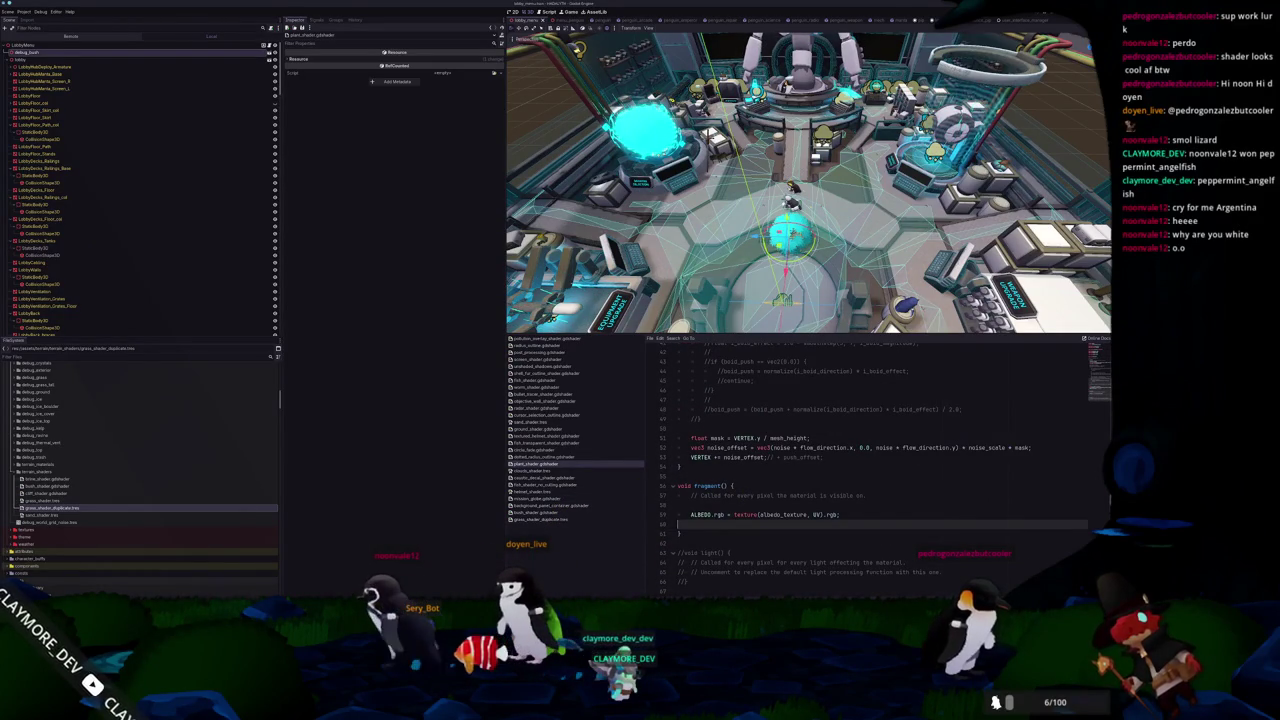
Run the game, walk onto the lobby platform and start the elevator, then stop it
{"action": "key", "text": "alt+Tab"}
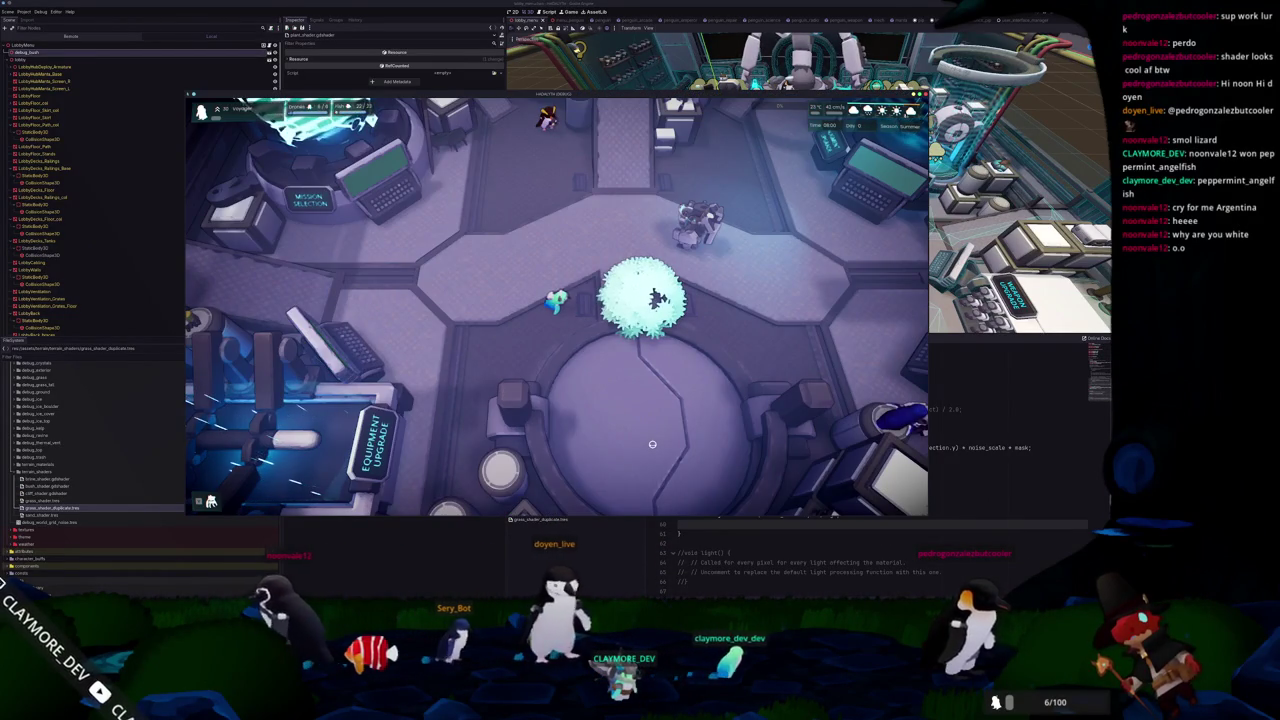
{"action": "key", "text": "d"}
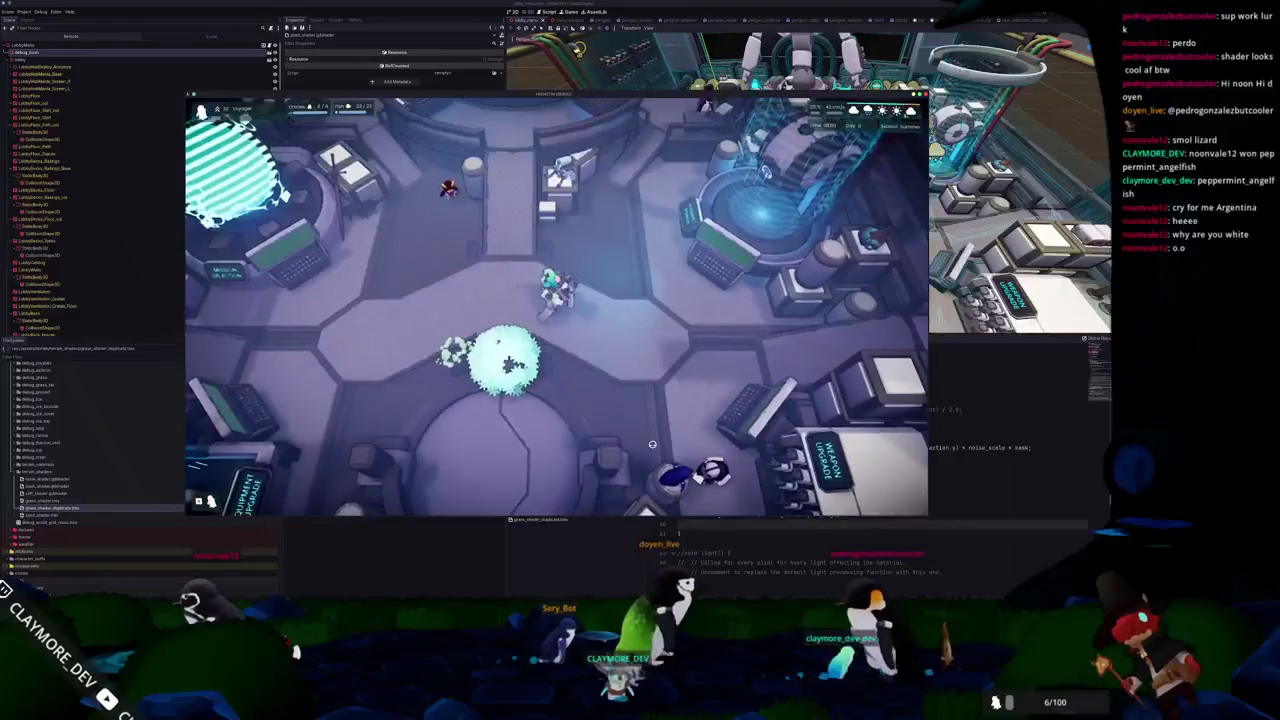
{"action": "key", "text": "s"}
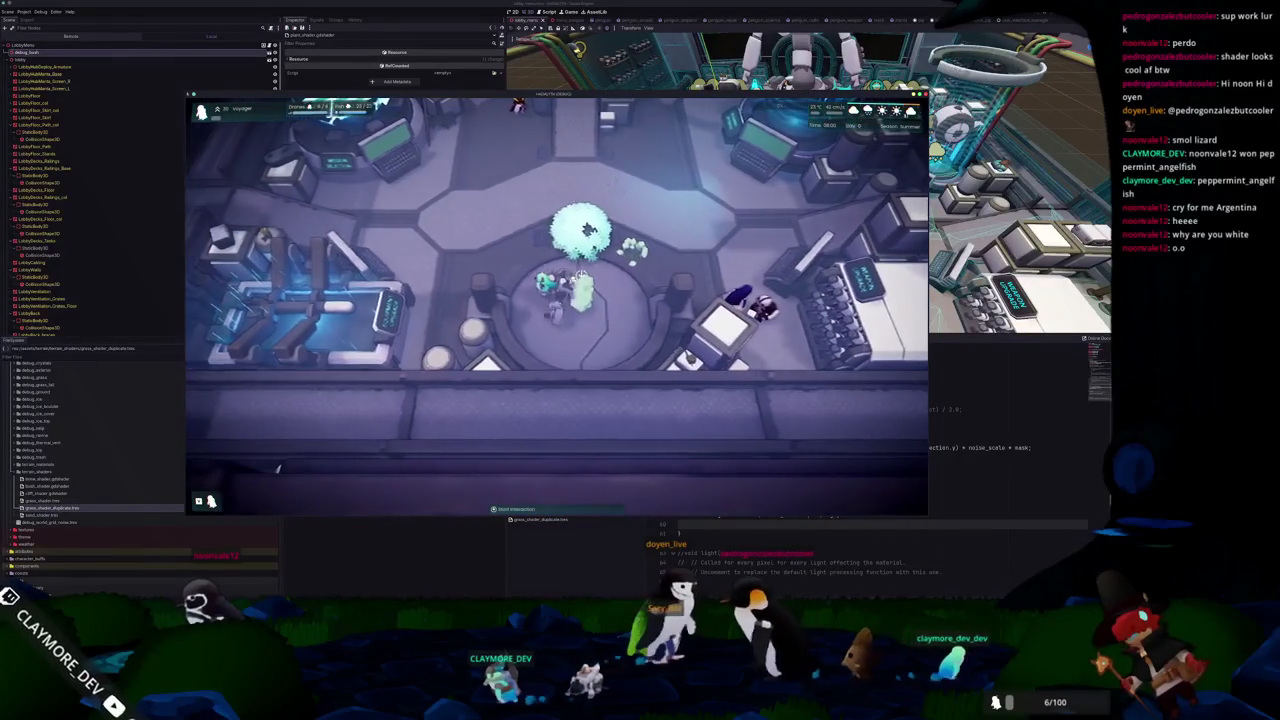
{"action": "key", "text": "e"}
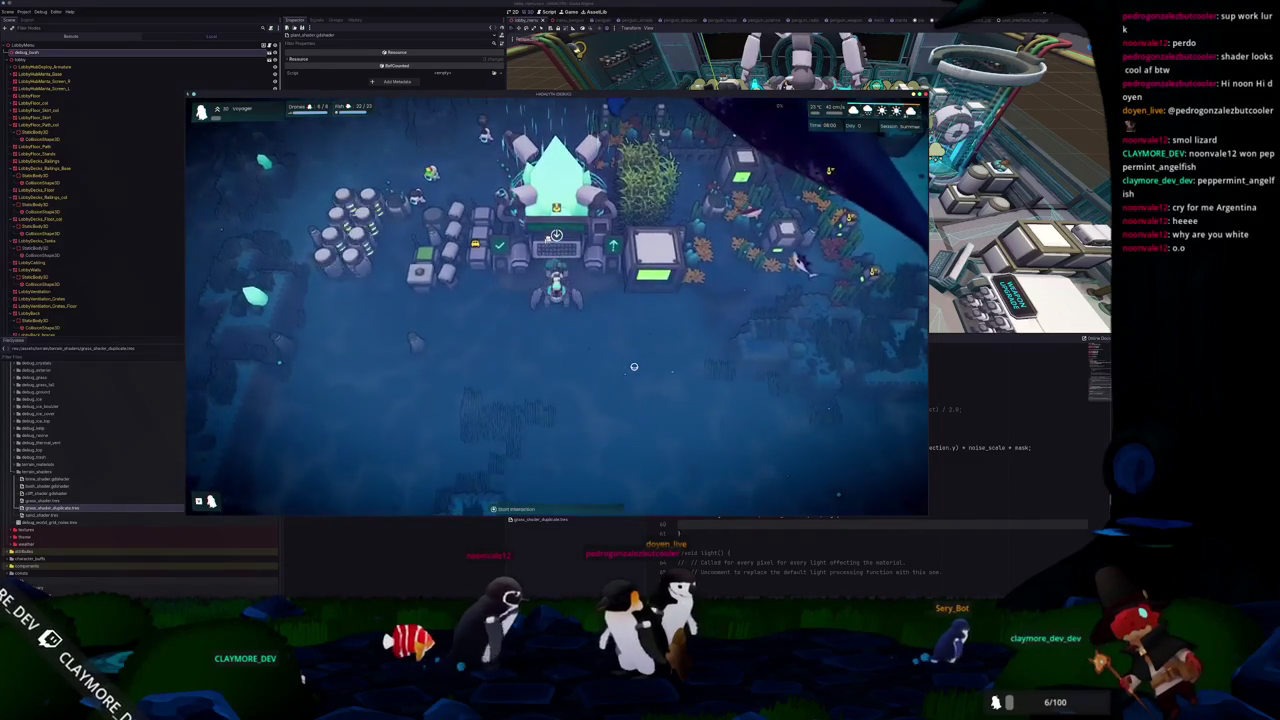
{"action": "key", "text": "F8"}
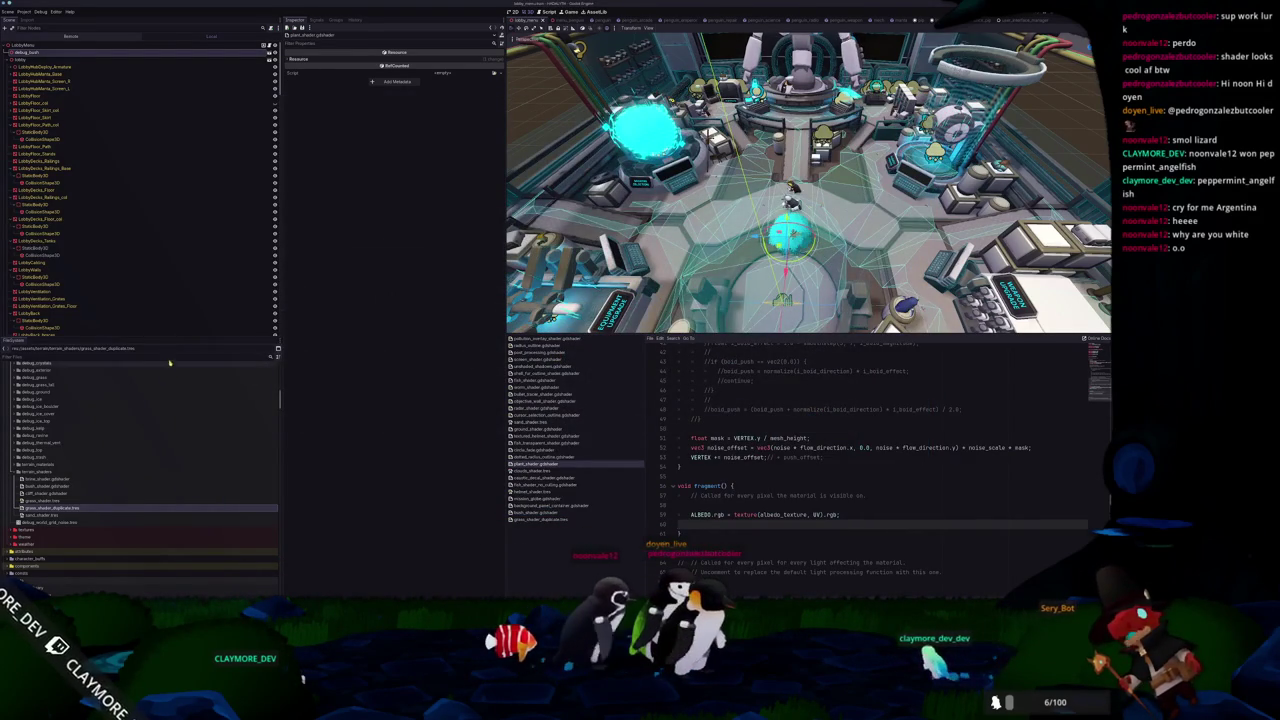
Filter the FileSystem for 'kelp' and select terrain_kelp.tres
{"action": "type", "text": "kelp"}
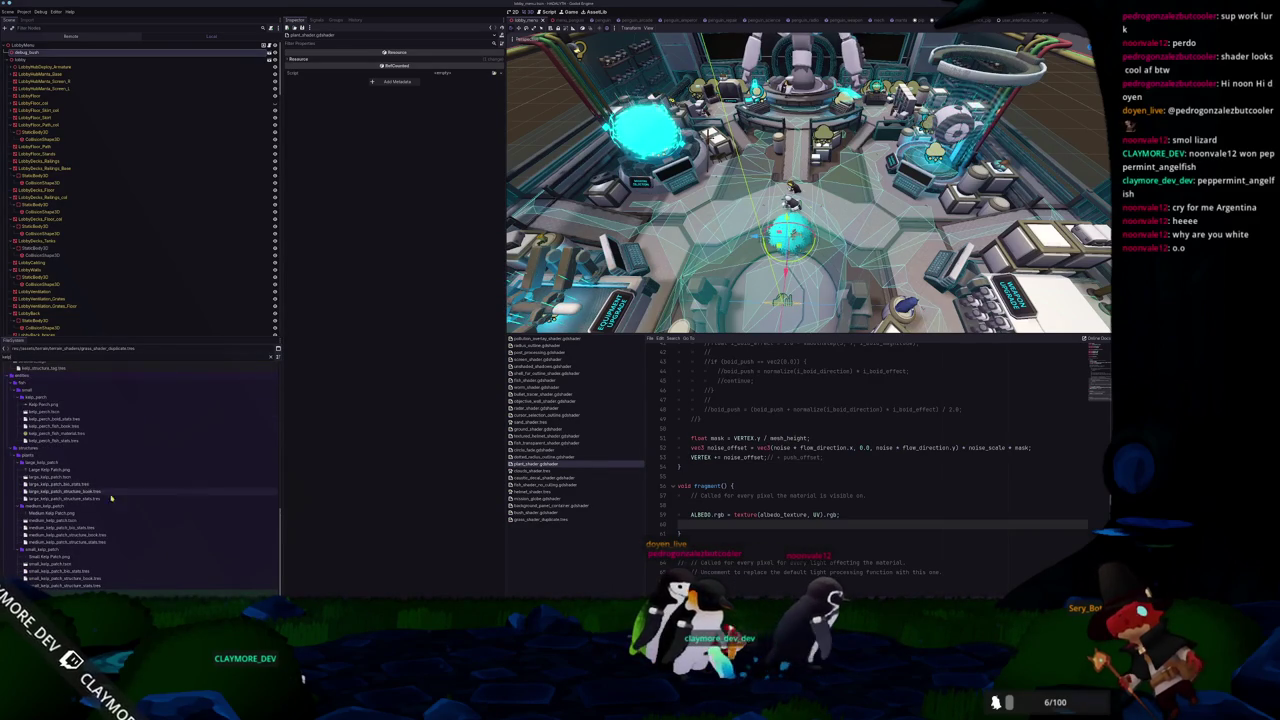
{"action": "scroll", "coordinate": [68, 555], "scroll_direction": "up", "scroll_amount": 10}
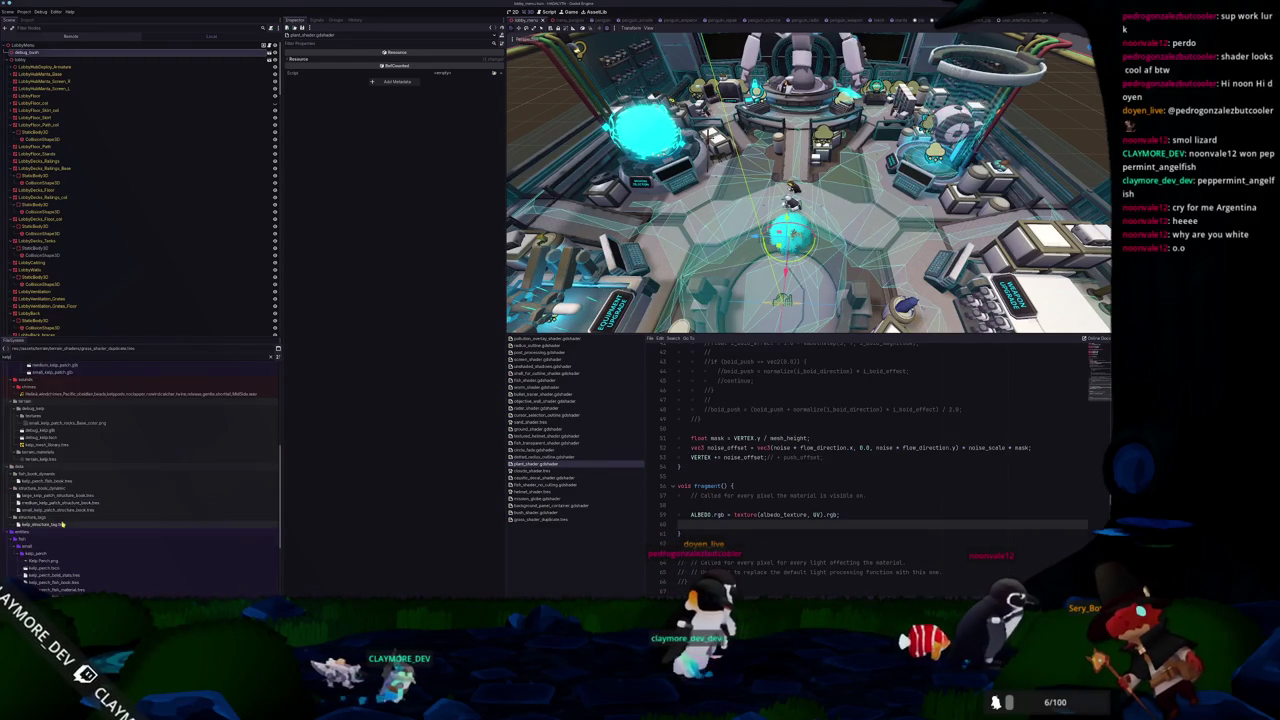
{"action": "scroll", "coordinate": [68, 536], "scroll_direction": "up", "scroll_amount": 5}
{"action": "scroll", "coordinate": [64, 533], "scroll_direction": "down", "scroll_amount": 3}
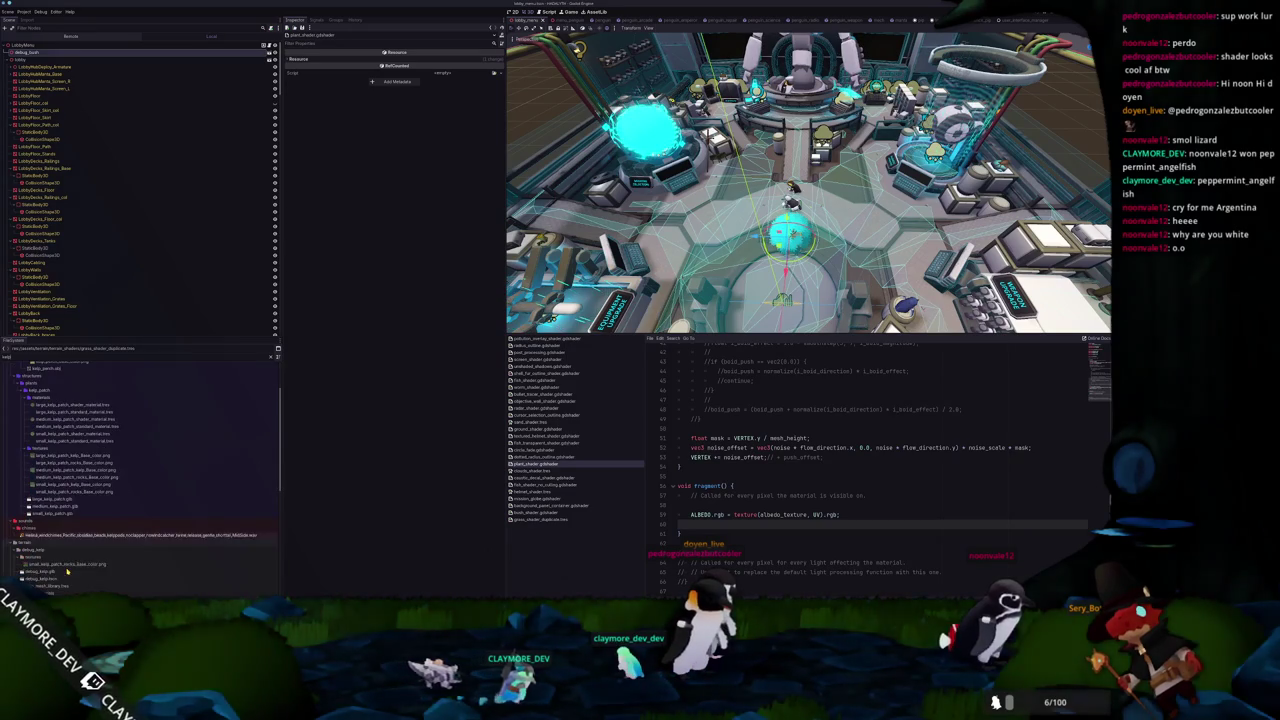
{"action": "scroll", "coordinate": [55, 543], "scroll_direction": "down", "scroll_amount": 2}
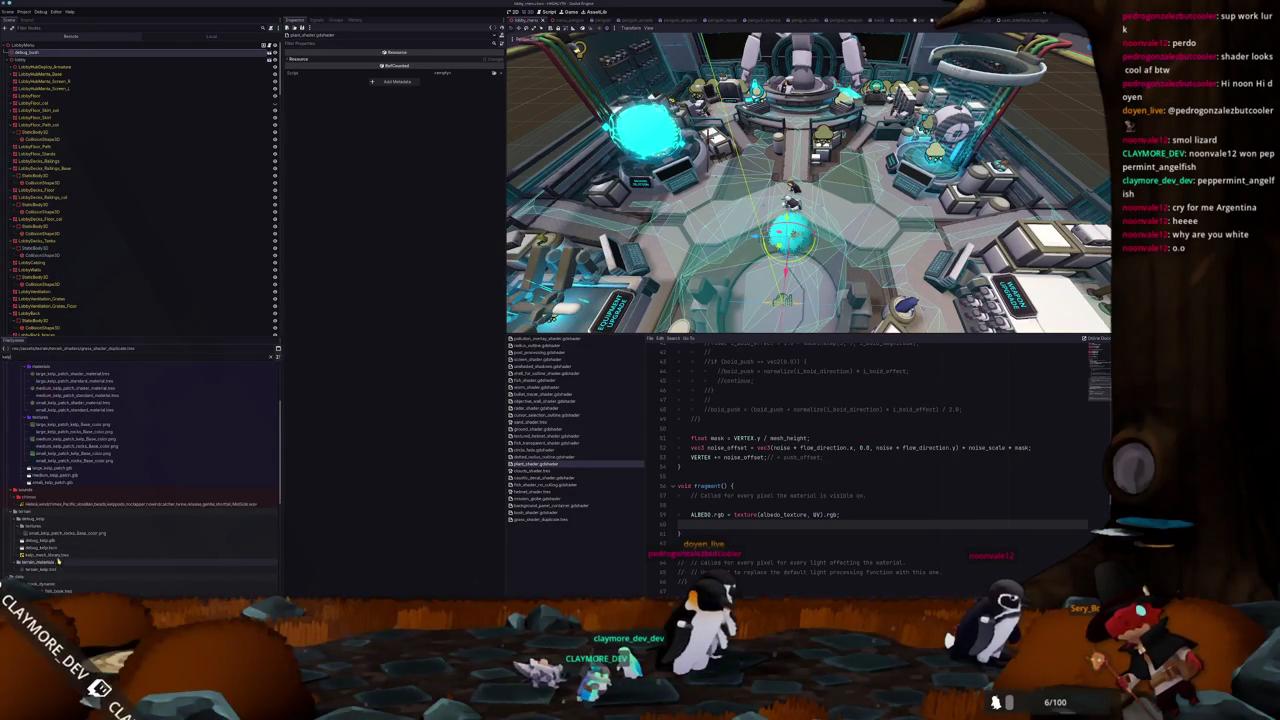
{"action": "left_click", "coordinate": [50, 569]}
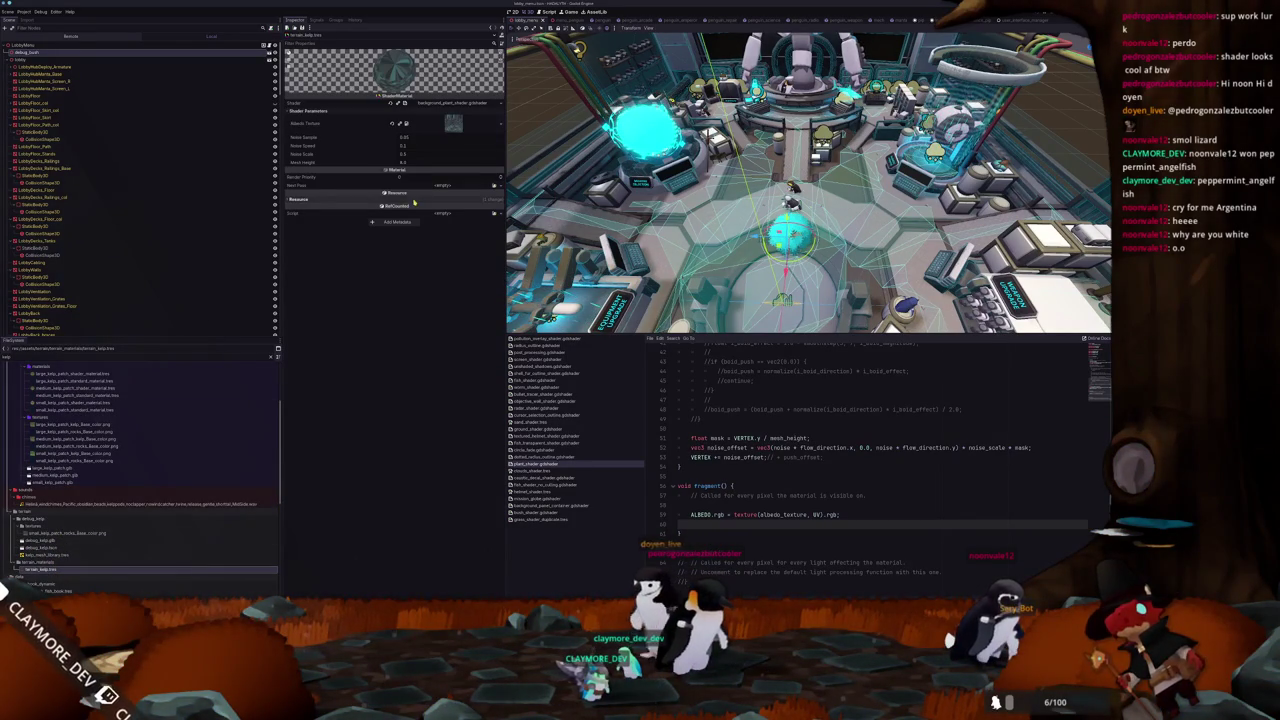
Open the material's shader and remove the blank lines after output_color and above original_color
{"action": "left_click", "coordinate": [456, 104]}
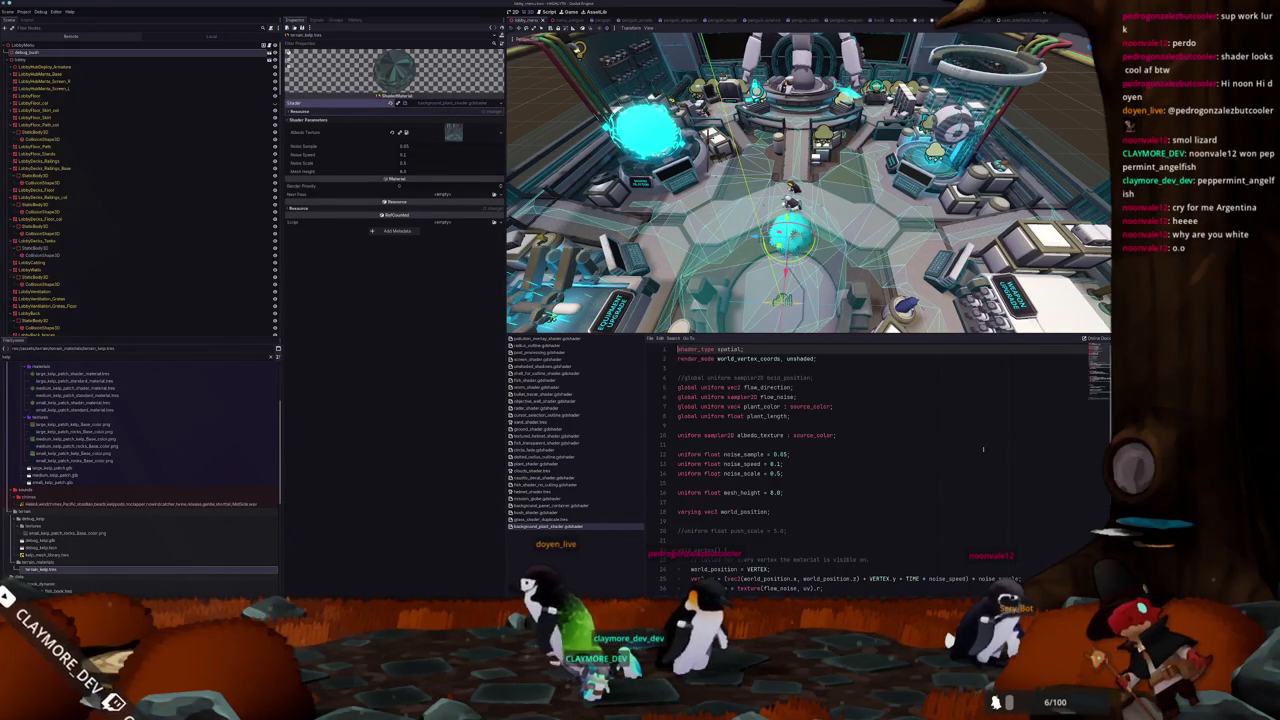
{"action": "scroll", "coordinate": [974, 446], "scroll_direction": "down", "scroll_amount": 10}
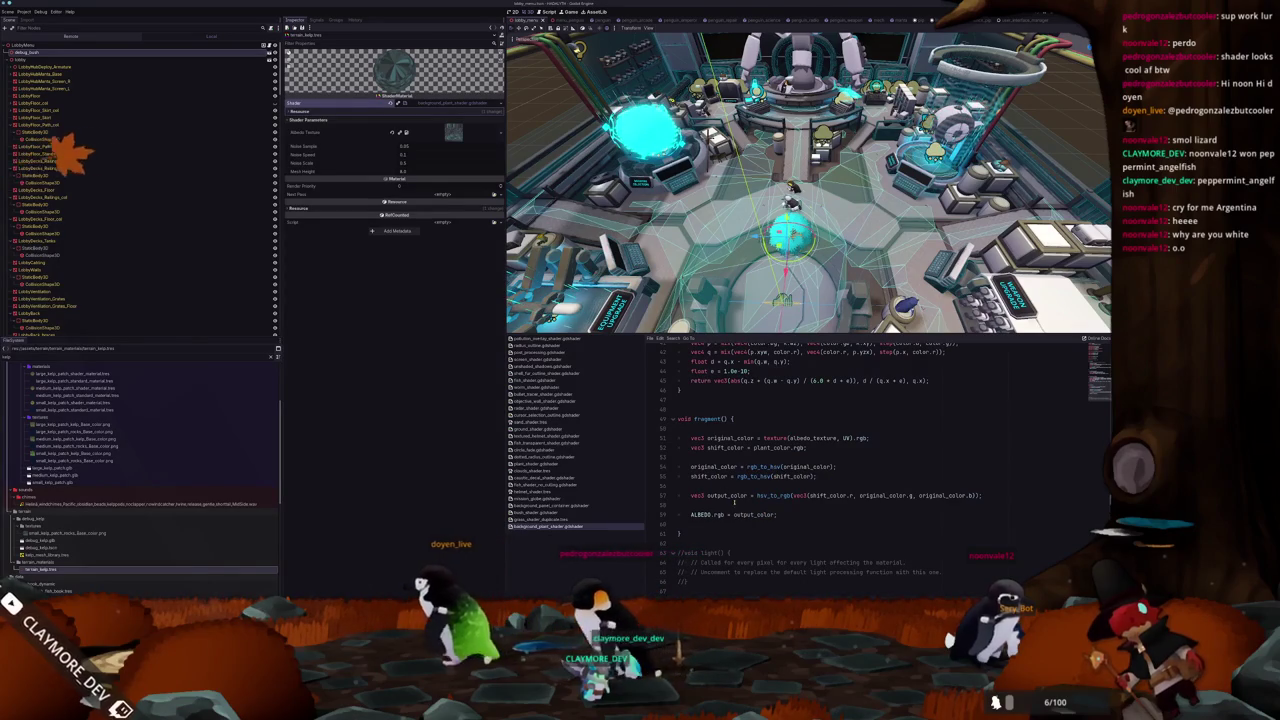
{"action": "left_click", "coordinate": [847, 504]}
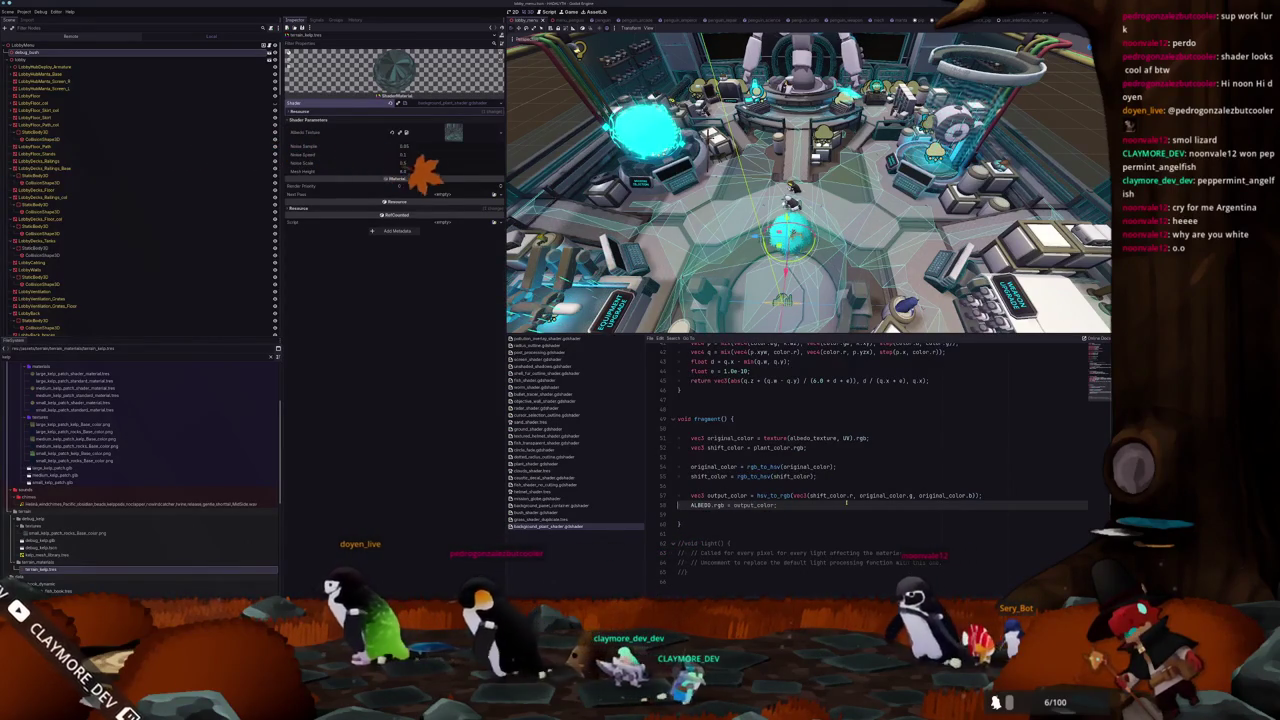
{"action": "key", "text": "BackSpace"}
{"action": "left_click_drag", "start_coordinate": [847, 504], "coordinate": [697, 490]}
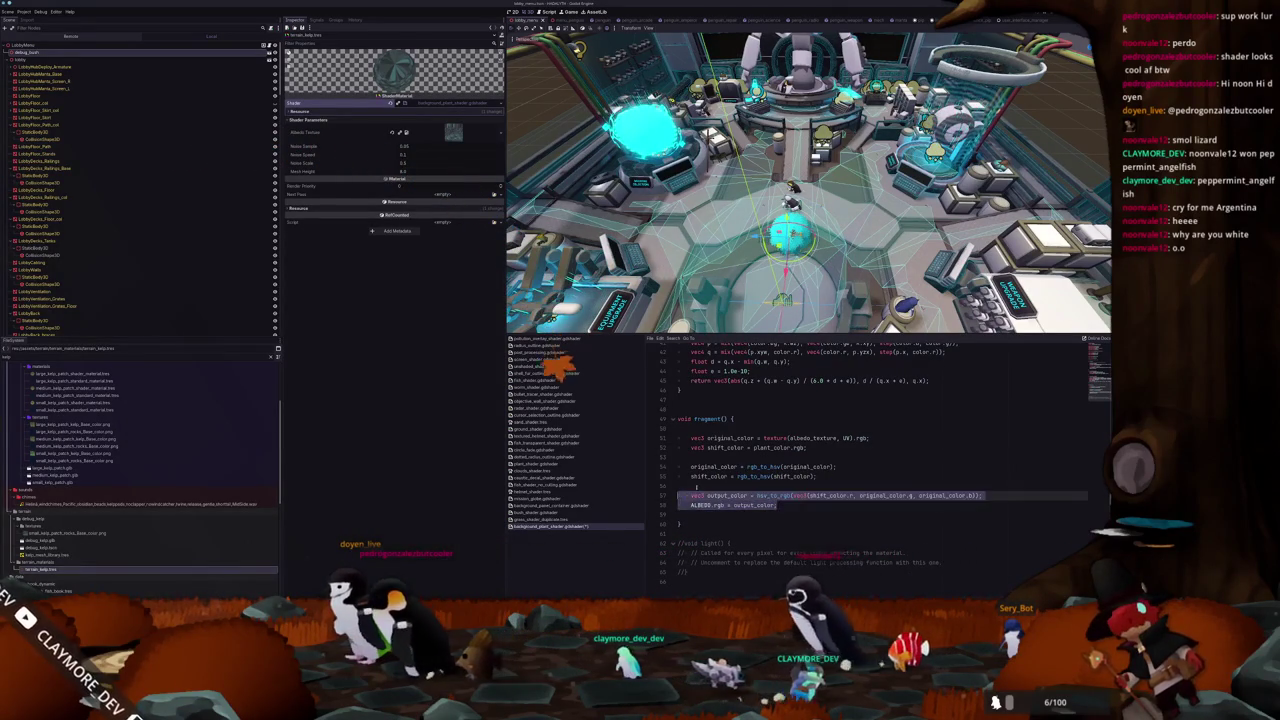
{"action": "left_click", "coordinate": [691, 495]}
{"action": "key", "text": "BackSpace"}
Remove the blank line above output_color, select the colour-shift lines through ALBEDO, then switch to bush_shader.gdshader
{"action": "left_click", "coordinate": [691, 466]}
{"action": "key", "text": "BackSpace"}
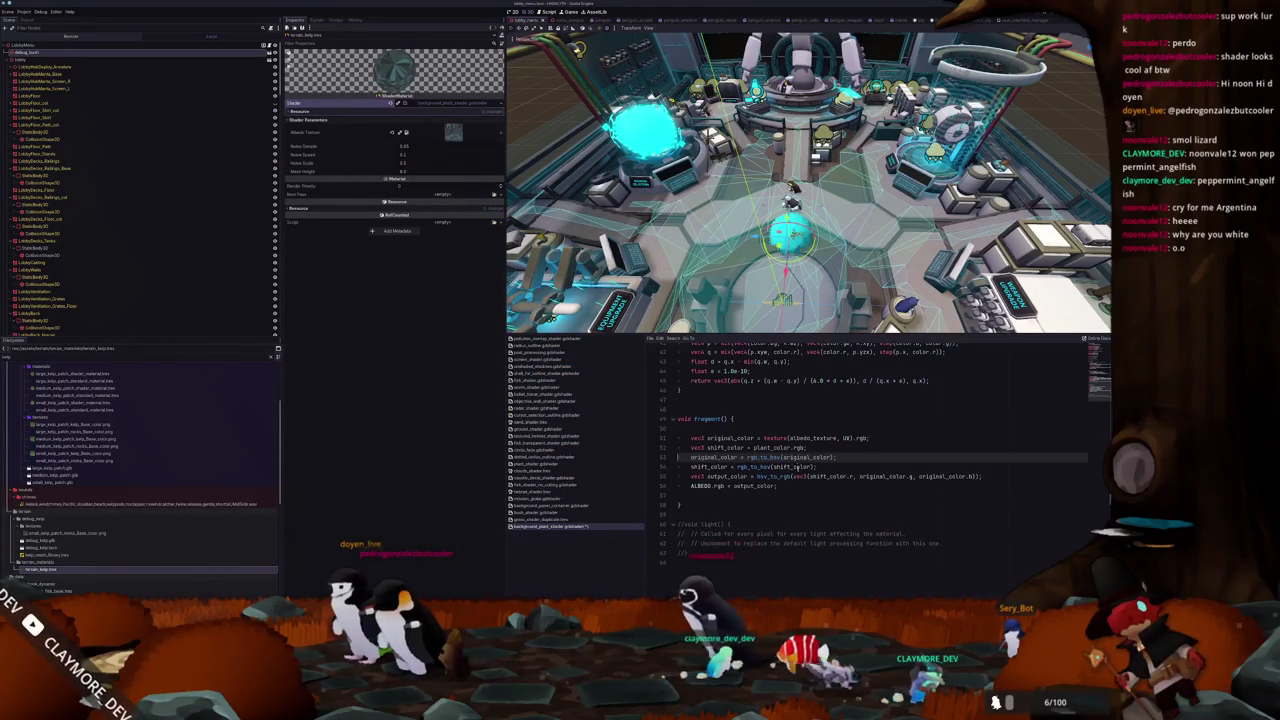
{"action": "mouse_move", "coordinate": [793, 487]}
{"action": "left_mouse_down"}
{"action": "mouse_move", "coordinate": [700, 472]}
{"action": "mouse_move", "coordinate": [672, 448]}
{"action": "left_mouse_up"}
{"action": "key", "text": "ctrl+c"}
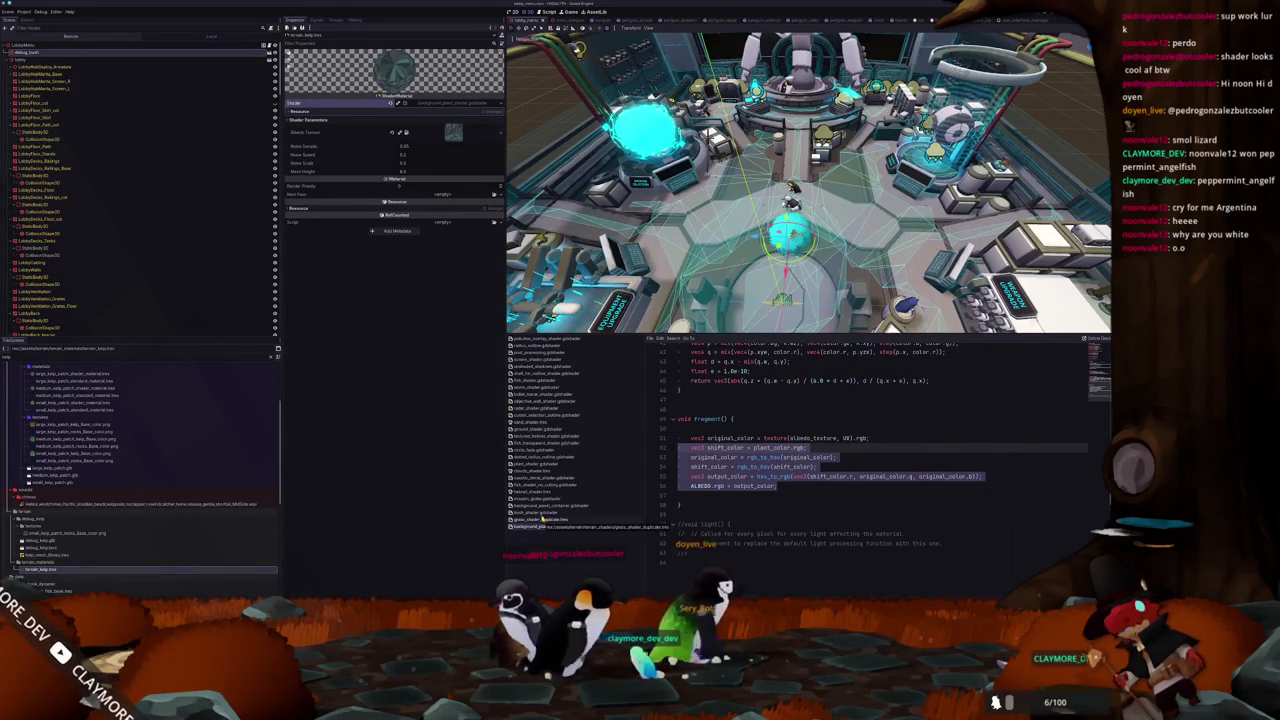
{"action": "left_click", "coordinate": [541, 513]}
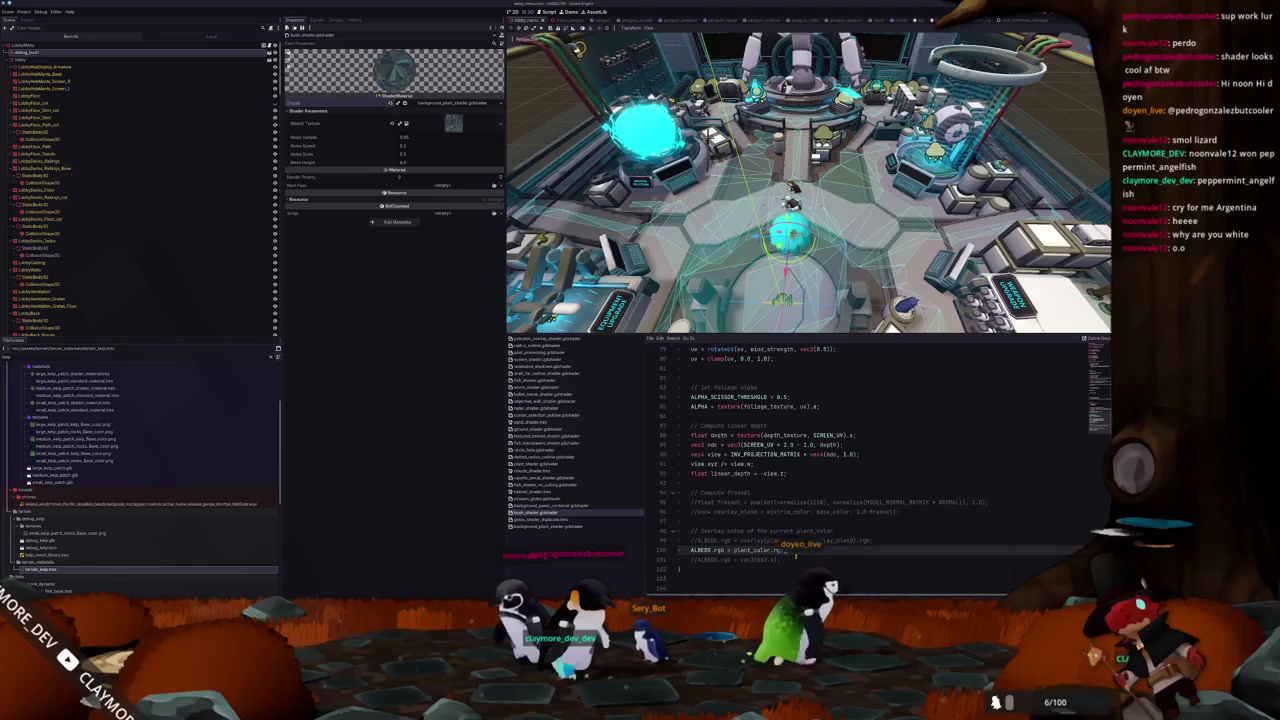
Paste the colour-shift code into the bush shader and delete 'ALBEDO.rgb = plant_color.rgb;'
{"action": "key", "text": "ctrl+v"}
{"action": "key", "text": "Up"}
{"action": "key", "text": "Up"}
{"action": "scroll", "coordinate": [762, 549], "scroll_direction": "down", "scroll_amount": 2}
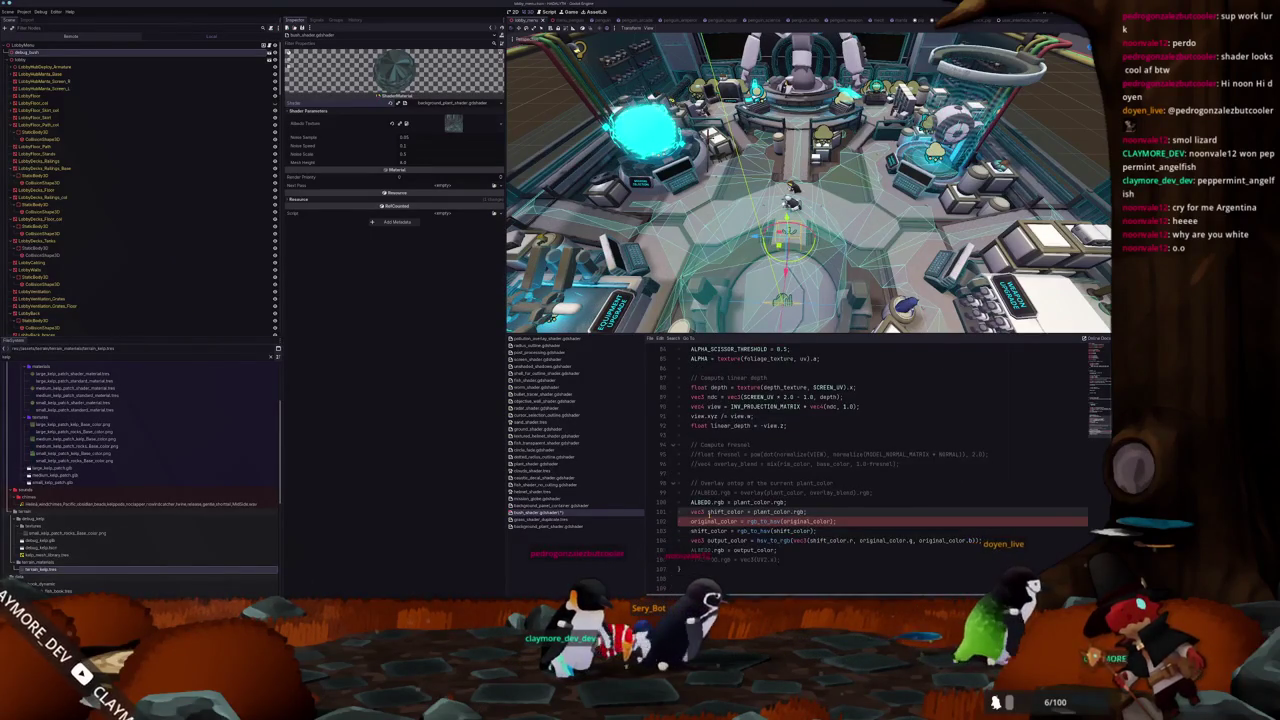
{"action": "key", "text": "shift+Up"}
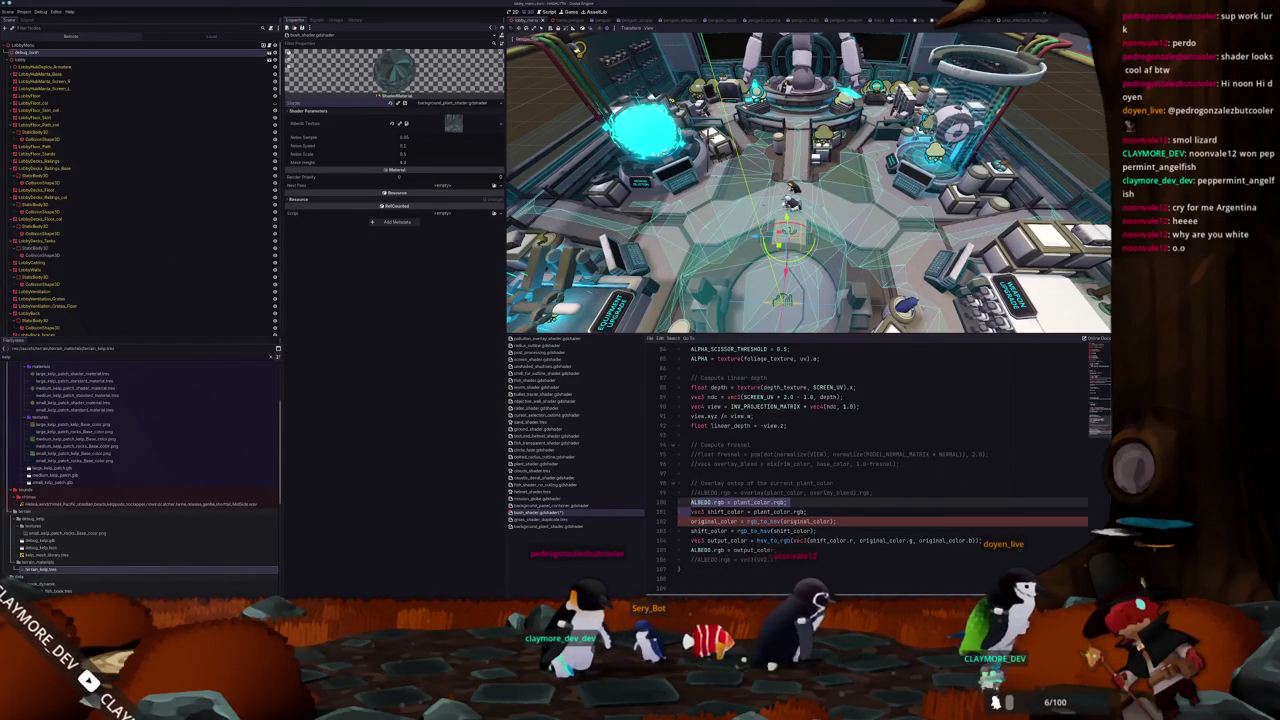
{"action": "key", "text": "BackSpace"}
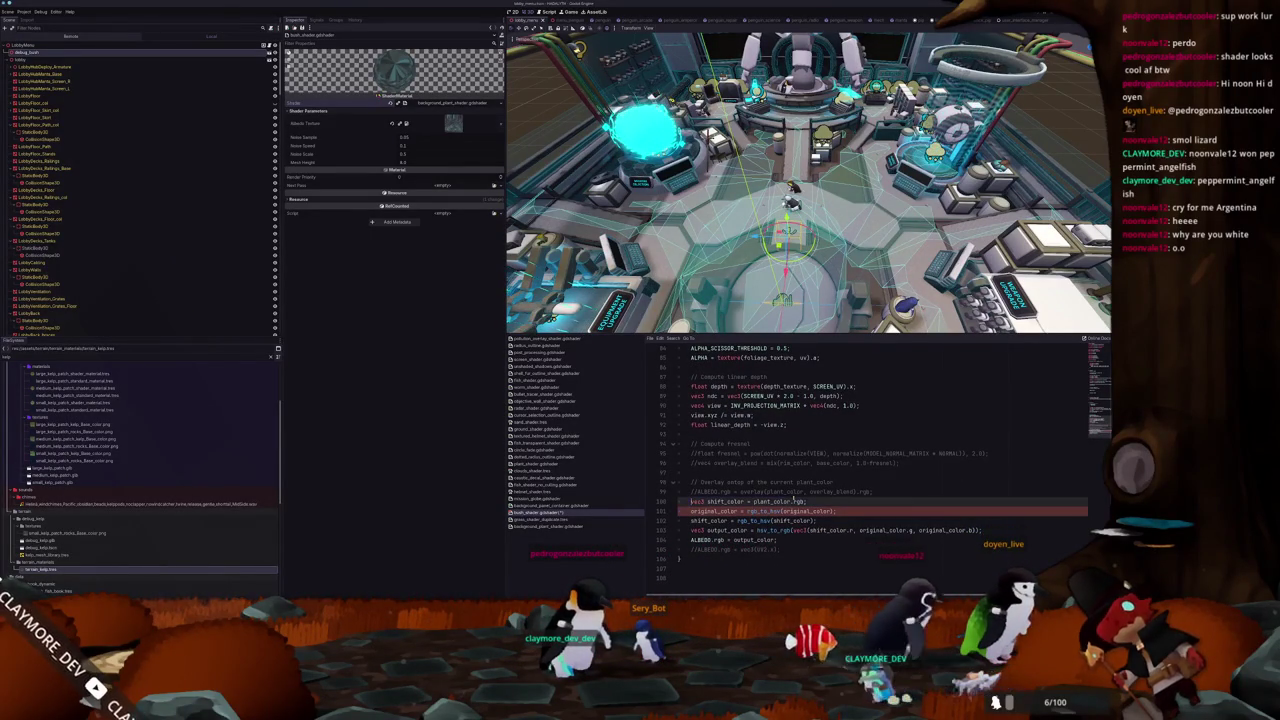
{"action": "left_click", "coordinate": [765, 510]}
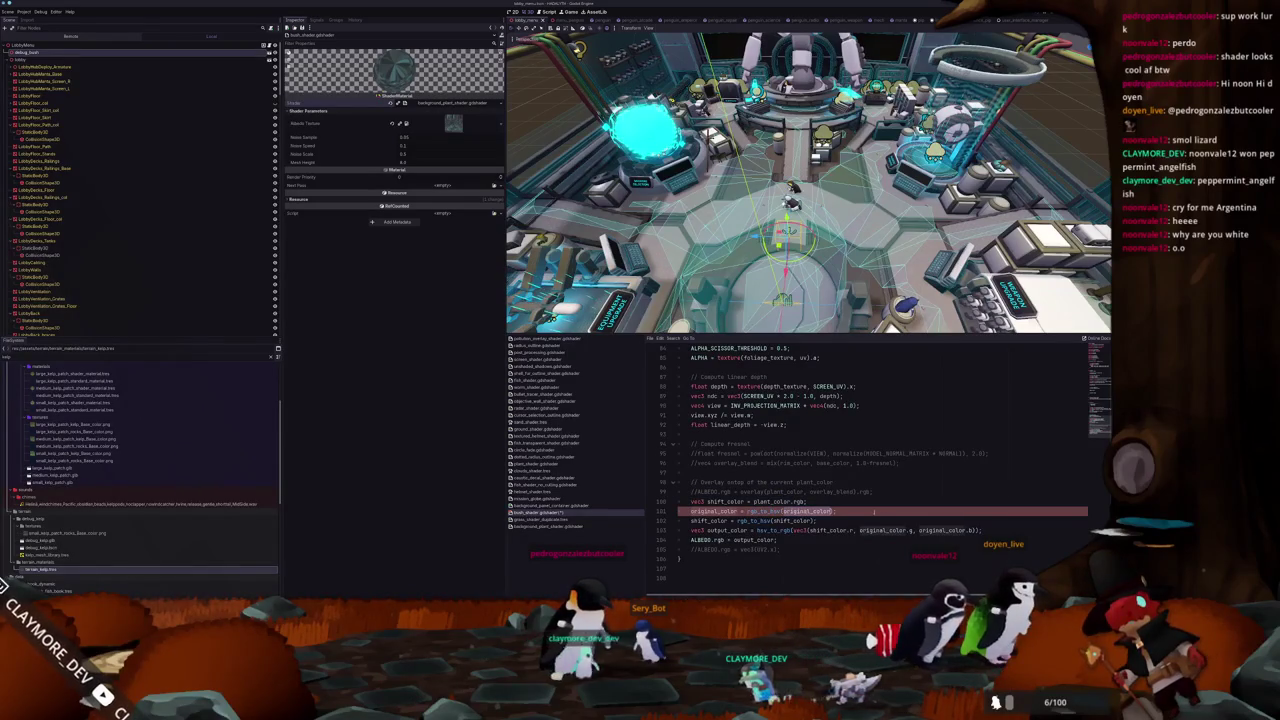
Add 'uniform vec4 original_color : source_color;' above the plant_color uniform
{"action": "left_click", "coordinate": [1097, 352]}
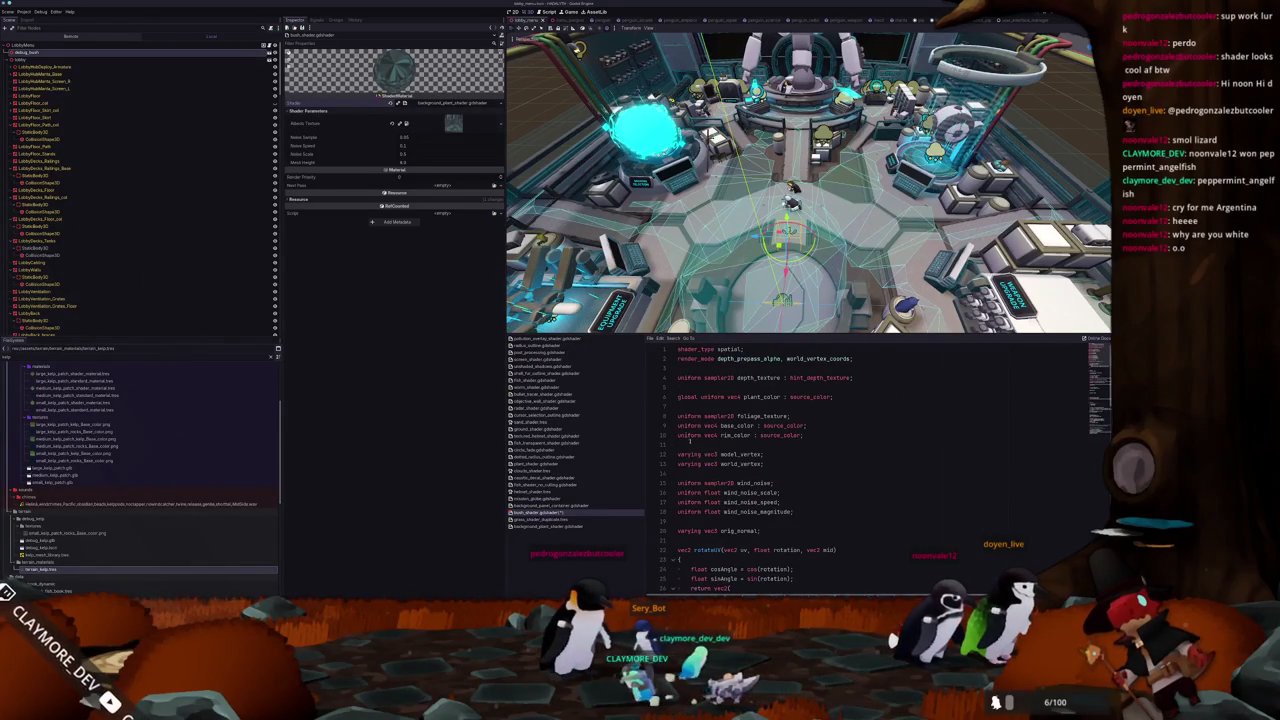
{"action": "left_click", "coordinate": [692, 389]}
{"action": "left_click", "coordinate": [701, 447]}
{"action": "left_click", "coordinate": [699, 388]}
{"action": "key", "text": "Return"}
{"action": "type", "text": "uinf"}
{"action": "key", "text": "BackSpace"}
{"action": "type", "text": "n"}
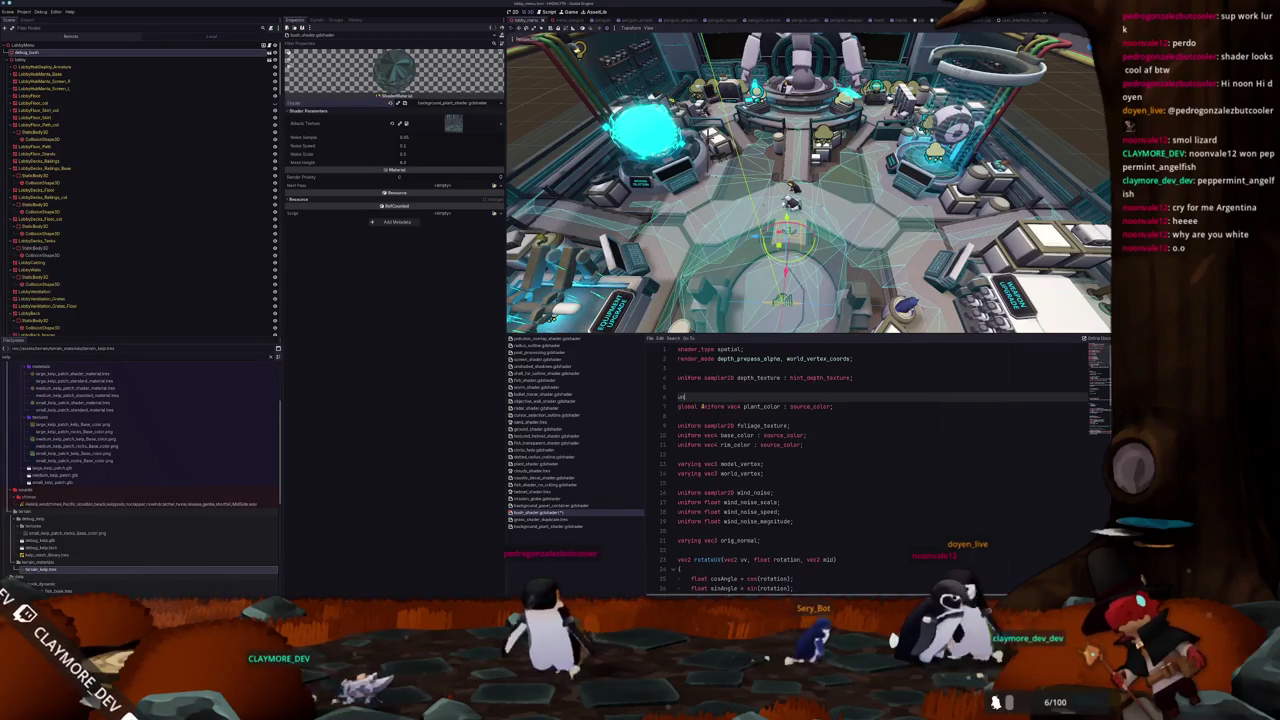
{"action": "type", "text": "iform "}
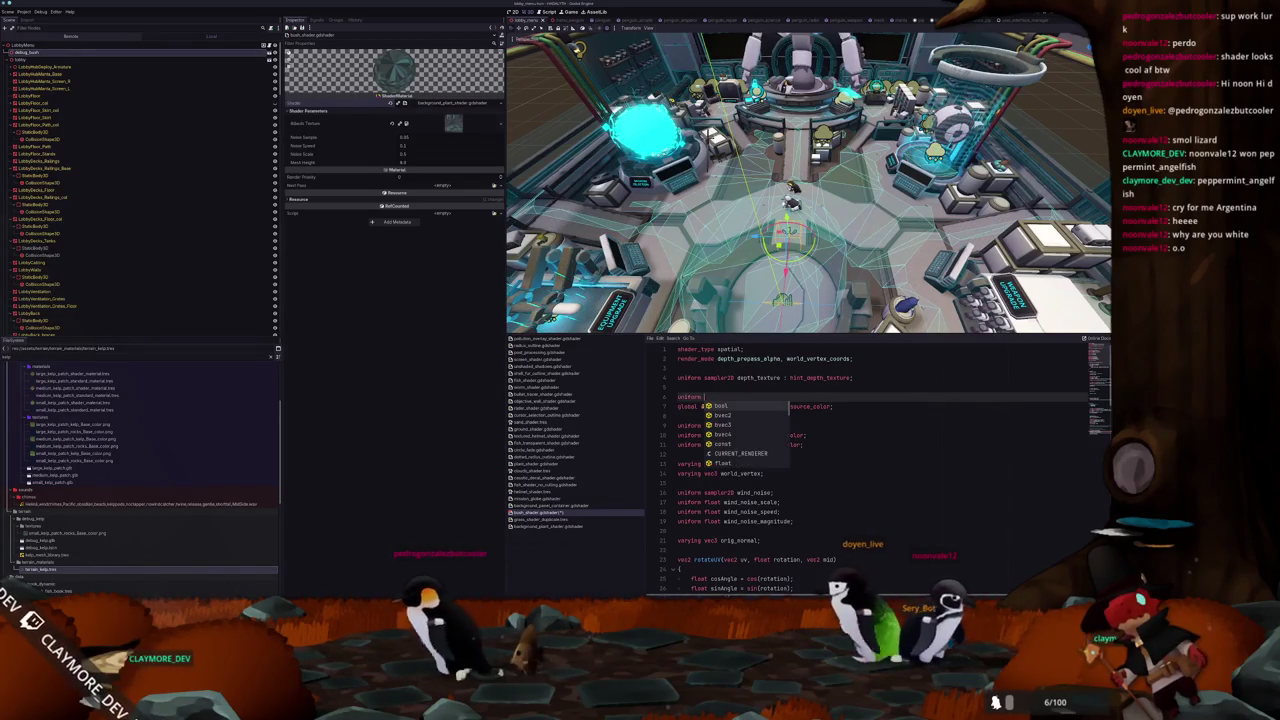
{"action": "type", "text": "vec4 original_color : source_color;"}
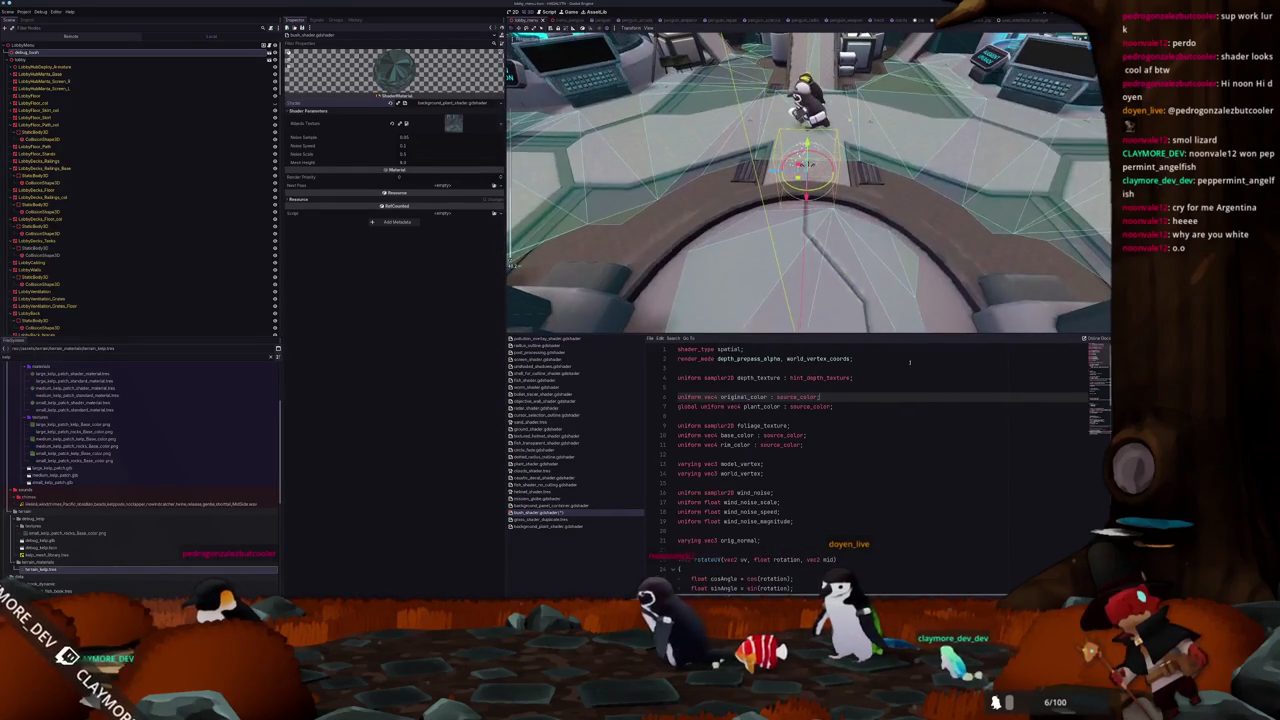
{"action": "left_click", "coordinate": [1093, 430]}
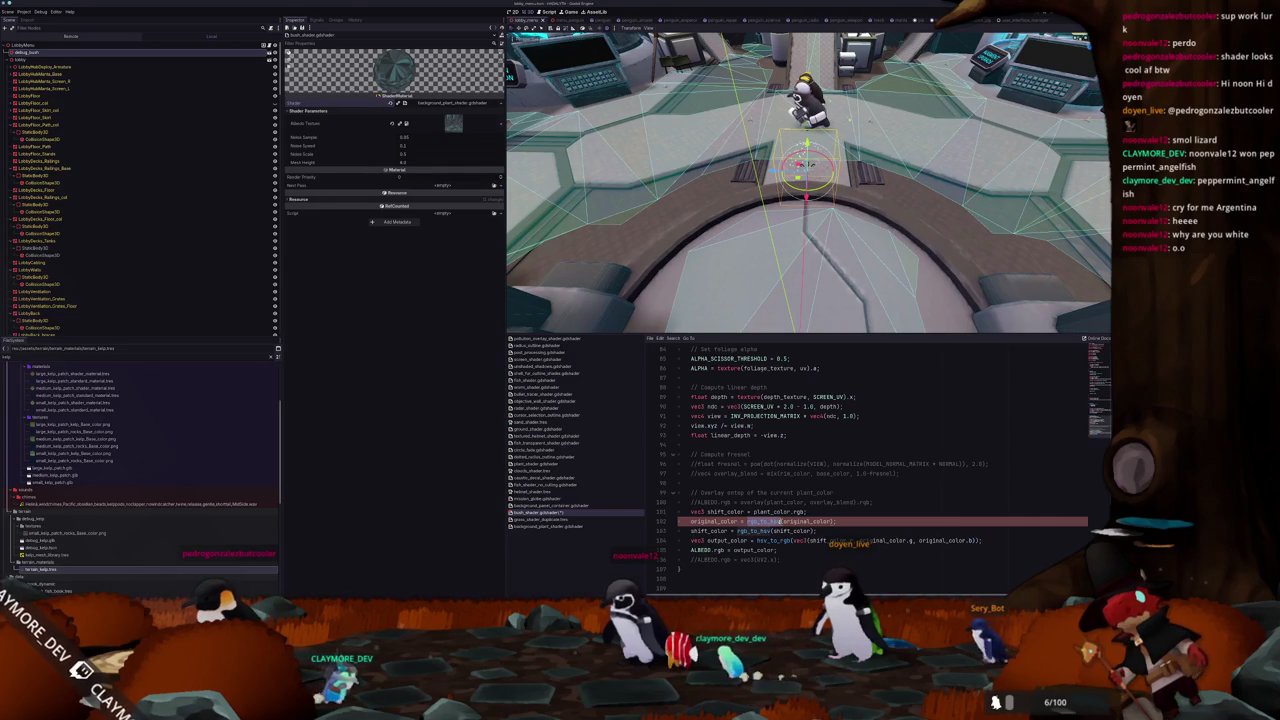
{"action": "left_click", "coordinate": [545, 519]}
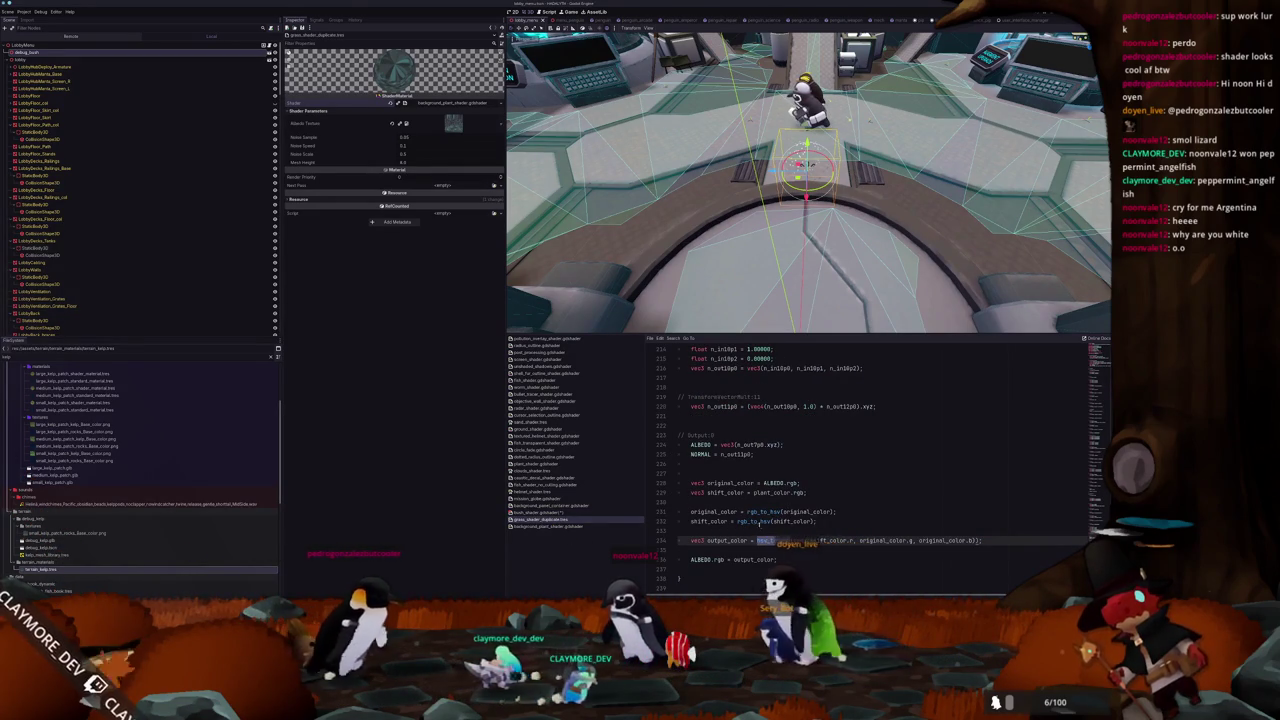
Copy the hsv_to_rgb and rgb_to_hsv functions from the grass shader into the bush shader
{"action": "double_click", "coordinate": [755, 521]}
{"action": "scroll", "coordinate": [708, 512], "scroll_direction": "up", "scroll_amount": 20}
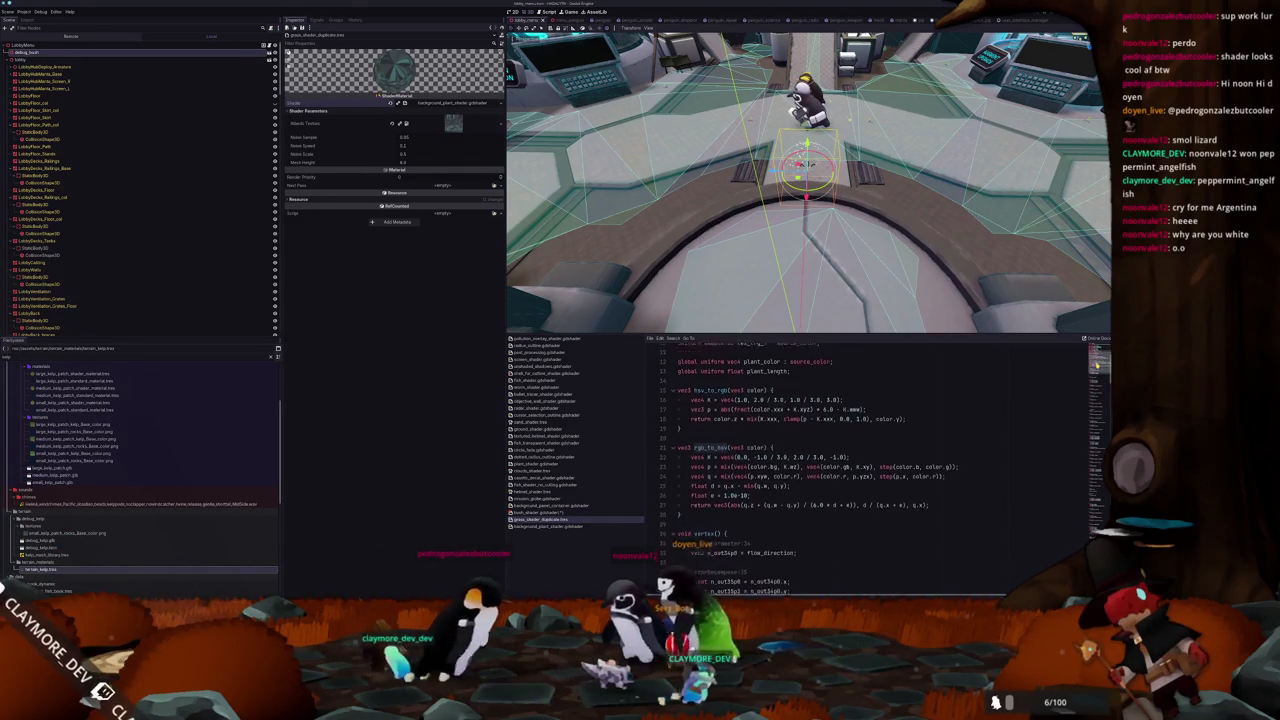
{"action": "mouse_move", "coordinate": [708, 512]}
{"action": "left_mouse_down"}
{"action": "mouse_move", "coordinate": [680, 458]}
{"action": "mouse_move", "coordinate": [677, 387]}
{"action": "left_mouse_up"}
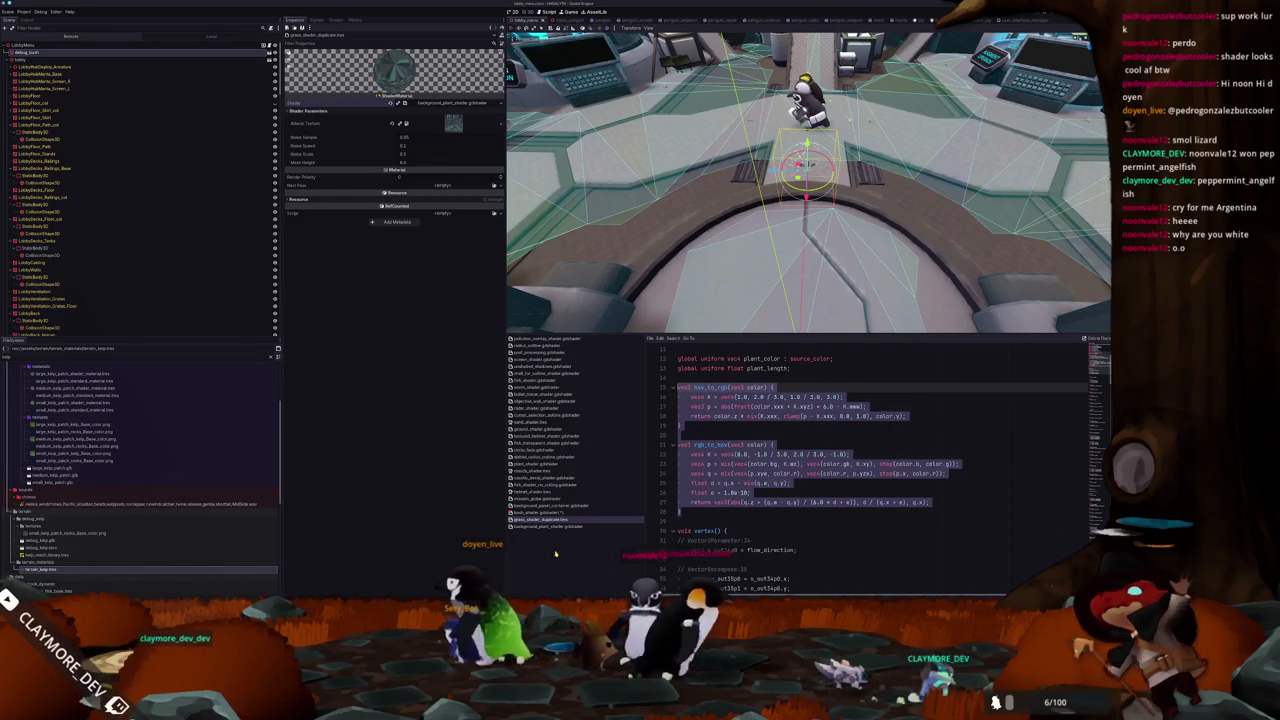
{"action": "left_click", "coordinate": [543, 512]}
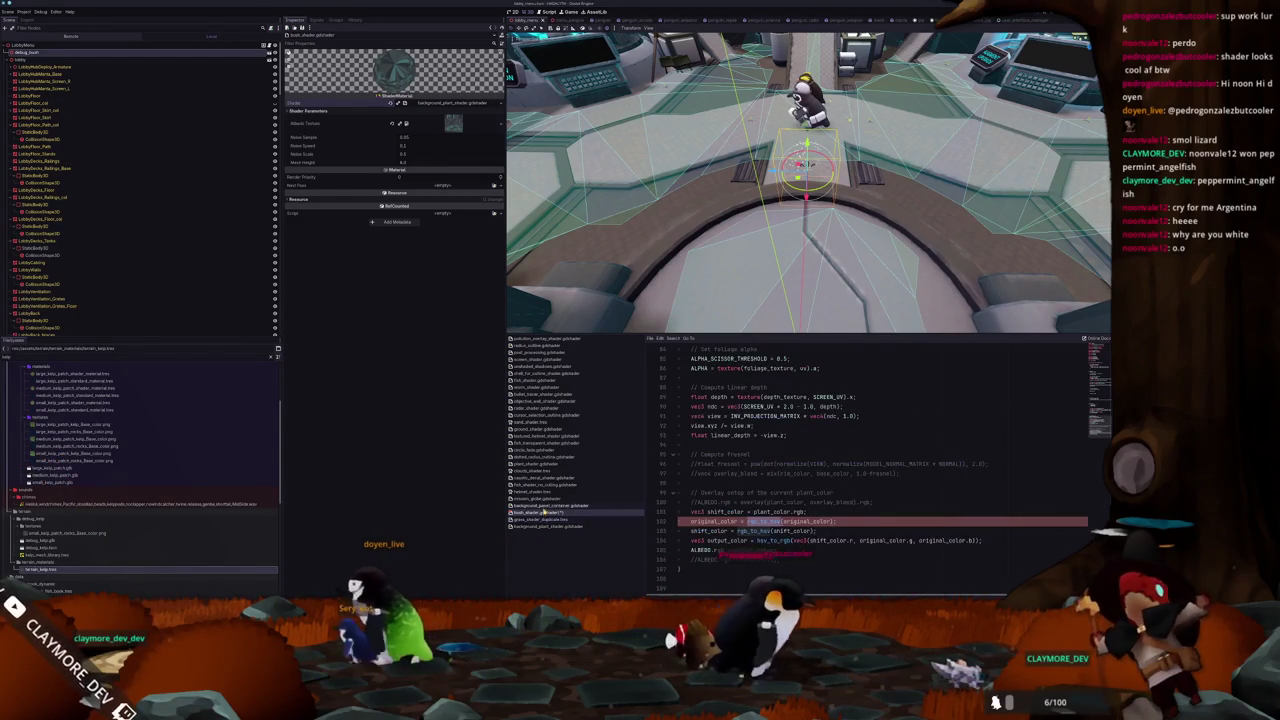
{"action": "scroll", "coordinate": [680, 510], "scroll_direction": "up", "scroll_amount": 20}
{"action": "key", "text": "ctrl+v"}
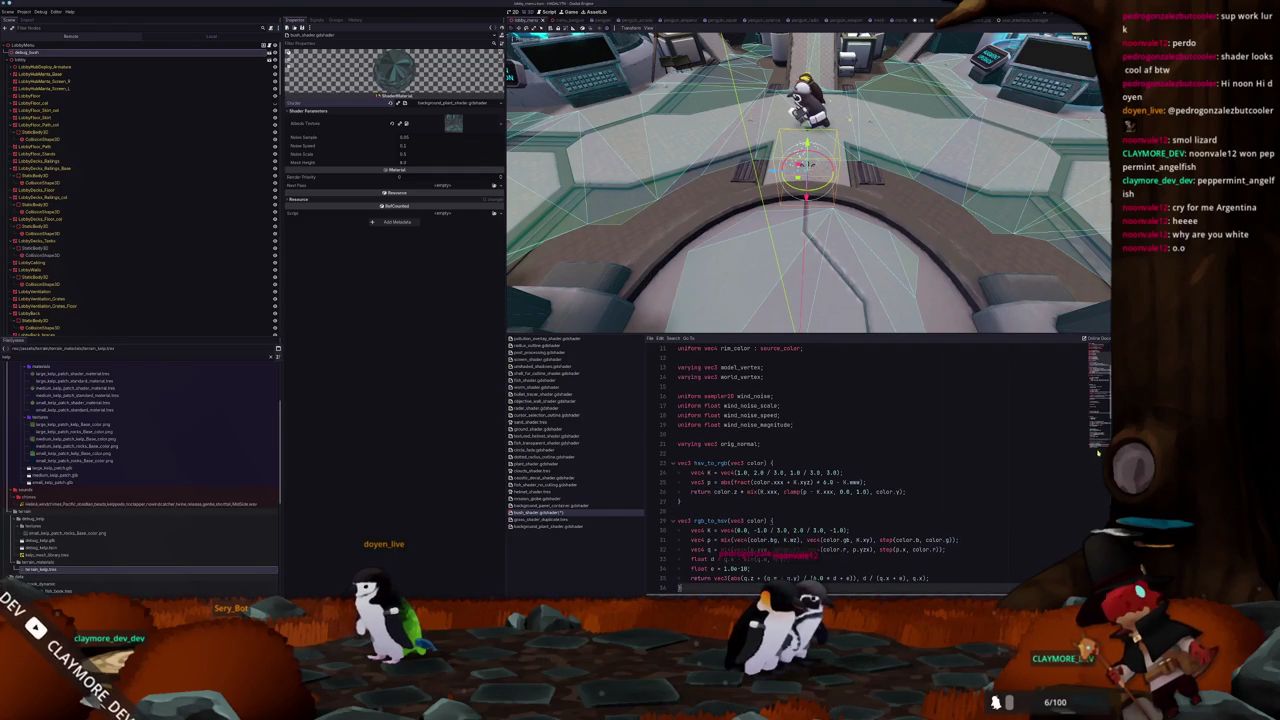
Fix line 117 to pass original_color.rgb to rgb_to_hsv, clearing the error
{"action": "scroll", "coordinate": [1085, 451], "scroll_direction": "down", "scroll_amount": 20}
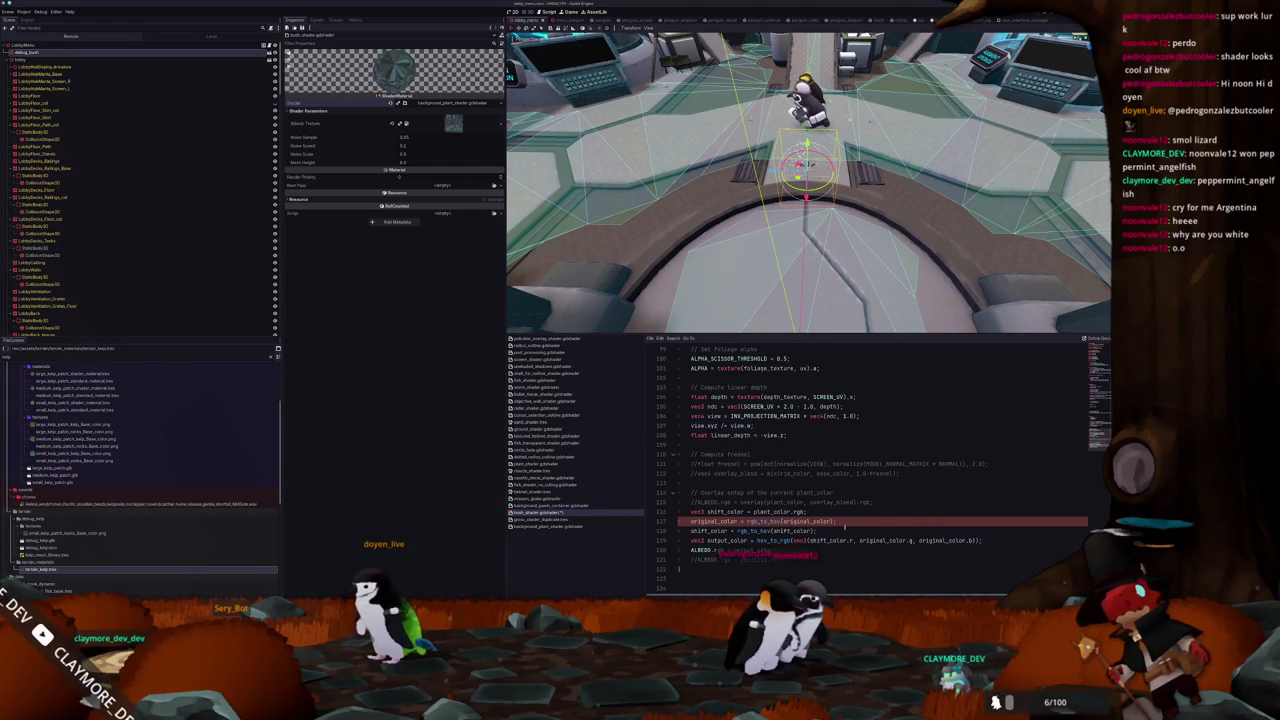
{"action": "type", "text": ".rgb"}
{"action": "type", "text": "rgb"}
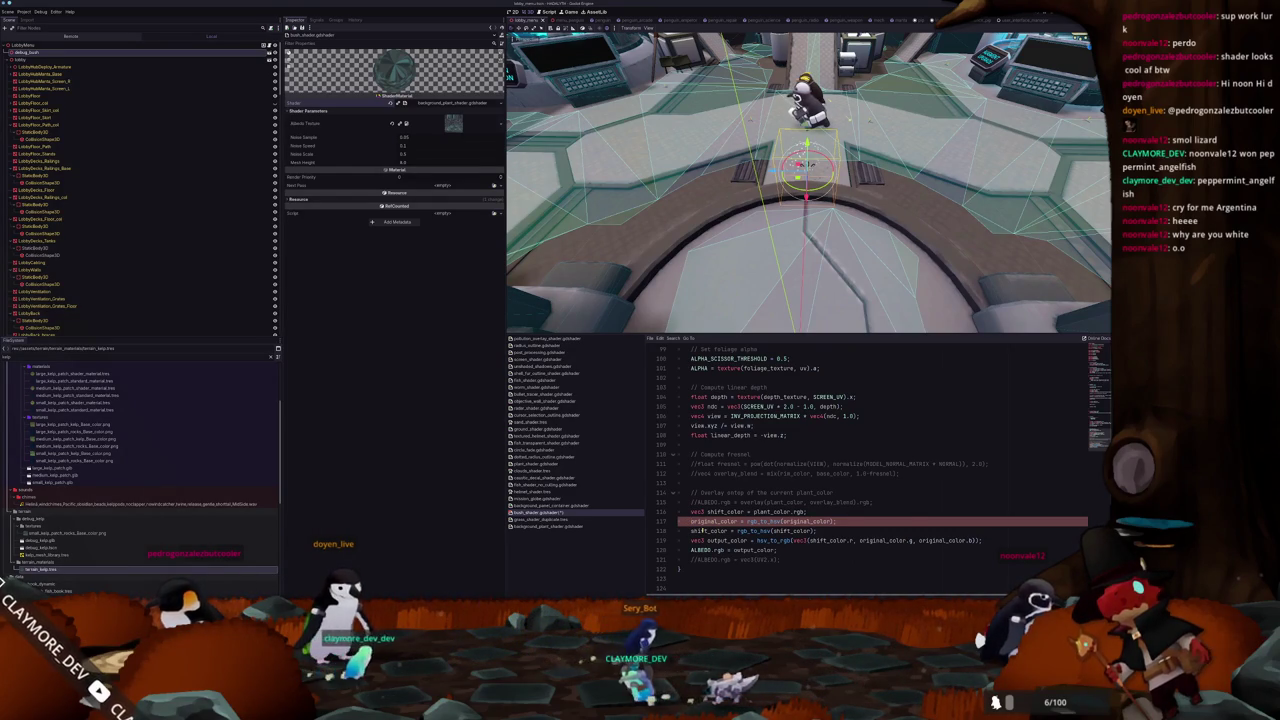
{"action": "key", "text": "Tab"}
{"action": "type", "text": "uniform"}
{"action": "key", "text": "BackSpace"}
{"action": "key", "text": "BackSpace"}
{"action": "key", "text": "BackSpace"}
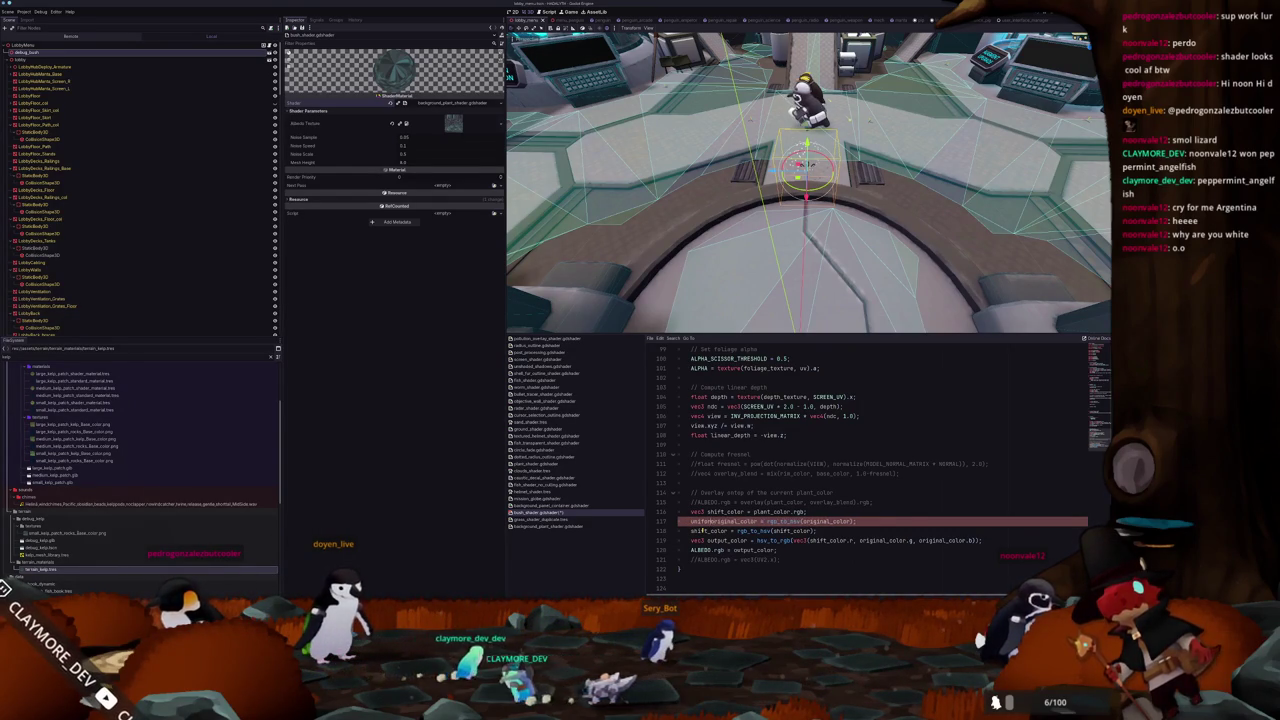
{"action": "key", "text": "Escape"}
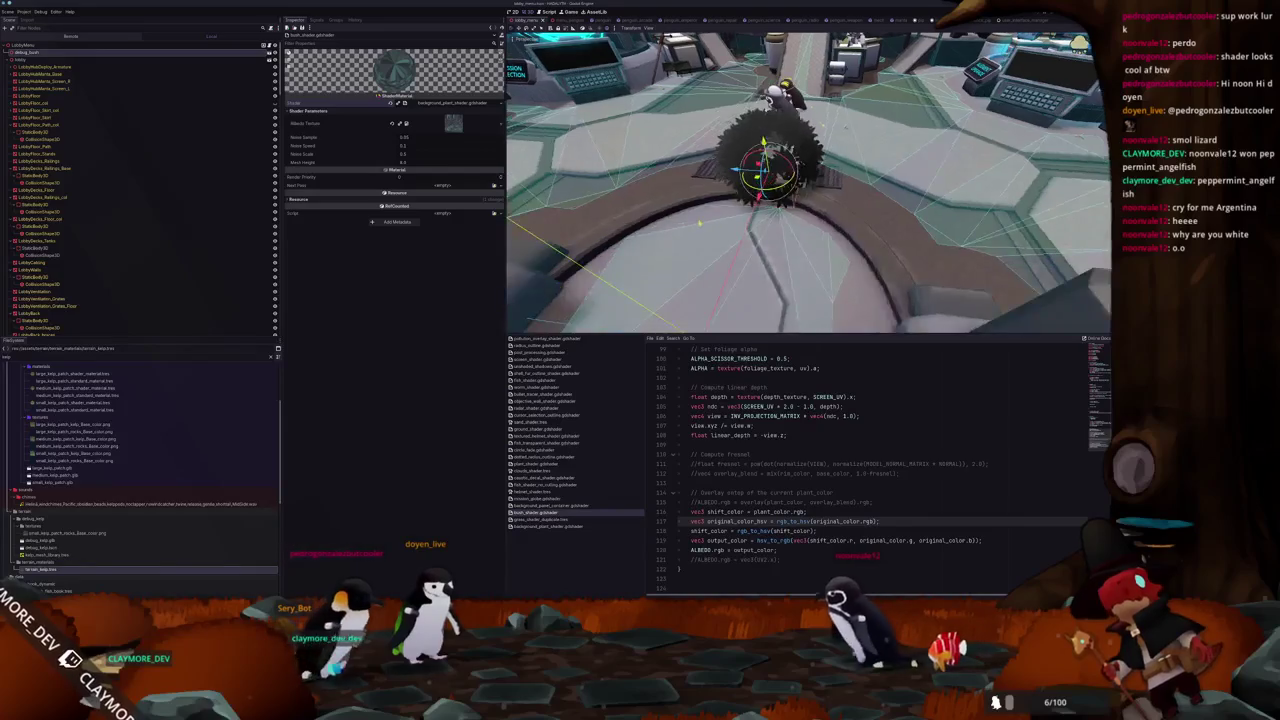
Set the plant_color shader global to white in Project Settings > Shader Globals
{"action": "left_click", "coordinate": [33, 13]}
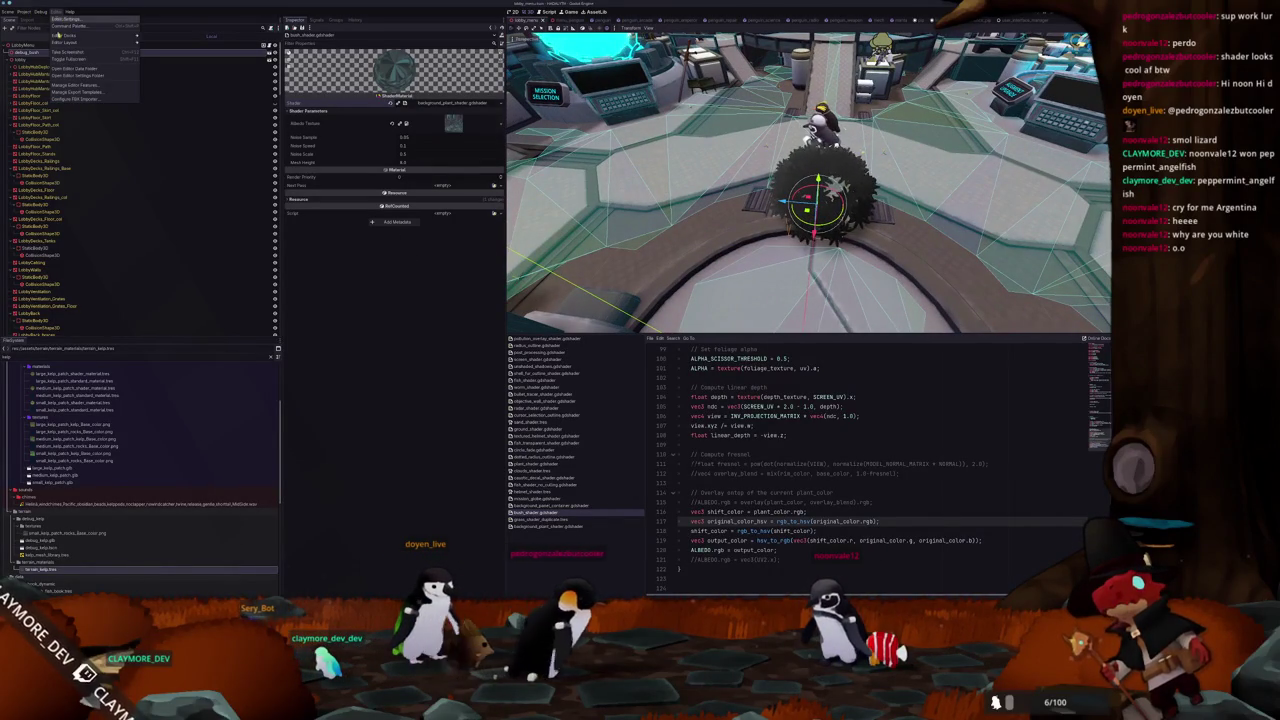
{"action": "left_click", "coordinate": [60, 25]}
{"action": "key", "text": "Escape"}
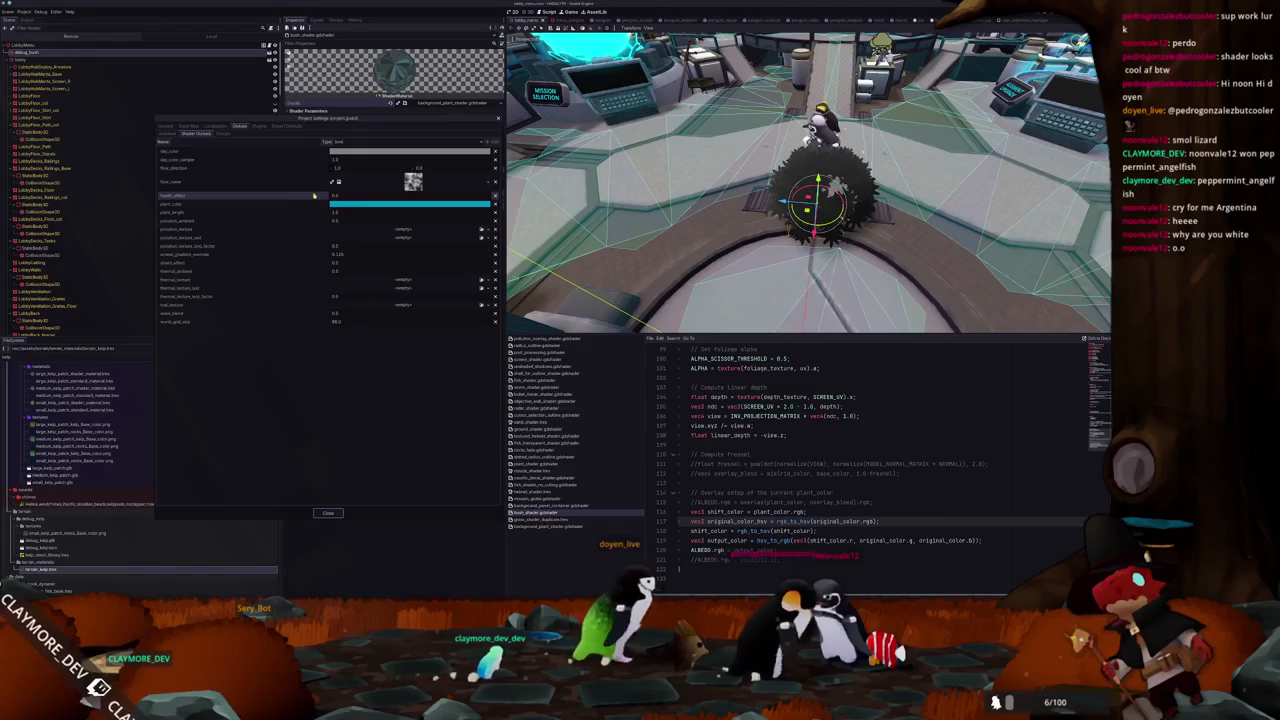
{"action": "left_click", "coordinate": [410, 204]}
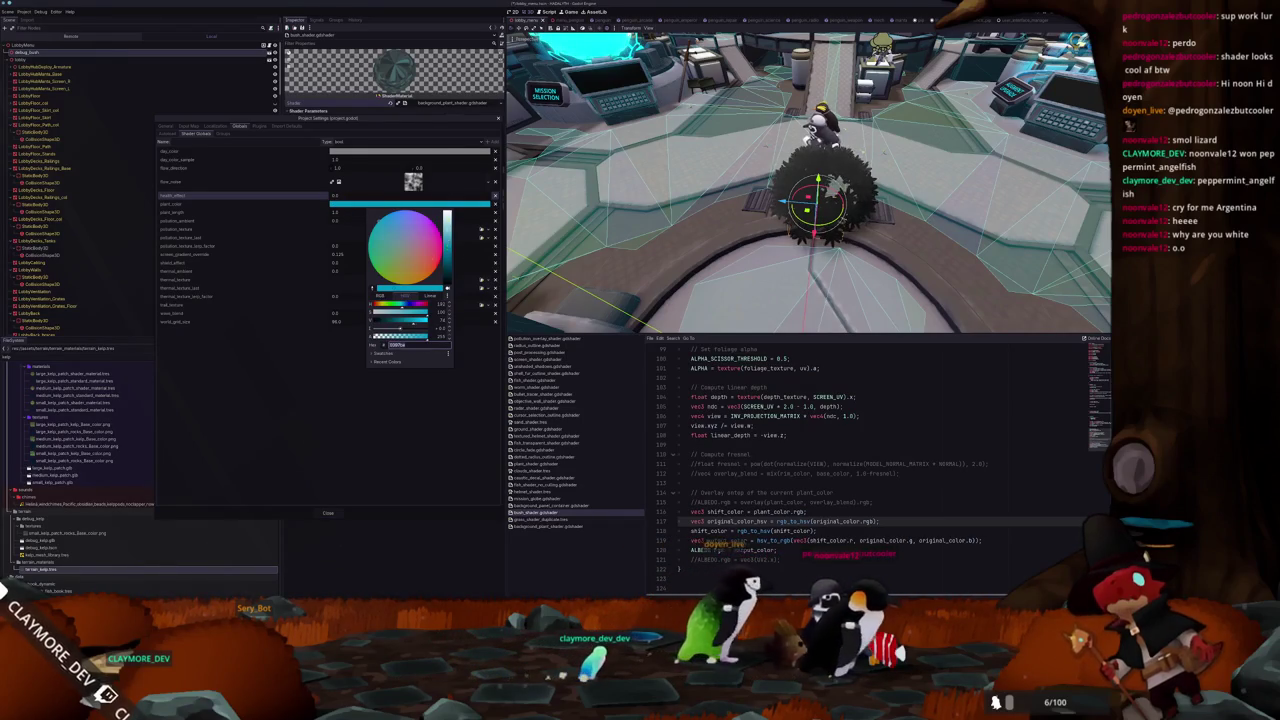
{"action": "left_click_drag", "start_coordinate": [447, 240], "coordinate": [445, 149]}
{"action": "left_click", "coordinate": [376, 418]}
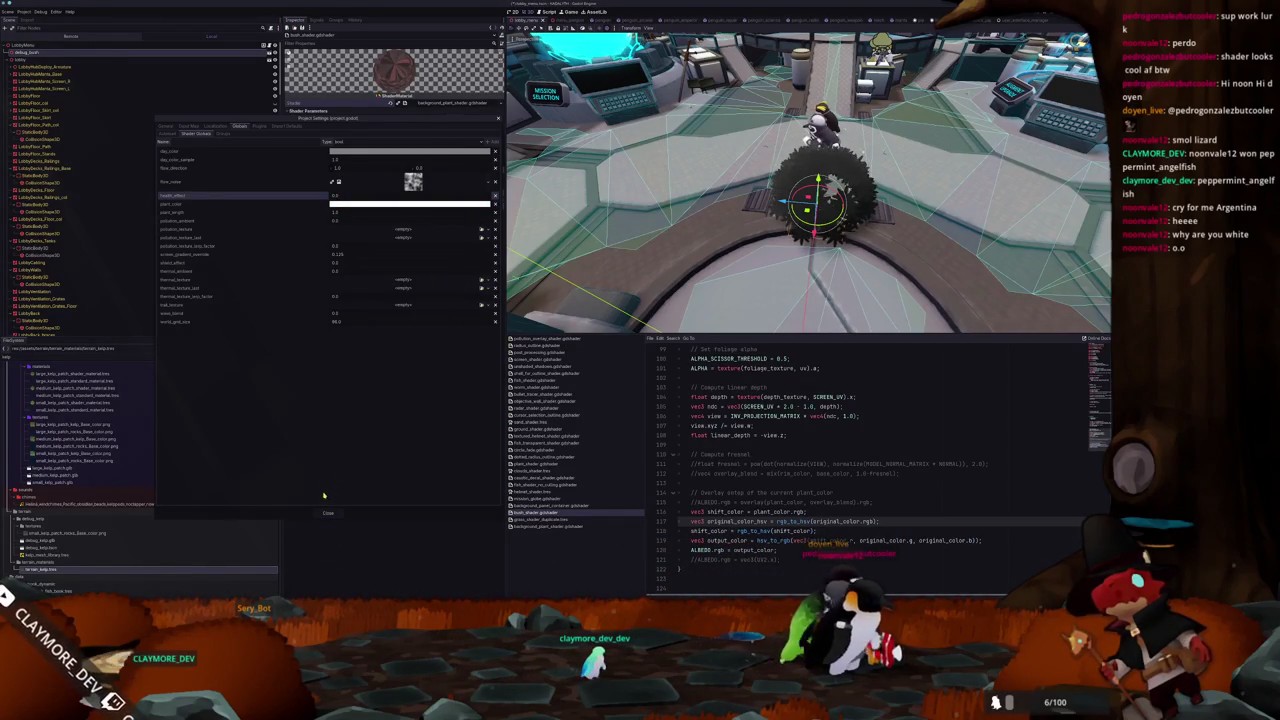
{"action": "left_click", "coordinate": [329, 513]}
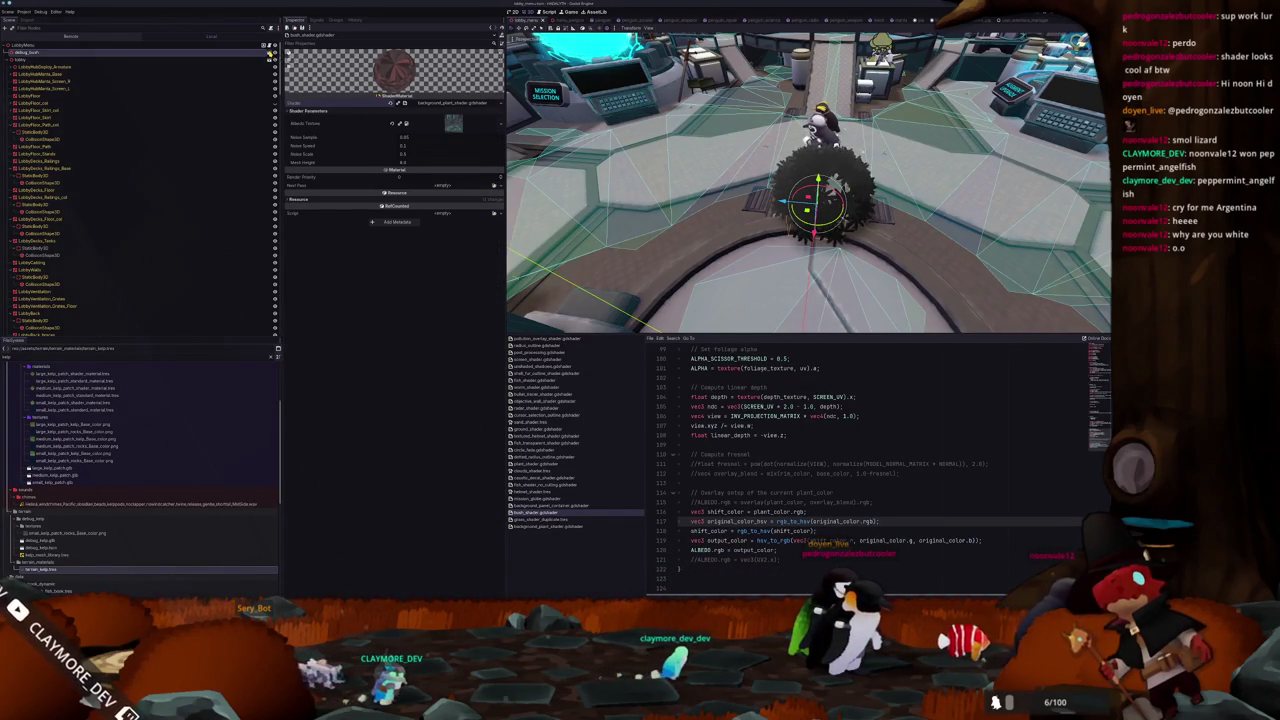
Switch to the debug_bush scene and select its Cube_003 test mesh
{"action": "key", "text": "ctrl+shift+w"}
{"action": "left_click", "coordinate": [116, 59]}
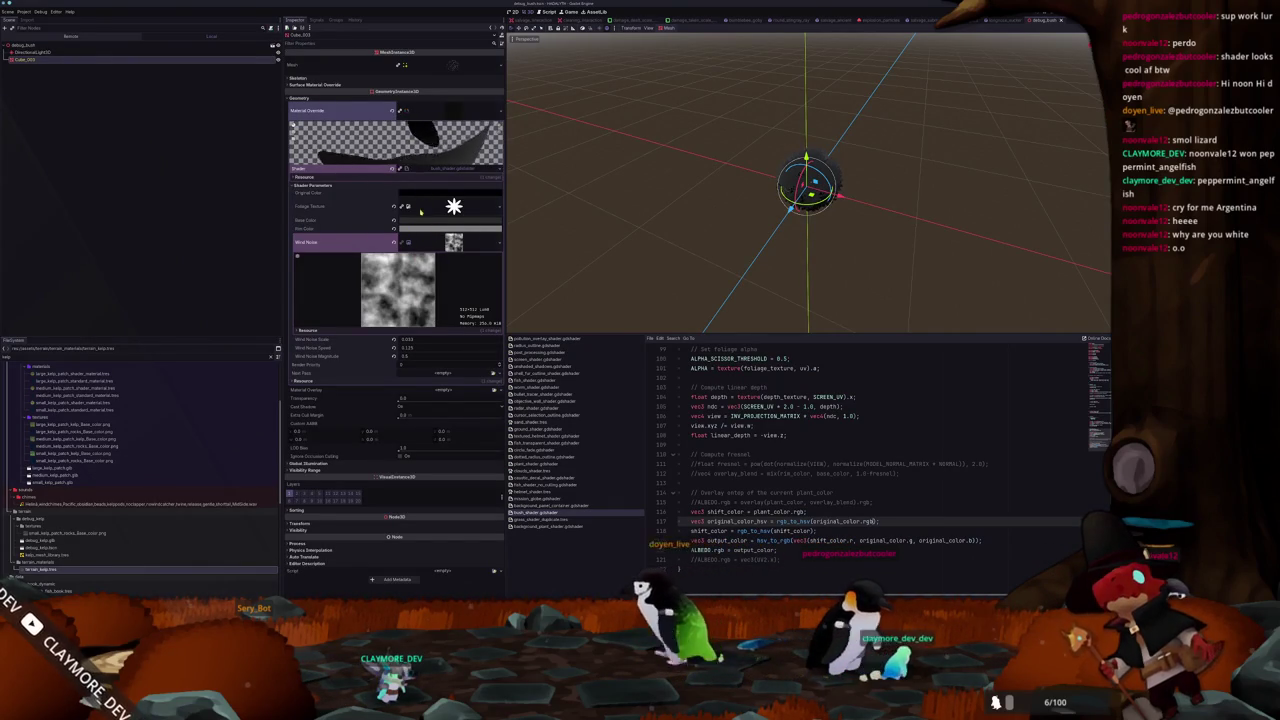
{"action": "left_click", "coordinate": [445, 193]}
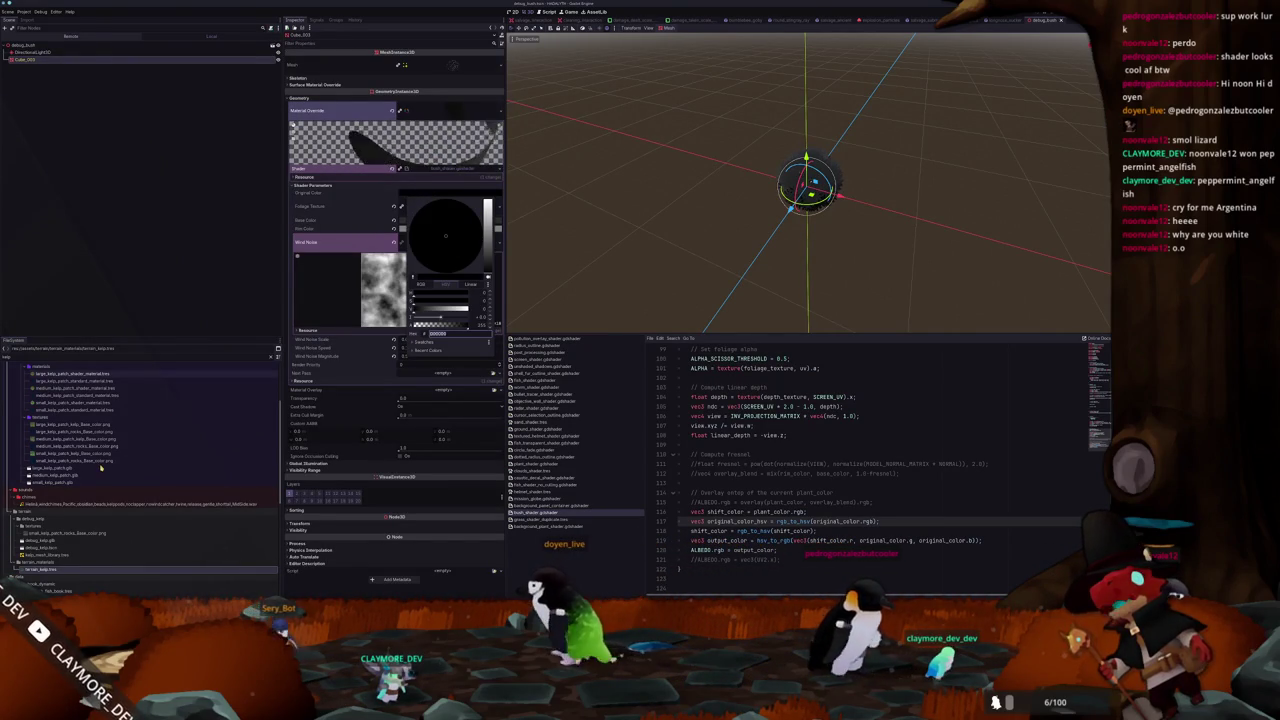
Filter the FileSystem for 'grass' and open terrain_grass.tres's Tex Fg 7 gradient
{"action": "left_click", "coordinate": [72, 460]}
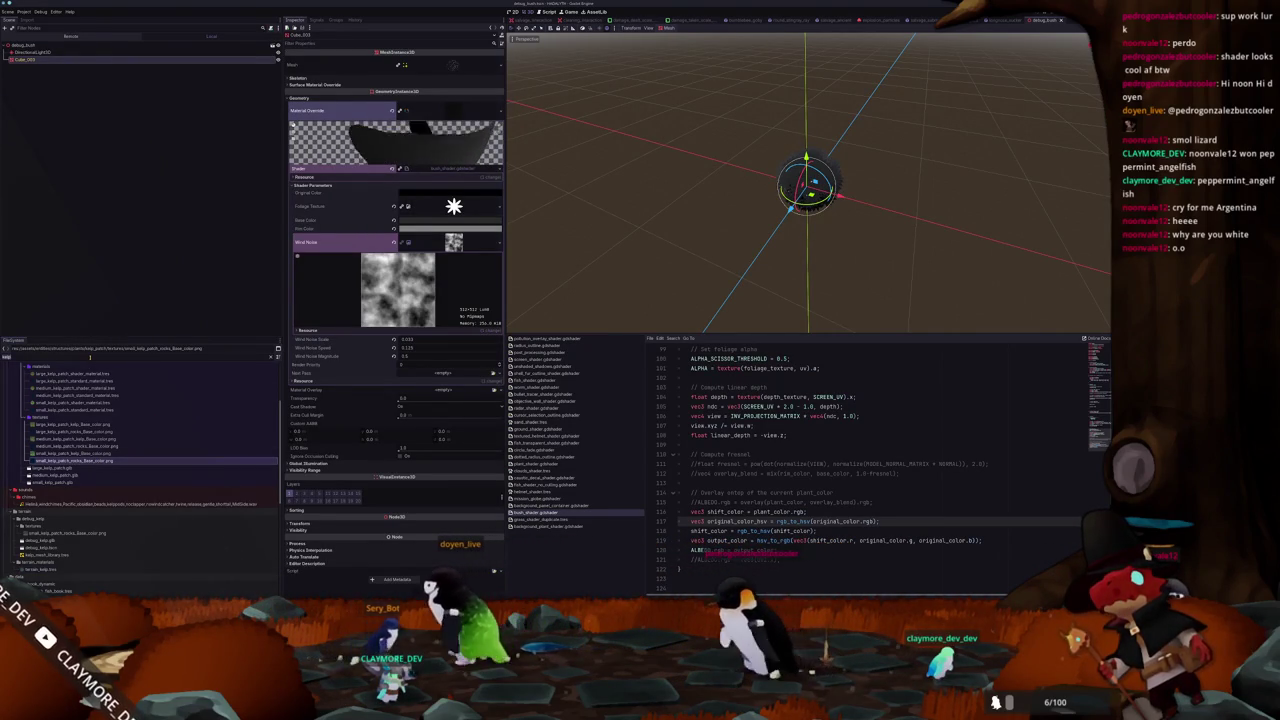
{"action": "double_click", "coordinate": [88, 356]}
{"action": "type", "text": "grass"}
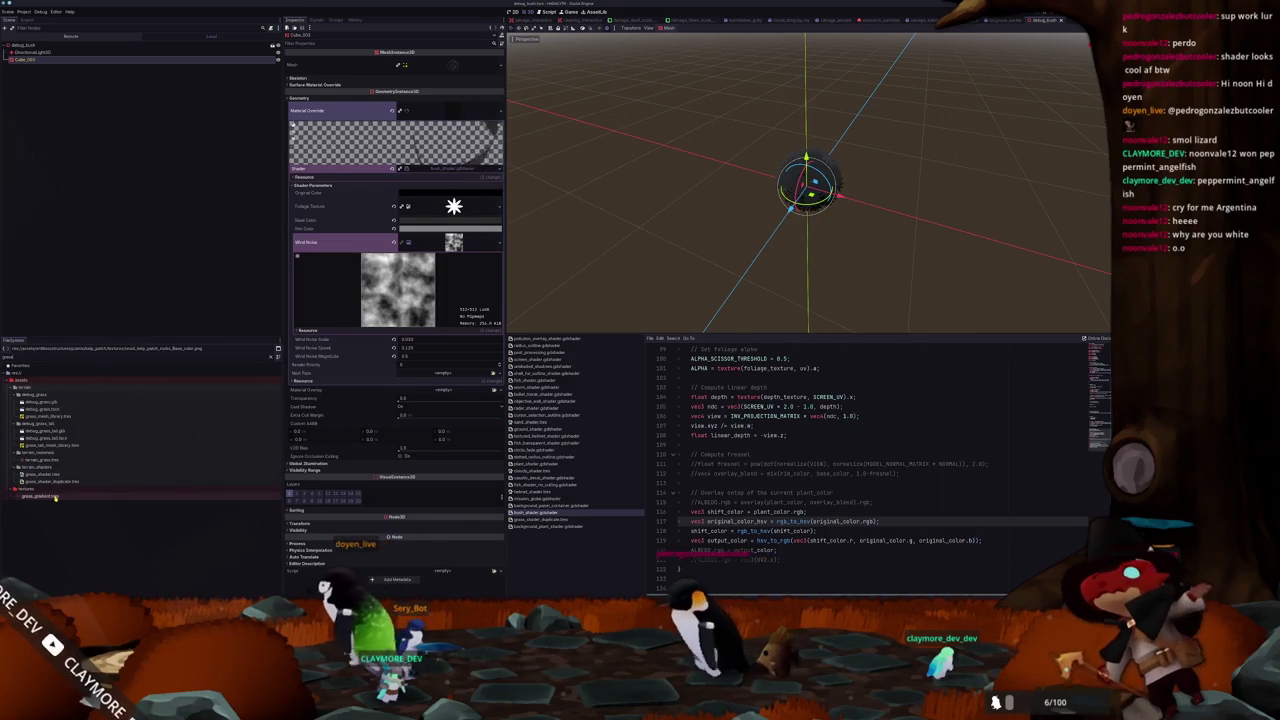
{"action": "left_click", "coordinate": [45, 495]}
{"action": "left_click", "coordinate": [45, 460]}
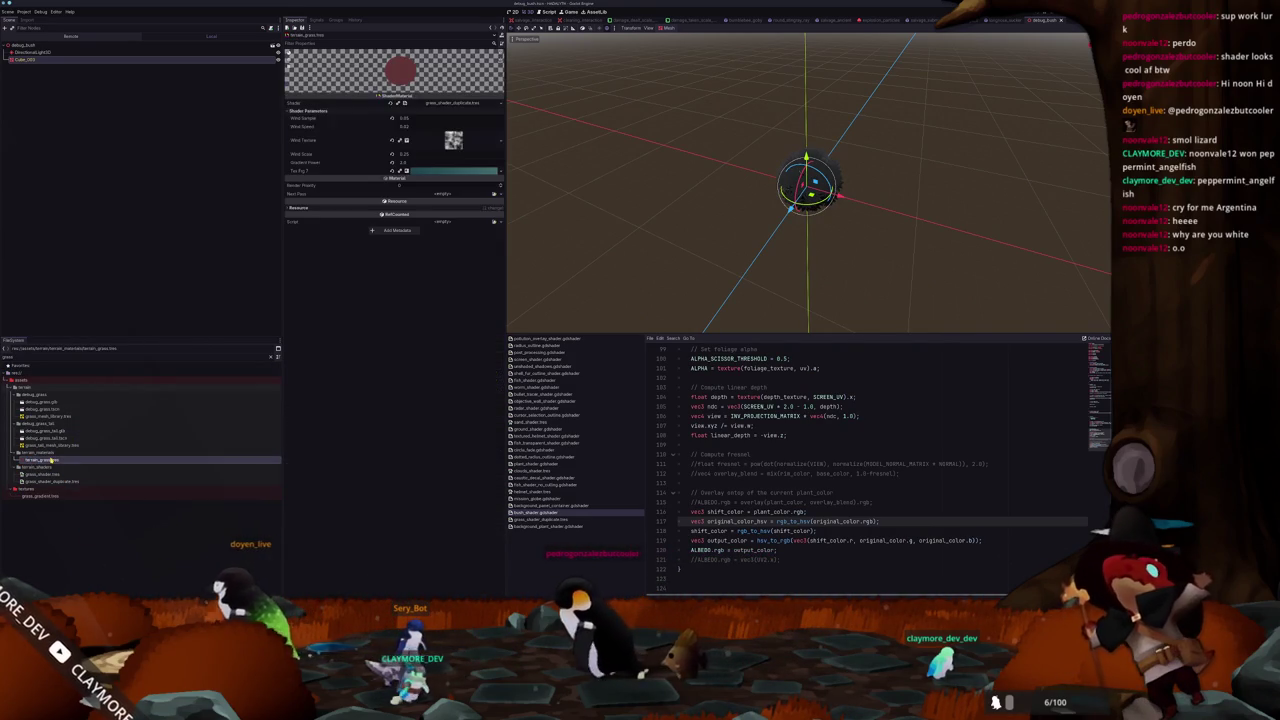
{"action": "left_click", "coordinate": [440, 171]}
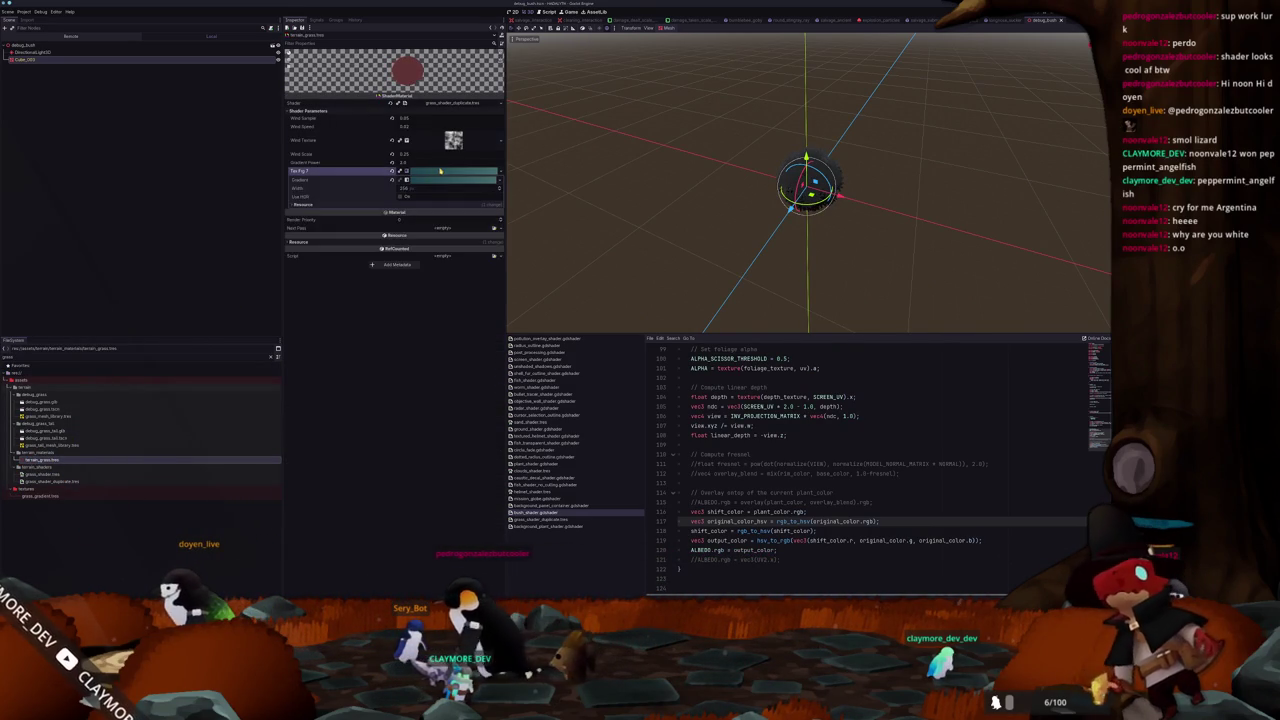
{"action": "left_click", "coordinate": [418, 181]}
Check the gradient's first stop colour, then filter for 'bush' and select terrain_bush.tres
{"action": "double_click", "coordinate": [292, 203]}
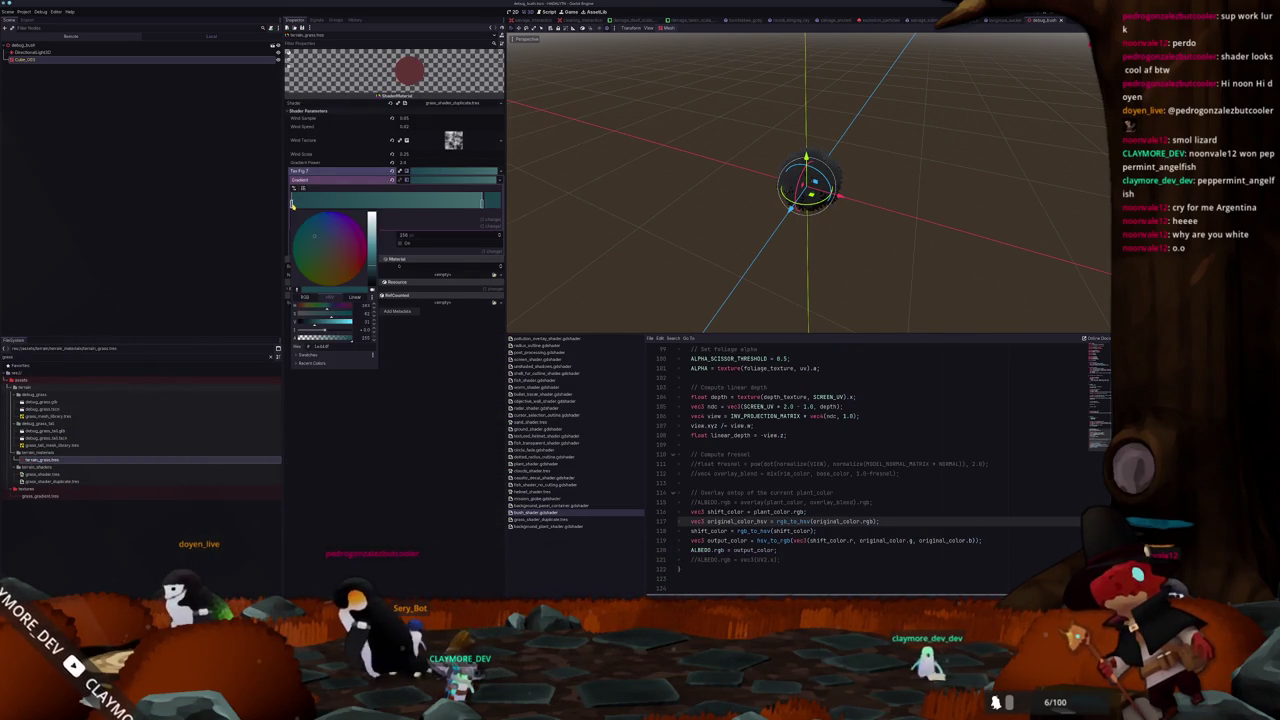
{"action": "left_click", "coordinate": [377, 437]}
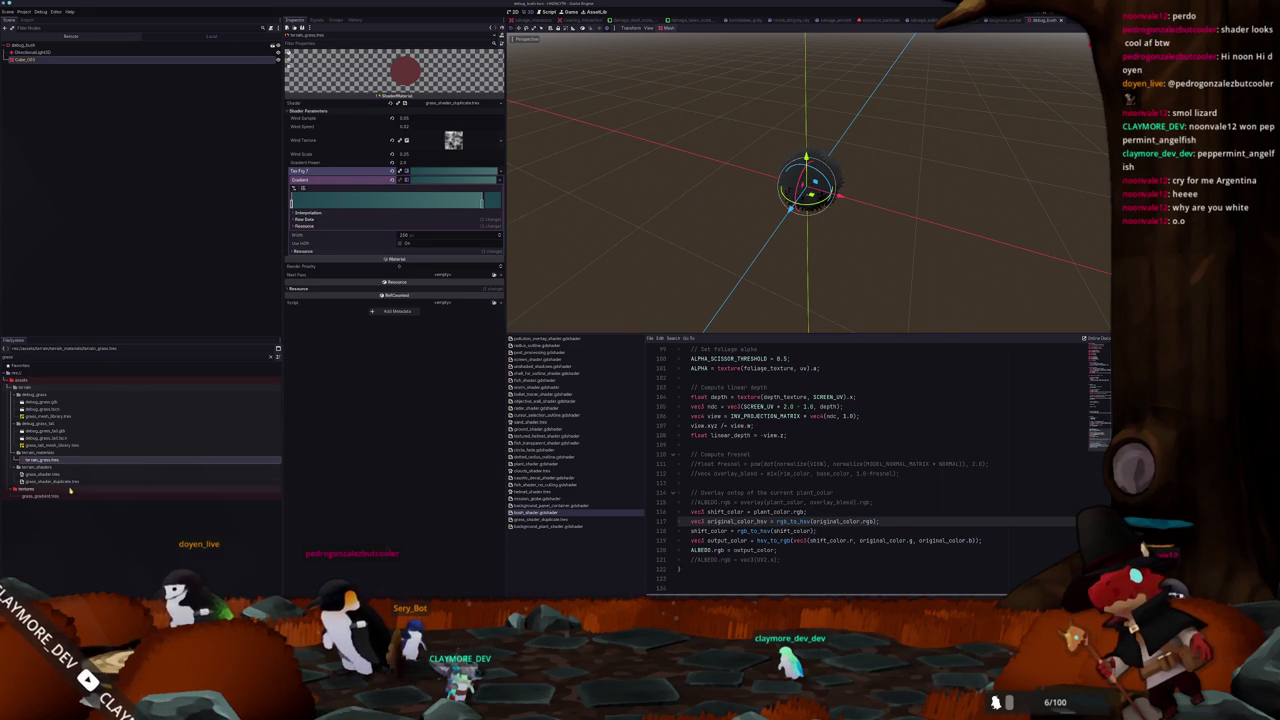
{"action": "type", "text": "bush"}
{"action": "left_click", "coordinate": [42, 438]}
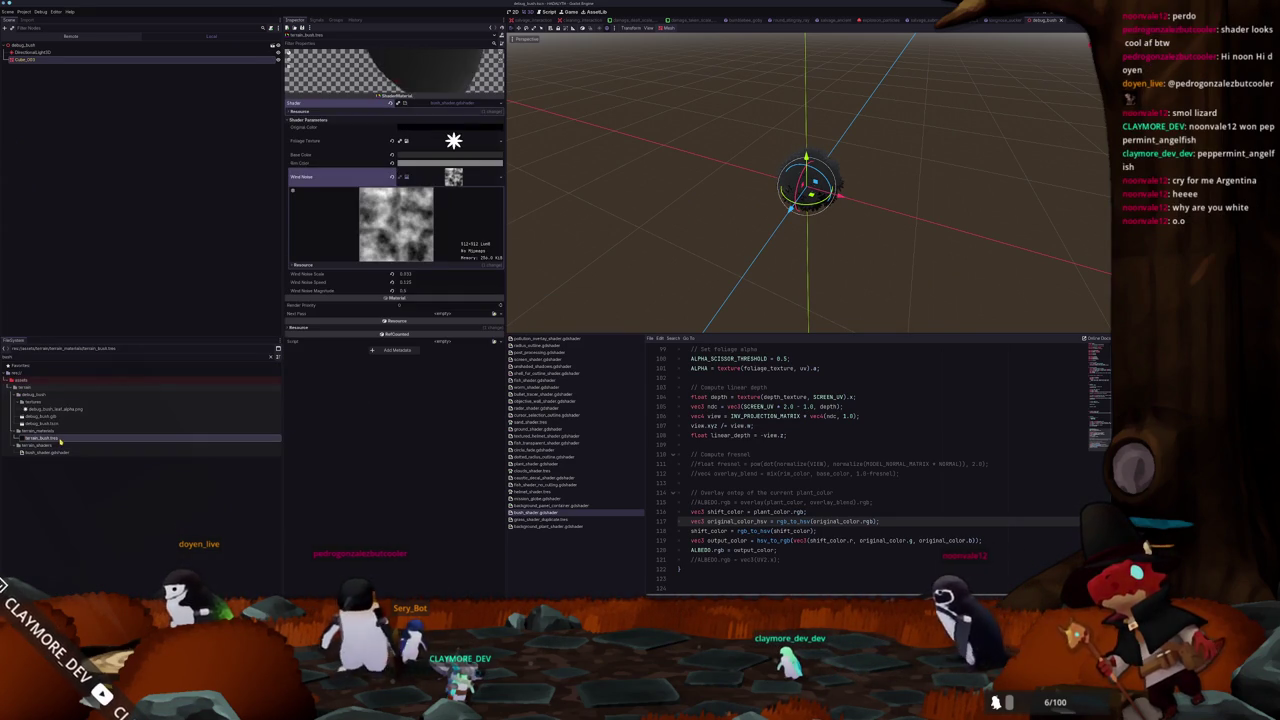
Apply a teal Original Color to terrain_bush, check the fuzzy sphere in the viewport, and run the game
{"action": "left_click", "coordinate": [450, 155]}
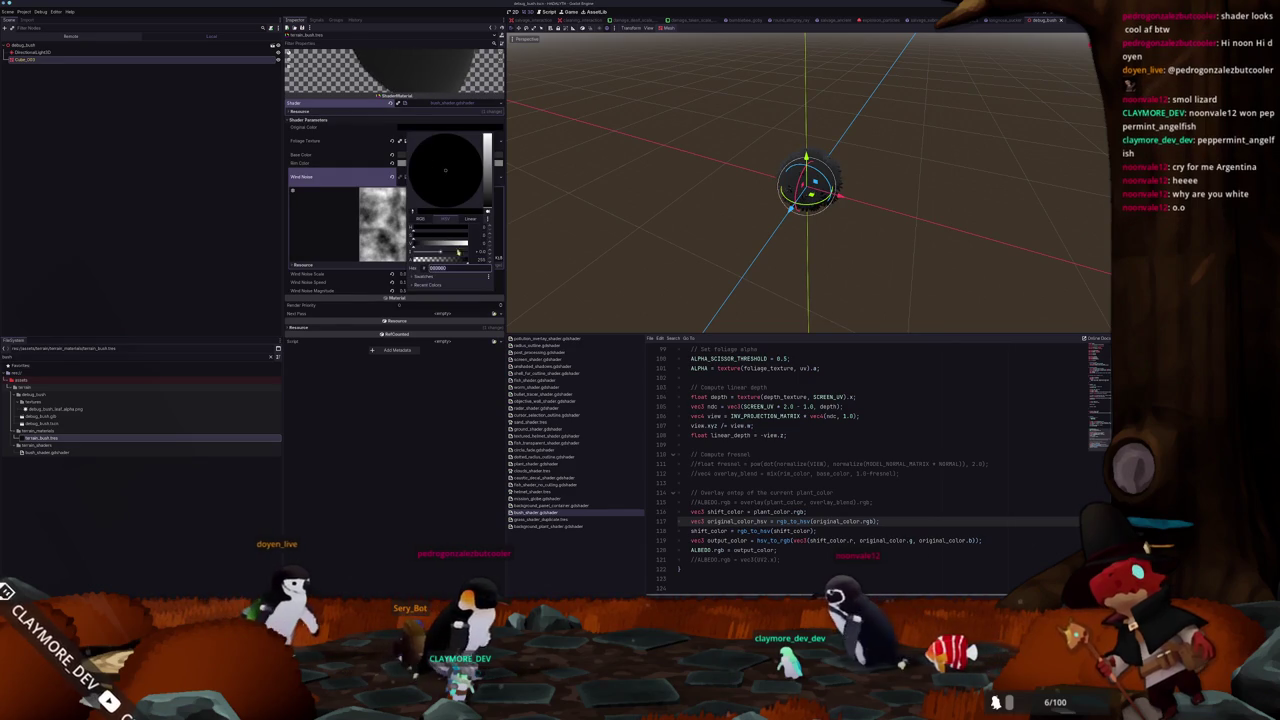
{"action": "left_click", "coordinate": [624, 276]}
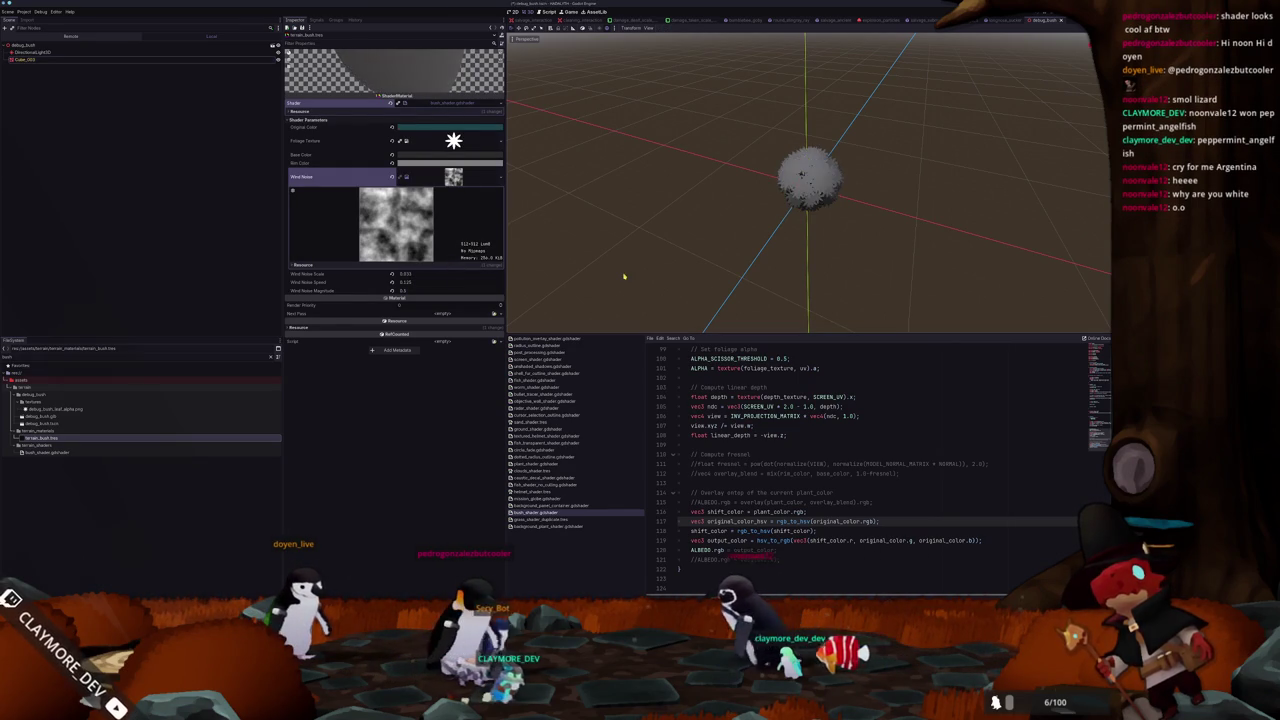
{"action": "left_click_drag", "start_coordinate": [657, 249], "coordinate": [659, 234]}
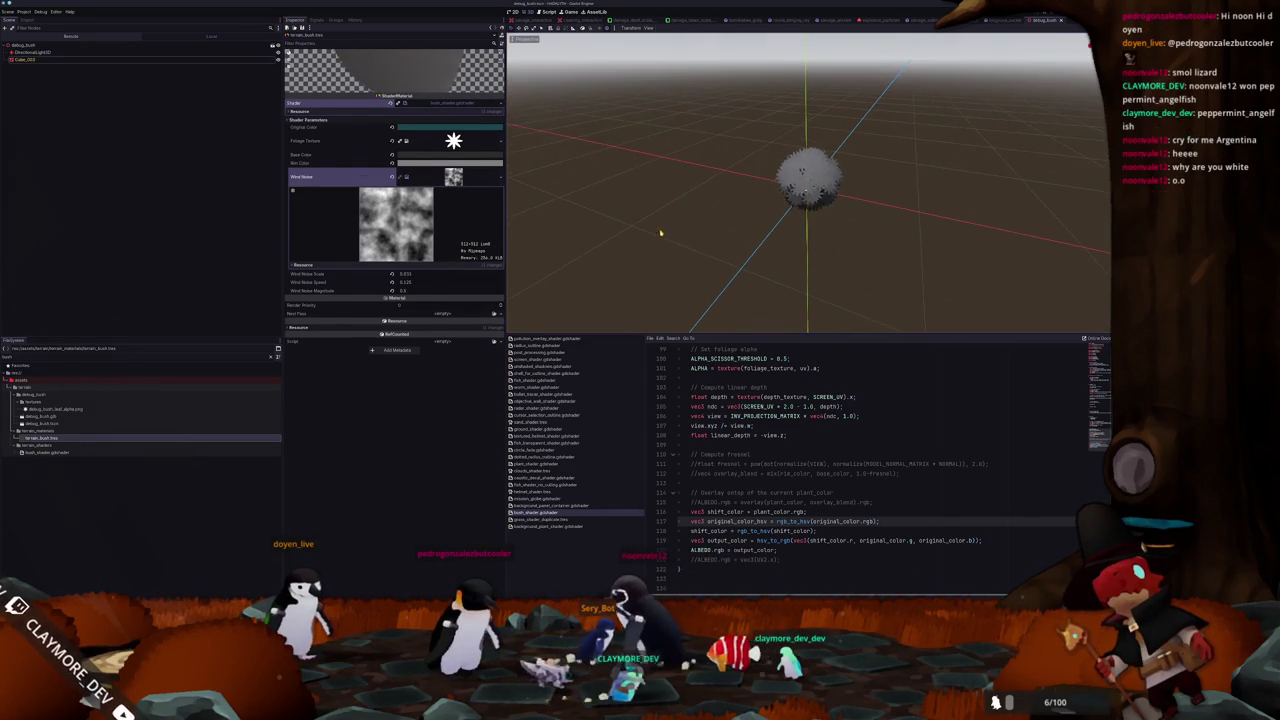
{"action": "scroll", "coordinate": [662, 231], "scroll_direction": "up", "scroll_amount": 2}
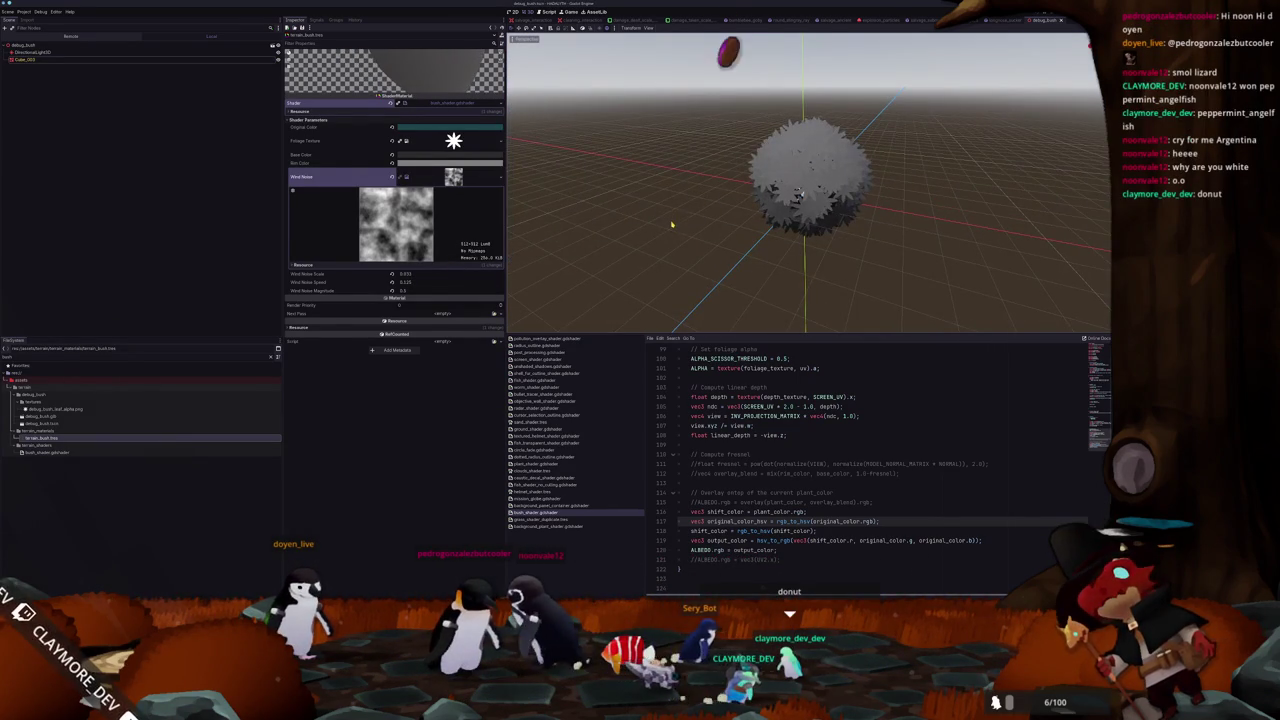
{"action": "left_click", "coordinate": [672, 224]}
{"action": "key", "text": "F6"}
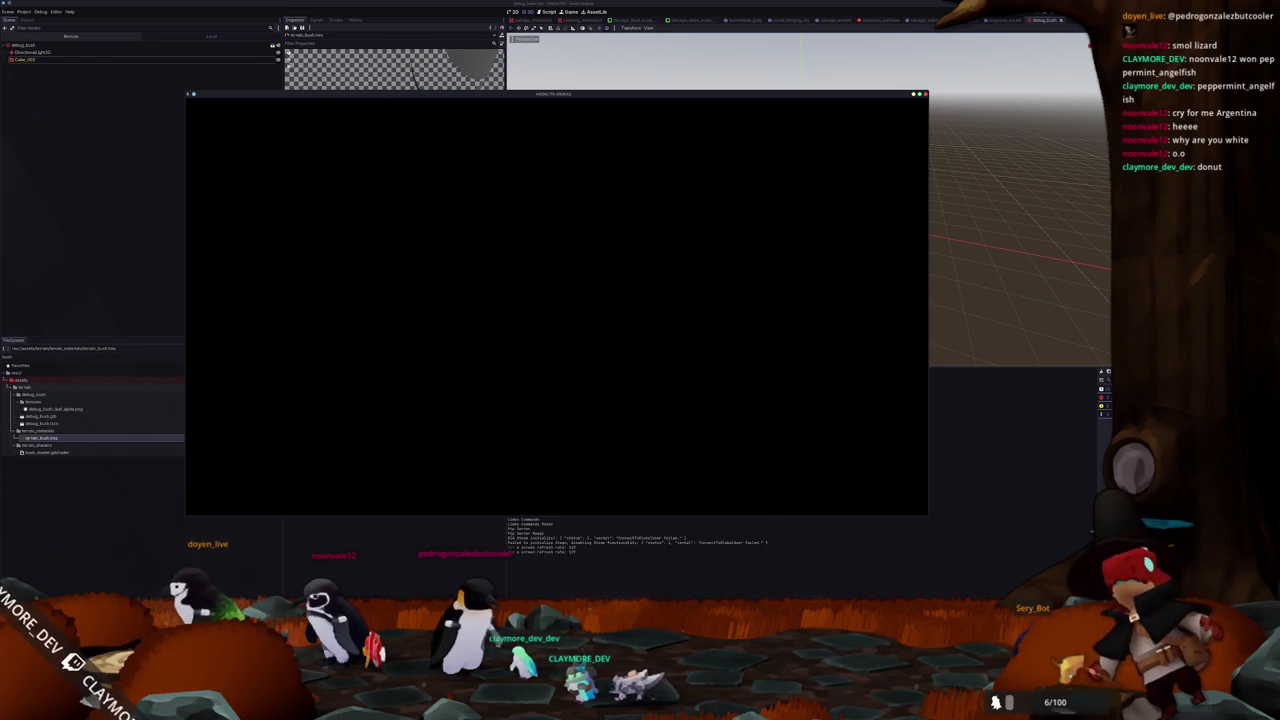
Load the first save slot from the game's Play menu
{"action": "left_click", "coordinate": [562, 349]}
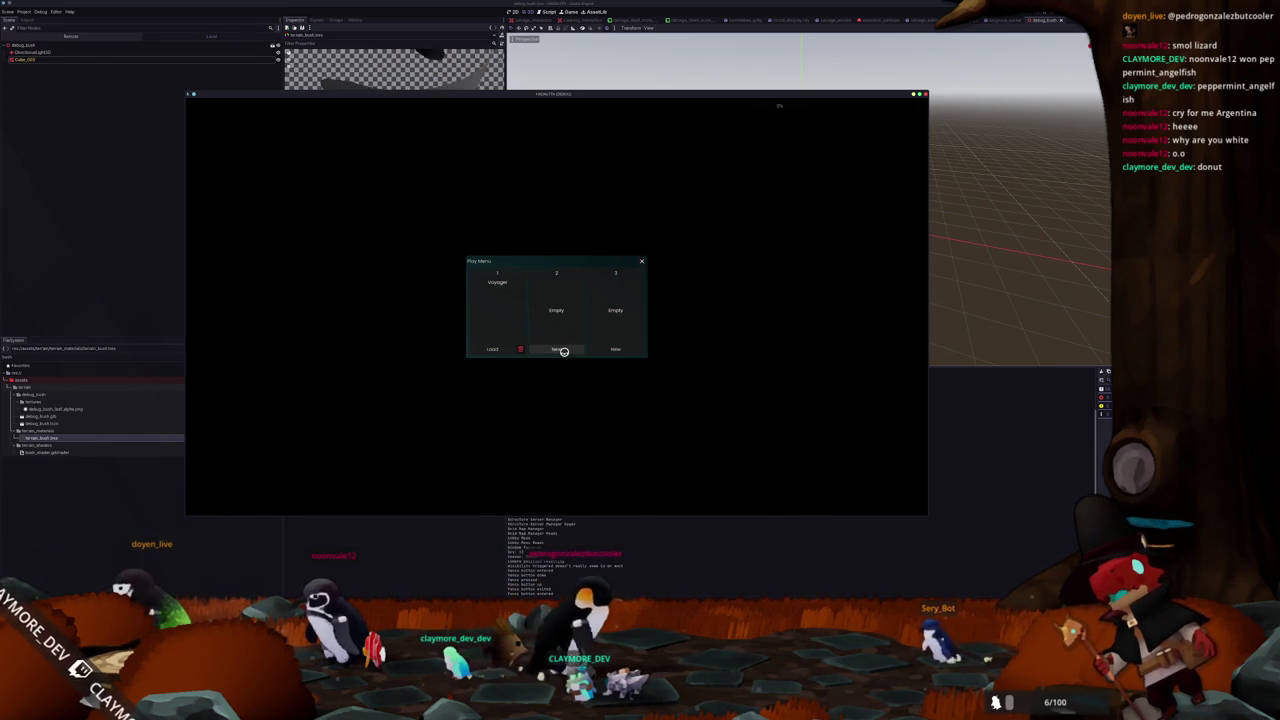
{"action": "left_click", "coordinate": [495, 349]}
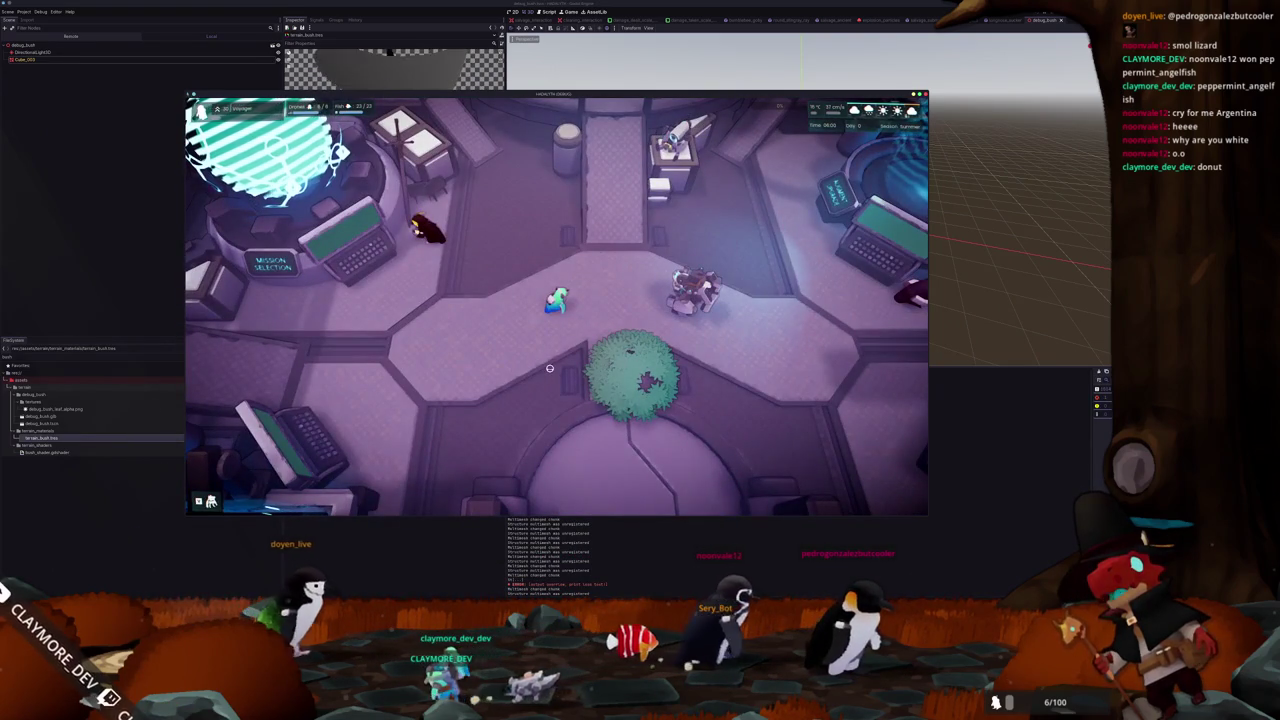
Walk the character past the bush, run the time command in the debug console, and uncover the editor
{"action": "key", "text": "s"}
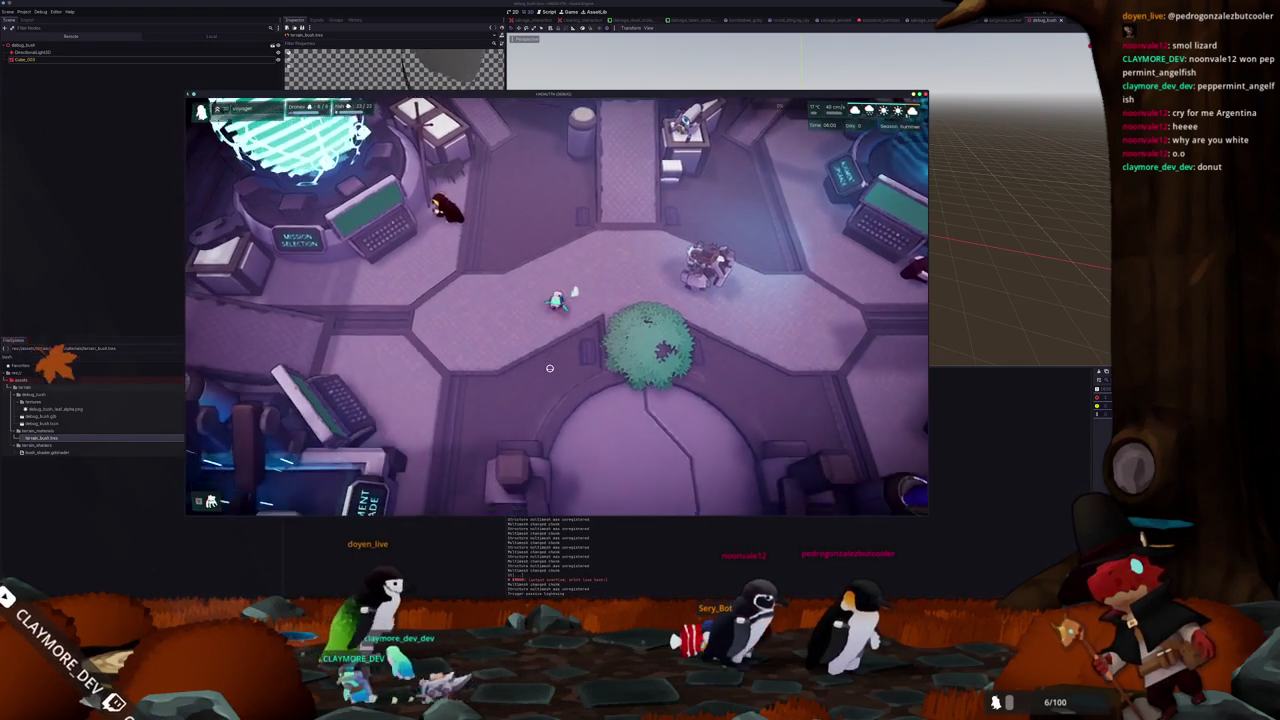
{"action": "key", "text": "s"}
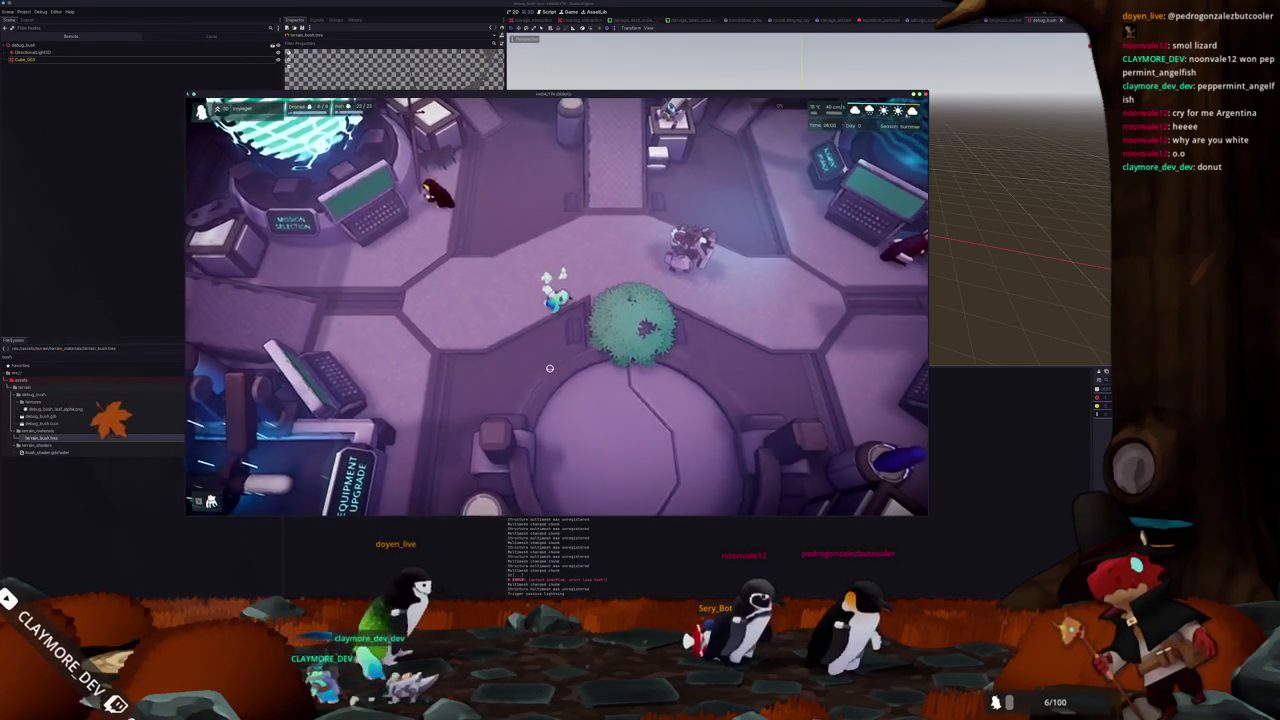
{"action": "key", "text": "s"}
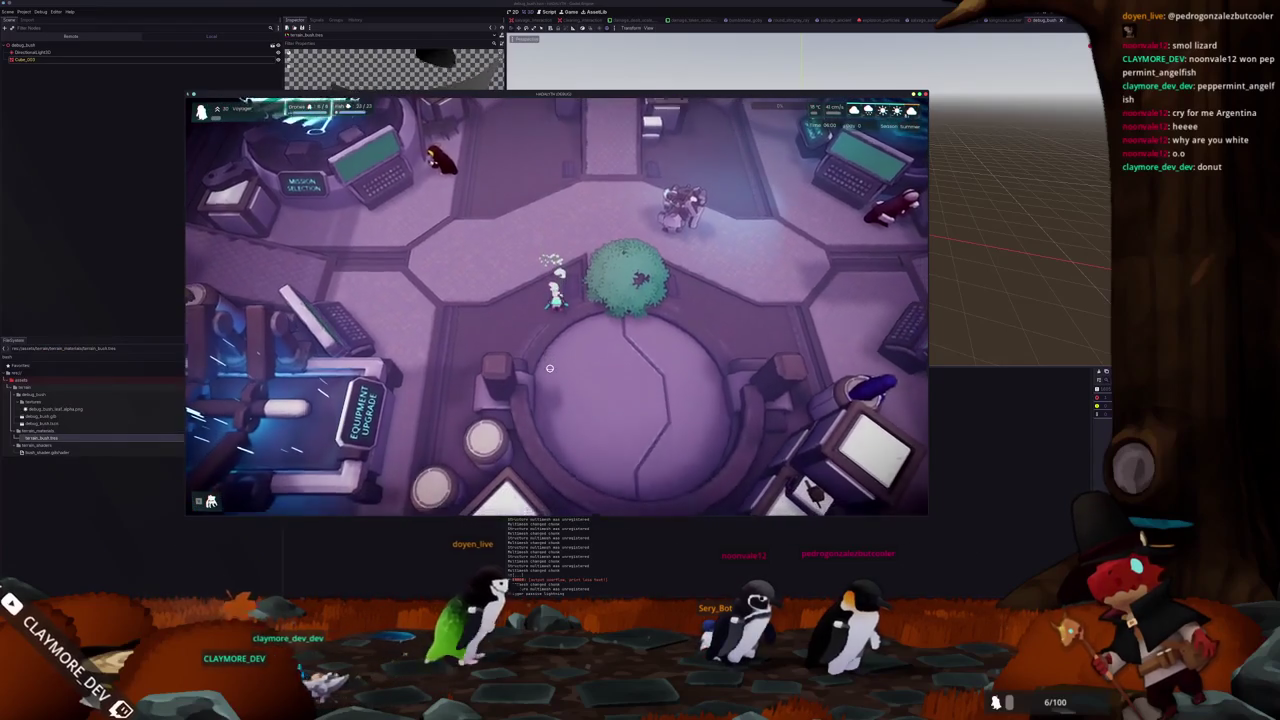
{"action": "key", "text": "s"}
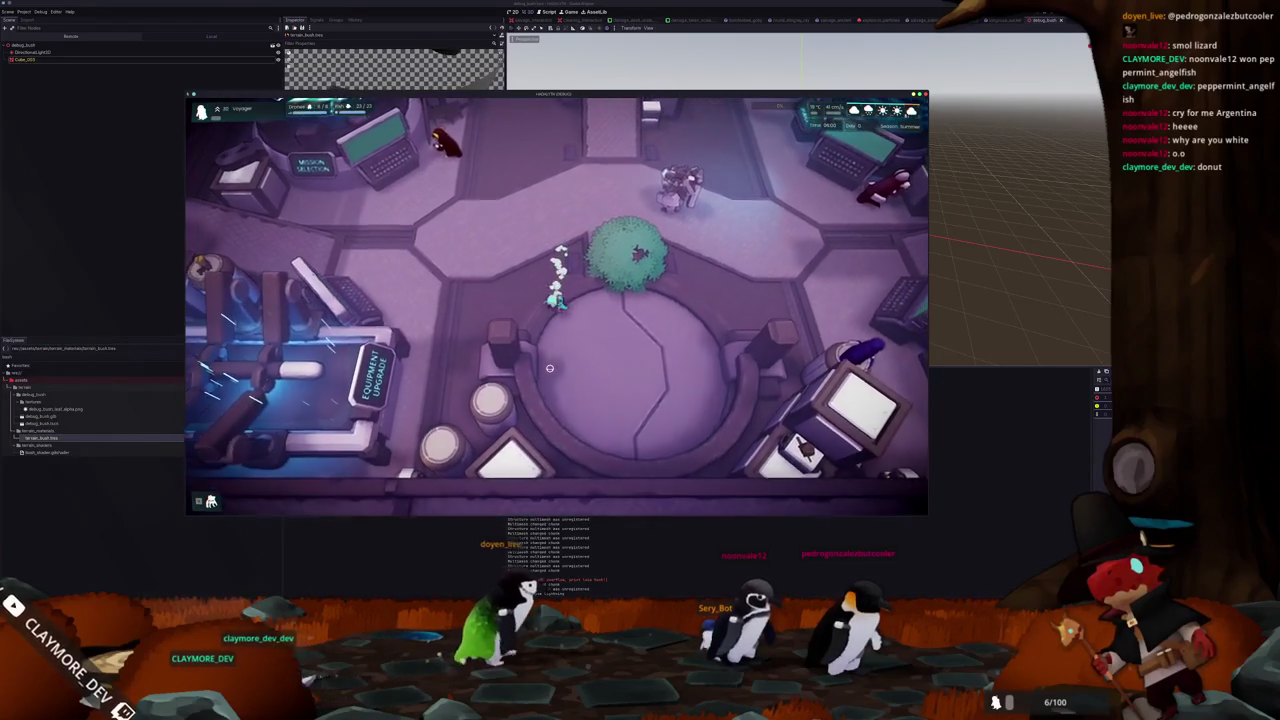
{"action": "left_click_drag", "start_coordinate": [598, 96], "coordinate": [693, 131]}
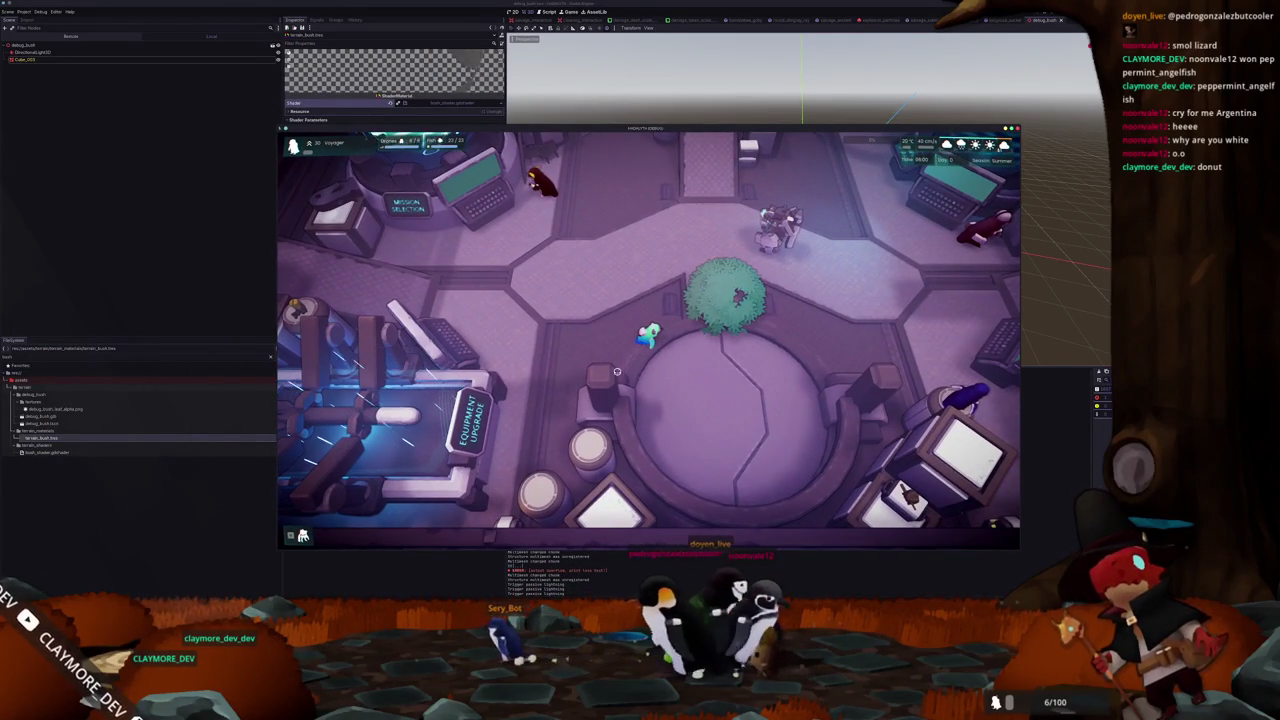
{"action": "key", "text": "grave"}
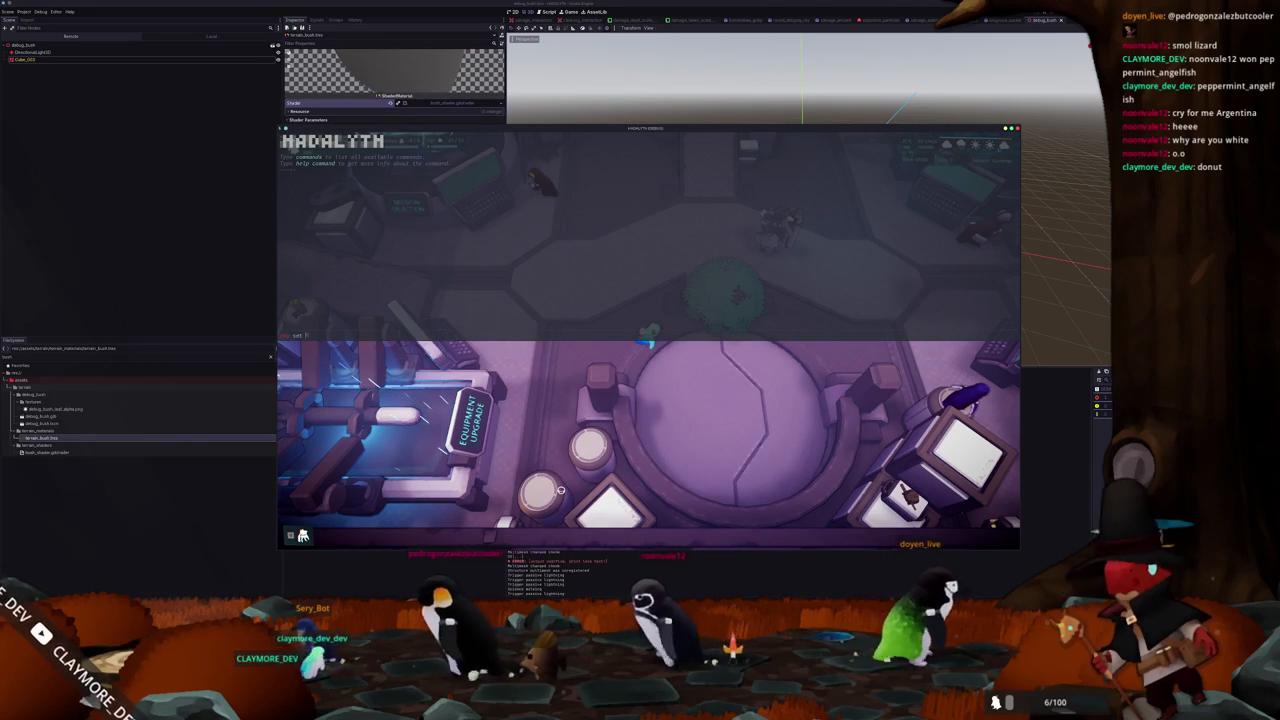
{"action": "key", "text": "grave"}
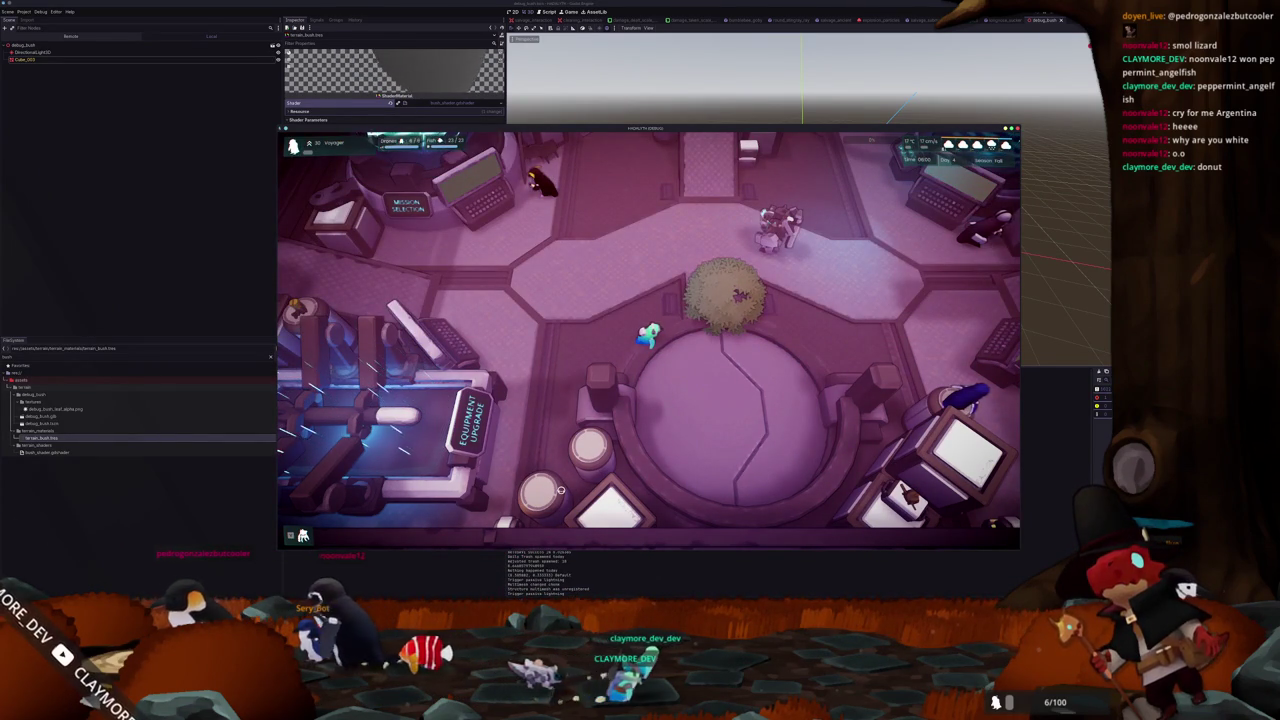
{"action": "mouse_move", "coordinate": [516, 131]}
{"action": "left_mouse_down"}
{"action": "mouse_move", "coordinate": [560, 266]}
{"action": "mouse_move", "coordinate": [554, 248]}
{"action": "left_mouse_up"}
{"action": "left_click", "coordinate": [449, 128]}
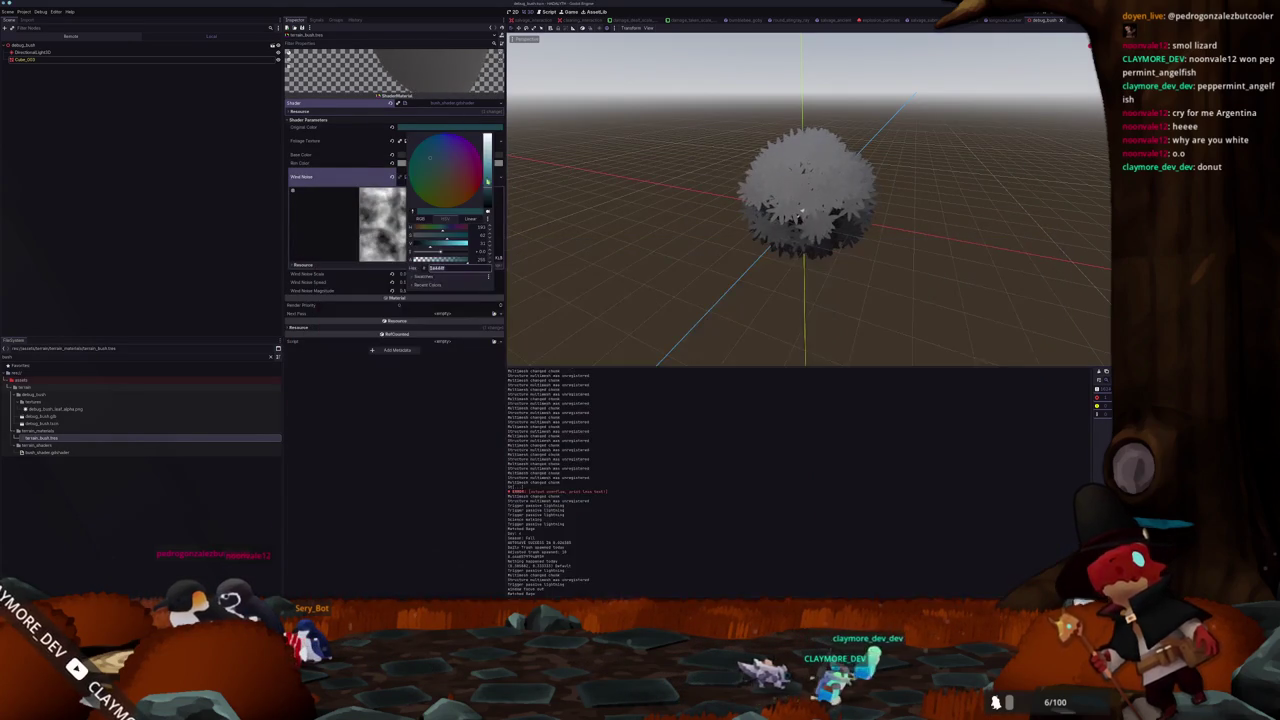
Move the game window aside and try brighter Original Color tints, turning the bush pink, then white
{"action": "key", "text": "alt+Tab"}
{"action": "left_click_drag", "start_coordinate": [531, 249], "coordinate": [681, 247]}
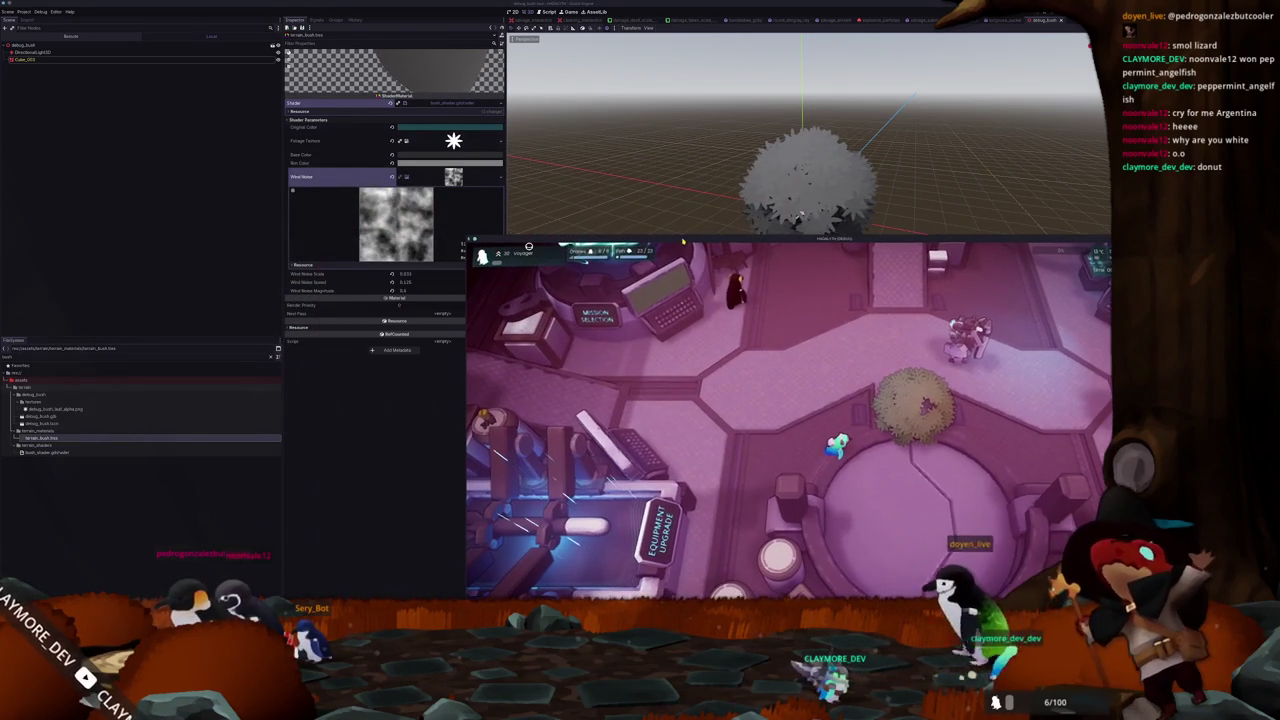
{"action": "left_click", "coordinate": [449, 128]}
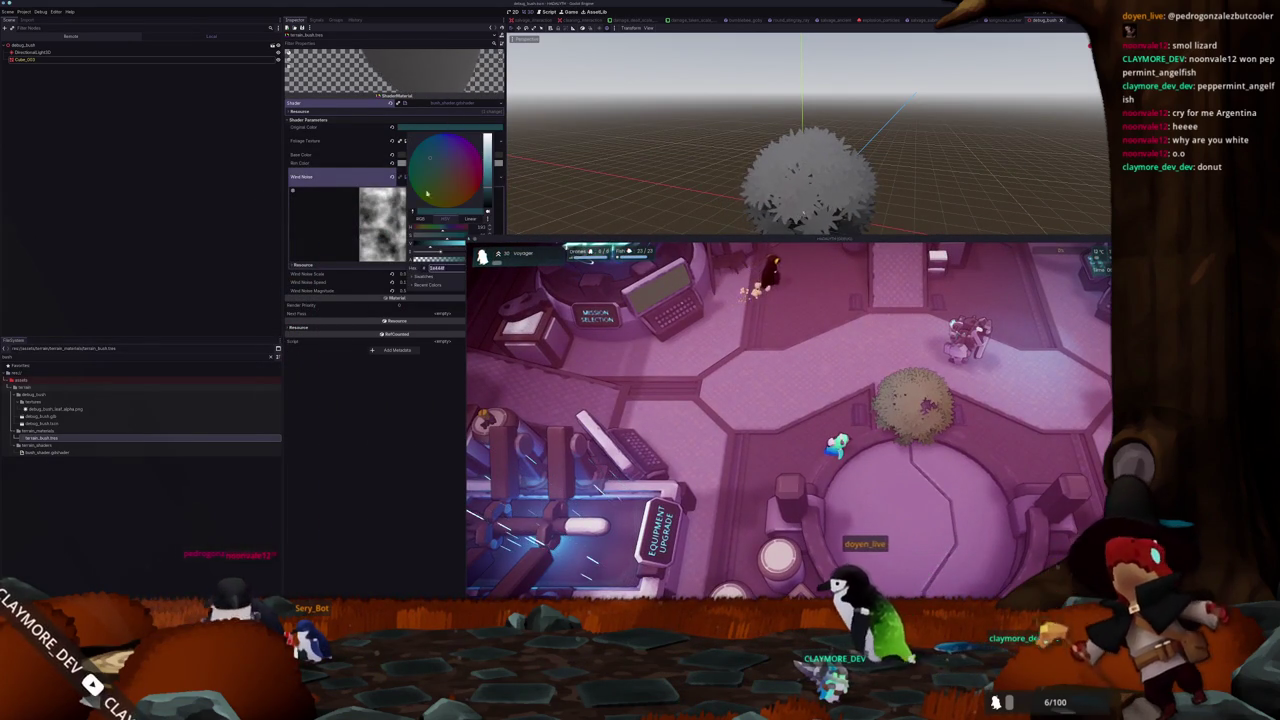
{"action": "left_click", "coordinate": [361, 142]}
{"action": "left_click", "coordinate": [420, 128]}
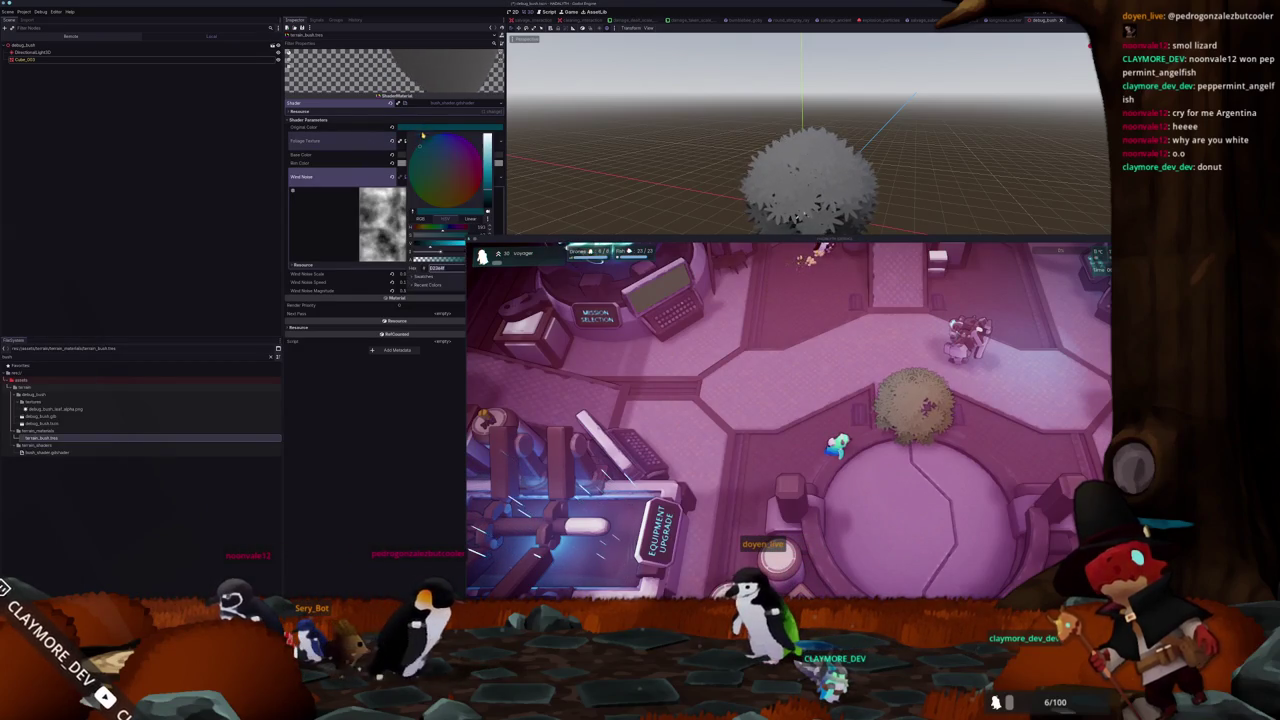
{"action": "left_click_drag", "start_coordinate": [487, 205], "coordinate": [487, 140]}
{"action": "left_click", "coordinate": [368, 137]}
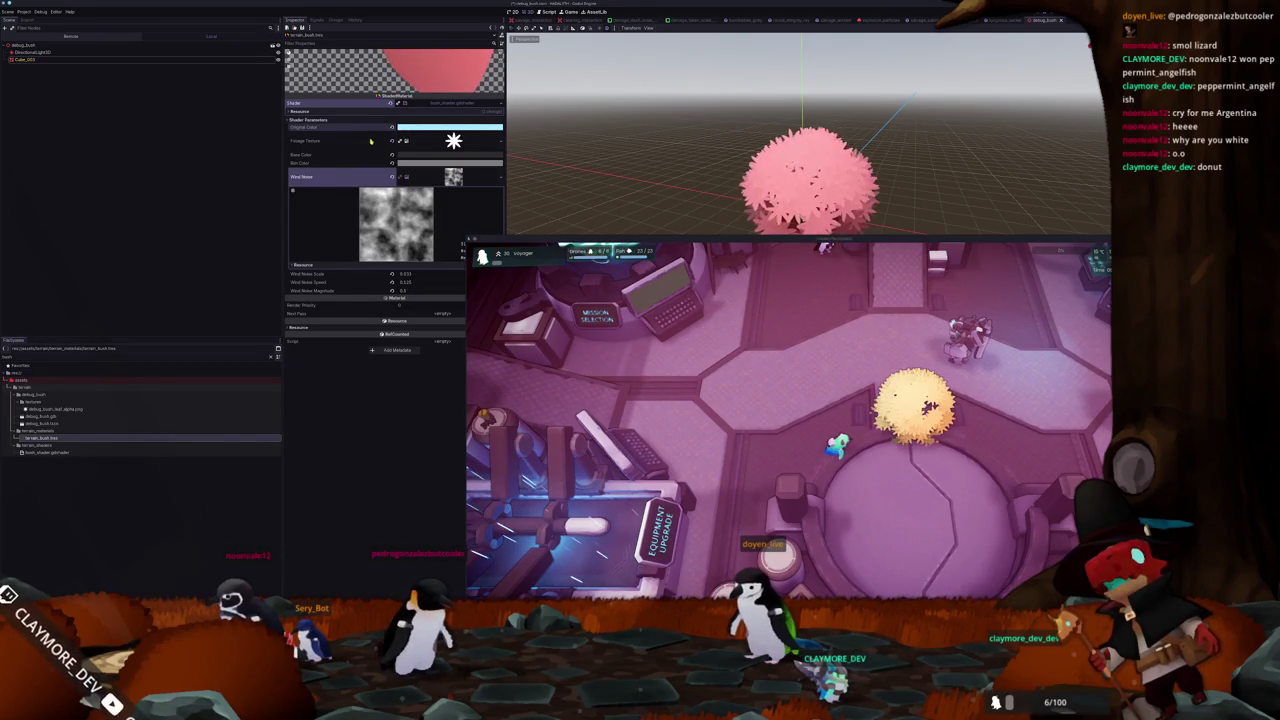
{"action": "left_click", "coordinate": [452, 128]}
{"action": "left_click_drag", "start_coordinate": [491, 150], "coordinate": [491, 175]}
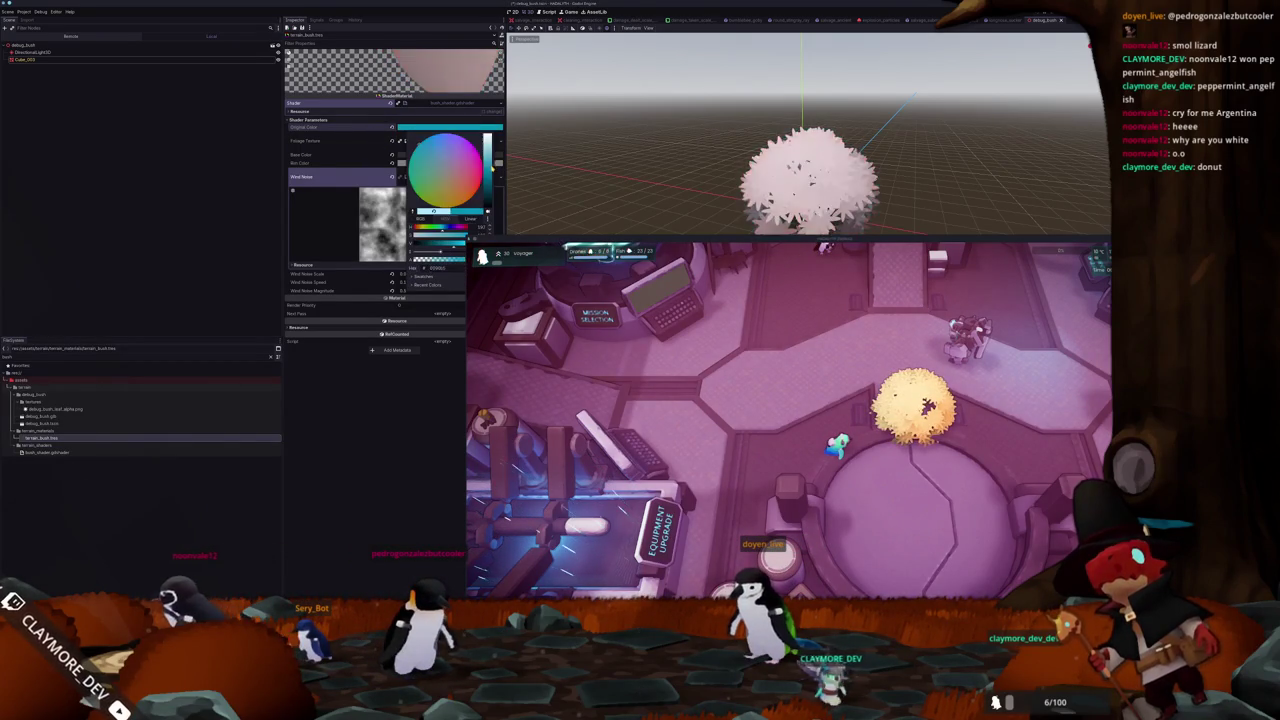
{"action": "left_click", "coordinate": [367, 131]}
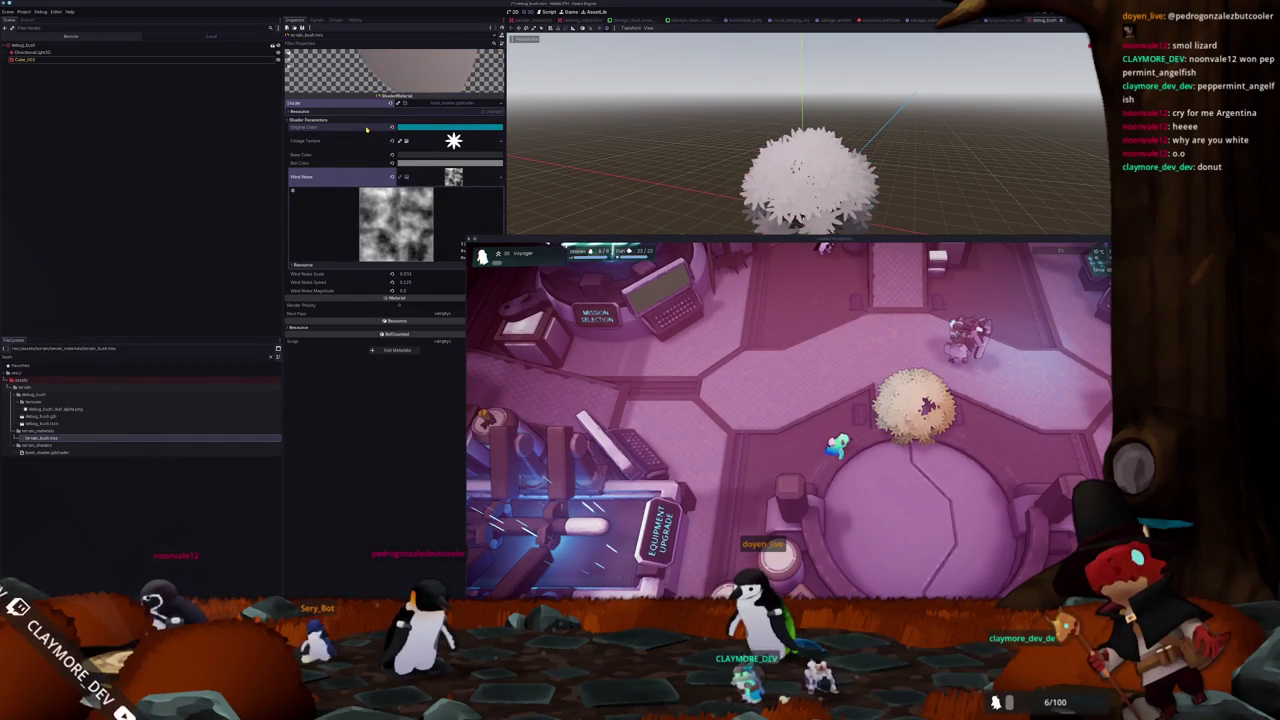
Try pink, darker and green Original Color tints before settling on a pale near-white
{"action": "left_click", "coordinate": [430, 131]}
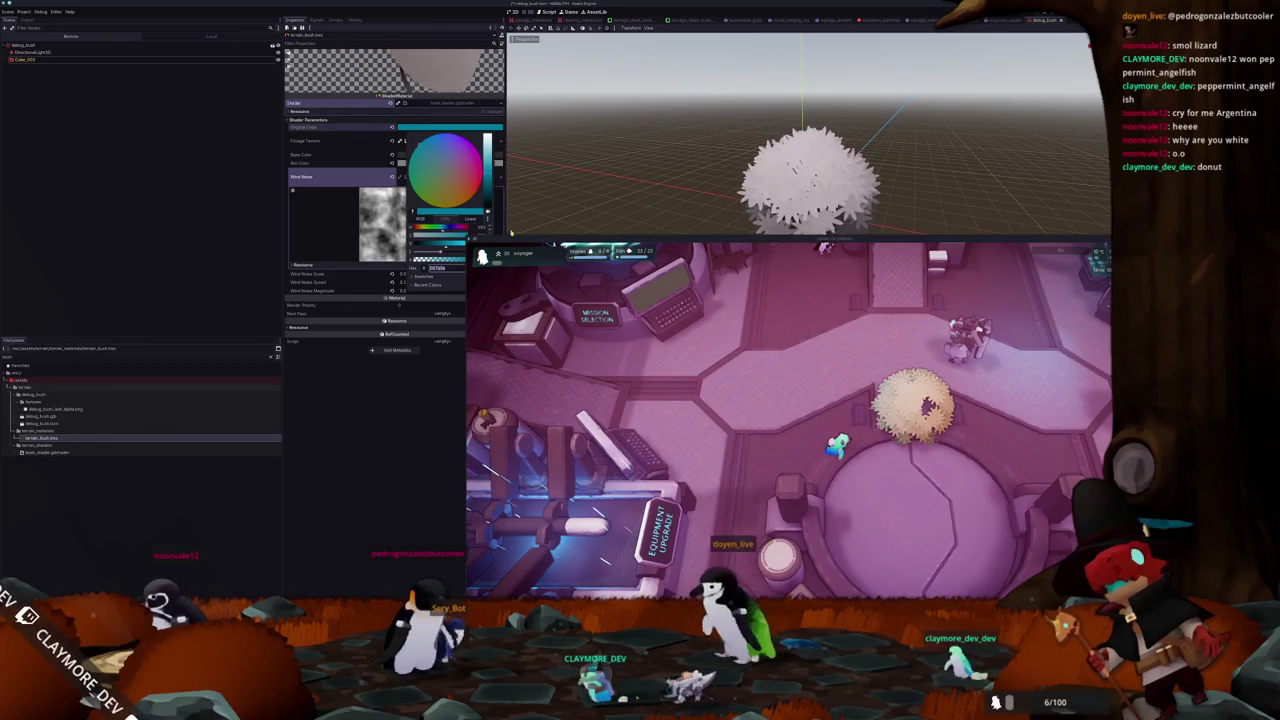
{"action": "left_click_drag", "start_coordinate": [491, 175], "coordinate": [491, 150]}
{"action": "mouse_move", "coordinate": [461, 251]}
{"action": "left_mouse_down"}
{"action": "mouse_move", "coordinate": [420, 251]}
{"action": "mouse_move", "coordinate": [441, 251]}
{"action": "left_mouse_up"}
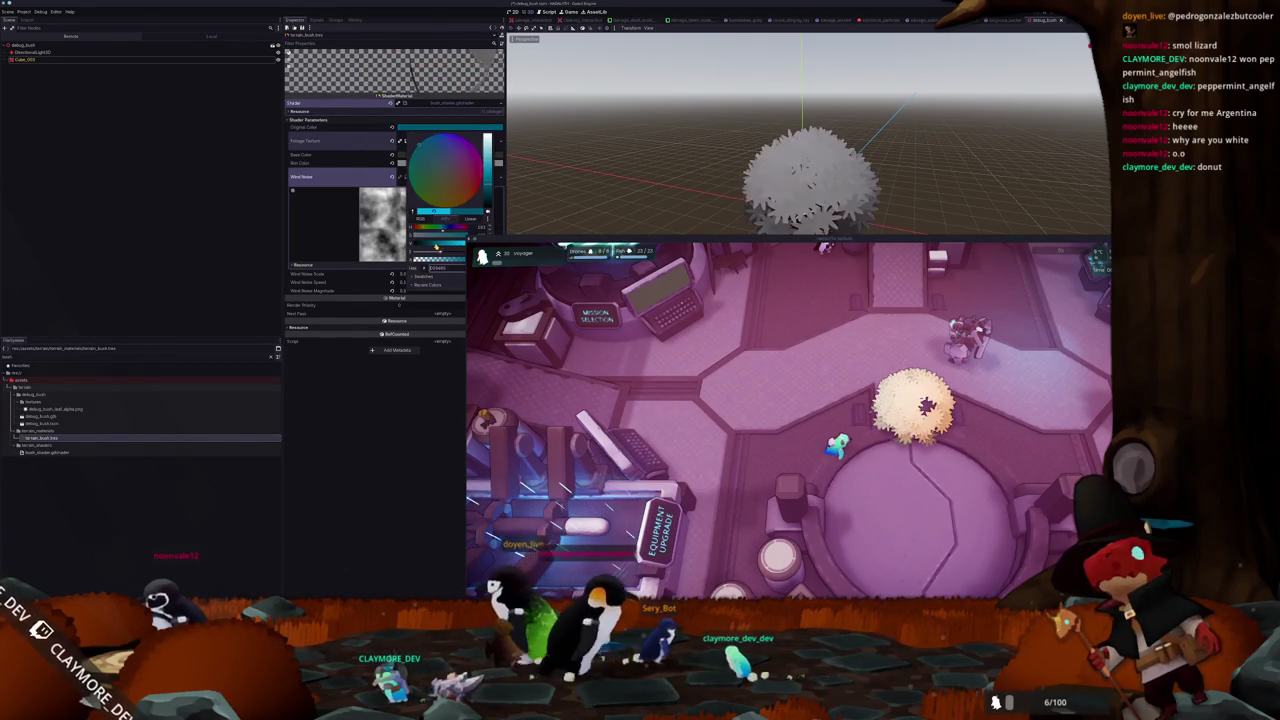
{"action": "key", "text": "Escape"}
{"action": "left_click", "coordinate": [429, 128]}
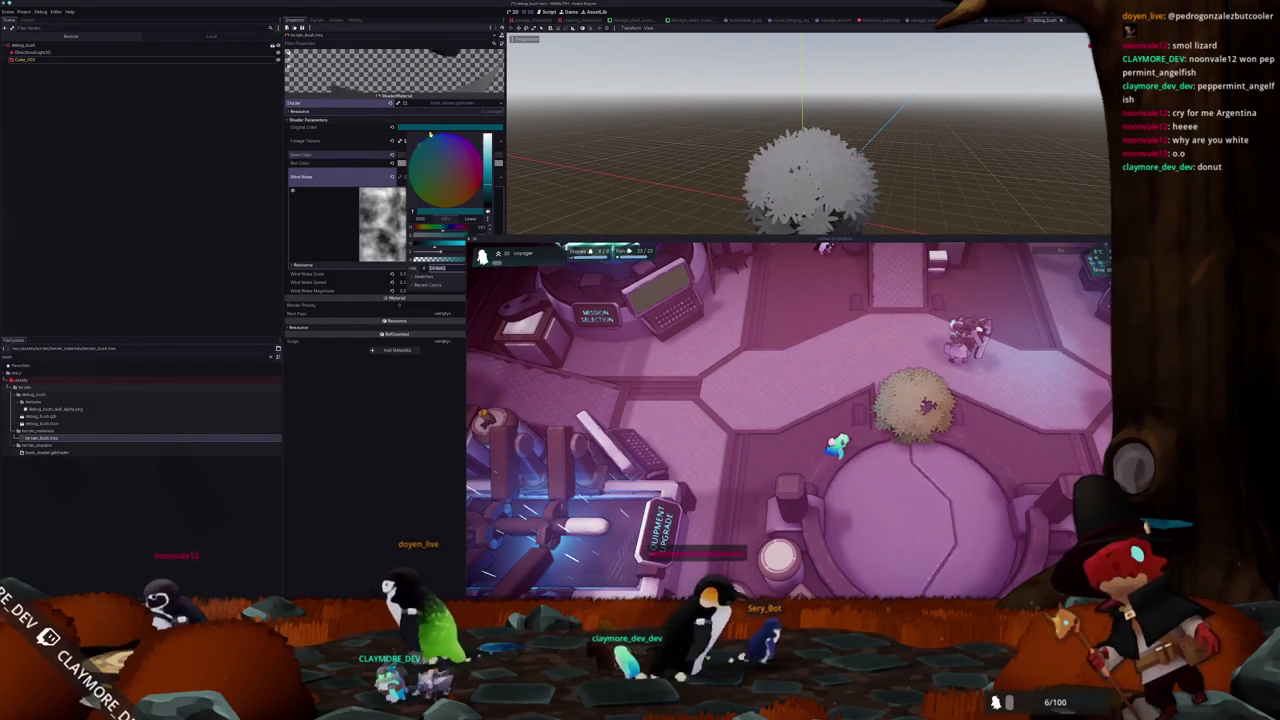
{"action": "left_click_drag", "start_coordinate": [444, 230], "coordinate": [437, 238]}
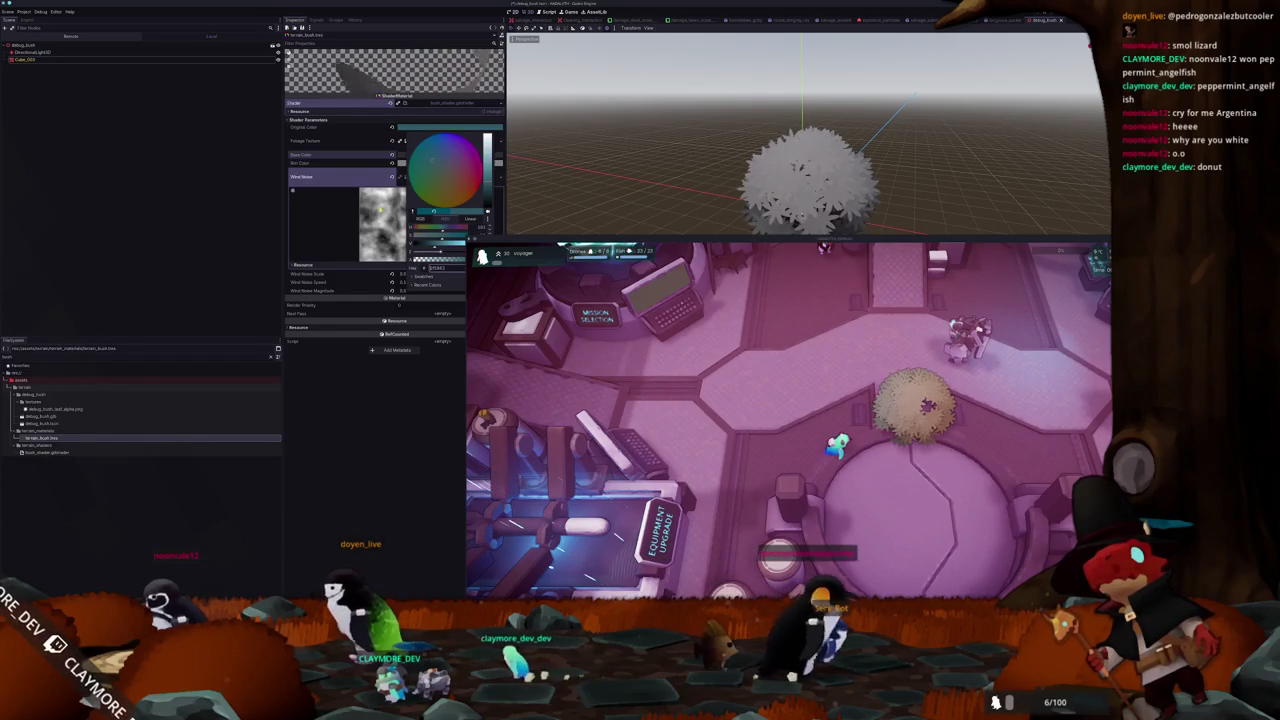
{"action": "left_click", "coordinate": [356, 138]}
{"action": "left_click", "coordinate": [425, 129]}
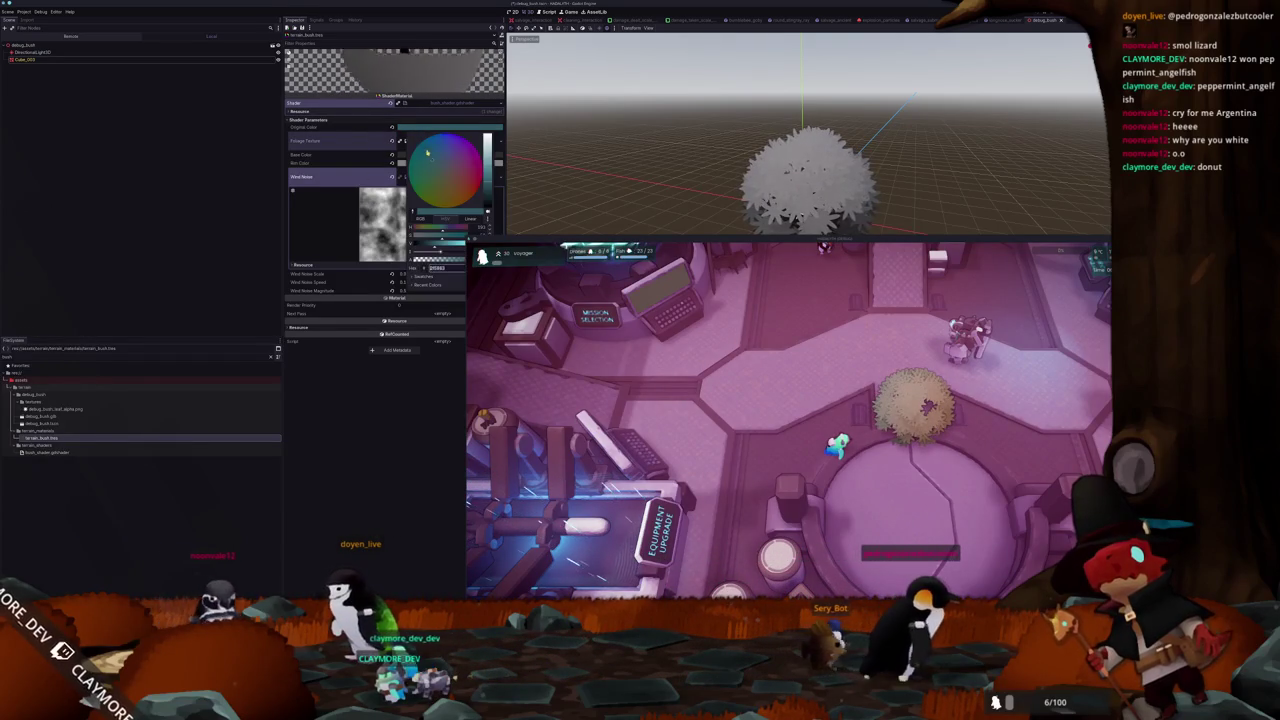
{"action": "left_click", "coordinate": [372, 140]}
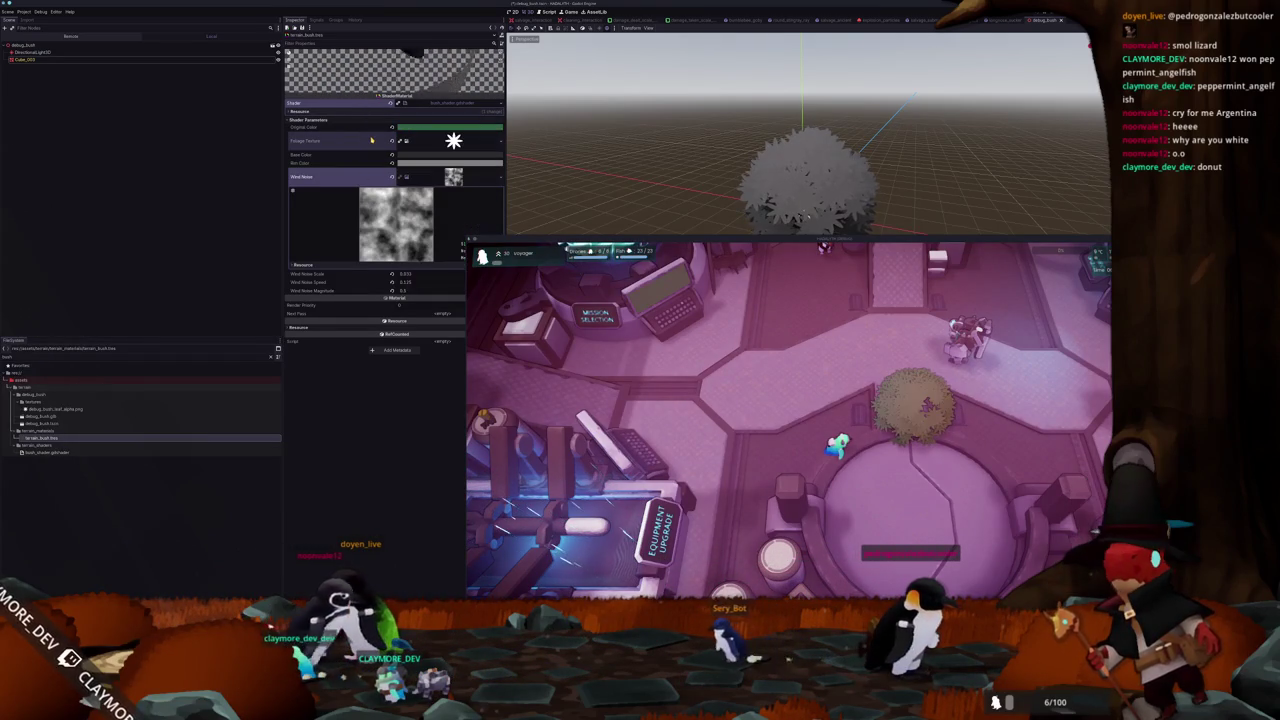
{"action": "left_click", "coordinate": [450, 129]}
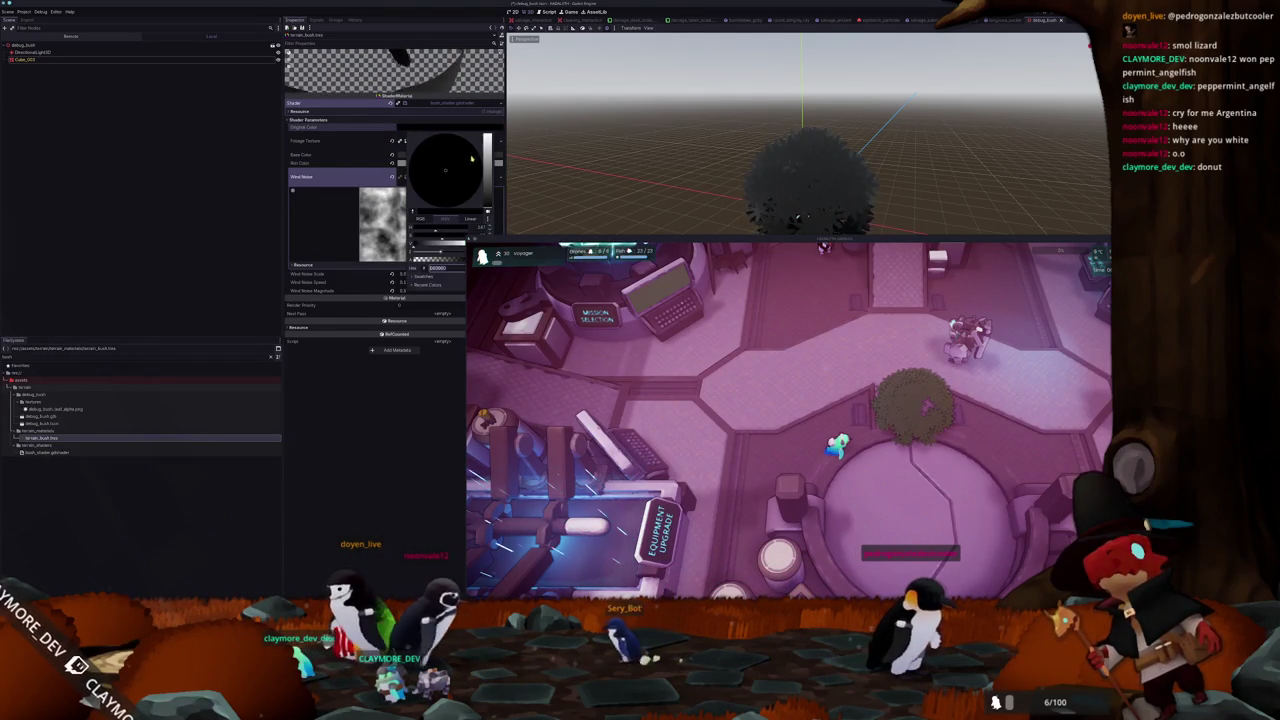
{"action": "left_click", "coordinate": [363, 141]}
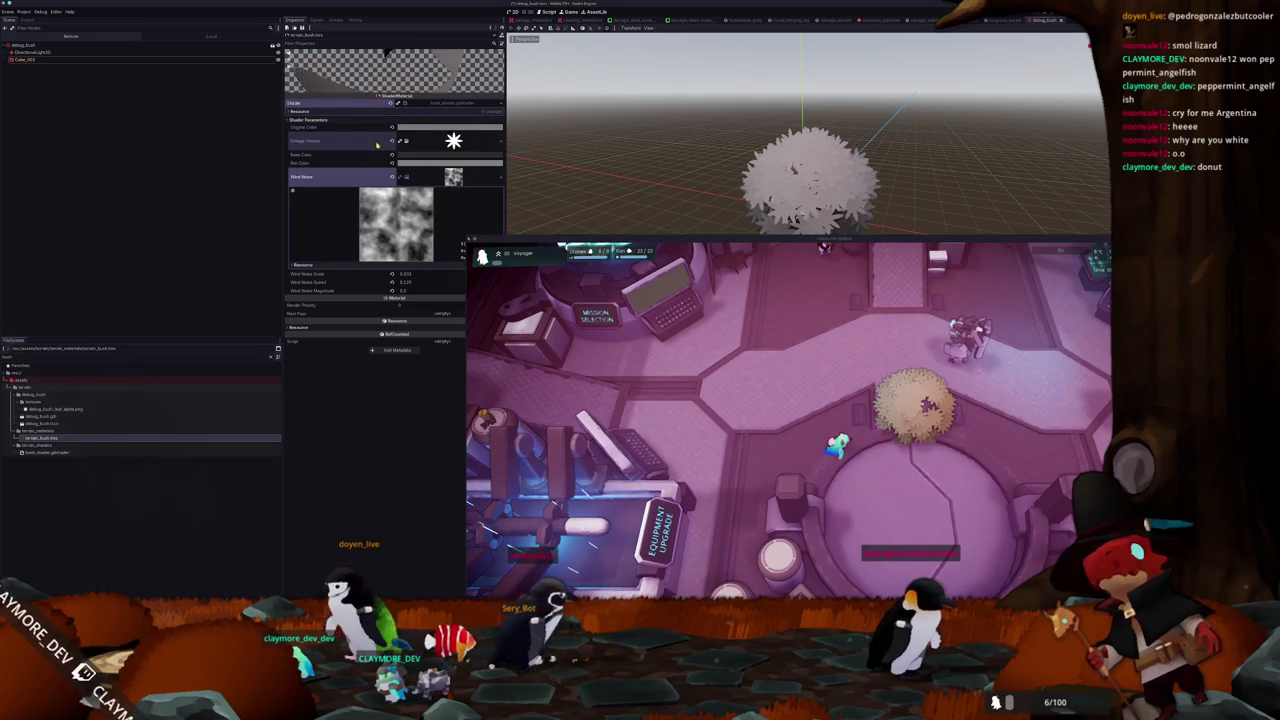
{"action": "left_click", "coordinate": [450, 128]}
Try light pink, saturated pink and red tints for the bush's Original Color
{"action": "left_click", "coordinate": [447, 160]}
{"action": "mouse_move", "coordinate": [488, 140]}
{"action": "left_mouse_down"}
{"action": "mouse_move", "coordinate": [493, 205]}
{"action": "mouse_move", "coordinate": [496, 163]}
{"action": "left_mouse_up"}
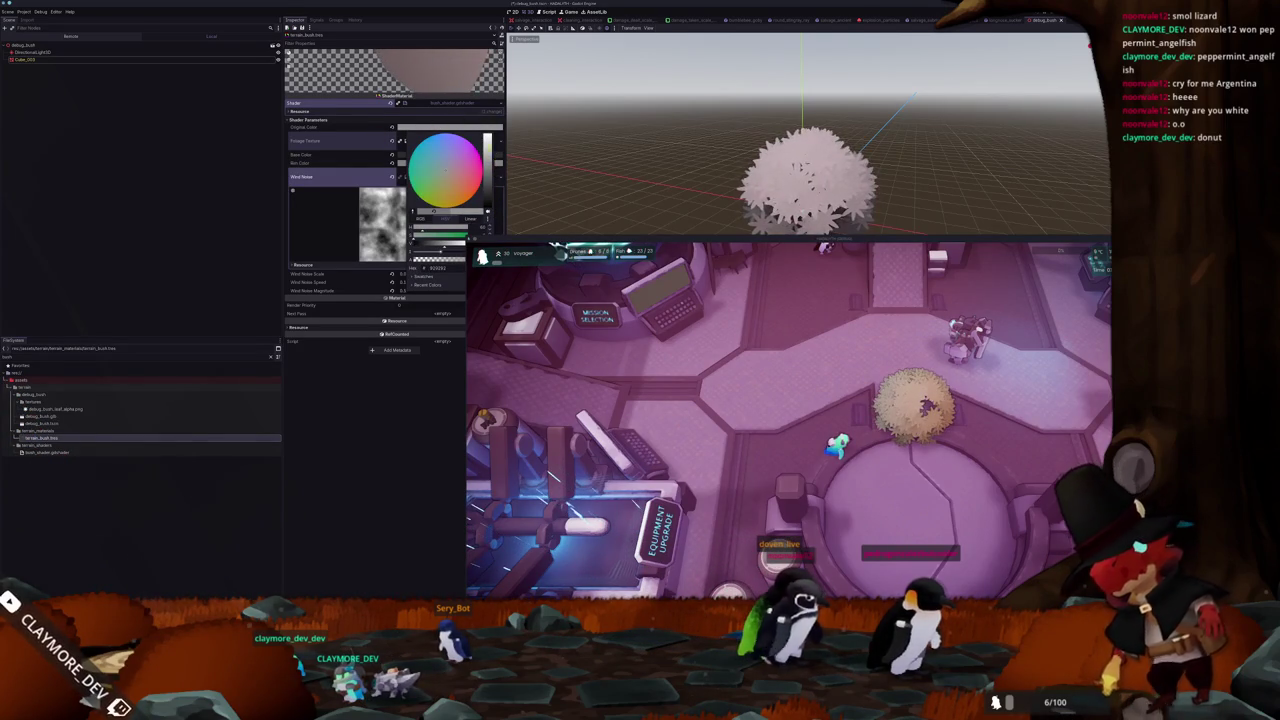
{"action": "left_click_drag", "start_coordinate": [496, 163], "coordinate": [490, 136]}
{"action": "left_click", "coordinate": [359, 148]}
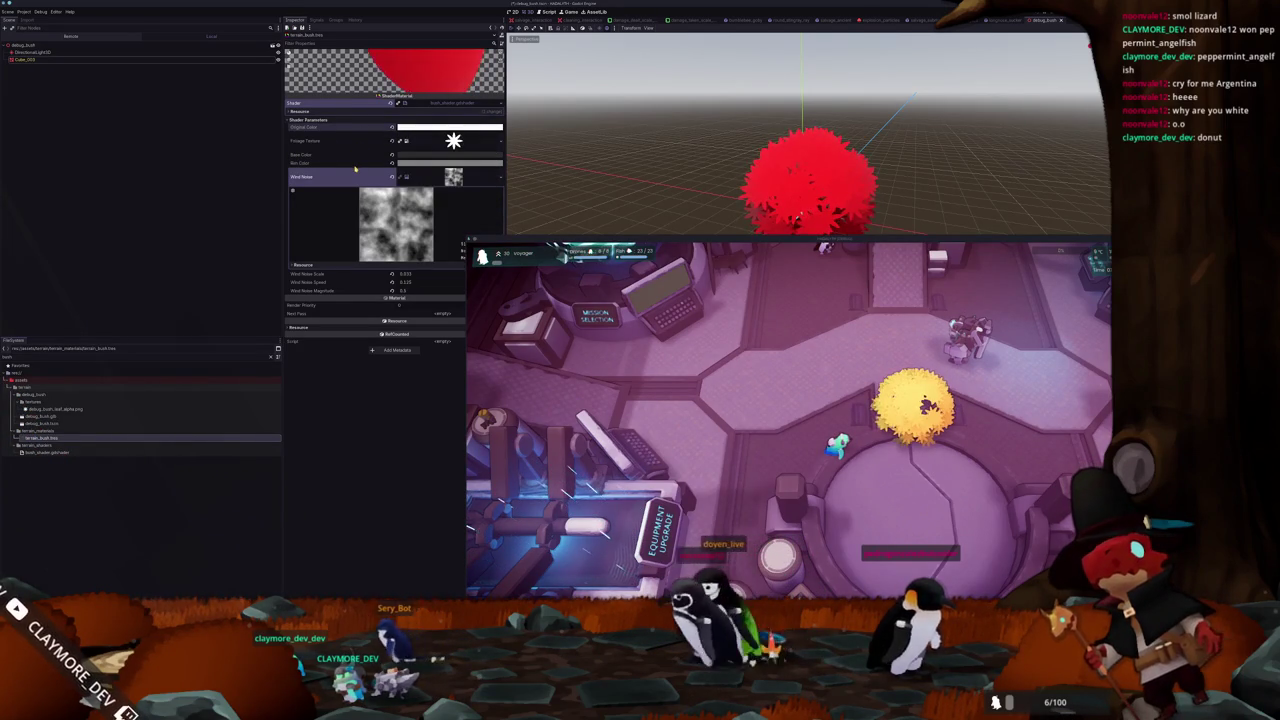
{"action": "left_click", "coordinate": [450, 127]}
{"action": "left_click_drag", "start_coordinate": [492, 135], "coordinate": [492, 150]}
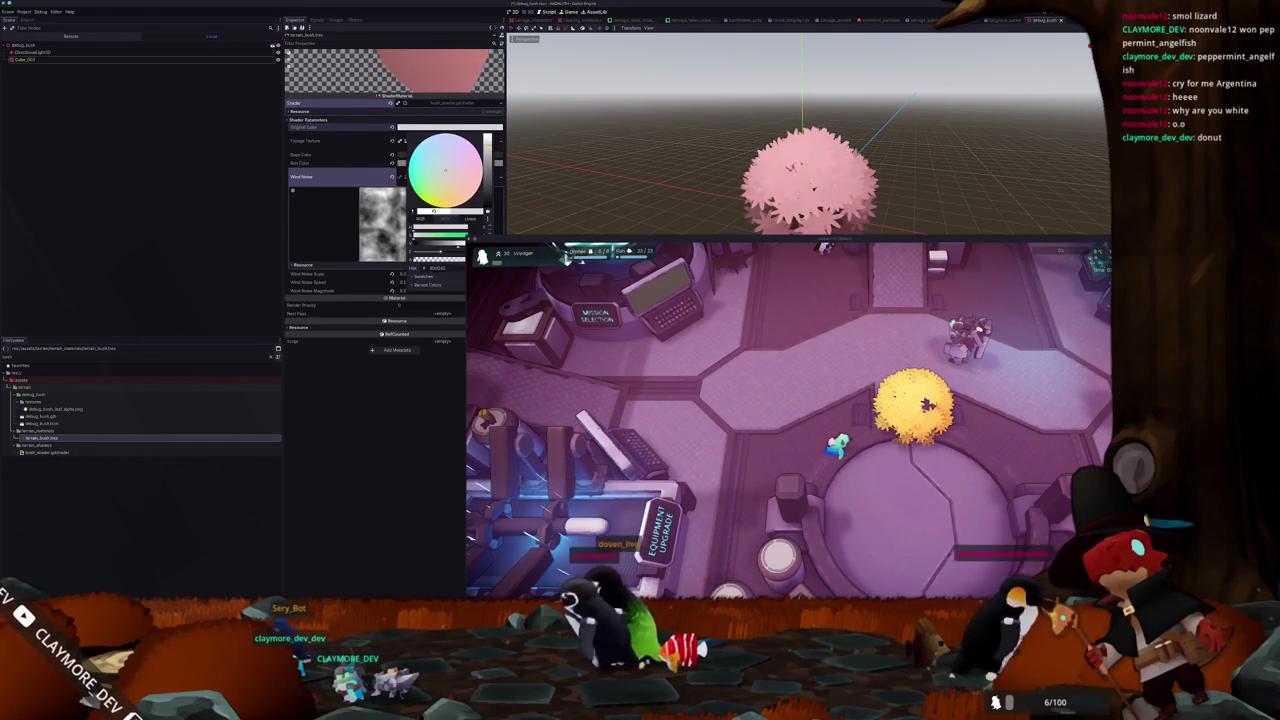
{"action": "left_click", "coordinate": [384, 134]}
Darken the Original Color until the bush turns black, then try white
{"action": "left_click", "coordinate": [450, 127]}
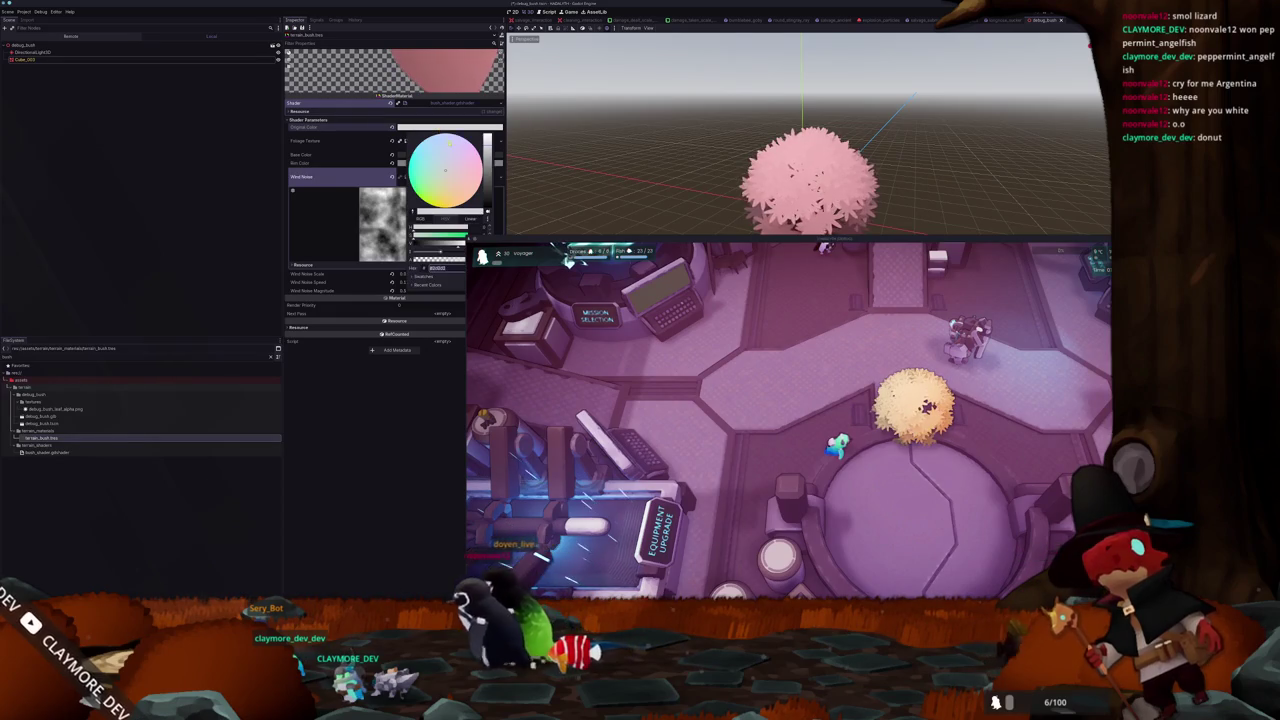
{"action": "left_click_drag", "start_coordinate": [489, 150], "coordinate": [489, 215]}
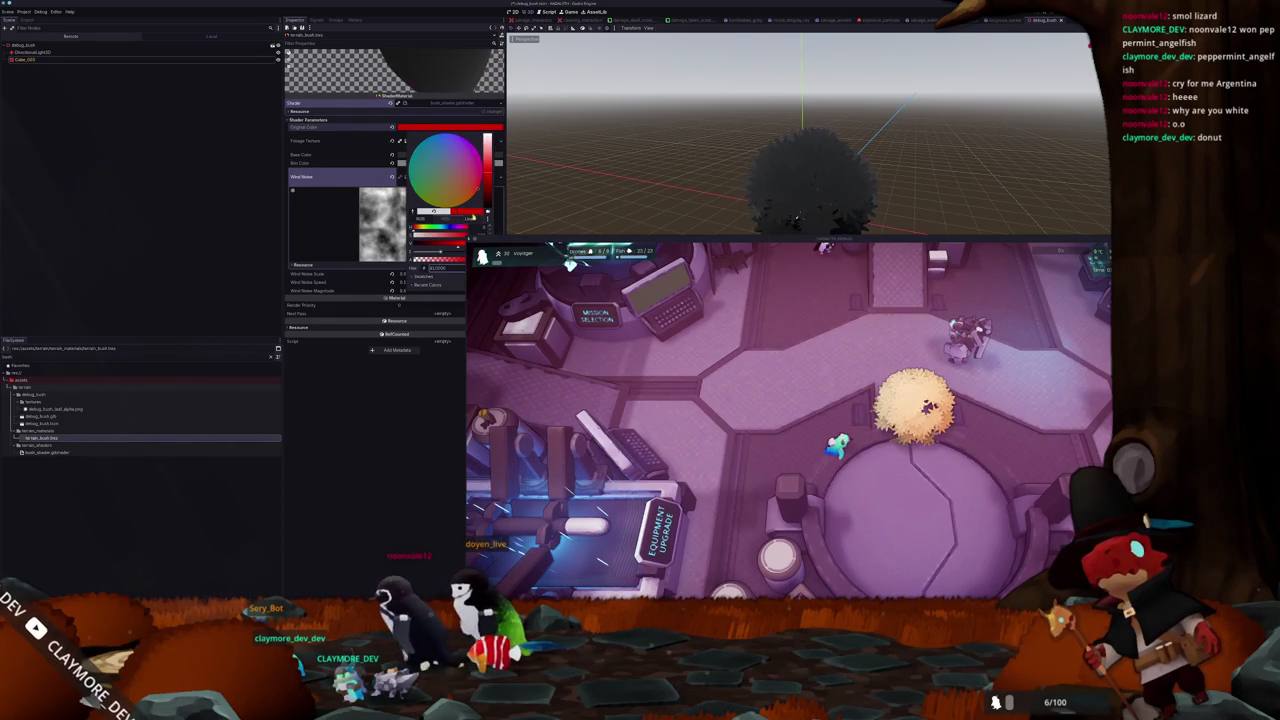
{"action": "left_click", "coordinate": [368, 130]}
{"action": "left_click", "coordinate": [450, 127]}
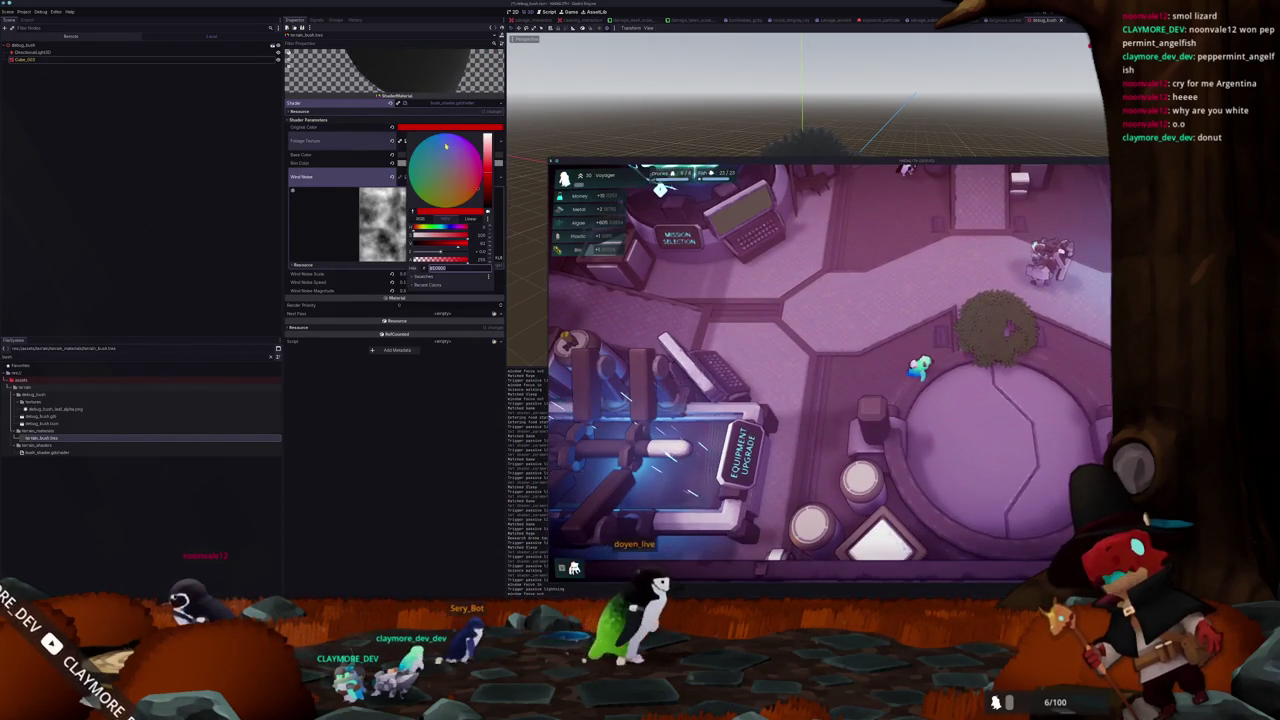
{"action": "left_click_drag", "start_coordinate": [451, 243], "coordinate": [413, 243]}
{"action": "left_click", "coordinate": [356, 143]}
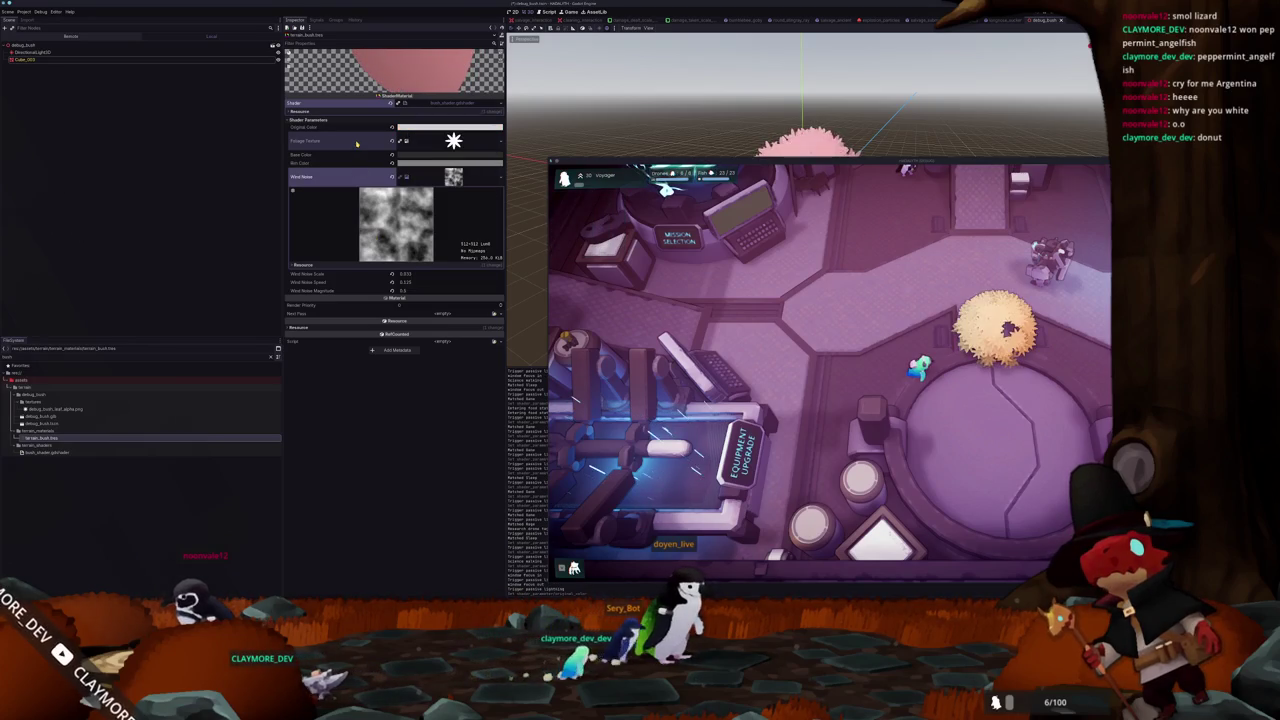
Set the Original Color to red A8000D and complete 'ALBEDO.rgb = output_color;'
{"action": "left_click", "coordinate": [434, 129]}
{"action": "left_click_drag", "start_coordinate": [426, 240], "coordinate": [408, 200]}
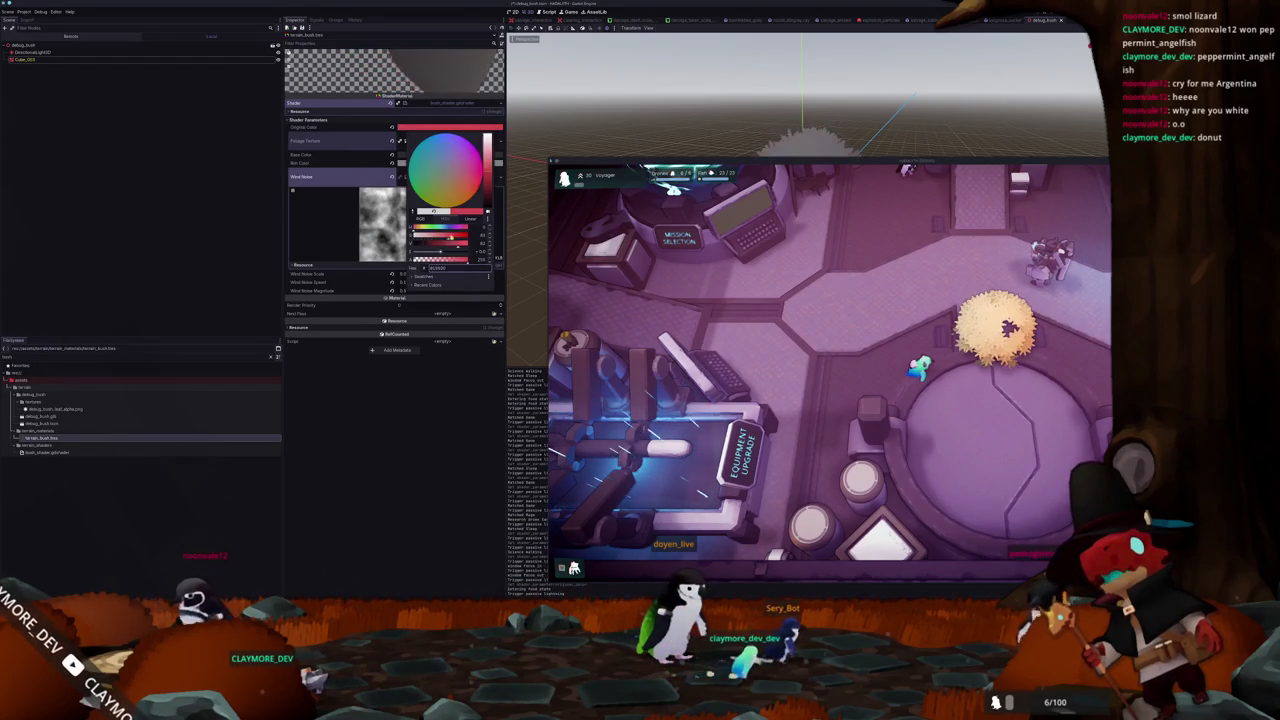
{"action": "left_click", "coordinate": [375, 134]}
{"action": "left_click", "coordinate": [430, 128]}
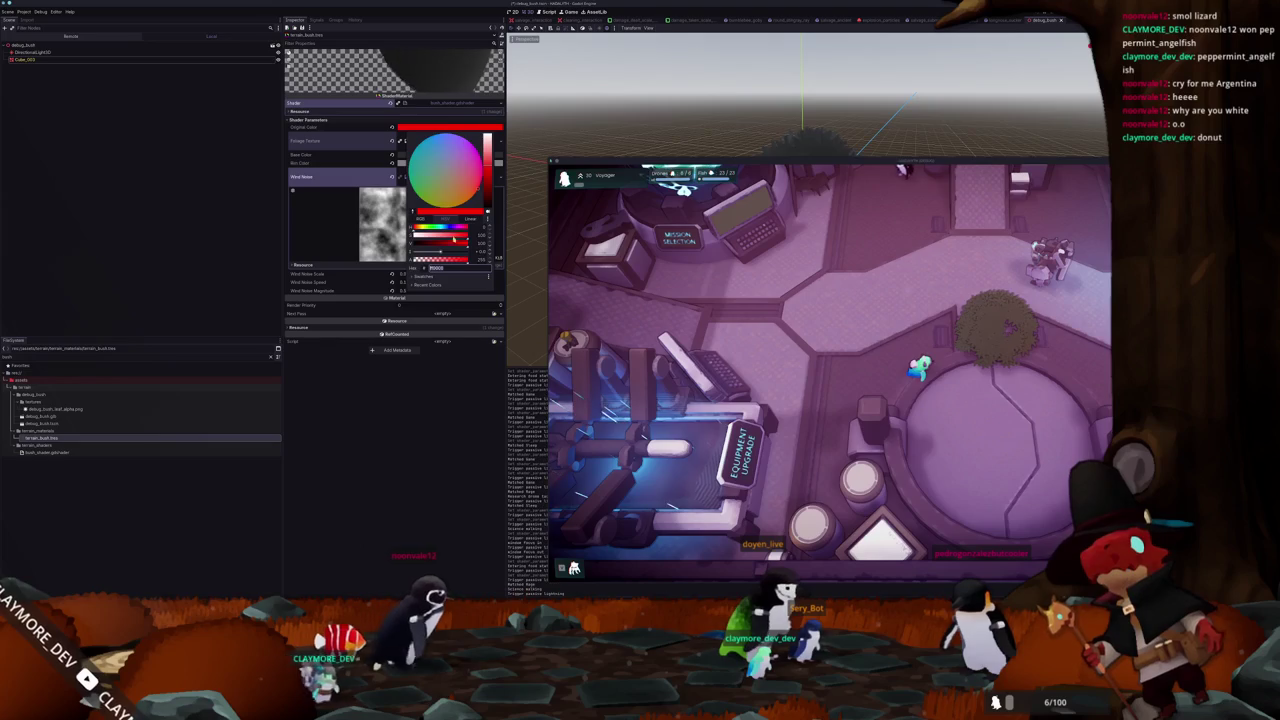
{"action": "mouse_move", "coordinate": [420, 243]}
{"action": "left_mouse_down"}
{"action": "mouse_move", "coordinate": [445, 243]}
{"action": "mouse_move", "coordinate": [415, 243]}
{"action": "mouse_move", "coordinate": [431, 245]}
{"action": "left_mouse_up"}
{"action": "key", "text": "Escape"}
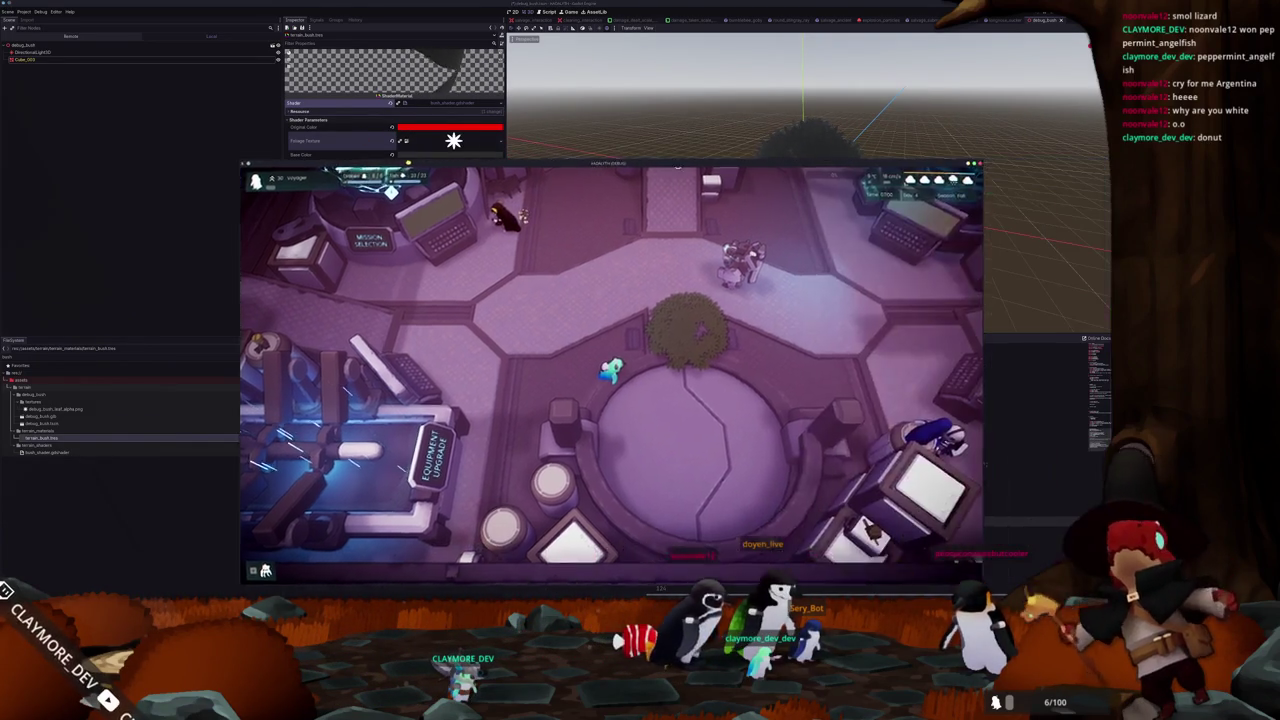
{"action": "key", "text": "Return"}
{"action": "type", "text": ";"}
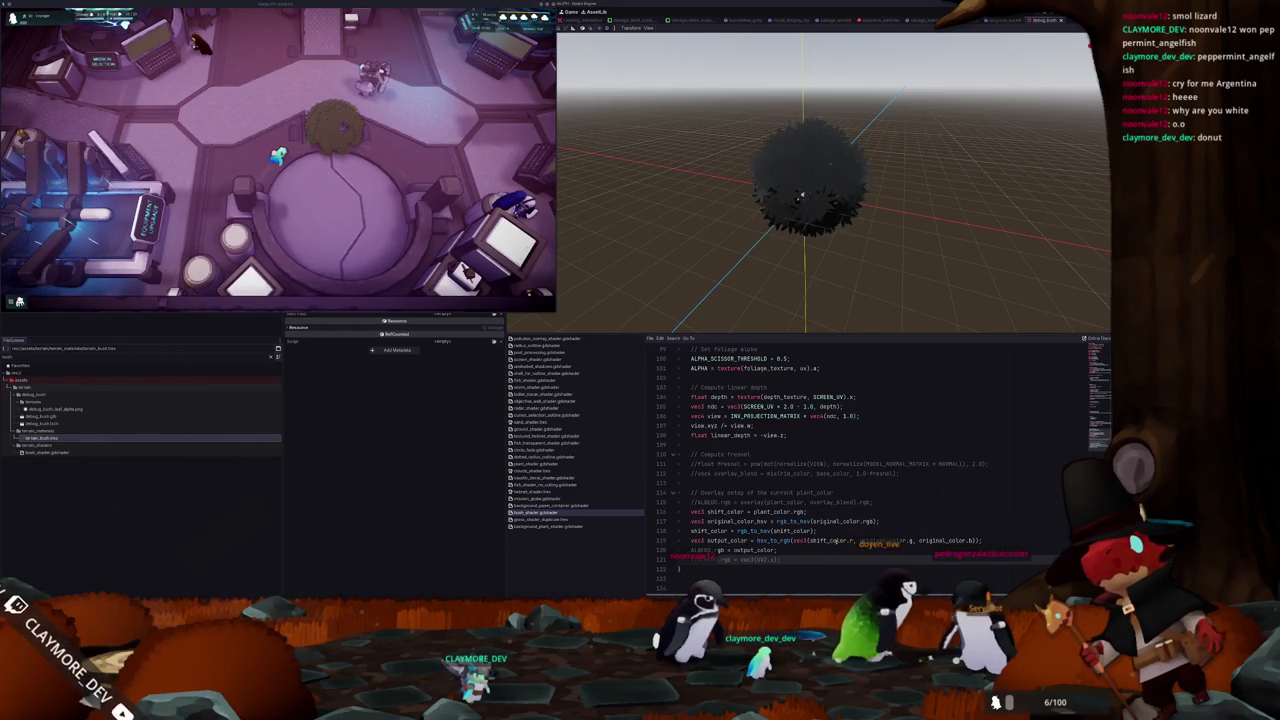
Rework the hsv_to_rgb call to use original_color_hsv's saturation and value with the shifted hue
{"action": "double_click", "coordinate": [826, 540]}
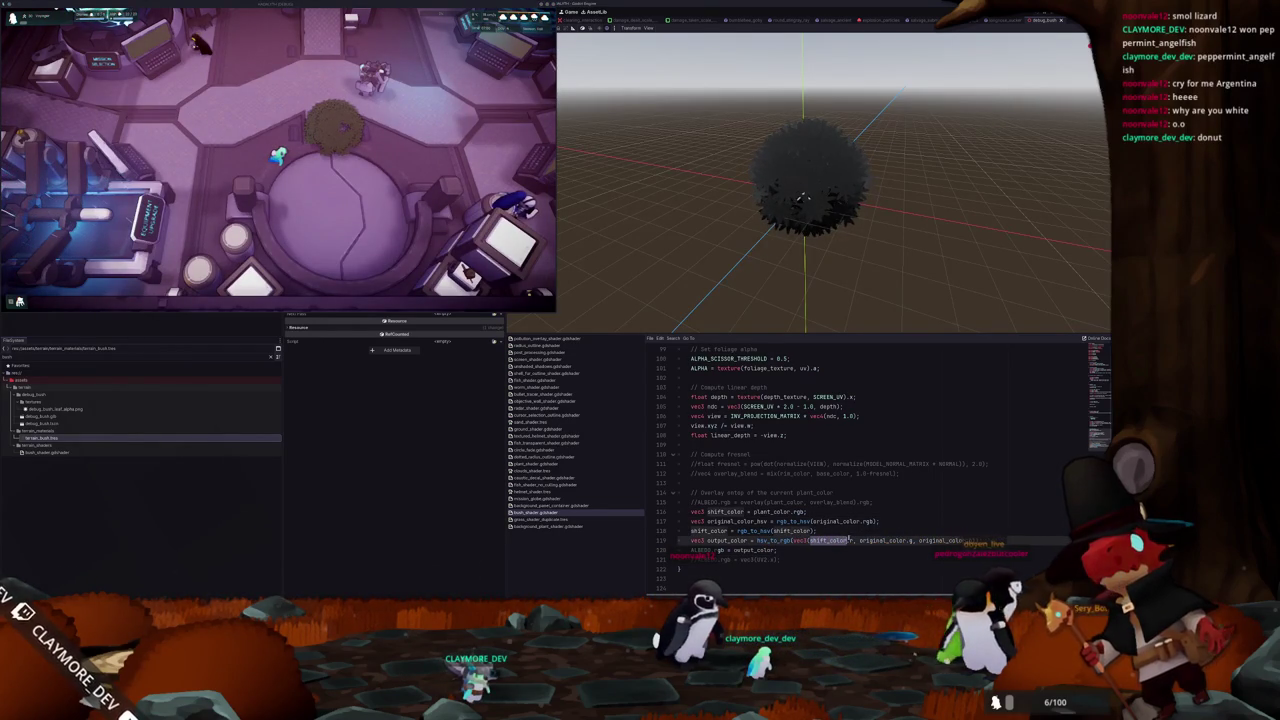
{"action": "left_click", "coordinate": [752, 521]}
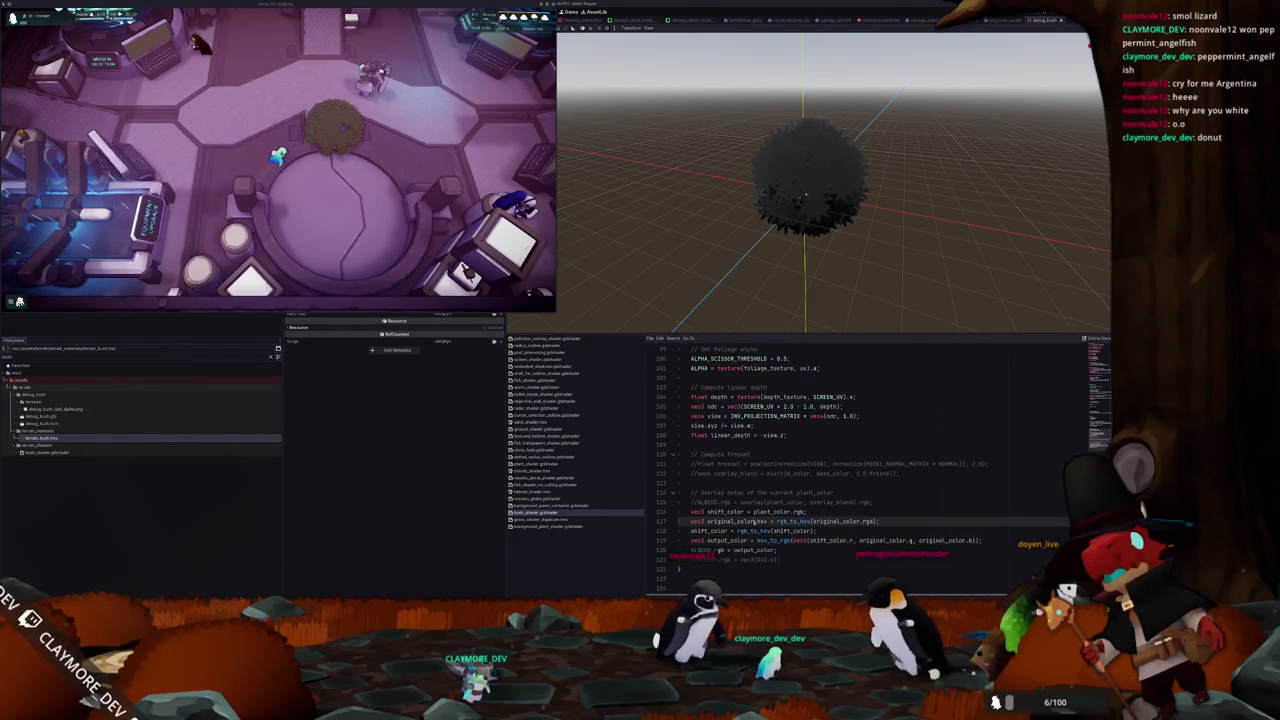
{"action": "double_click", "coordinate": [882, 540]}
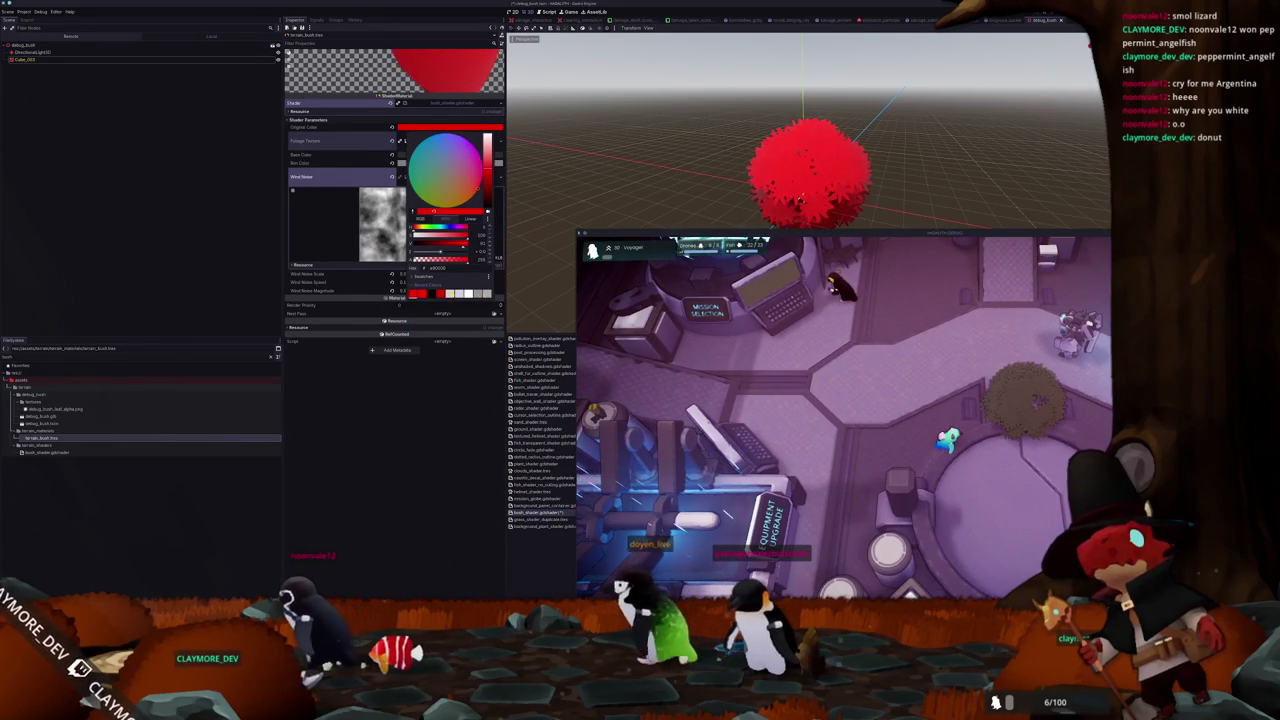
Open grass_gradient.tres and inspect its left gradient stop colour
{"action": "left_click", "coordinate": [425, 281]}
{"action": "key", "text": "Escape"}
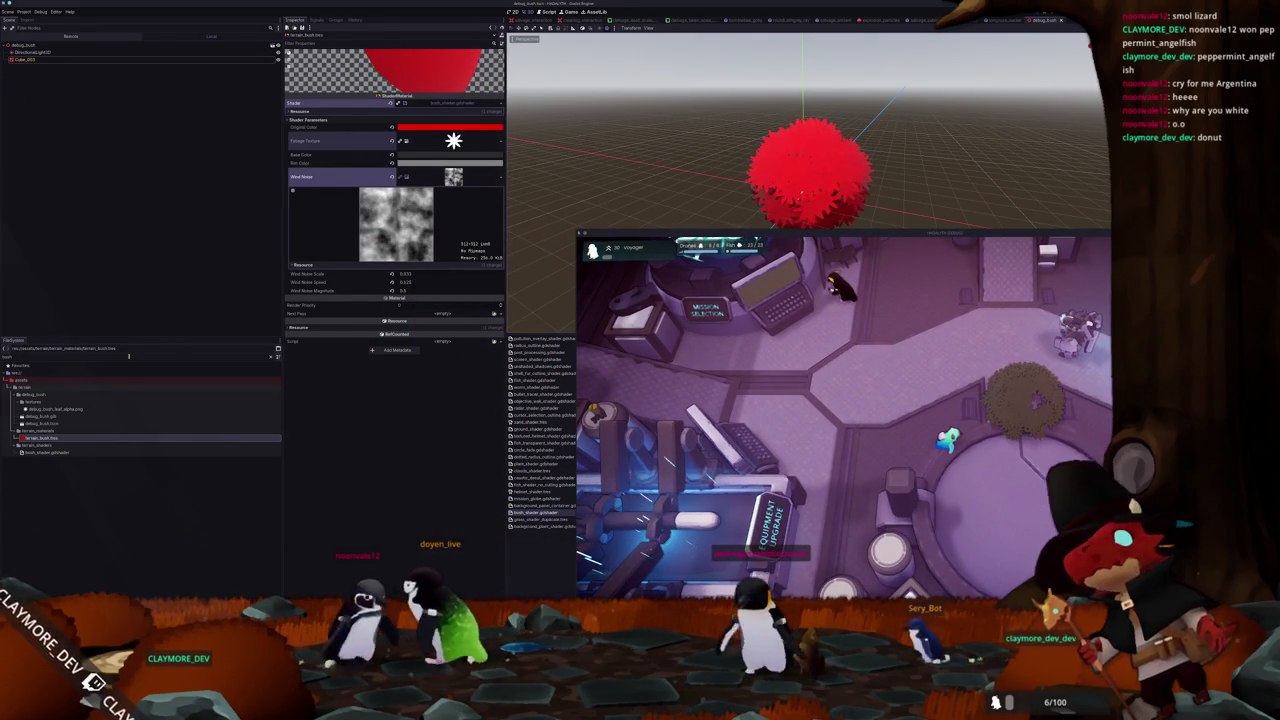
{"action": "type", "text": "grass"}
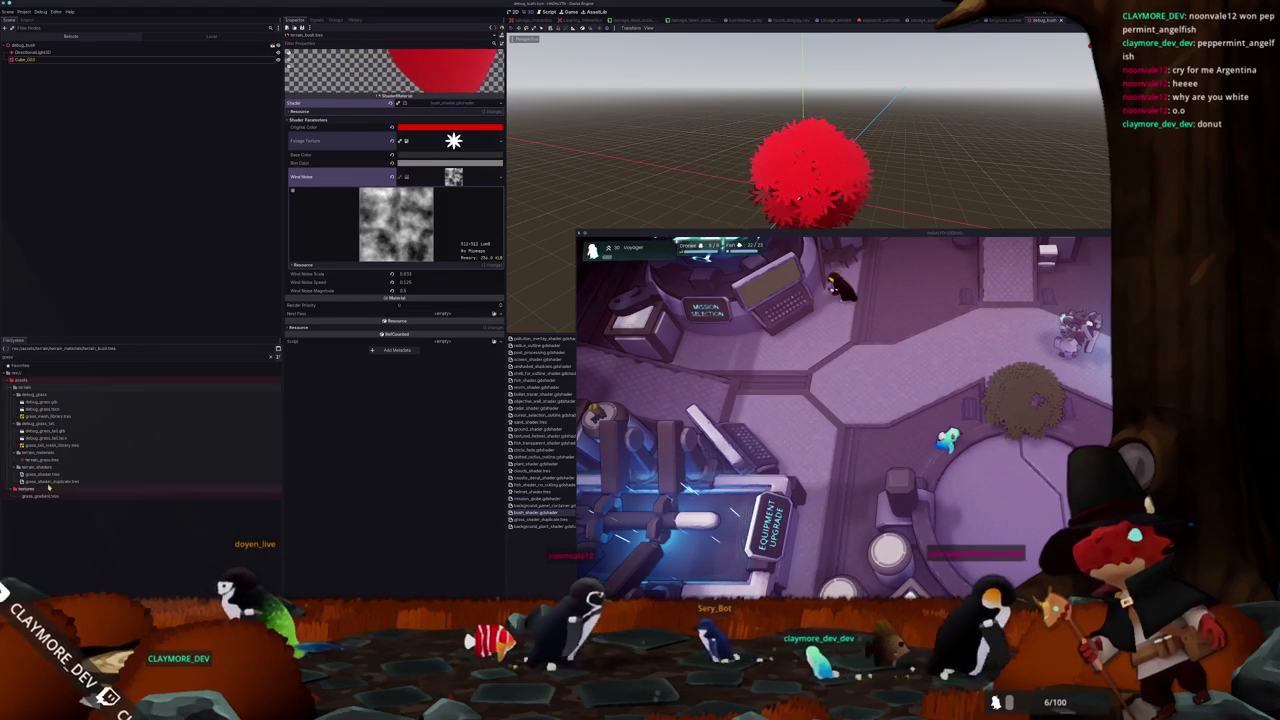
{"action": "key", "text": "Return"}
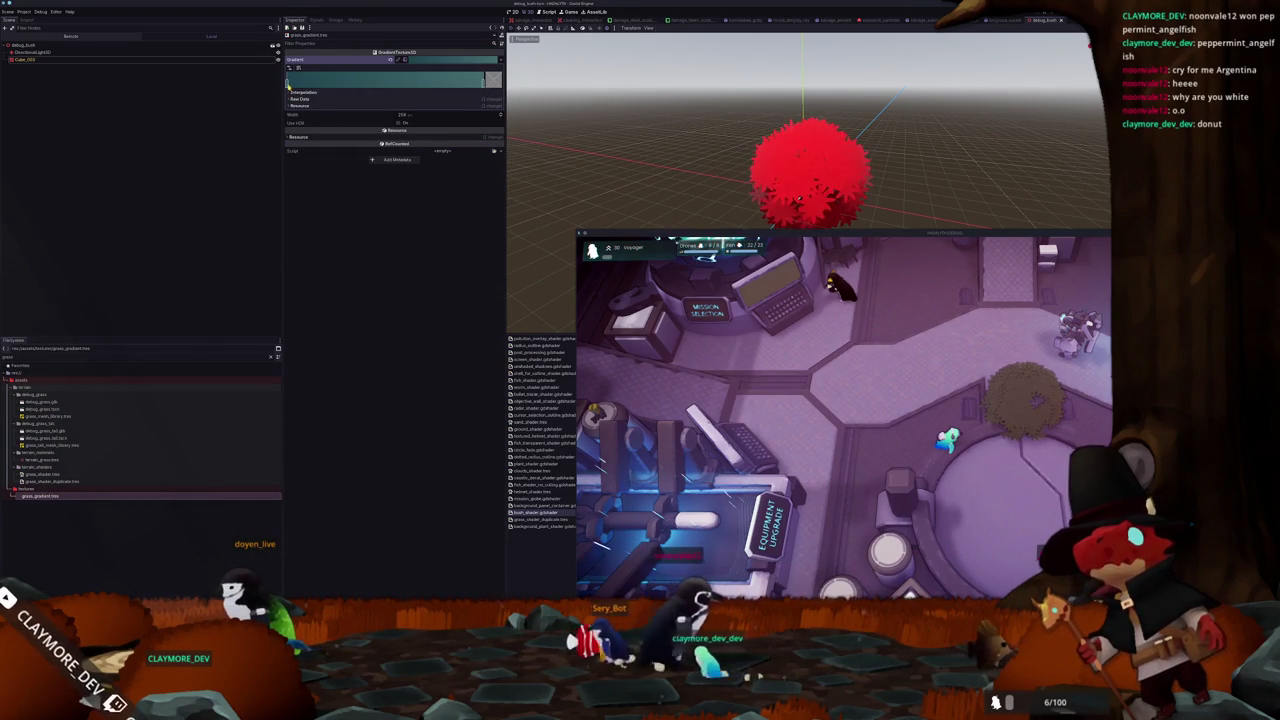
{"action": "double_click", "coordinate": [287, 82]}
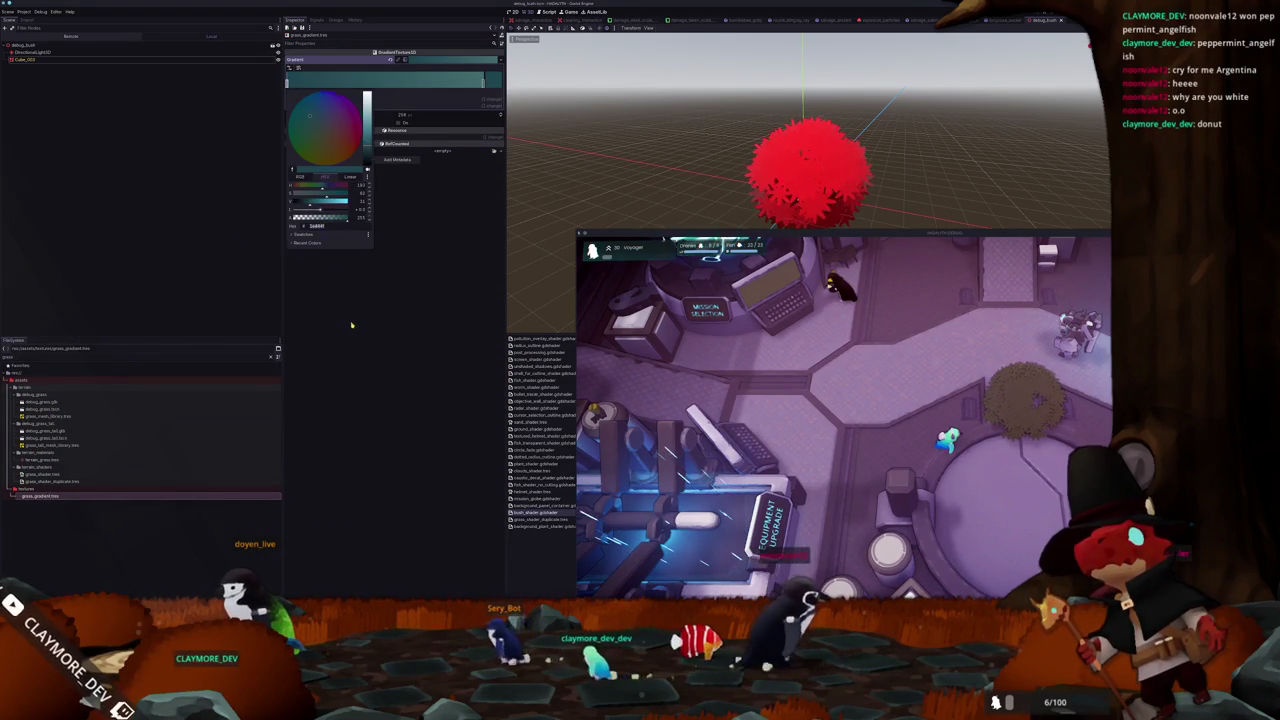
{"action": "left_click", "coordinate": [50, 96]}
Give Cube_003's Original Color a dark teal, then run and close the game
{"action": "left_click", "coordinate": [53, 60]}
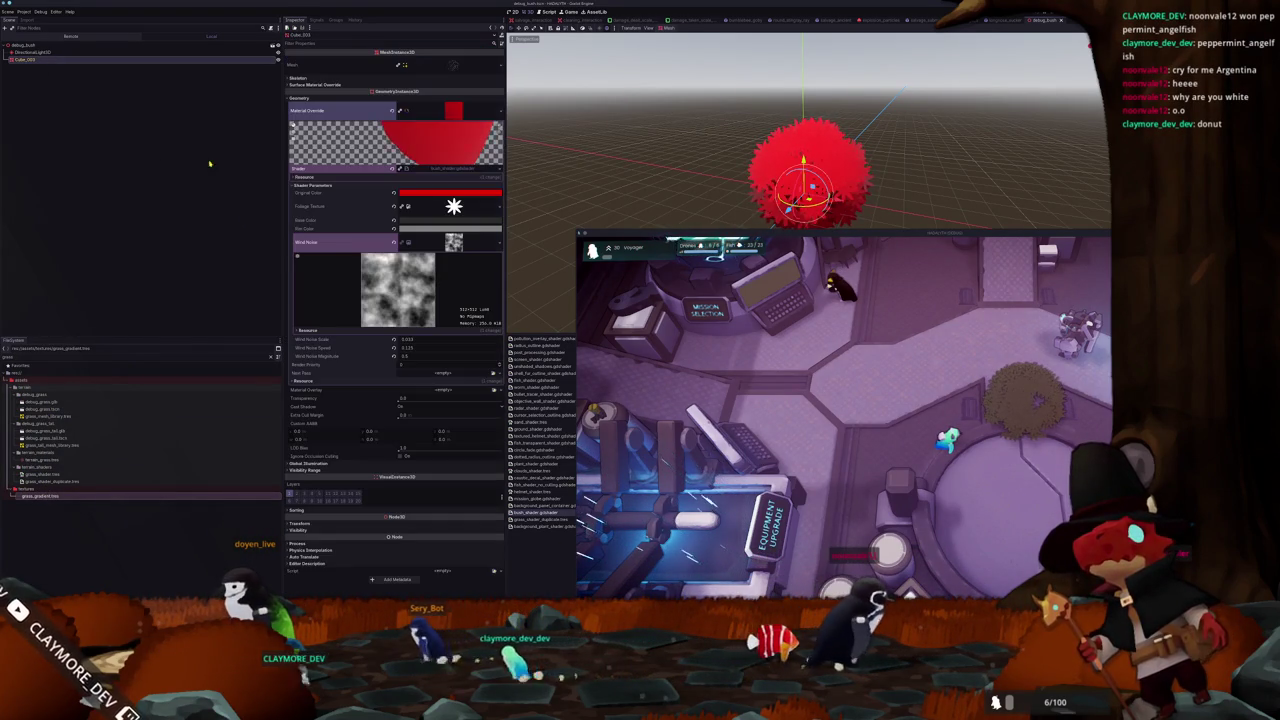
{"action": "left_click", "coordinate": [438, 195]}
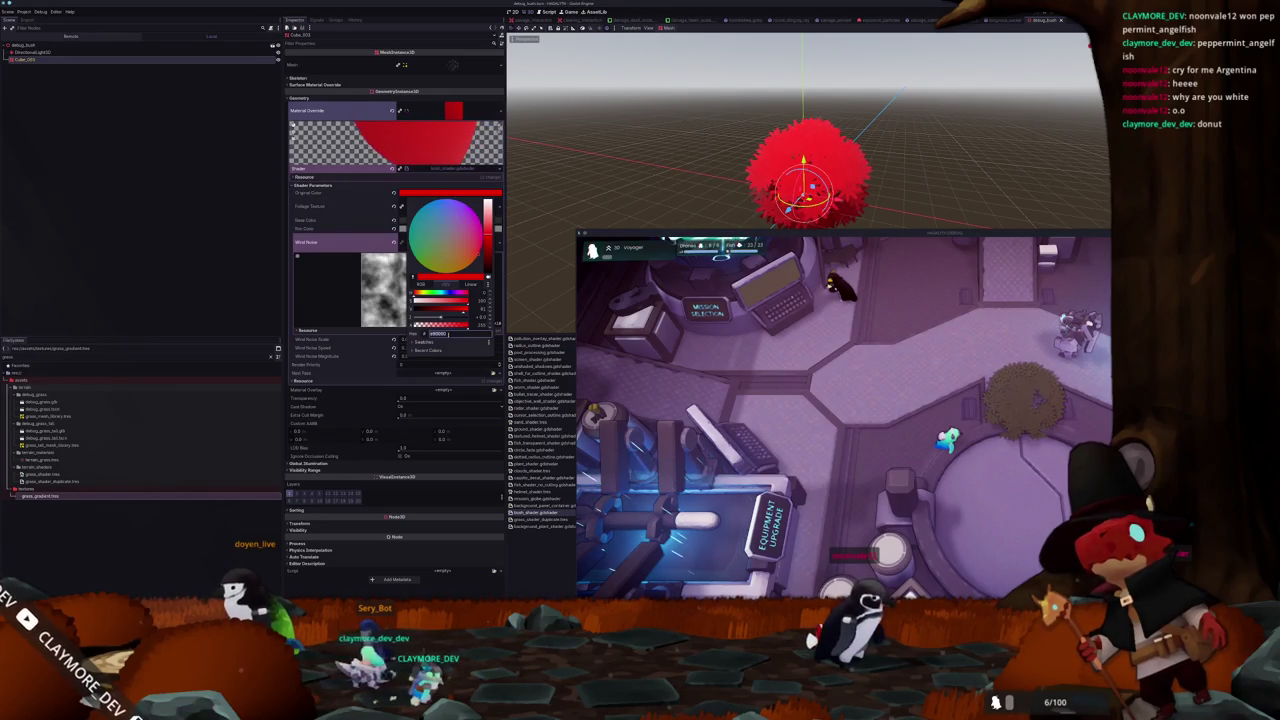
{"action": "left_click", "coordinate": [630, 193]}
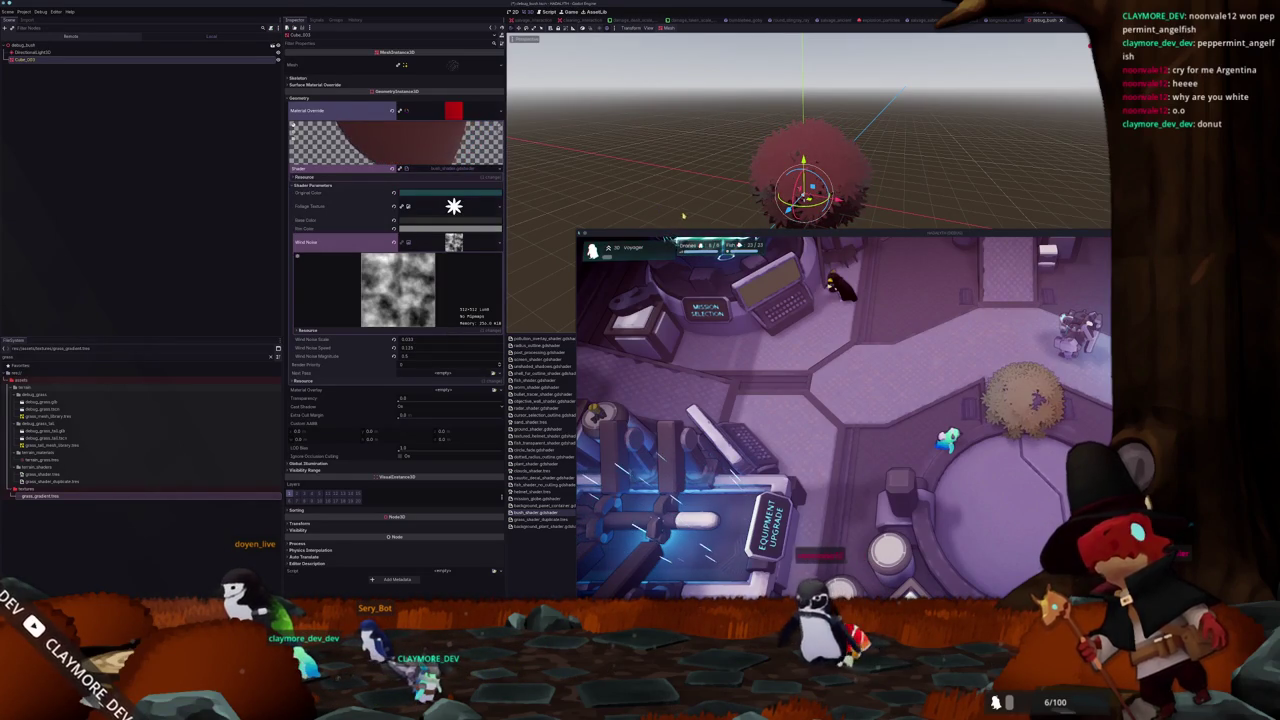
{"action": "key", "text": "F5"}
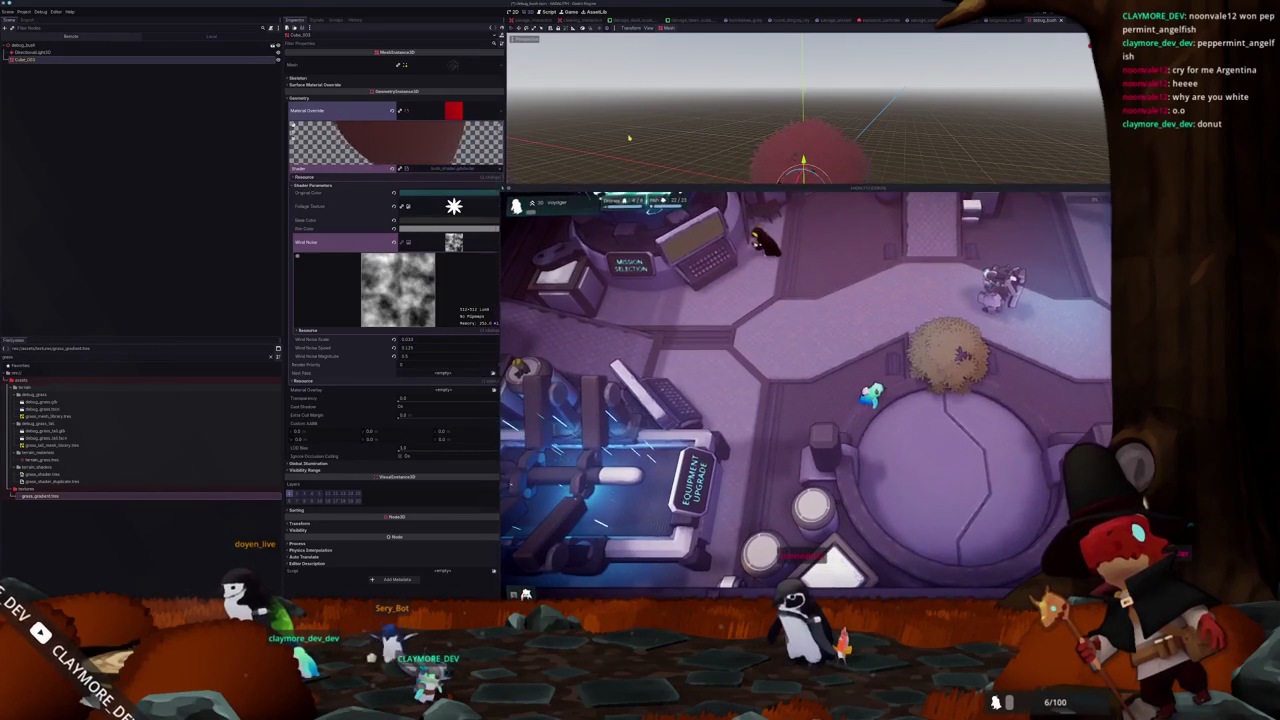
{"action": "key", "text": "F8"}
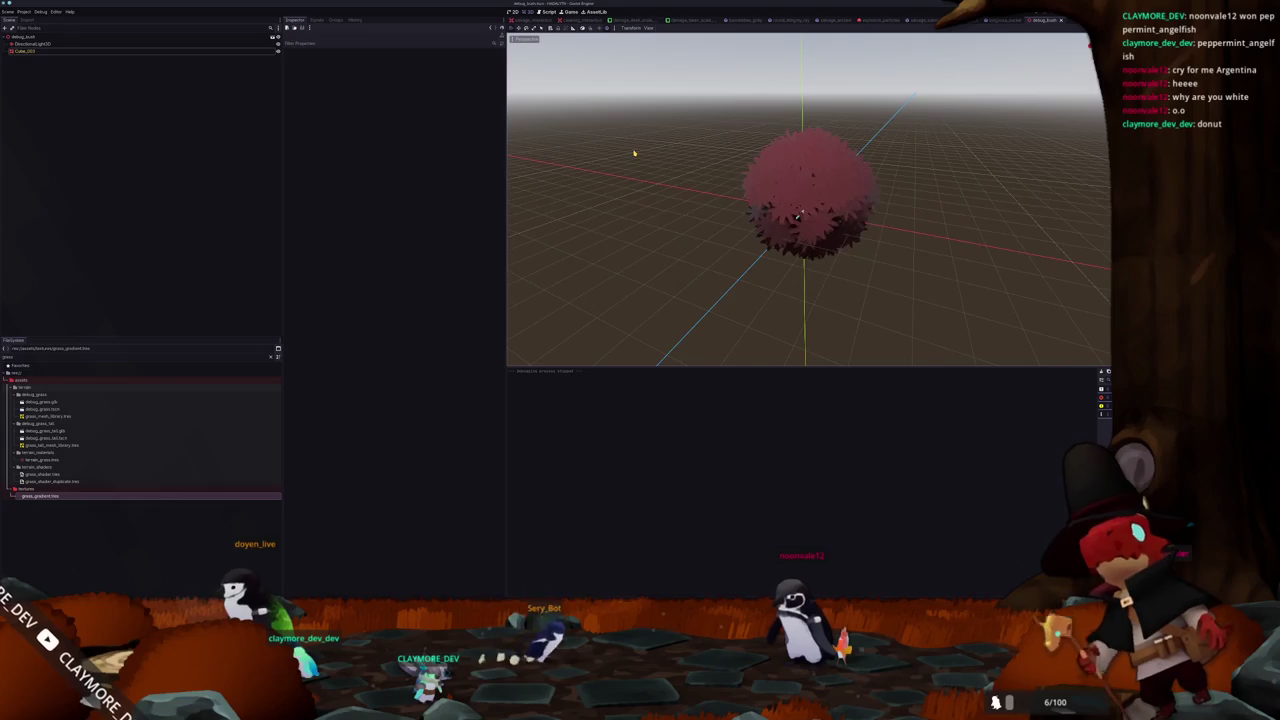
Run the game, load the existing save slot and walk the character past the bush
{"action": "key", "text": "F5"}
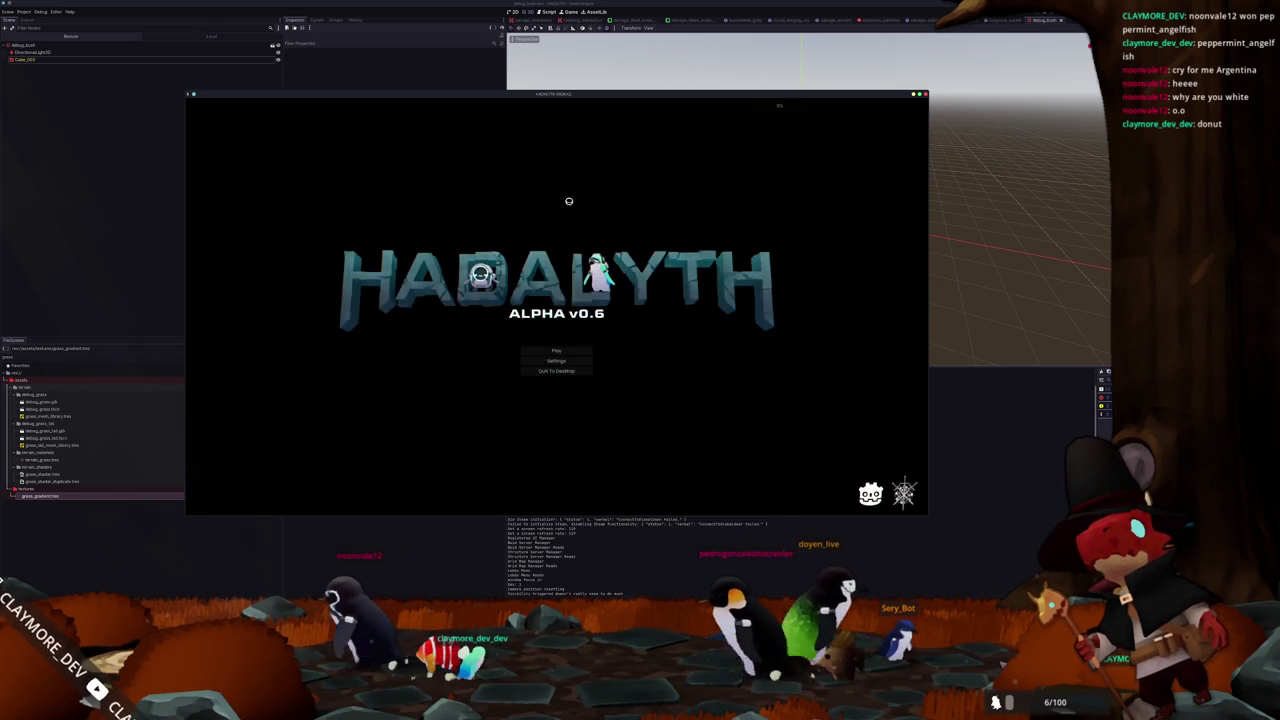
{"action": "left_click", "coordinate": [549, 354]}
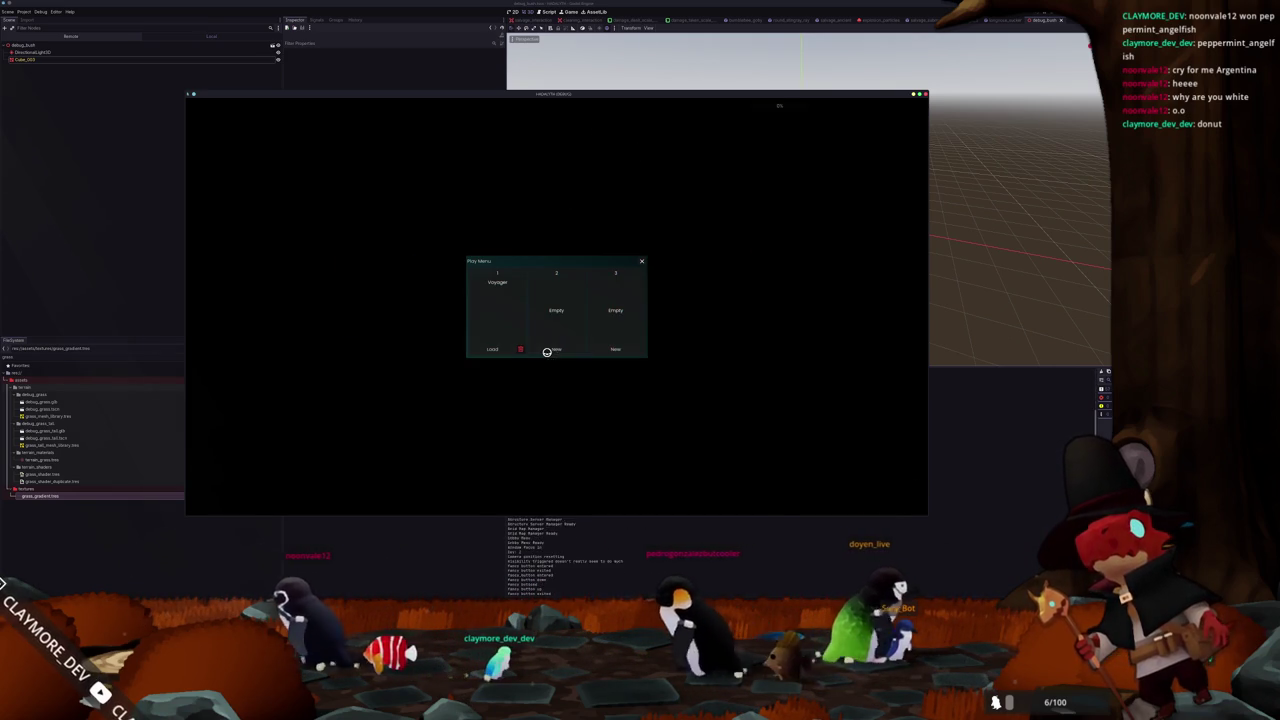
{"action": "left_click", "coordinate": [492, 347]}
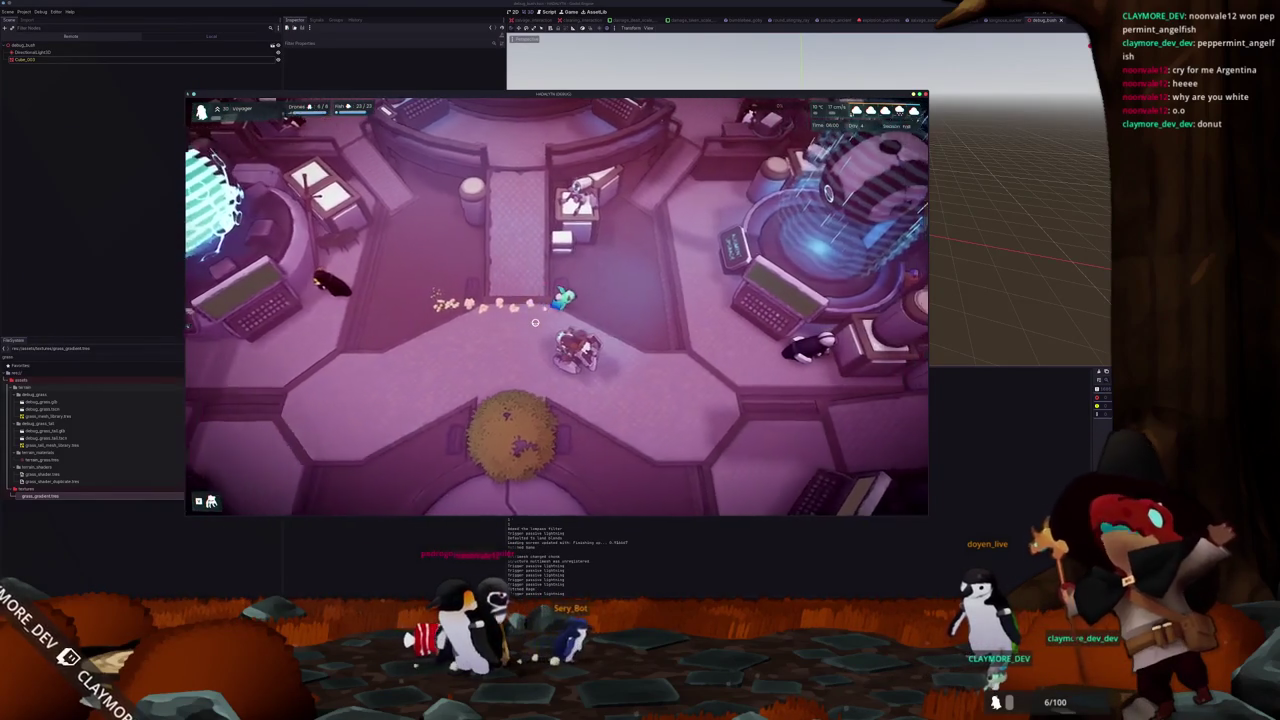
{"action": "key", "text": "s"}
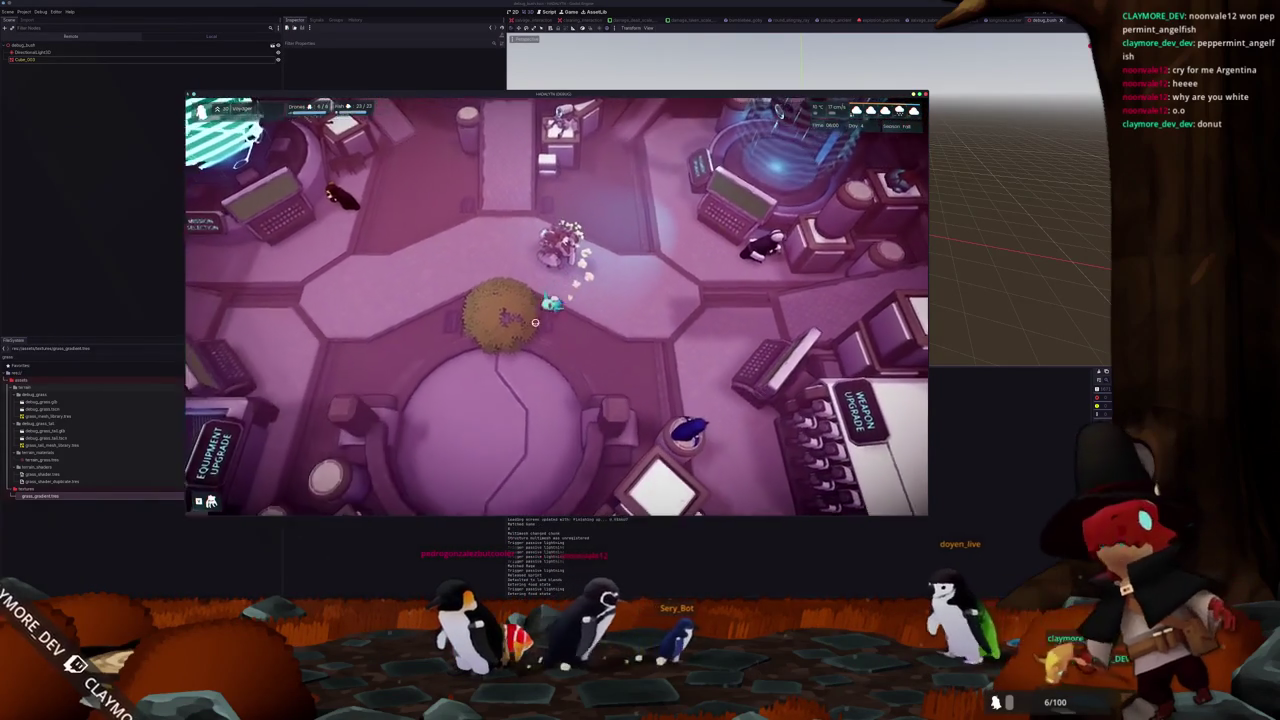
{"action": "key", "text": "a"}
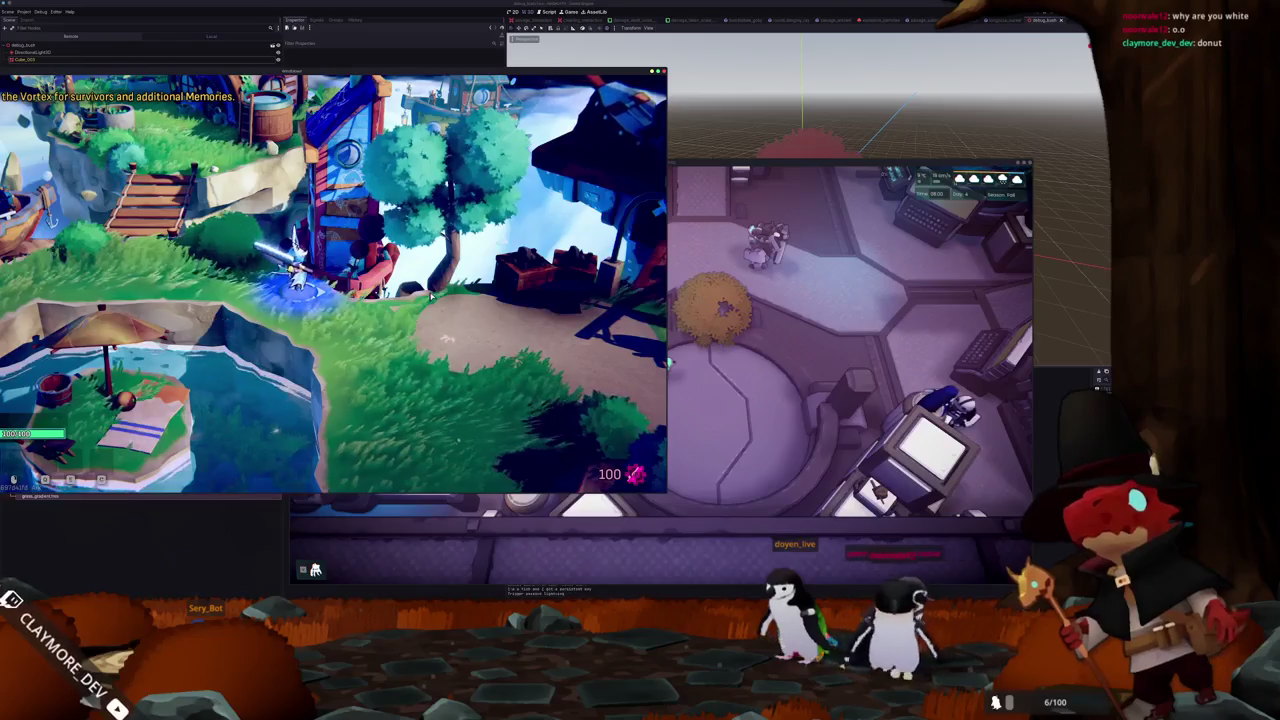
Screenshot the reference trees' foliage region, then select the middle sphere in Blender
{"action": "key", "text": "super+shift+Print"}
{"action": "key", "text": "Return"}
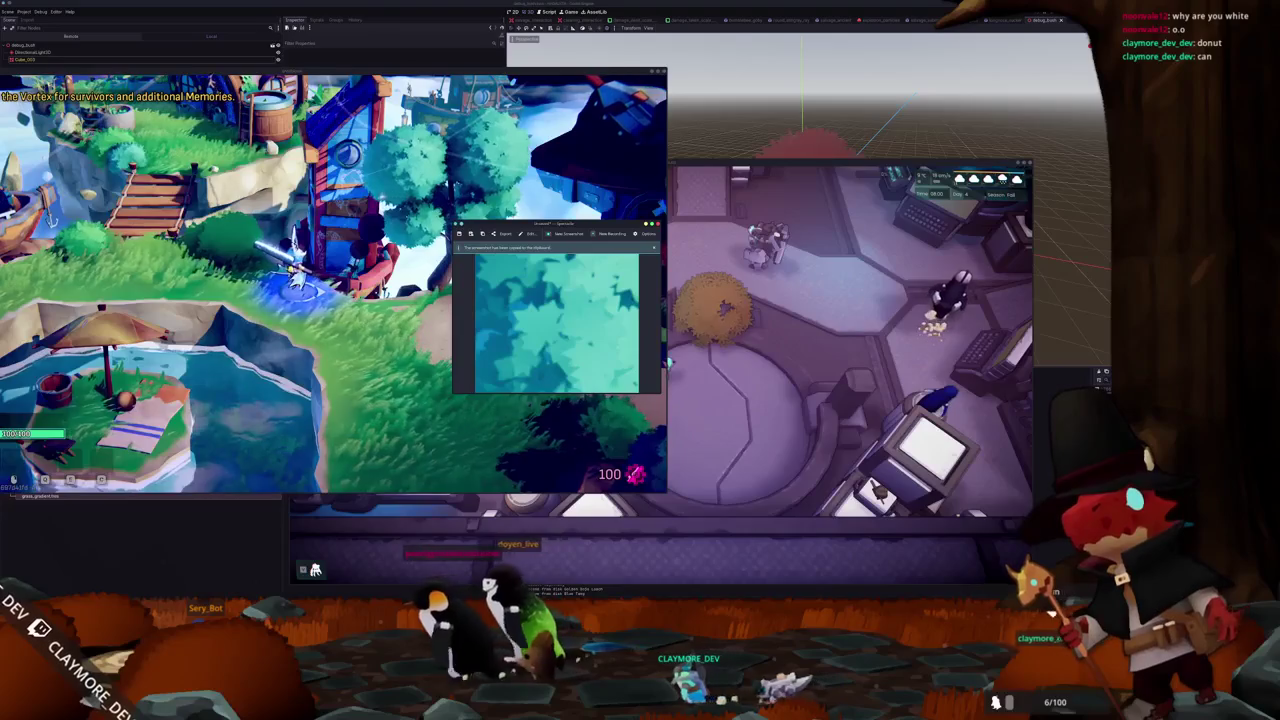
{"action": "key", "text": "alt+Tab"}
{"action": "left_click", "coordinate": [652, 100]}
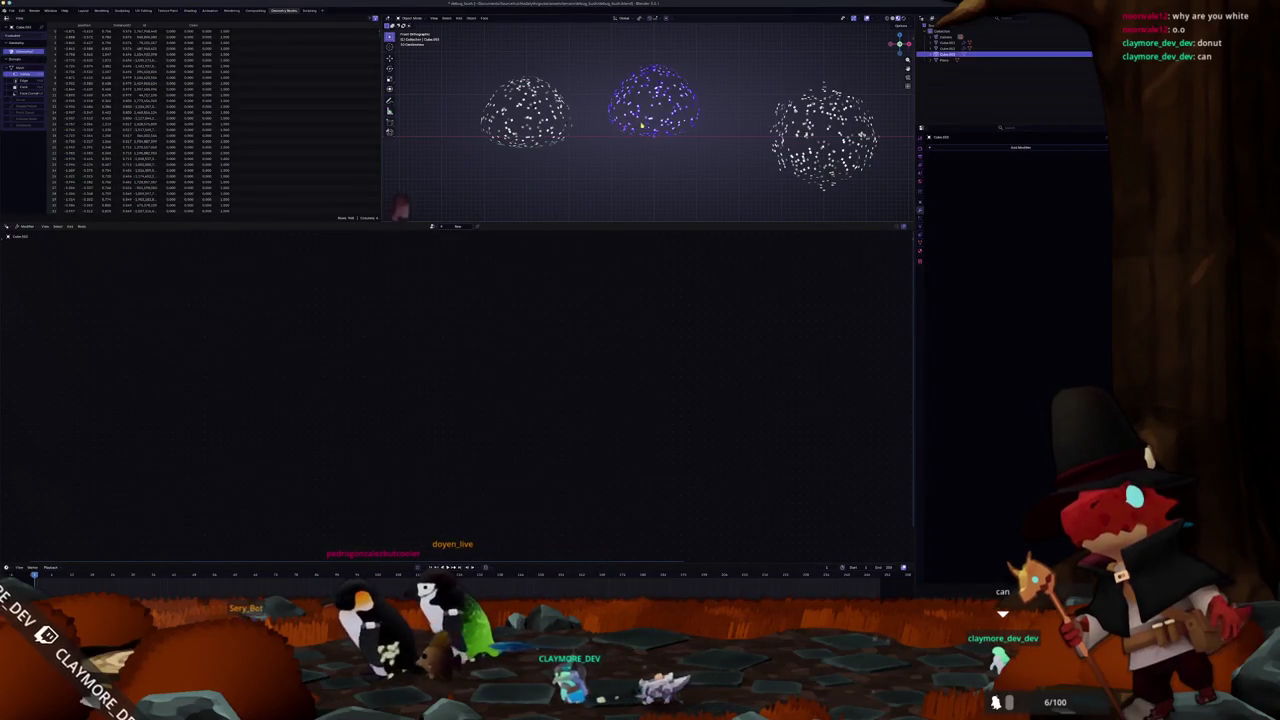
Scale down the middle point-cloud sphere and apply all its transforms
{"action": "key", "text": "KP_Decimal"}
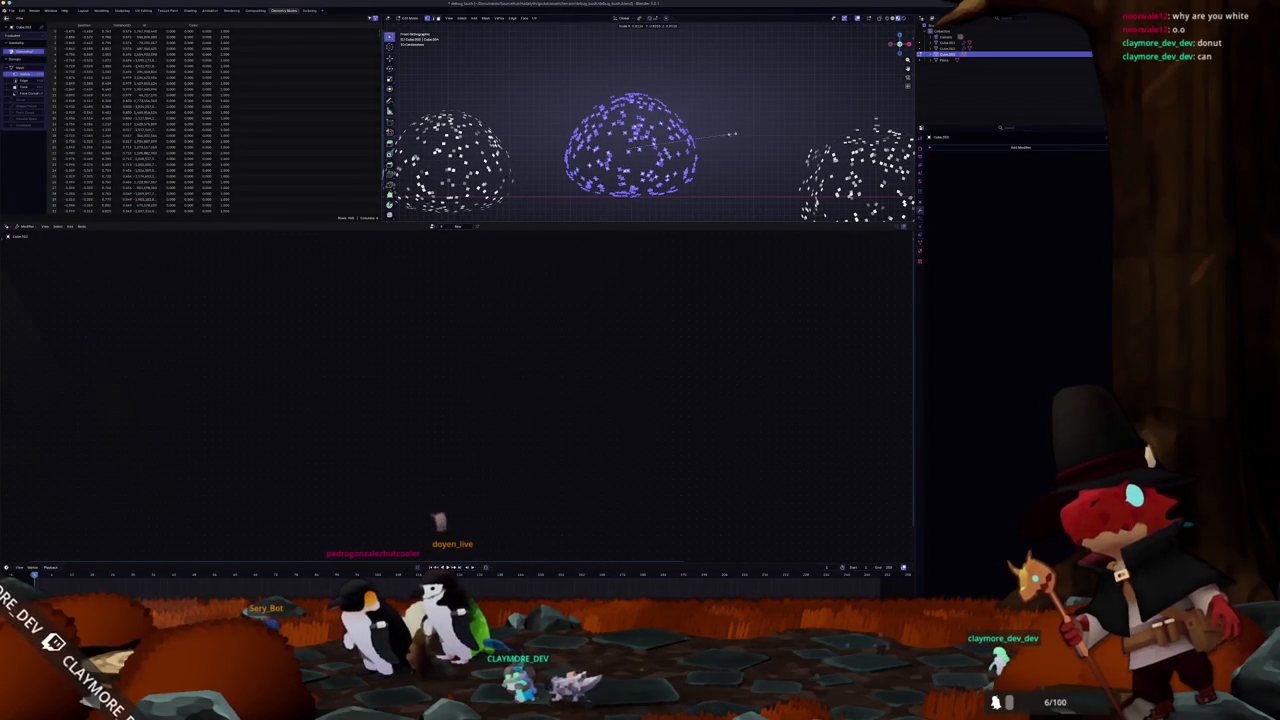
{"action": "key", "text": "s"}
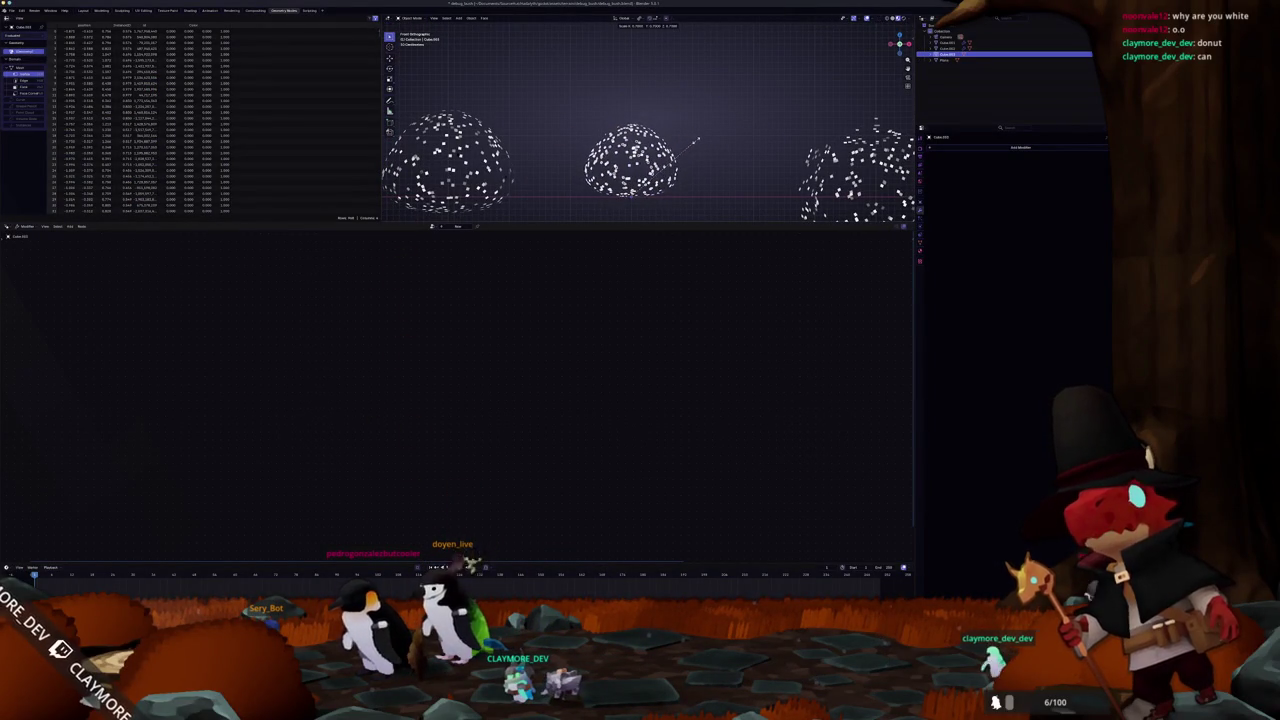
{"action": "left_click", "coordinate": [698, 140]}
{"action": "key", "text": "ctrl+a"}
{"action": "left_click", "coordinate": [697, 141]}
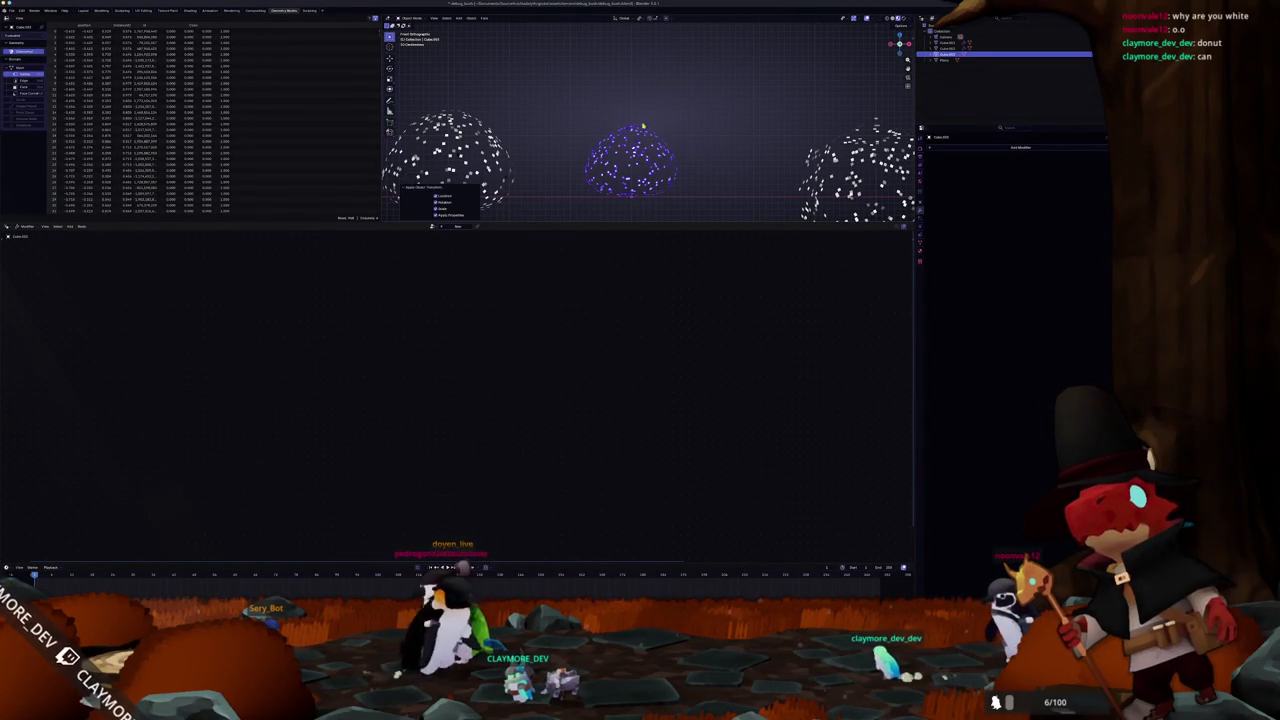
Export the model as glTF for Godot to reimport
{"action": "left_click", "coordinate": [11, 10]}
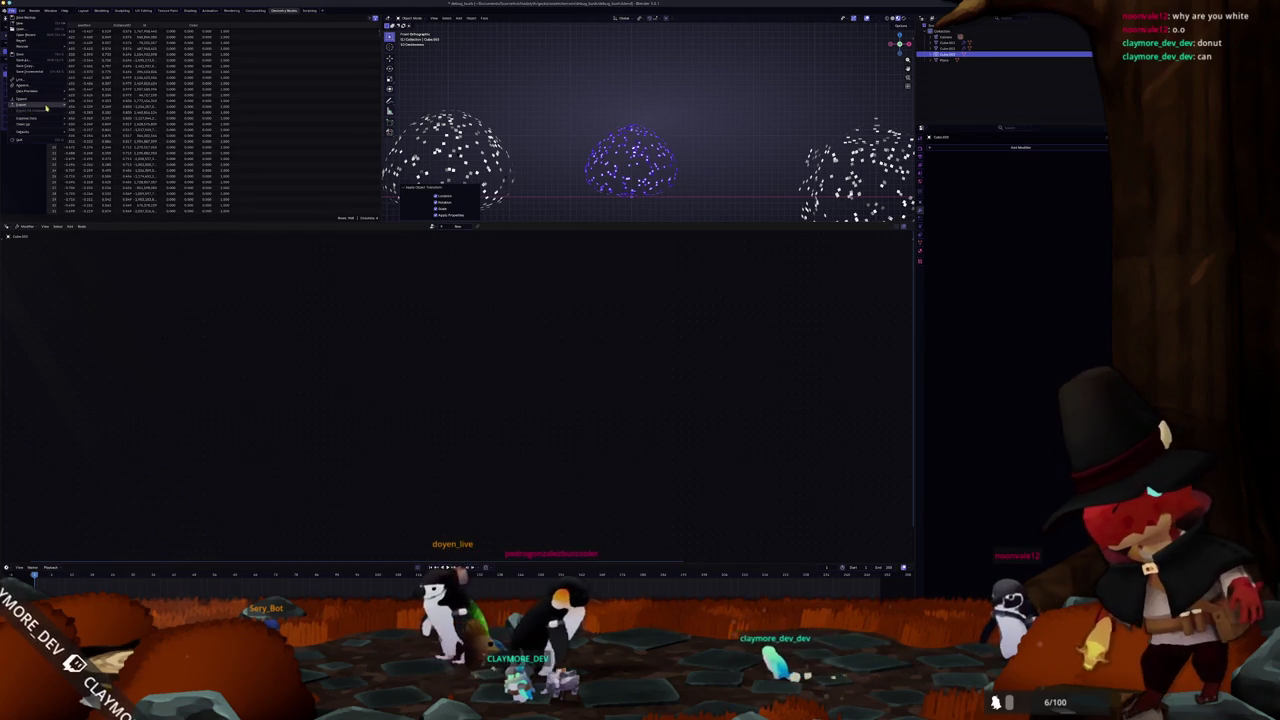
{"action": "left_click", "coordinate": [88, 157]}
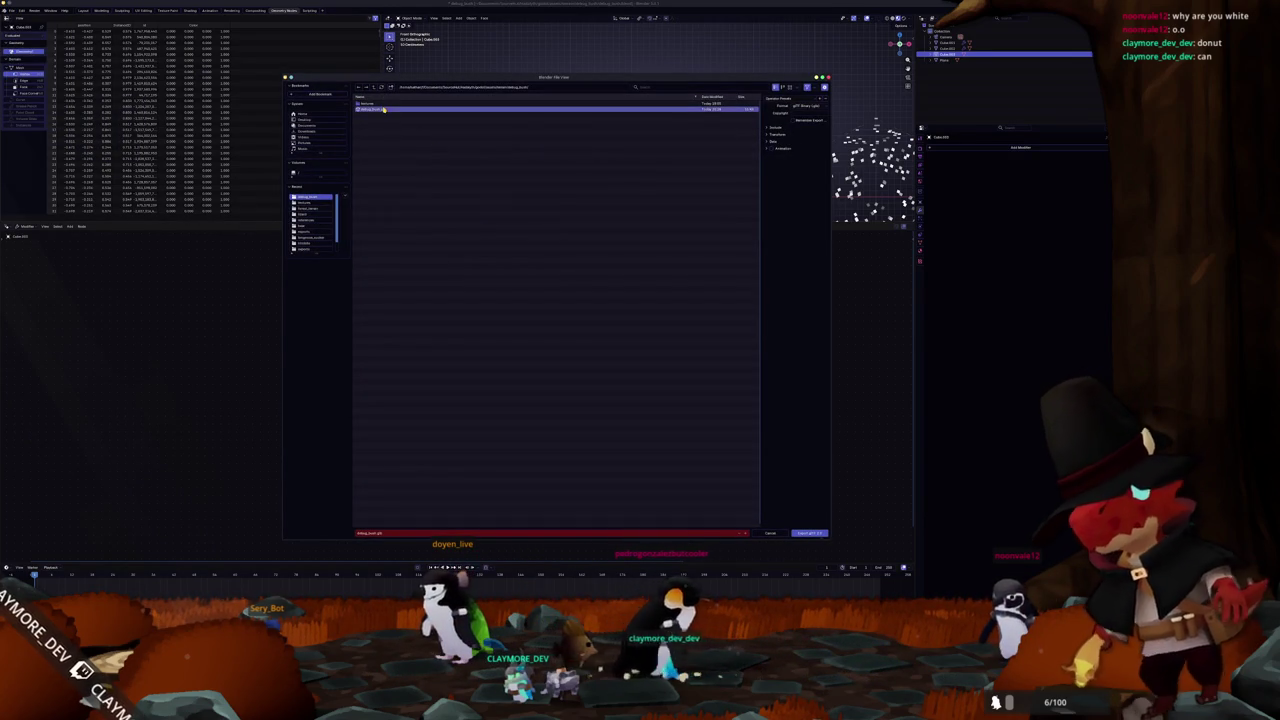
{"action": "left_click", "coordinate": [816, 534]}
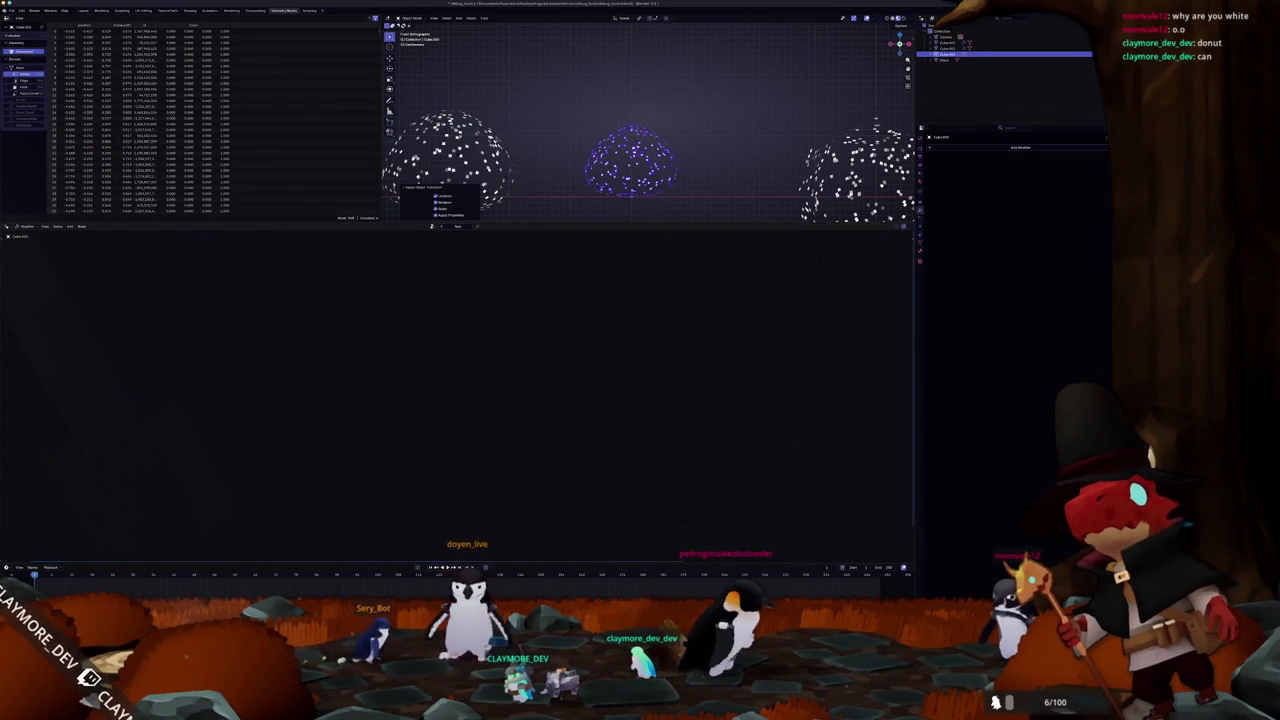
{"action": "key", "text": "alt+Tab"}
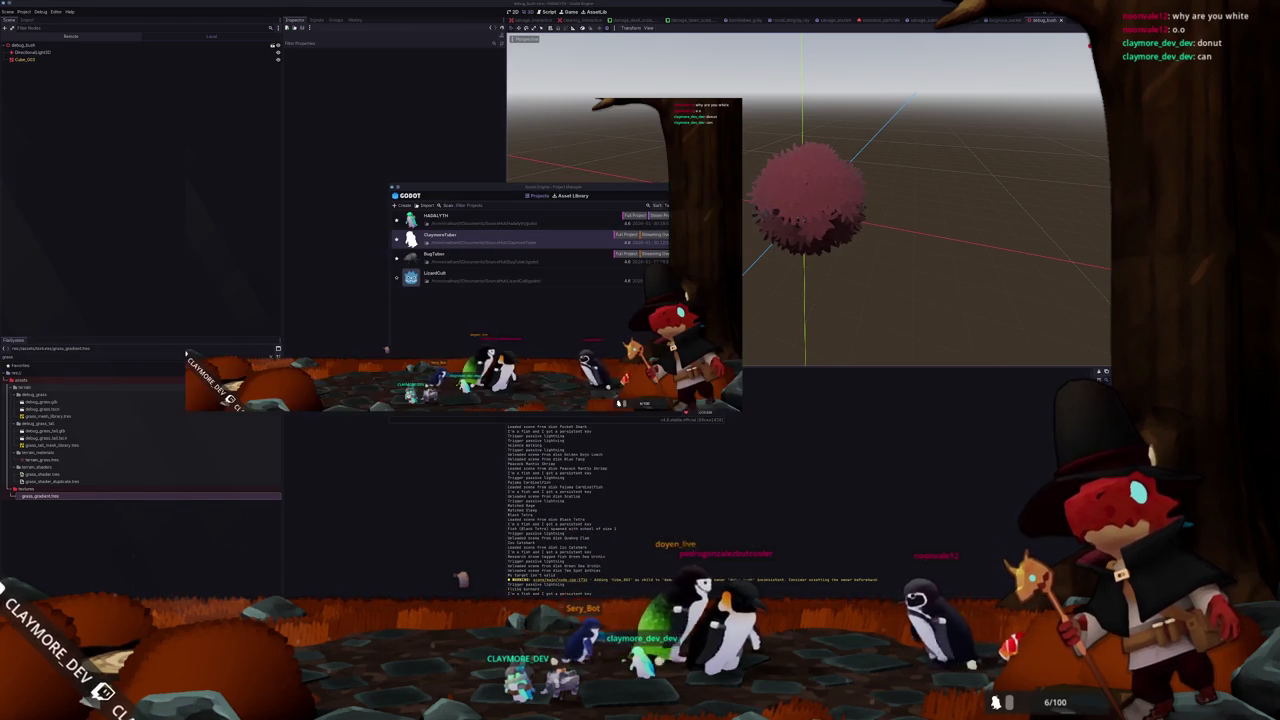
Walk to the reimported bush, close the game, and bring the vertex offset code into view
{"action": "key", "text": "w"}
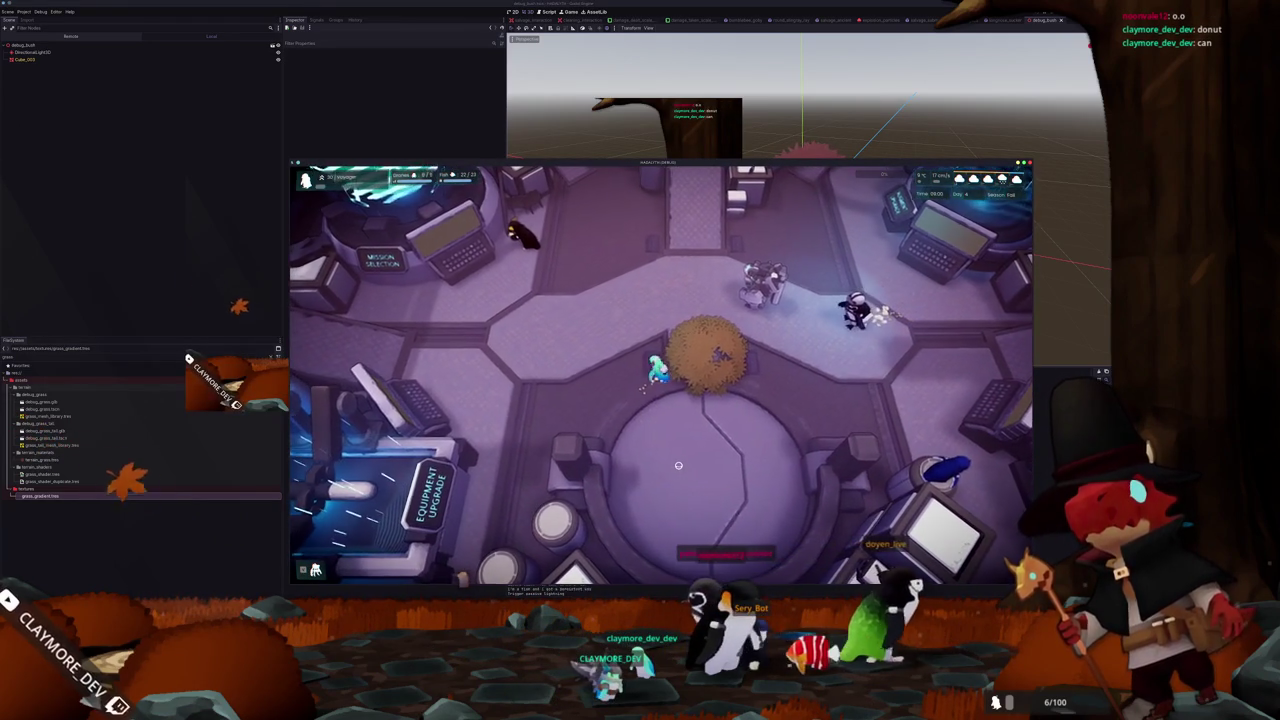
{"action": "key", "text": "a"}
{"action": "key", "text": "F8"}
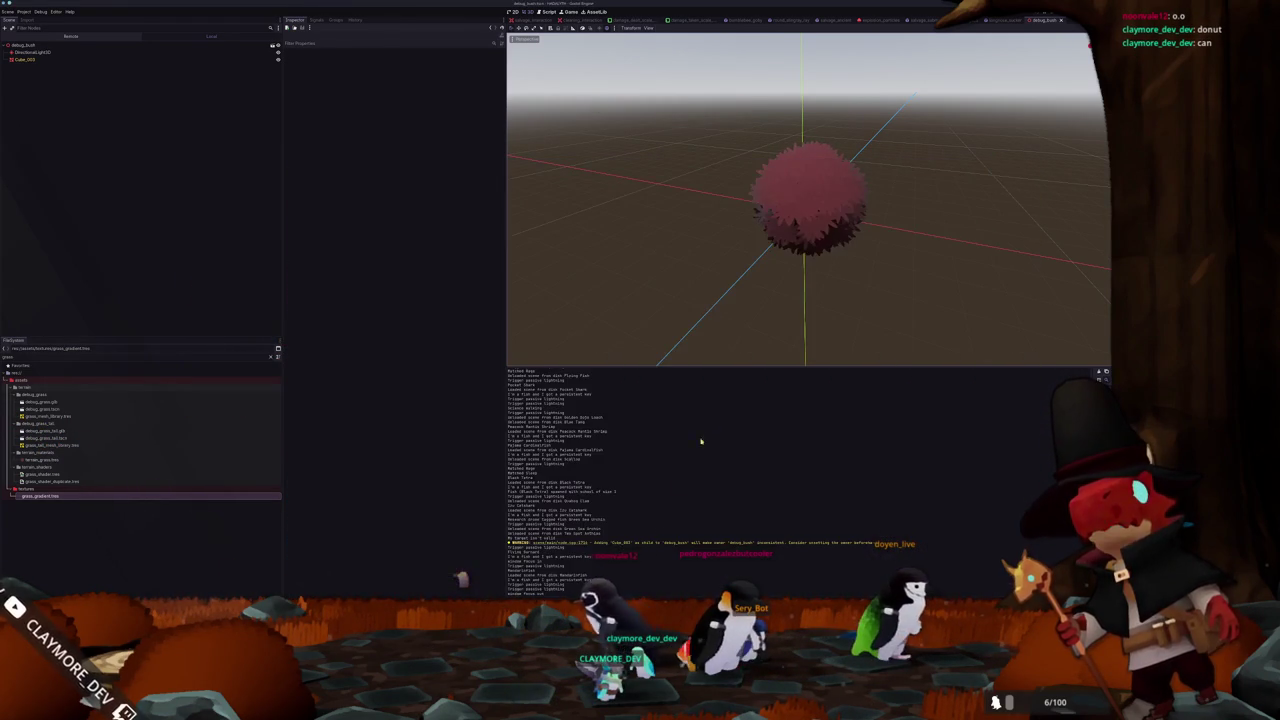
{"action": "scroll", "coordinate": [703, 494], "scroll_direction": "up", "scroll_amount": 15}
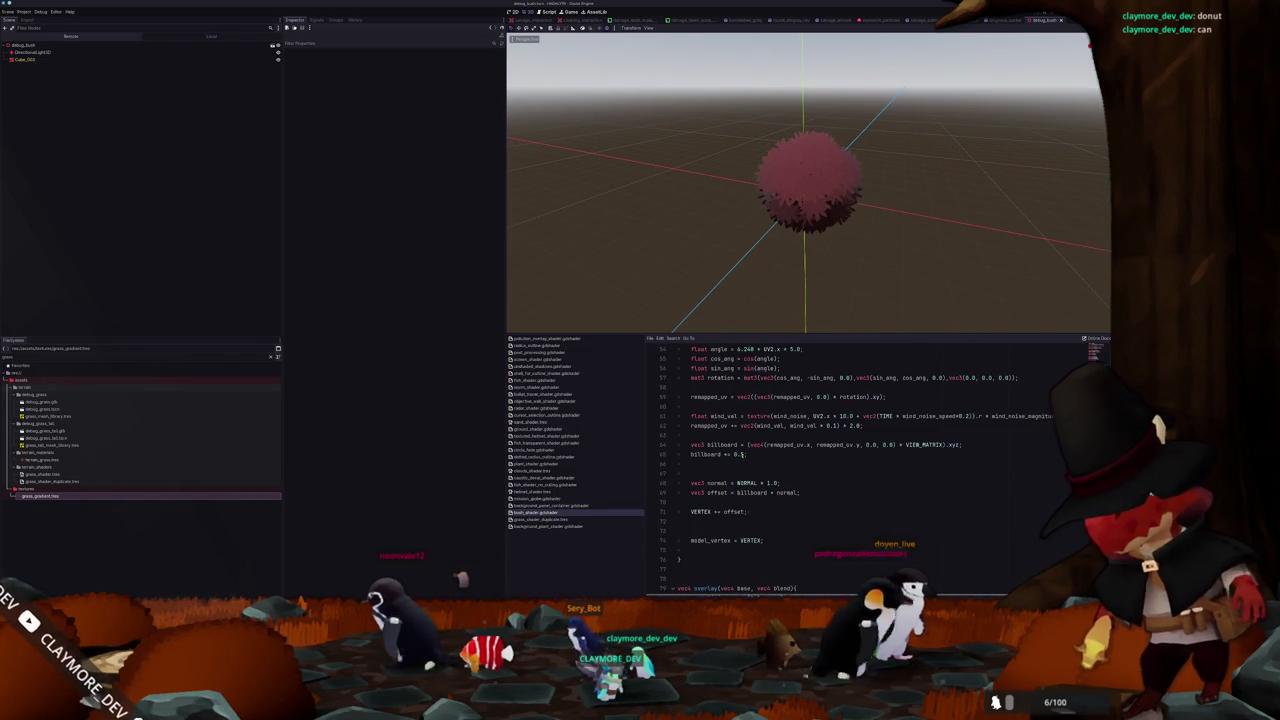
Change 'NORMAL * 1.0' to 'NORMAL * 0.5', inspect the bush, and run the game
{"action": "double_click", "coordinate": [768, 483]}
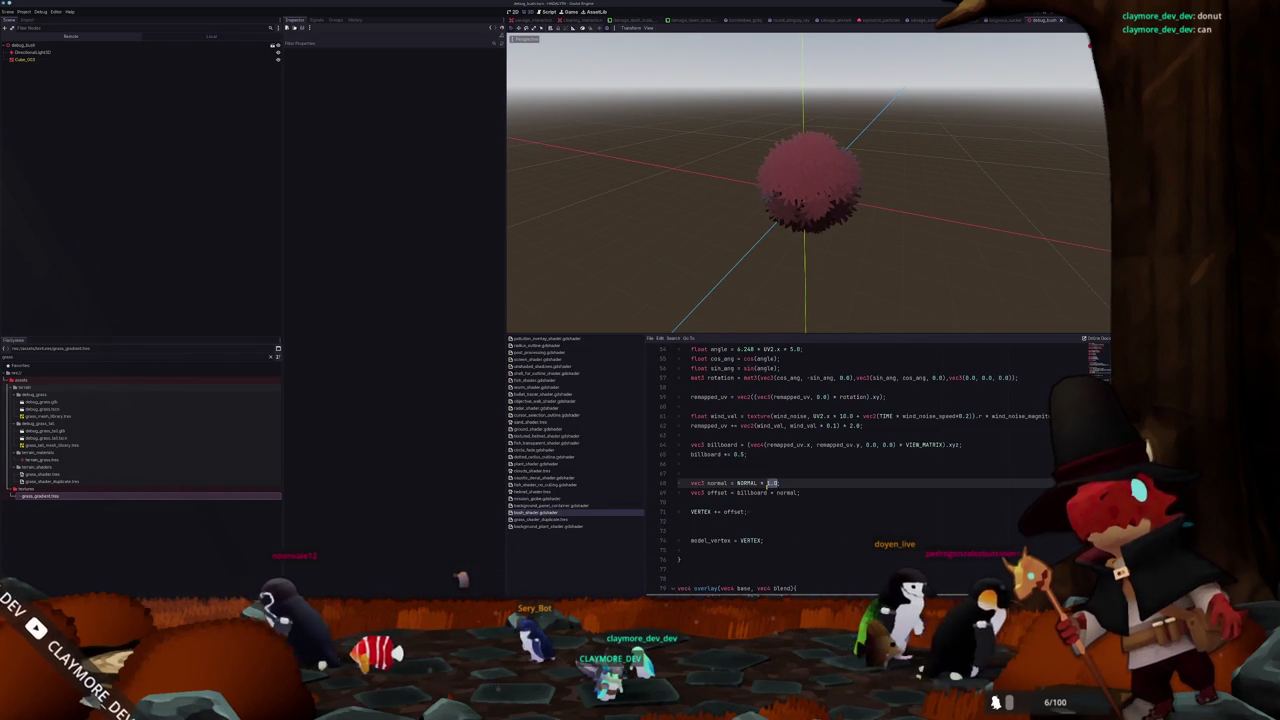
{"action": "type", "text": "0.5"}
{"action": "scroll", "coordinate": [791, 263], "scroll_direction": "up", "scroll_amount": 2}
{"action": "mouse_move", "coordinate": [791, 263]}
{"action": "left_mouse_down"}
{"action": "mouse_move", "coordinate": [689, 257]}
{"action": "mouse_move", "coordinate": [709, 257]}
{"action": "mouse_move", "coordinate": [752, 306]}
{"action": "mouse_move", "coordinate": [883, 274]}
{"action": "mouse_move", "coordinate": [809, 286]}
{"action": "mouse_move", "coordinate": [871, 251]}
{"action": "mouse_move", "coordinate": [908, 277]}
{"action": "mouse_move", "coordinate": [865, 295]}
{"action": "left_mouse_up"}
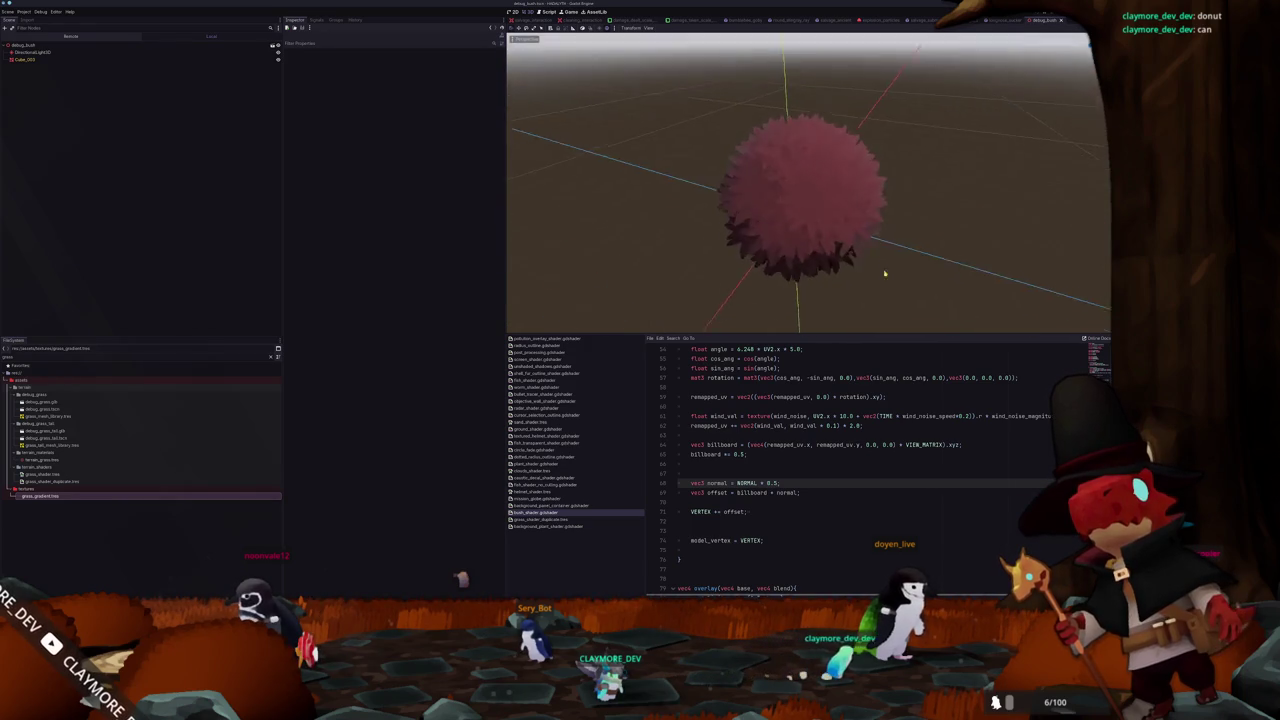
{"action": "scroll", "coordinate": [883, 274], "scroll_direction": "down", "scroll_amount": 2}
{"action": "key", "text": "F5"}
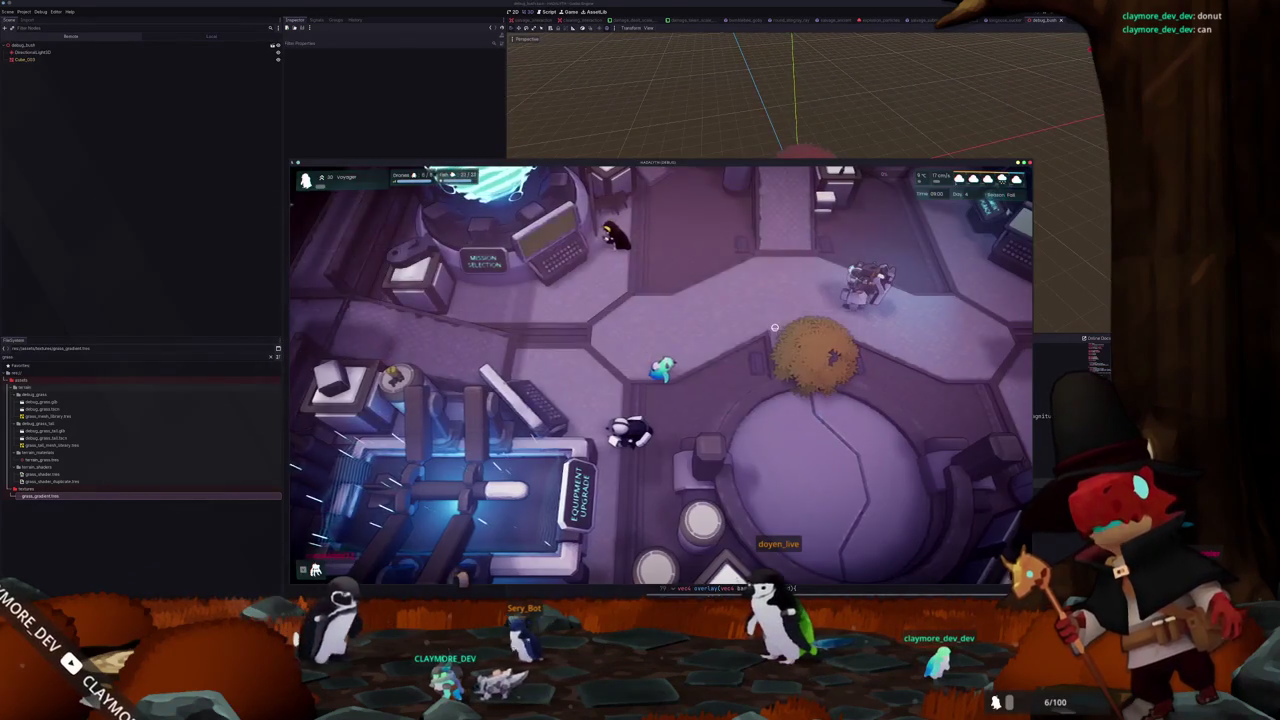
Walk the character up, down and up-left around the tighter bush
{"action": "key", "text": "w"}
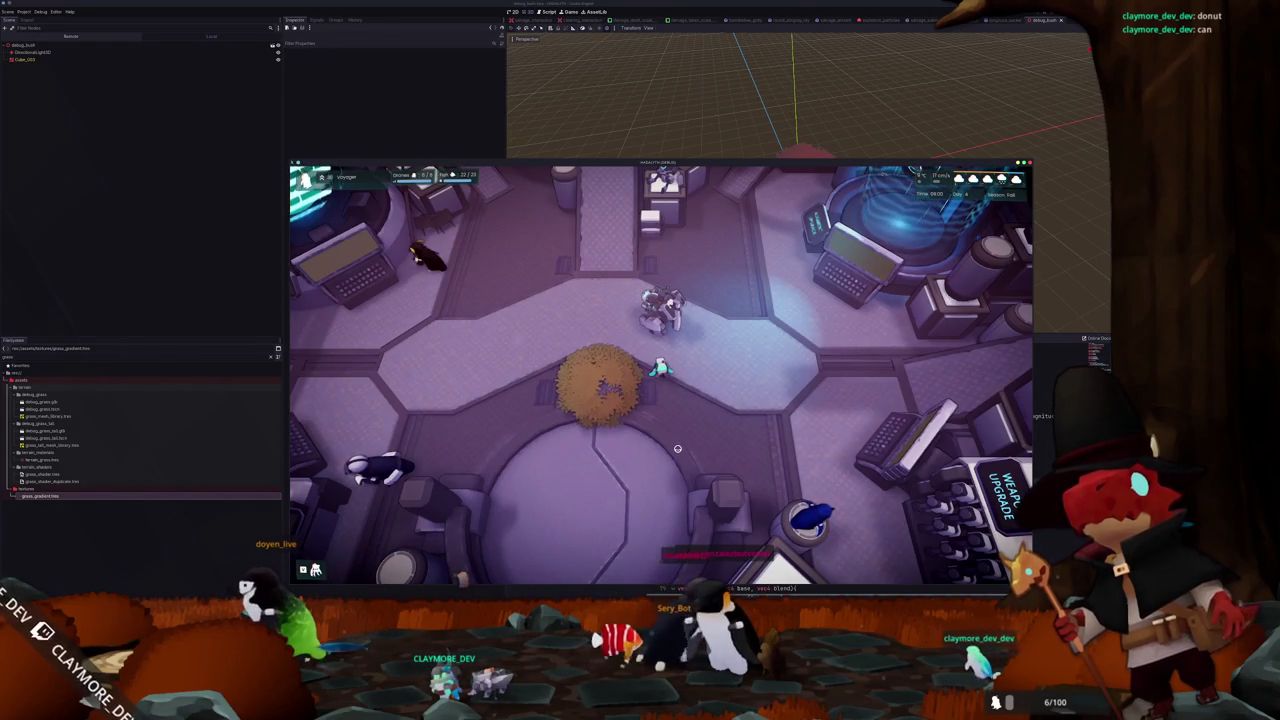
{"action": "key", "text": "w"}
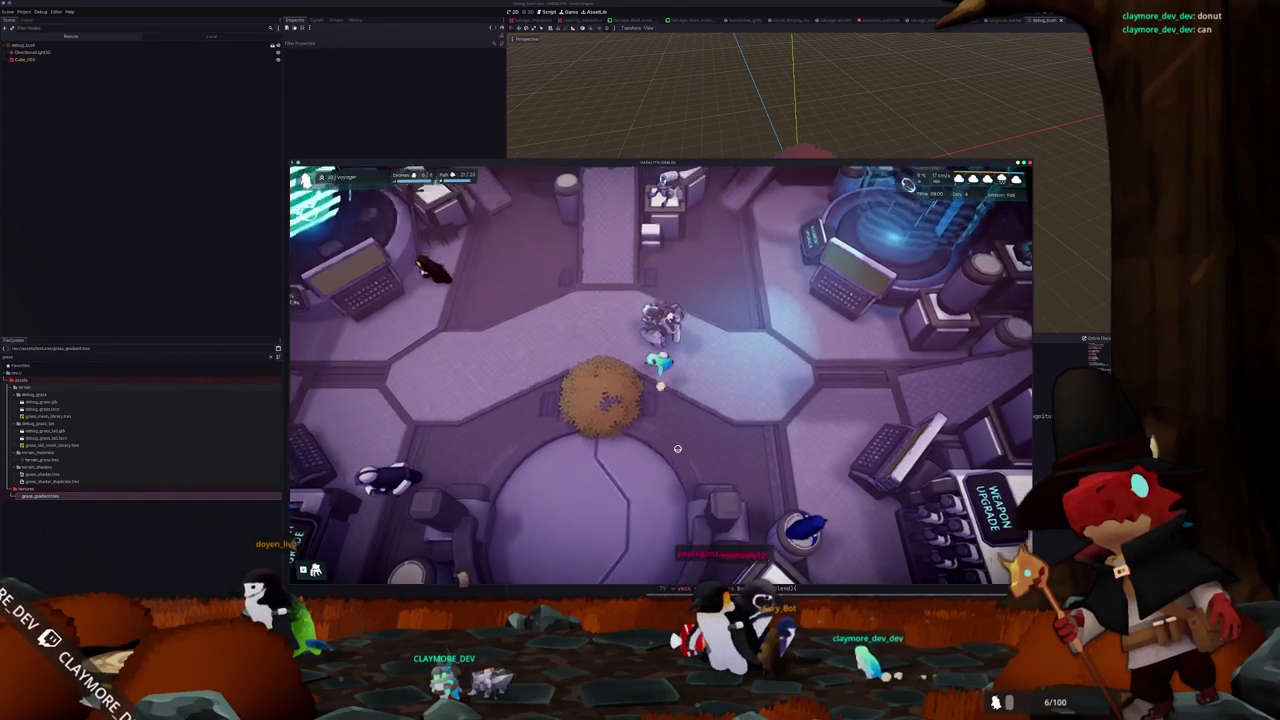
{"action": "key", "text": "s"}
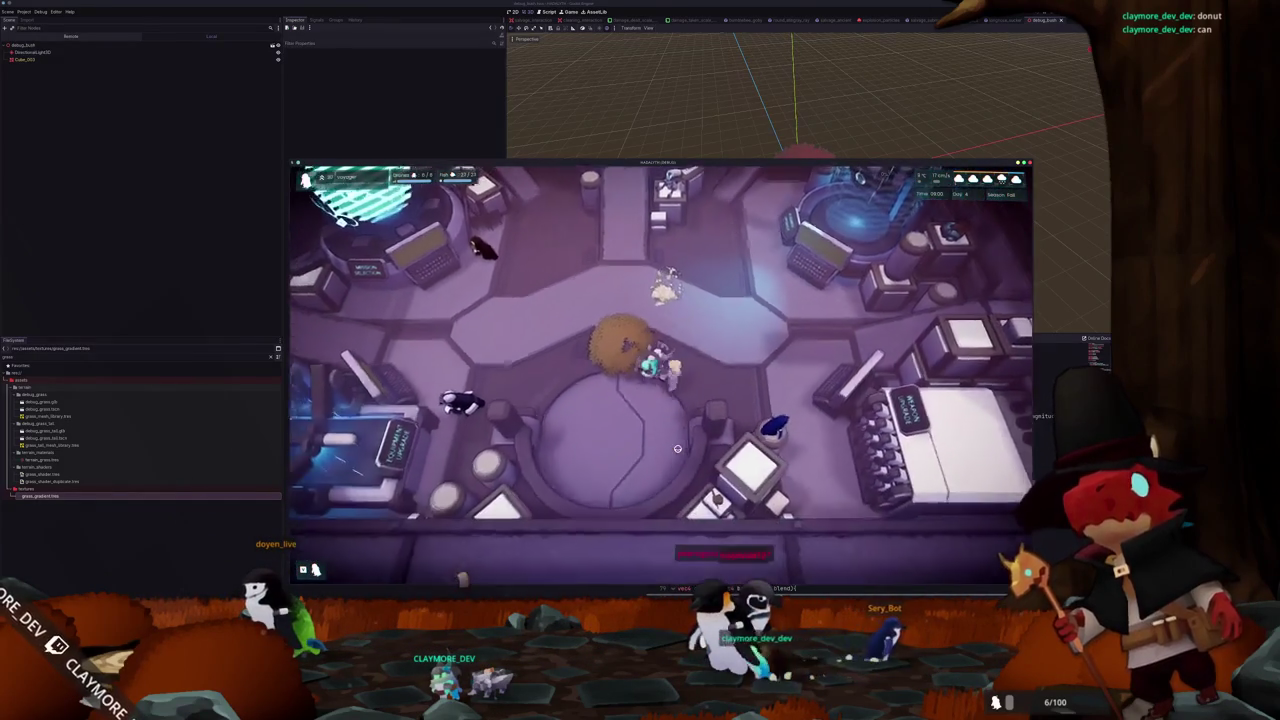
{"action": "key", "text": "w+a"}
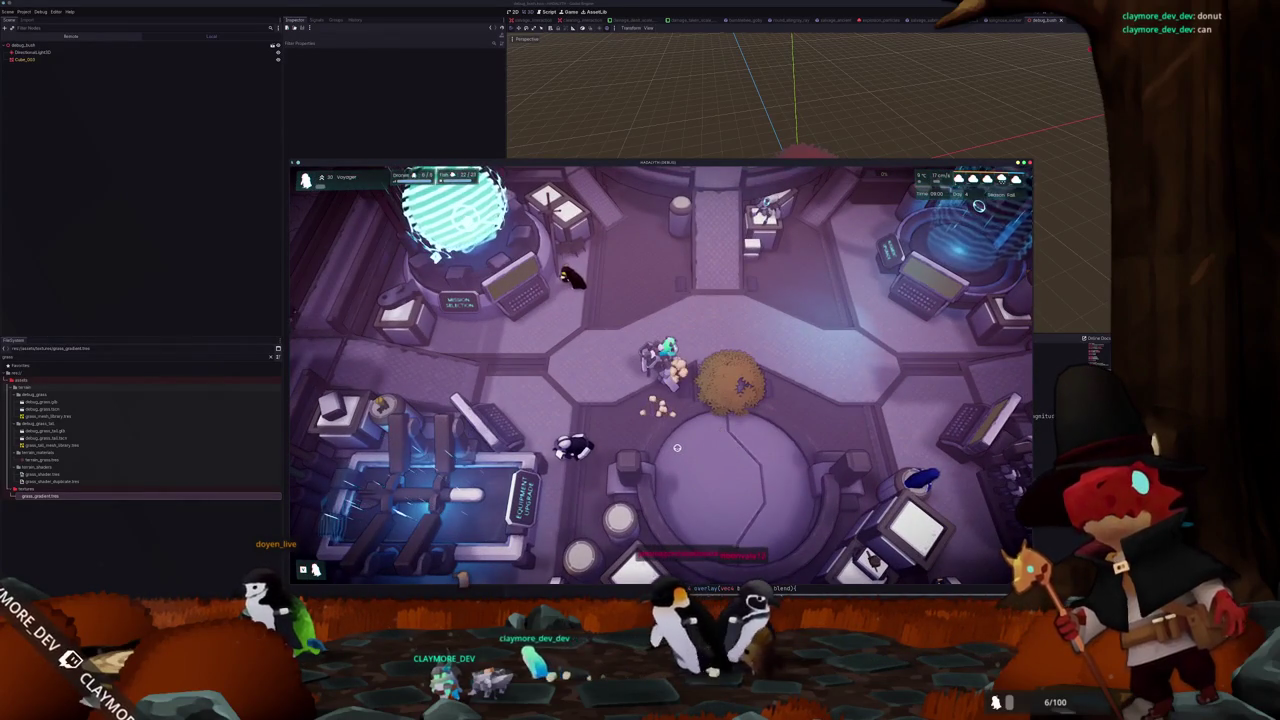
Switch the Scene dock to the local scene and select DirectionalLight3D
{"action": "left_click", "coordinate": [67, 38]}
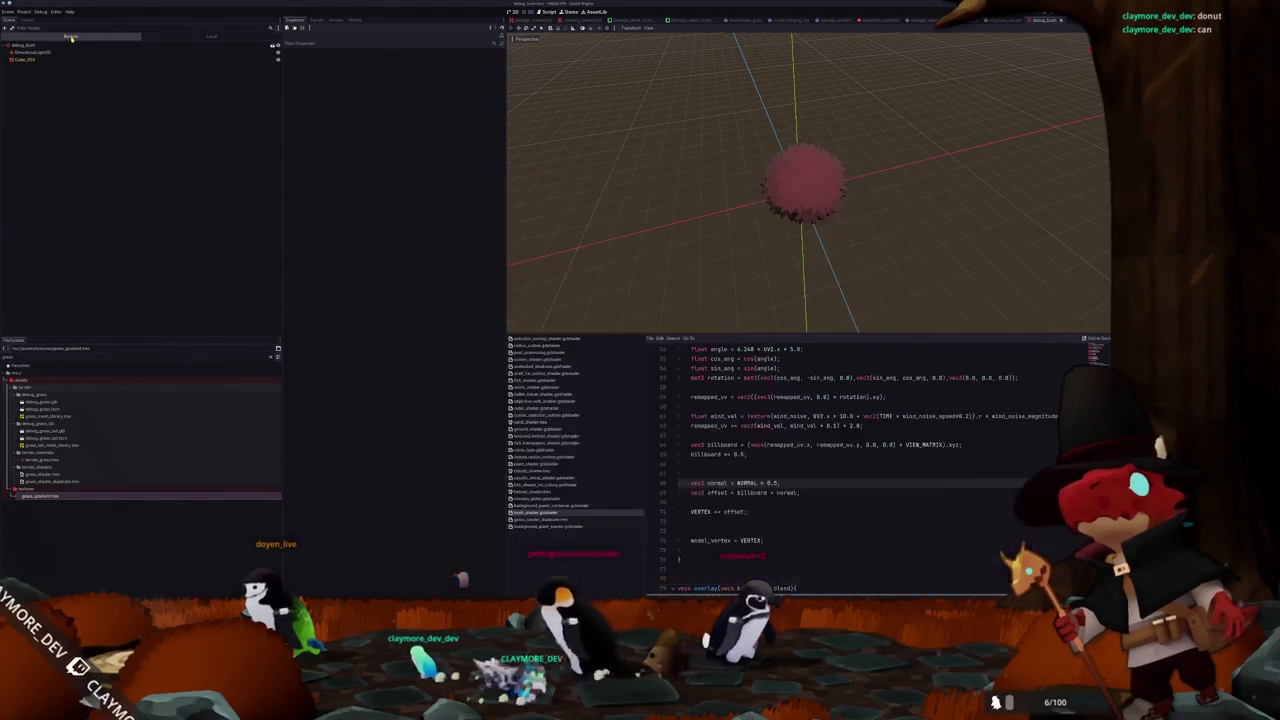
{"action": "left_click", "coordinate": [211, 36]}
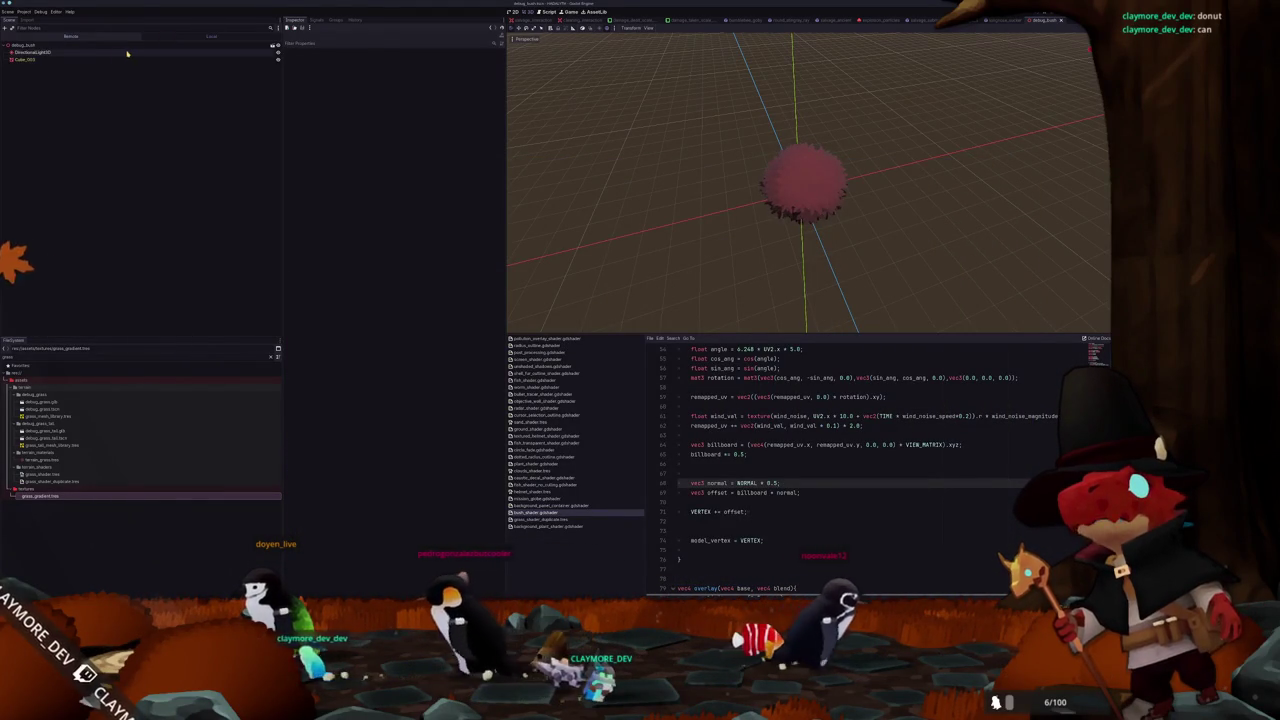
{"action": "left_click", "coordinate": [32, 51]}
Bring the running game to the front and open its debug console
{"action": "key", "text": "alt+Tab"}
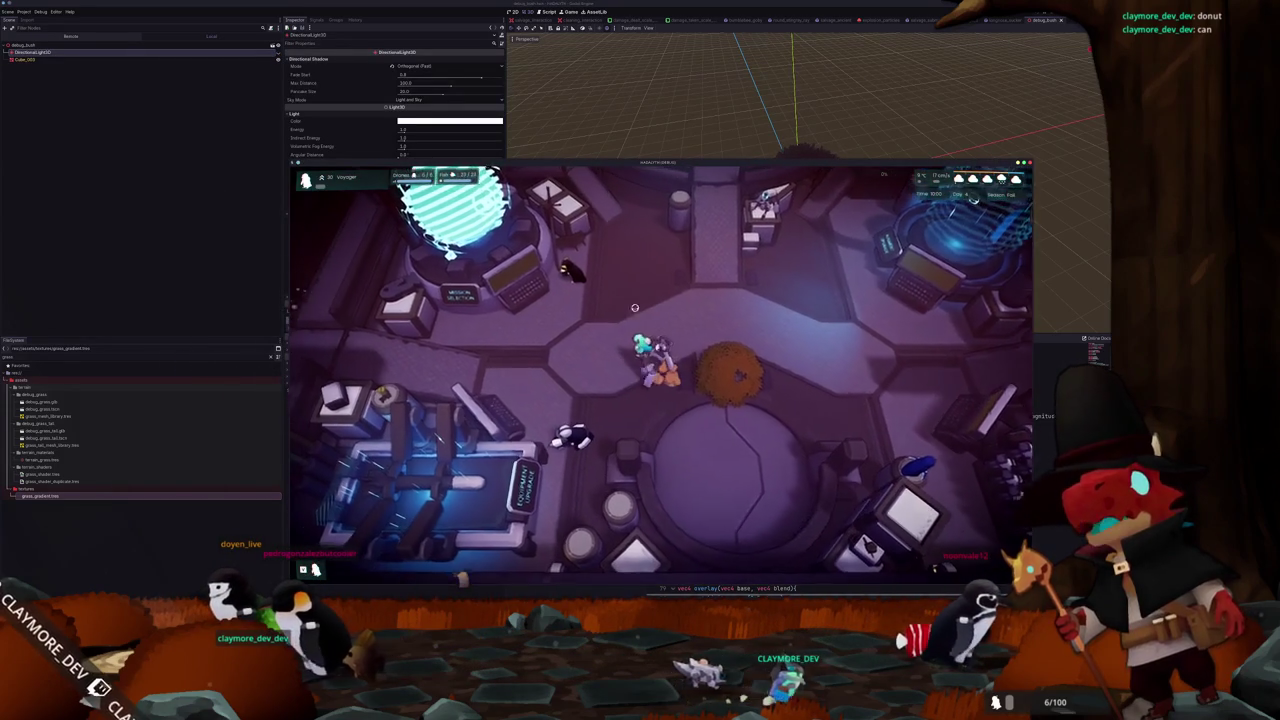
{"action": "key", "text": "alt+Tab"}
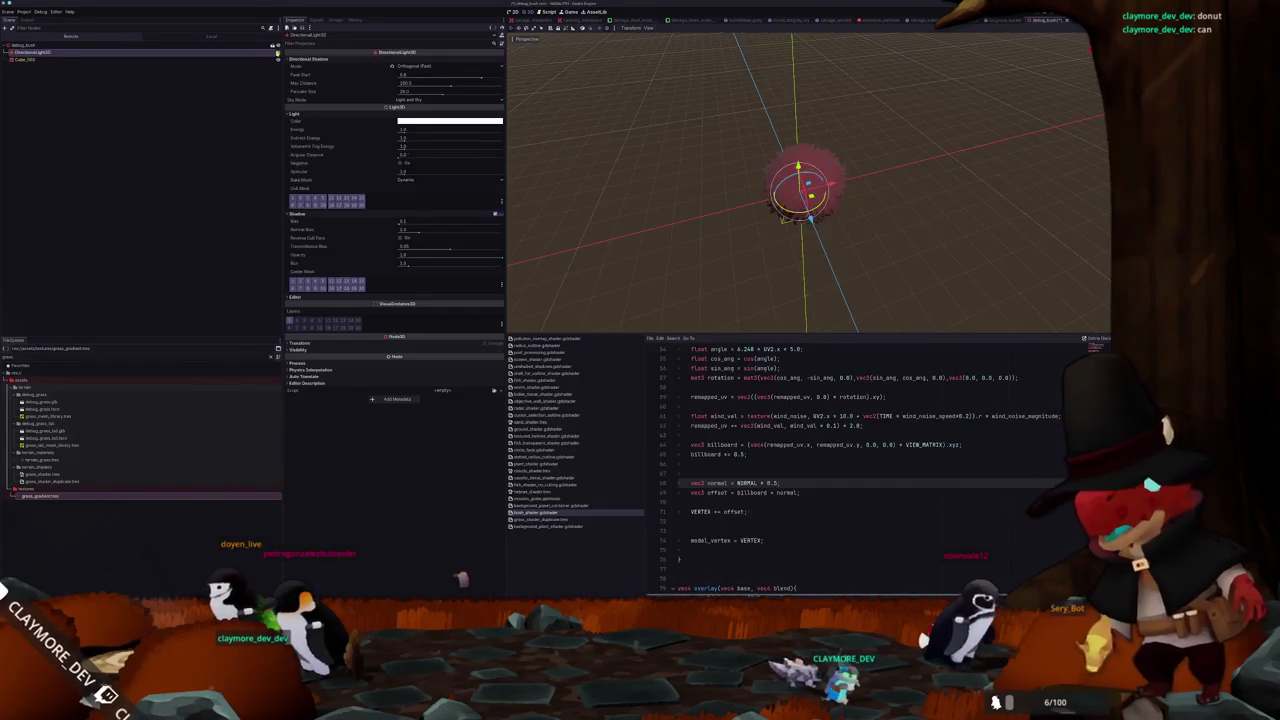
{"action": "key", "text": "alt+Tab"}
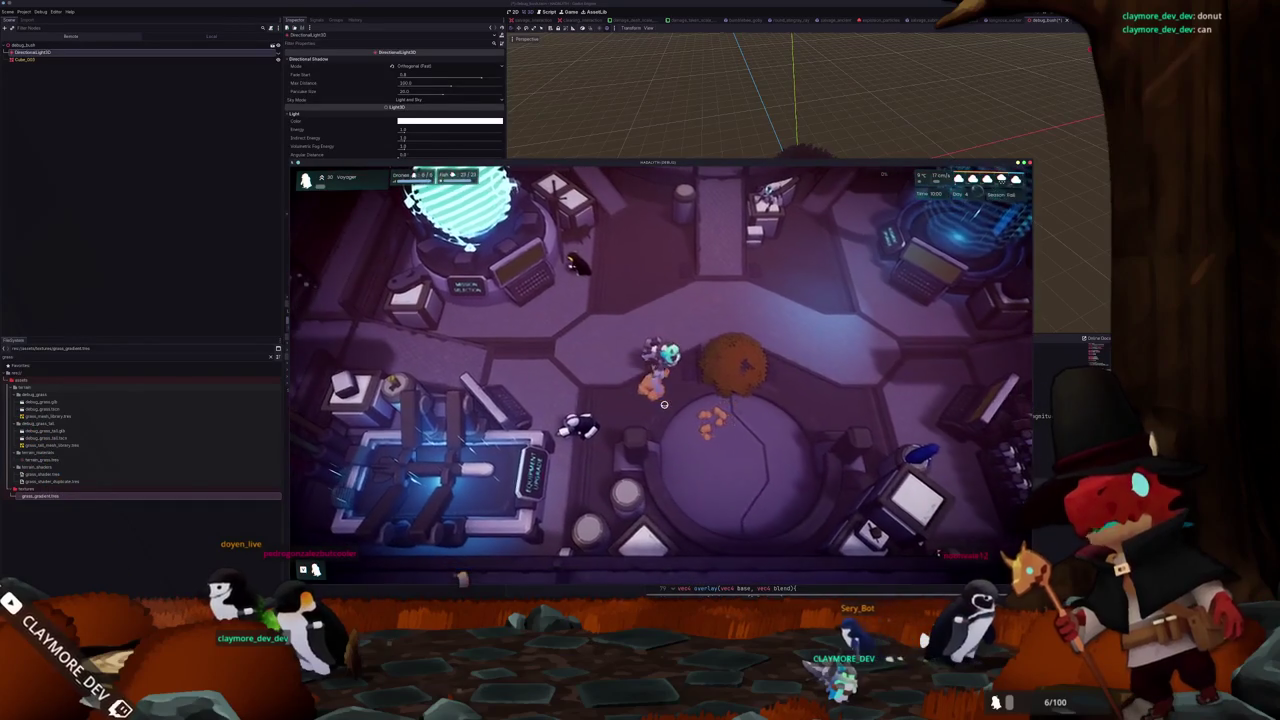
{"action": "key", "text": "grave"}
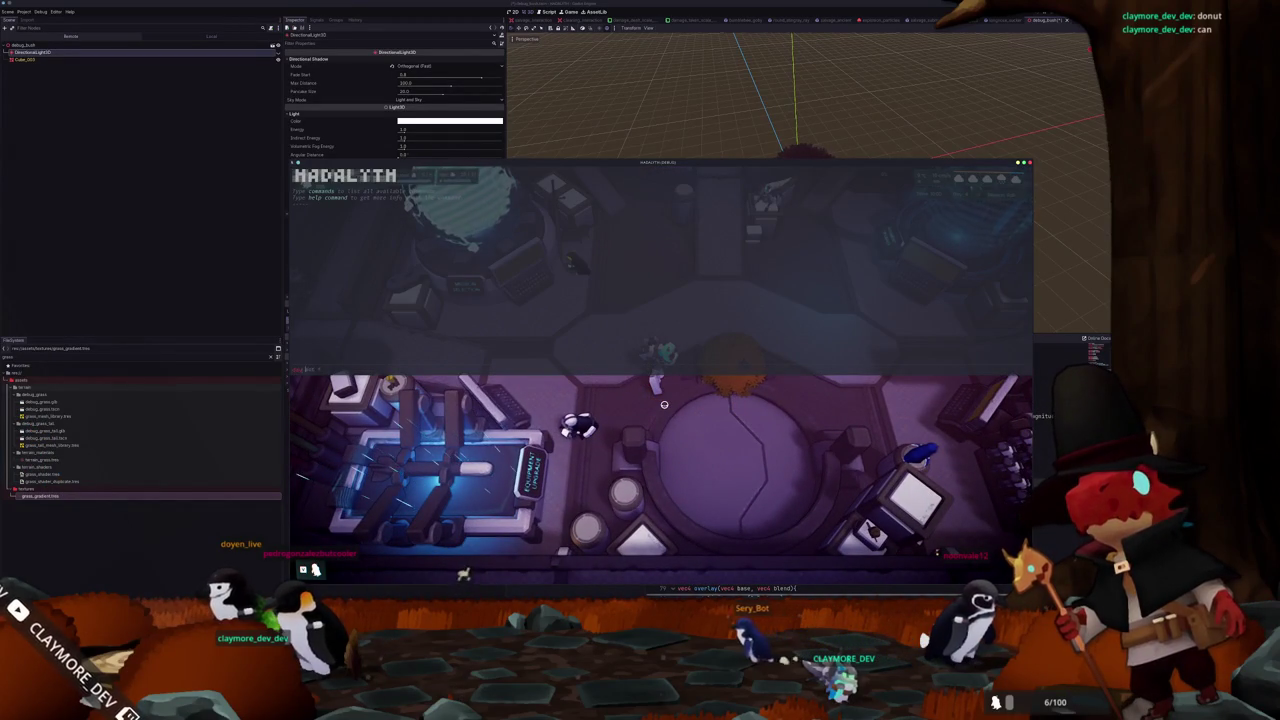
Run 'day set' commands in the debug console to cycle through different times of day
{"action": "key", "text": "Return"}
{"action": "key", "text": "grave"}
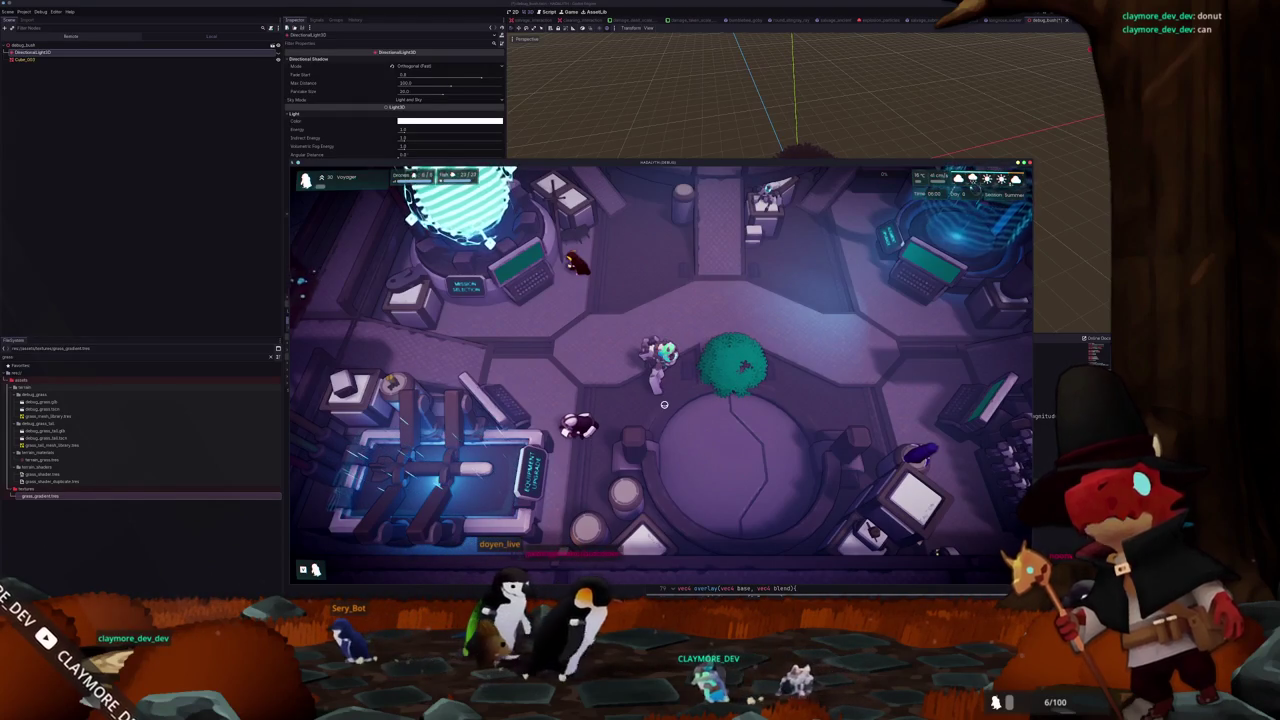
{"action": "key", "text": "grave"}
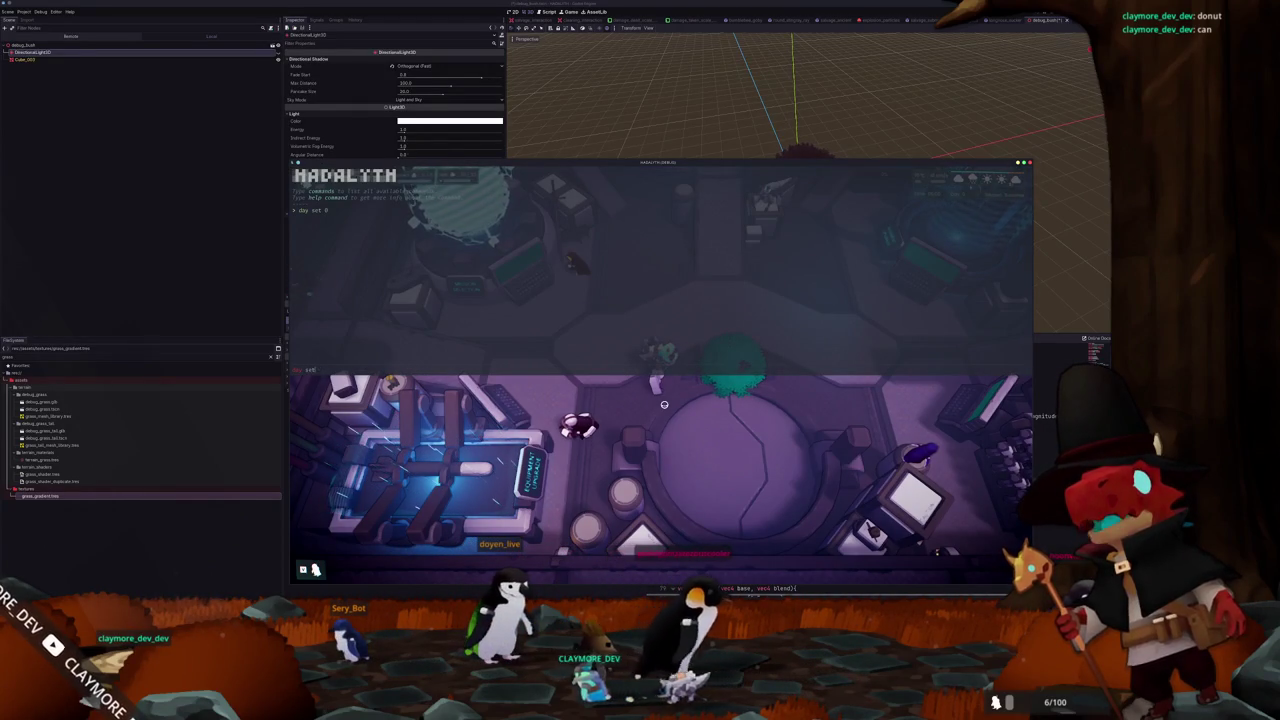
{"action": "key", "text": "grave"}
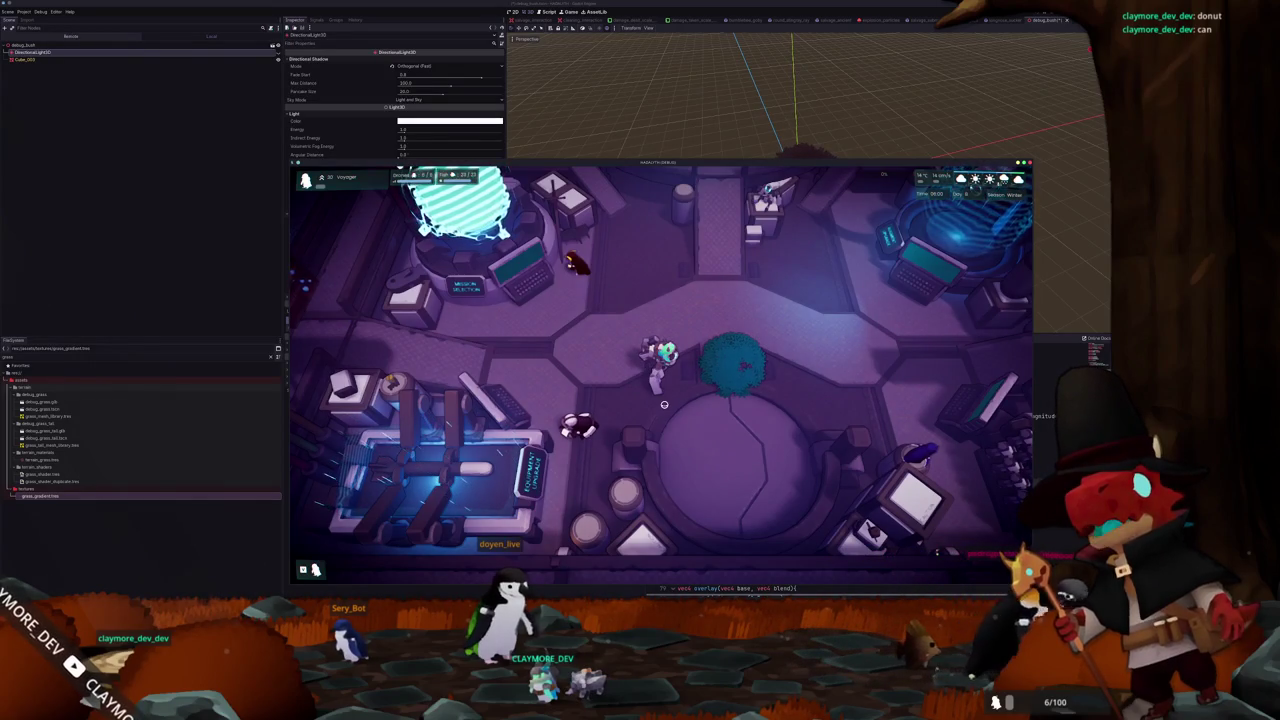
{"action": "key", "text": "grave"}
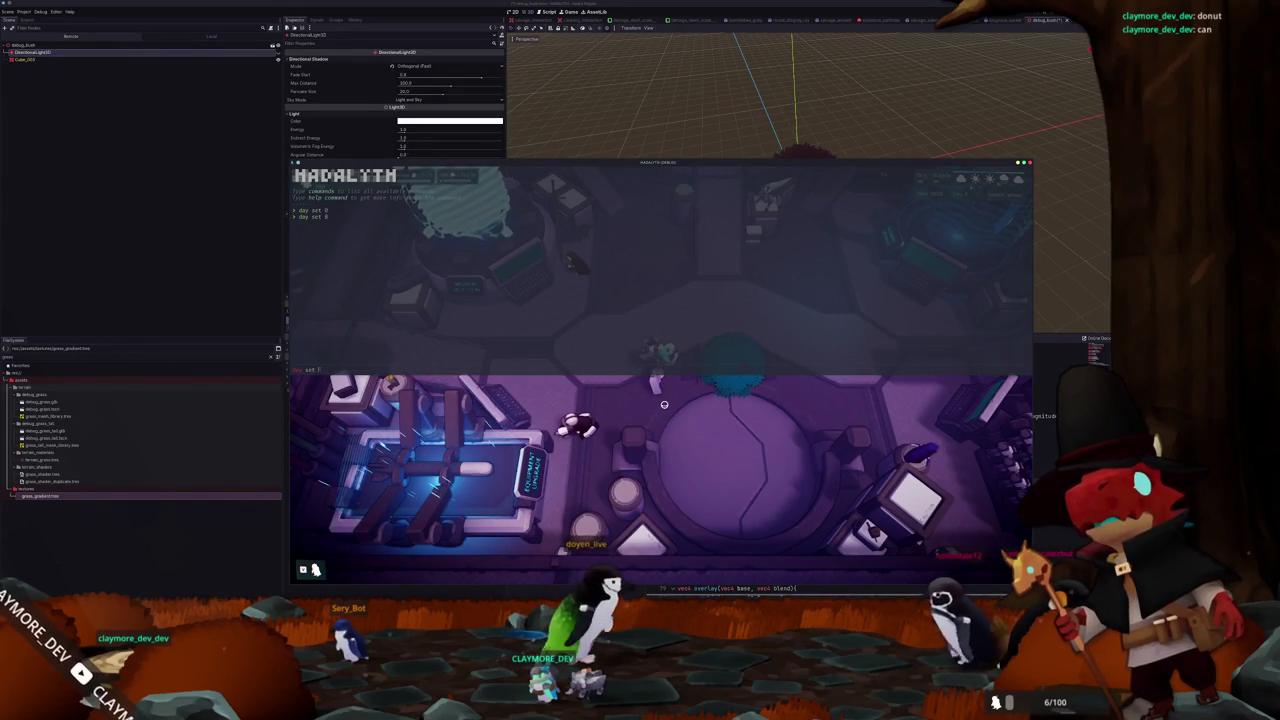
{"action": "key", "text": "grave"}
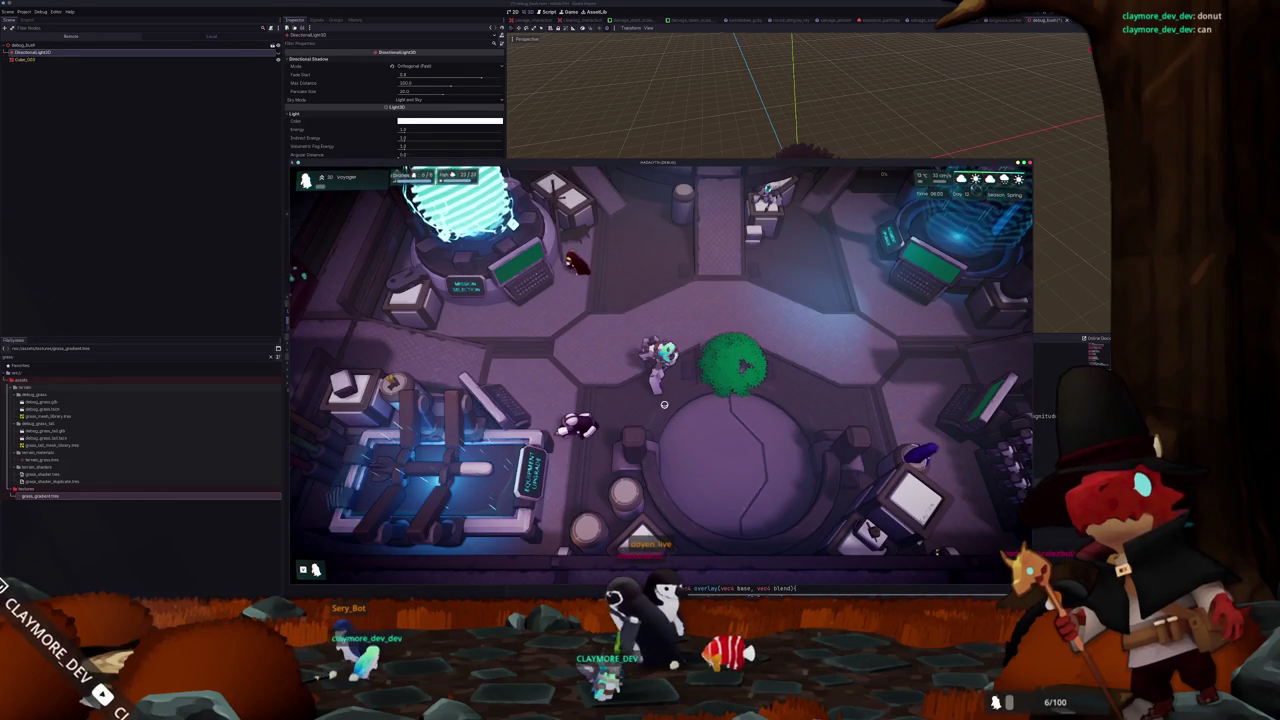
Walk the character around and through the green bush, then stop the game with F8
{"action": "key", "text": "d"}
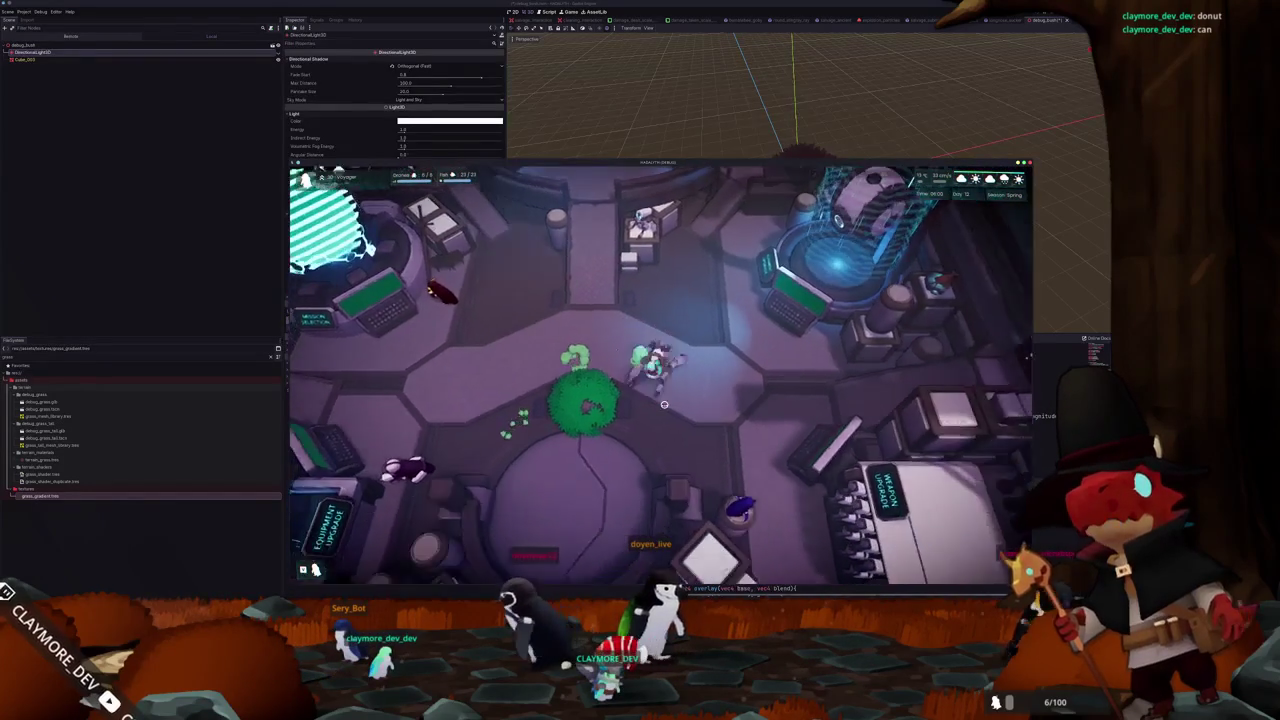
{"action": "key", "text": "s"}
{"action": "key", "text": "a"}
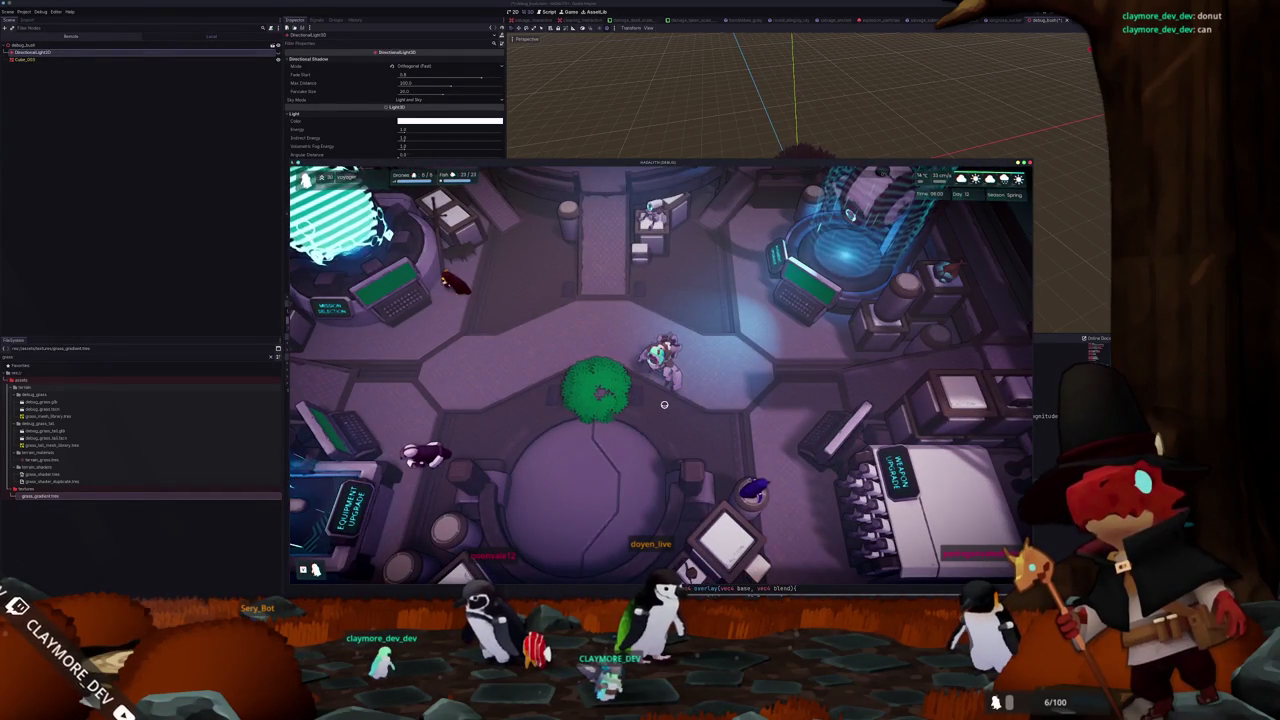
{"action": "key", "text": "s"}
{"action": "key", "text": "a"}
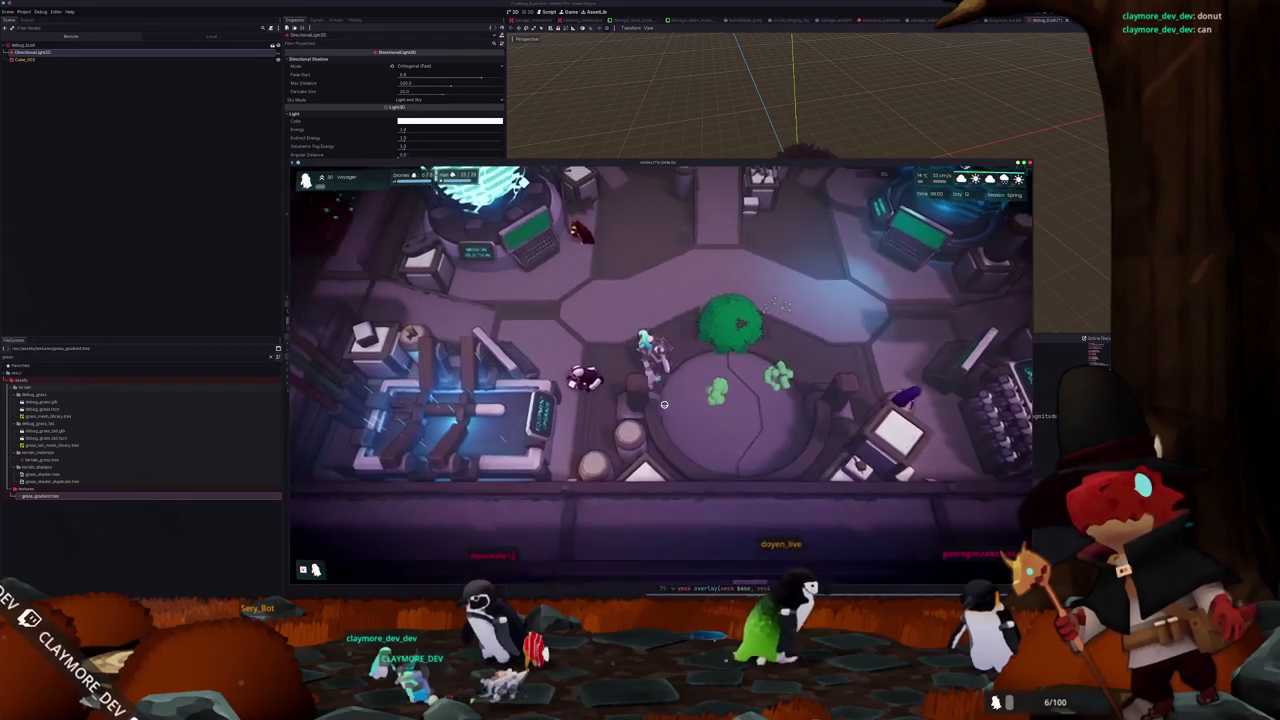
{"action": "key", "text": "w"}
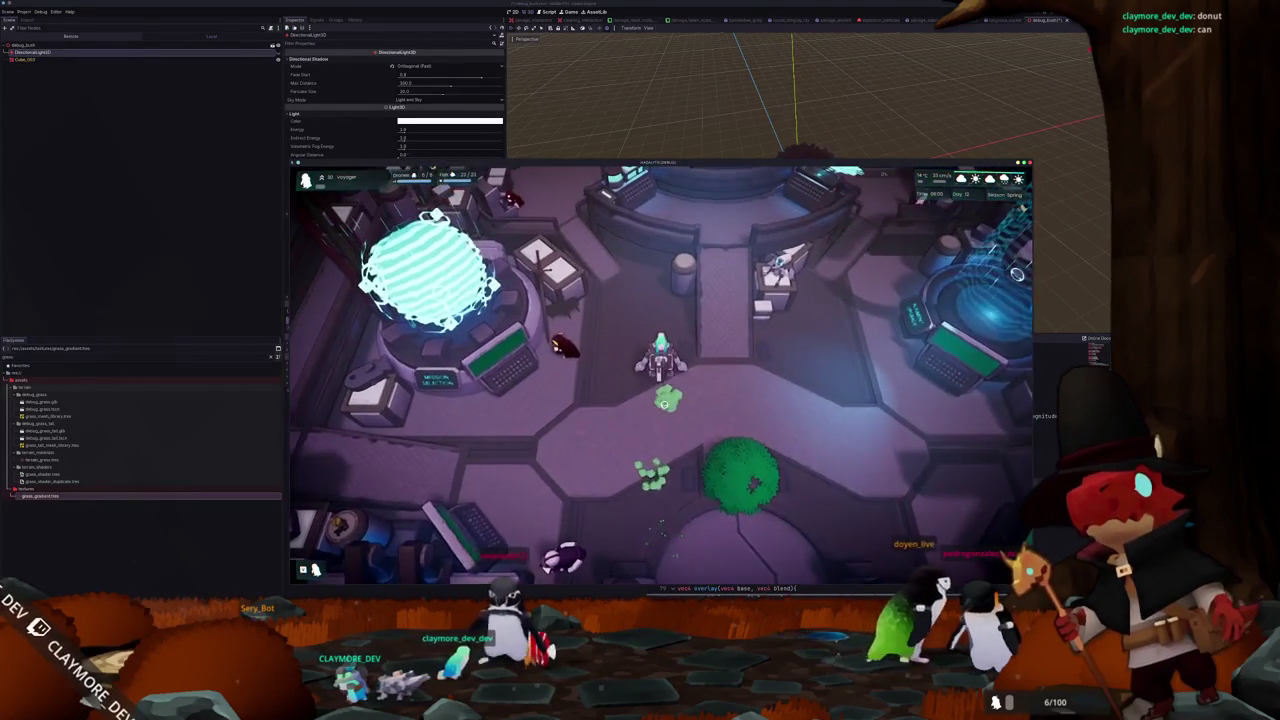
{"action": "key", "text": "s"}
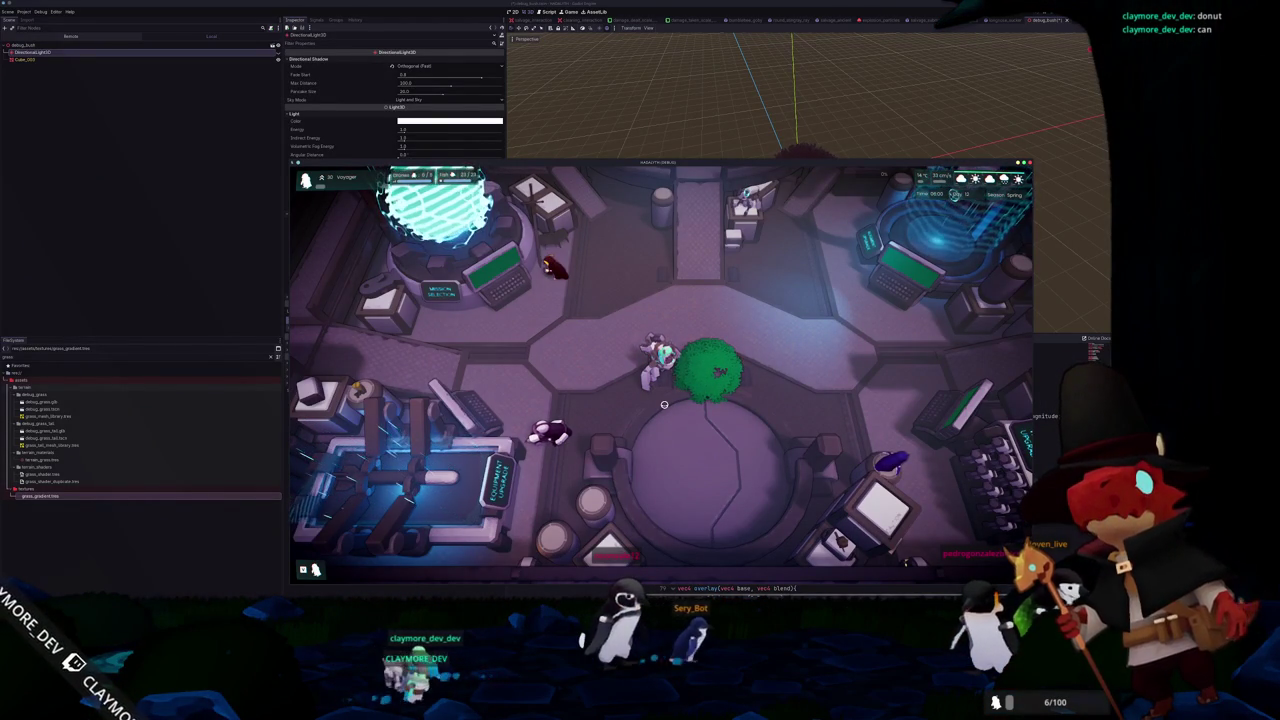
{"action": "key", "text": "d"}
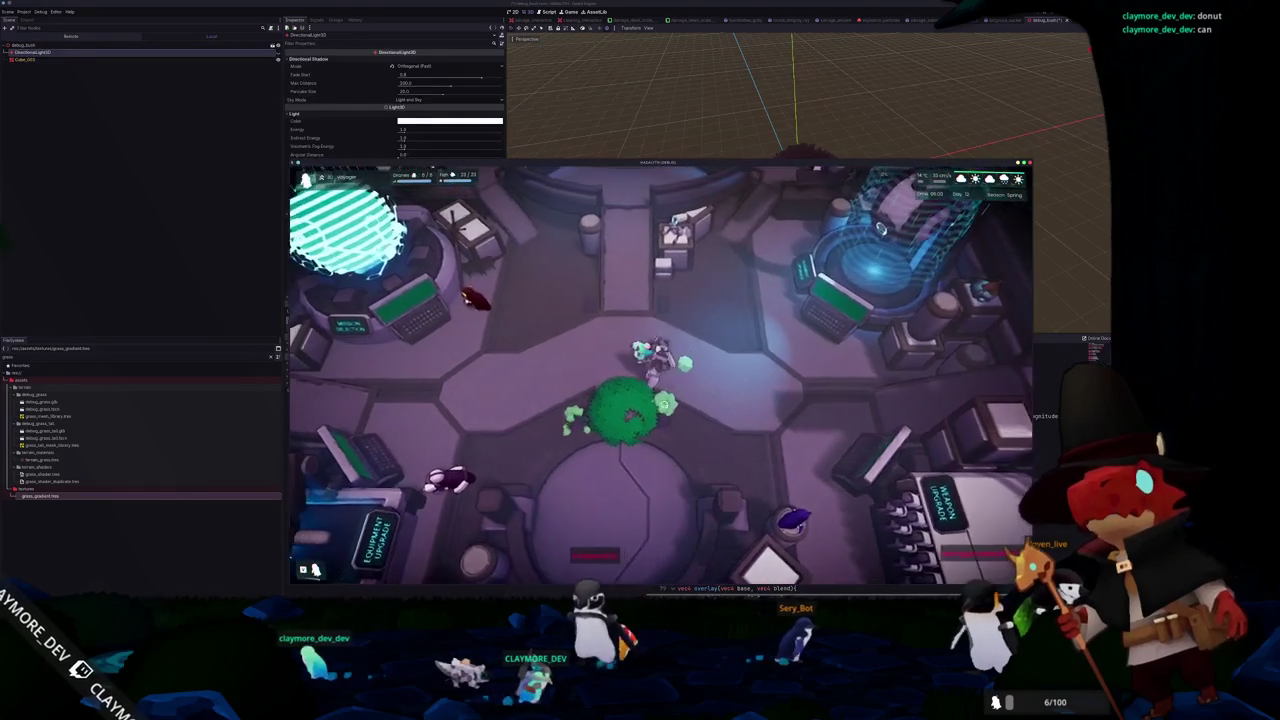
{"action": "key", "text": "s"}
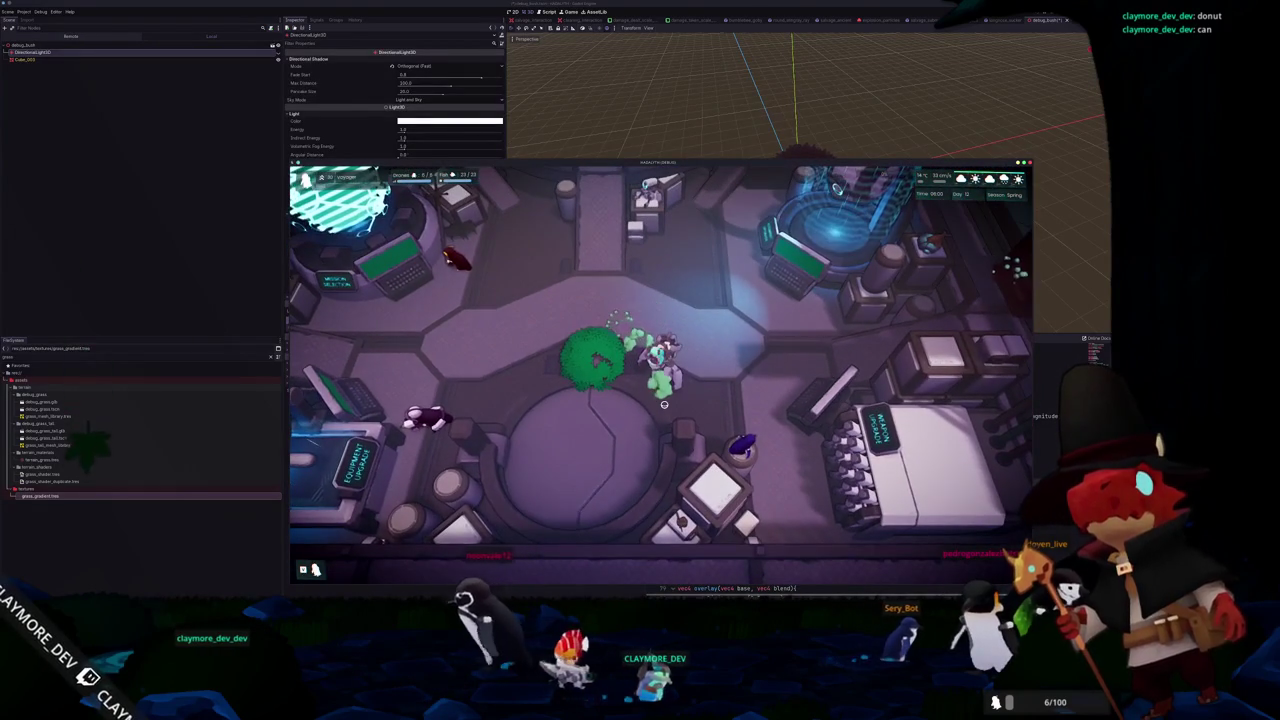
{"action": "key", "text": "F8"}
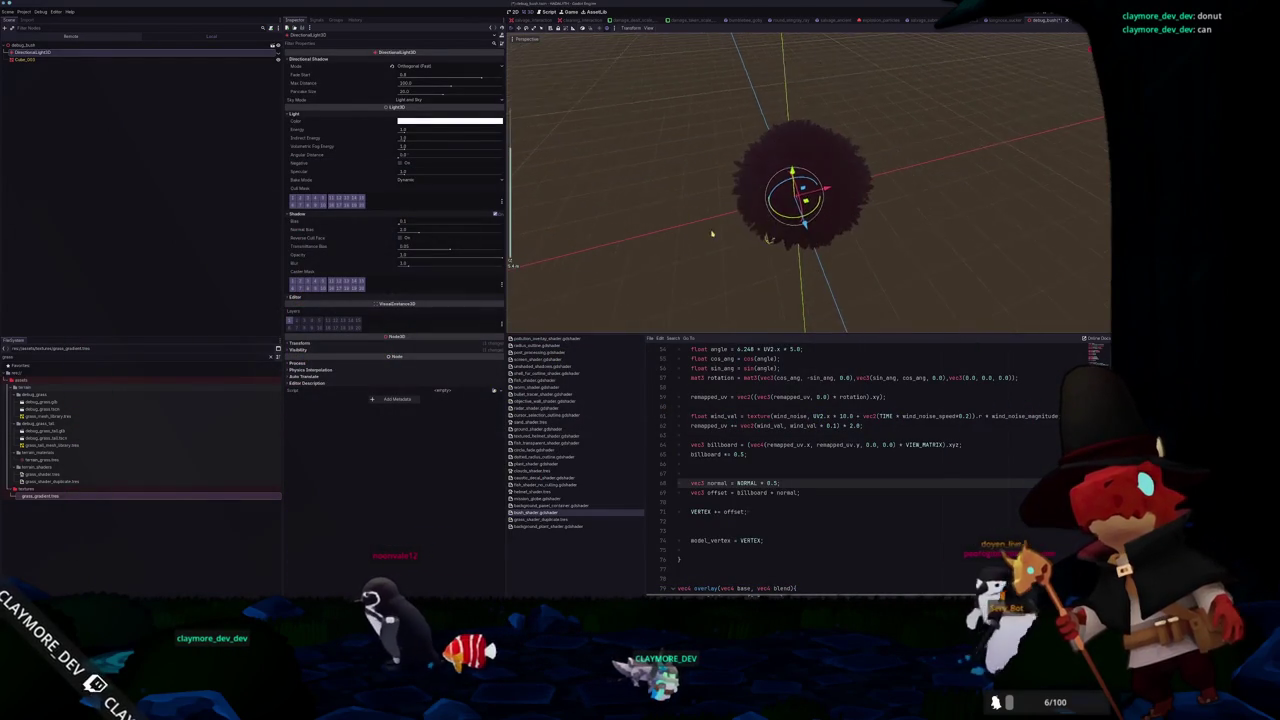
Orbit onto the bush, deselect the directional light, run the game and open its save-slot menu
{"action": "left_click_drag", "start_coordinate": [676, 197], "coordinate": [607, 238]}
{"action": "left_click", "coordinate": [619, 231]}
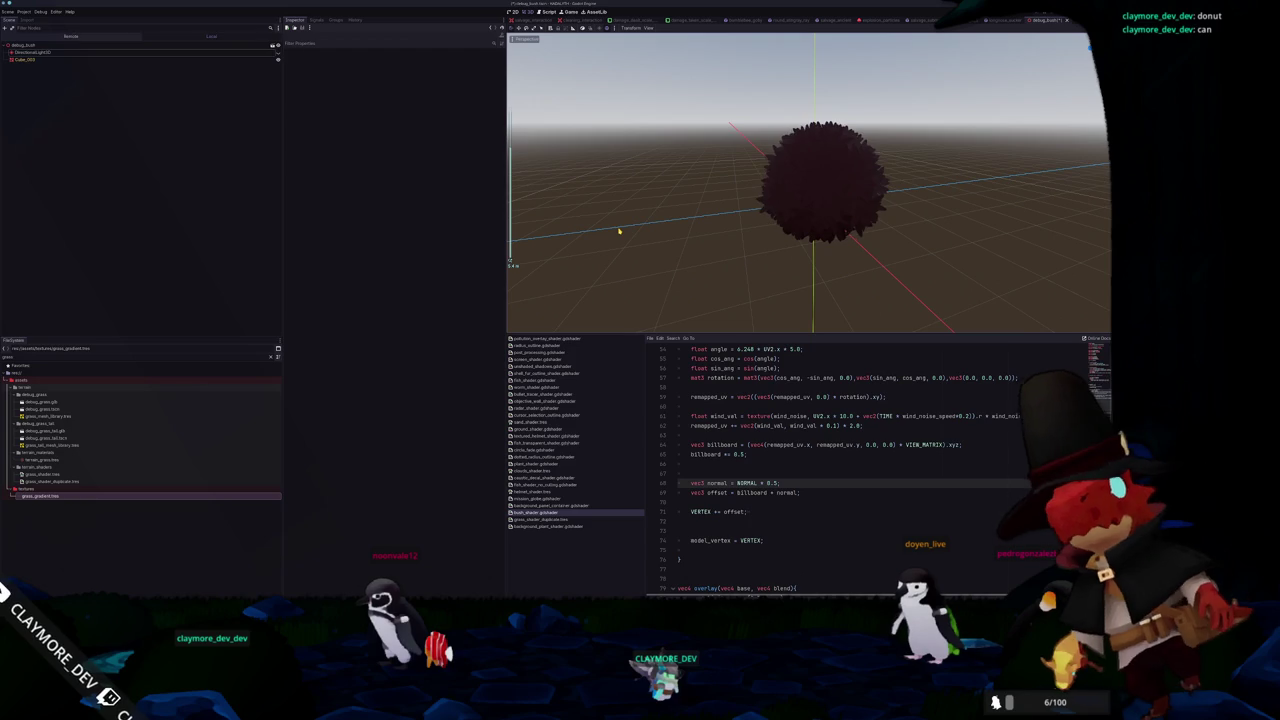
{"action": "key", "text": "F6"}
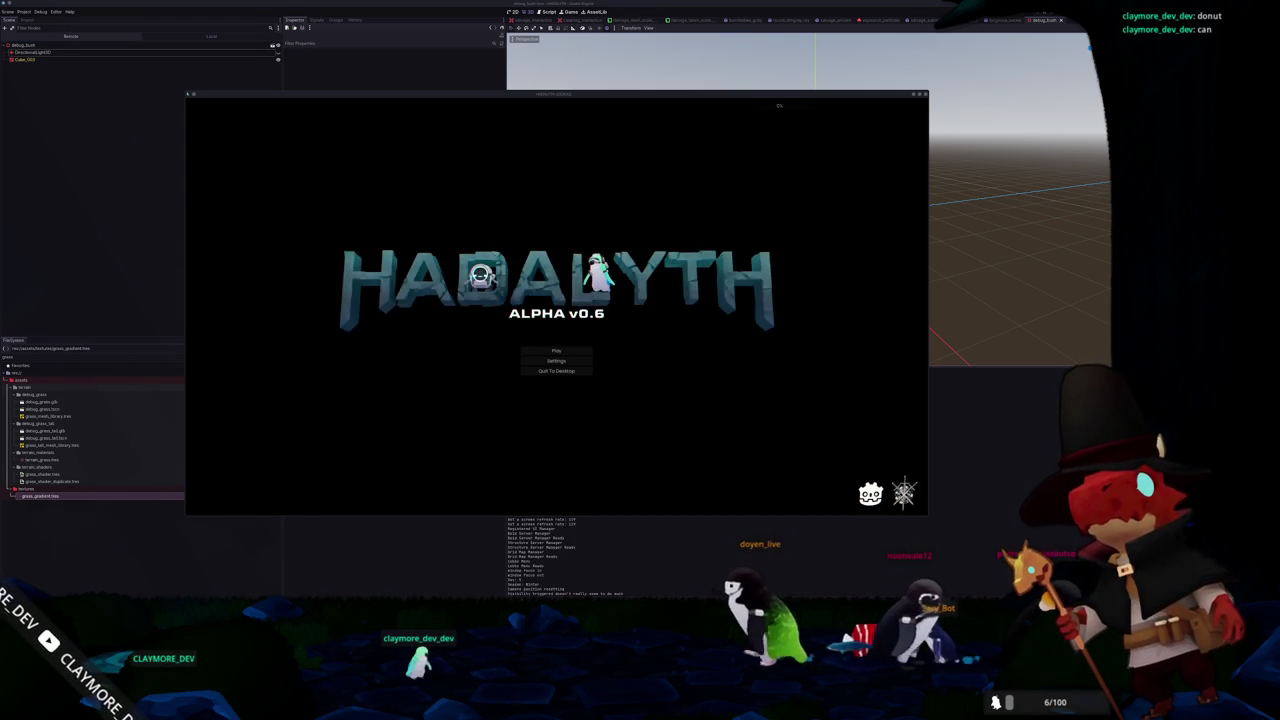
{"action": "left_click", "coordinate": [557, 348]}
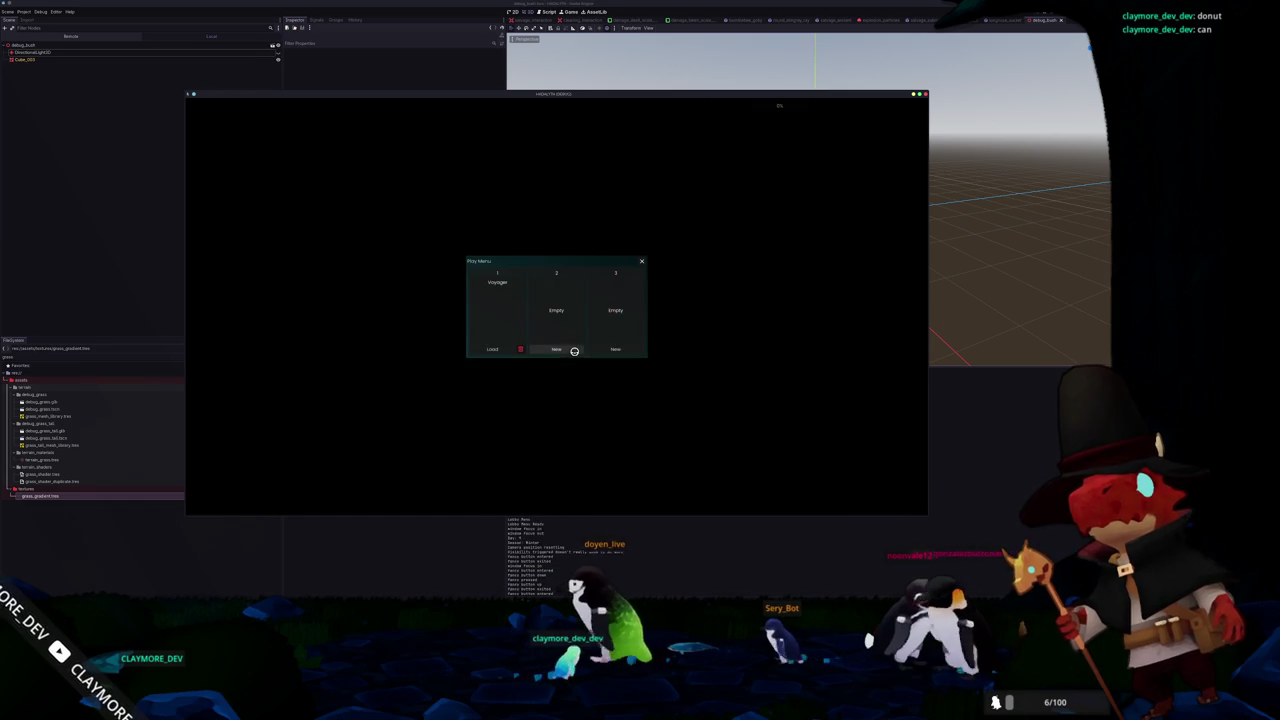
Load the existing save and walk the character past the bush
{"action": "left_click", "coordinate": [483, 346]}
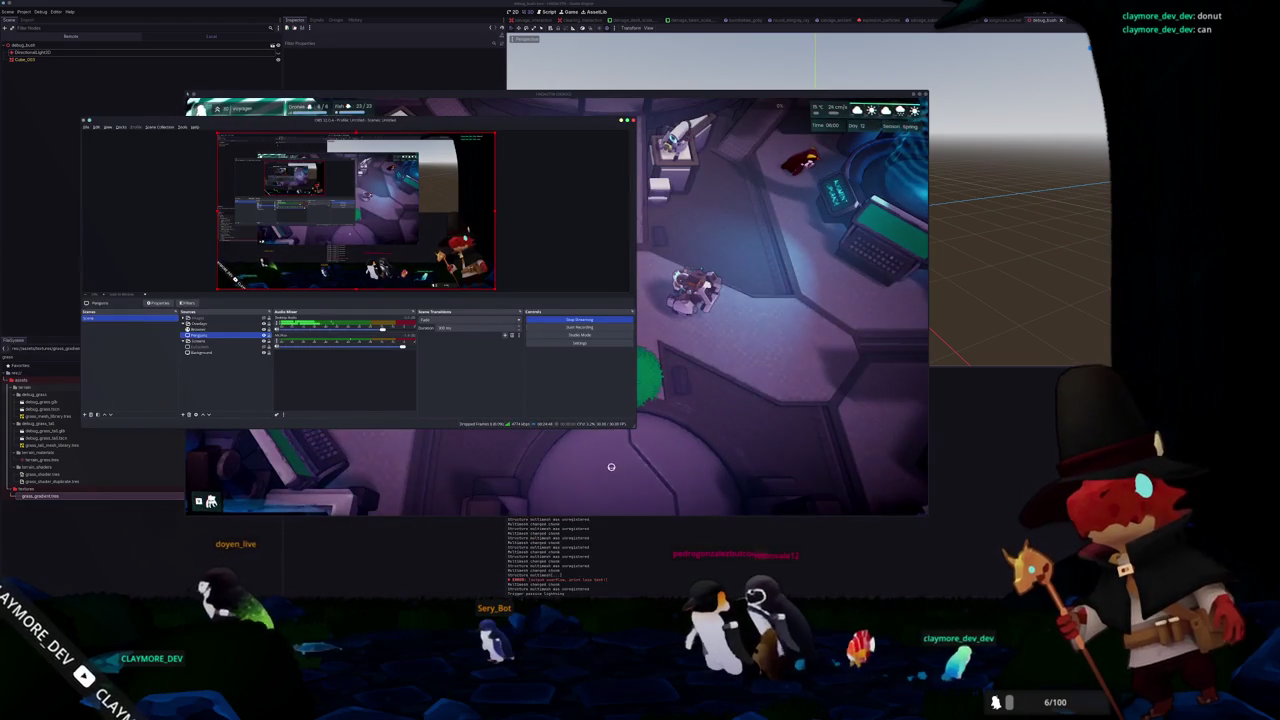
{"action": "left_click", "coordinate": [678, 385]}
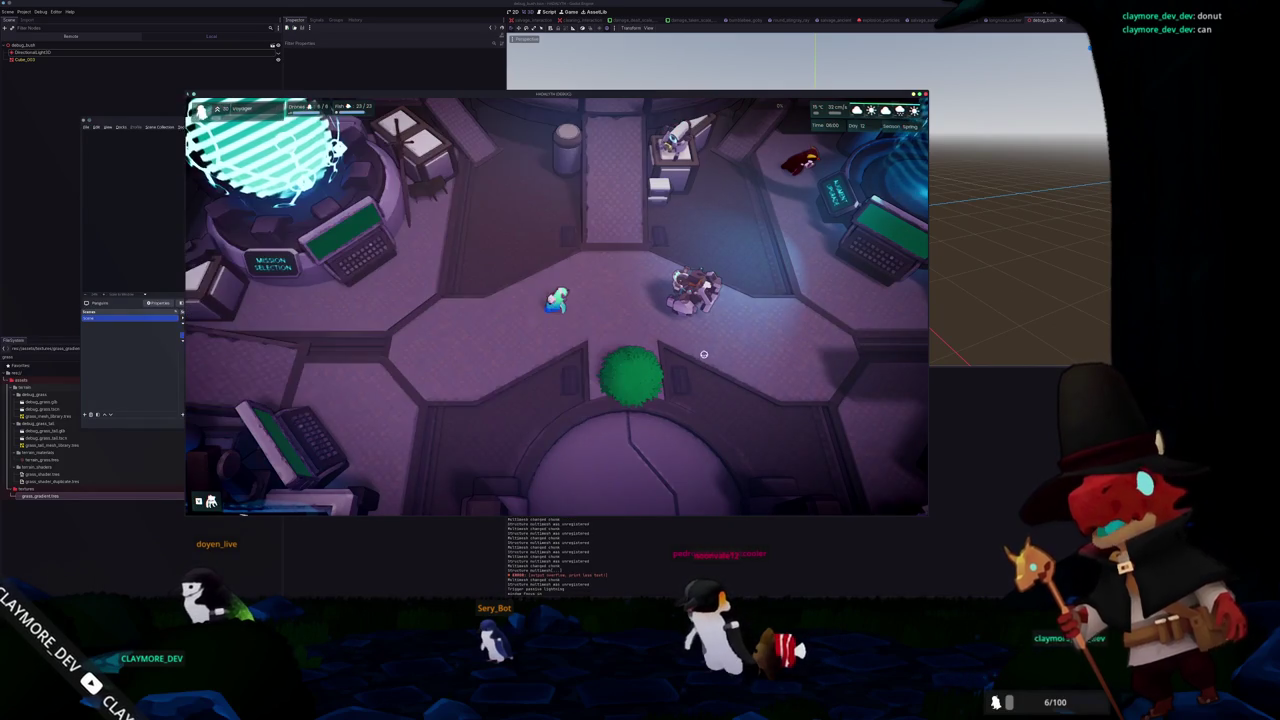
{"action": "key", "text": "s"}
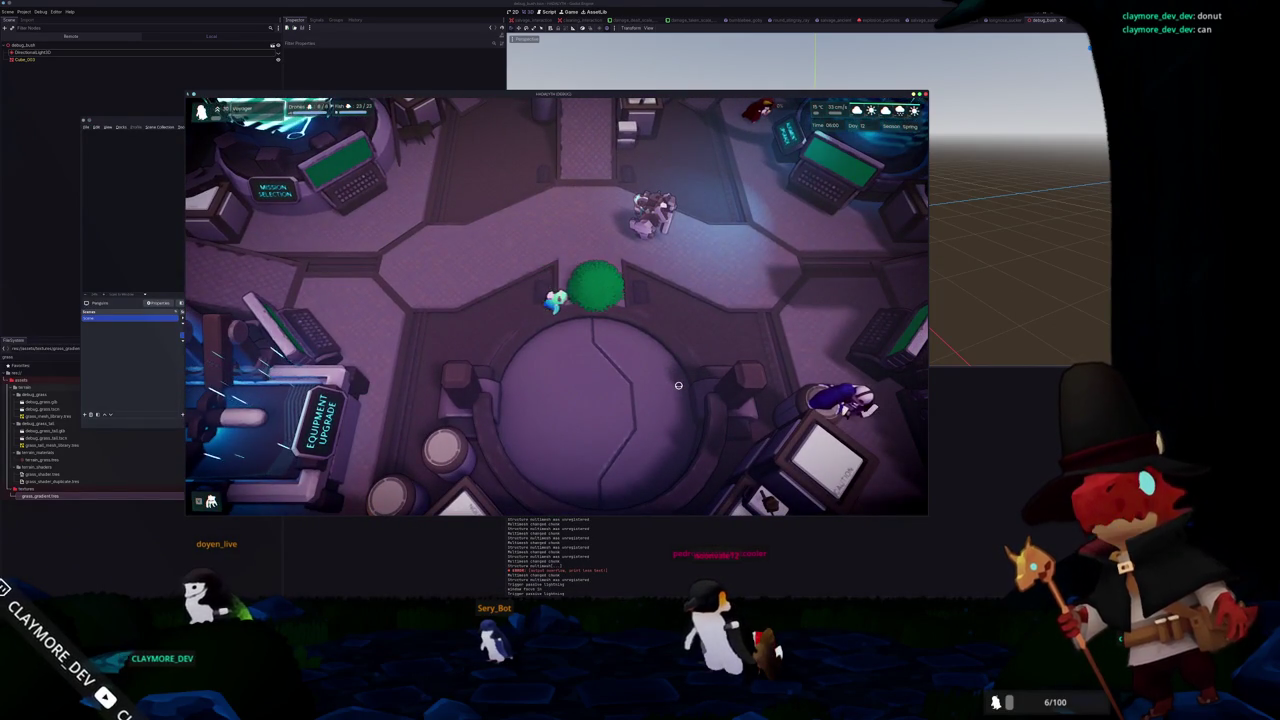
{"action": "key", "text": "a"}
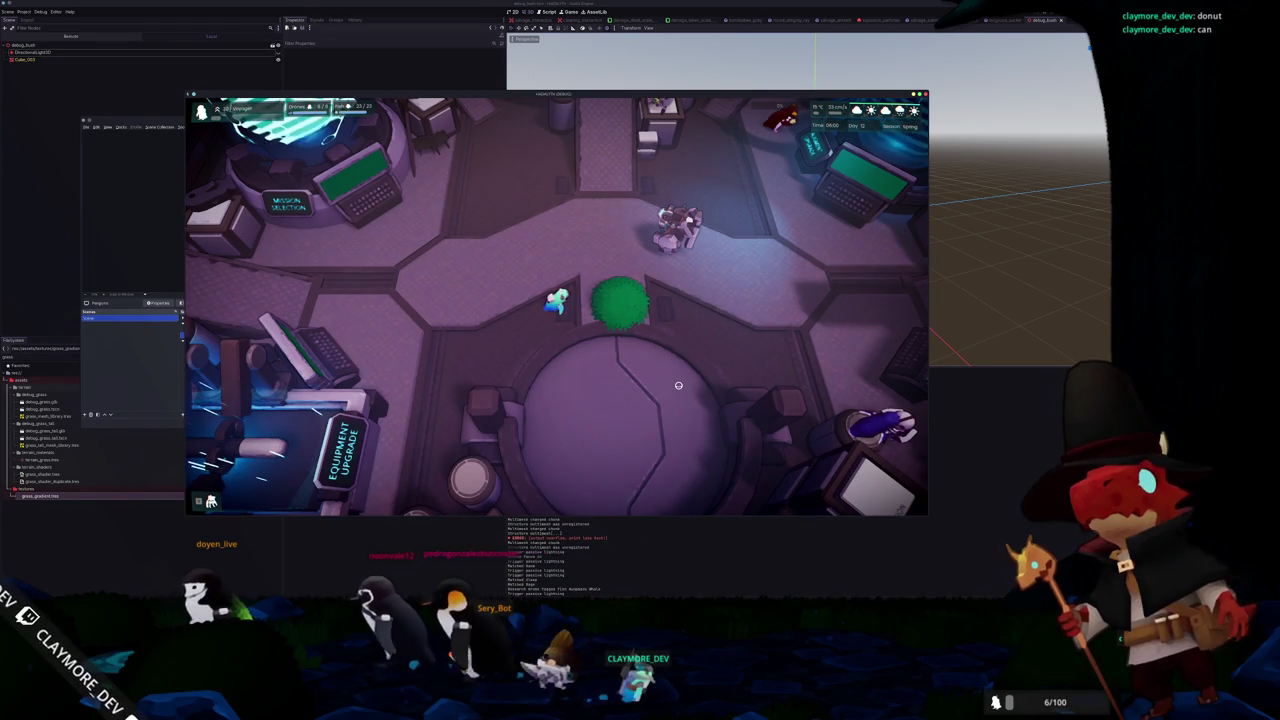
{"action": "key", "text": "w"}
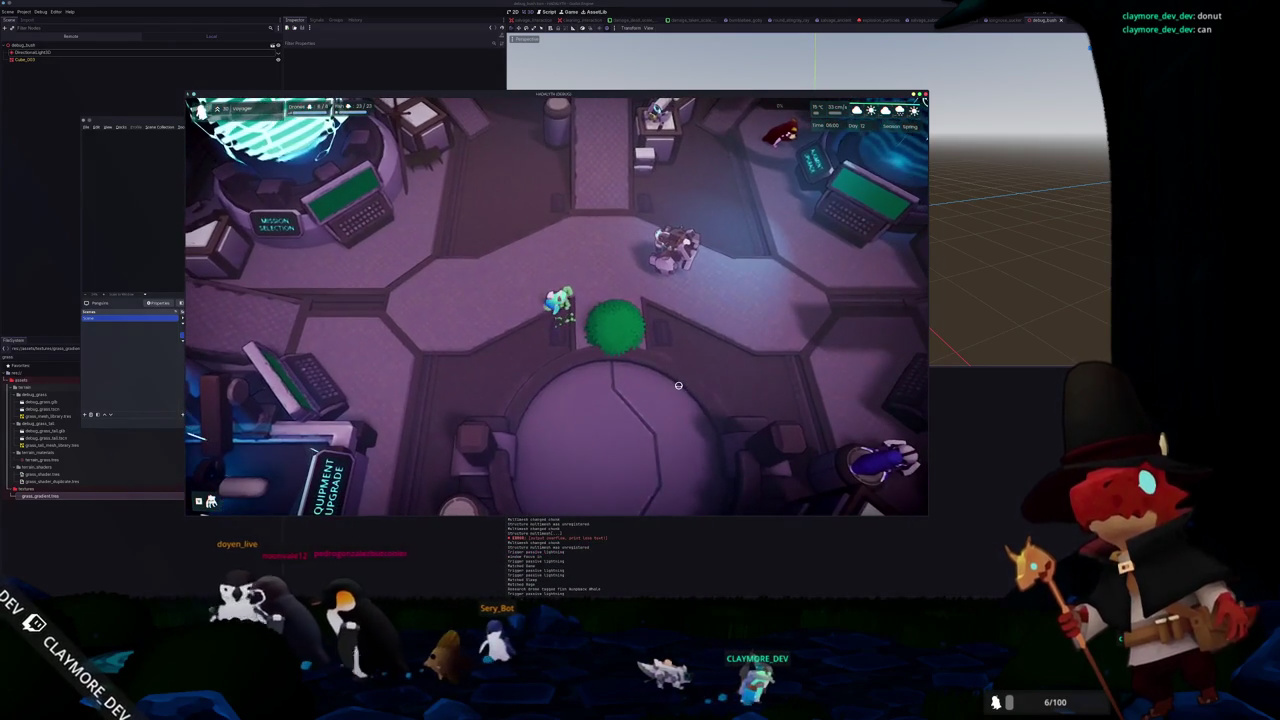
Capture a region screenshot of the bush area, then keep walking around it
{"action": "key", "text": "Print"}
{"action": "left_click_drag", "start_coordinate": [508, 238], "coordinate": [682, 396]}
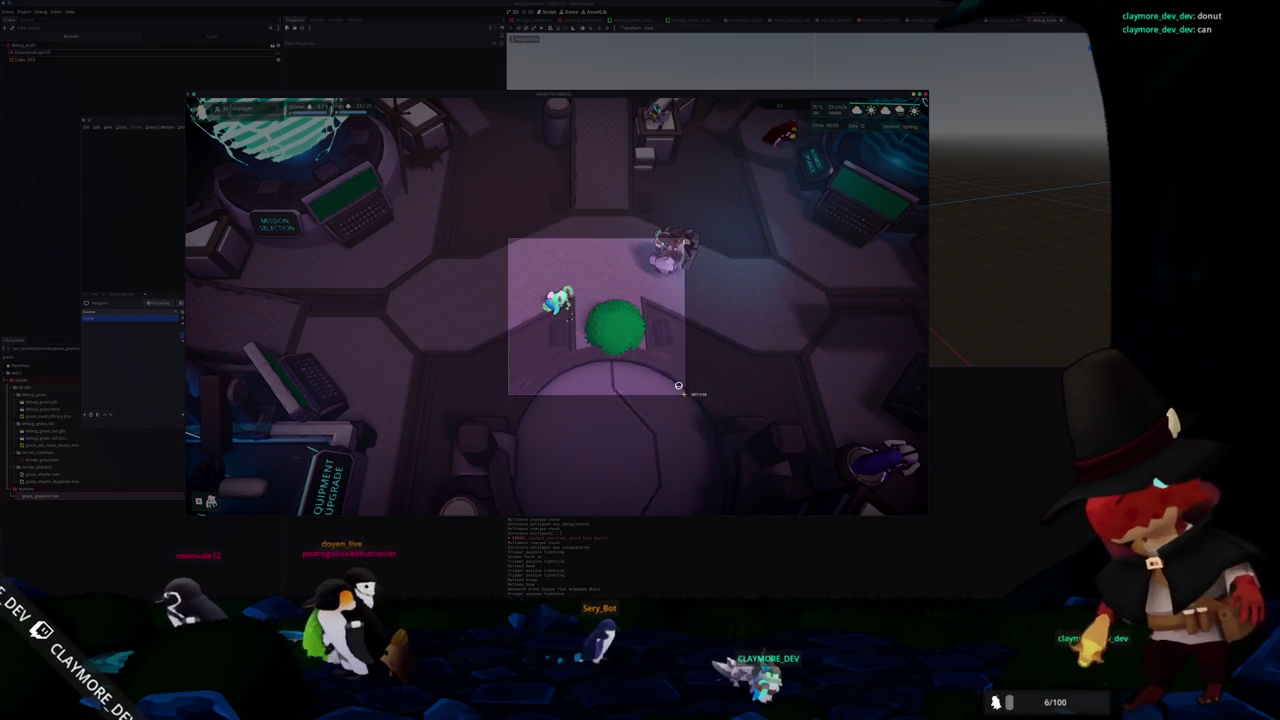
{"action": "key", "text": "Return"}
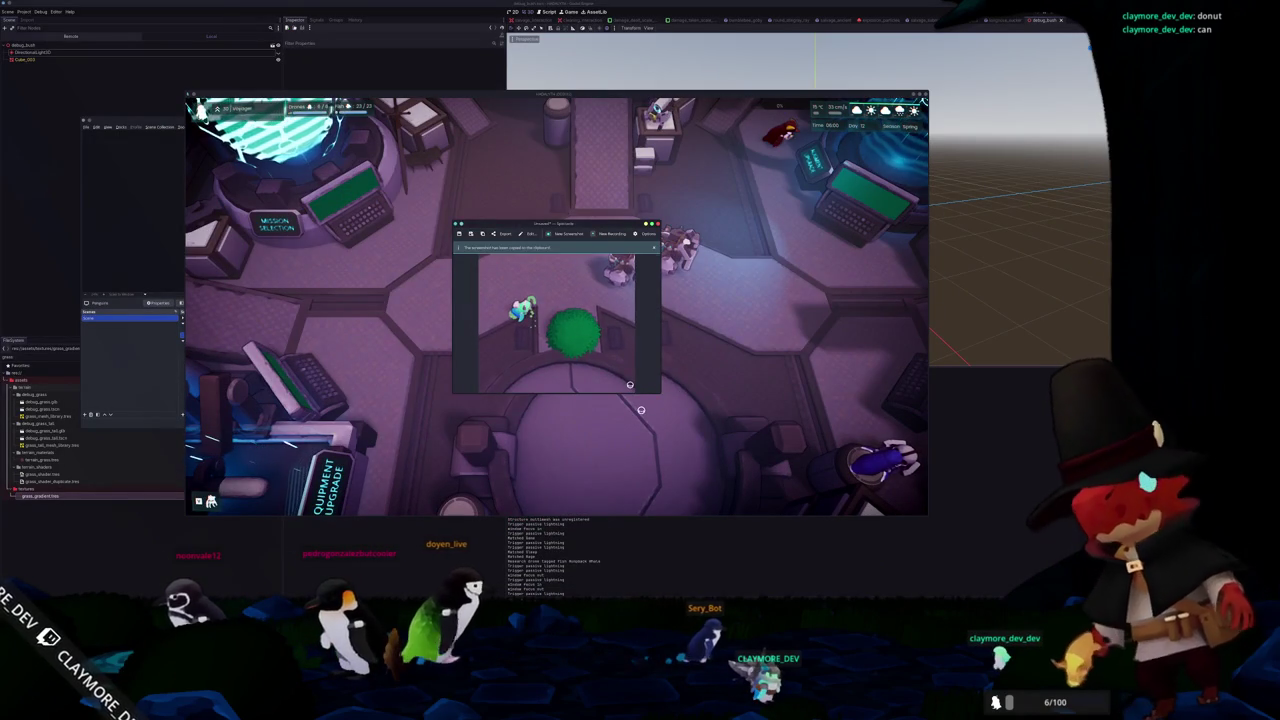
{"action": "left_click", "coordinate": [614, 429]}
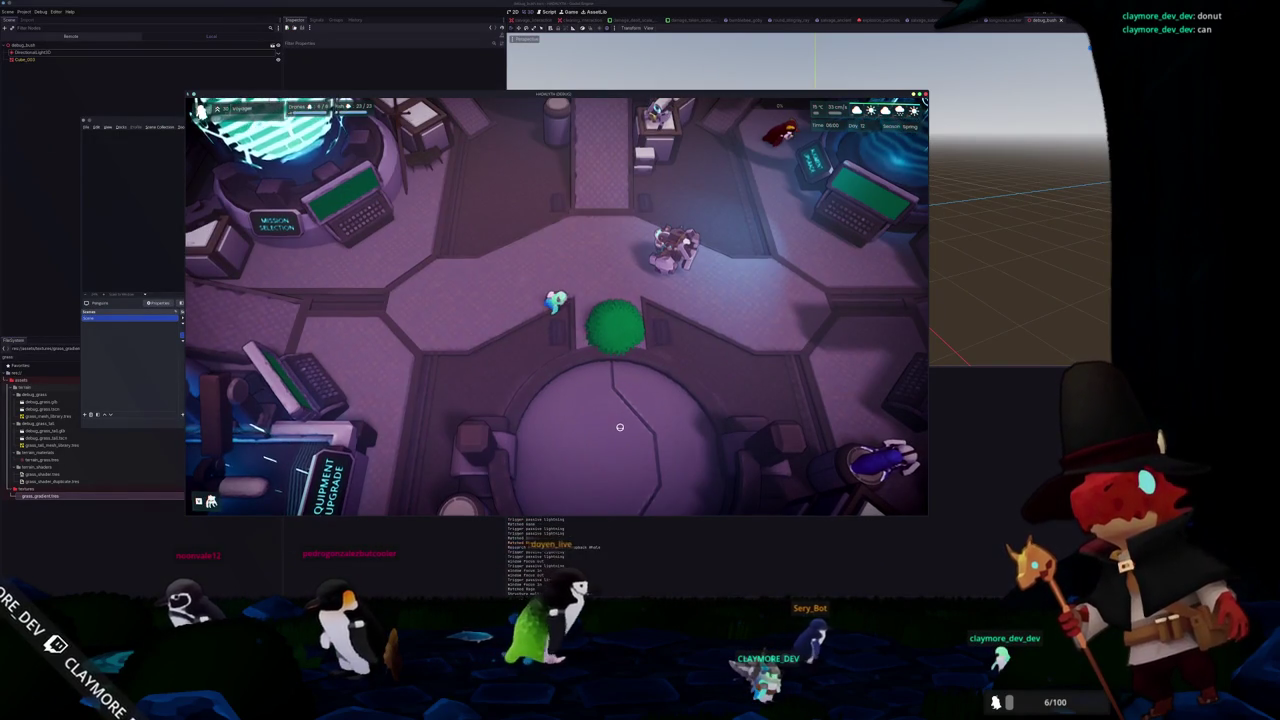
{"action": "key", "text": "s"}
{"action": "key", "text": "a"}
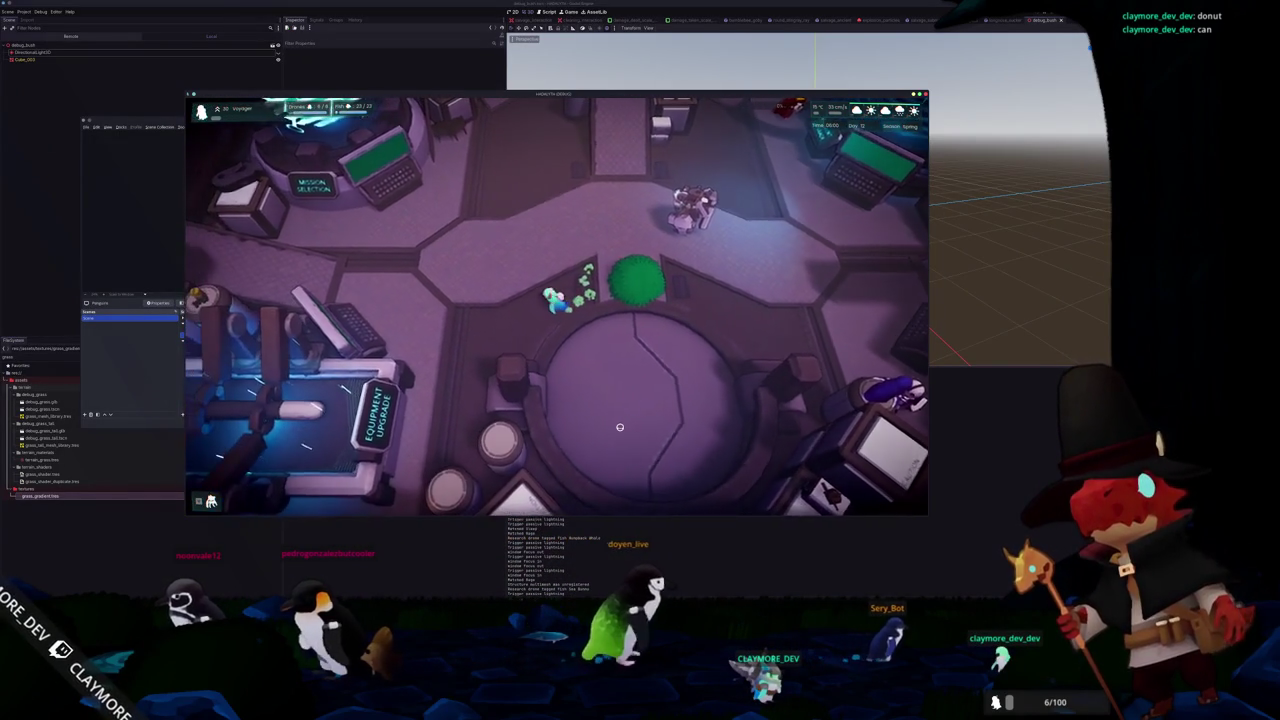
{"action": "key", "text": "w"}
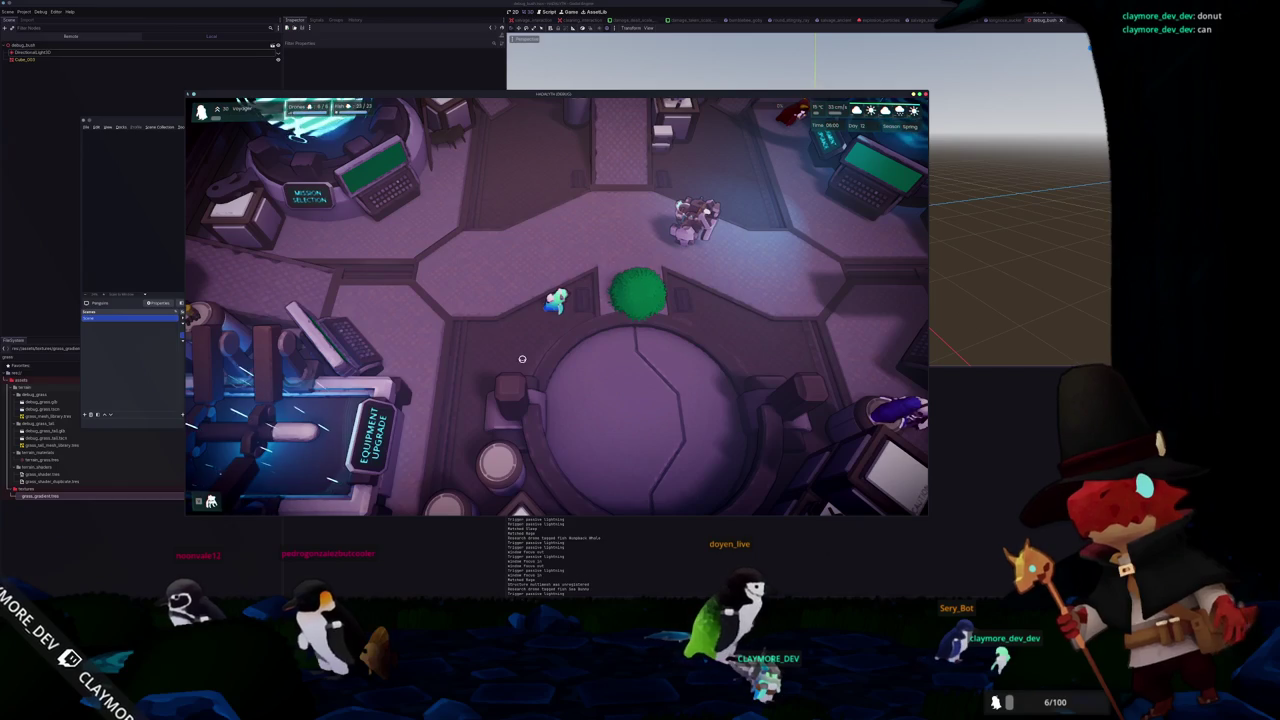
Look at the graphics quality settings from the pause menu, then stop the game with F8
{"action": "key", "text": "Escape"}
{"action": "left_click", "coordinate": [546, 300]}
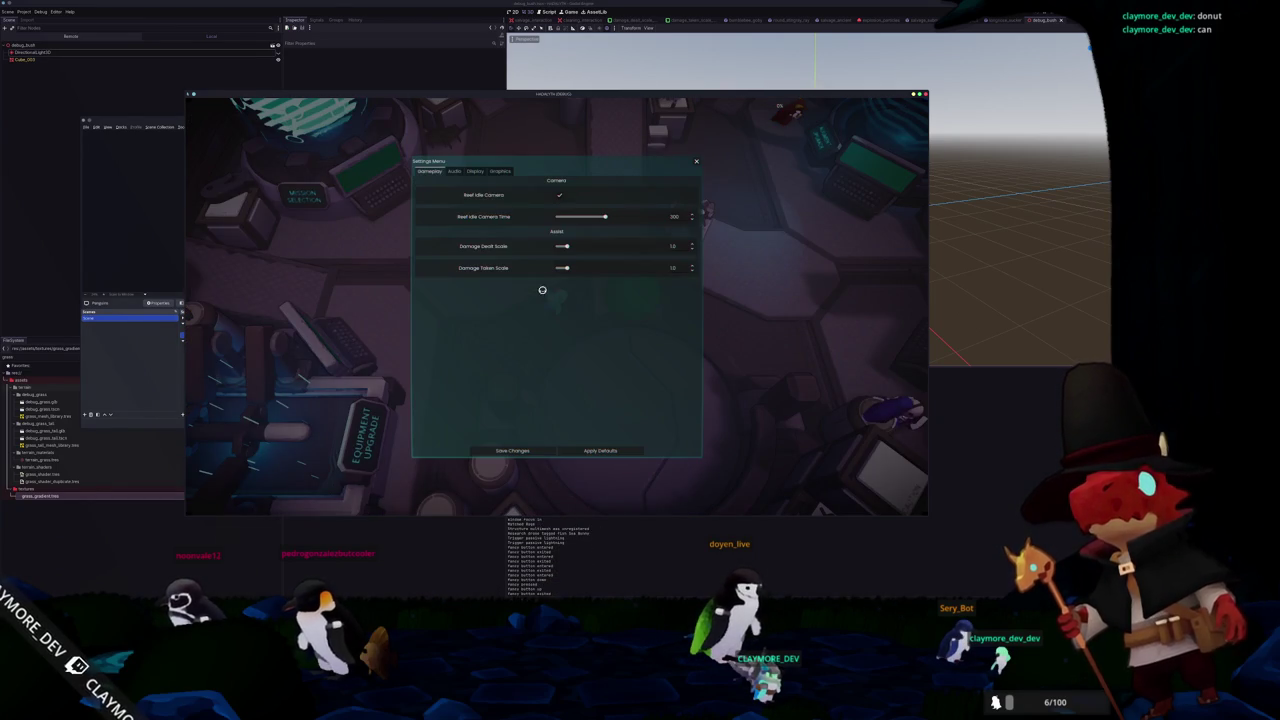
{"action": "left_click", "coordinate": [503, 173]}
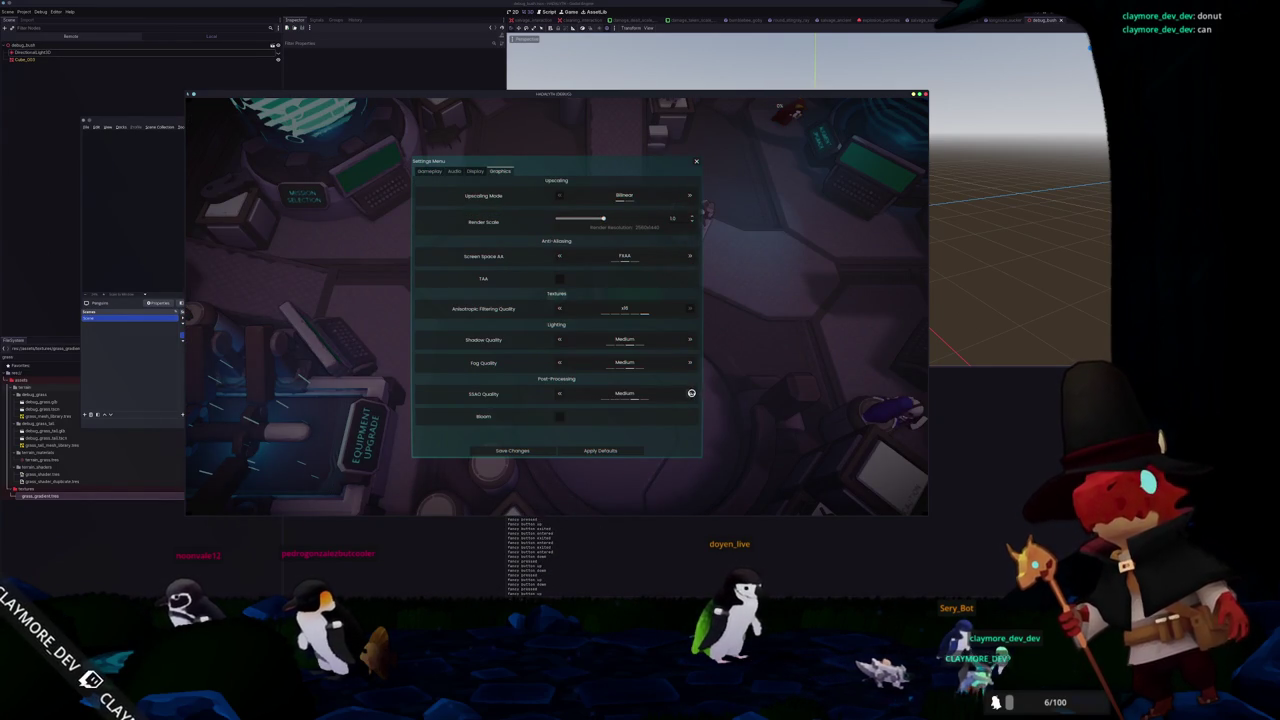
{"action": "key", "text": "Escape"}
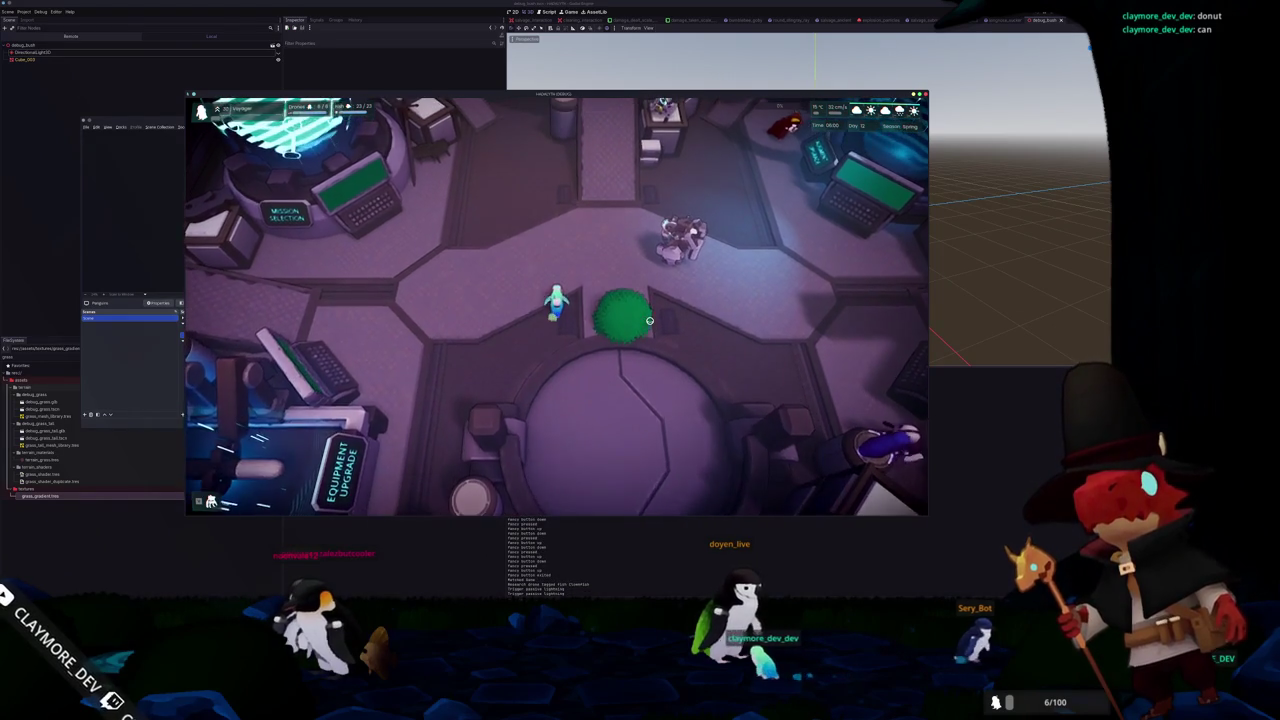
{"action": "key", "text": "F8"}
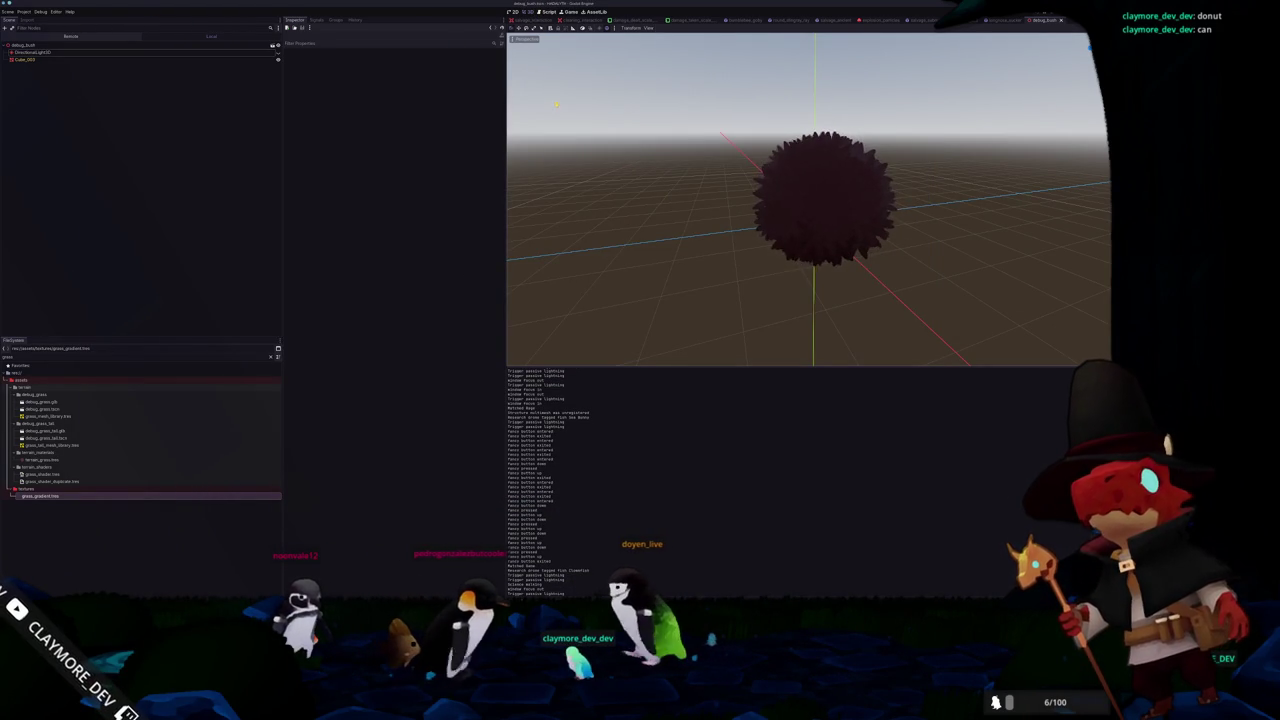
Quick-open the game_wrapper scene
{"action": "key", "text": "shift+alt+o"}
{"action": "type", "text": "game_w"}
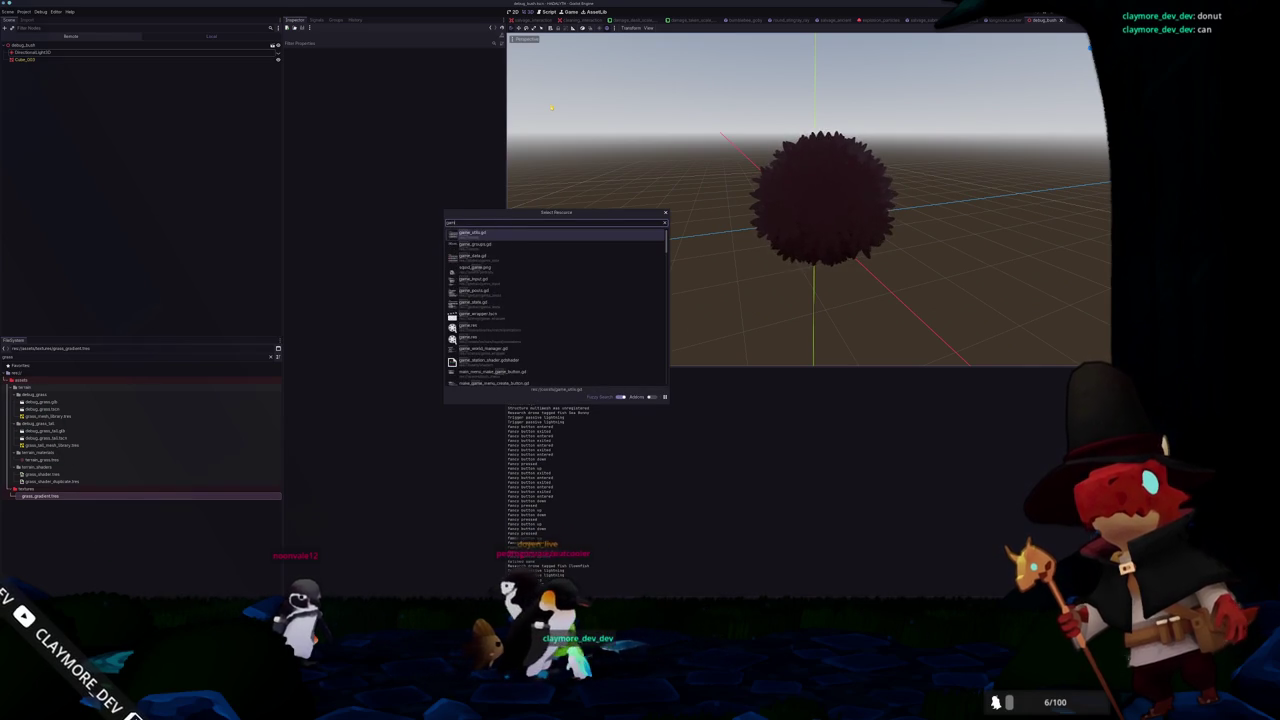
{"action": "type", "text": "rapper"}
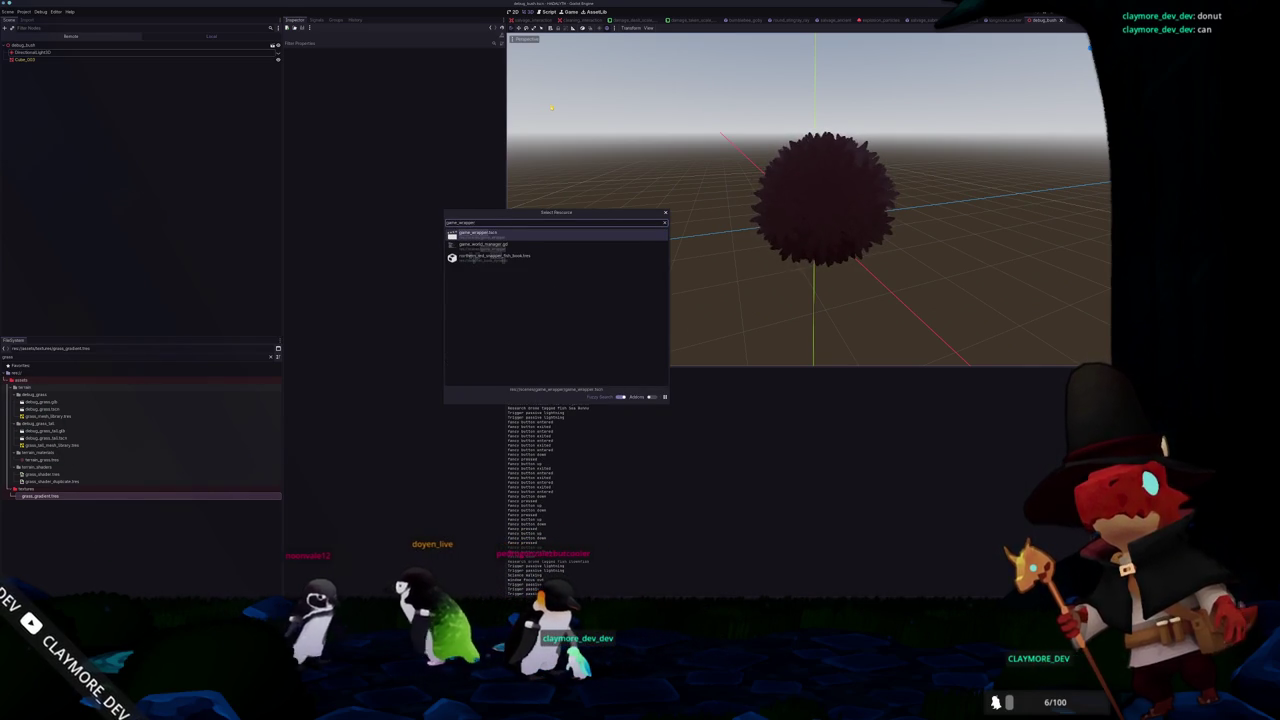
{"action": "key", "text": "Return"}
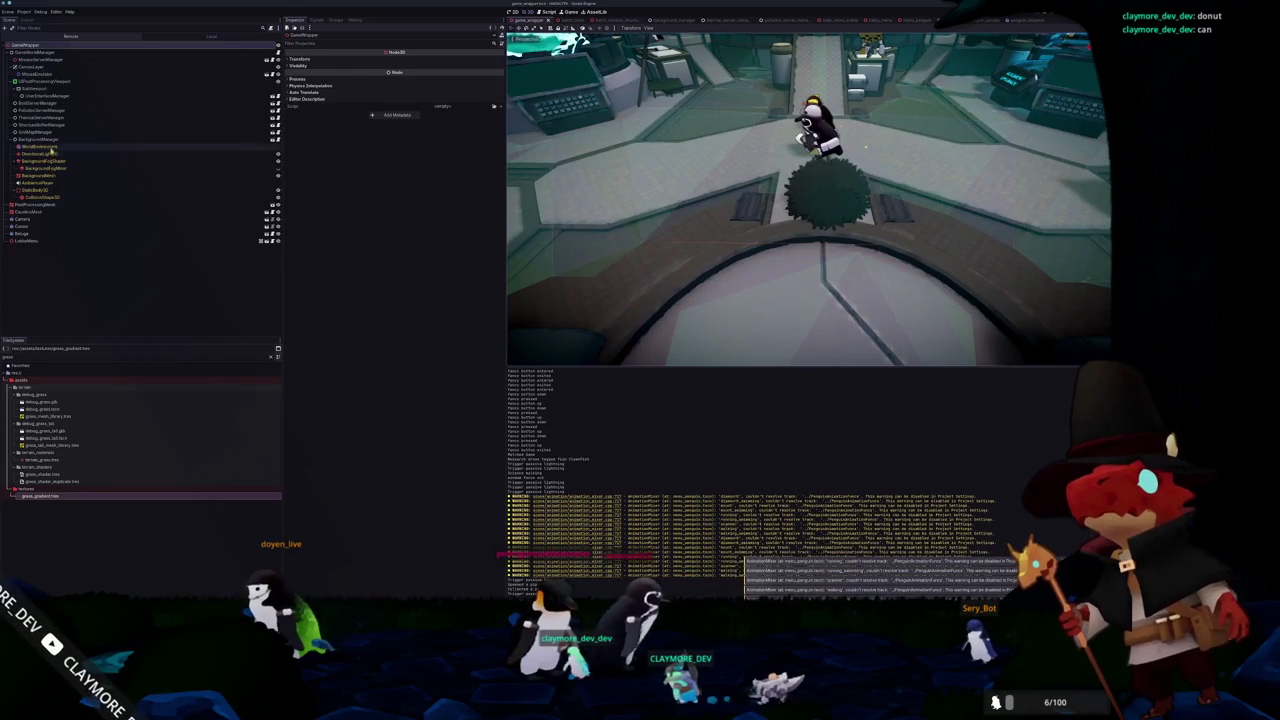
Raise the WorldEnvironment's SSAO intensity so the bush and floor shade darker
{"action": "left_click", "coordinate": [45, 147]}
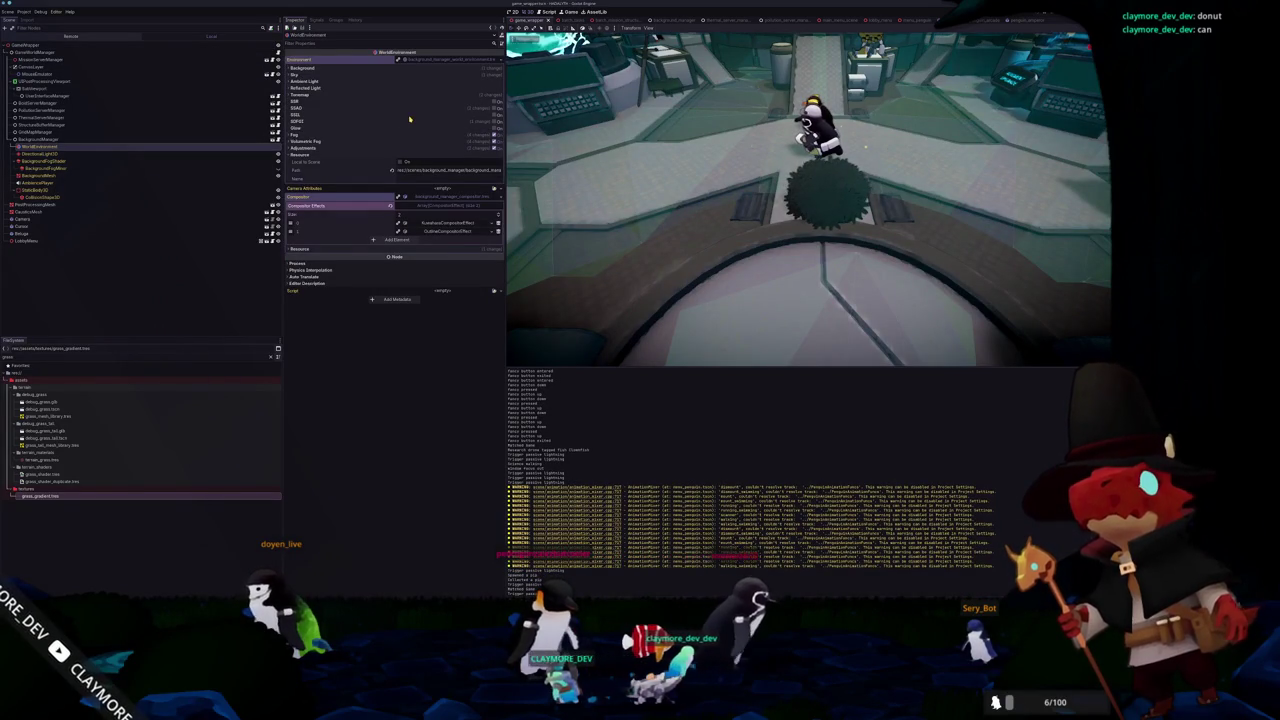
{"action": "left_click", "coordinate": [492, 108]}
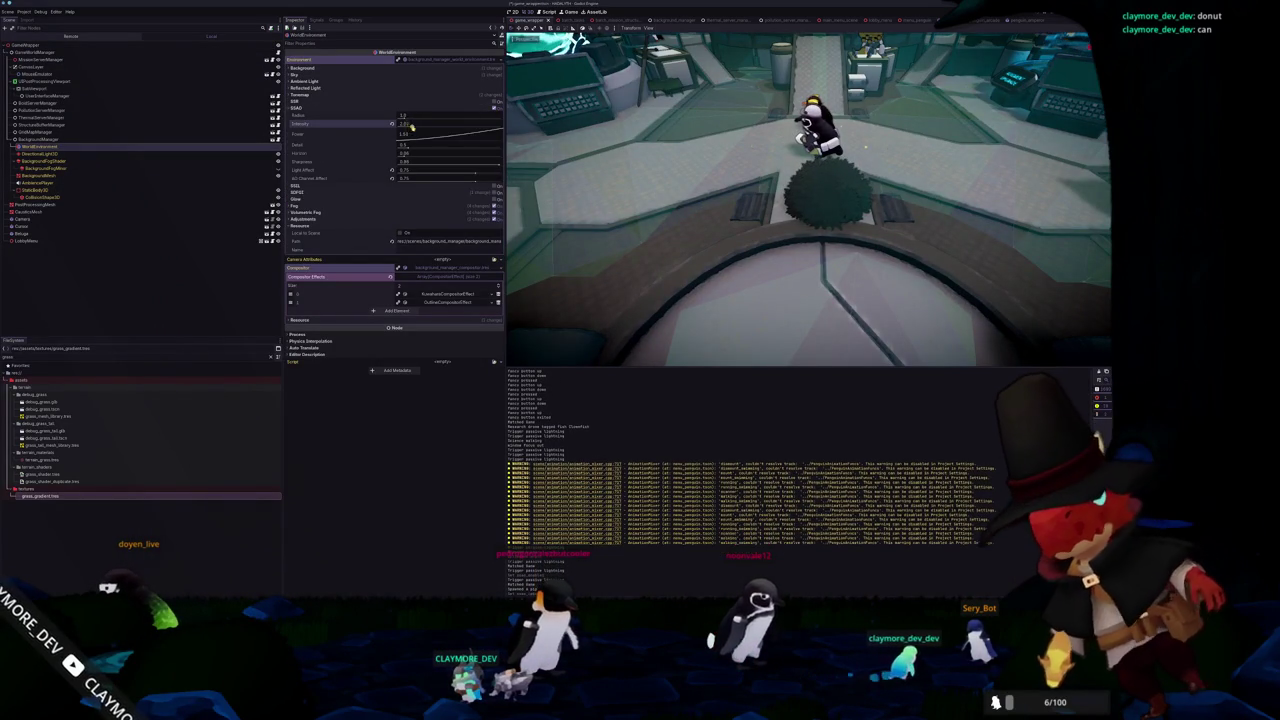
{"action": "left_click_drag", "start_coordinate": [408, 125], "coordinate": [486, 123]}
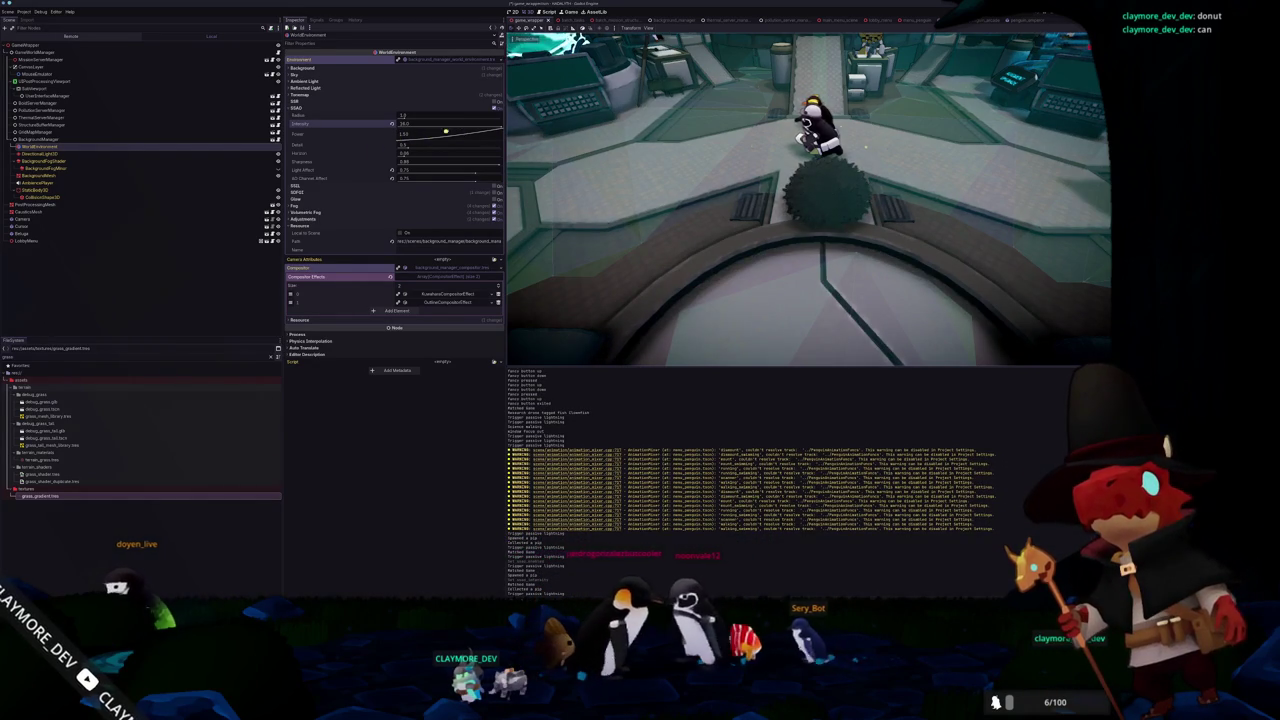
{"action": "mouse_move", "coordinate": [505, 128]}
{"action": "left_mouse_down"}
{"action": "mouse_move", "coordinate": [487, 127]}
{"action": "mouse_move", "coordinate": [500, 131]}
{"action": "left_mouse_up"}
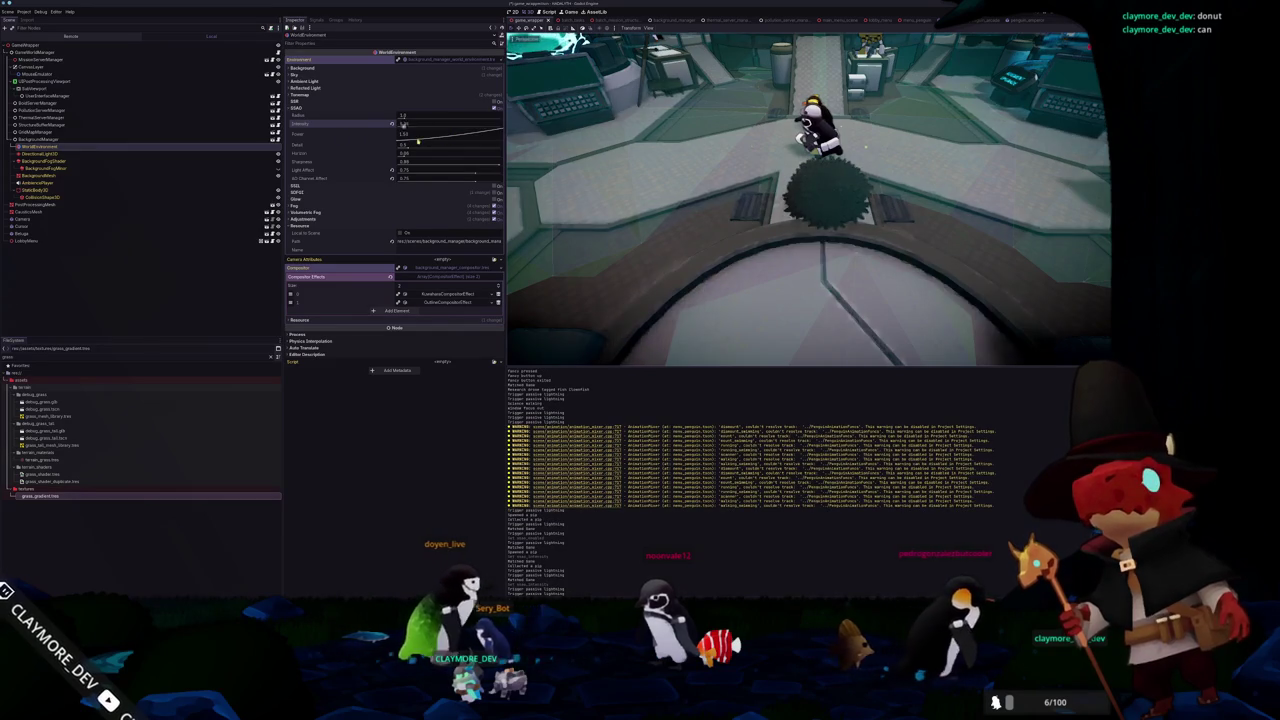
{"action": "scroll", "coordinate": [732, 222], "scroll_direction": "up", "scroll_amount": 5}
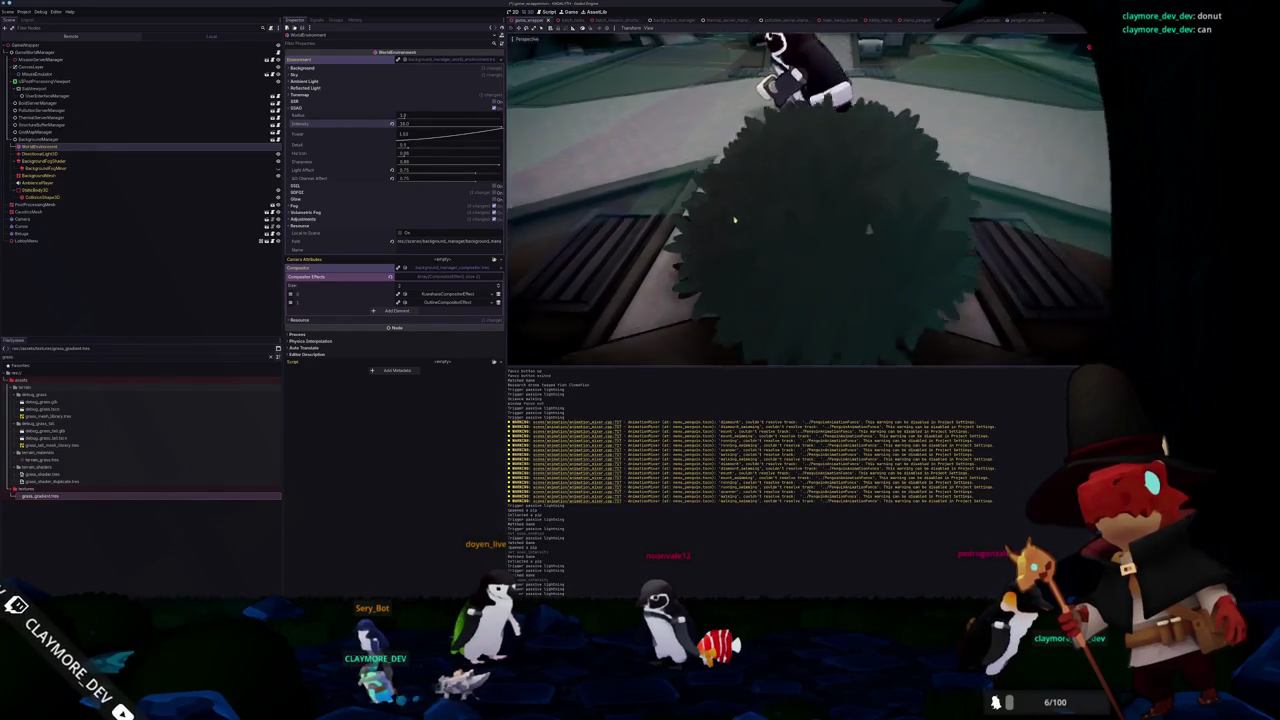
{"action": "left_click", "coordinate": [777, 217]}
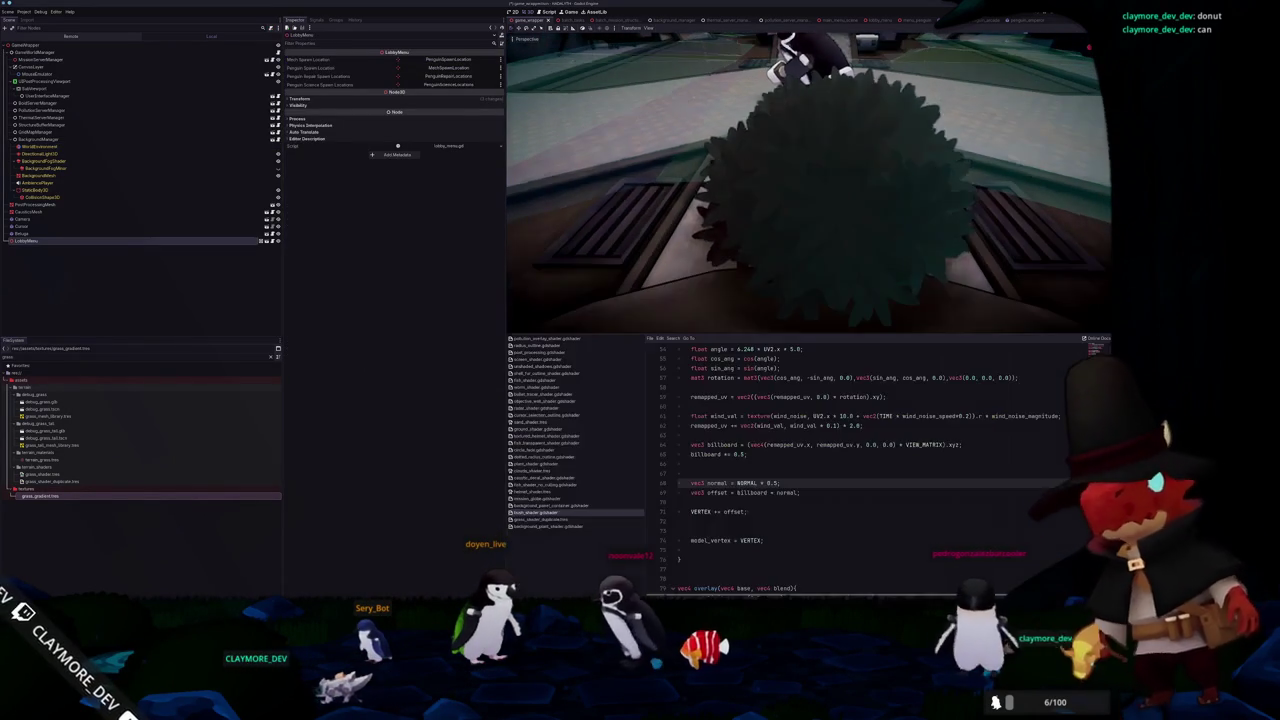
Run the game, bring up the save slots and load save slot 1
{"action": "scroll", "coordinate": [800, 470], "scroll_direction": "down", "scroll_amount": 5}
{"action": "scroll", "coordinate": [800, 470], "scroll_direction": "up", "scroll_amount": 10}
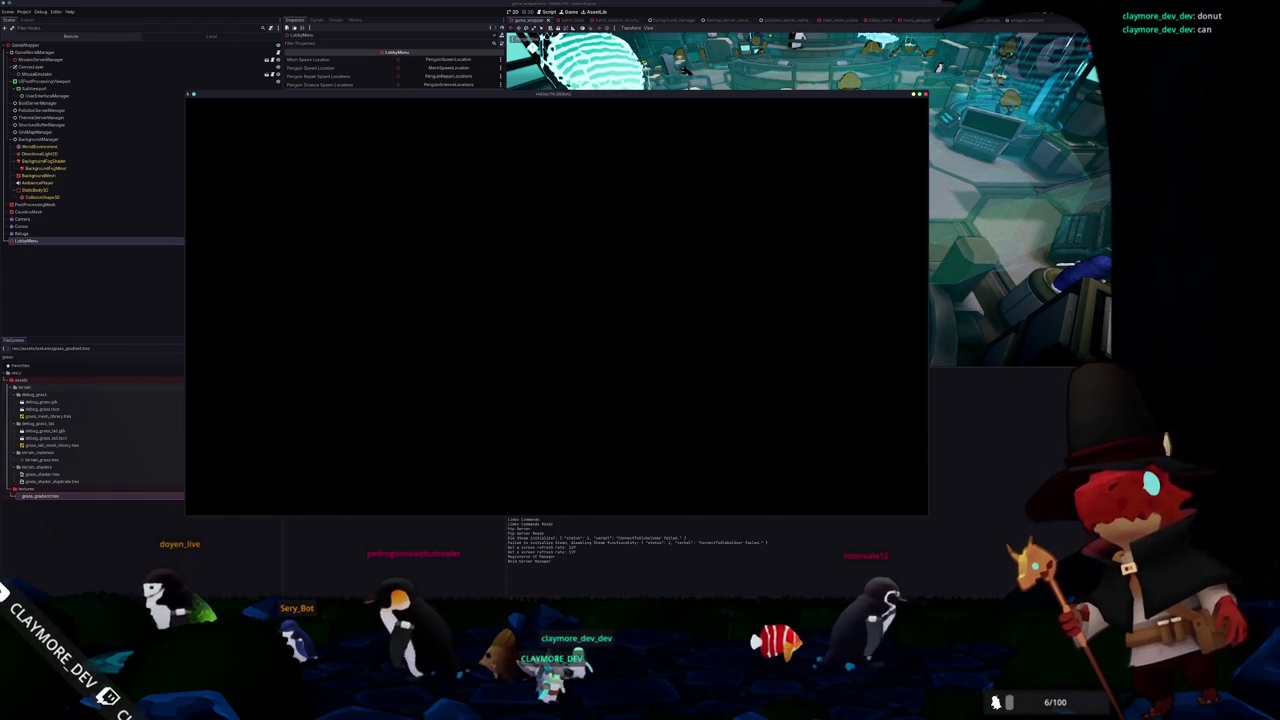
{"action": "left_click", "coordinate": [556, 351]}
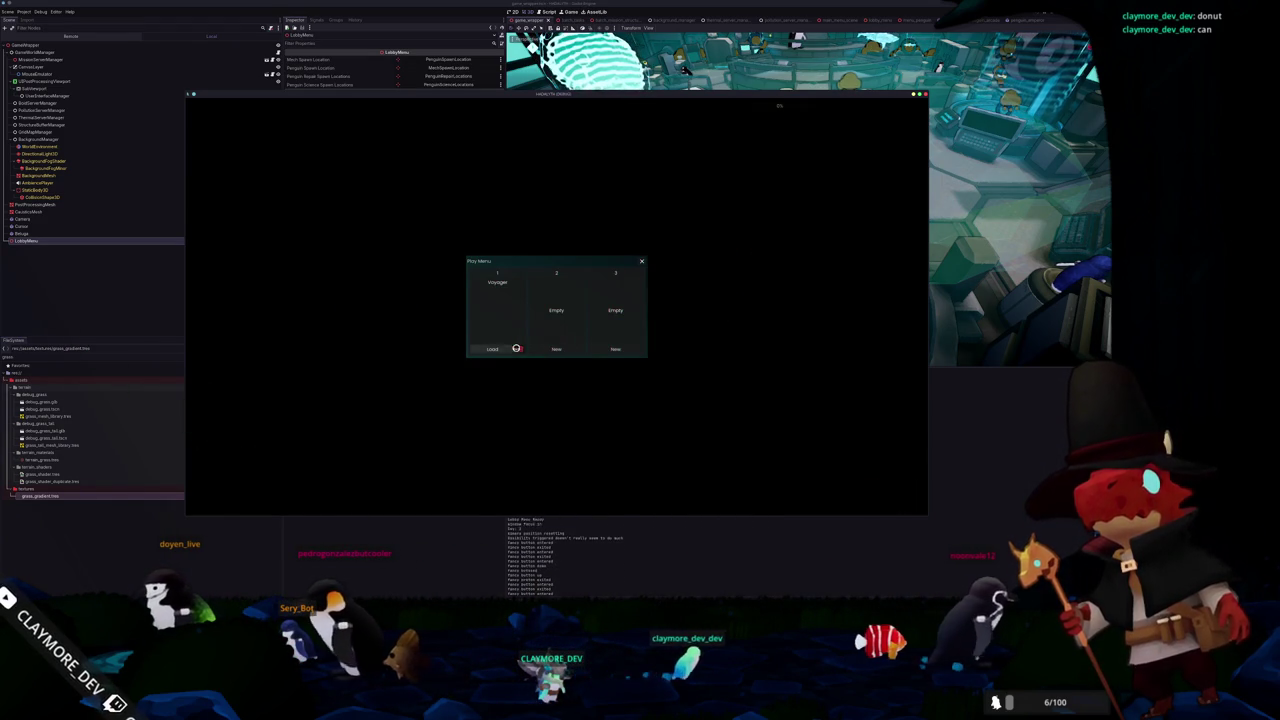
{"action": "left_click", "coordinate": [491, 347]}
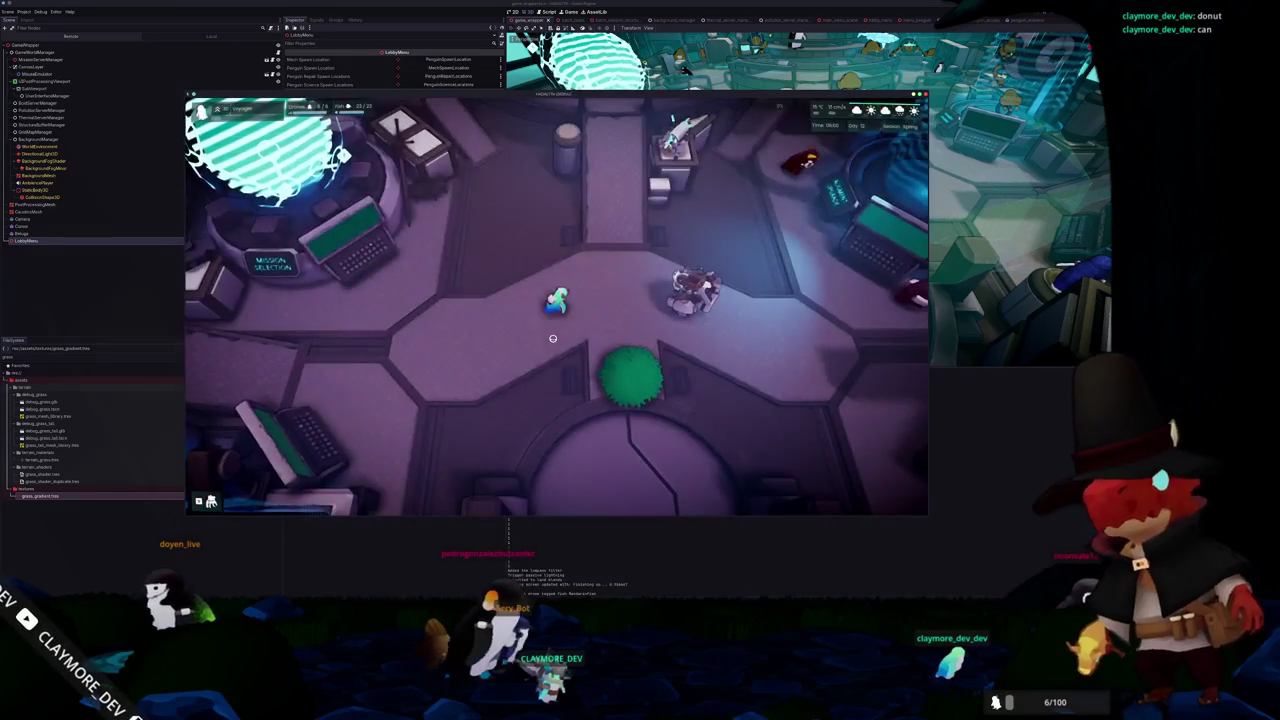
Walk the character with WASD around the green bush beside the central platform
{"action": "key", "text": "s"}
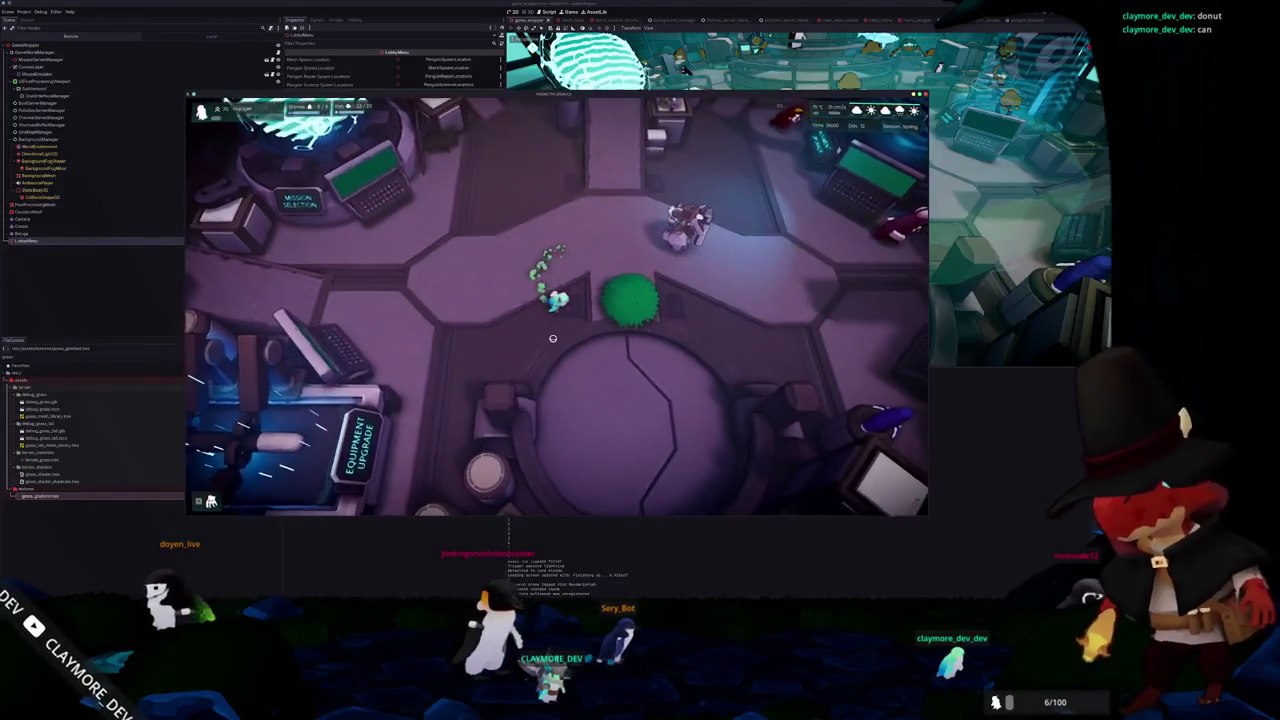
{"action": "key", "text": "w"}
{"action": "key", "text": "d"}
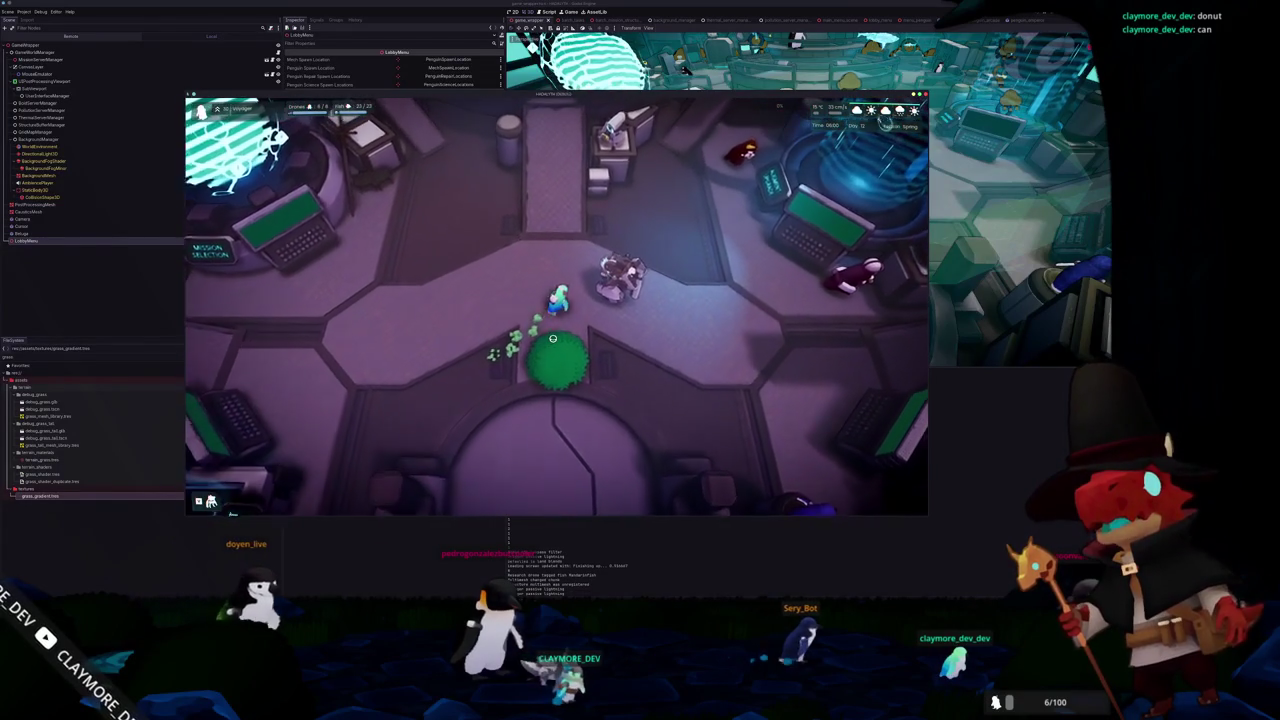
{"action": "key", "text": "d"}
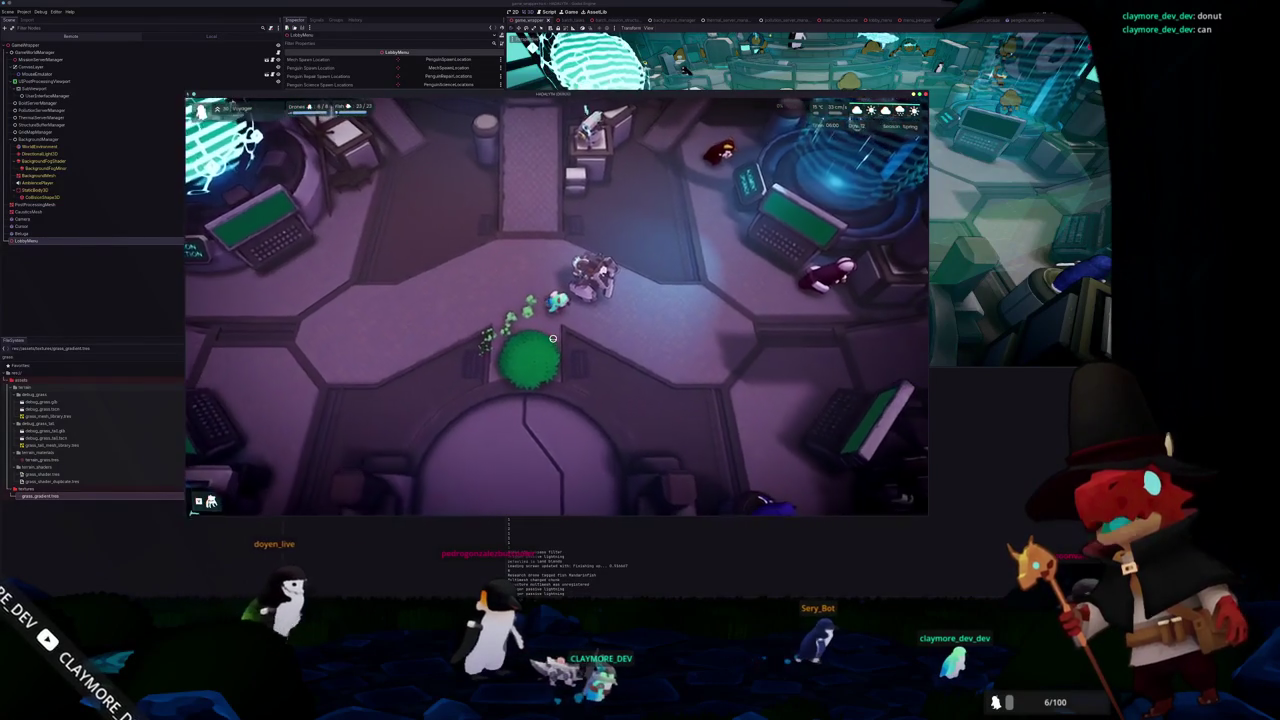
{"action": "key", "text": "d"}
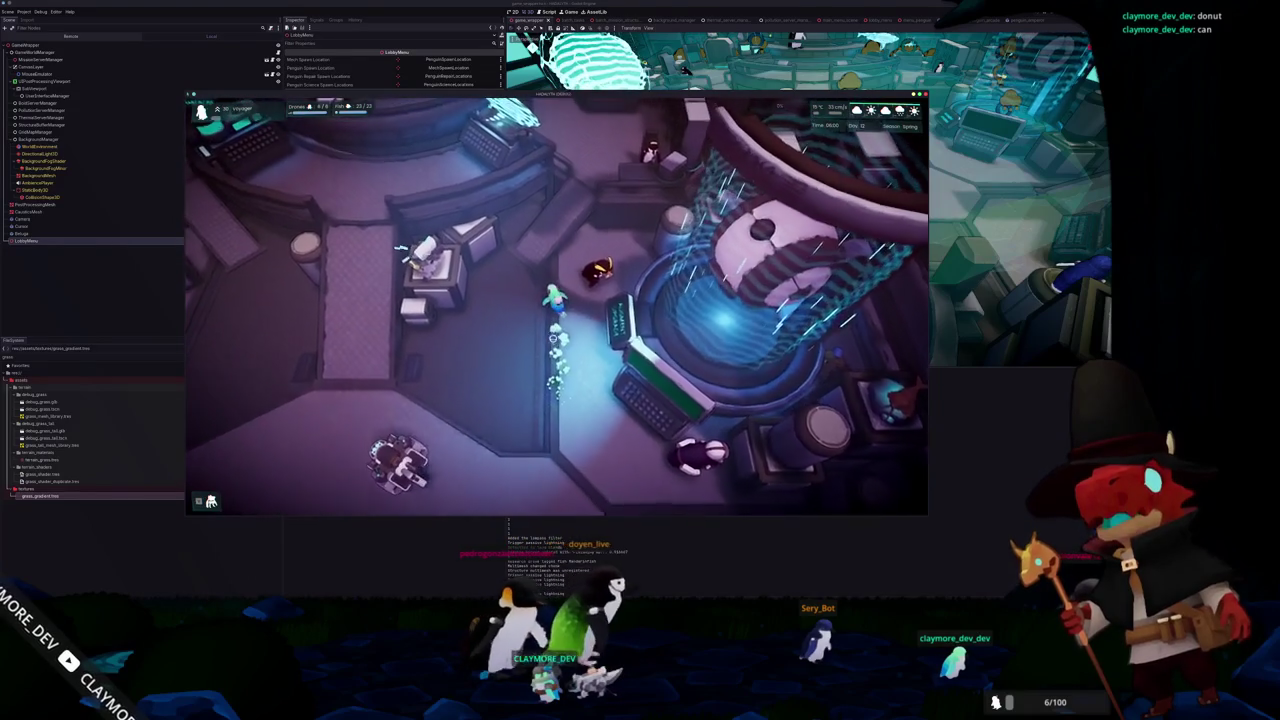
{"action": "key", "text": "w"}
{"action": "key", "text": "d"}
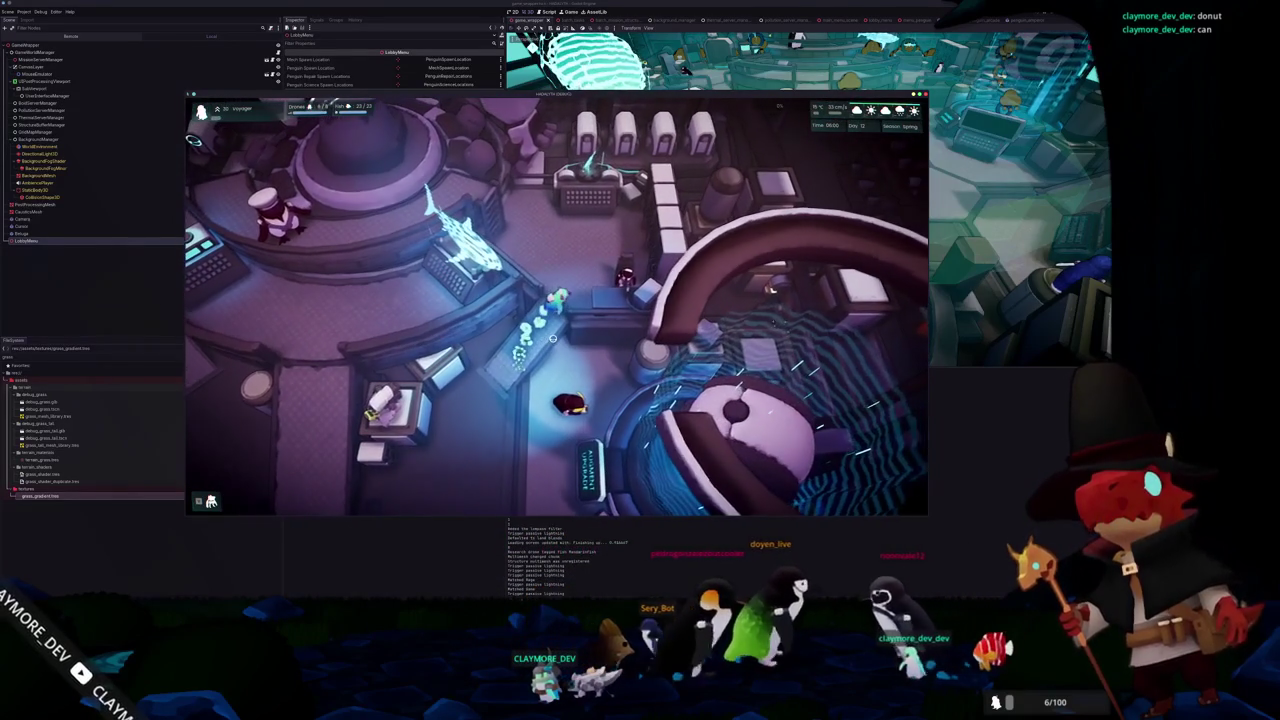
{"action": "key", "text": "s"}
{"action": "key", "text": "a"}
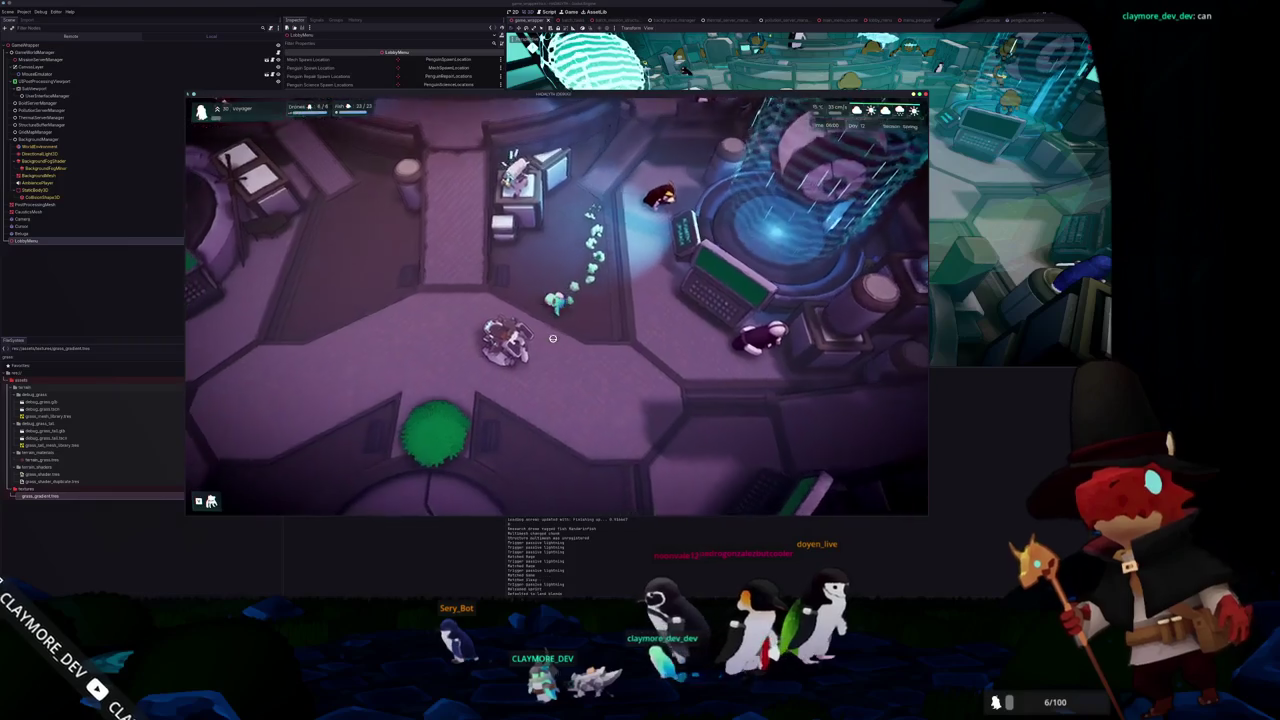
{"action": "key", "text": "w"}
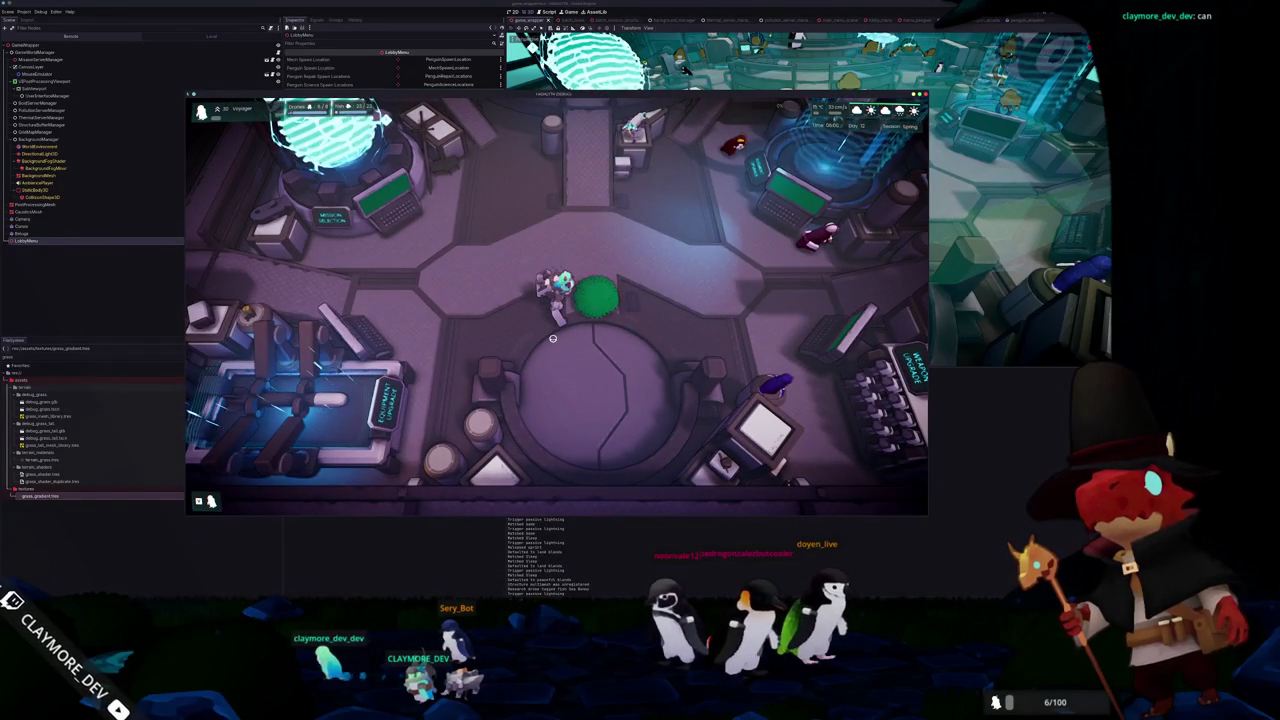
Leave the lobby, steer the craft away from the terminal, and switch to the mangrove image search
{"action": "left_click", "coordinate": [552, 338]}
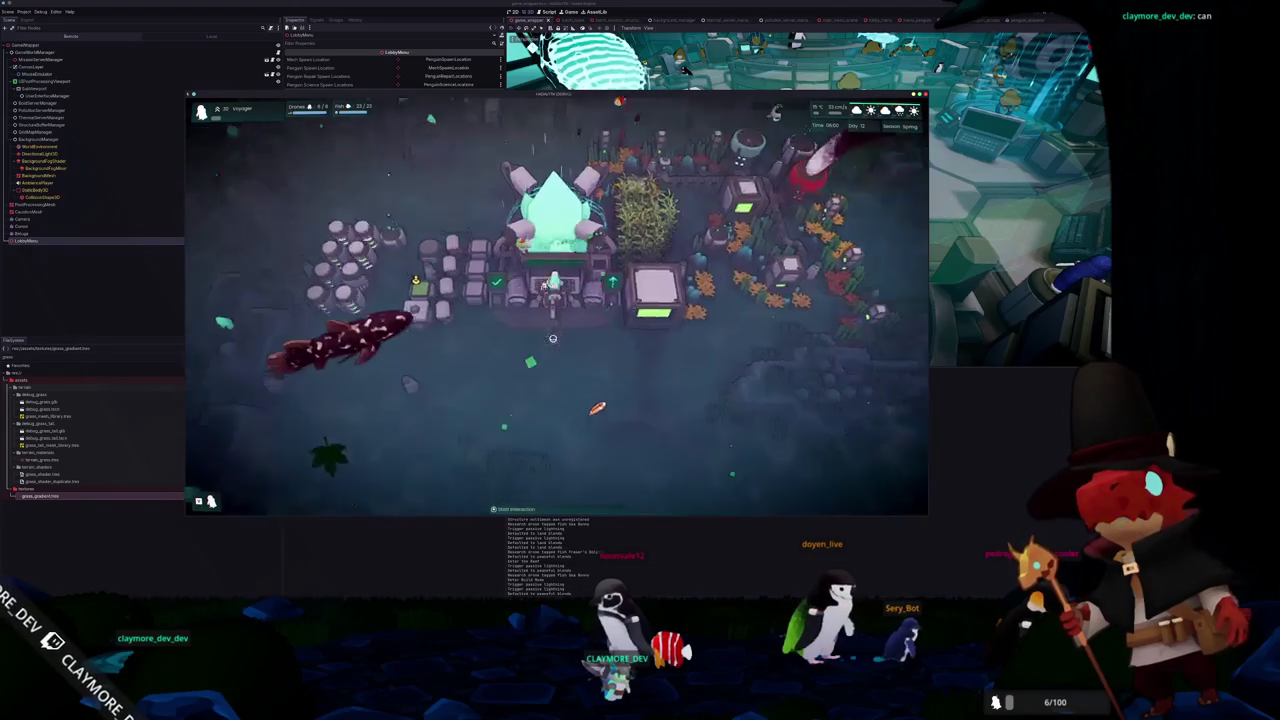
{"action": "key", "text": "s"}
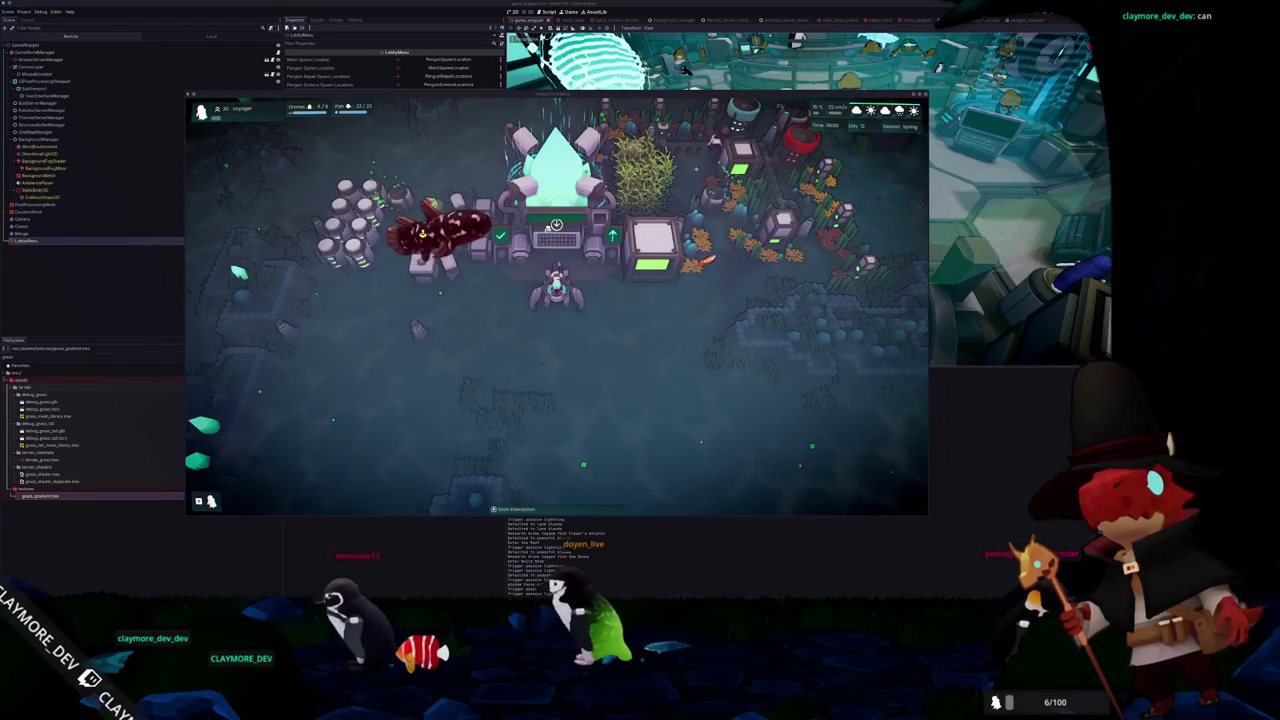
{"action": "key", "text": "alt+Tab"}
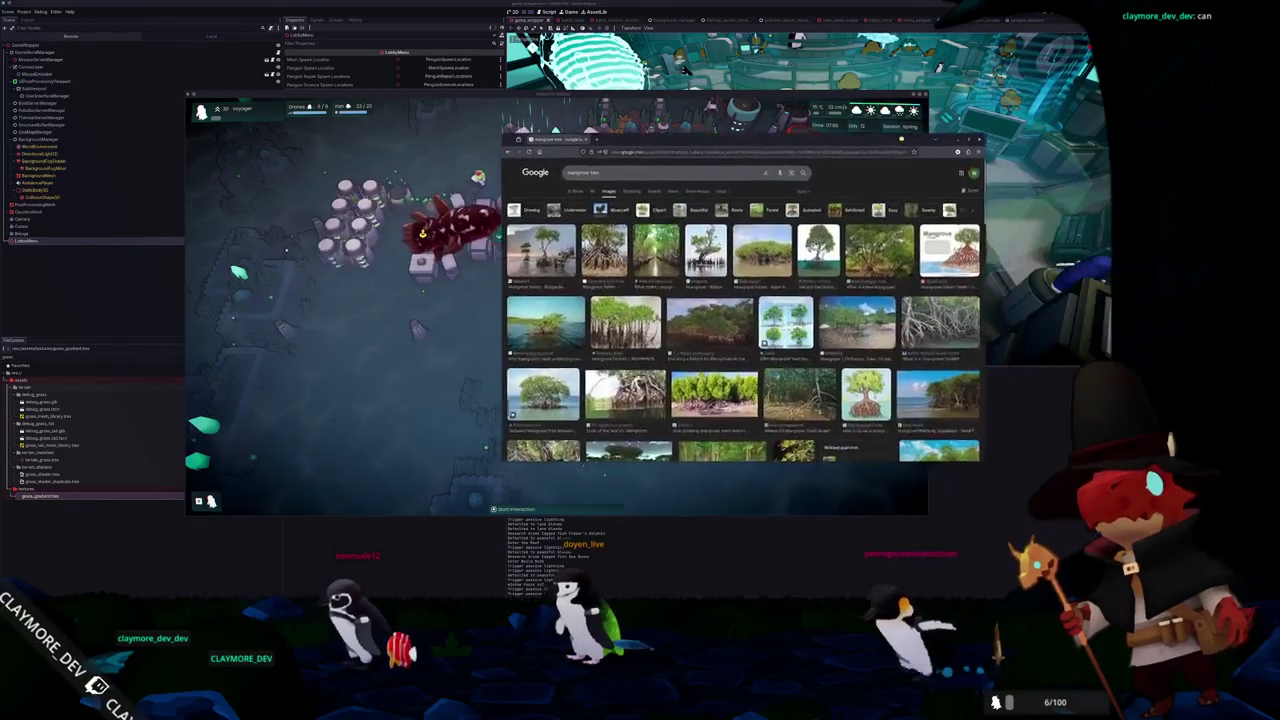
Preview the Wikipedia mangrove forest photo and the Shutterstock mangrove diagram
{"action": "left_click", "coordinate": [513, 258]}
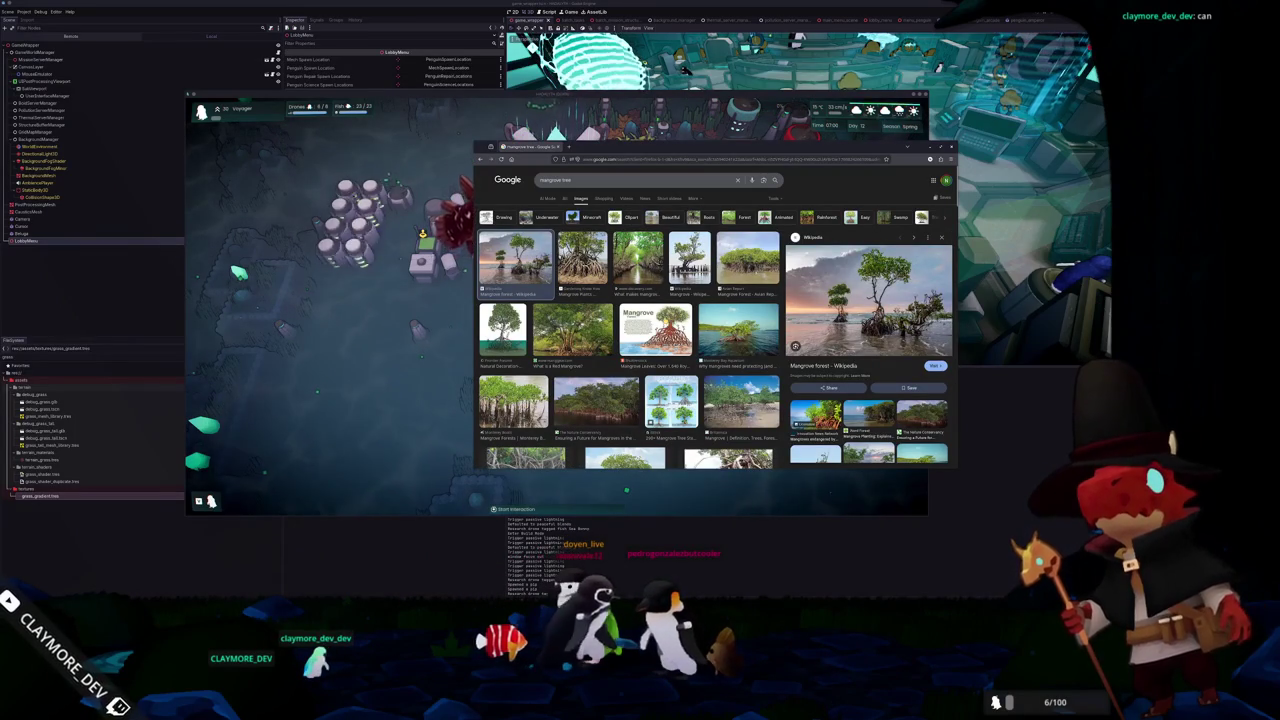
{"action": "left_click", "coordinate": [655, 330]}
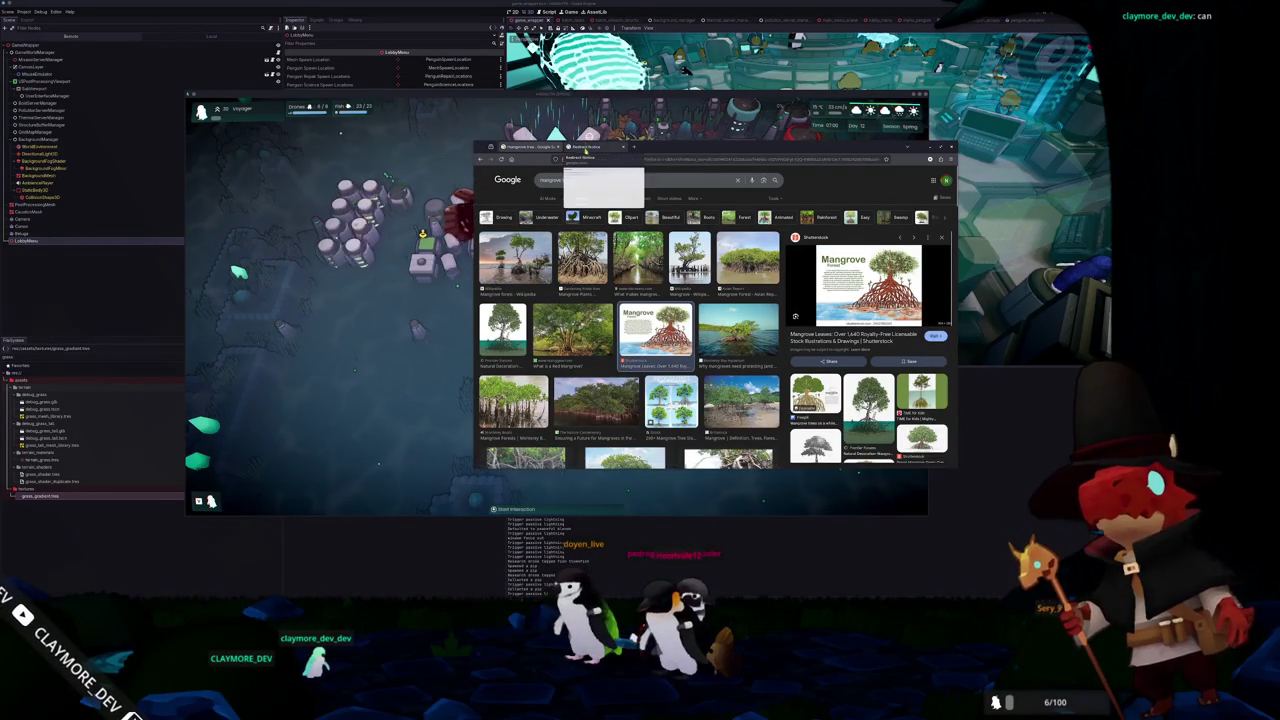
{"action": "left_click", "coordinate": [588, 147]}
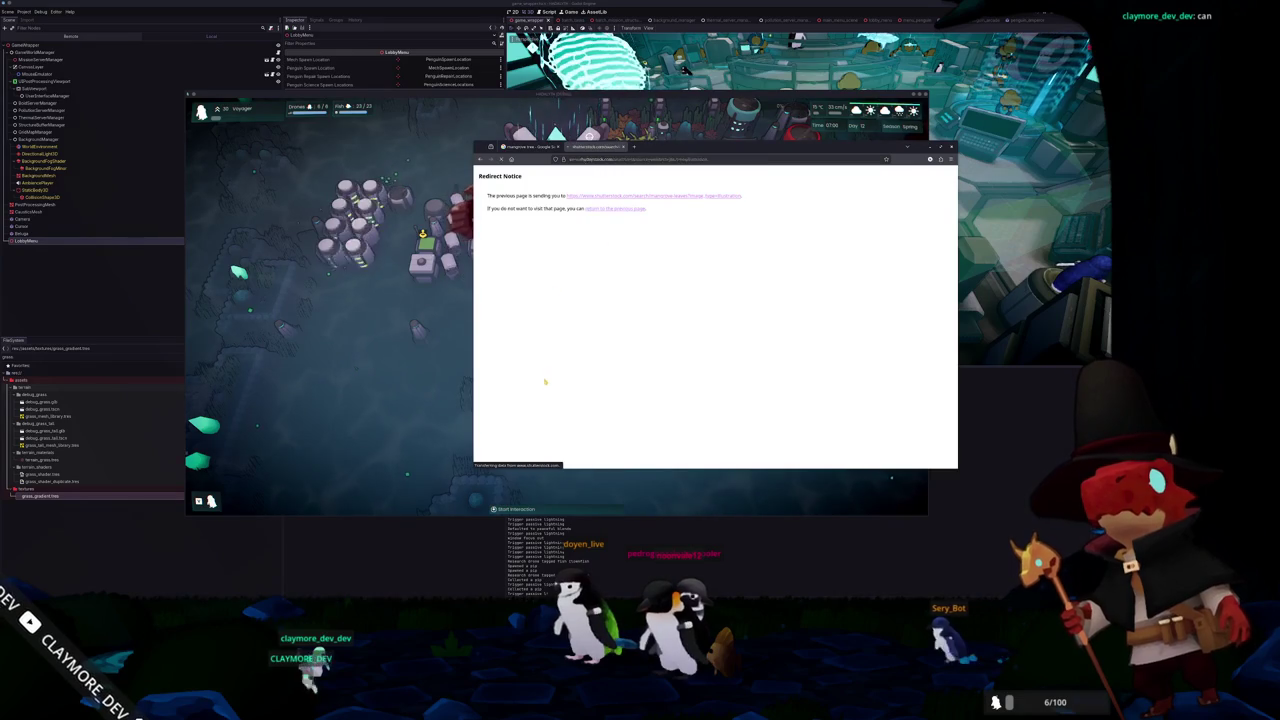
{"action": "left_click", "coordinate": [525, 147]}
Open the mangrove tree preview image in a new tab and view it alone
{"action": "right_click", "coordinate": [837, 281]}
{"action": "left_click", "coordinate": [867, 365]}
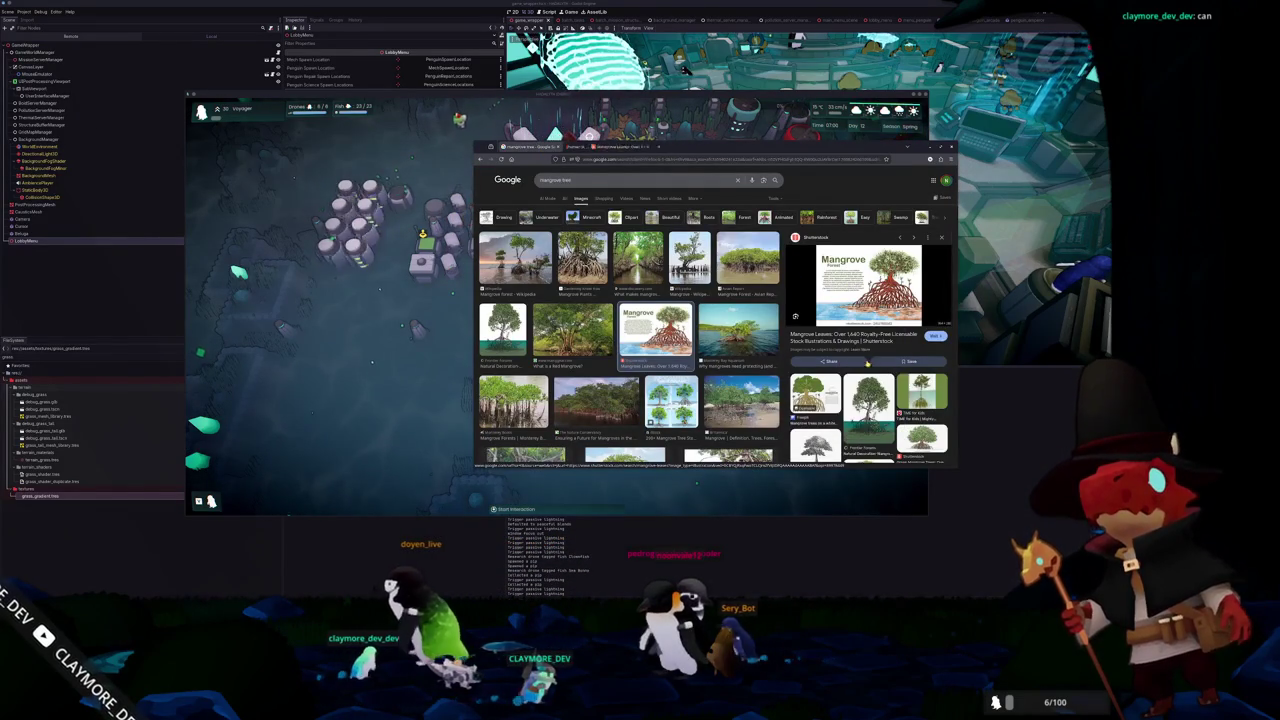
{"action": "key", "text": "Left"}
{"action": "key", "text": "Left"}
{"action": "right_click", "coordinate": [851, 287]}
{"action": "left_click", "coordinate": [867, 370]}
{"action": "left_click", "coordinate": [663, 147]}
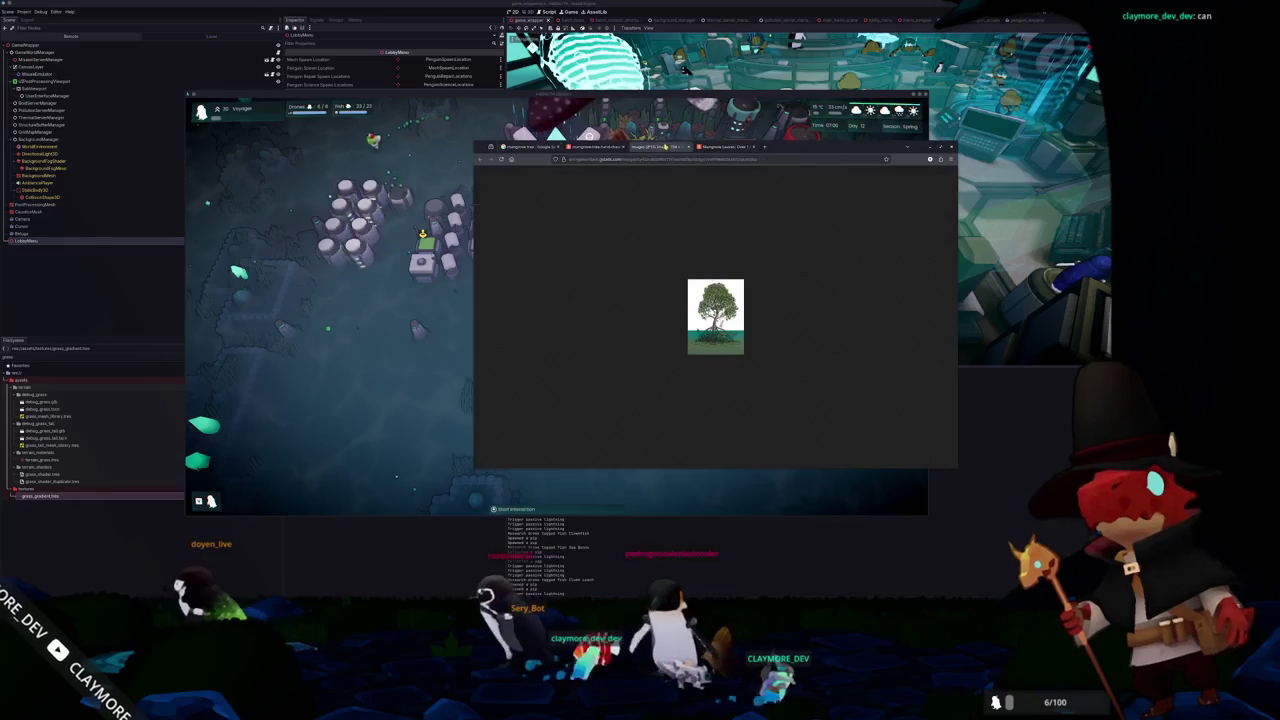
Close the Oracle VirtualBox Manager window and go back to the mangrove image results
{"action": "scroll", "coordinate": [687, 323], "scroll_direction": "up", "scroll_amount": 5}
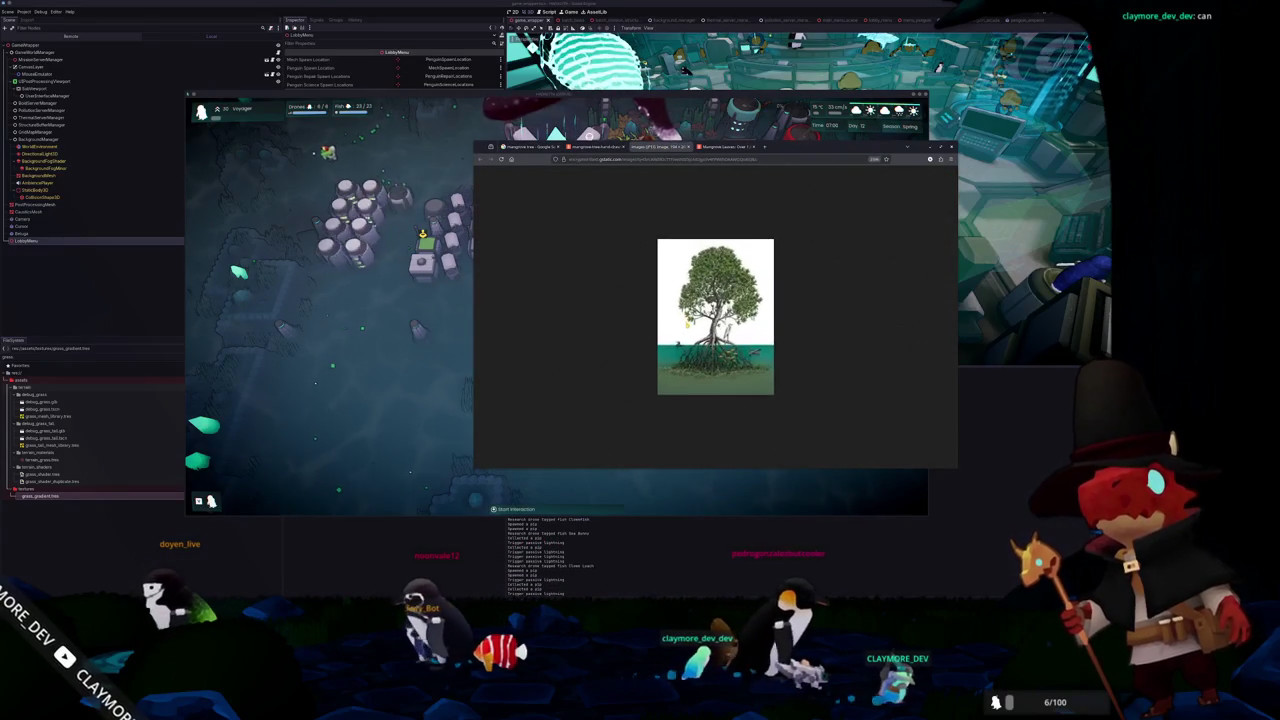
{"action": "scroll", "coordinate": [625, 335], "scroll_direction": "up", "scroll_amount": 3}
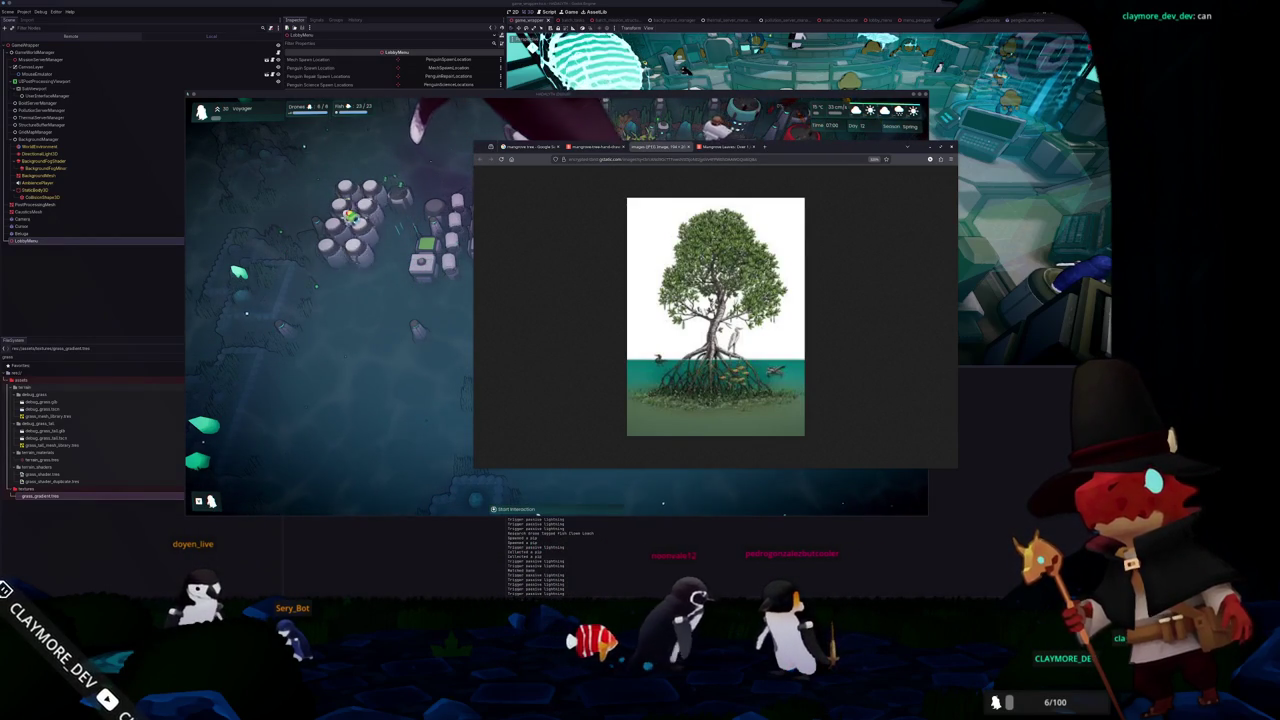
{"action": "left_click", "coordinate": [510, 591]}
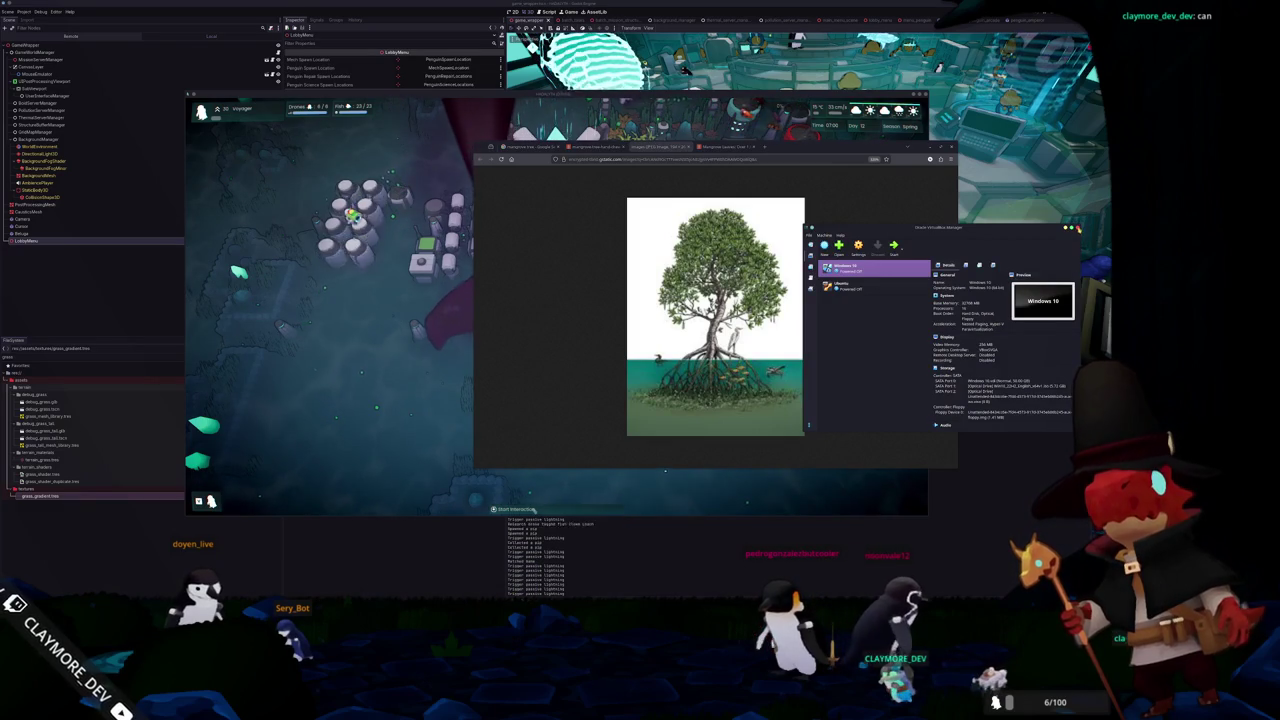
{"action": "left_click", "coordinate": [1072, 228]}
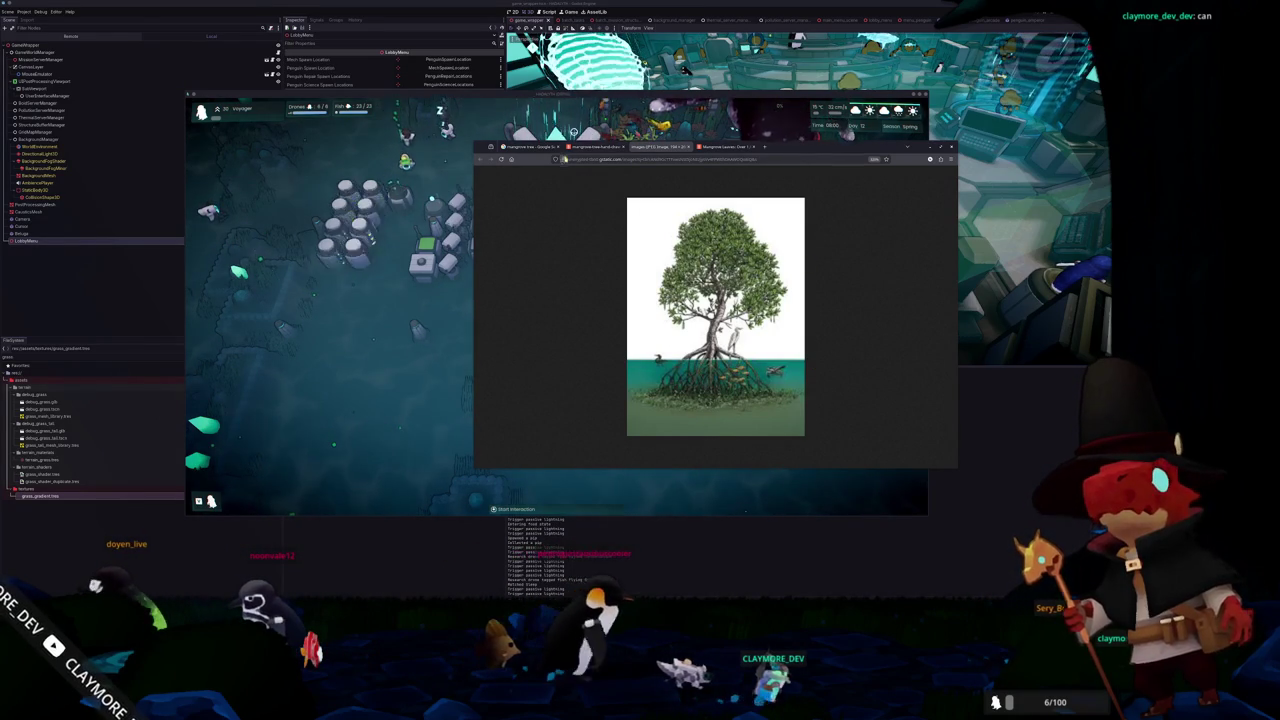
{"action": "left_click", "coordinate": [586, 147]}
Scroll the mangrove tree results and preview the tangled mangrove roots photo
{"action": "left_click", "coordinate": [528, 147]}
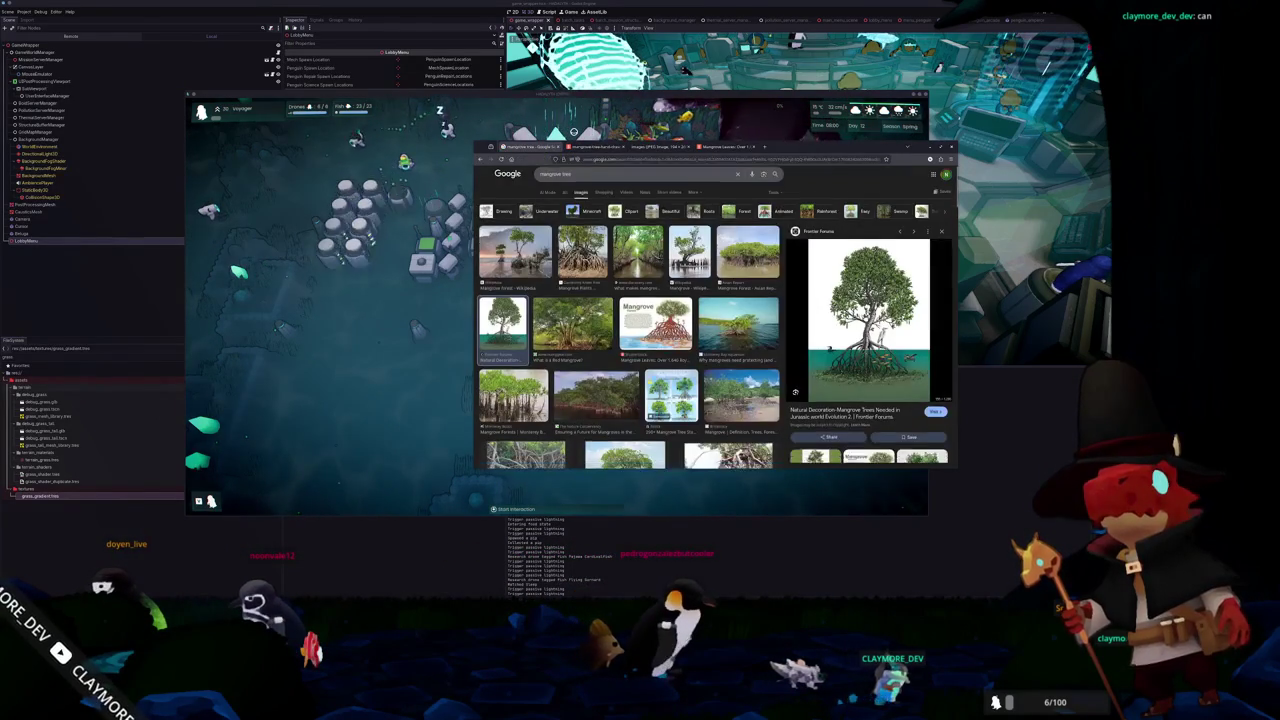
{"action": "scroll", "coordinate": [584, 341], "scroll_direction": "down", "scroll_amount": 2}
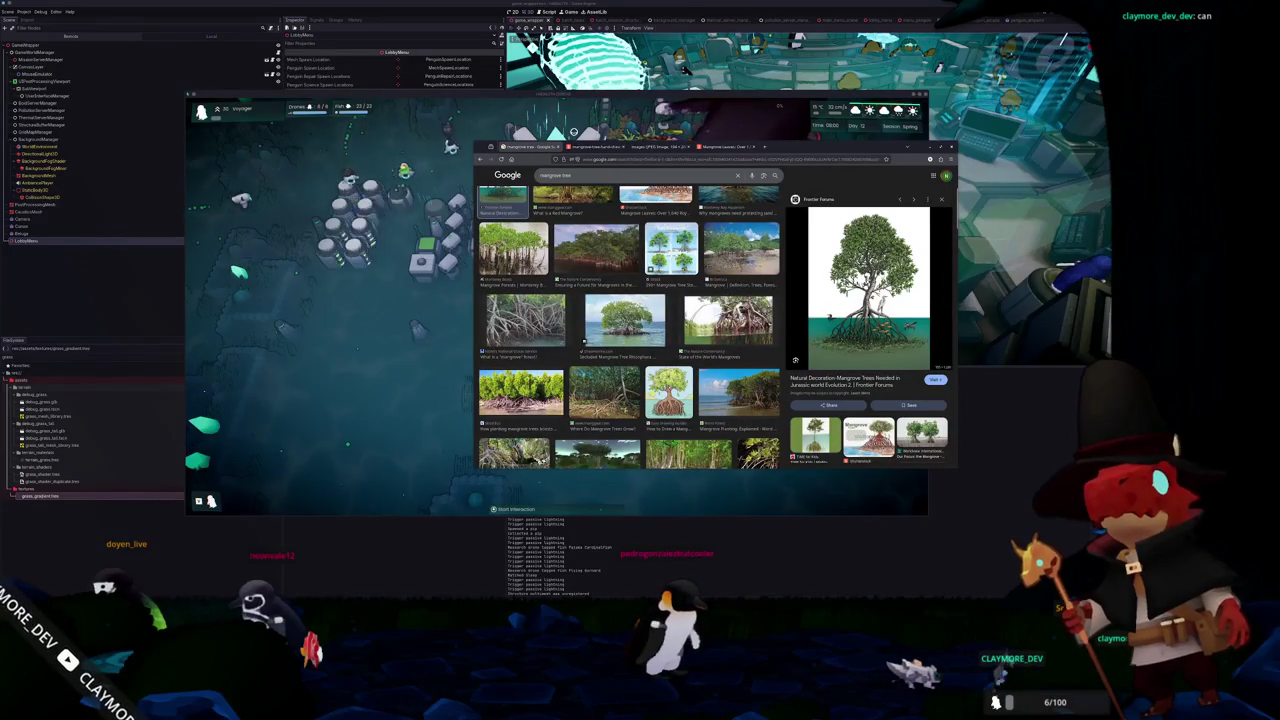
{"action": "scroll", "coordinate": [590, 350], "scroll_direction": "down", "scroll_amount": 3}
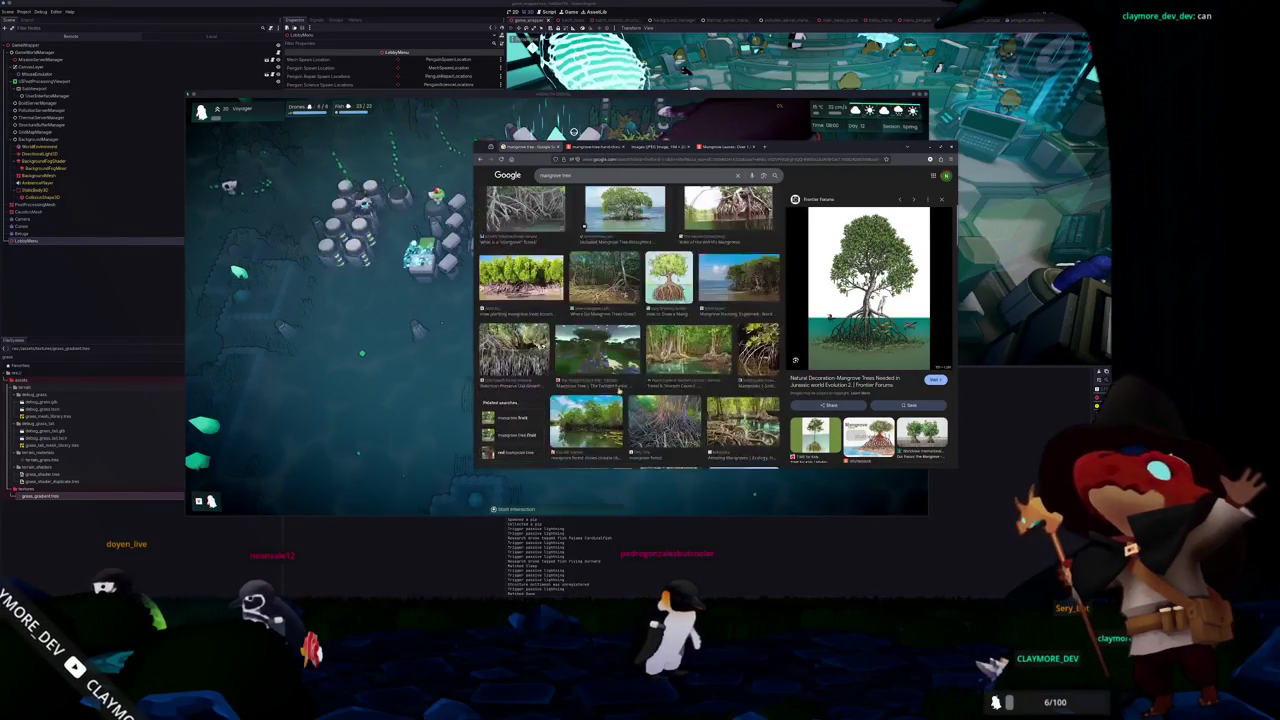
{"action": "scroll", "coordinate": [584, 228], "scroll_direction": "down", "scroll_amount": 3}
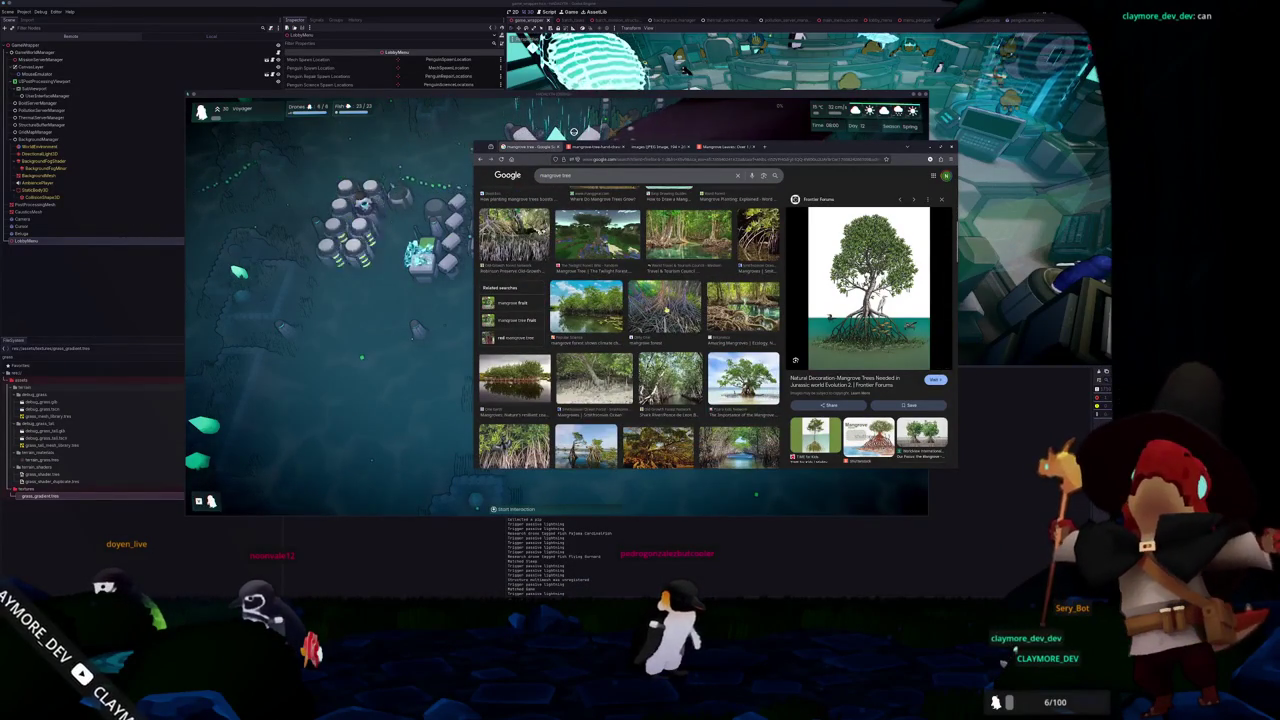
{"action": "left_click", "coordinate": [664, 305]}
Scroll further down and preview WikiOceans' 'The trees of the sea' mangrove photo
{"action": "scroll", "coordinate": [630, 330], "scroll_direction": "down", "scroll_amount": 1}
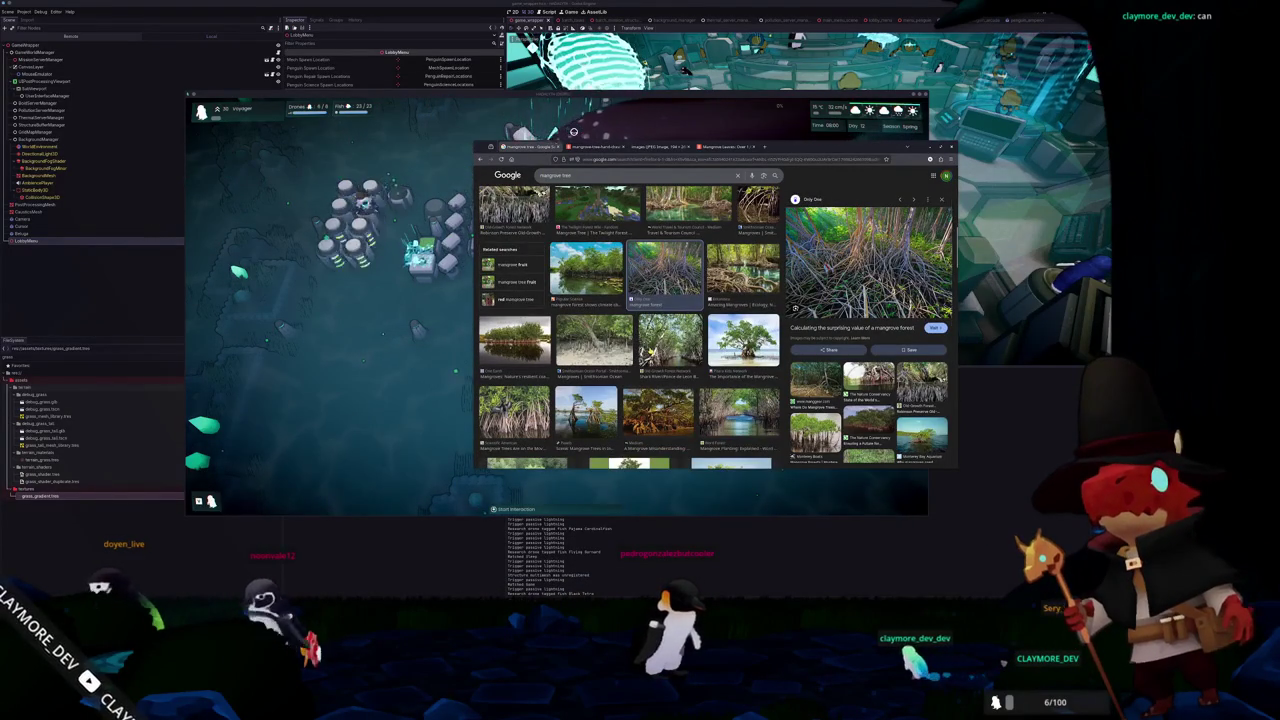
{"action": "scroll", "coordinate": [672, 332], "scroll_direction": "down", "scroll_amount": 1}
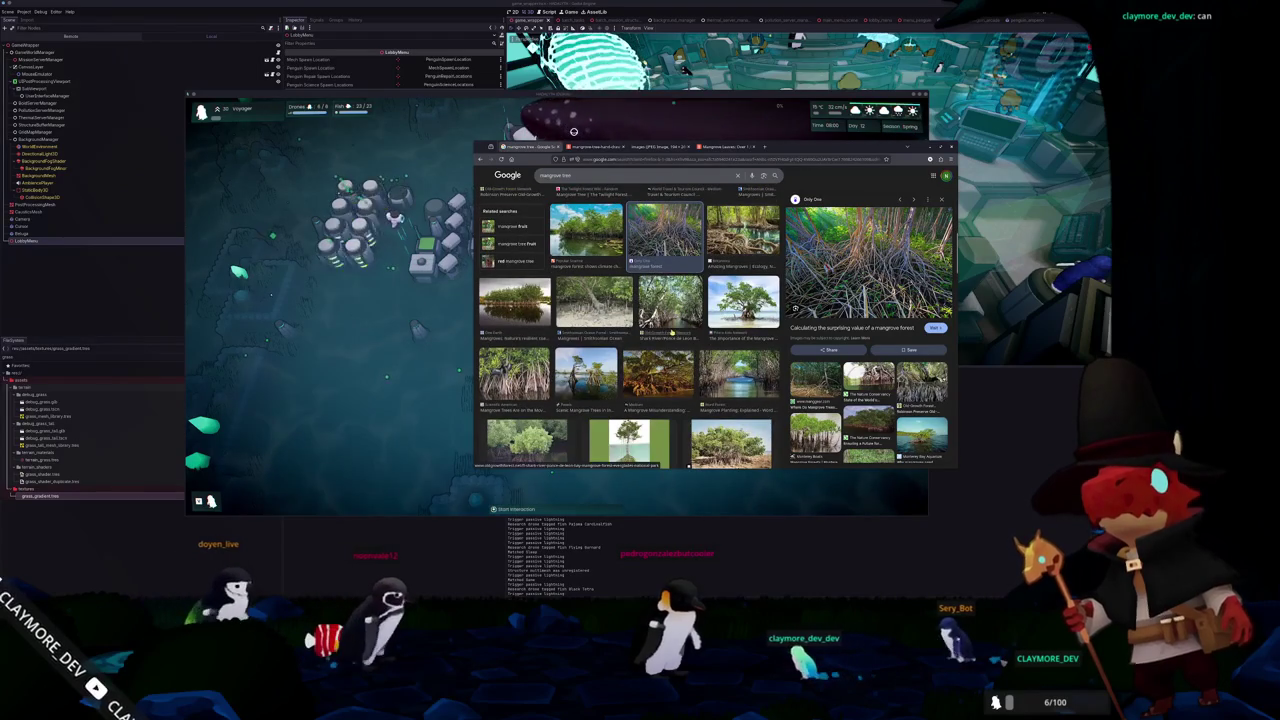
{"action": "scroll", "coordinate": [650, 322], "scroll_direction": "down", "scroll_amount": 2}
{"action": "scroll", "coordinate": [629, 327], "scroll_direction": "down", "scroll_amount": 5}
{"action": "scroll", "coordinate": [629, 328], "scroll_direction": "down", "scroll_amount": 10}
{"action": "scroll", "coordinate": [628, 328], "scroll_direction": "down", "scroll_amount": 10}
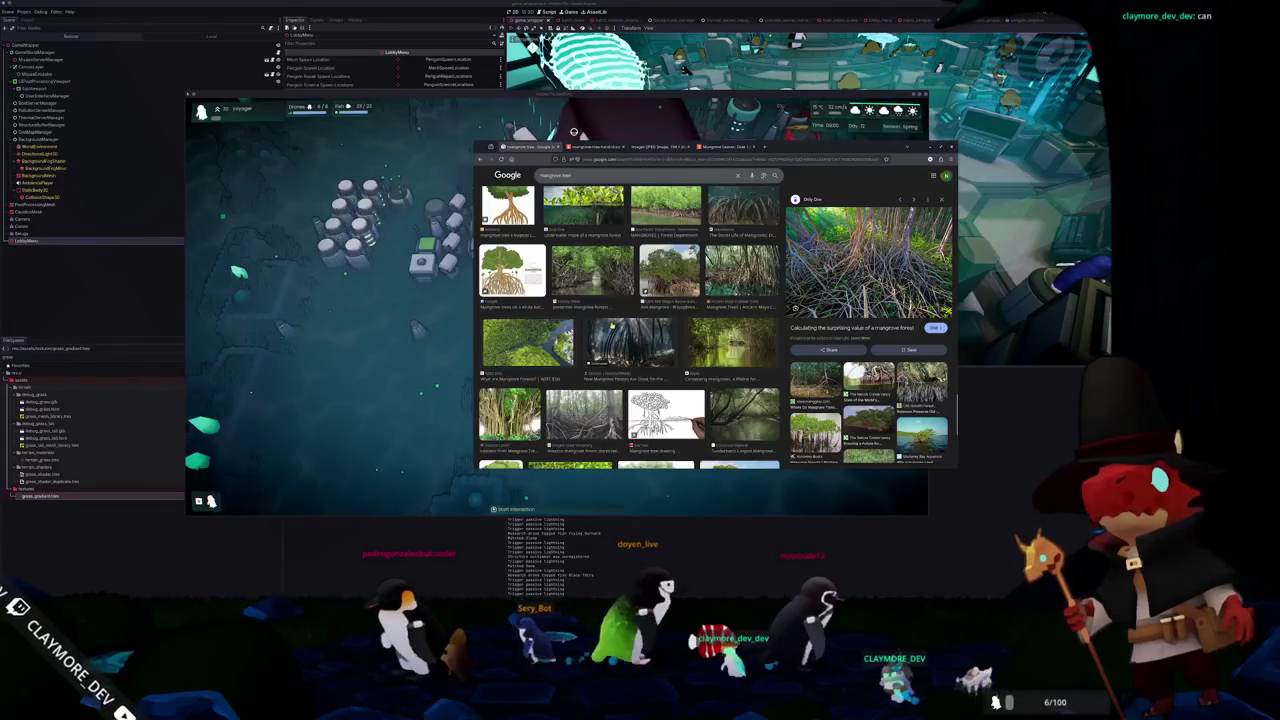
{"action": "scroll", "coordinate": [630, 340], "scroll_direction": "down", "scroll_amount": 10}
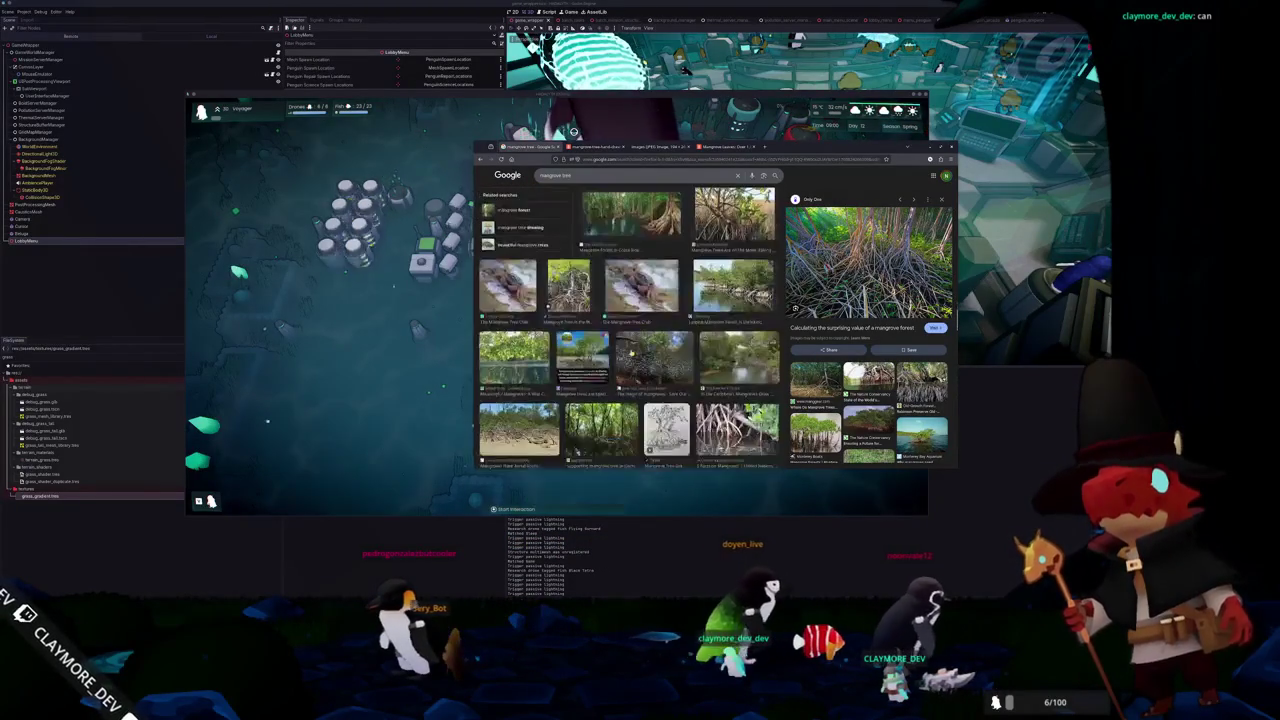
{"action": "scroll", "coordinate": [631, 350], "scroll_direction": "down", "scroll_amount": 2}
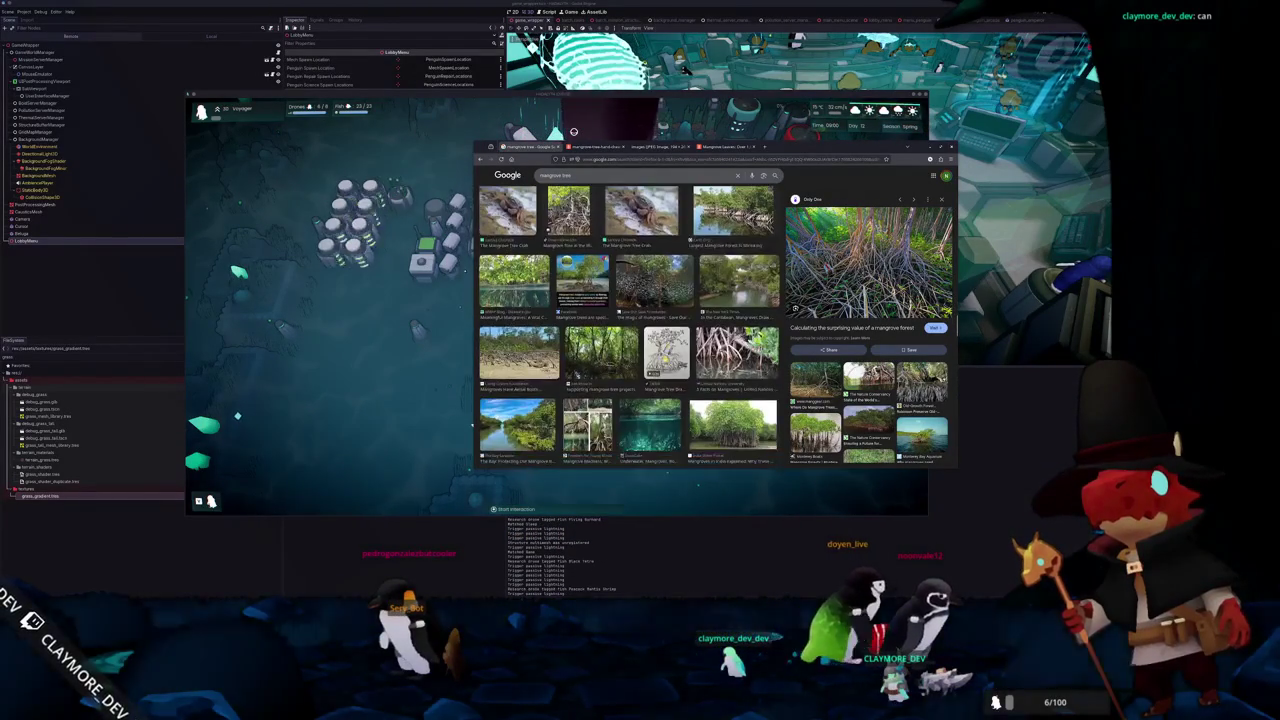
{"action": "scroll", "coordinate": [628, 328], "scroll_direction": "down", "scroll_amount": 5}
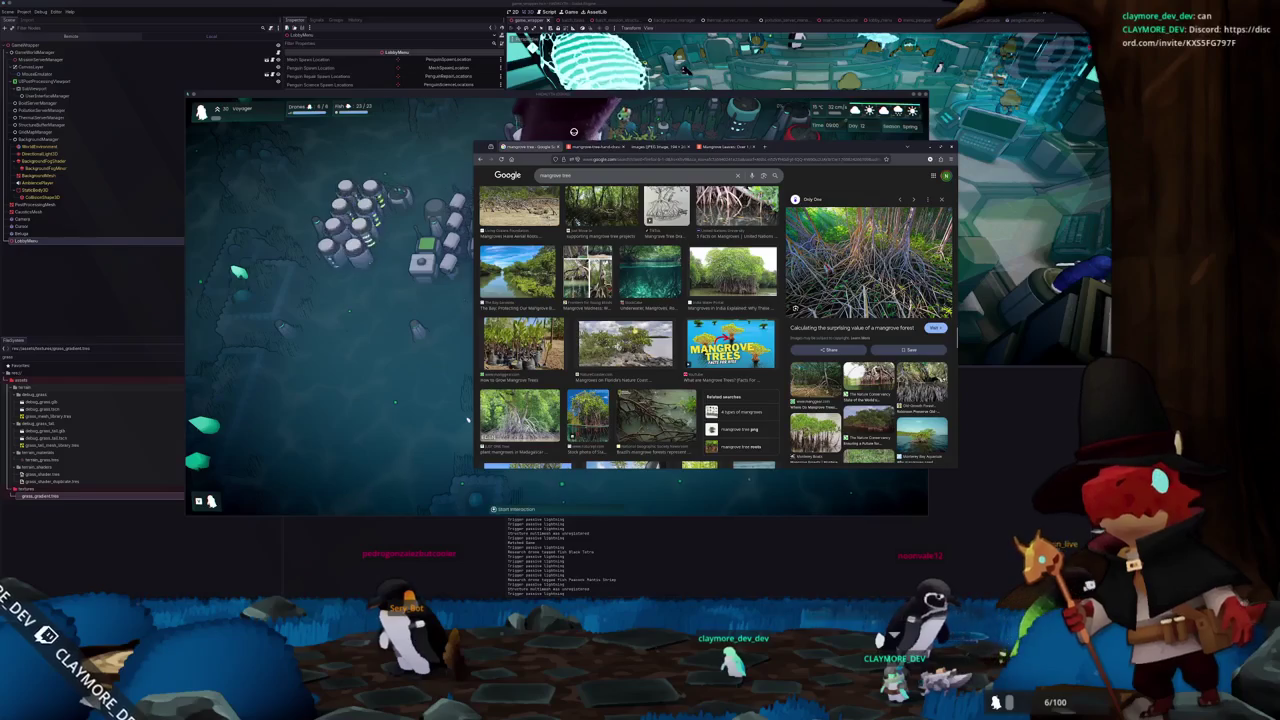
{"action": "scroll", "coordinate": [628, 328], "scroll_direction": "down", "scroll_amount": 2}
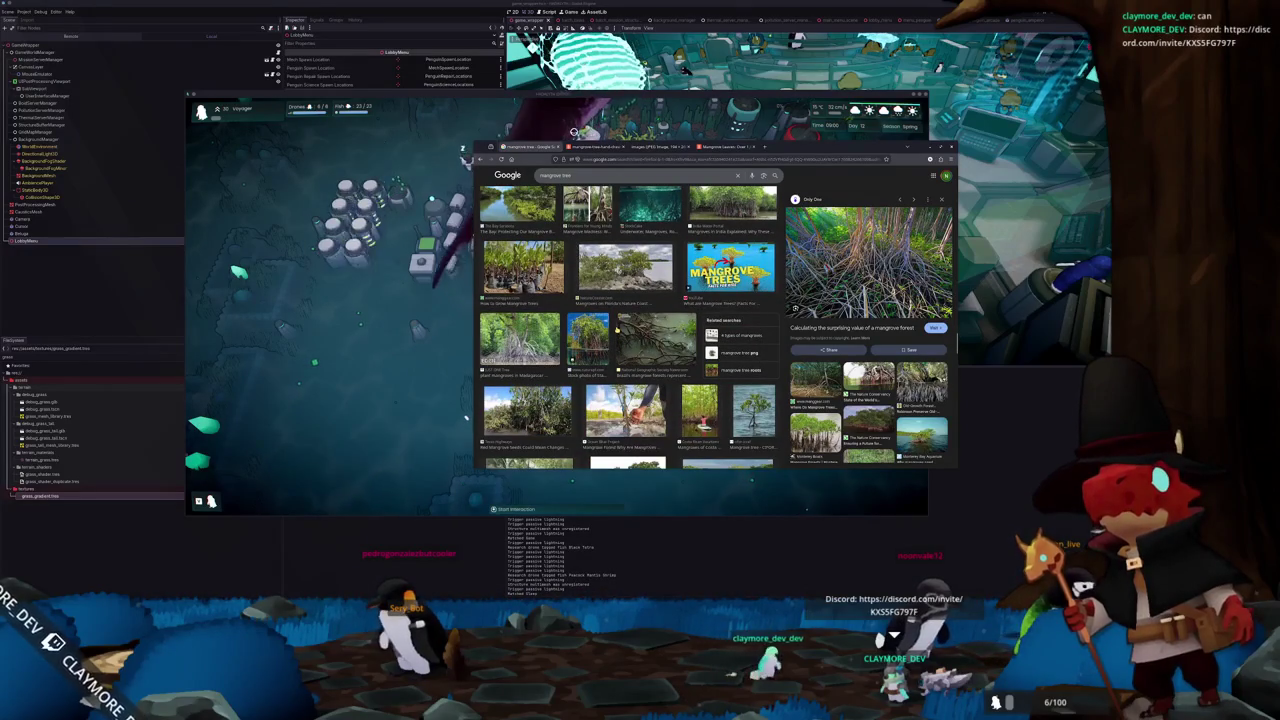
{"action": "scroll", "coordinate": [628, 328], "scroll_direction": "down", "scroll_amount": 5}
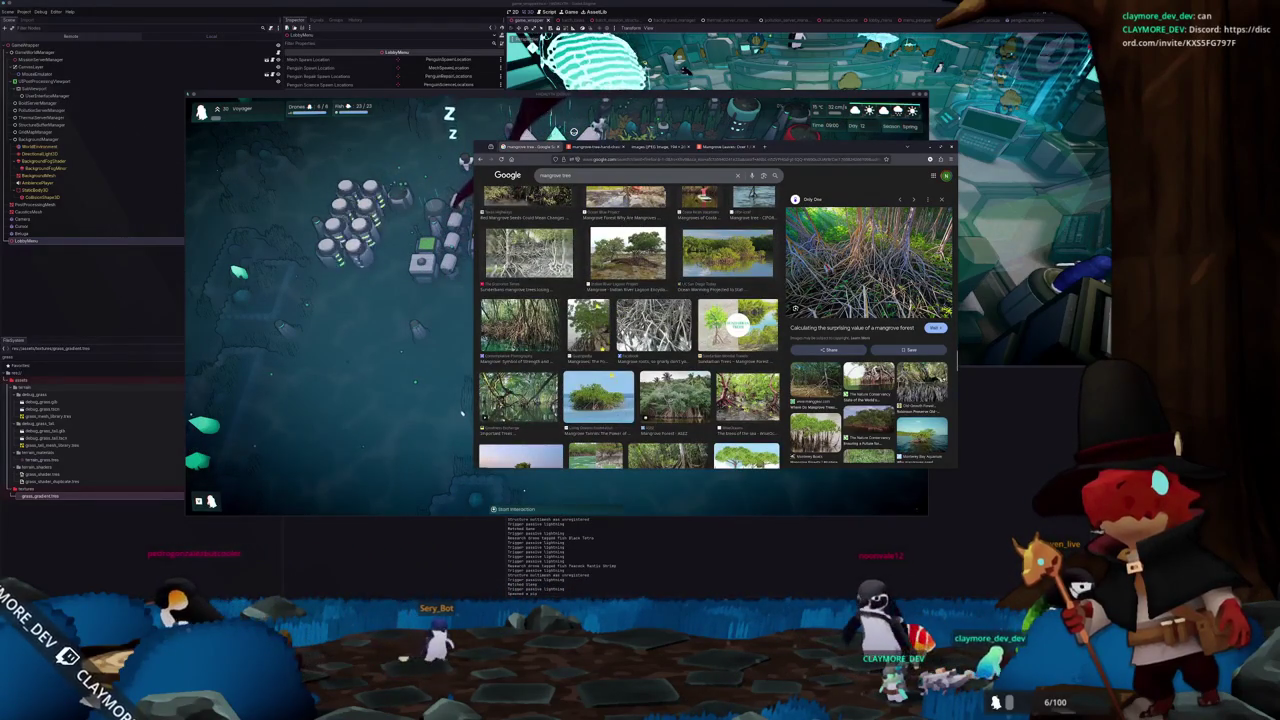
{"action": "left_click", "coordinate": [747, 395]}
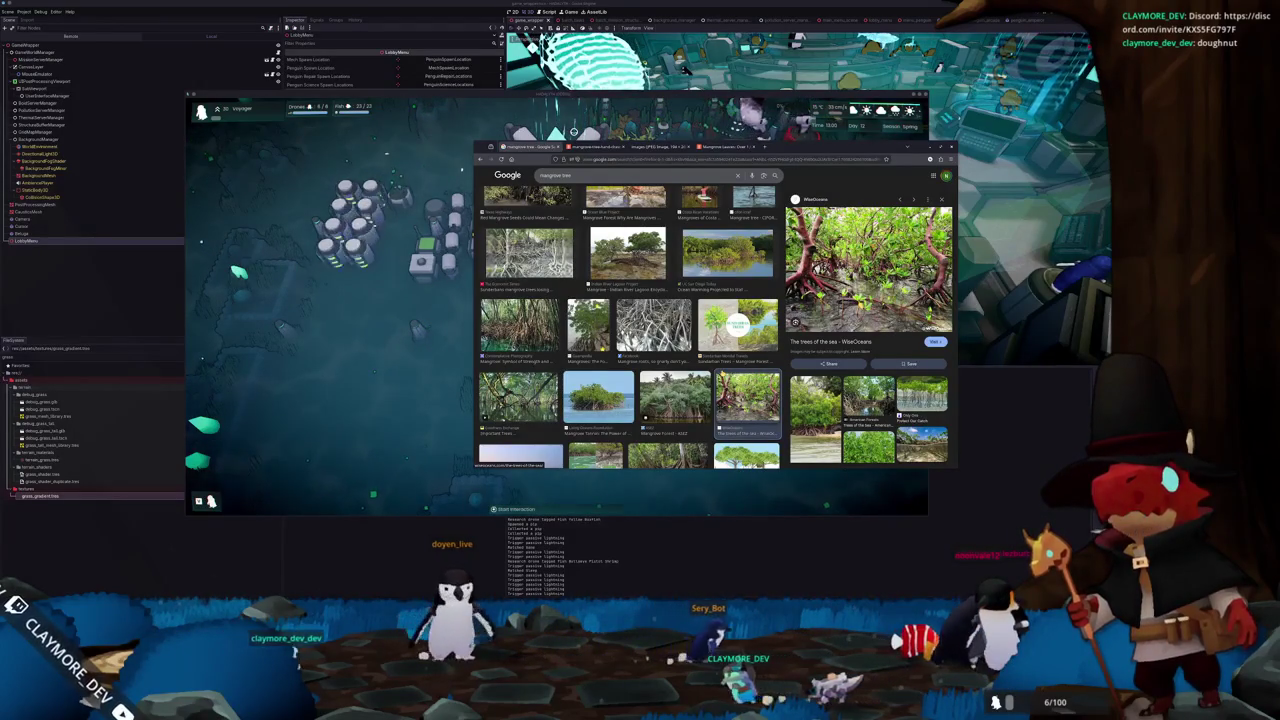
Stop the running game, frame the spiky bush in the 3D view, and bring up its shader code
{"action": "key", "text": "alt+Tab"}
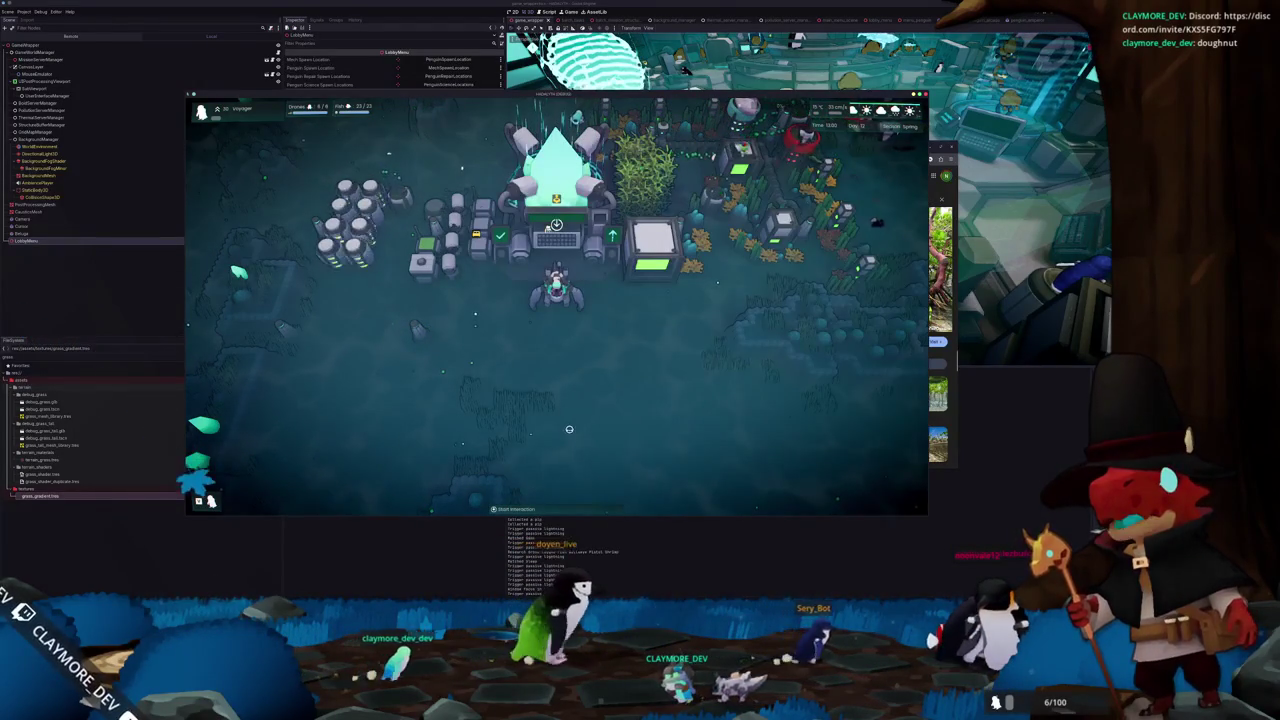
{"action": "key", "text": "F8"}
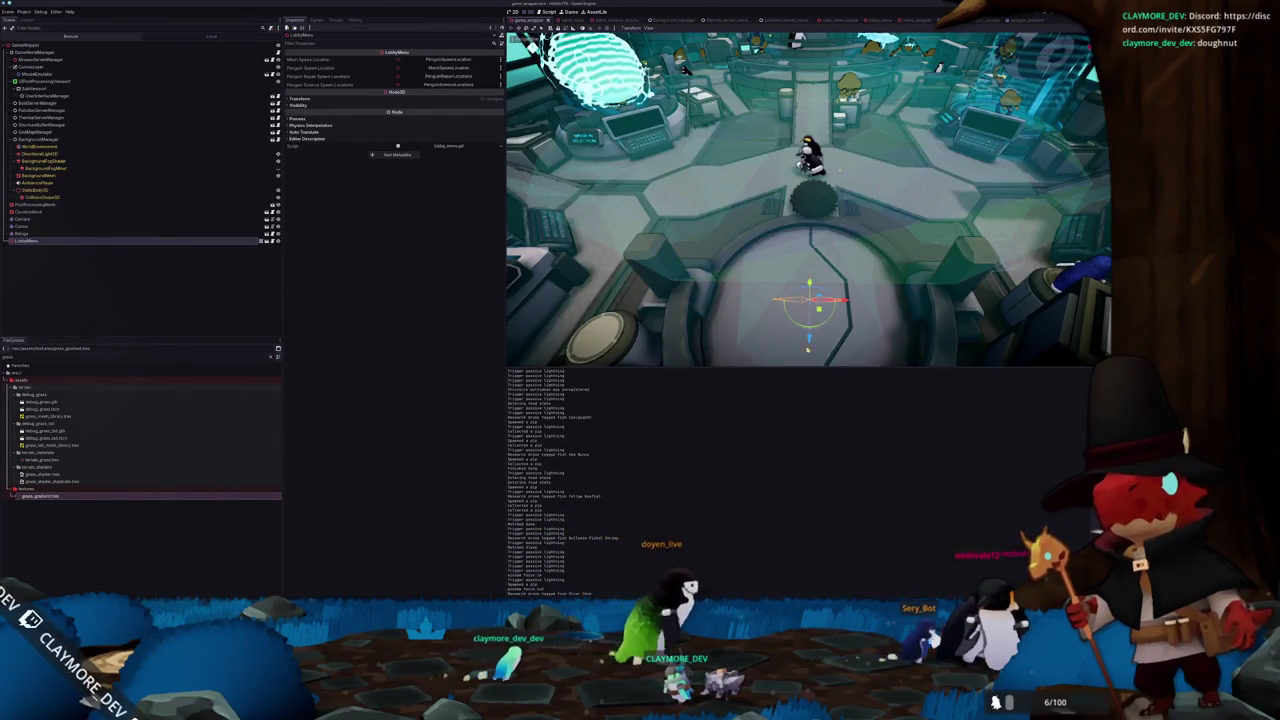
{"action": "scroll", "coordinate": [803, 211], "scroll_direction": "up", "scroll_amount": 5}
{"action": "scroll", "coordinate": [808, 224], "scroll_direction": "down", "scroll_amount": 5}
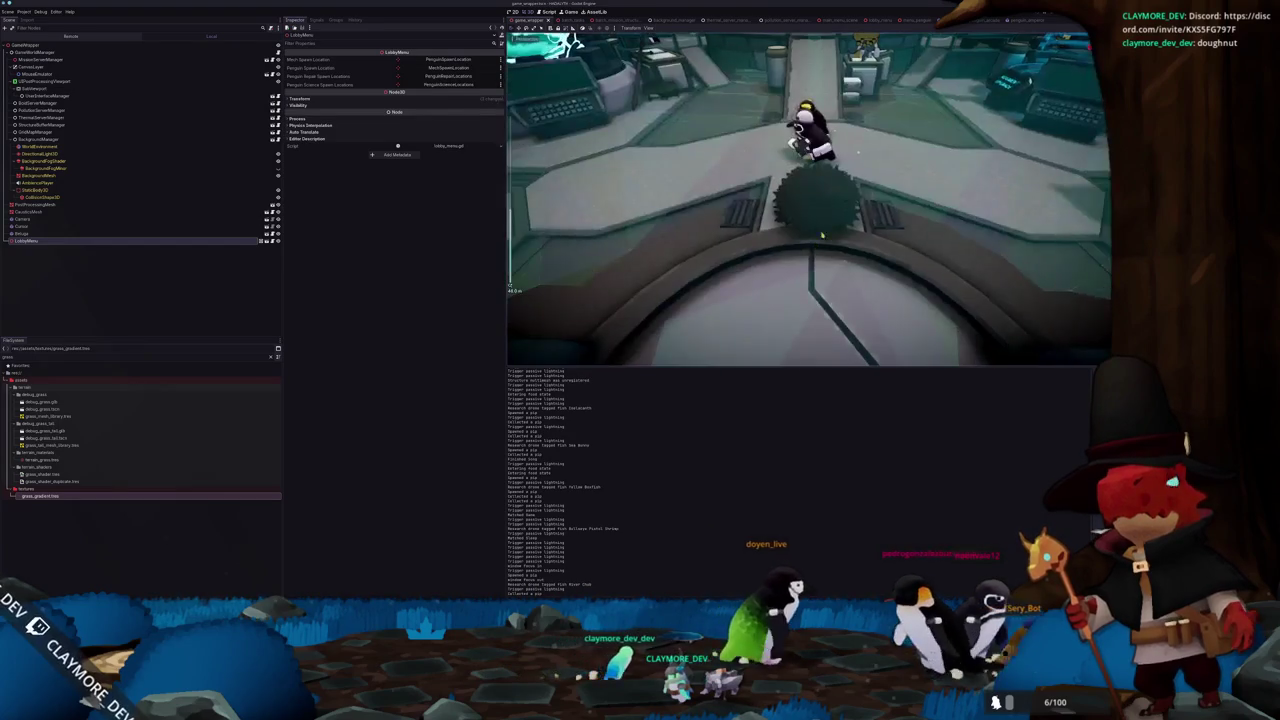
{"action": "scroll", "coordinate": [808, 273], "scroll_direction": "down", "scroll_amount": 5}
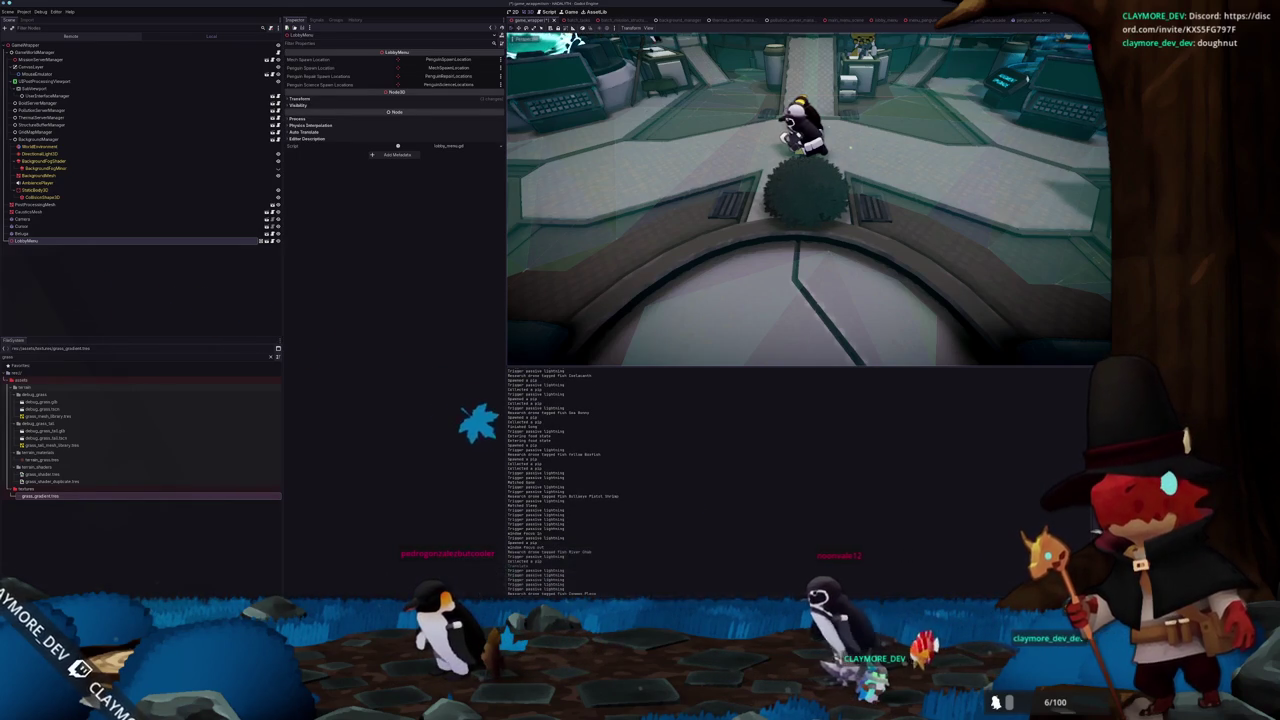
{"action": "left_click", "coordinate": [621, 596]}
Uncomment the fresnel and overlay_blend lines in the bush shader
{"action": "scroll", "coordinate": [870, 465], "scroll_direction": "down", "scroll_amount": 15}
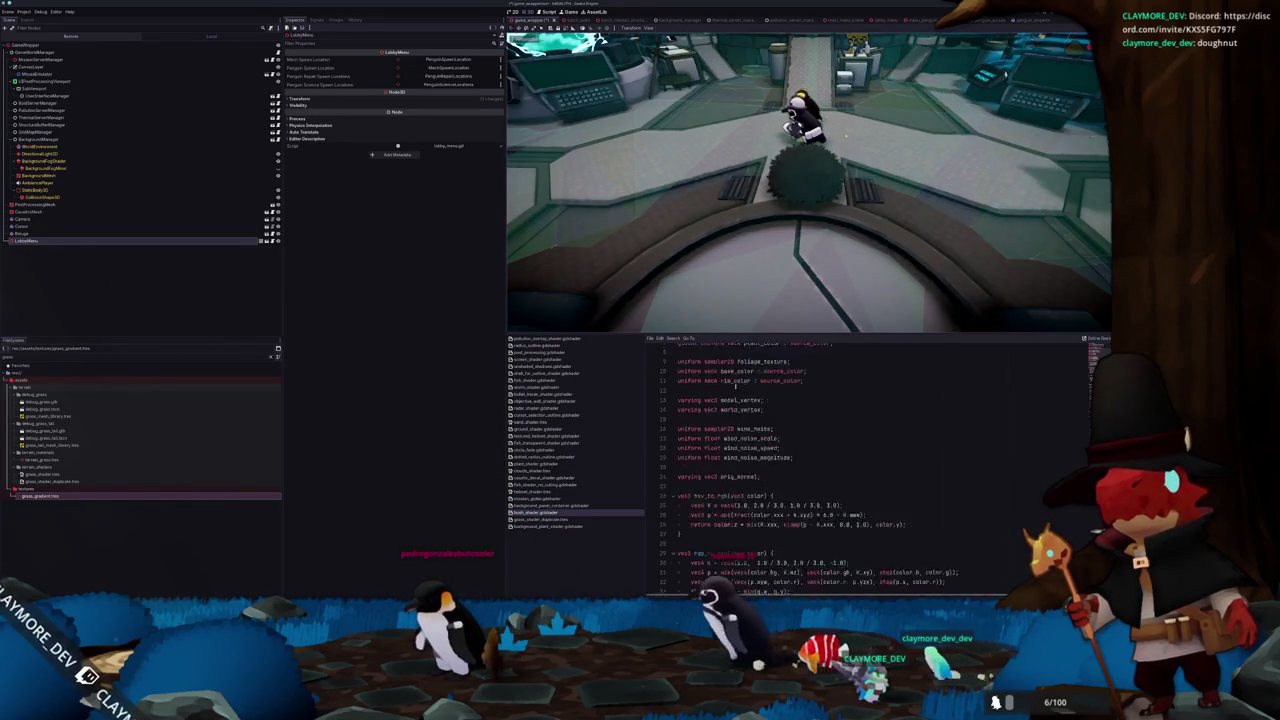
{"action": "scroll", "coordinate": [870, 465], "scroll_direction": "down", "scroll_amount": 15}
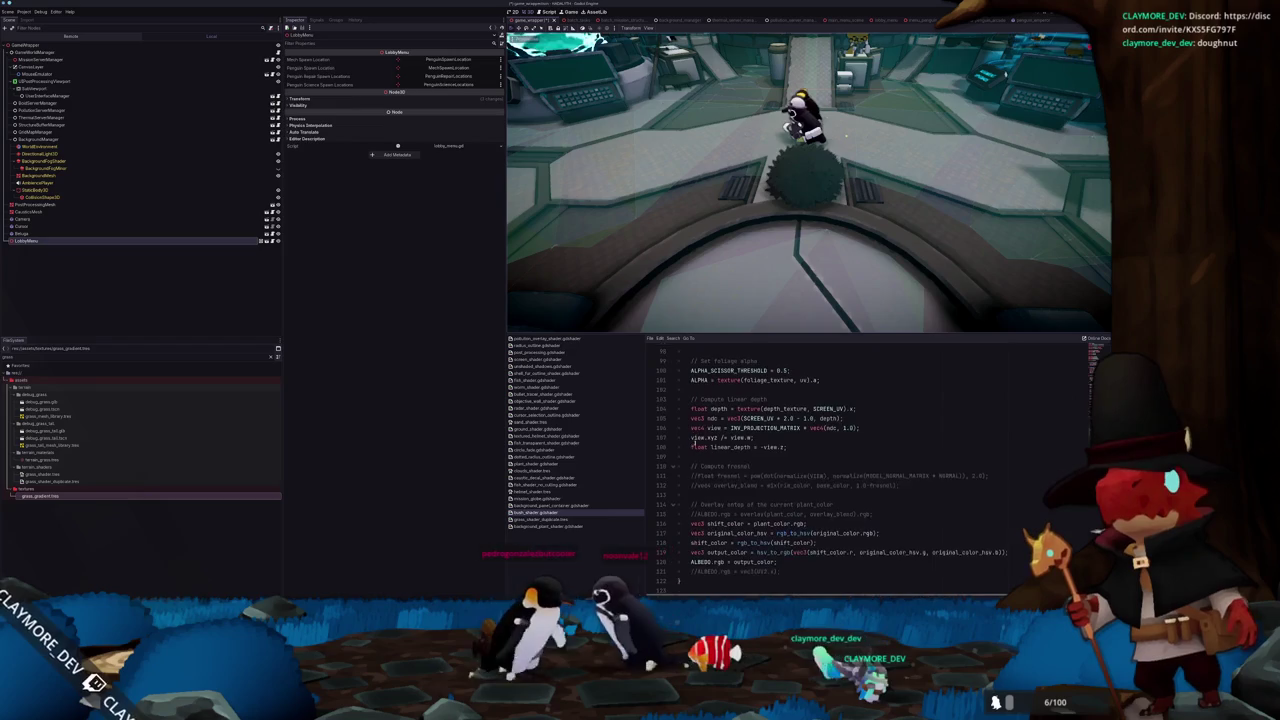
{"action": "left_click", "coordinate": [690, 464]}
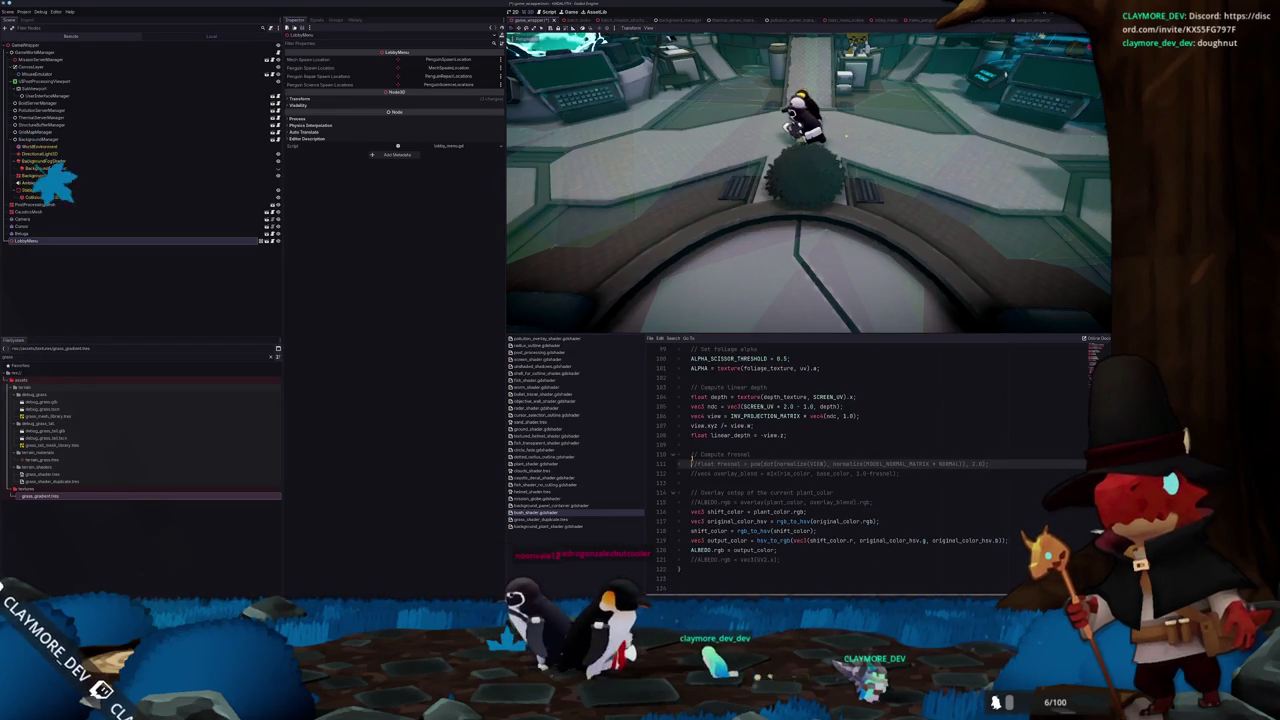
{"action": "key", "text": "Down"}
{"action": "key", "text": "ctrl+k"}
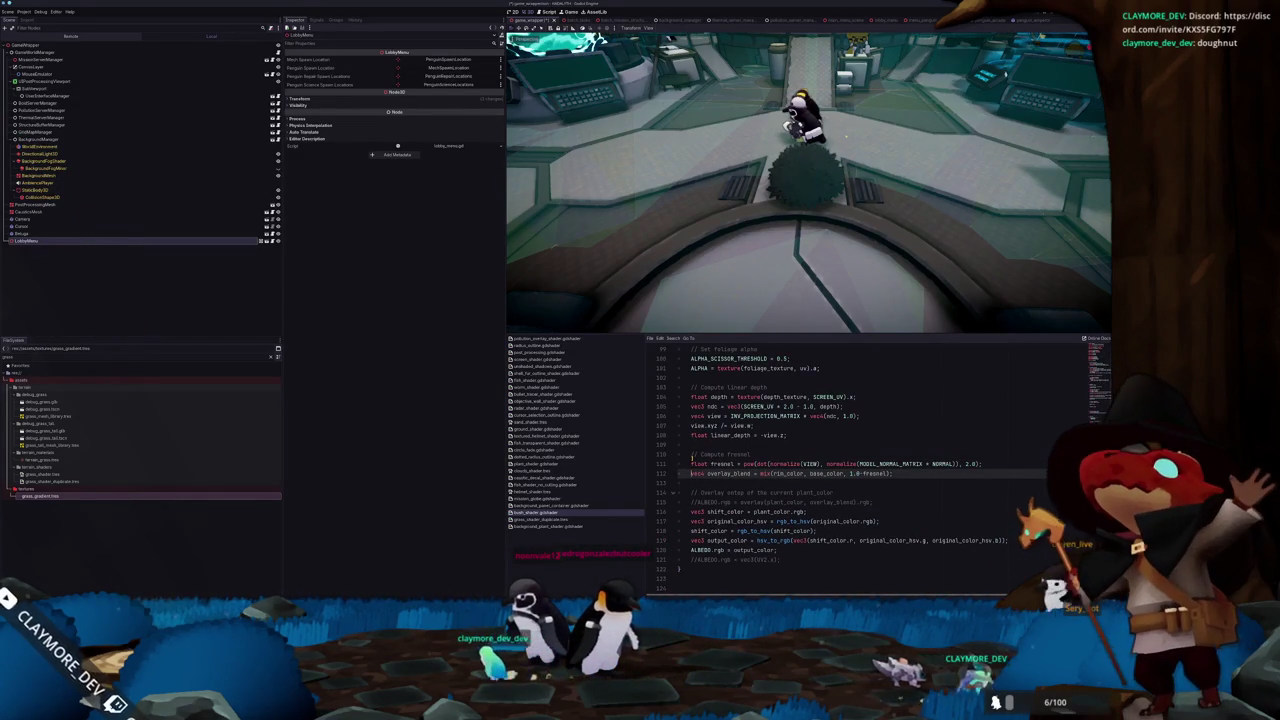
Wrap original_color as overlay(..., overlay_blend).rgb on the colour conversion line
{"action": "key", "text": "Down"}
{"action": "key", "text": "Down"}
{"action": "key", "text": "Down"}
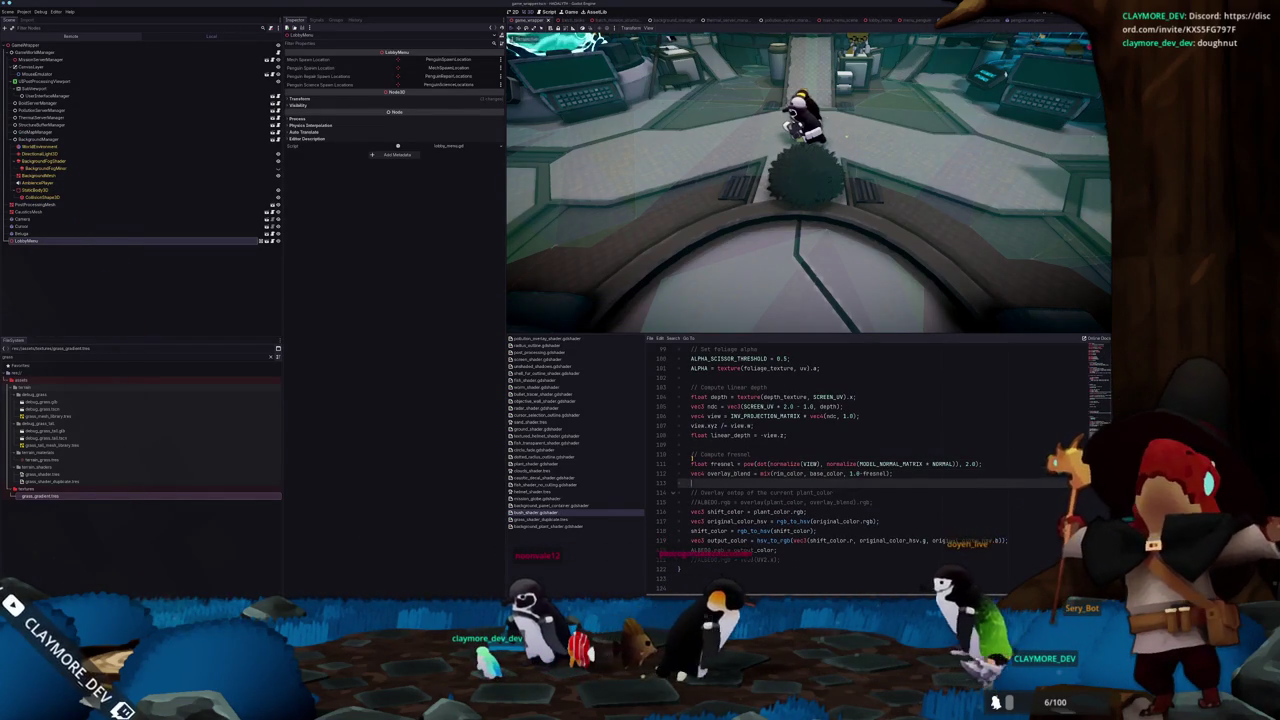
{"action": "double_click", "coordinate": [792, 521]}
{"action": "type", "text": "verlay(o"}
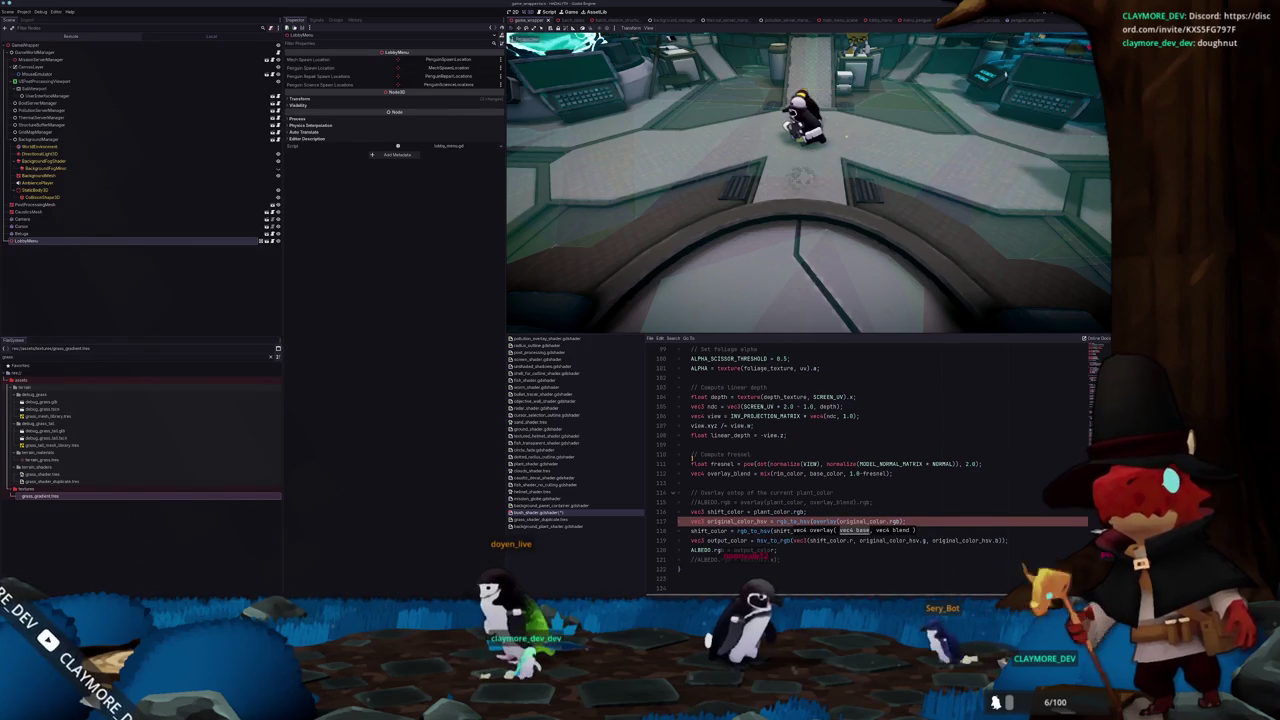
{"action": "type", "text": "r, "}
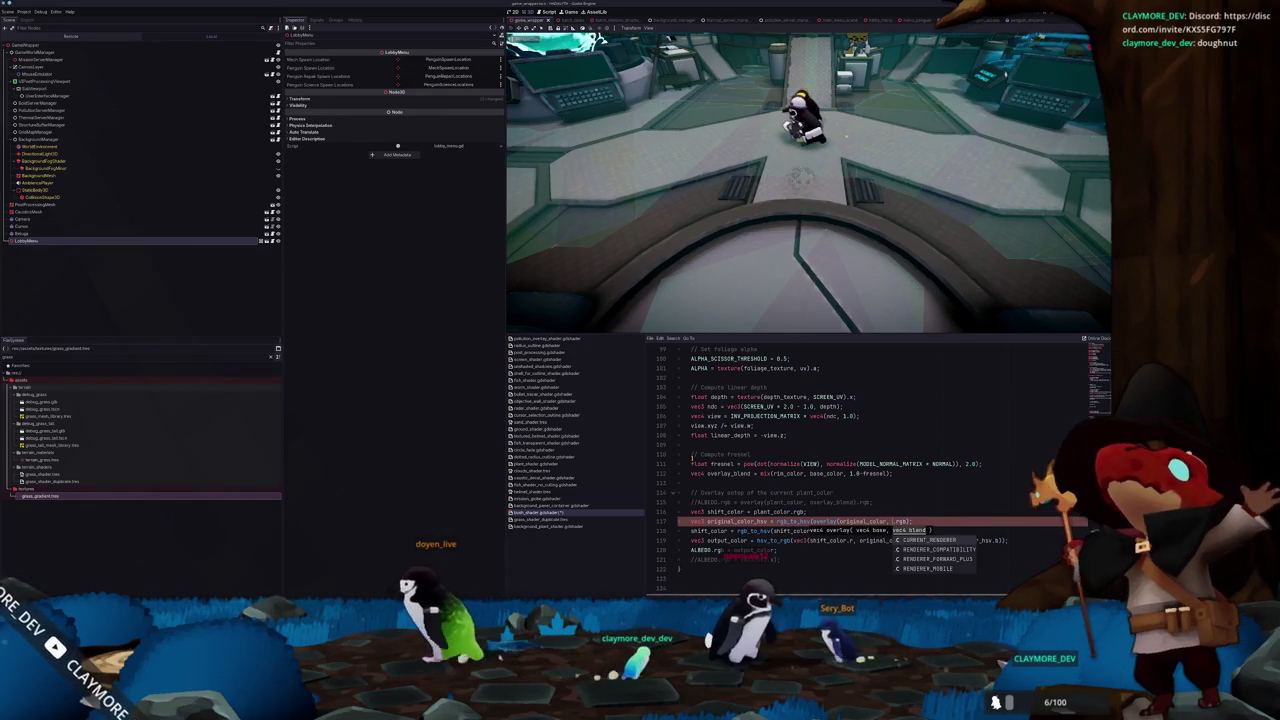
{"action": "type", "text": "overlay_blend"}
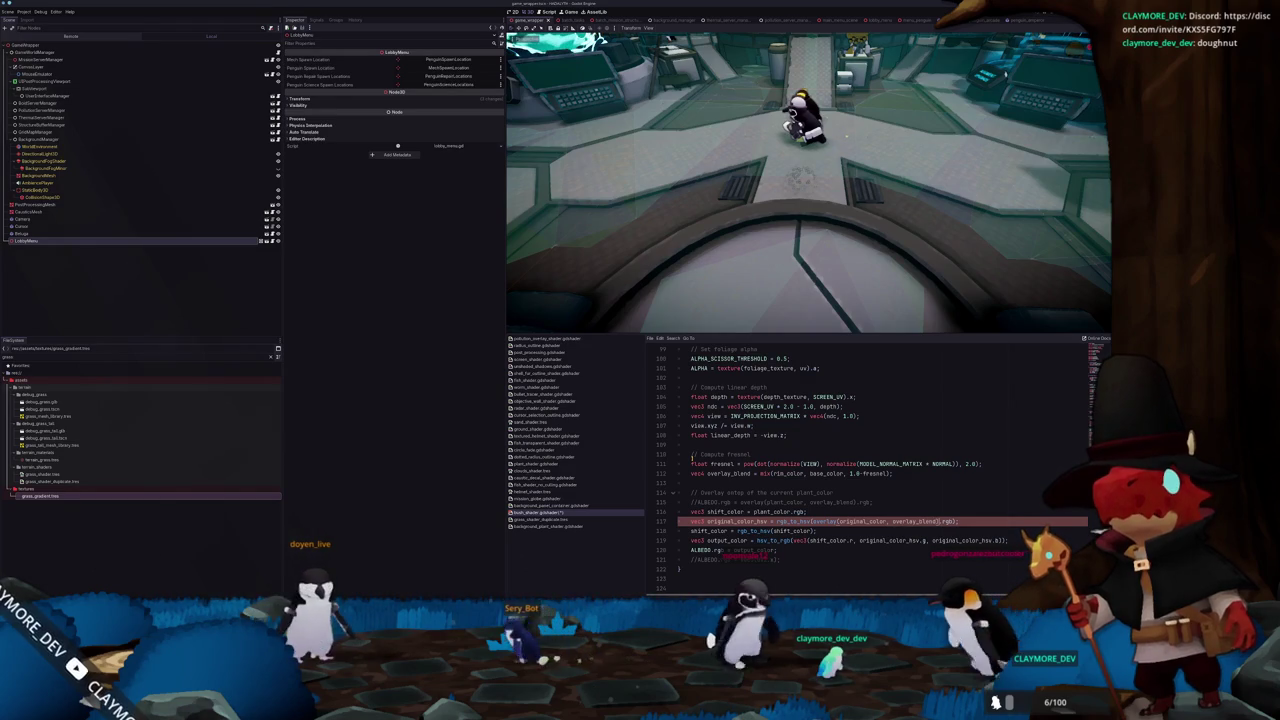
{"action": "type", "text": ")"}
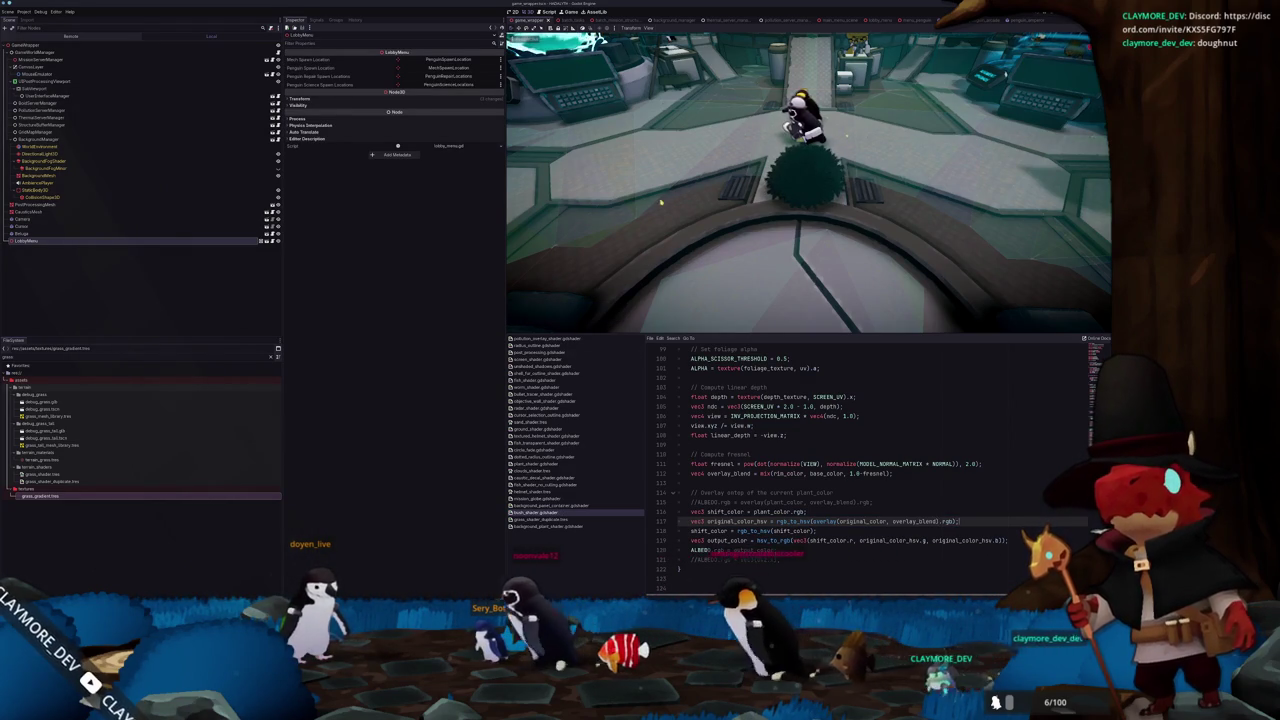
Inspect the recoloured bush, then stop the old session and relaunch the game with F5
{"action": "scroll", "coordinate": [737, 212], "scroll_direction": "down", "scroll_amount": 5}
{"action": "left_click_drag", "start_coordinate": [737, 212], "coordinate": [768, 222]}
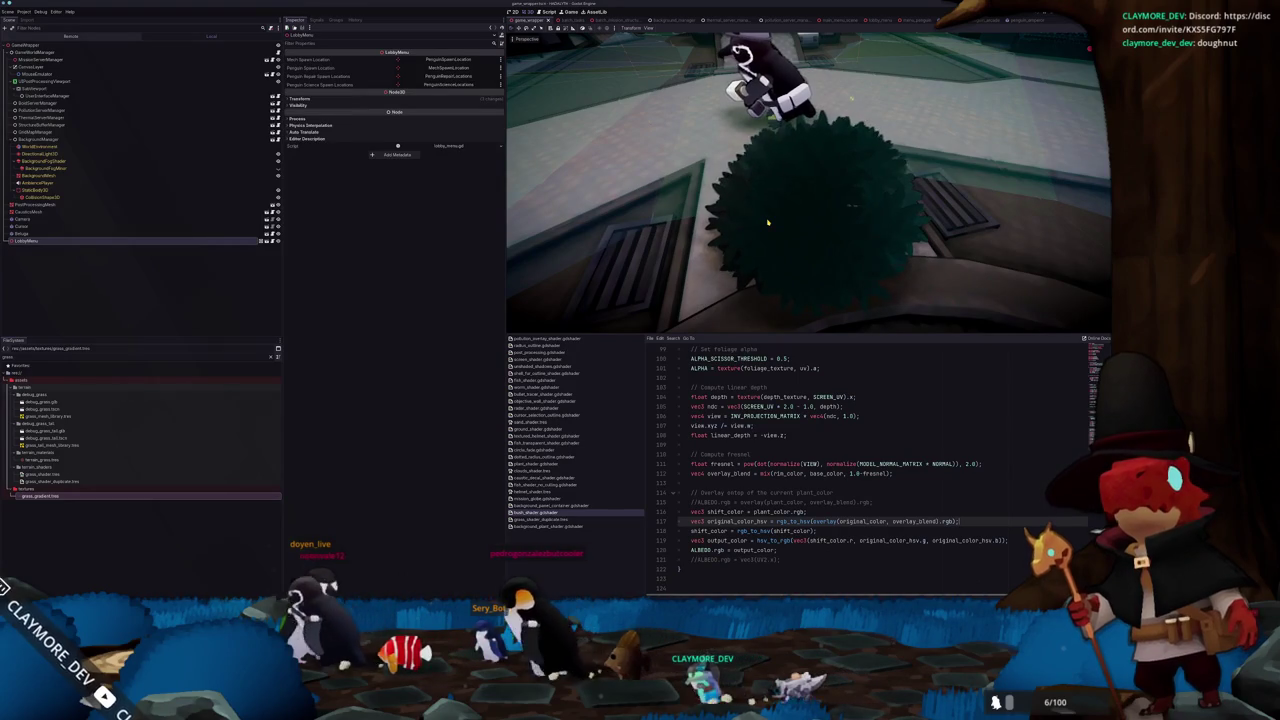
{"action": "key", "text": "F8"}
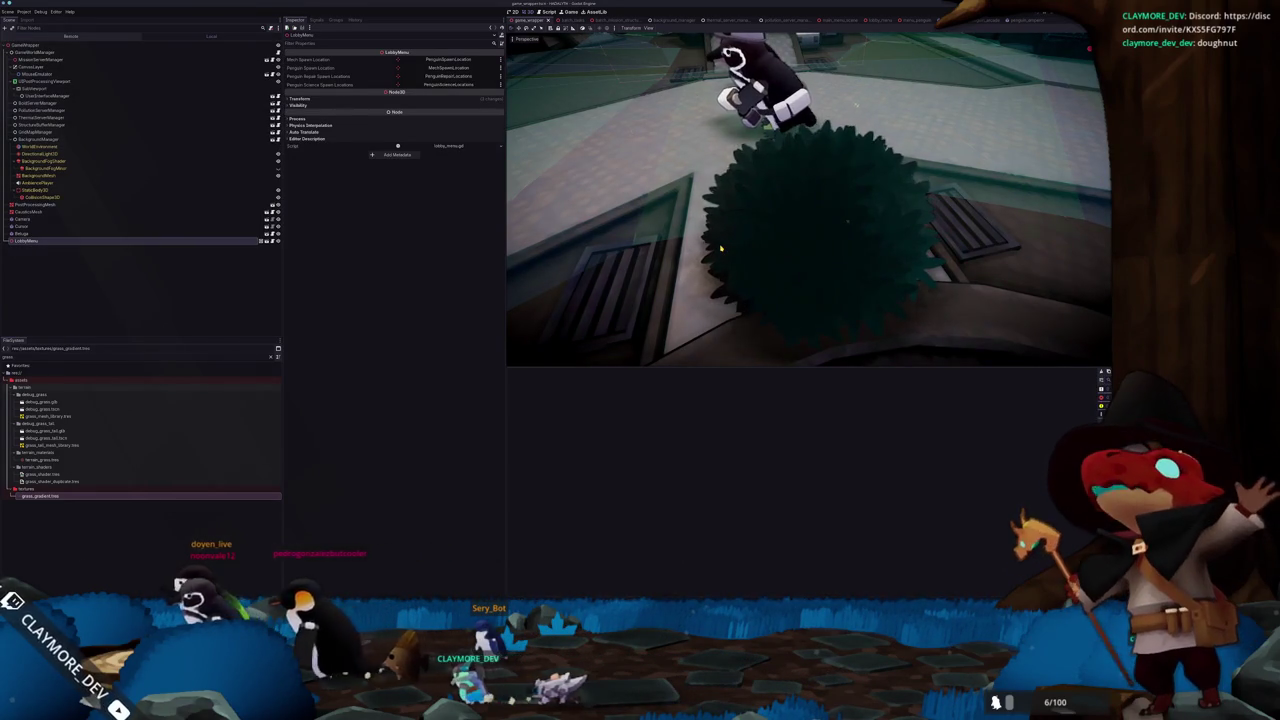
{"action": "key", "text": "F5"}
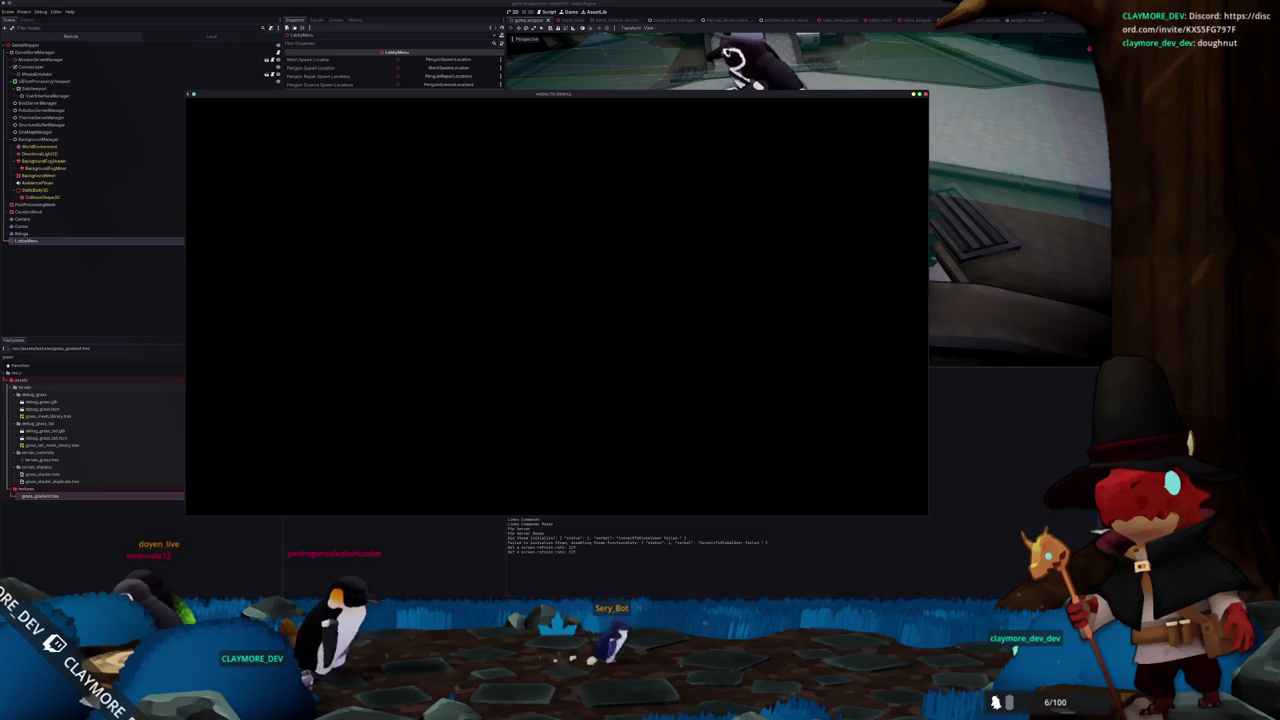
Load the Voyager save, walk the penguin over to the green bush, then quit the game
{"action": "left_click", "coordinate": [588, 345]}
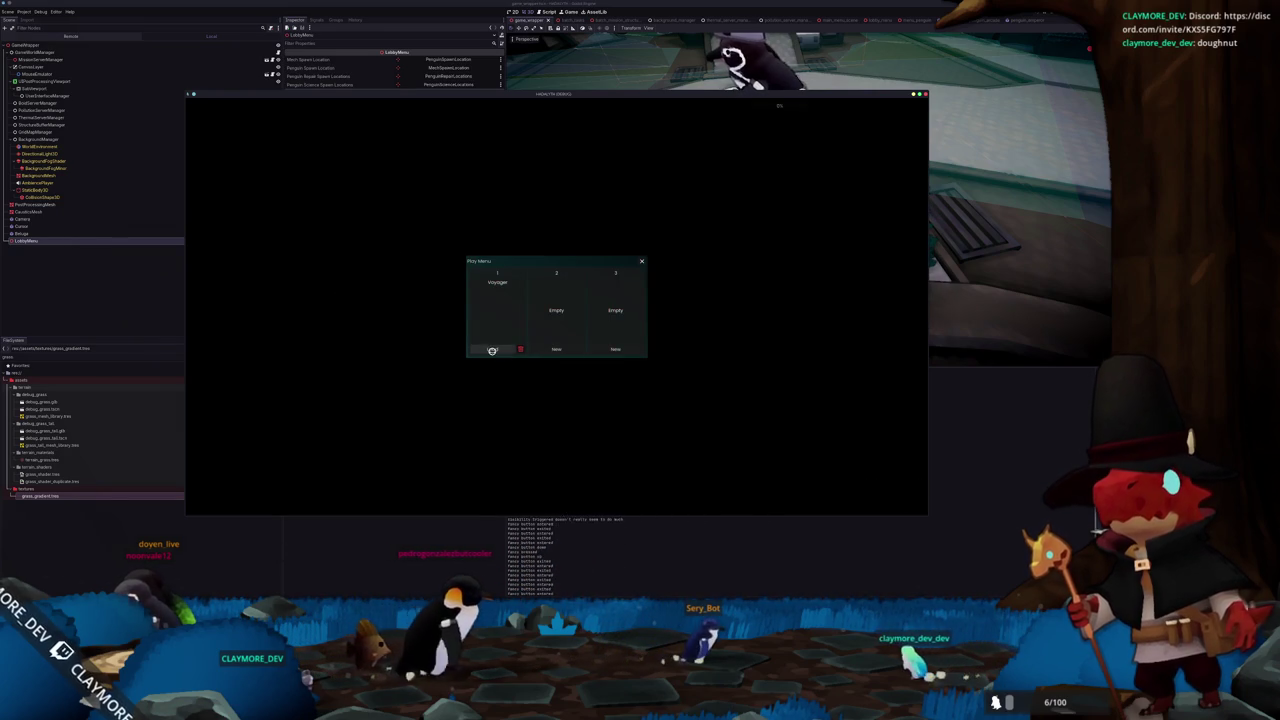
{"action": "left_click", "coordinate": [492, 350]}
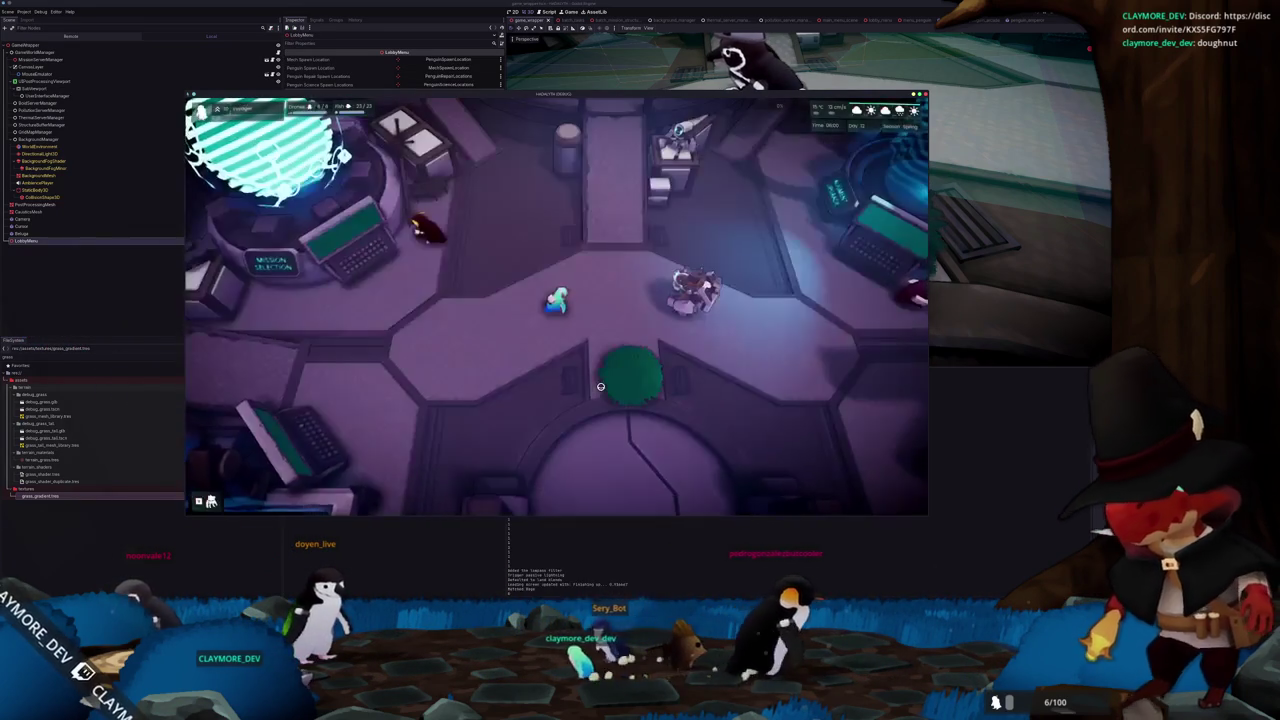
{"action": "key", "text": "s"}
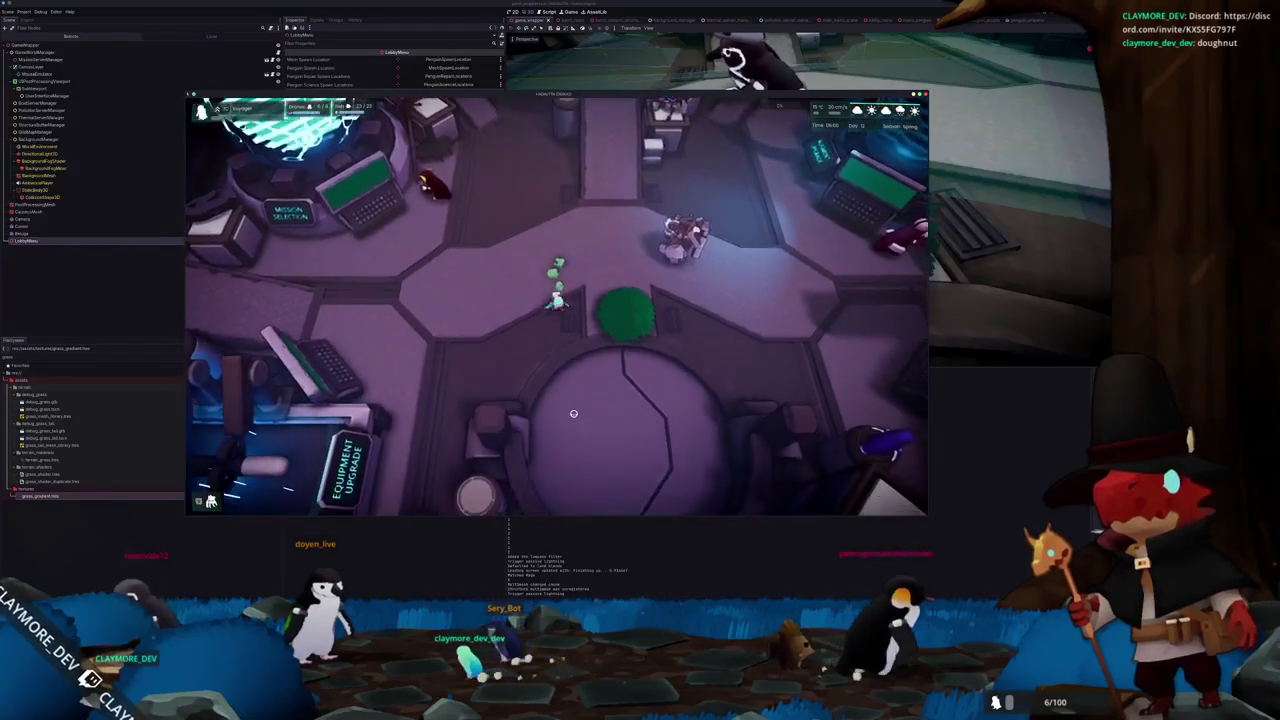
{"action": "key", "text": "s"}
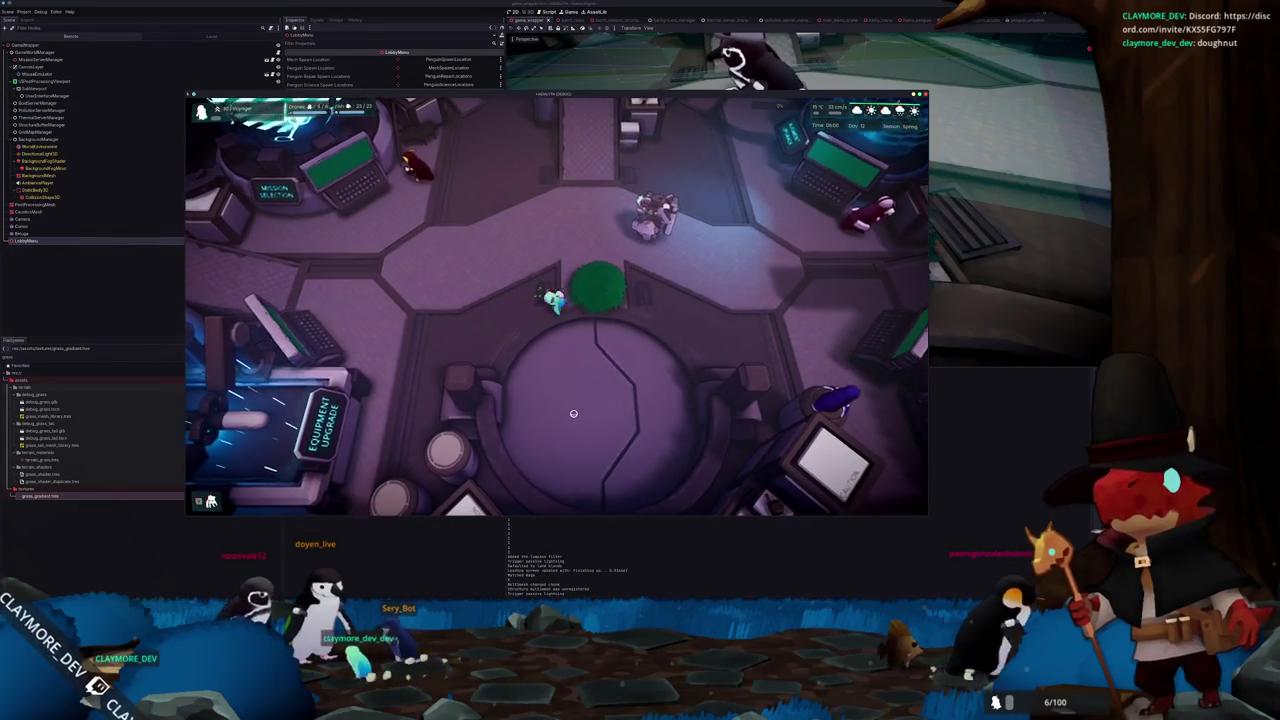
{"action": "key", "text": "s"}
{"action": "key", "text": "F8"}
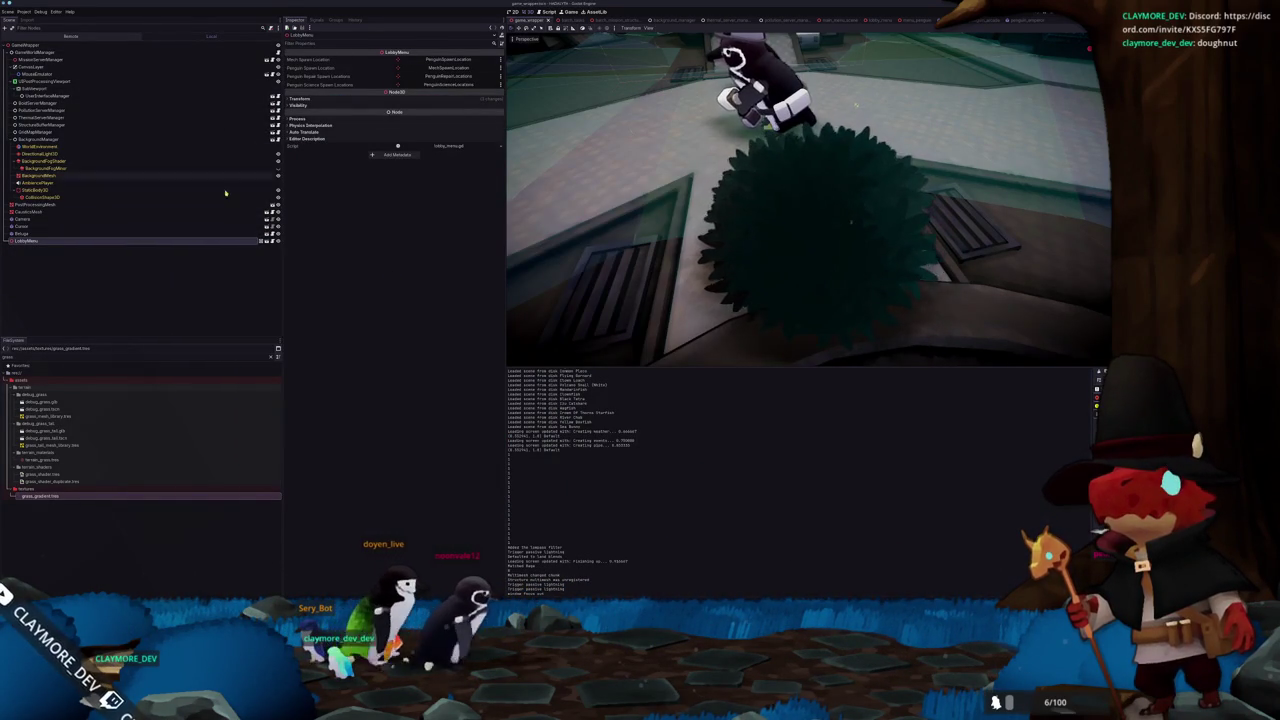
{"action": "key", "text": "shift+alt+o"}
Open debug_bush.tscn, show Cube_003's Material Override shader parameters, and launch the game
{"action": "type", "text": "bush"}
{"action": "key", "text": "Return"}
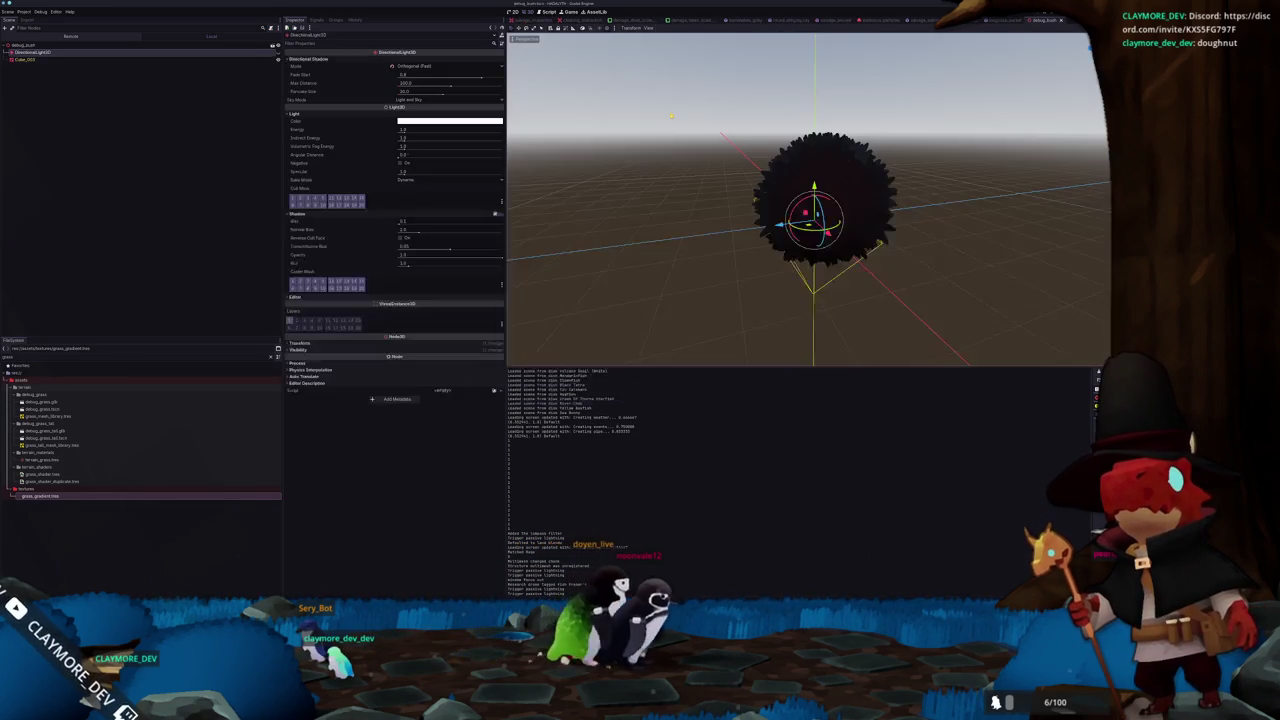
{"action": "mouse_move", "coordinate": [672, 115]}
{"action": "left_mouse_down"}
{"action": "mouse_move", "coordinate": [717, 177]}
{"action": "mouse_move", "coordinate": [720, 206]}
{"action": "mouse_move", "coordinate": [717, 177]}
{"action": "mouse_move", "coordinate": [525, 169]}
{"action": "left_mouse_up"}
{"action": "left_click", "coordinate": [128, 60]}
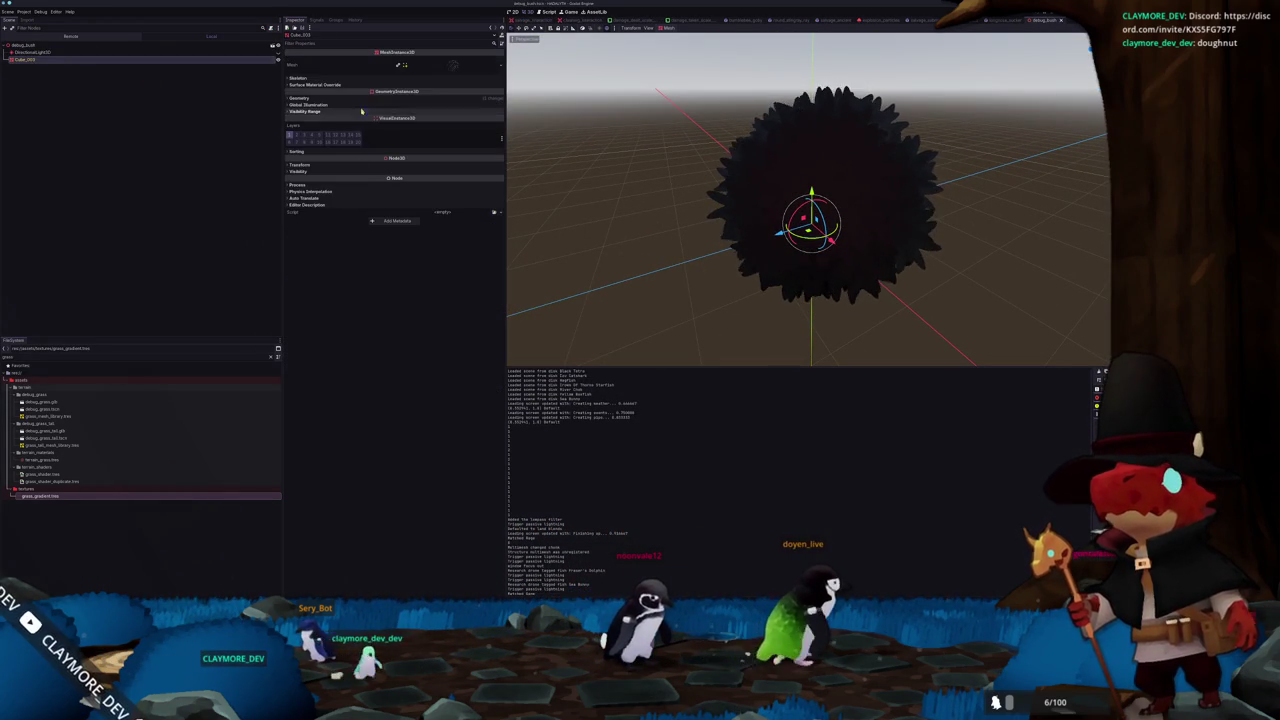
{"action": "left_click", "coordinate": [418, 97]}
{"action": "left_click", "coordinate": [430, 110]}
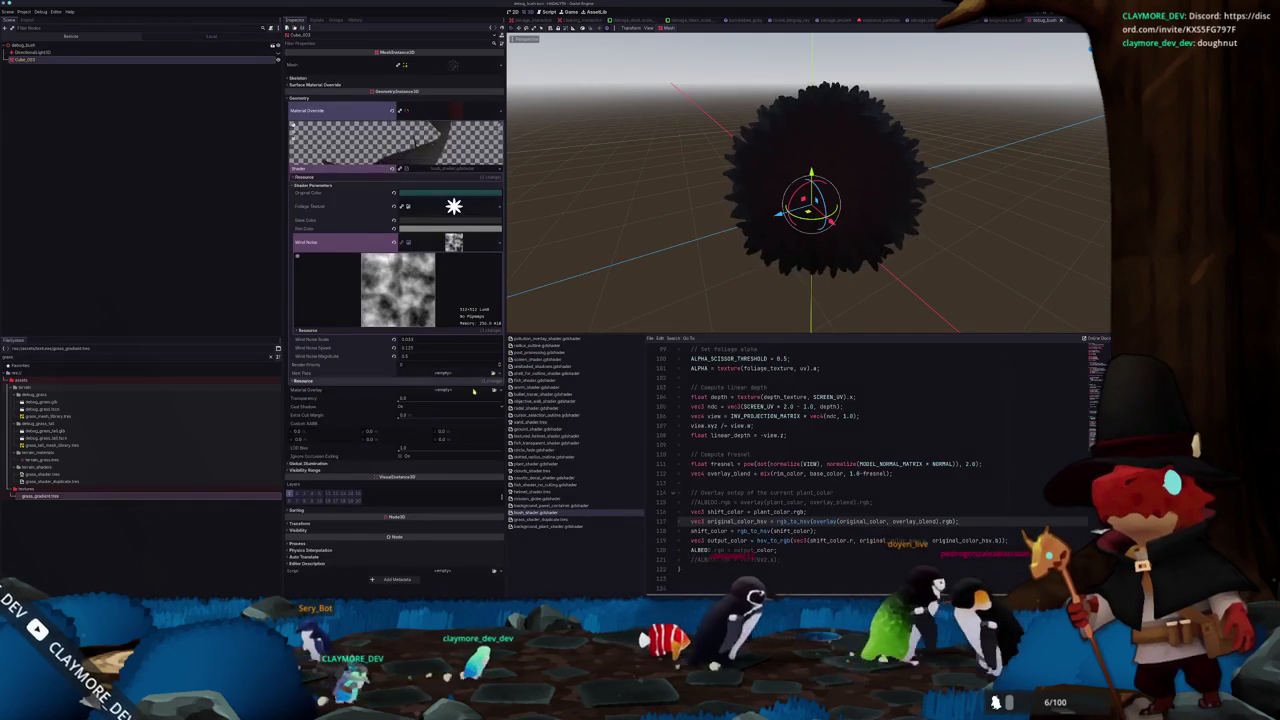
{"action": "key", "text": "F5"}
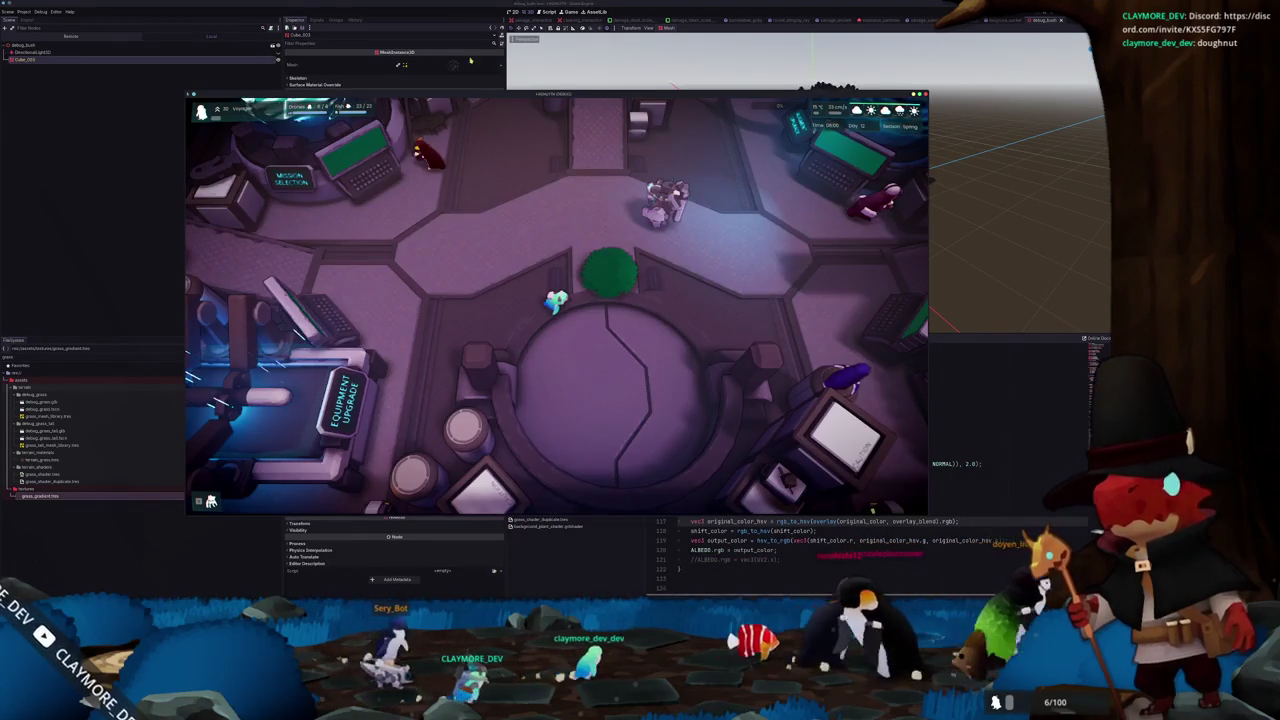
{"action": "left_click_drag", "start_coordinate": [459, 91], "coordinate": [778, 137]}
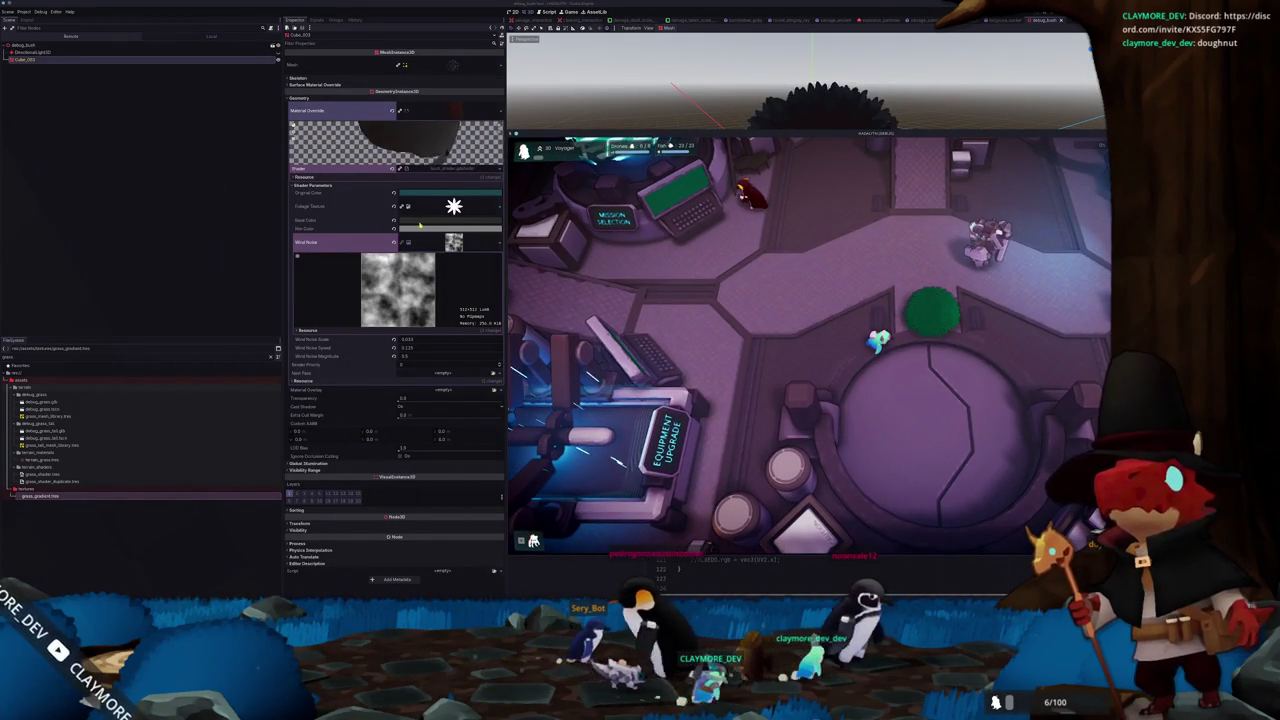
Set the bush shader's Tip Color to near-white
{"action": "left_click", "coordinate": [420, 226]}
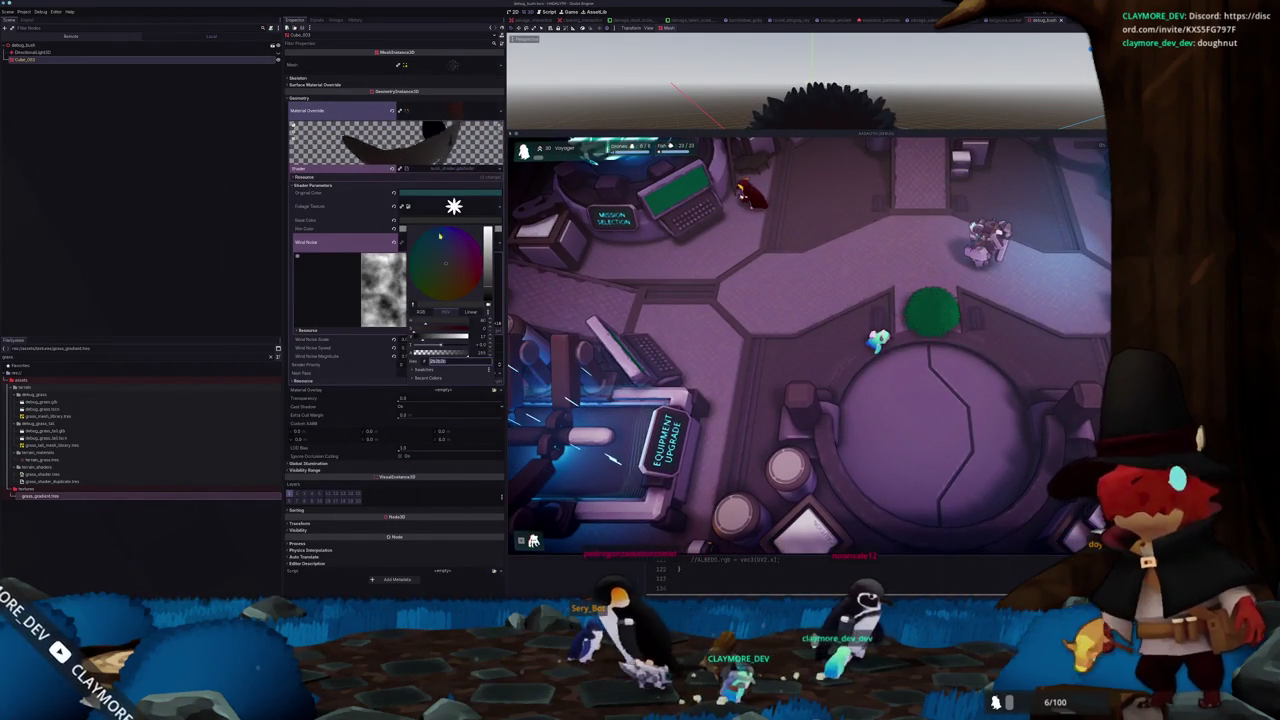
{"action": "left_click", "coordinate": [364, 230]}
{"action": "left_click", "coordinate": [430, 229]}
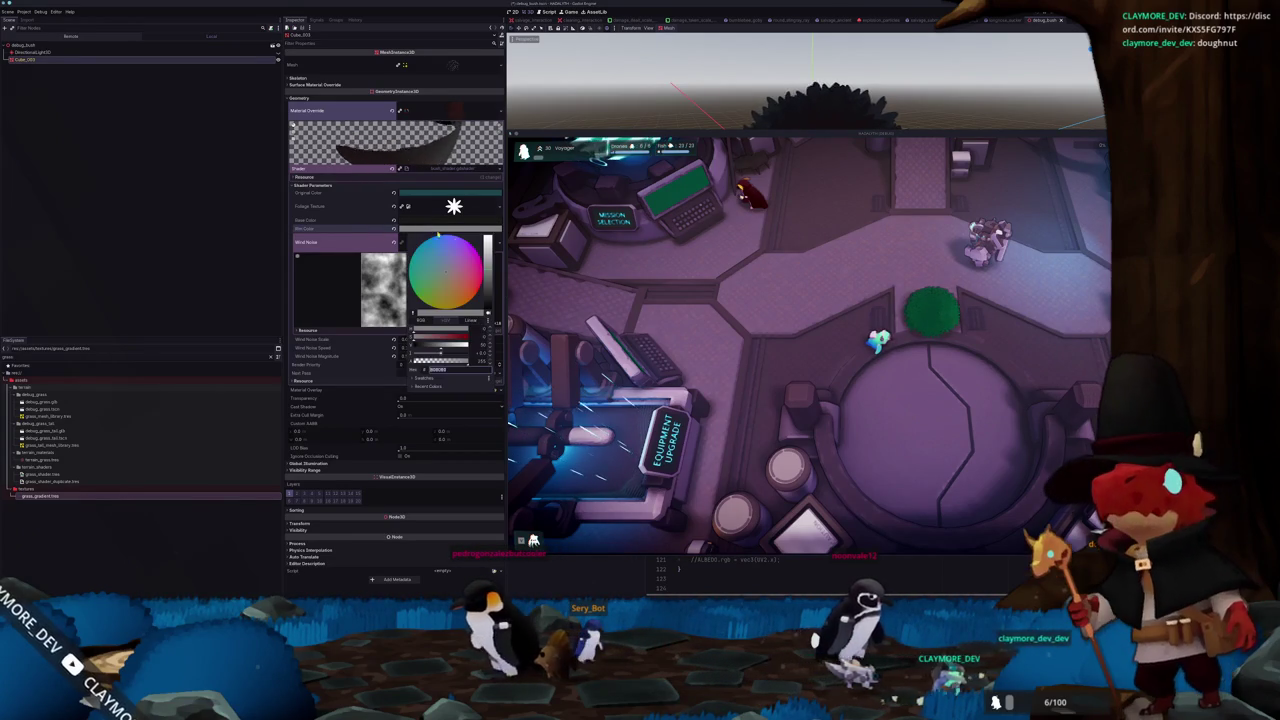
{"action": "left_click_drag", "start_coordinate": [488, 268], "coordinate": [488, 242]}
{"action": "left_click", "coordinate": [370, 229]}
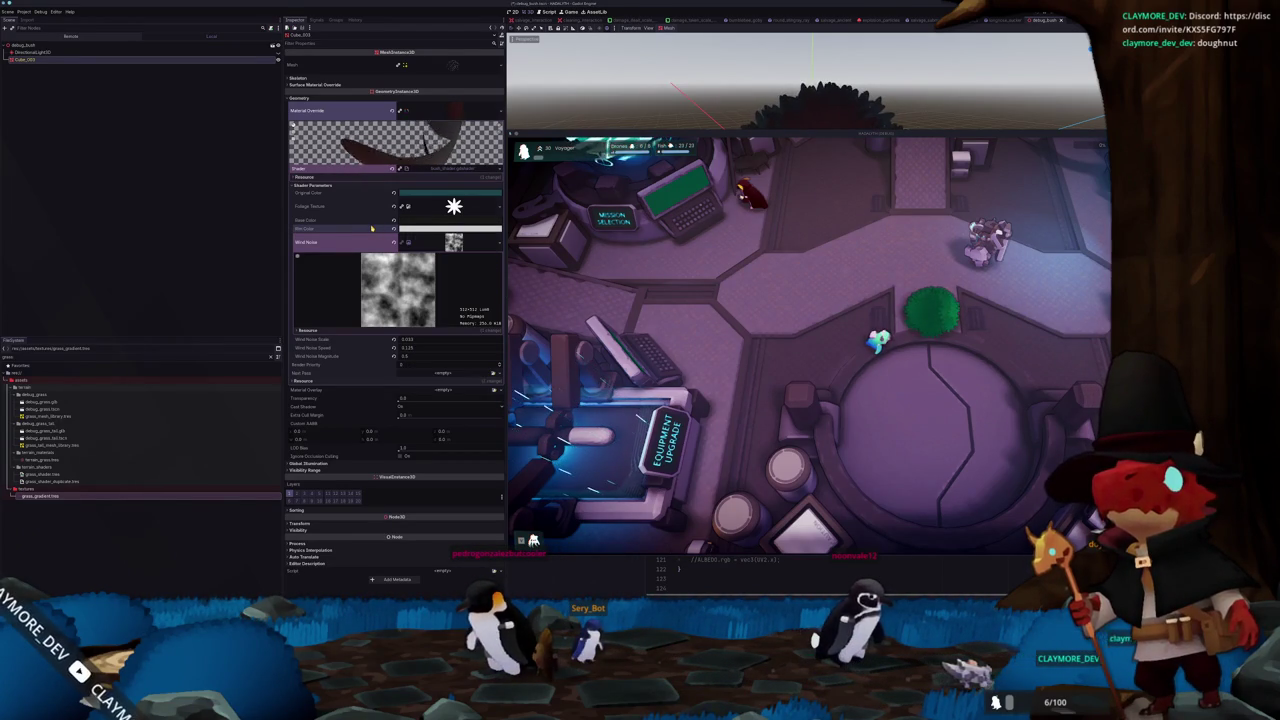
{"action": "left_click", "coordinate": [402, 229]}
{"action": "mouse_move", "coordinate": [488, 263]}
{"action": "left_mouse_down"}
{"action": "mouse_move", "coordinate": [493, 302]}
{"action": "mouse_move", "coordinate": [474, 257]}
{"action": "mouse_move", "coordinate": [486, 255]}
{"action": "mouse_move", "coordinate": [485, 230]}
{"action": "left_mouse_up"}
{"action": "left_click", "coordinate": [377, 233]}
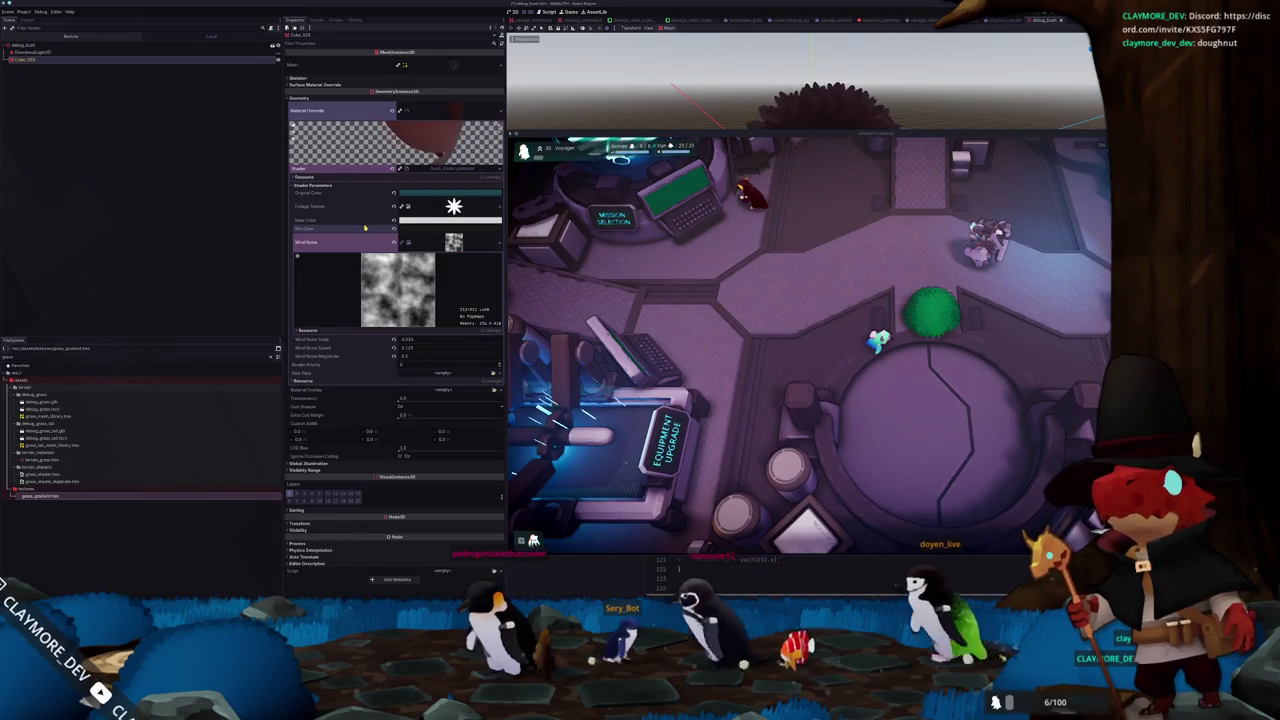
Make the Base Color nearly black, then brighten it very slightly
{"action": "left_click", "coordinate": [438, 220]}
{"action": "mouse_move", "coordinate": [487, 232]}
{"action": "left_mouse_down"}
{"action": "mouse_move", "coordinate": [488, 305]}
{"action": "mouse_move", "coordinate": [487, 232]}
{"action": "left_mouse_up"}
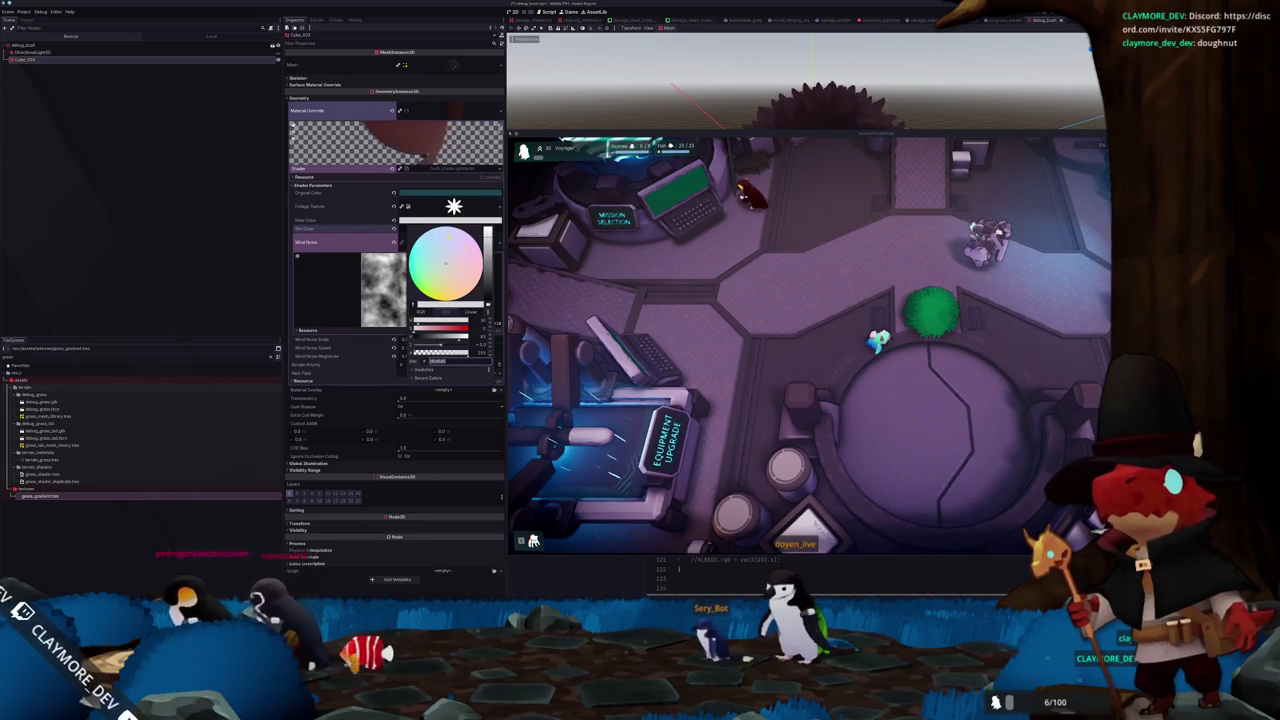
{"action": "left_click", "coordinate": [426, 230]}
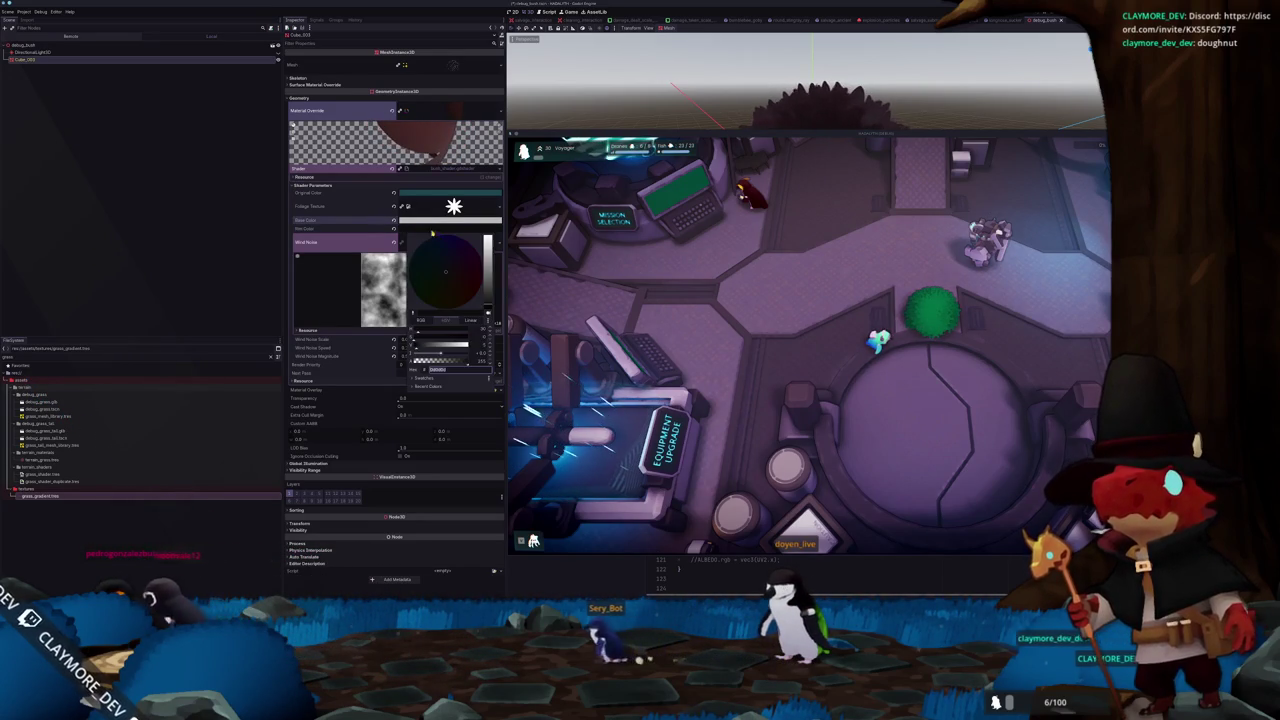
{"action": "left_click_drag", "start_coordinate": [487, 300], "coordinate": [487, 296]}
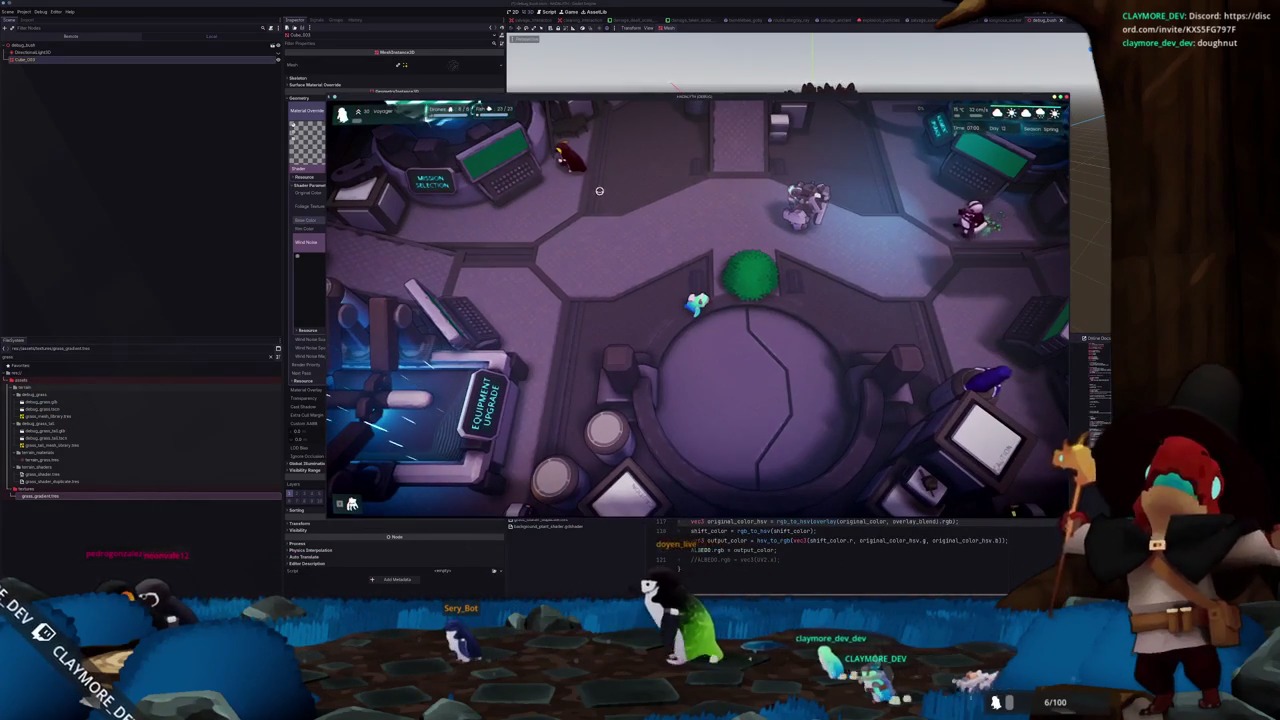
Run 'day set 0', 'day set 4' and 'day set 6' in the dev console
{"action": "key", "text": "grave"}
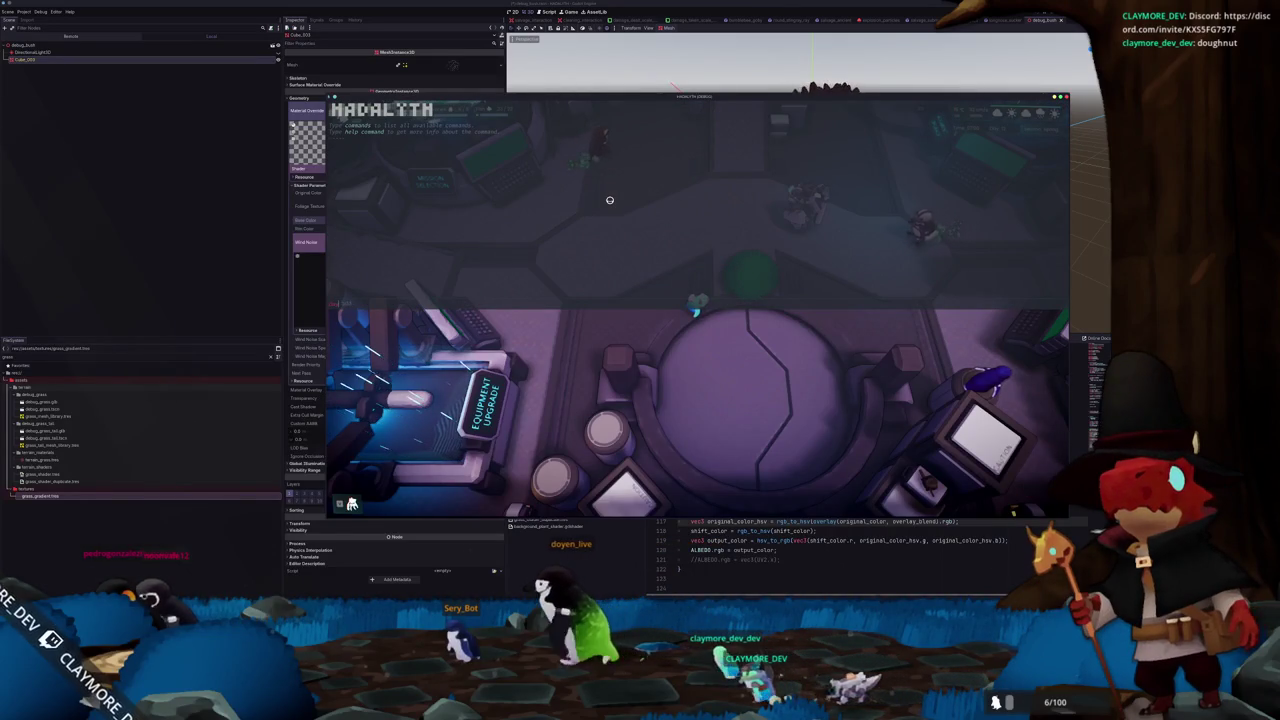
{"action": "type", "text": "day set 0"}
{"action": "key", "text": "grave"}
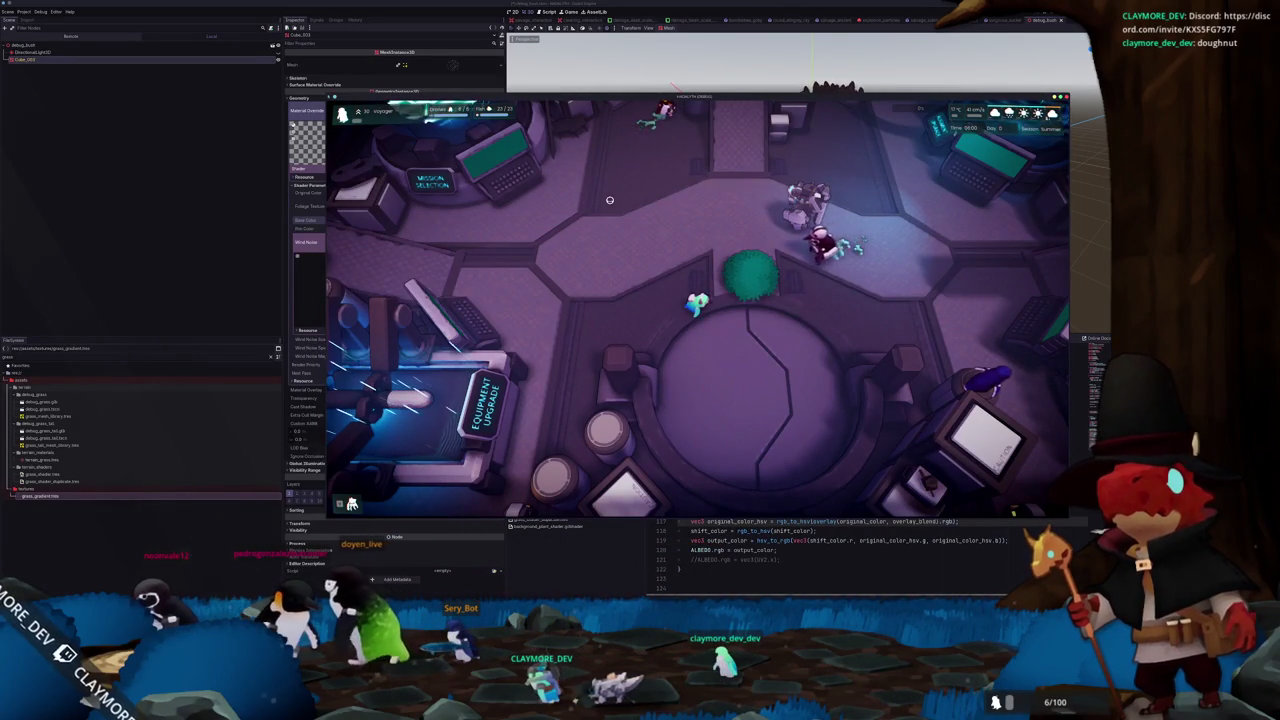
{"action": "key", "text": "grave"}
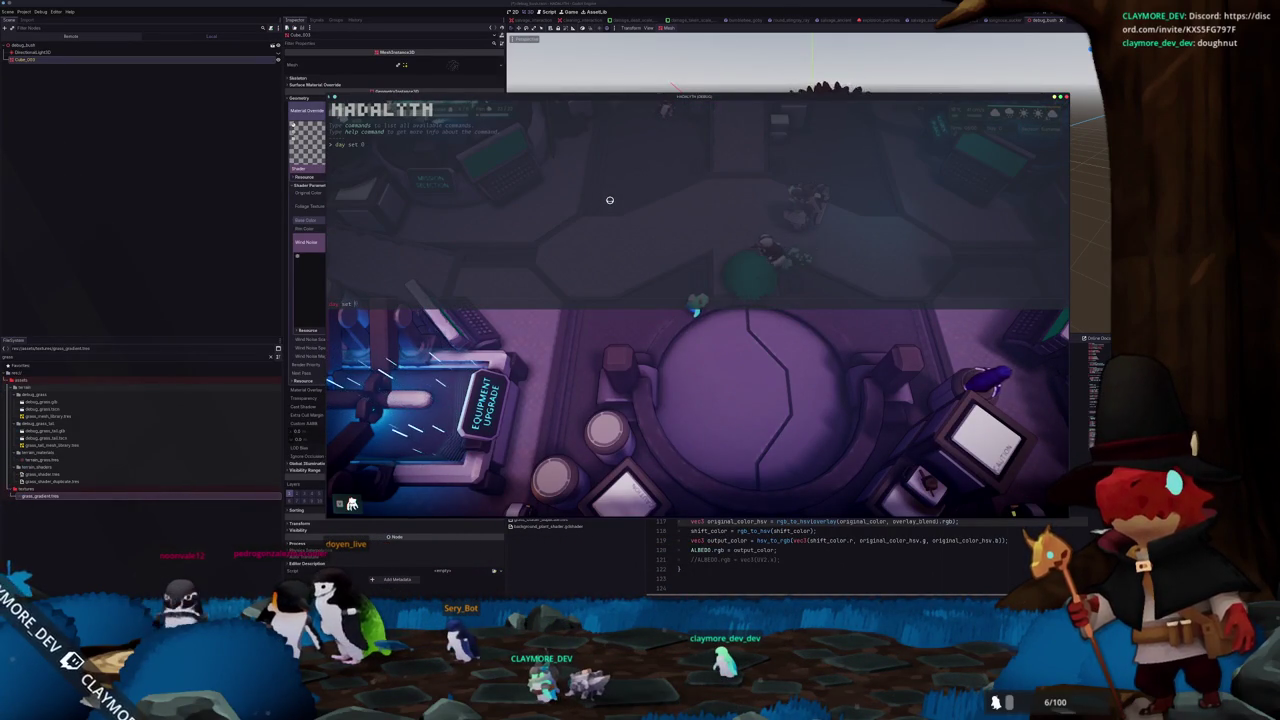
{"action": "key", "text": "grave"}
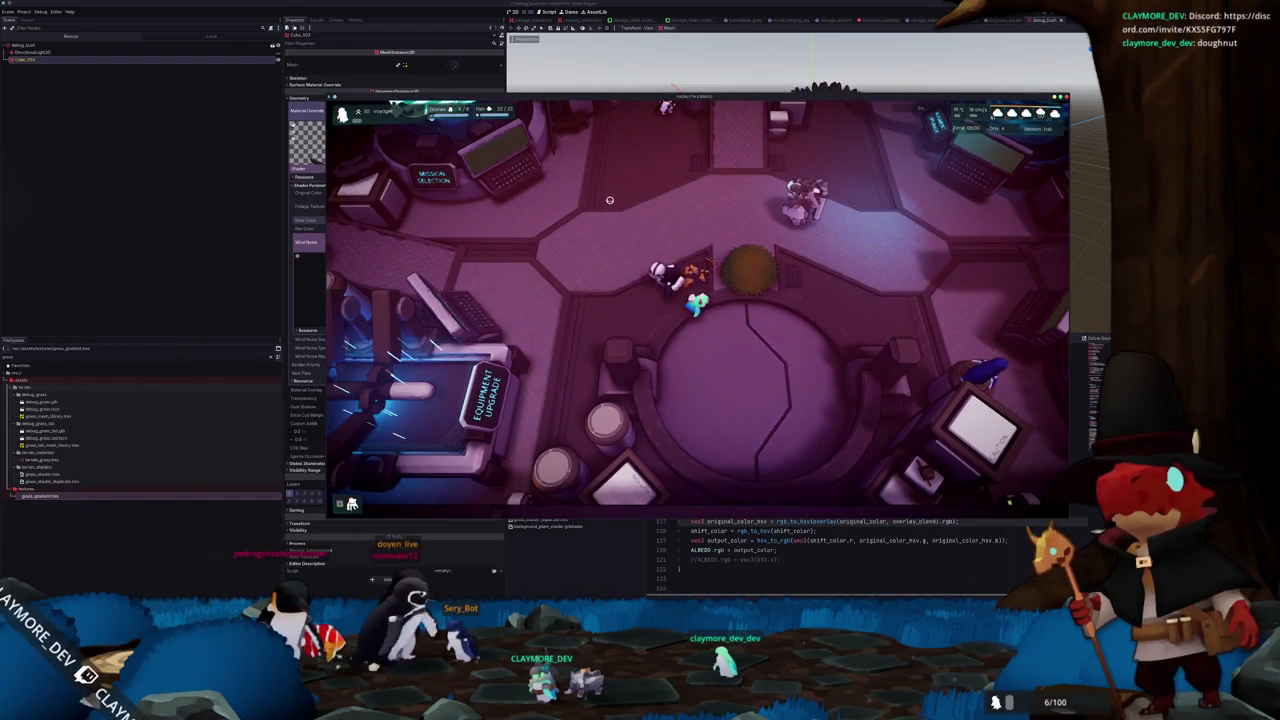
{"action": "key", "text": "grave"}
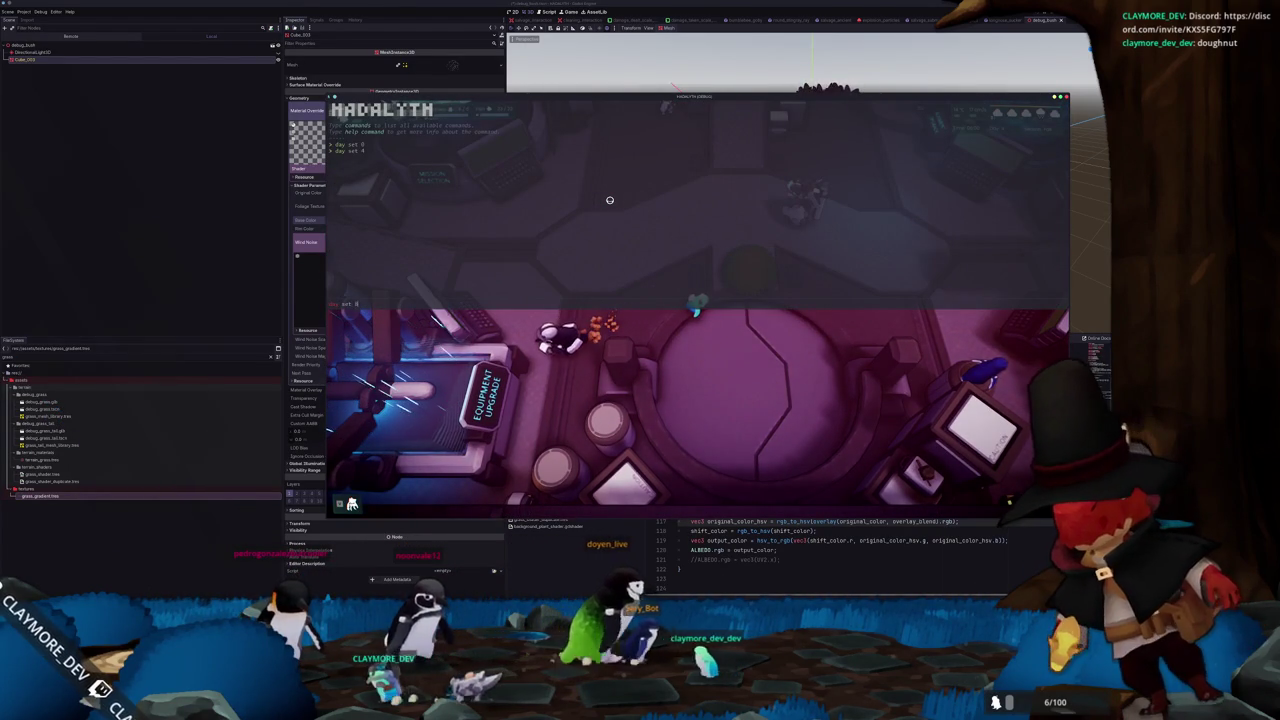
{"action": "key", "text": "grave"}
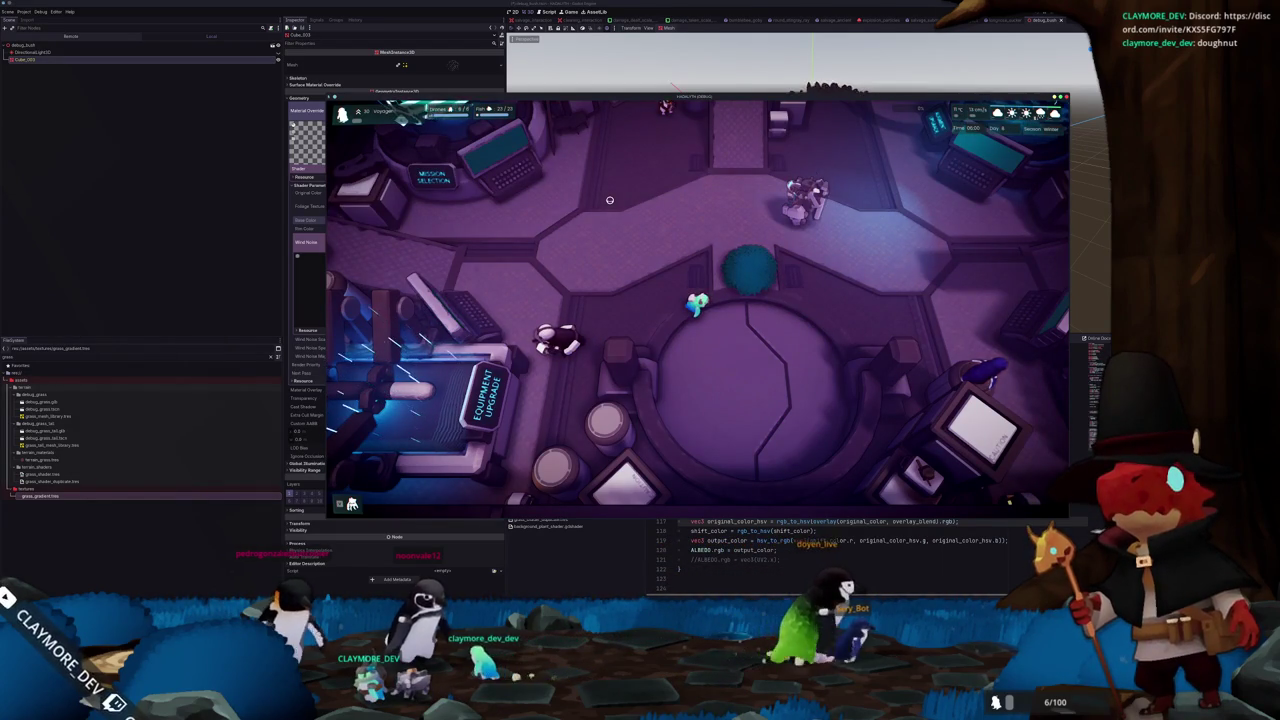
Run 'day set 12', then recall and rerun 'day set 0'
{"action": "key", "text": "grave"}
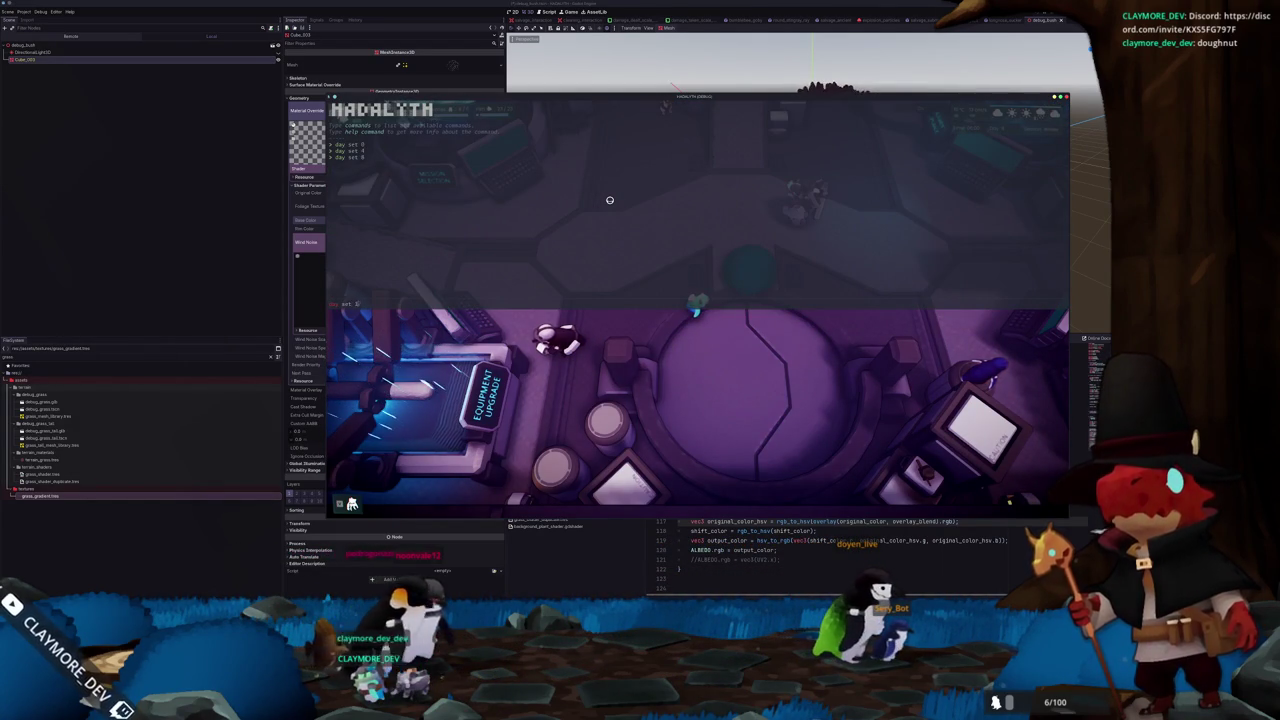
{"action": "key", "text": "grave"}
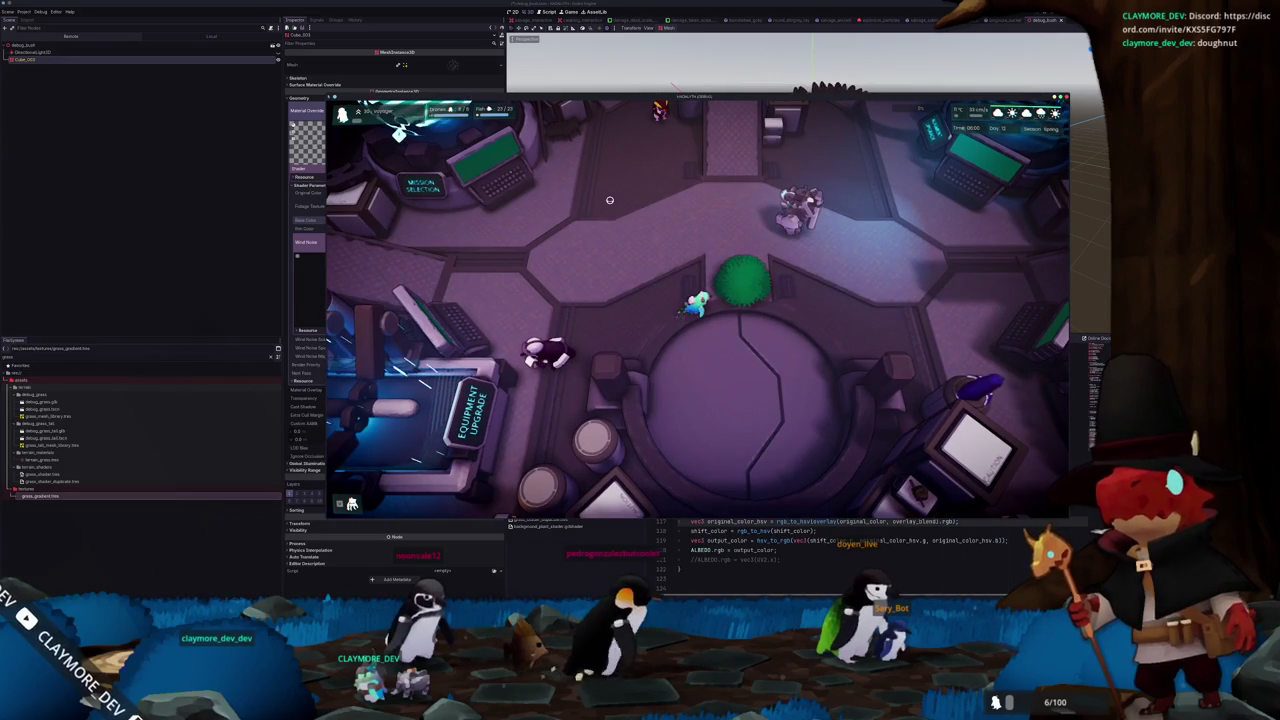
{"action": "key", "text": "grave"}
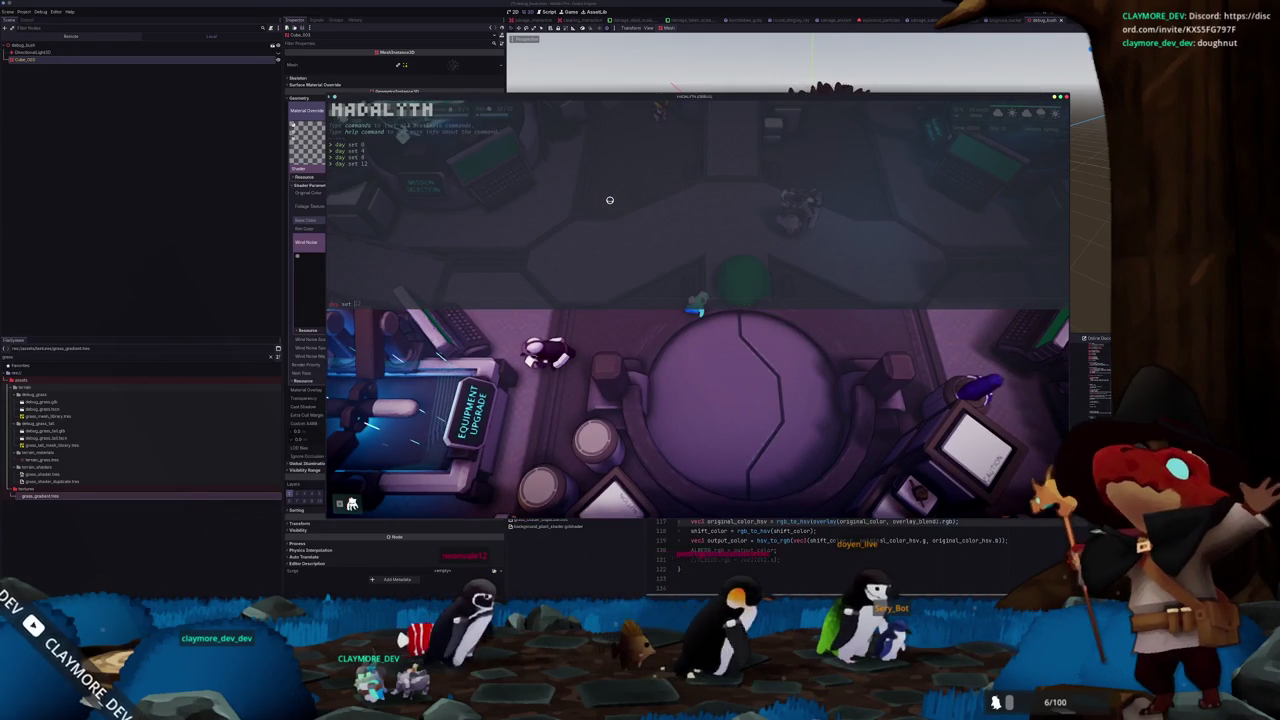
{"action": "key", "text": "Up"}
{"action": "key", "text": "Up"}
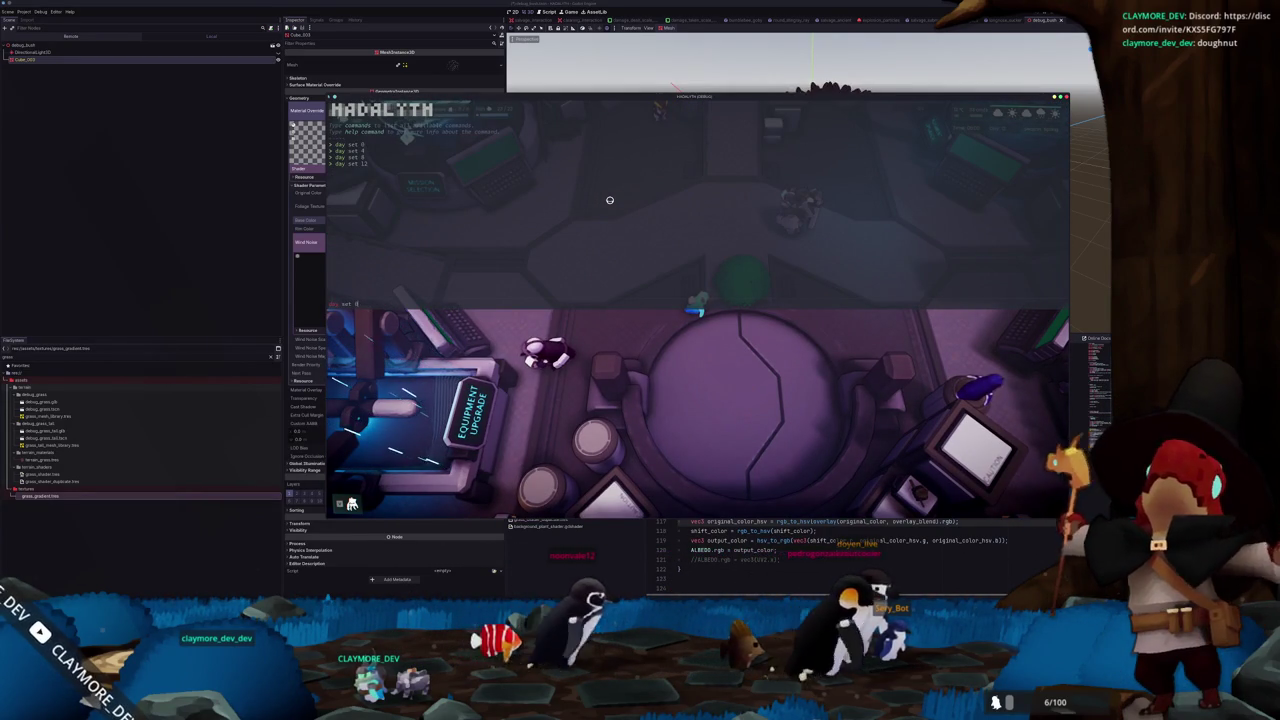
{"action": "key", "text": "Return"}
{"action": "key", "text": "grave"}
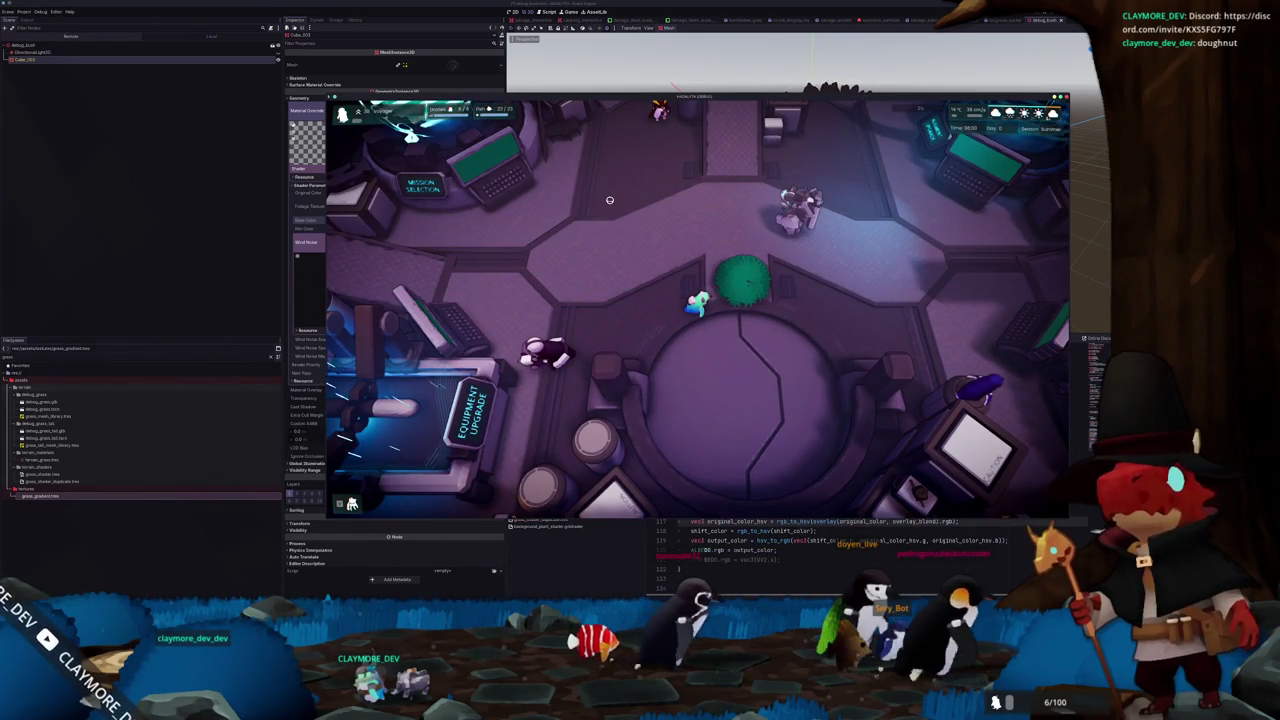
Capture a screenshot framing the bush and penguin
{"action": "key", "text": "a"}
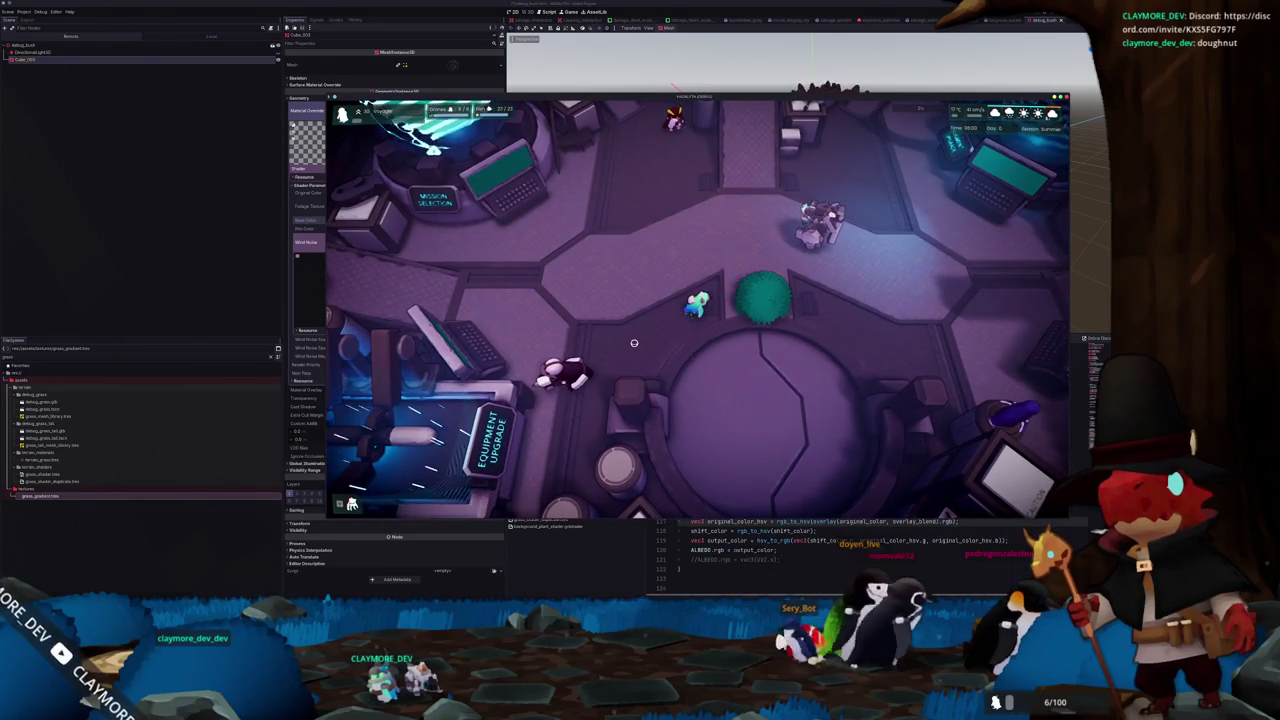
{"action": "key", "text": "Print"}
{"action": "left_click_drag", "start_coordinate": [811, 266], "coordinate": [682, 317]}
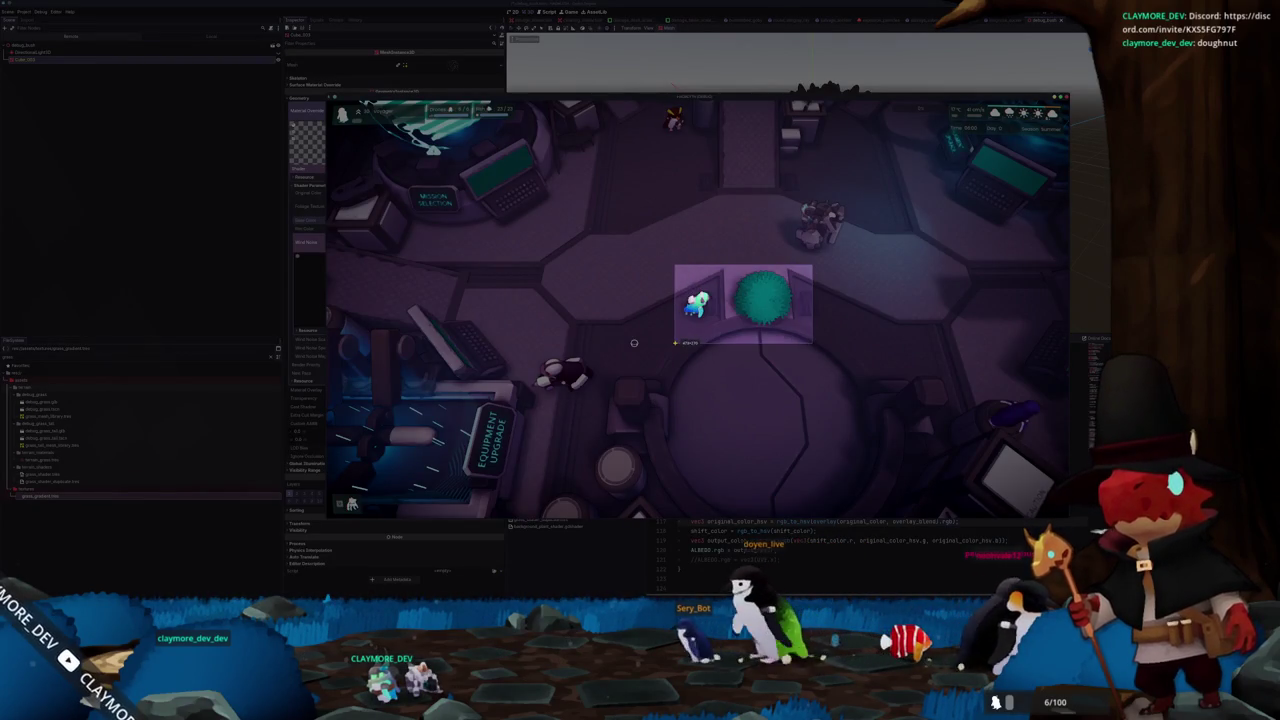
{"action": "key", "text": "Return"}
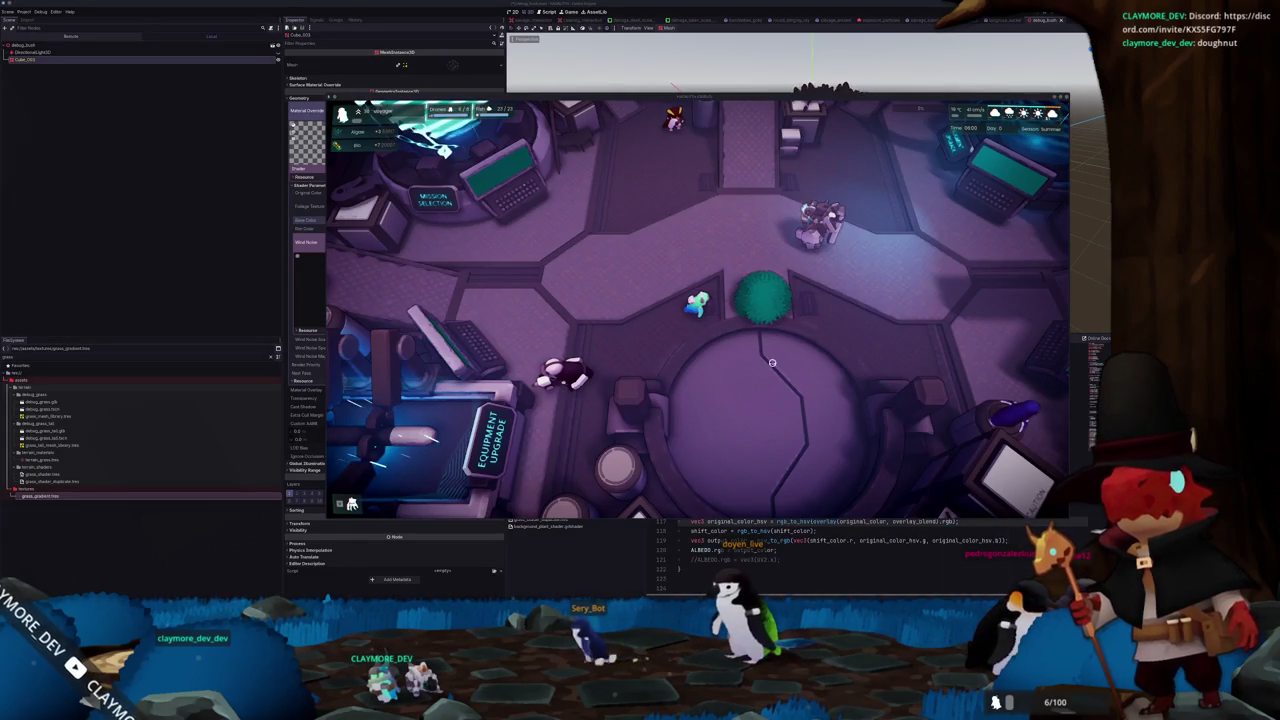
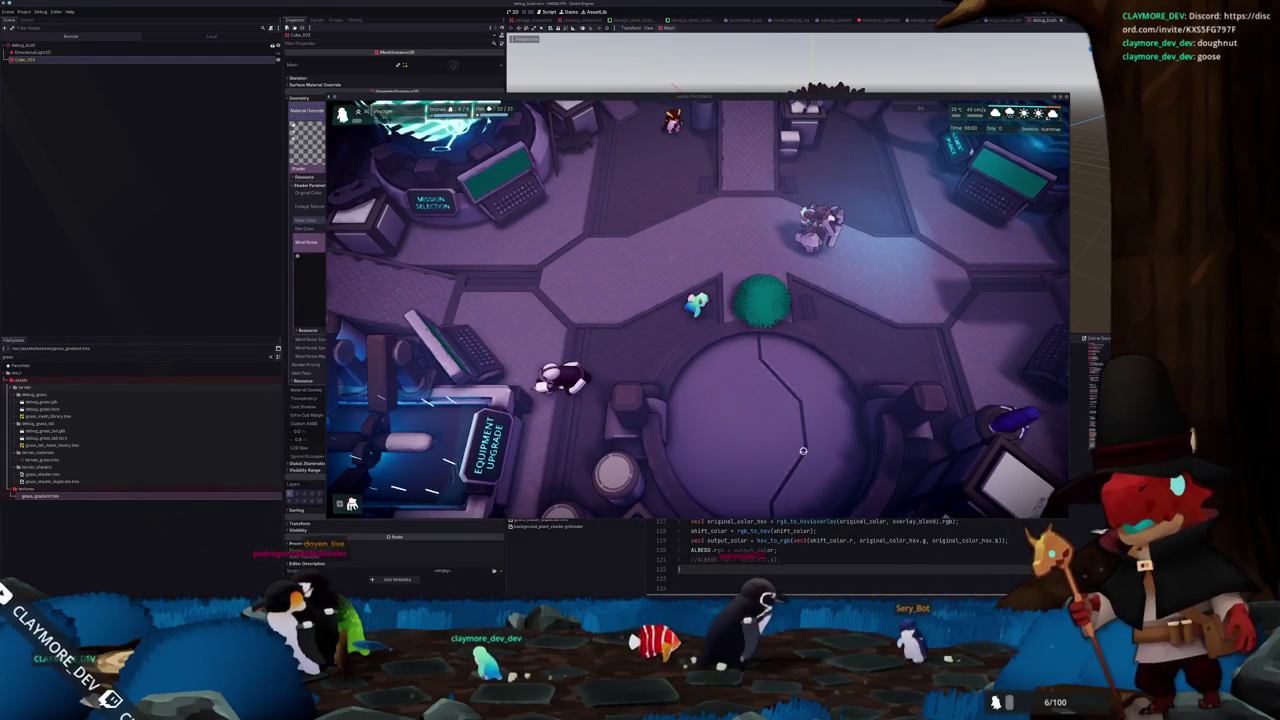
Stop the game, save the scene with Ctrl+S, and orbit and zoom around the dark bush
{"action": "key", "text": "F8"}
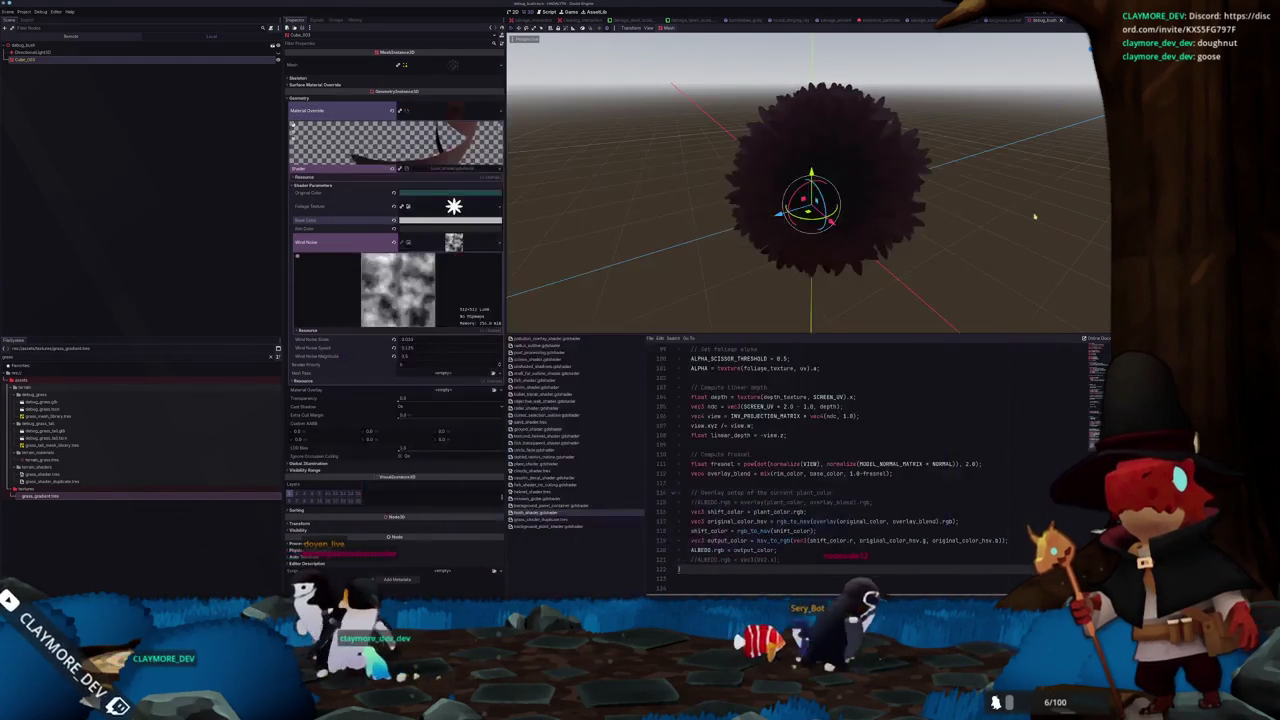
{"action": "key", "text": "ctrl+s"}
{"action": "mouse_move", "coordinate": [926, 201]}
{"action": "left_mouse_down"}
{"action": "mouse_move", "coordinate": [986, 194]}
{"action": "mouse_move", "coordinate": [951, 217]}
{"action": "mouse_move", "coordinate": [1009, 222]}
{"action": "mouse_move", "coordinate": [1083, 171]}
{"action": "mouse_move", "coordinate": [640, 290]}
{"action": "left_mouse_up"}
{"action": "scroll", "coordinate": [670, 258], "scroll_direction": "up", "scroll_amount": 2}
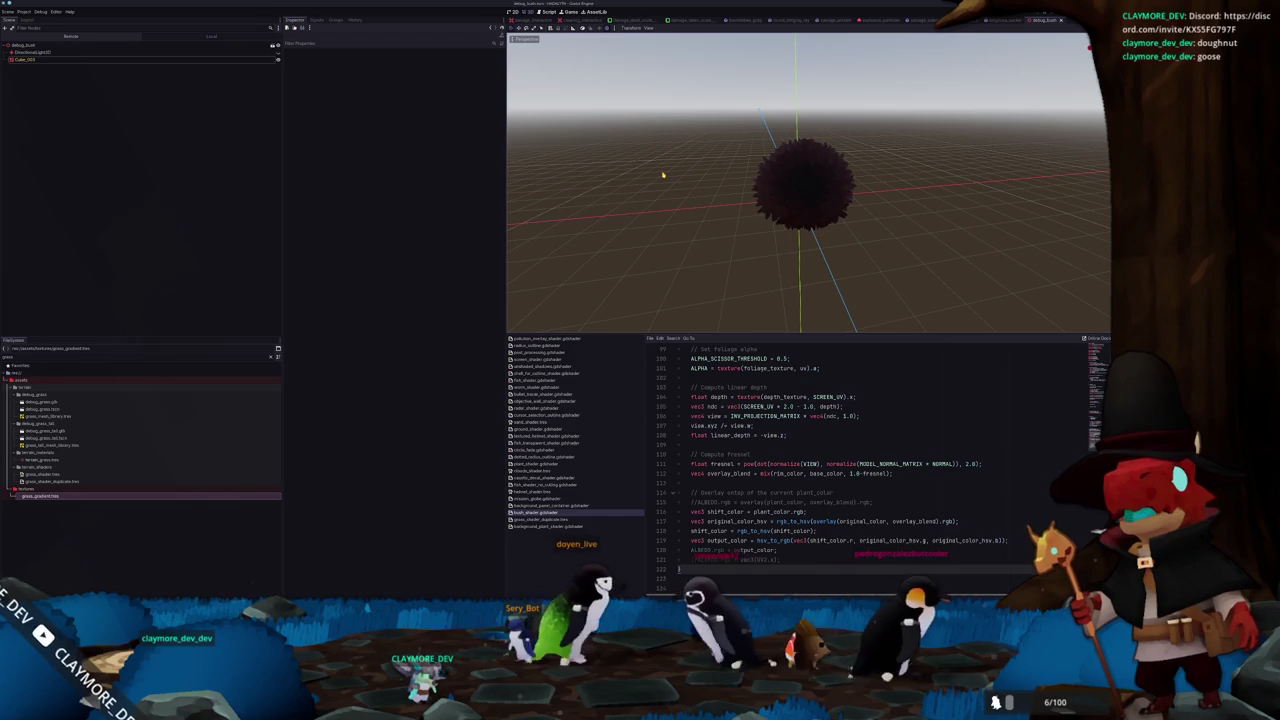
Switch to Blender to view the three point-cloud bushes in perspective, then bring up Godot's Project Manager
{"action": "key", "text": "alt+Tab"}
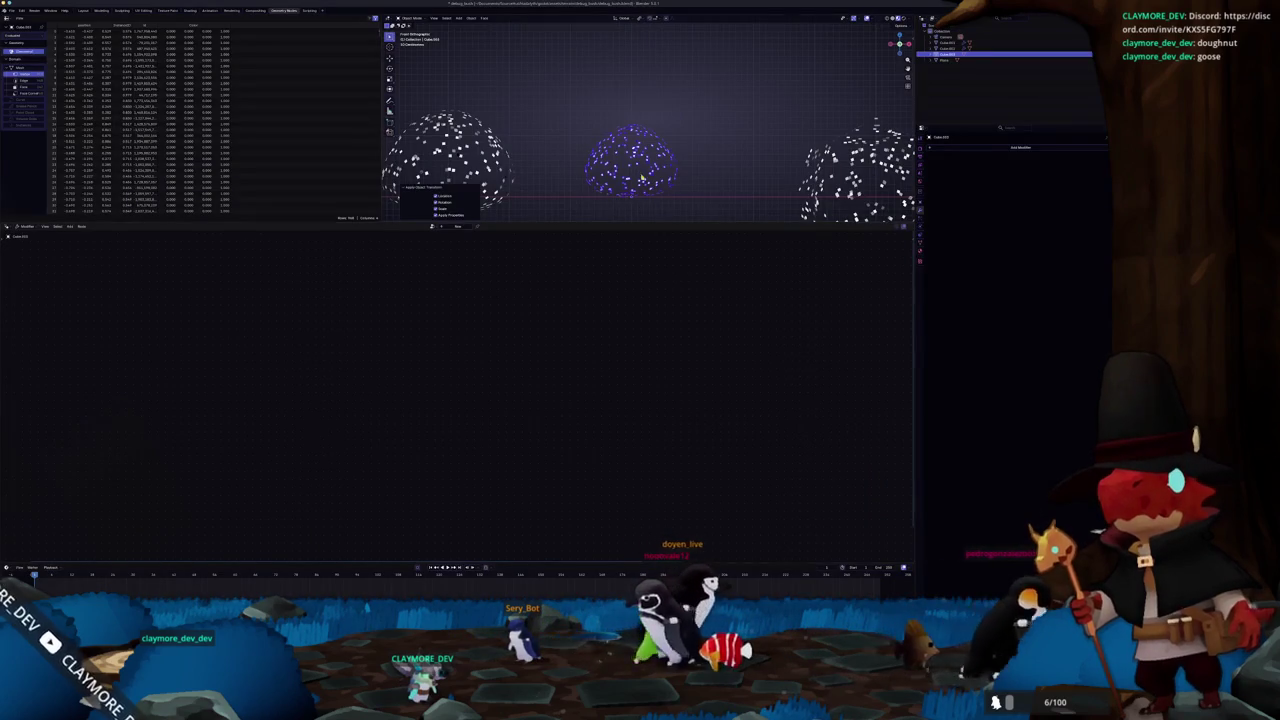
{"action": "left_click_drag", "start_coordinate": [648, 183], "coordinate": [653, 178]}
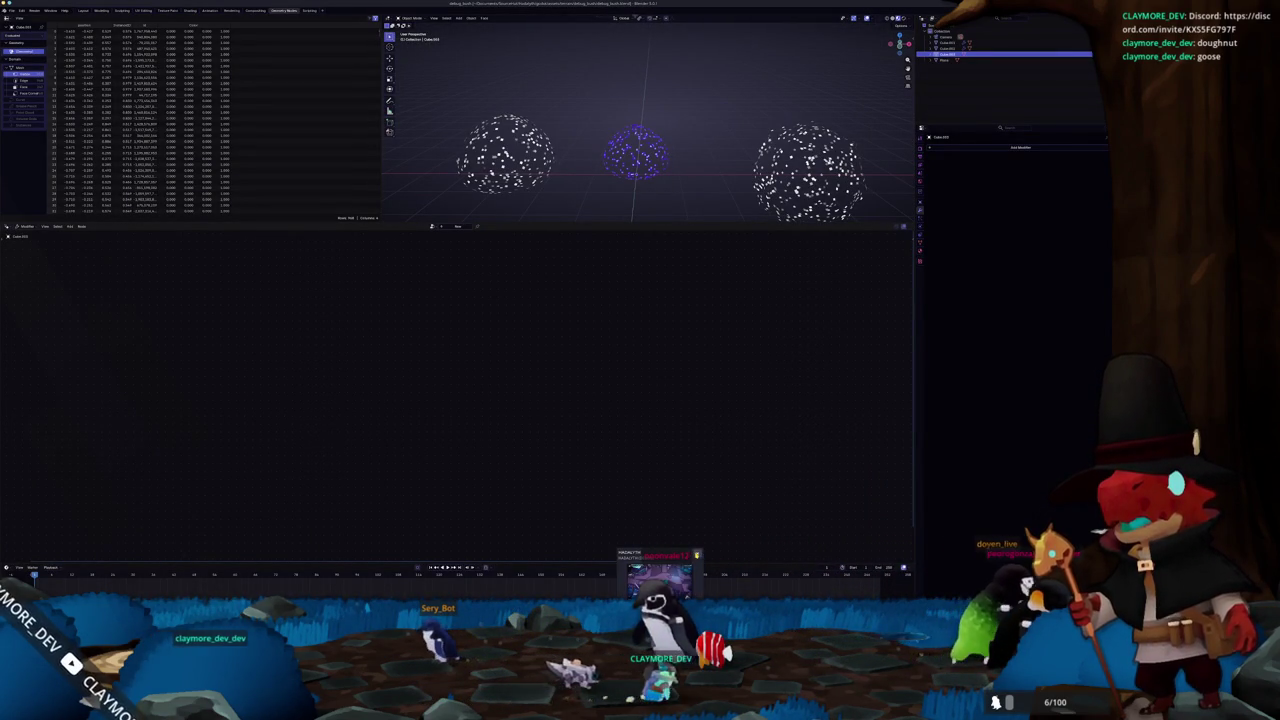
{"action": "mouse_move", "coordinate": [612, 575]}
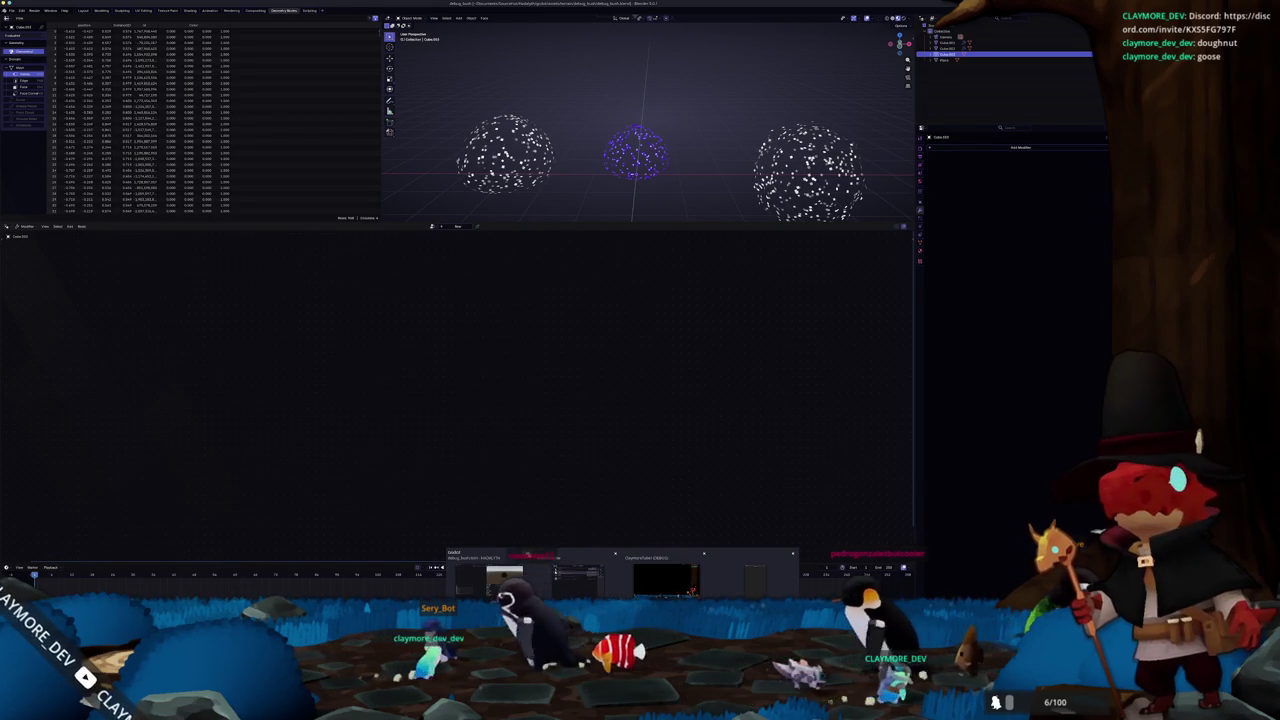
{"action": "mouse_move", "coordinate": [520, 580]}
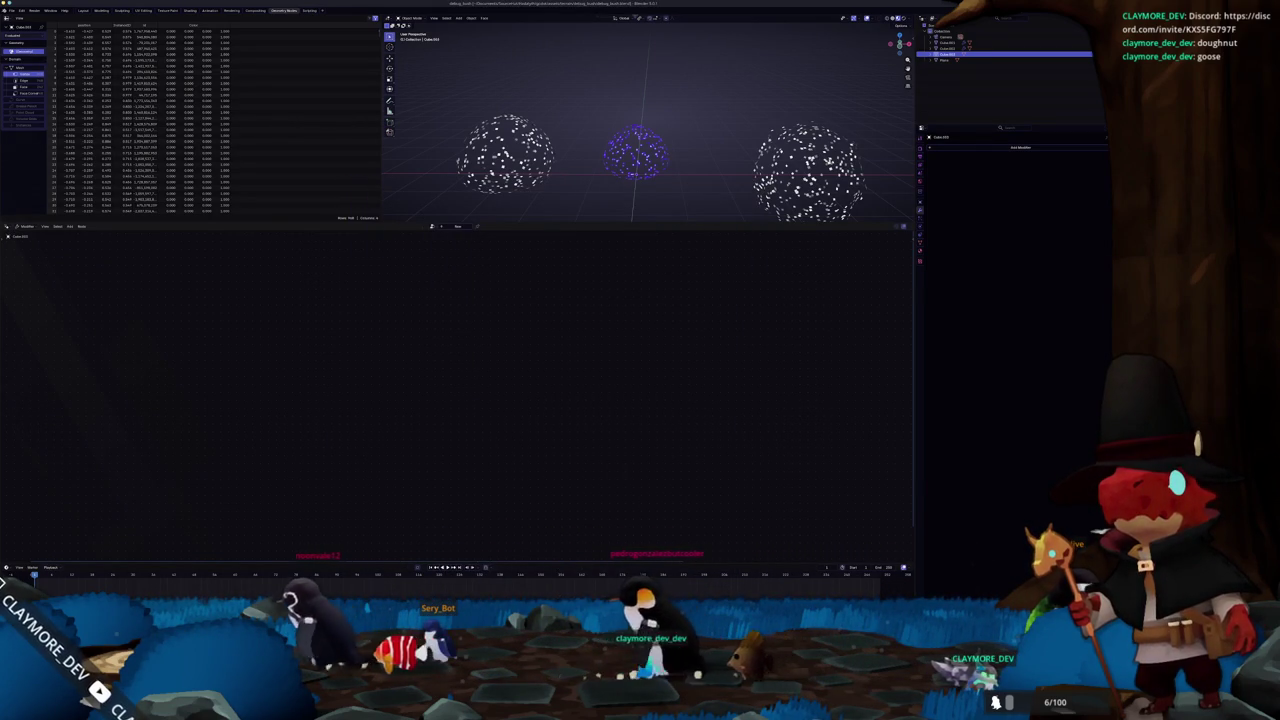
{"action": "mouse_move", "coordinate": [623, 600]}
{"action": "left_click", "coordinate": [543, 578]}
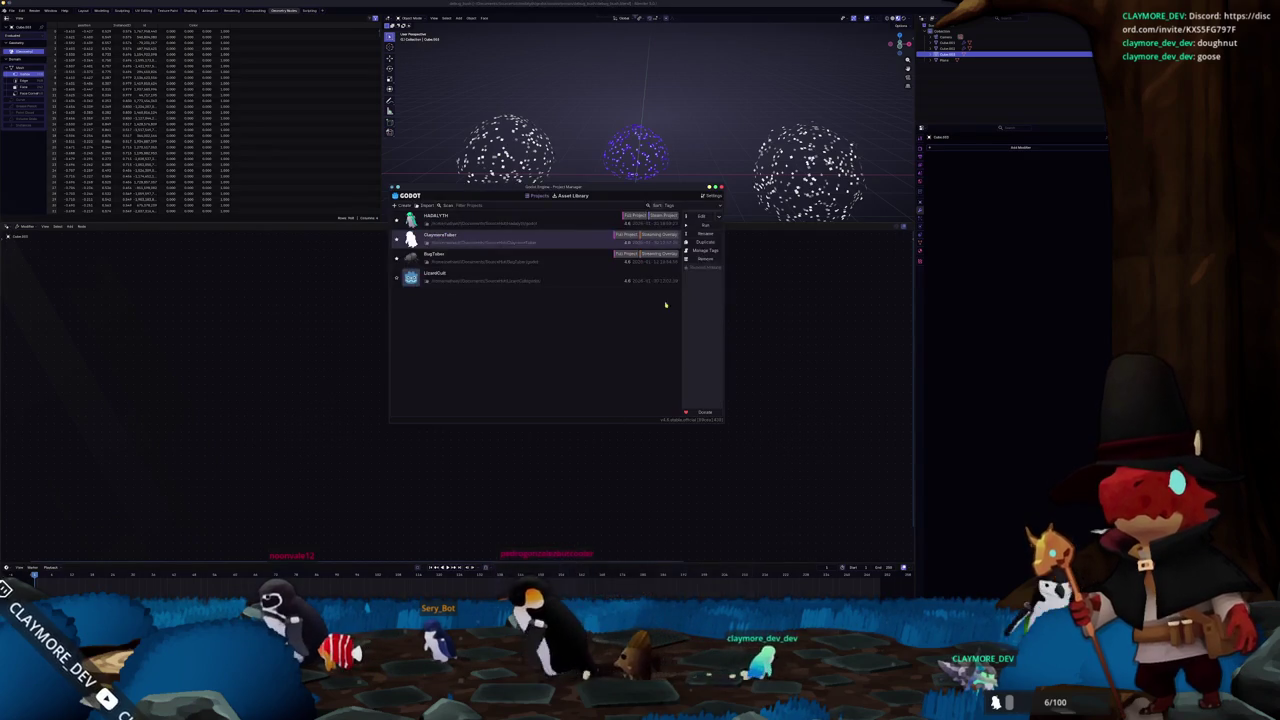
Open the listed project in the Godot editor, then raise the Konsole terminal
{"action": "left_click", "coordinate": [713, 218]}
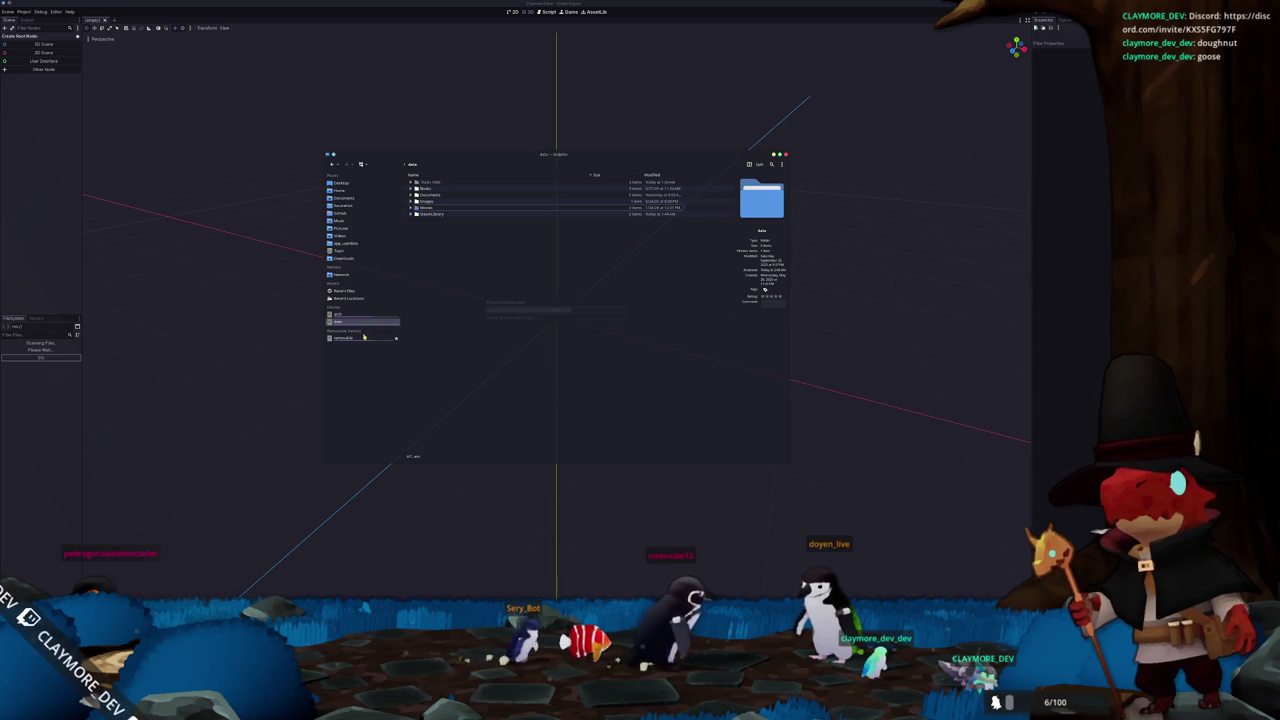
{"action": "mouse_move", "coordinate": [472, 710]}
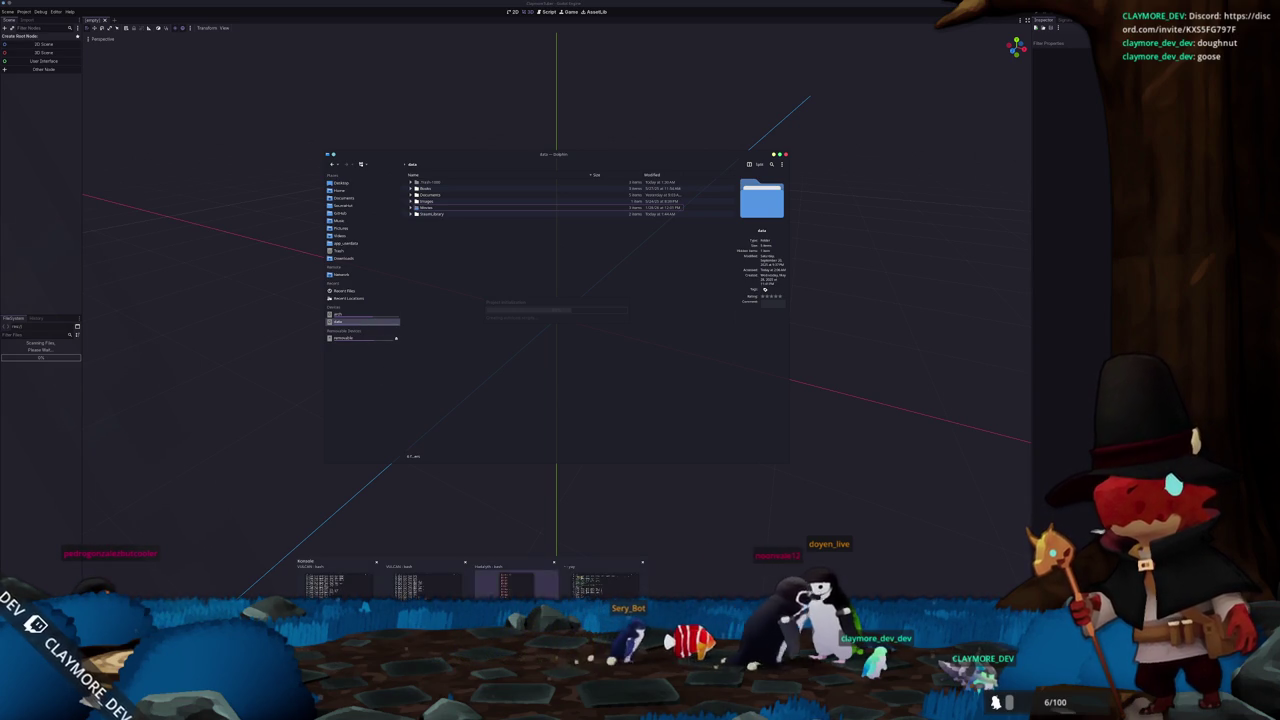
{"action": "left_click", "coordinate": [430, 585]}
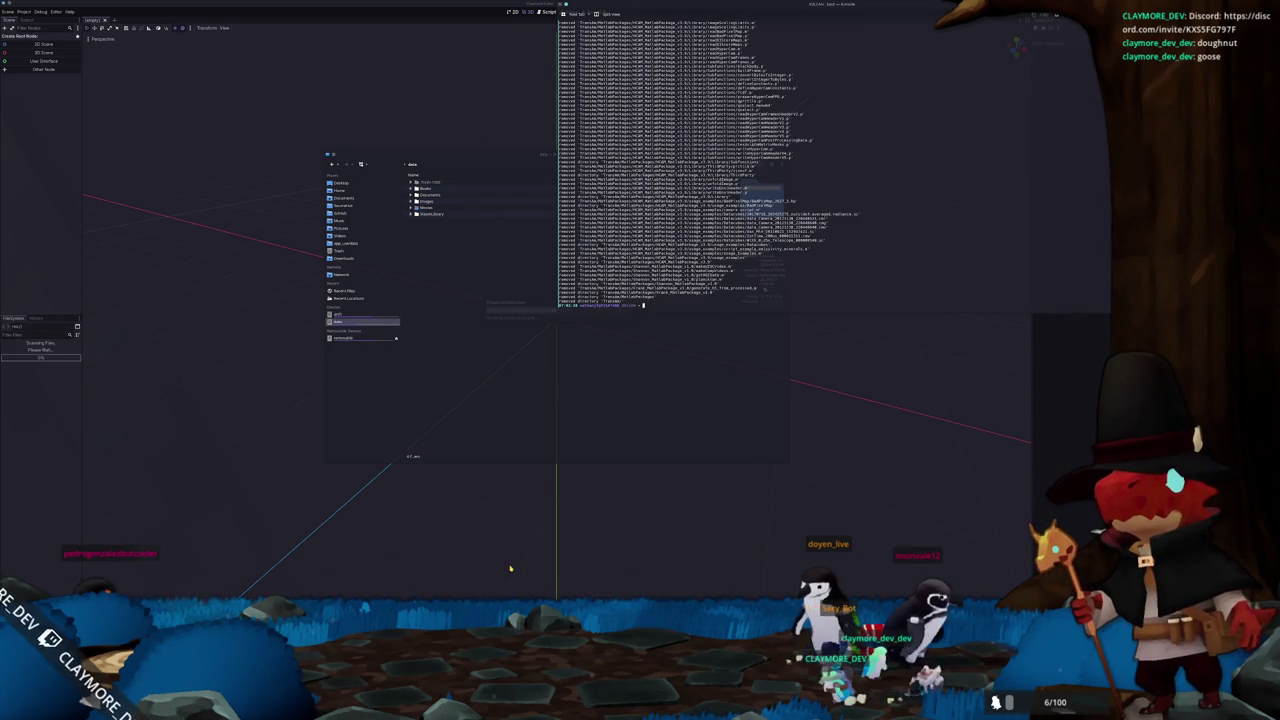
Run the yay package update, confirm the install and enter the administrator password, then hide Konsole
{"action": "left_click", "coordinate": [510, 568]}
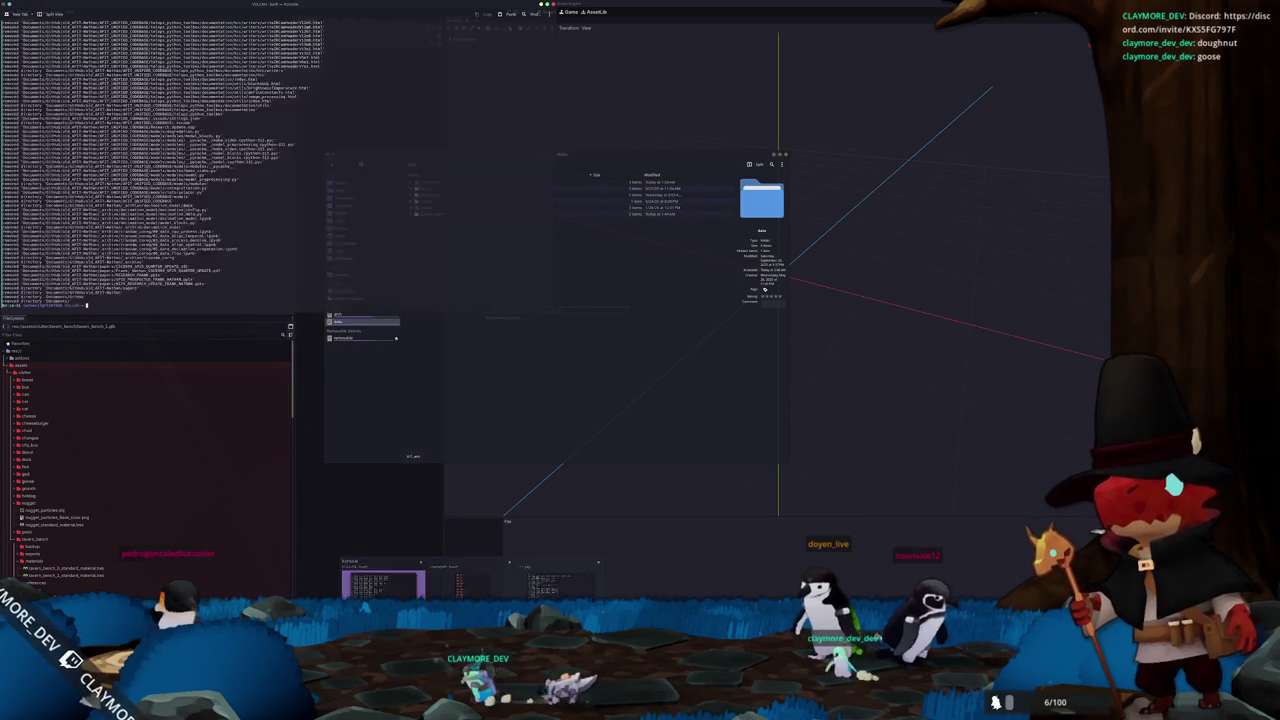
{"action": "left_click", "coordinate": [430, 585]}
{"action": "type", "text": "yay"}
{"action": "key", "text": "Return"}
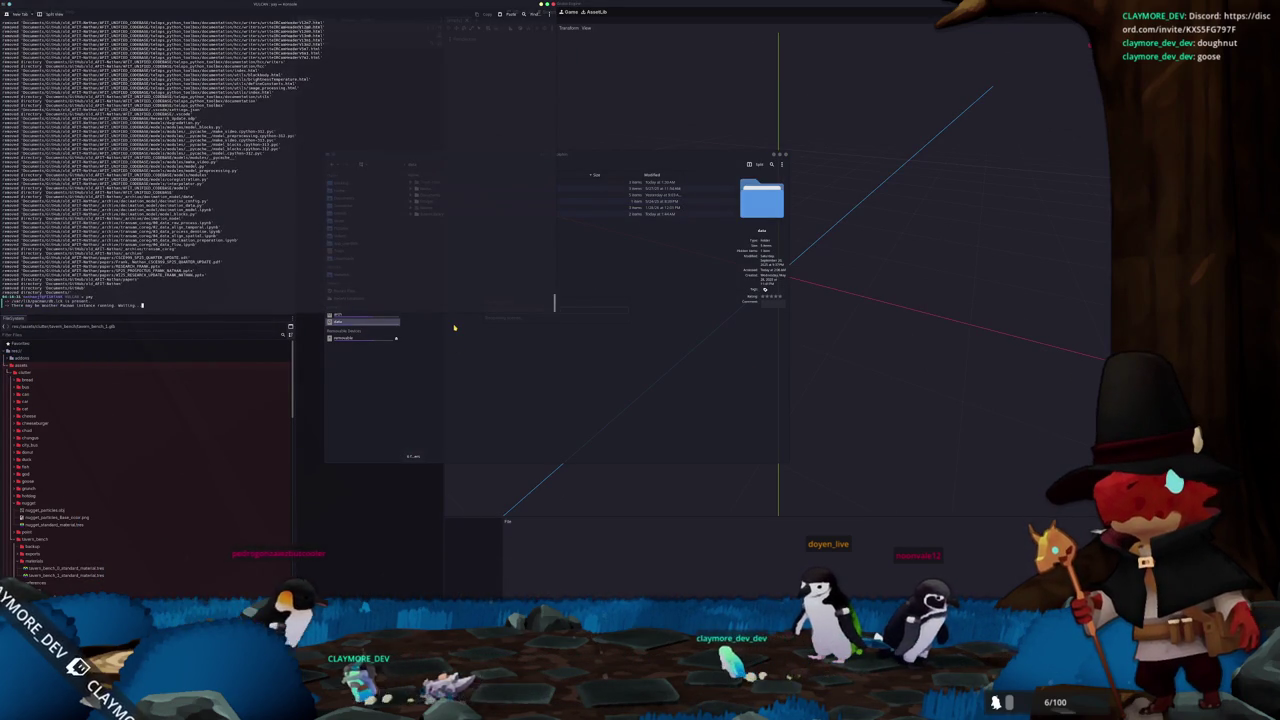
{"action": "key", "text": "ctrl+c"}
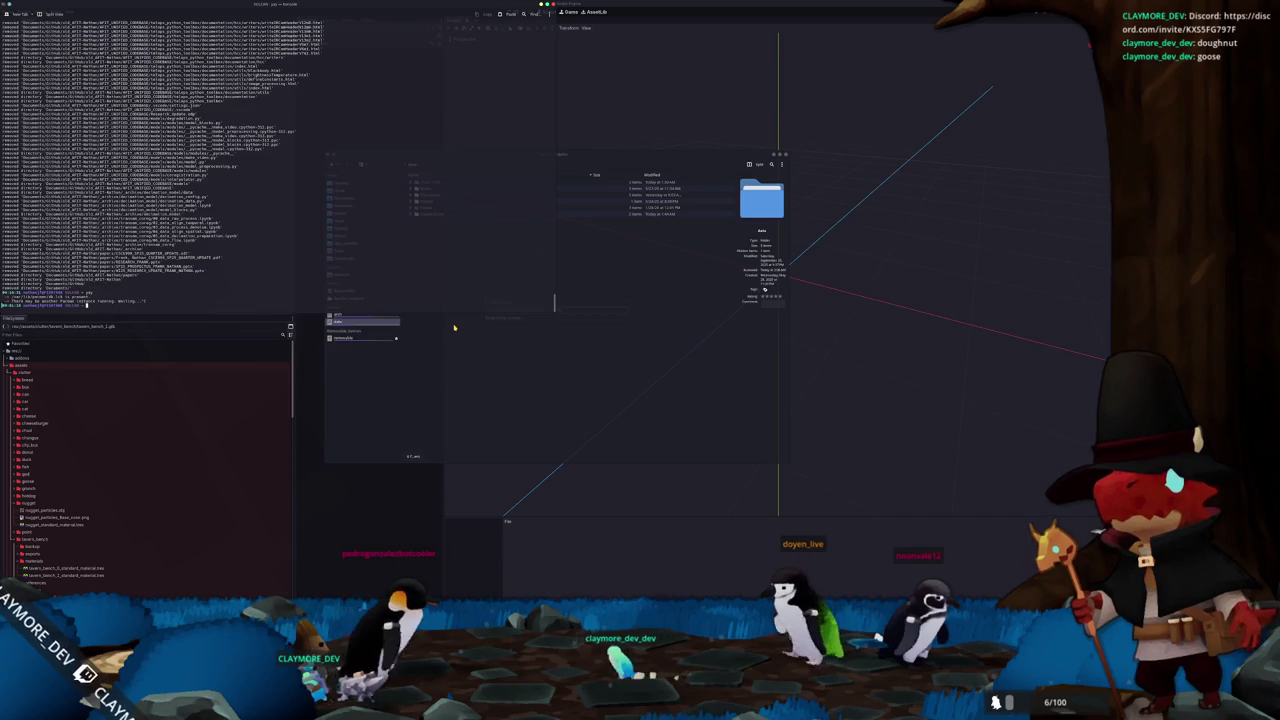
{"action": "left_click", "coordinate": [454, 327]}
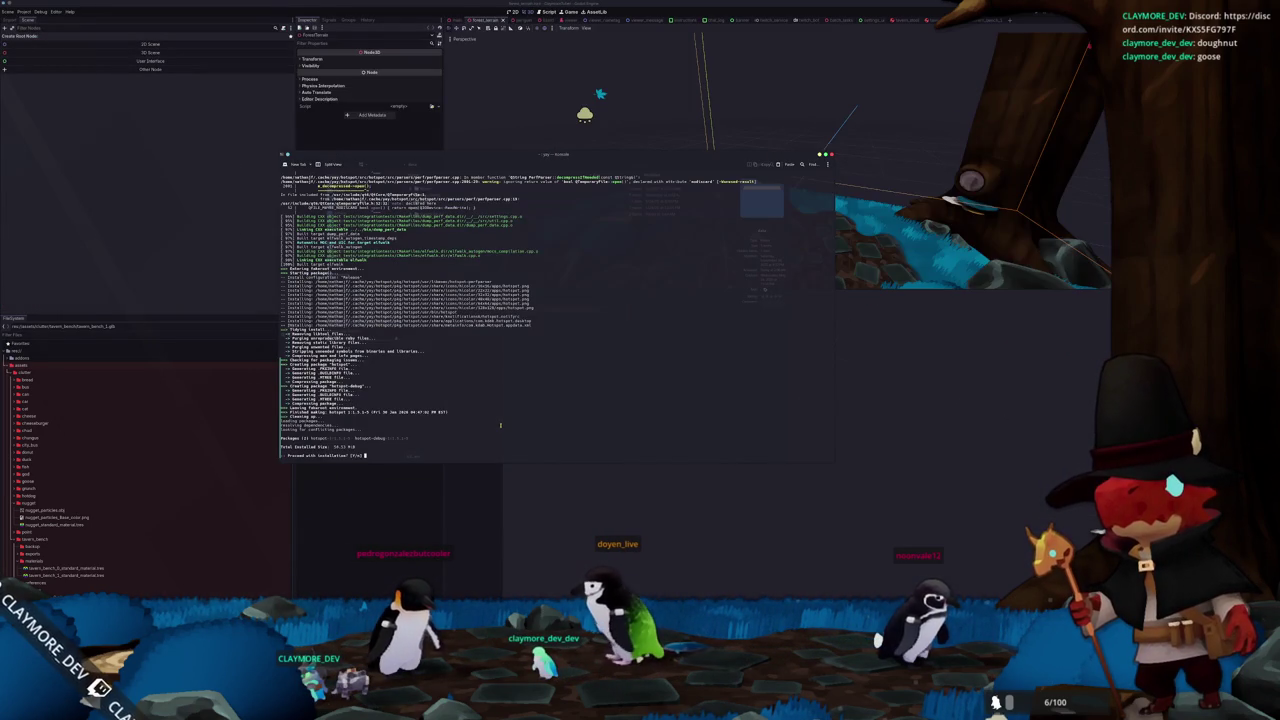
{"action": "key", "text": "Return"}
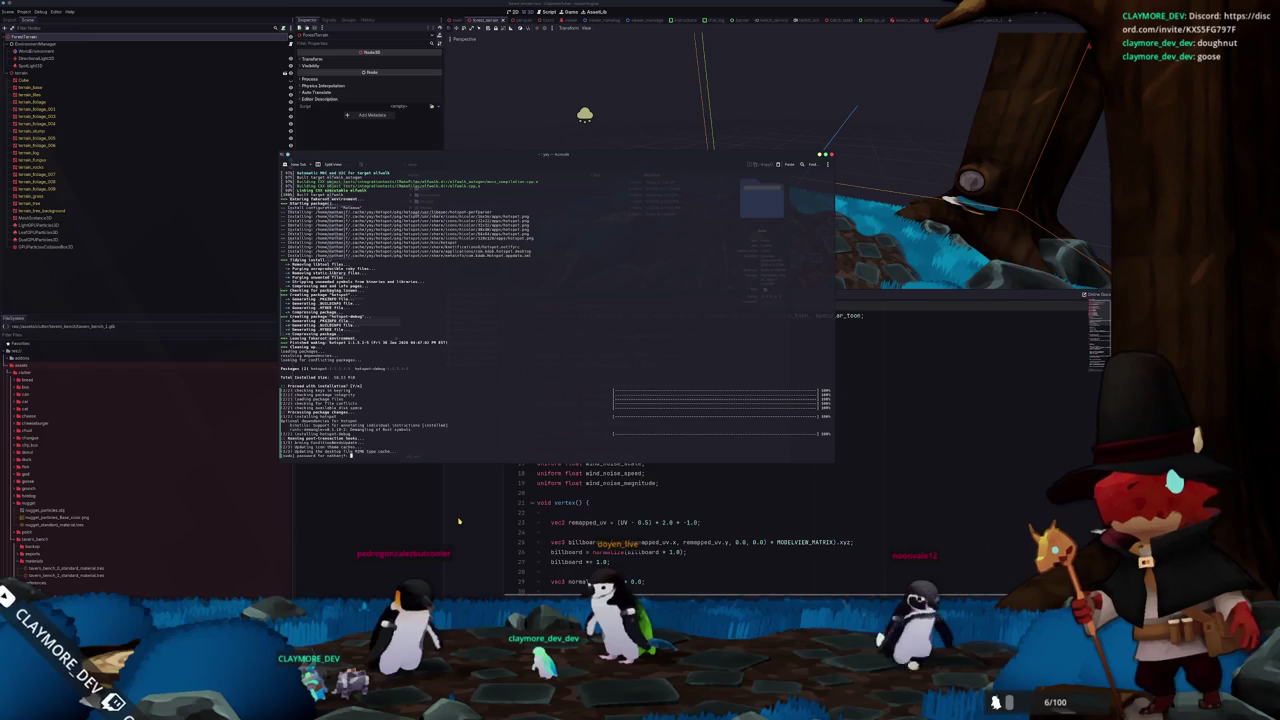
{"action": "key", "text": "Return"}
{"action": "key", "text": "ctrl+d"}
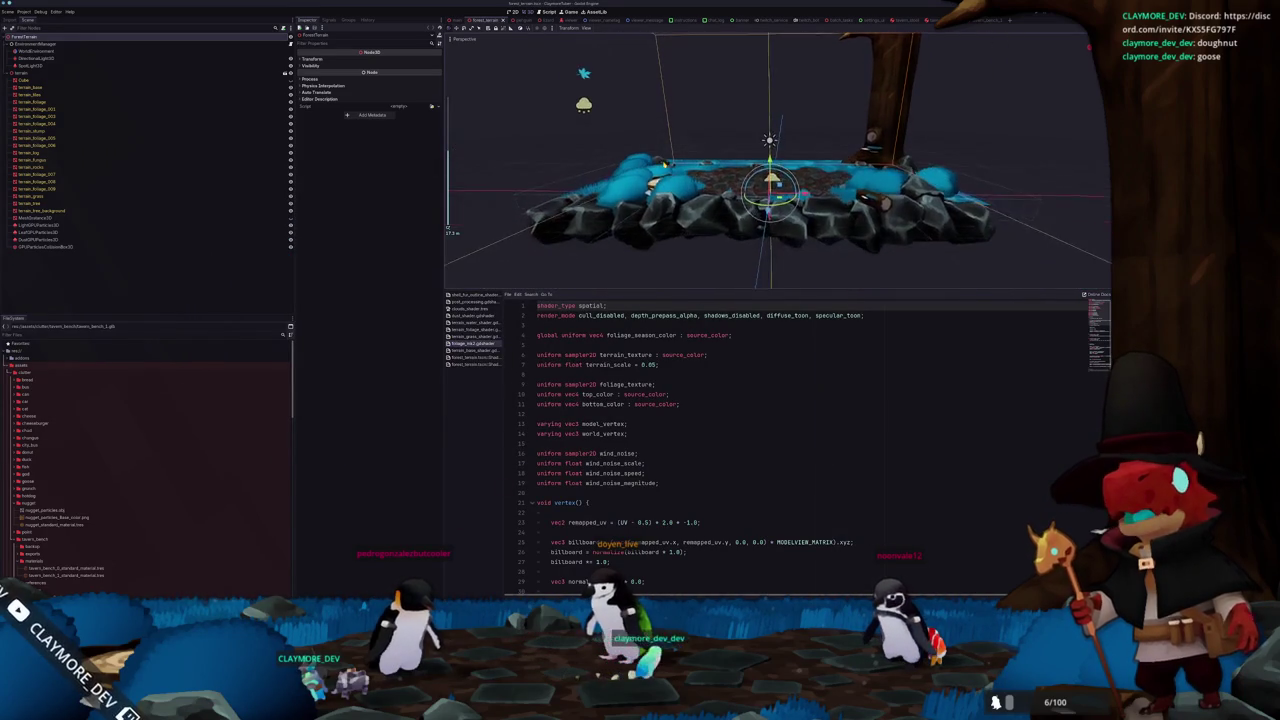
Open Dolphin beside Godot and browse into Redalyth's godot assets down to the debug shader folders
{"action": "scroll", "coordinate": [777, 160], "scroll_direction": "up", "scroll_amount": 2}
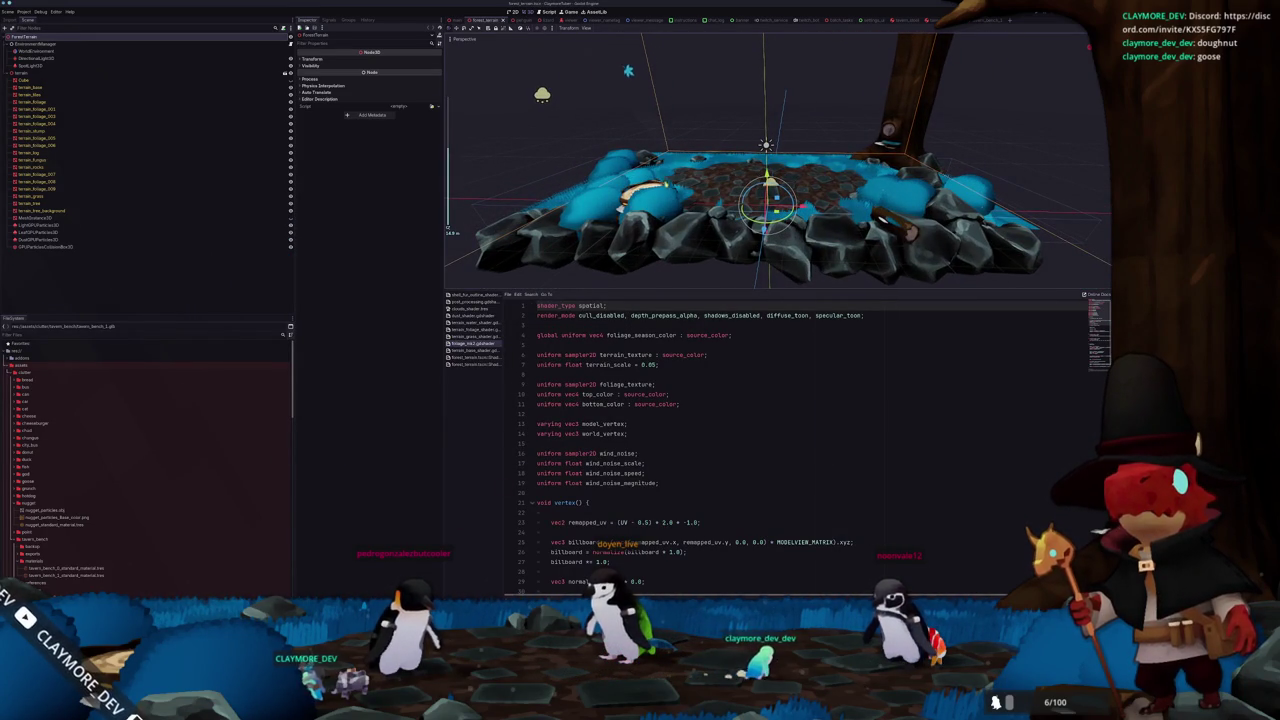
{"action": "scroll", "coordinate": [777, 160], "scroll_direction": "down", "scroll_amount": 2}
{"action": "key", "text": "super+e"}
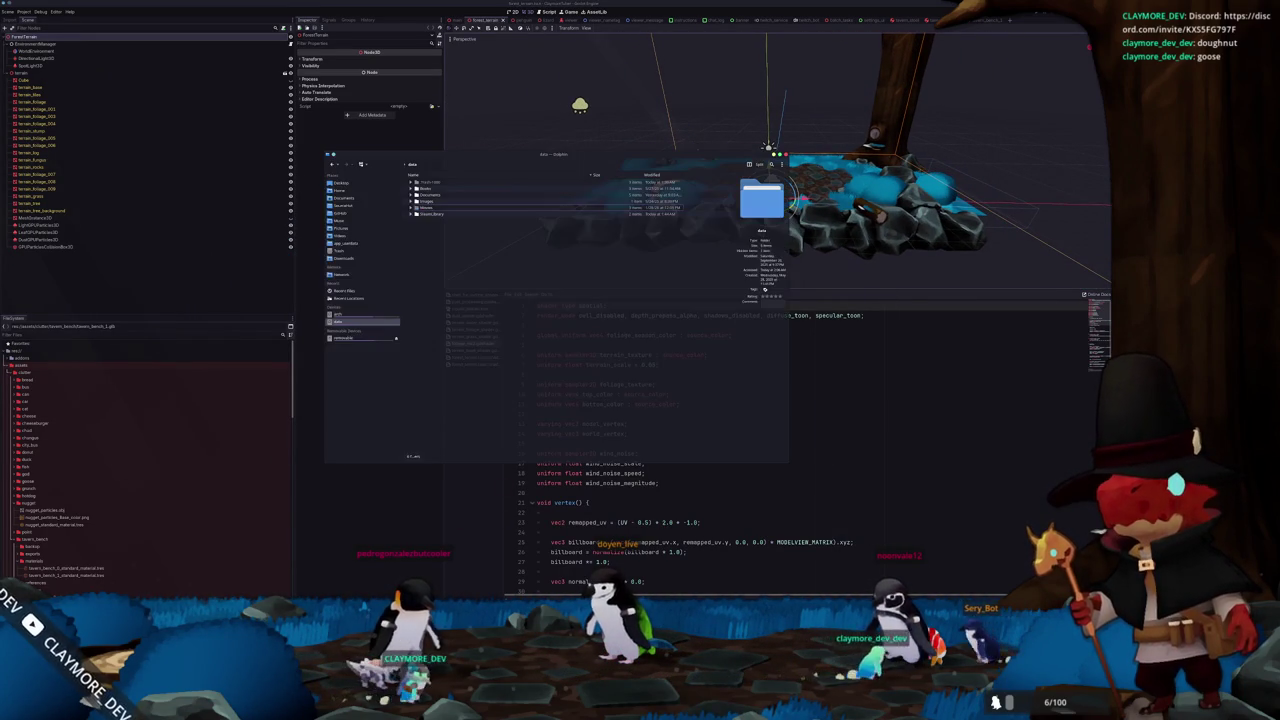
{"action": "left_click_drag", "start_coordinate": [530, 150], "coordinate": [780, 212]}
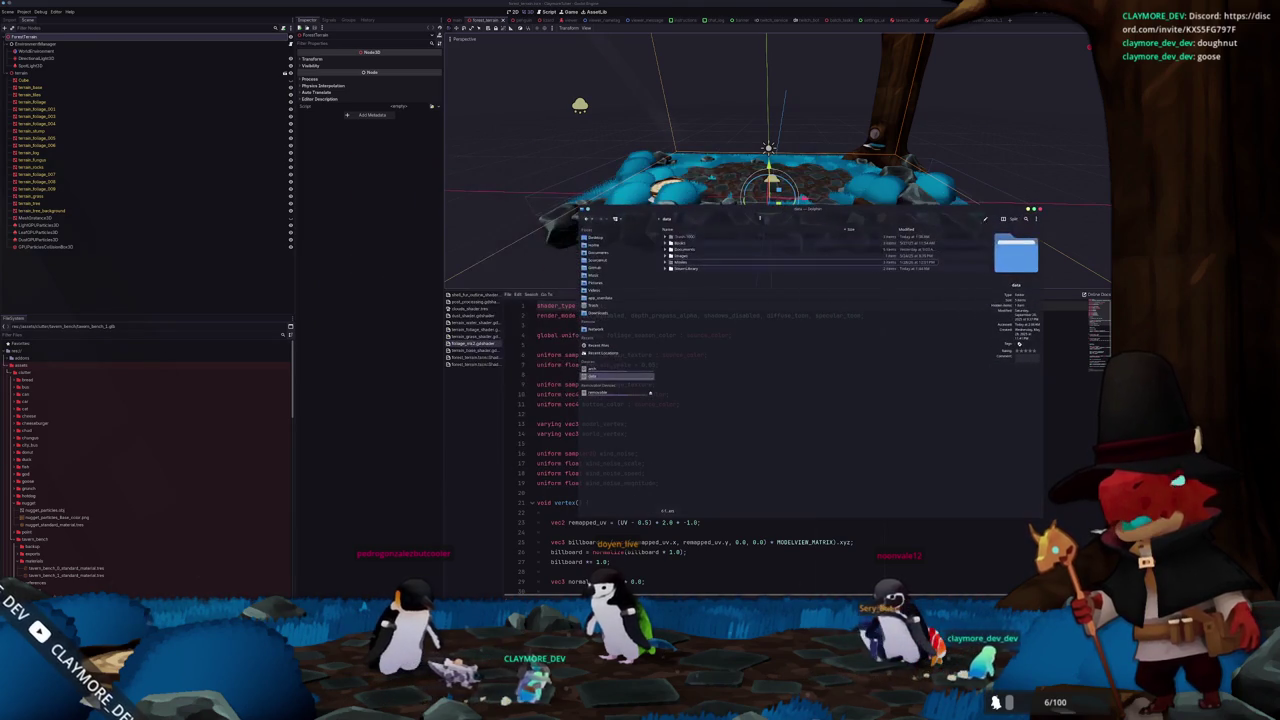
{"action": "left_click", "coordinate": [610, 261]}
{"action": "double_click", "coordinate": [686, 263]}
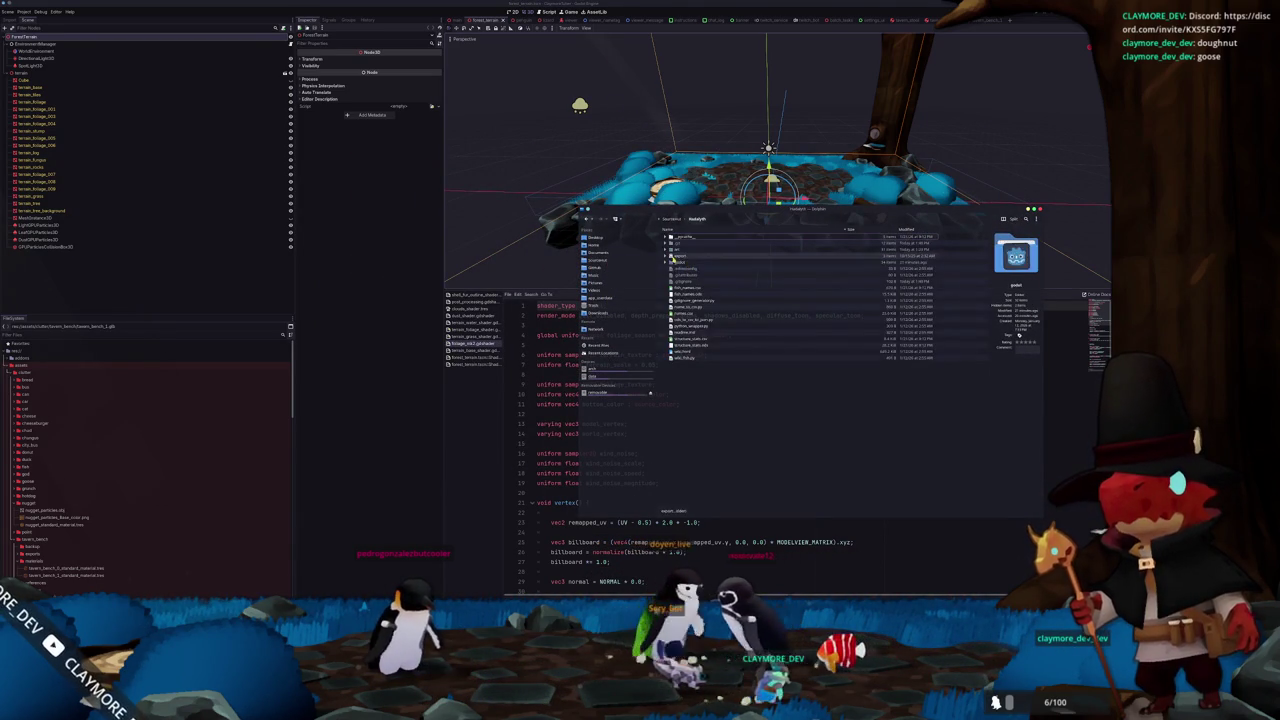
{"action": "left_click", "coordinate": [667, 261]}
{"action": "left_click", "coordinate": [672, 287]}
{"action": "scroll", "coordinate": [680, 349], "scroll_direction": "down", "scroll_amount": 5}
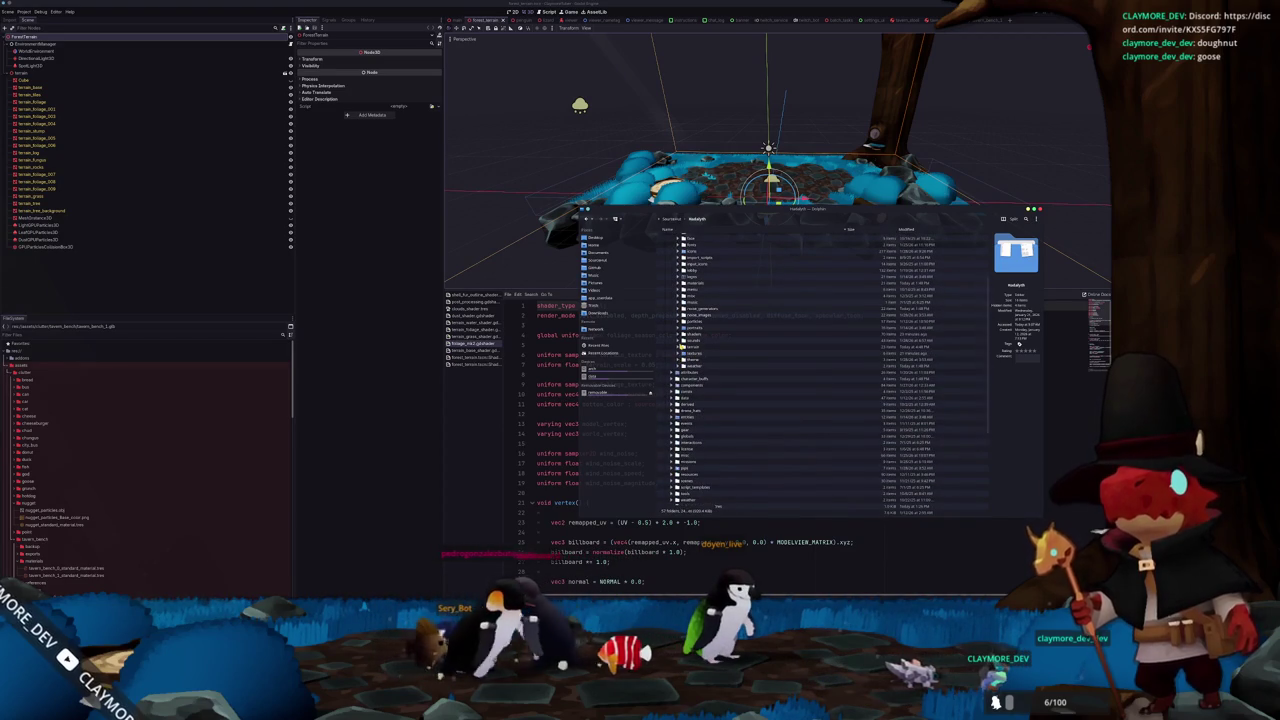
{"action": "left_click", "coordinate": [681, 346]}
{"action": "scroll", "coordinate": [683, 350], "scroll_direction": "down", "scroll_amount": 2}
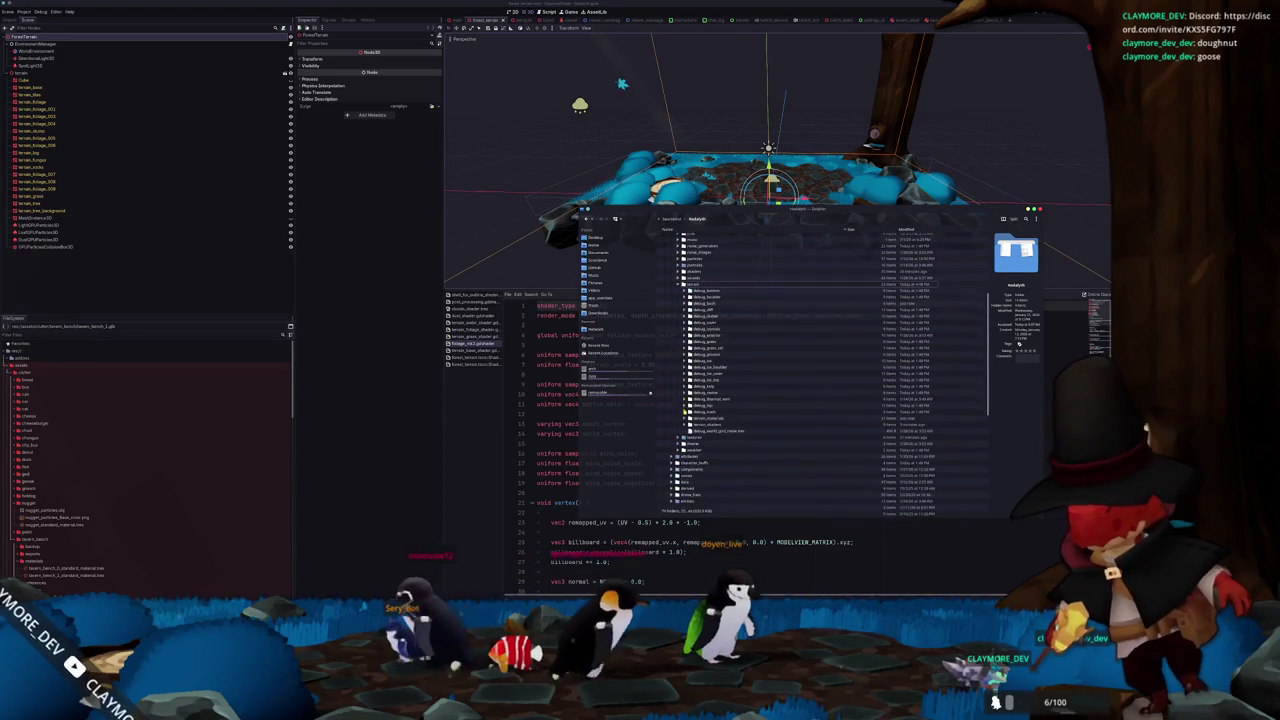
{"action": "left_click", "coordinate": [685, 424]}
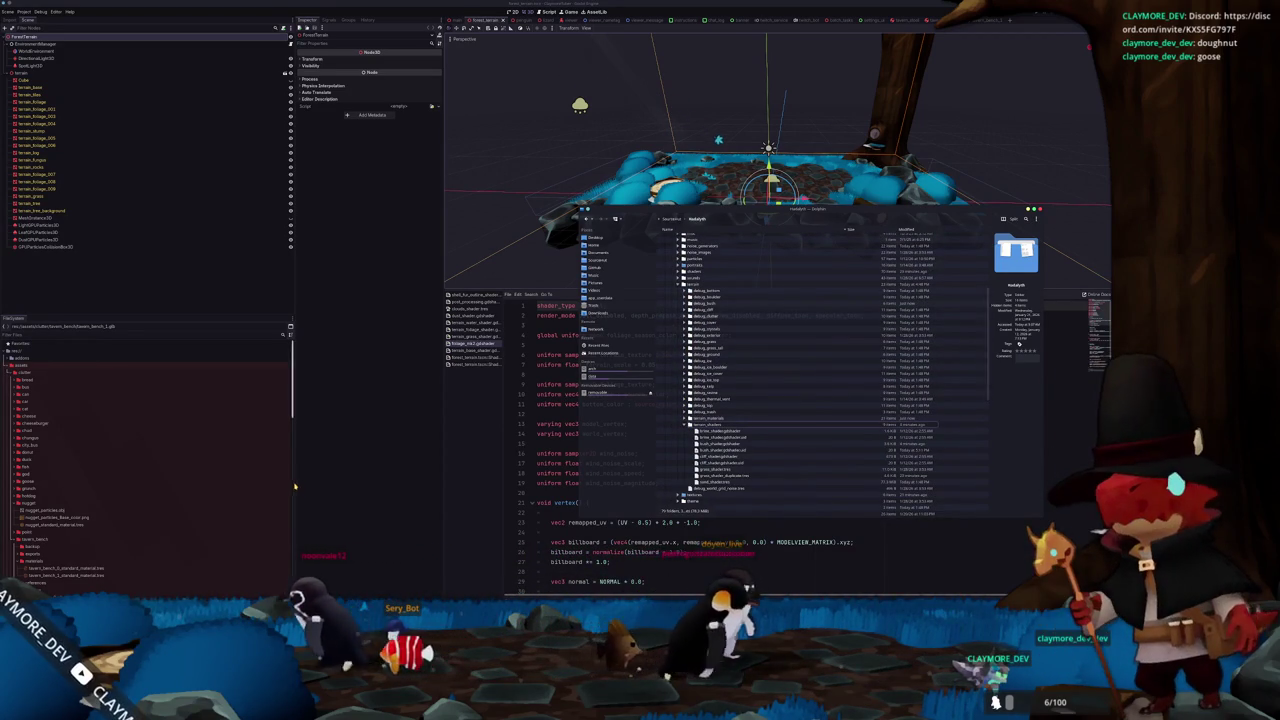
Copy bush_shader.gdshader from Dolphin into the Godot project's shaders folder
{"action": "left_click", "coordinate": [28, 503]}
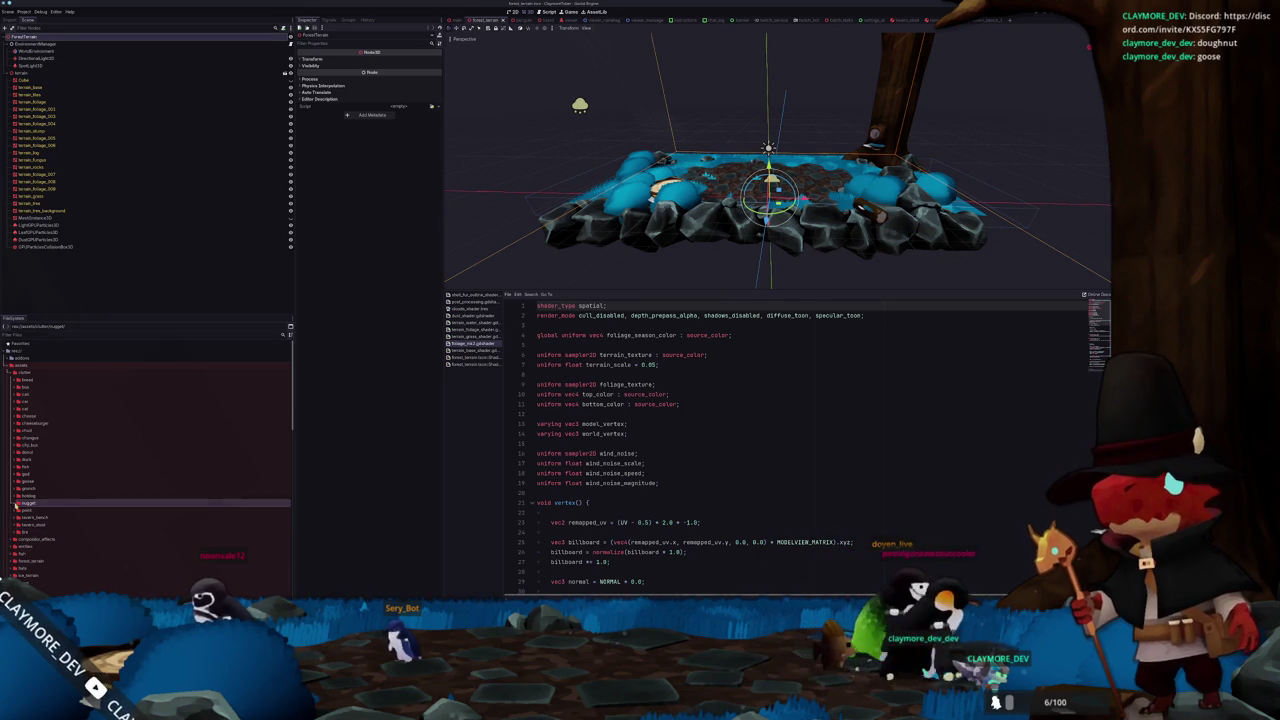
{"action": "scroll", "coordinate": [25, 409], "scroll_direction": "down", "scroll_amount": 3}
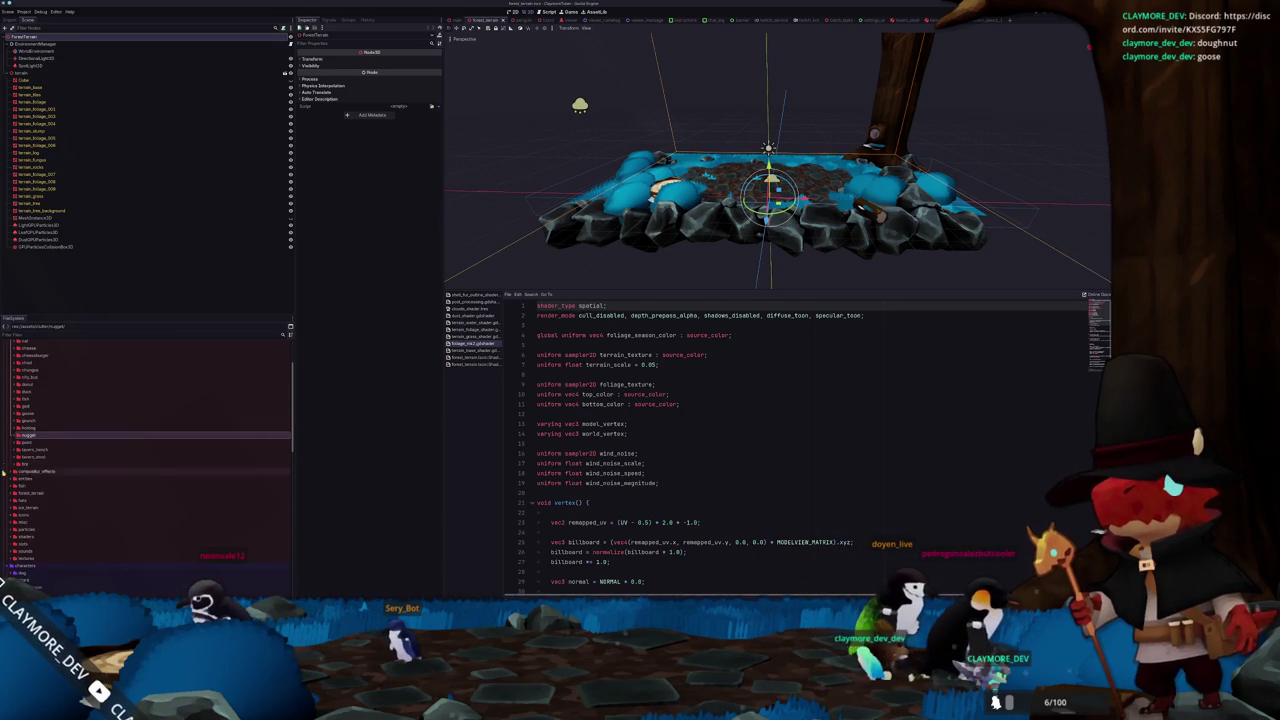
{"action": "left_click", "coordinate": [12, 537]}
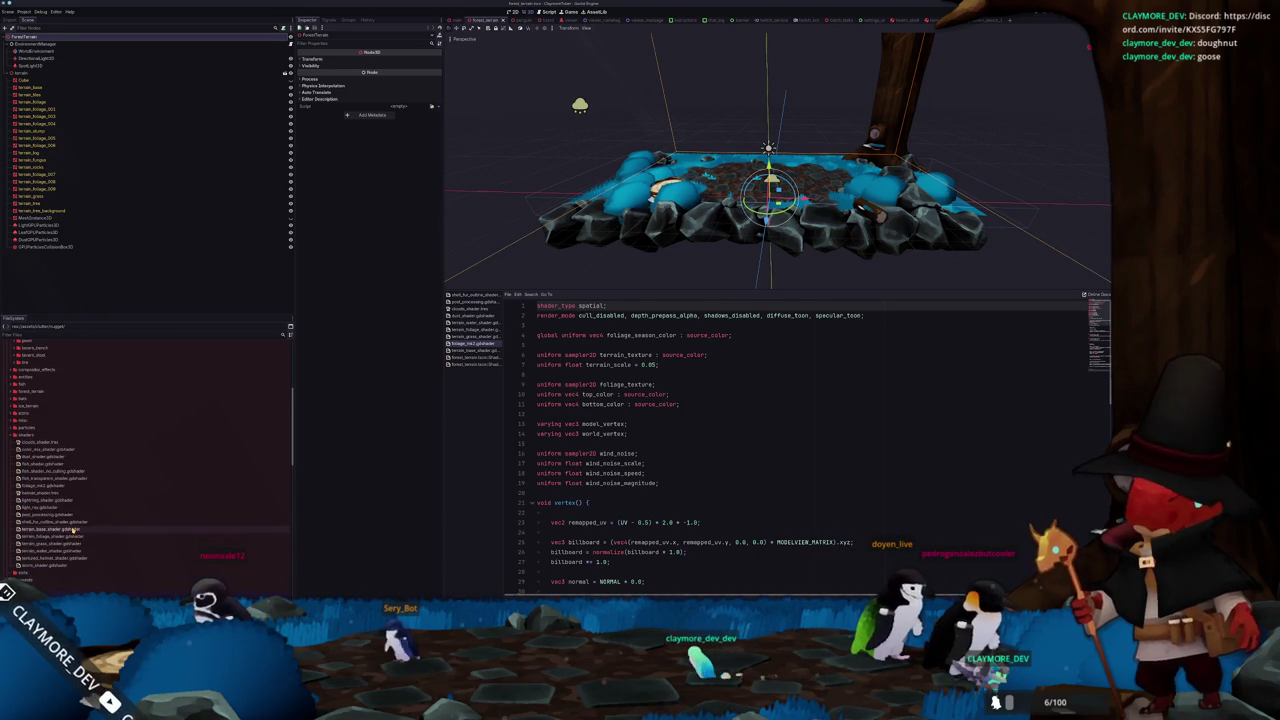
{"action": "scroll", "coordinate": [40, 450], "scroll_direction": "down", "scroll_amount": 4}
{"action": "key", "text": "alt+Tab"}
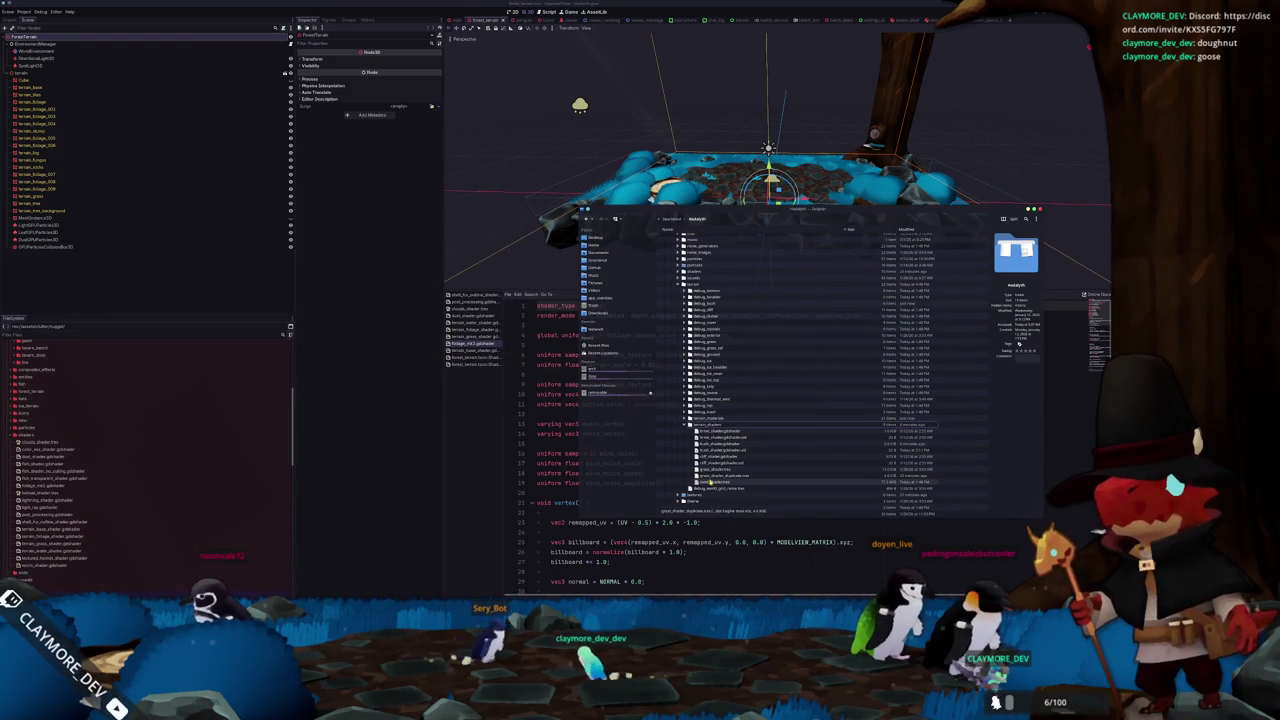
{"action": "left_click", "coordinate": [706, 444]}
{"action": "left_click_drag", "start_coordinate": [706, 447], "coordinate": [475, 468]}
{"action": "left_click_drag", "start_coordinate": [113, 511], "coordinate": [139, 514]}
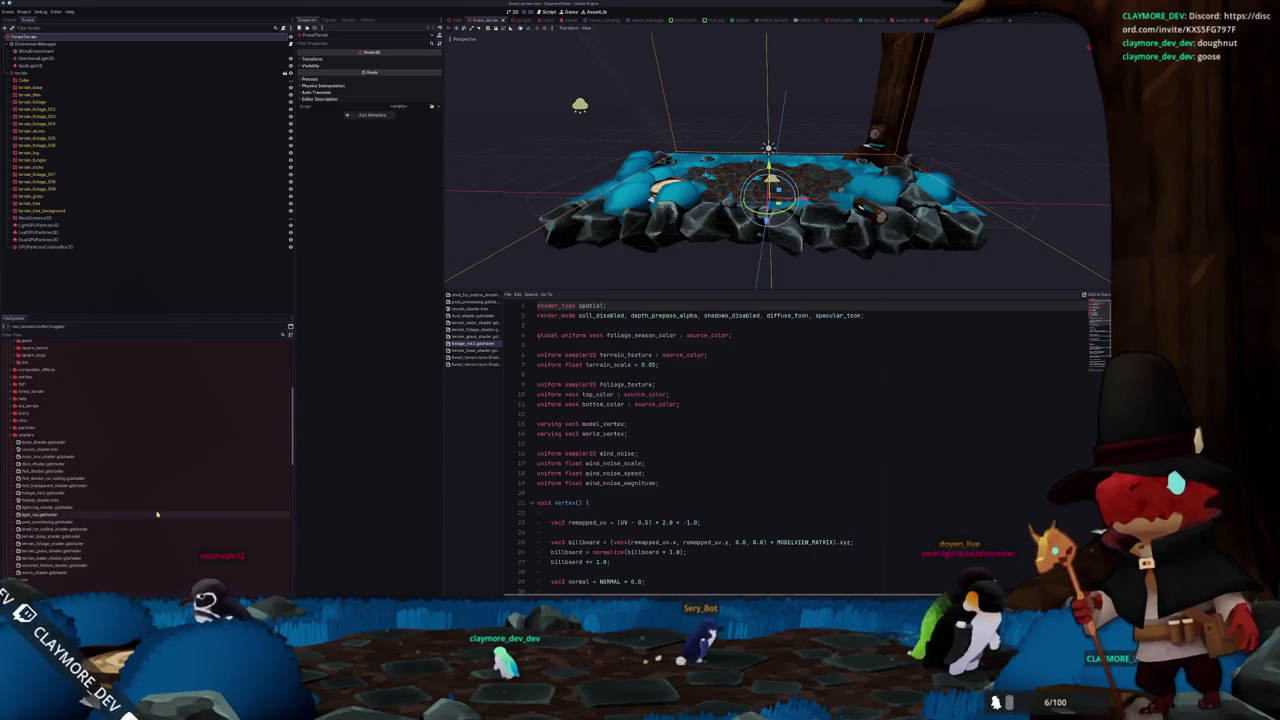
Collapse terrain_shaders and drag the debug_bush folder into a folder of Godot's FileSystem dock
{"action": "key", "text": "alt+Tab"}
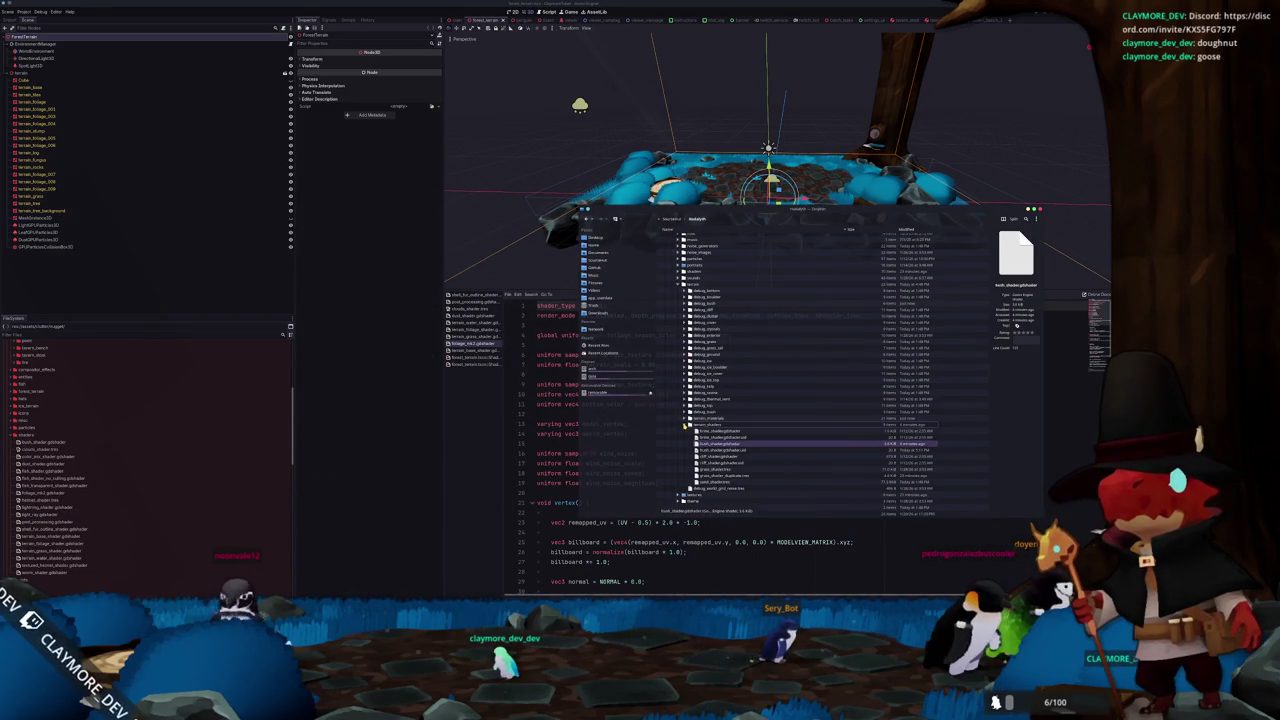
{"action": "left_click", "coordinate": [685, 425]}
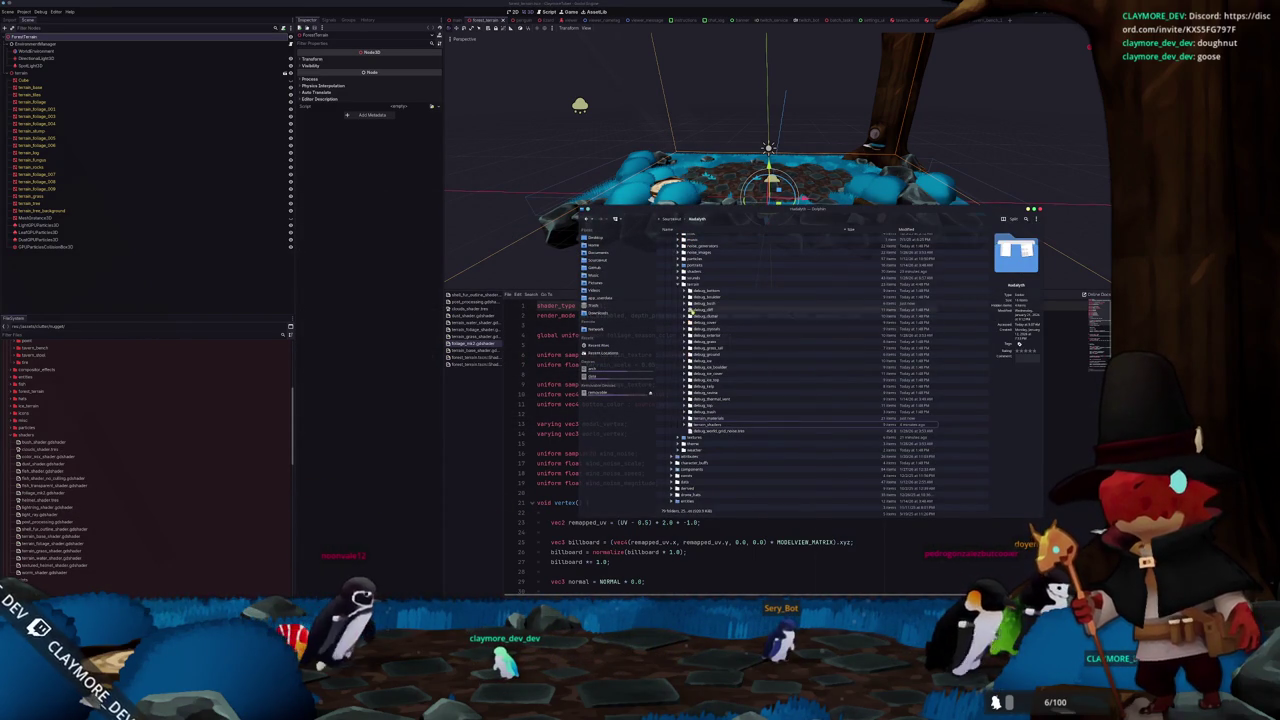
{"action": "left_click", "coordinate": [705, 304]}
{"action": "left_click_drag", "start_coordinate": [705, 304], "coordinate": [220, 467]}
{"action": "left_click_drag", "start_coordinate": [45, 443], "coordinate": [57, 399]}
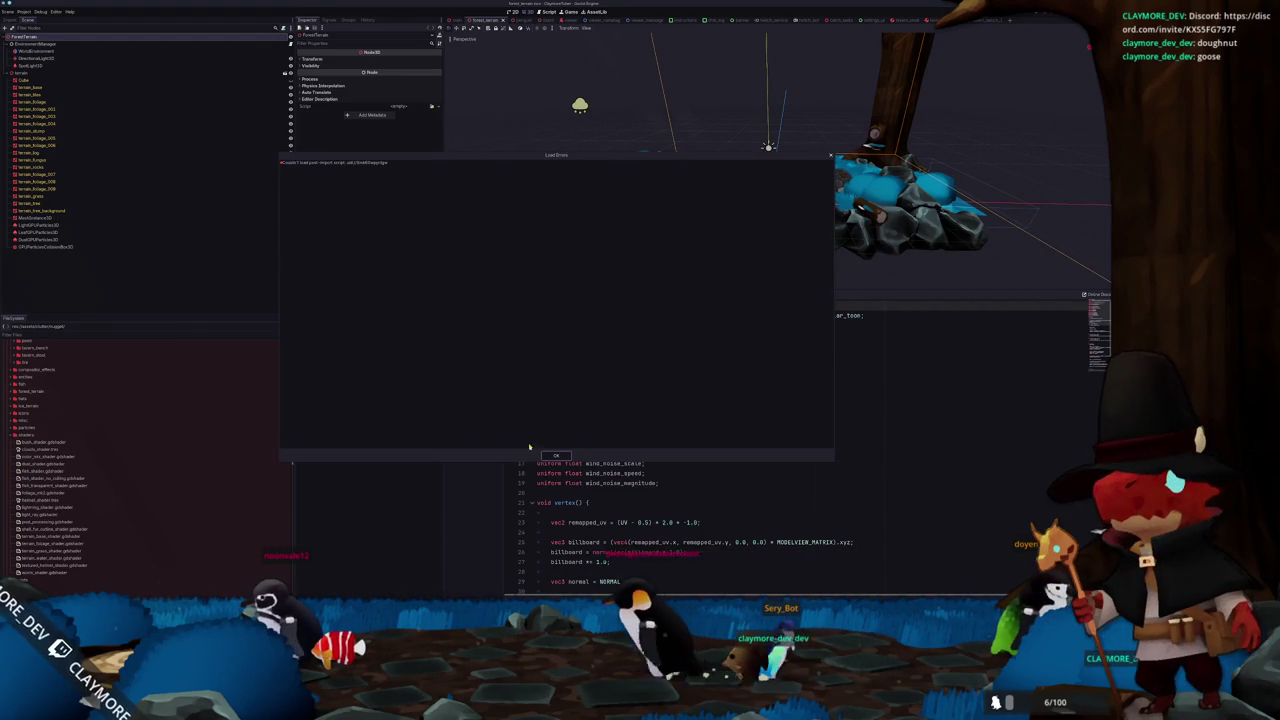
Dismiss the load errors, then select and frame the foliage nodes before clearing the selection
{"action": "left_click", "coordinate": [556, 455]}
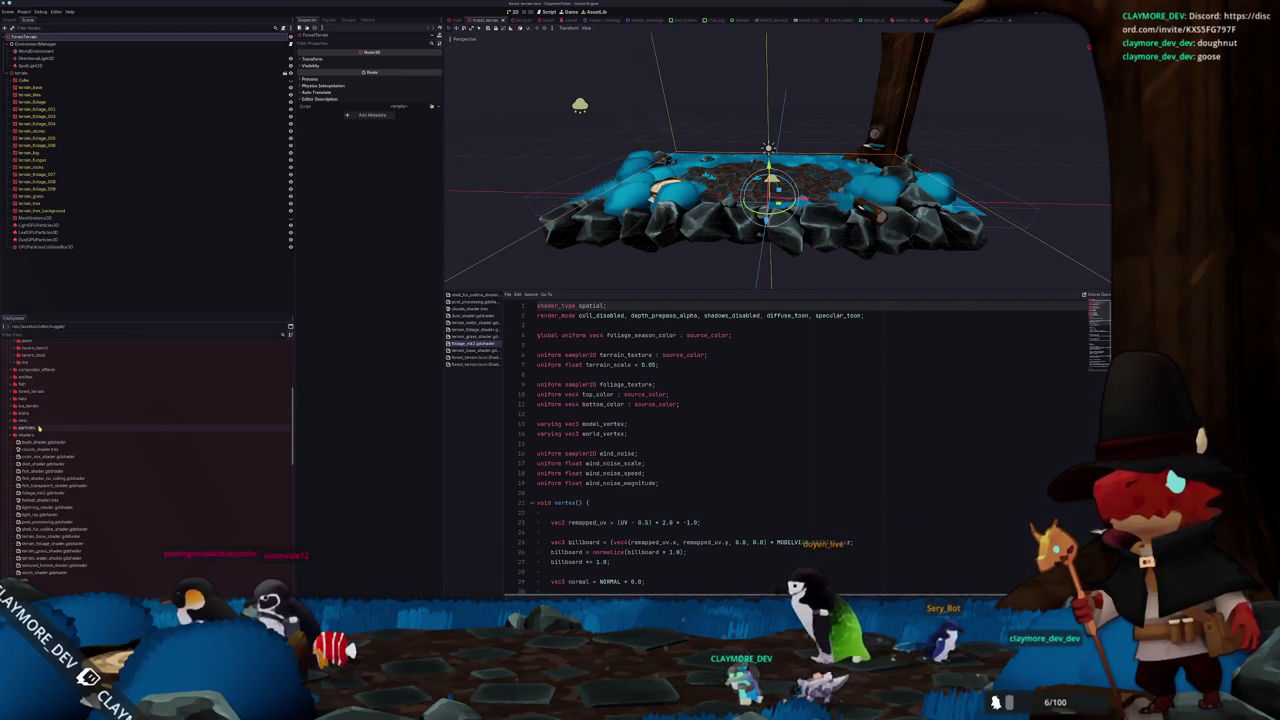
{"action": "scroll", "coordinate": [40, 427], "scroll_direction": "up", "scroll_amount": 2}
{"action": "left_click", "coordinate": [51, 186]}
{"action": "left_click", "coordinate": [40, 175], "text": "shift"}
{"action": "key", "text": "f"}
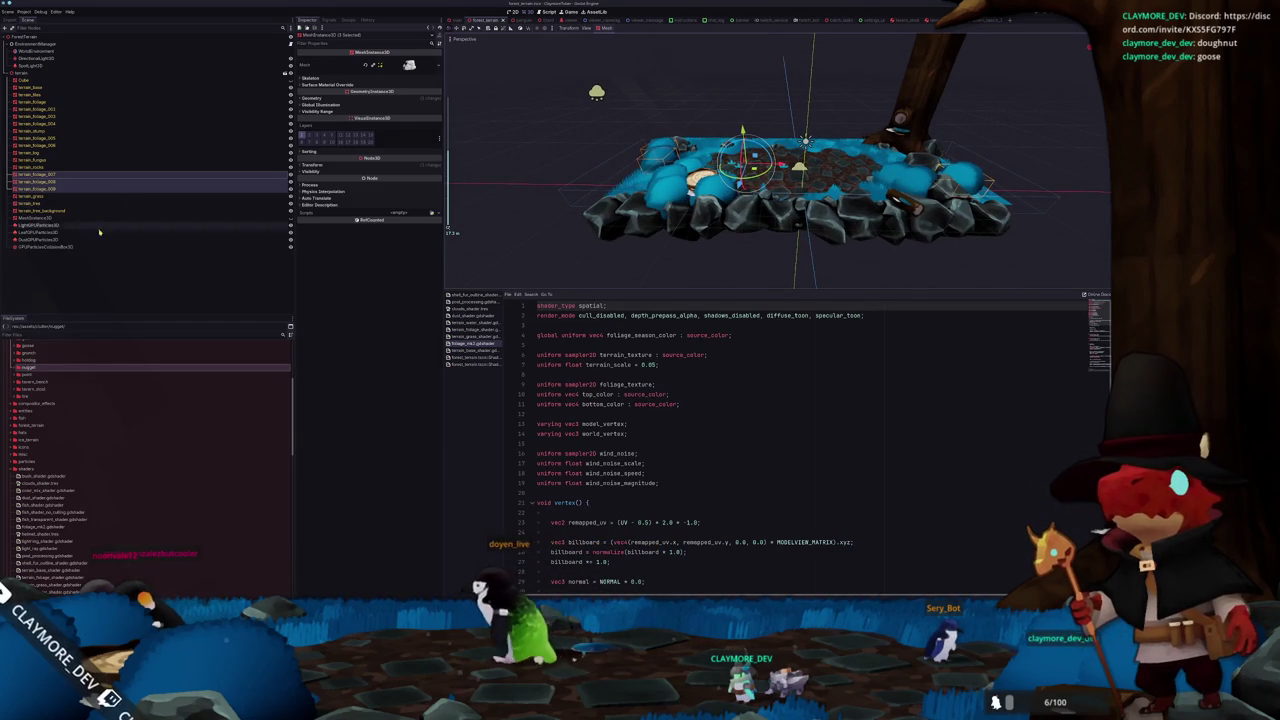
{"action": "left_click", "coordinate": [100, 286]}
{"action": "scroll", "coordinate": [44, 368], "scroll_direction": "up", "scroll_amount": 3}
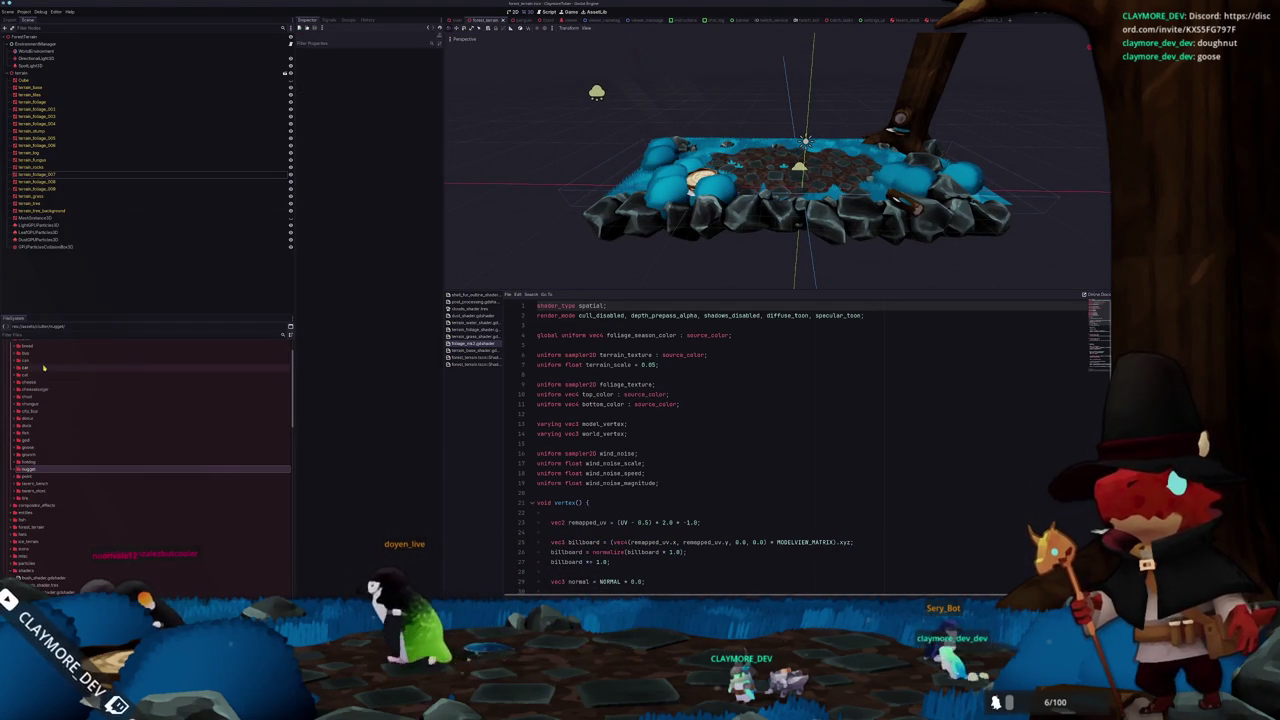
{"action": "scroll", "coordinate": [41, 495], "scroll_direction": "up", "scroll_amount": 2}
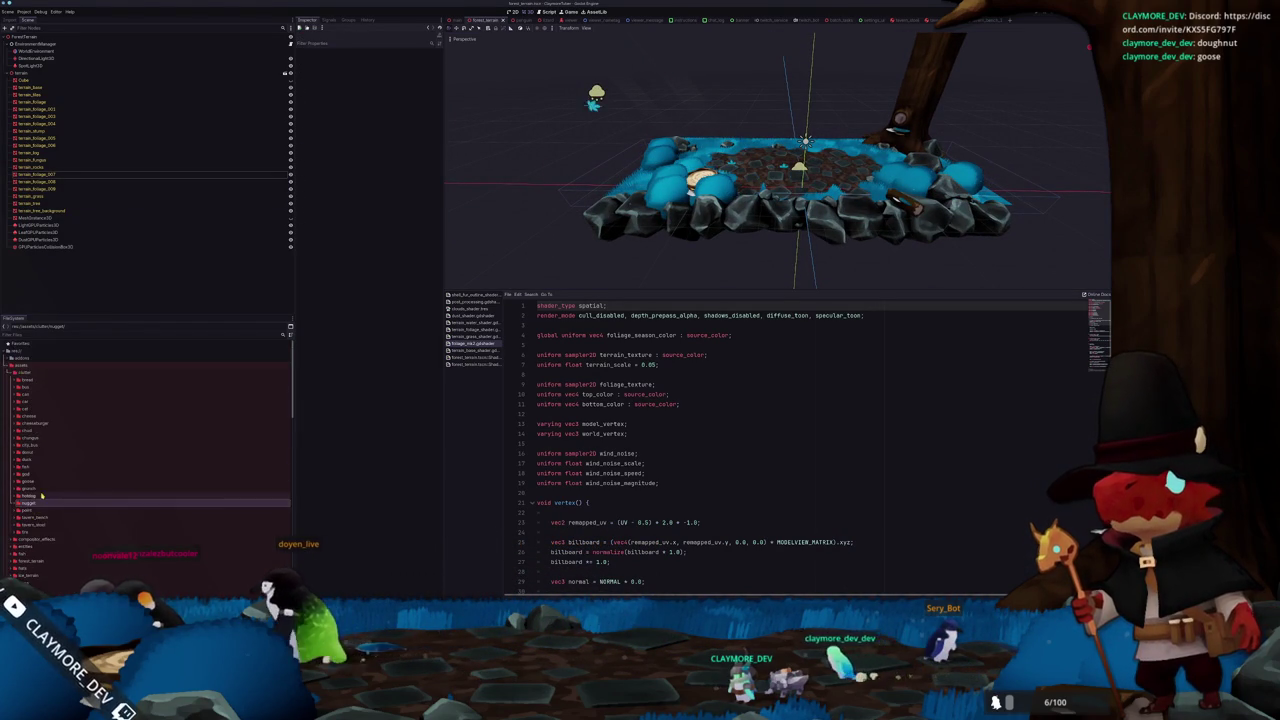
{"action": "scroll", "coordinate": [41, 495], "scroll_direction": "down", "scroll_amount": 2}
{"action": "scroll", "coordinate": [38, 516], "scroll_direction": "down", "scroll_amount": 5}
{"action": "scroll", "coordinate": [41, 510], "scroll_direction": "up", "scroll_amount": 6}
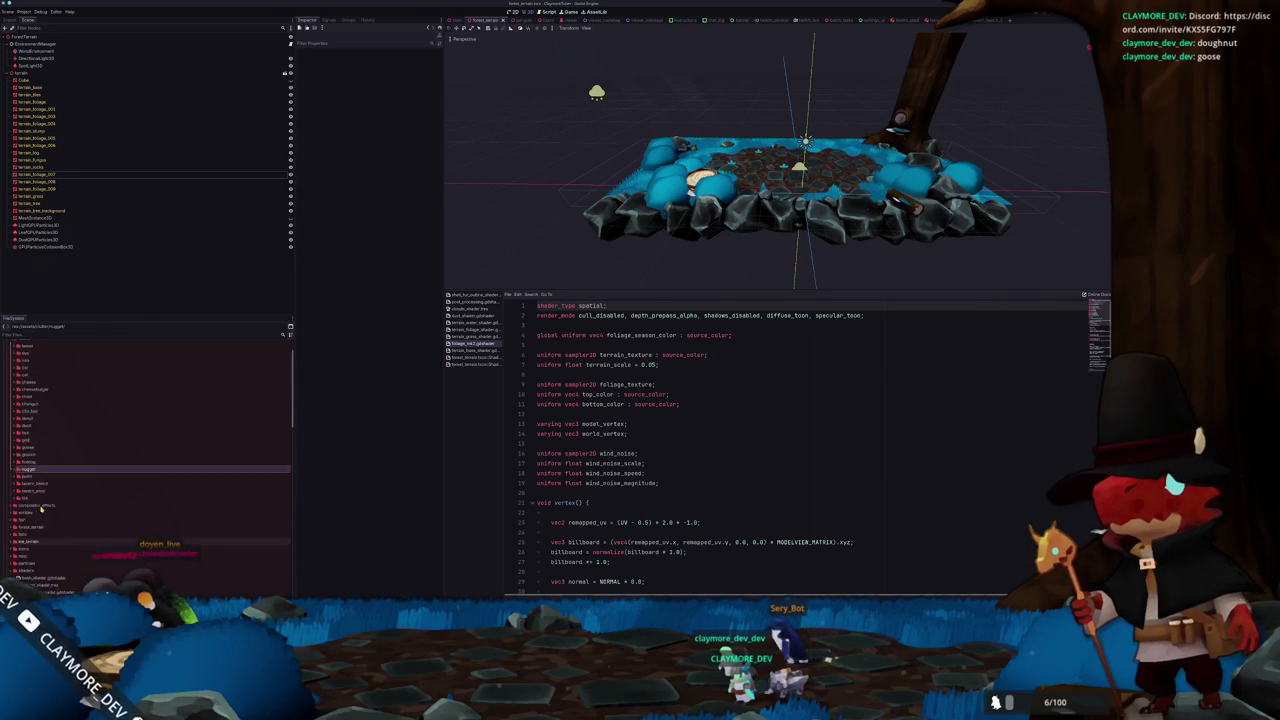
Filter the FileSystem by 'deb' to find the debug_bush folder and open debug_bush.tscn
{"action": "left_click", "coordinate": [41, 335]}
{"action": "type", "text": "deb"}
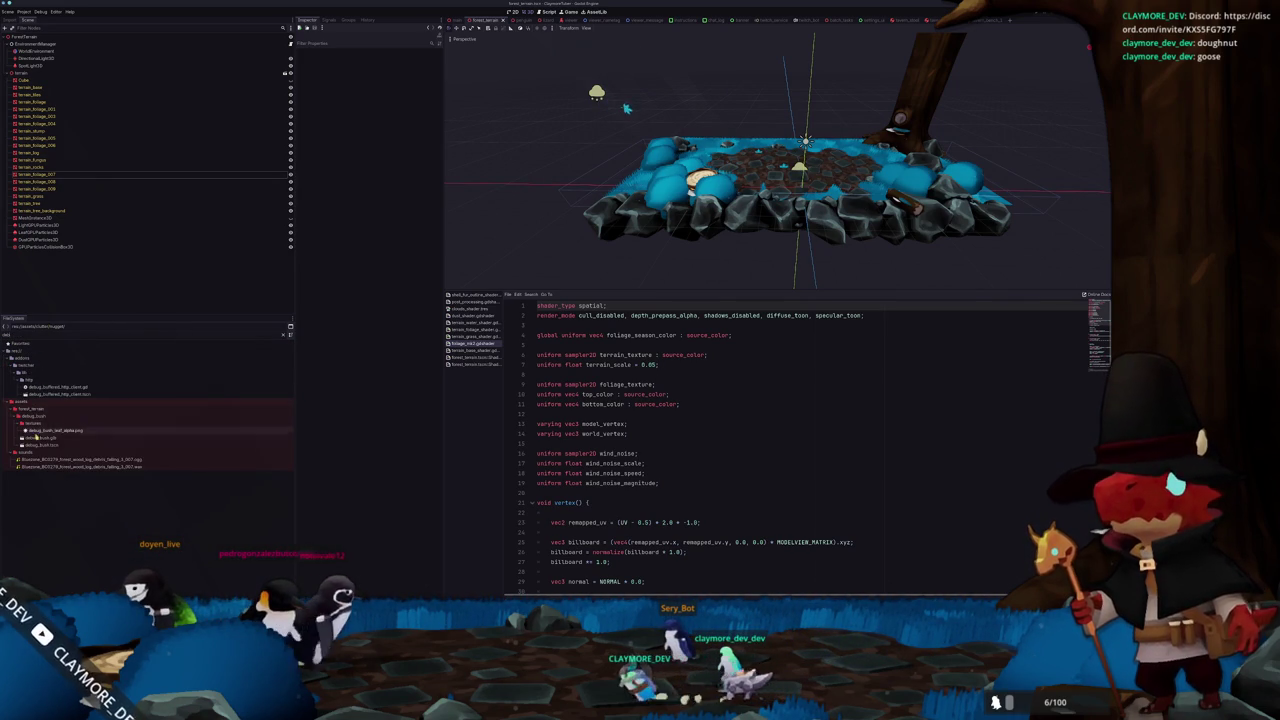
{"action": "left_click", "coordinate": [38, 416]}
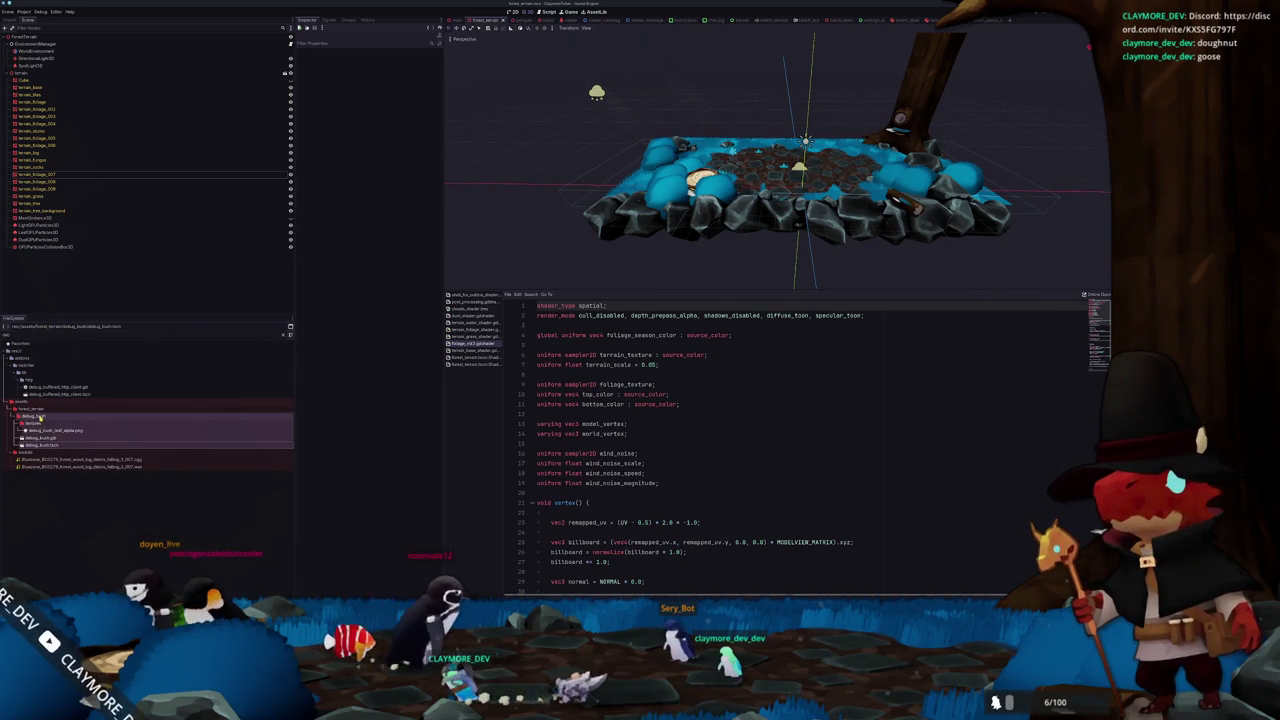
{"action": "left_click", "coordinate": [287, 336]}
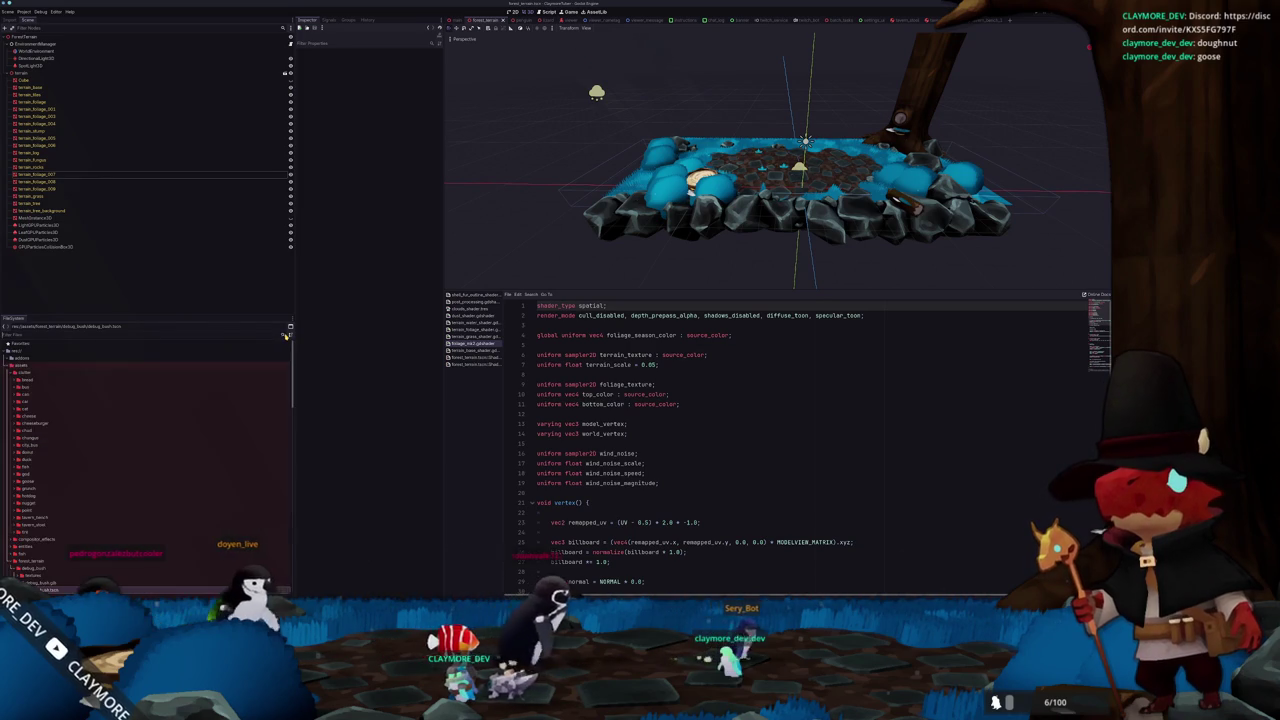
{"action": "double_click", "coordinate": [44, 487]}
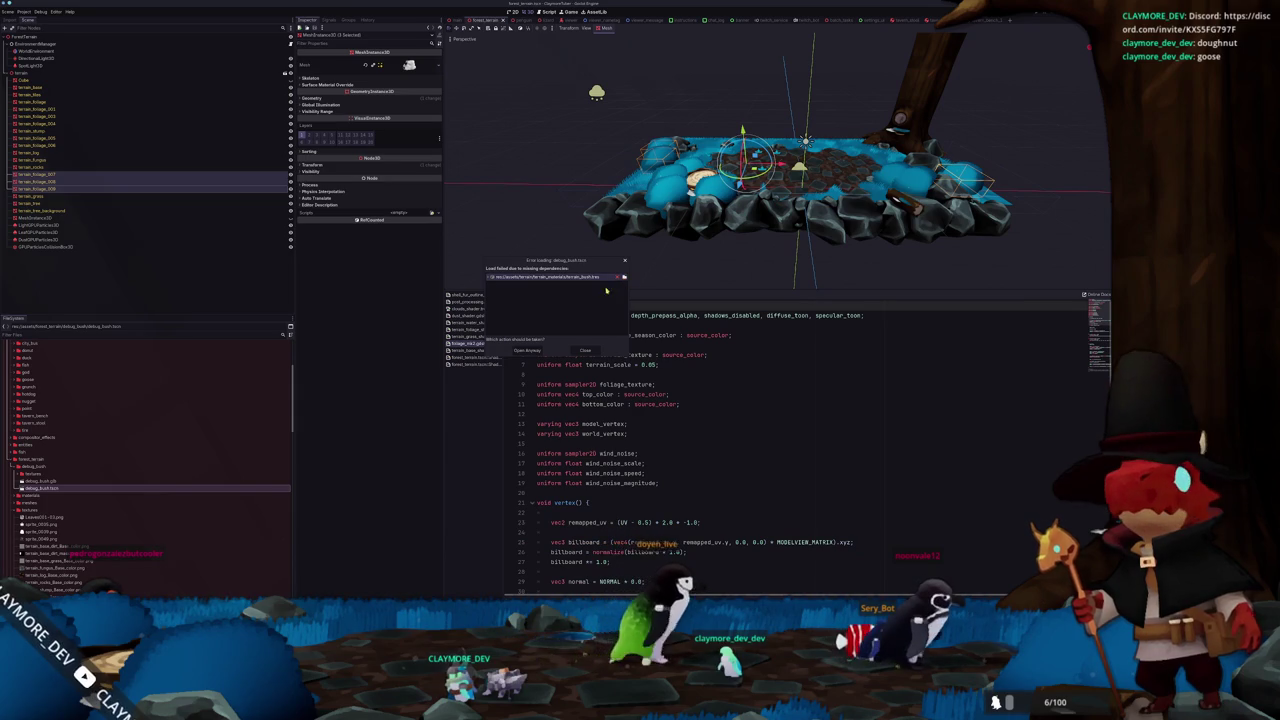
Bring terrain_bush.tres into the project and pick it as the missing material's replacement
{"action": "left_click", "coordinate": [624, 276]}
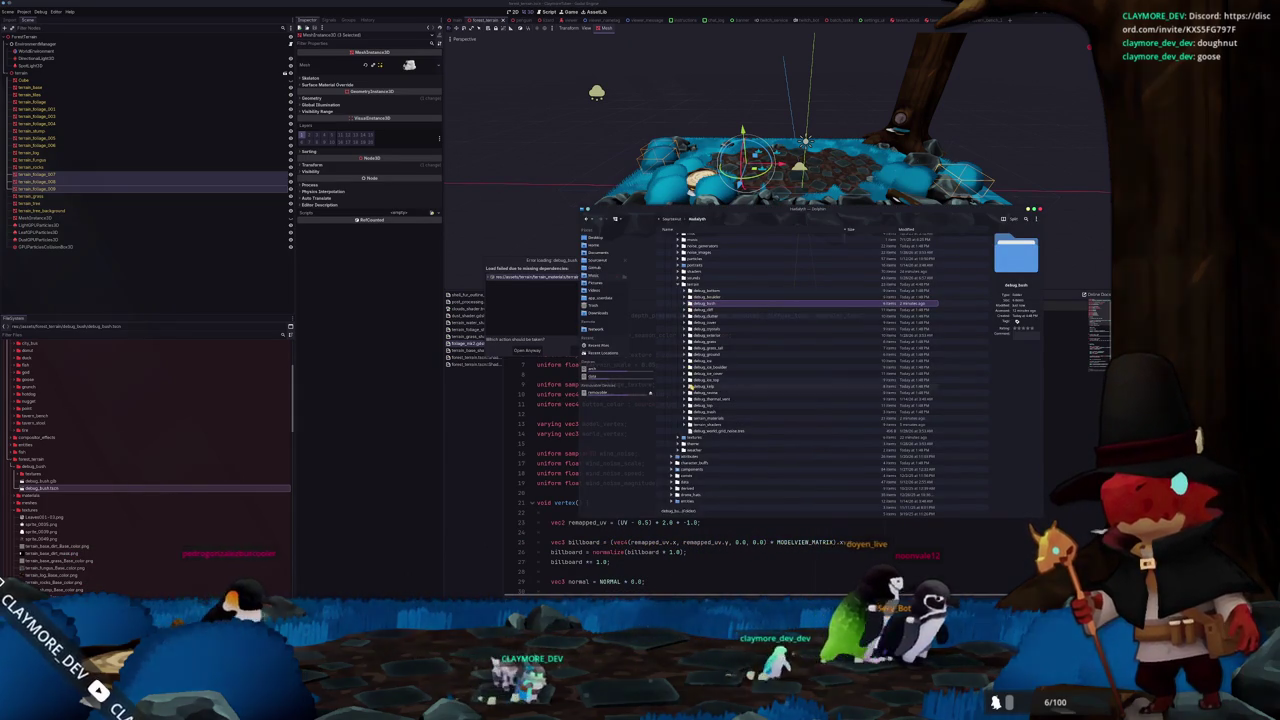
{"action": "left_click", "coordinate": [686, 420]}
{"action": "scroll", "coordinate": [690, 420], "scroll_direction": "down", "scroll_amount": 2}
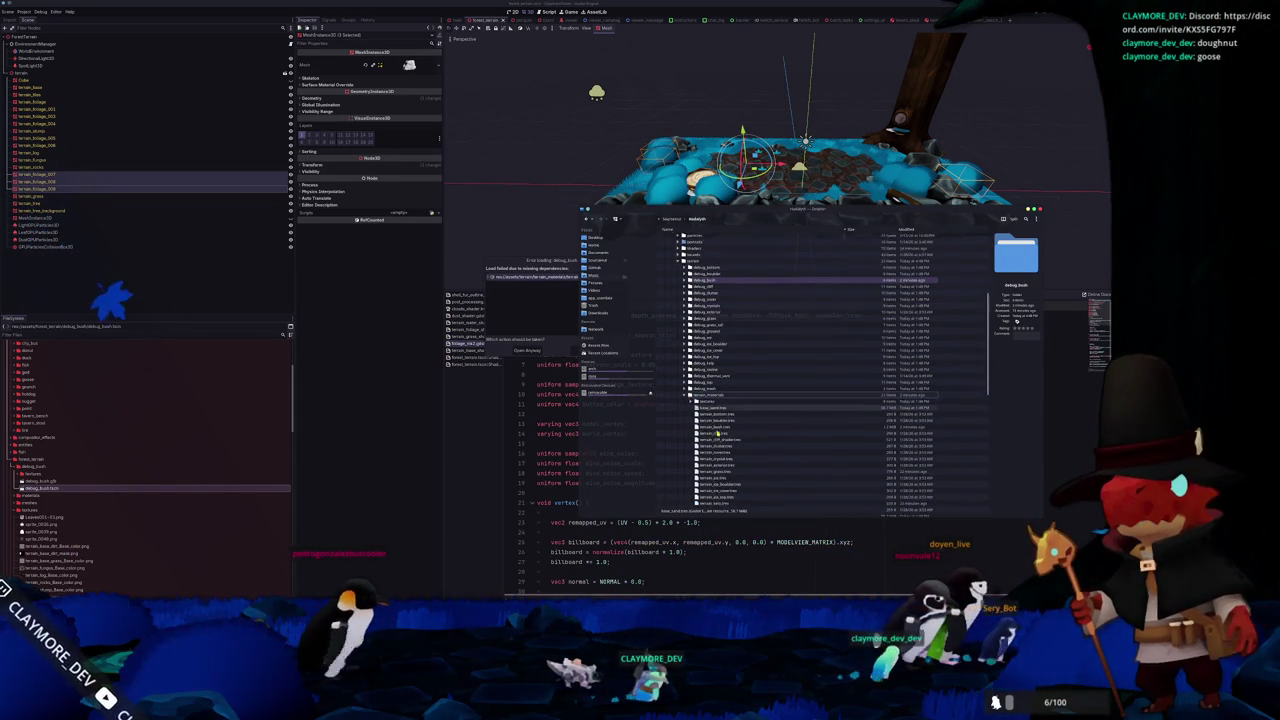
{"action": "mouse_move", "coordinate": [716, 424]}
{"action": "left_mouse_down"}
{"action": "mouse_move", "coordinate": [94, 443]}
{"action": "mouse_move", "coordinate": [38, 486]}
{"action": "left_mouse_up"}
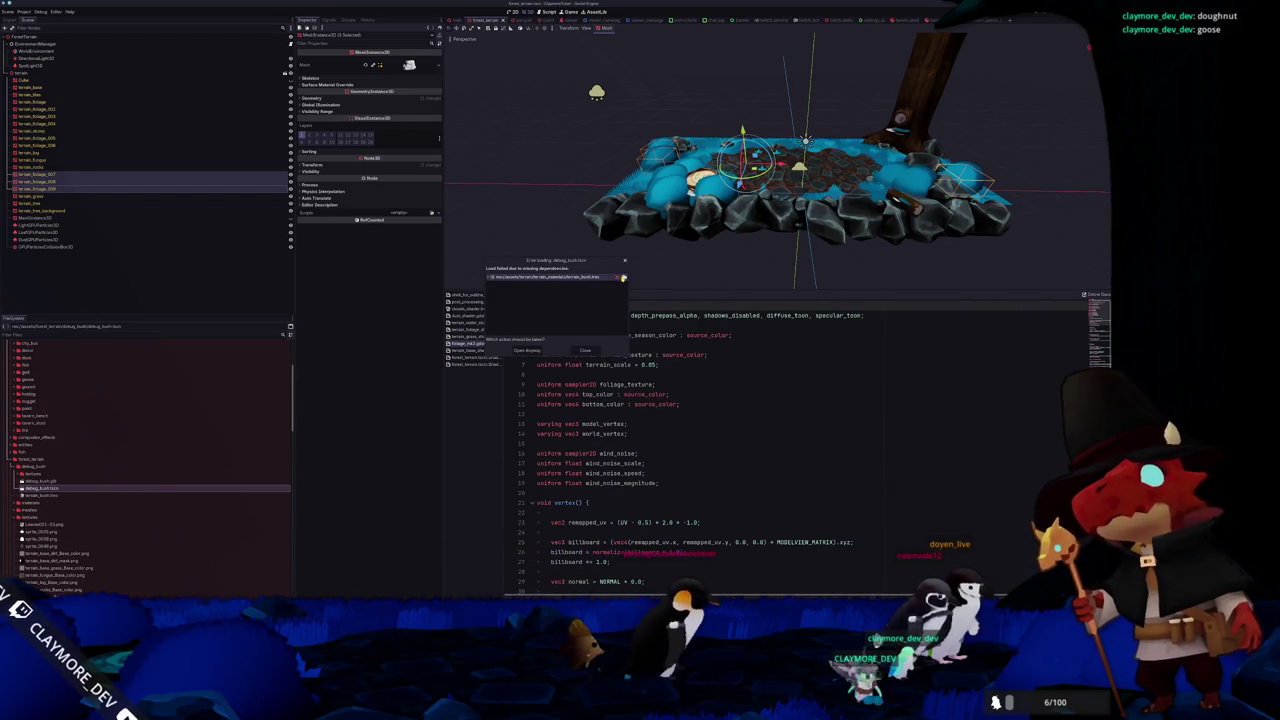
{"action": "left_click", "coordinate": [622, 277]}
{"action": "double_click", "coordinate": [575, 239]}
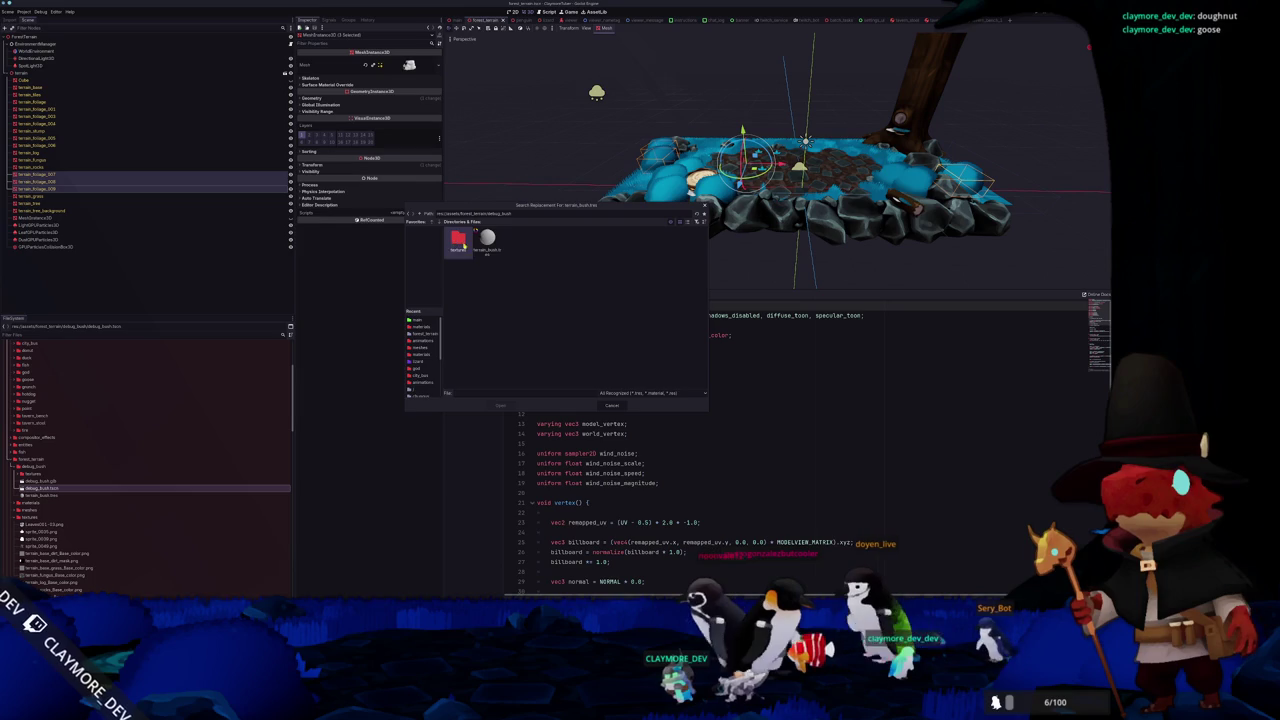
{"action": "double_click", "coordinate": [487, 240]}
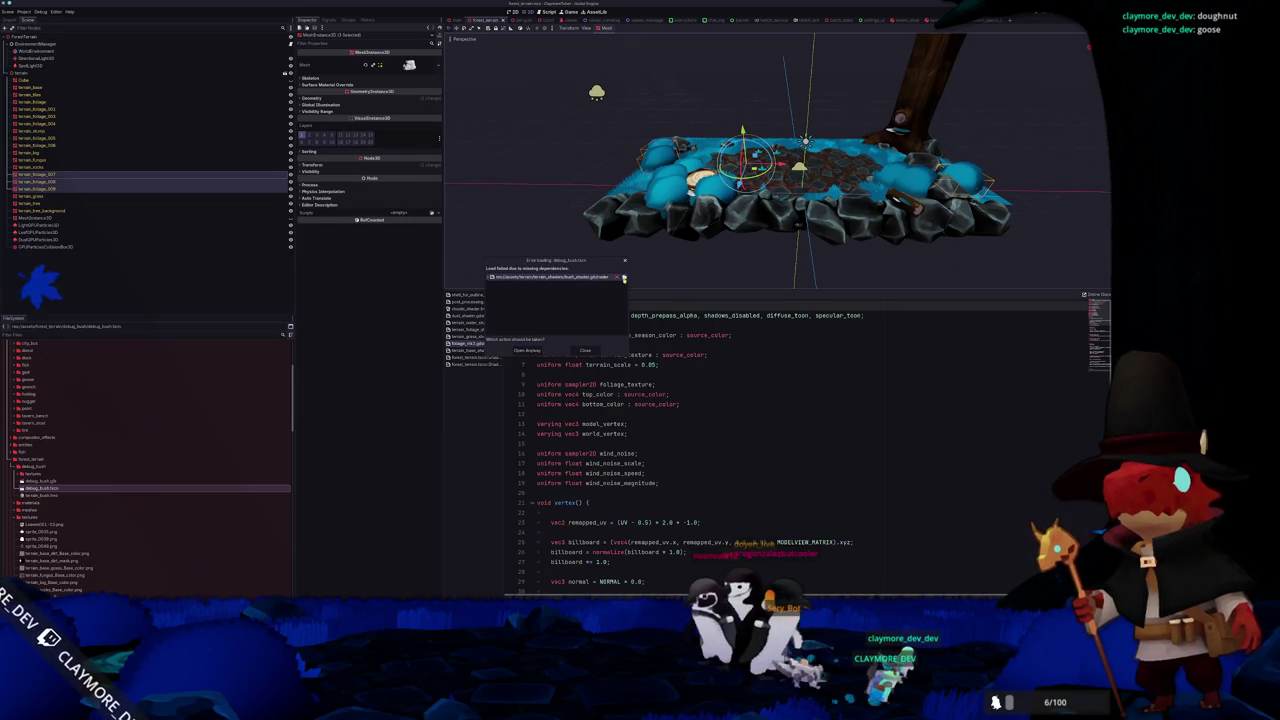
Repoint the missing shader to assets/shaders/bush_shader.gdshader and open the fixed scene
{"action": "left_click", "coordinate": [622, 277]}
{"action": "left_click", "coordinate": [421, 214]}
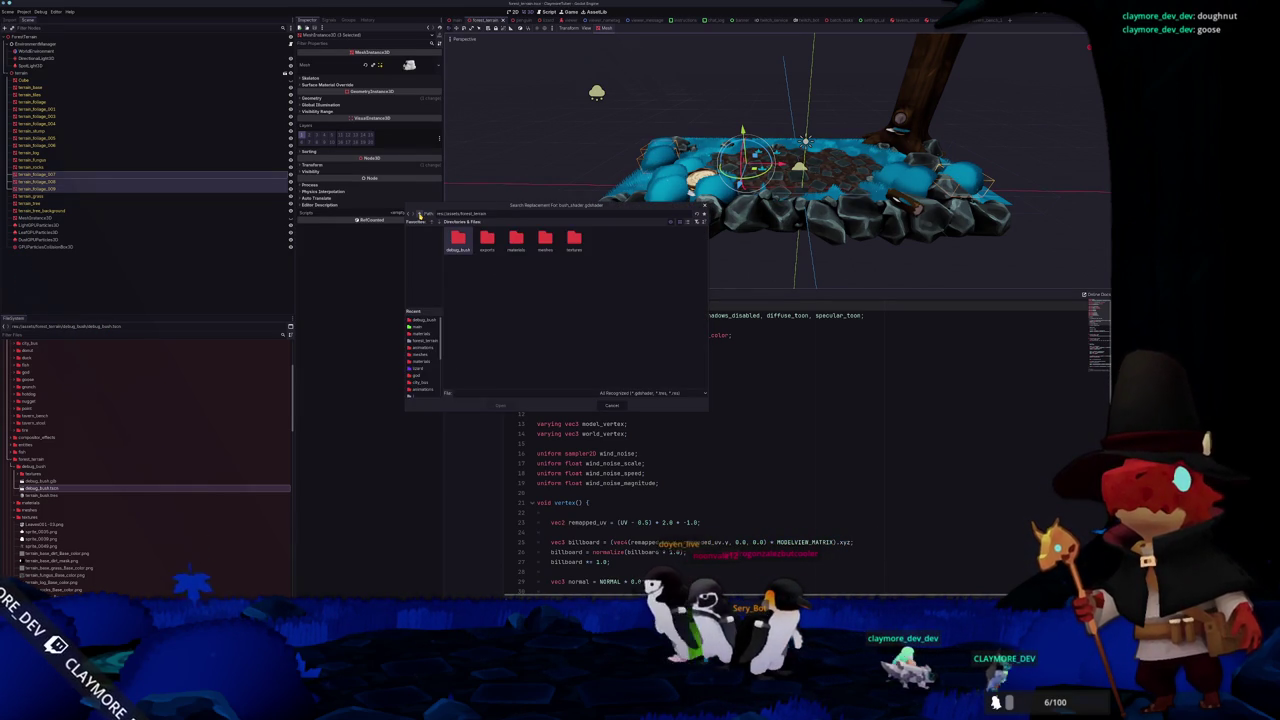
{"action": "left_click", "coordinate": [420, 214]}
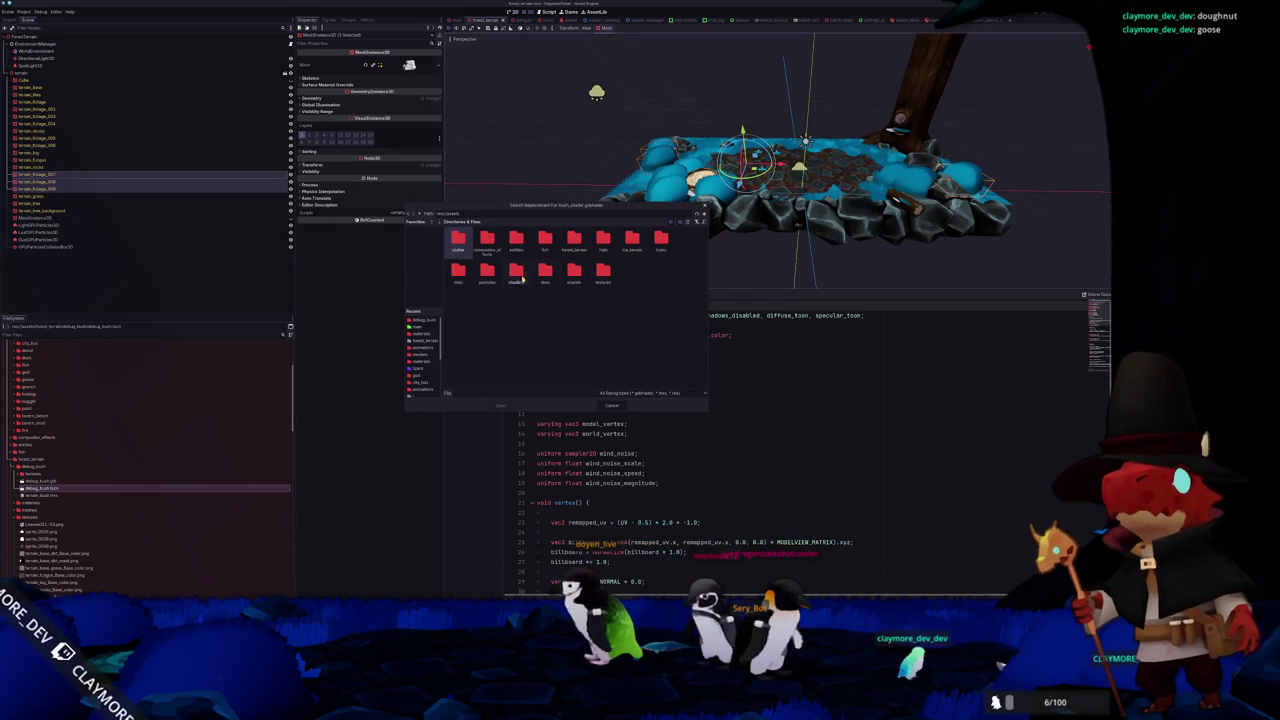
{"action": "double_click", "coordinate": [510, 277]}
{"action": "double_click", "coordinate": [459, 239]}
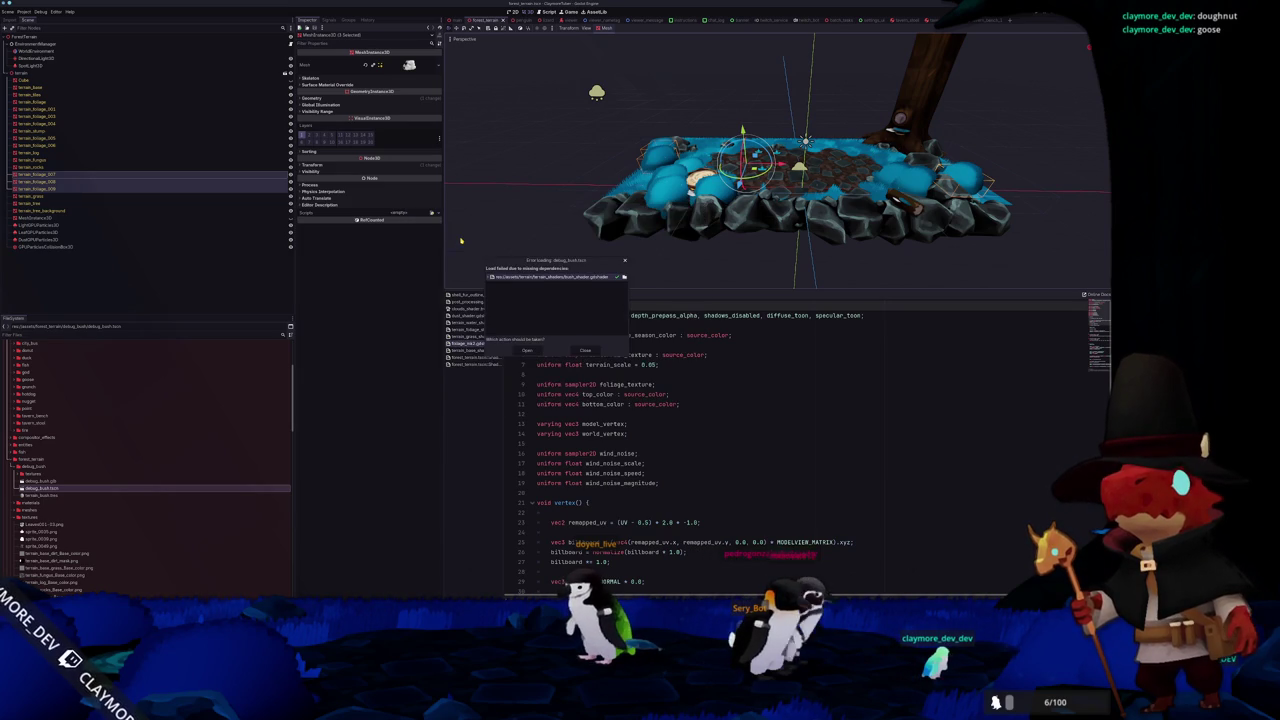
{"action": "left_click", "coordinate": [527, 353]}
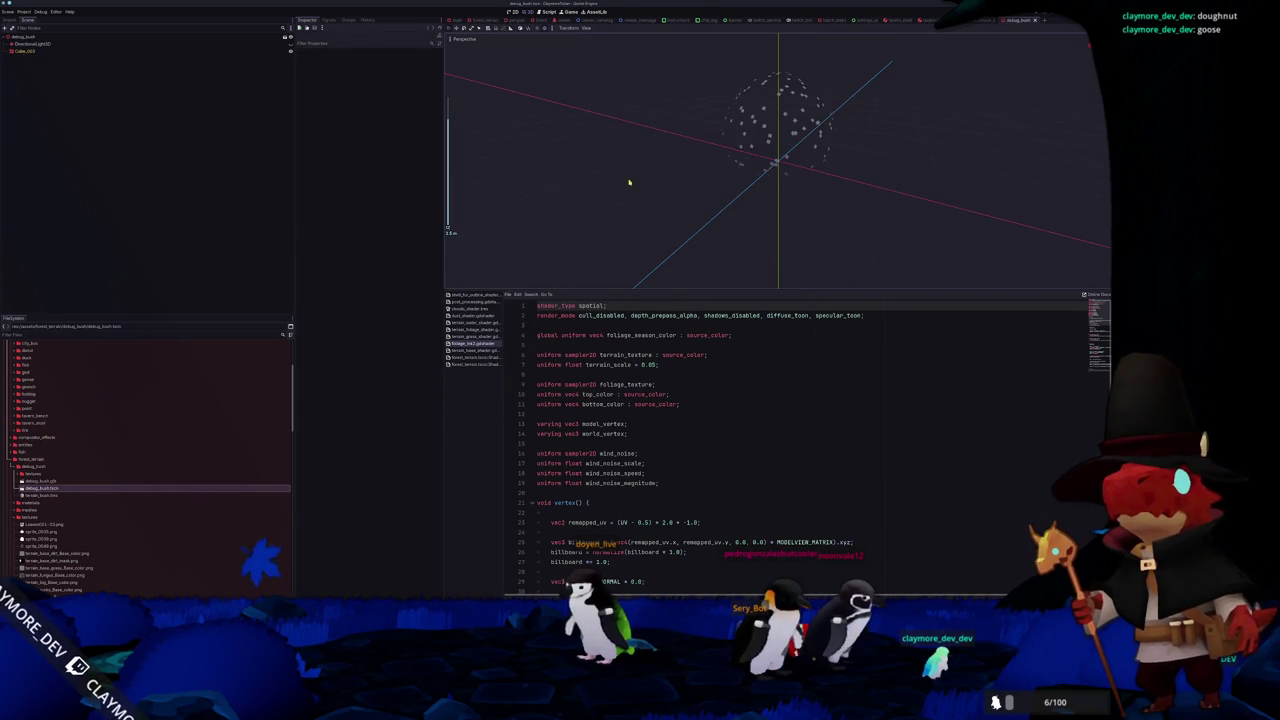
Open bush_shader.gdshader from Cube_003's material override and go to the plant_color uniform on line 7
{"action": "left_click", "coordinate": [103, 52]}
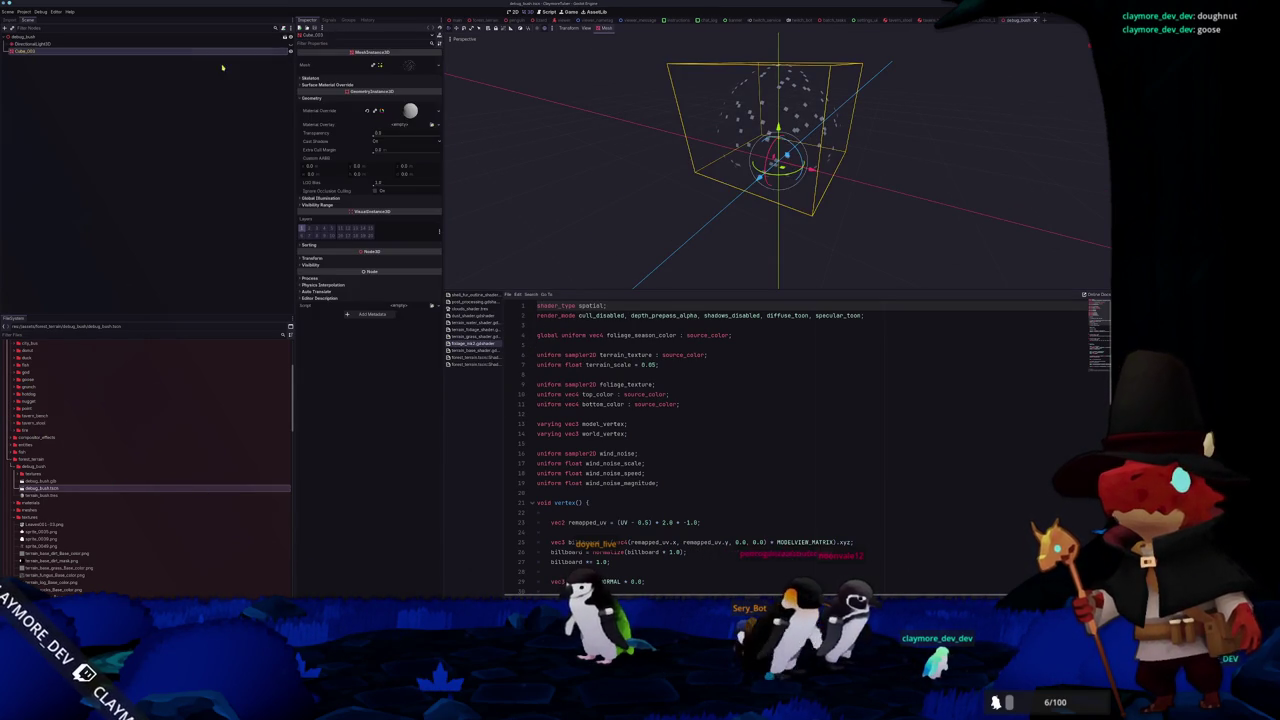
{"action": "left_click", "coordinate": [408, 111]}
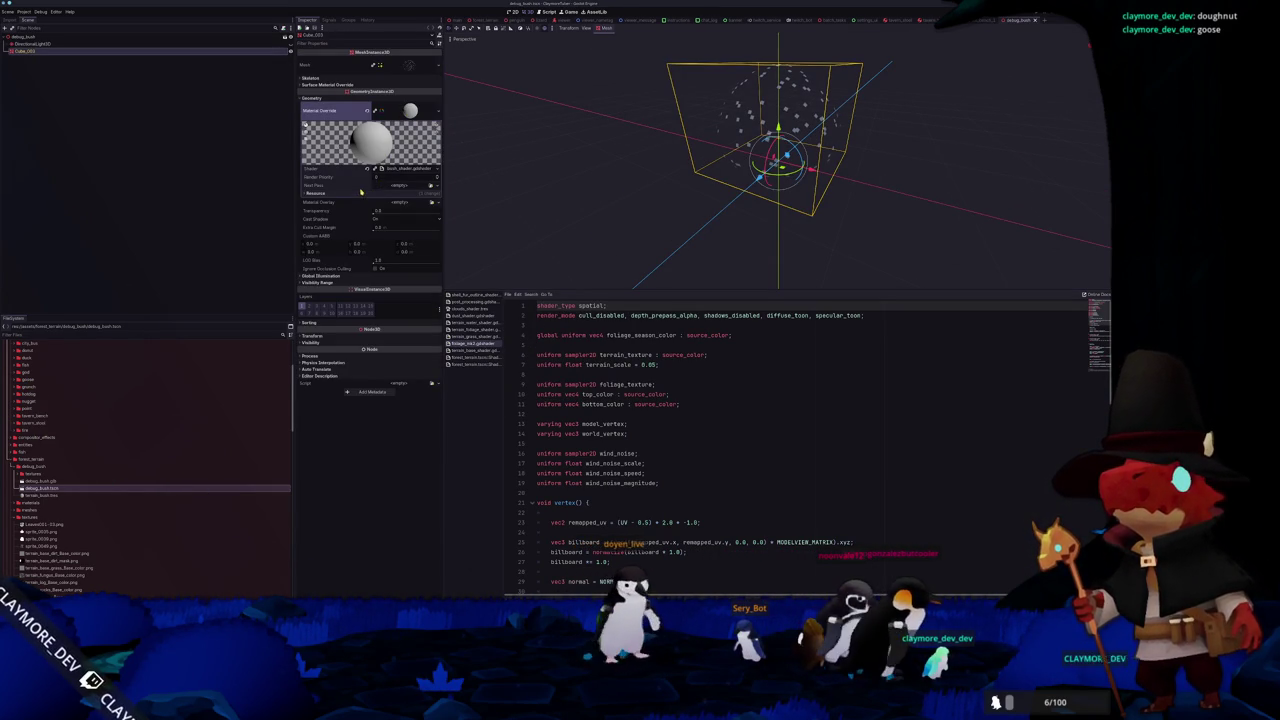
{"action": "left_click", "coordinate": [405, 170]}
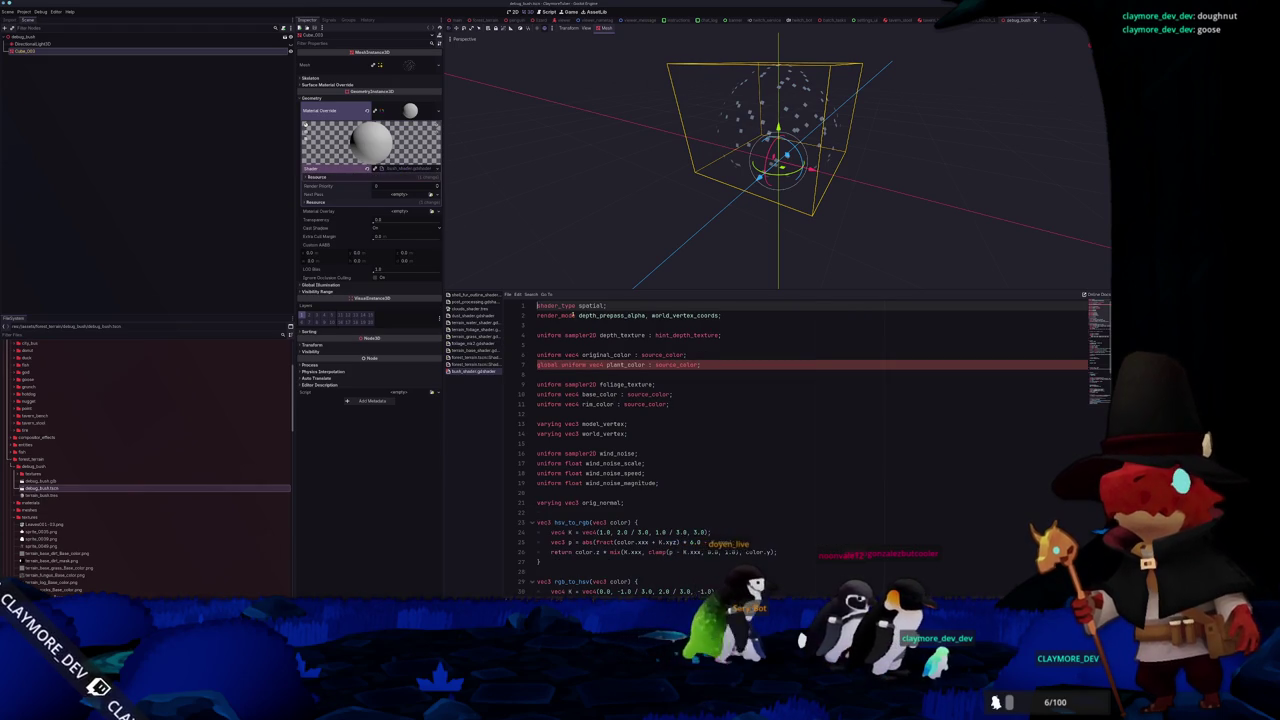
{"action": "left_click", "coordinate": [624, 364]}
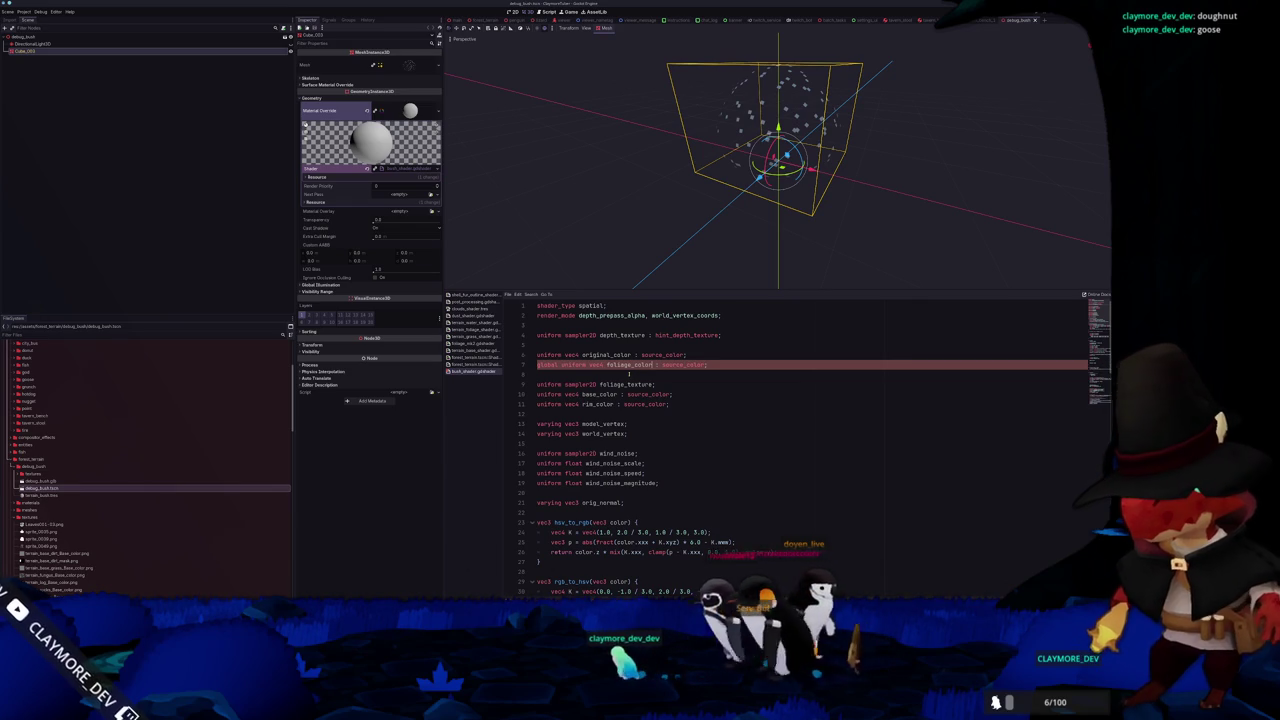
{"action": "left_click", "coordinate": [27, 10]}
{"action": "left_click", "coordinate": [32, 18]}
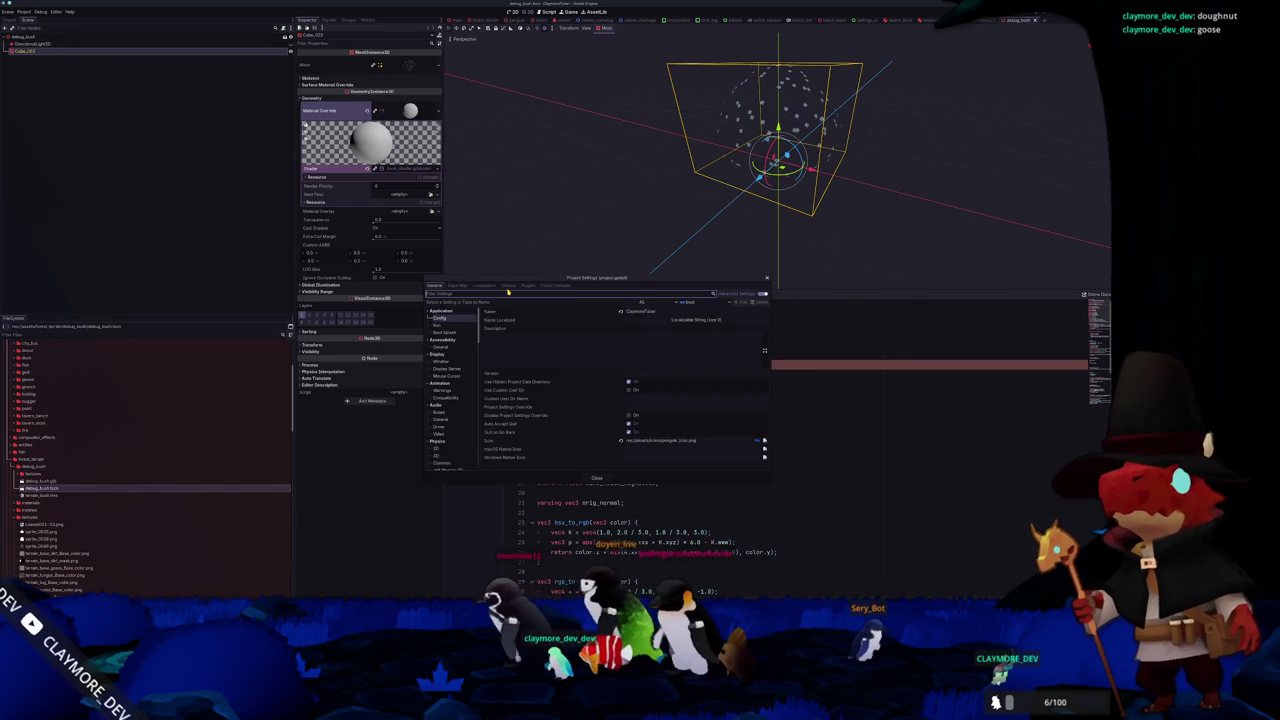
{"action": "left_click", "coordinate": [508, 285]}
{"action": "left_click", "coordinate": [475, 286]}
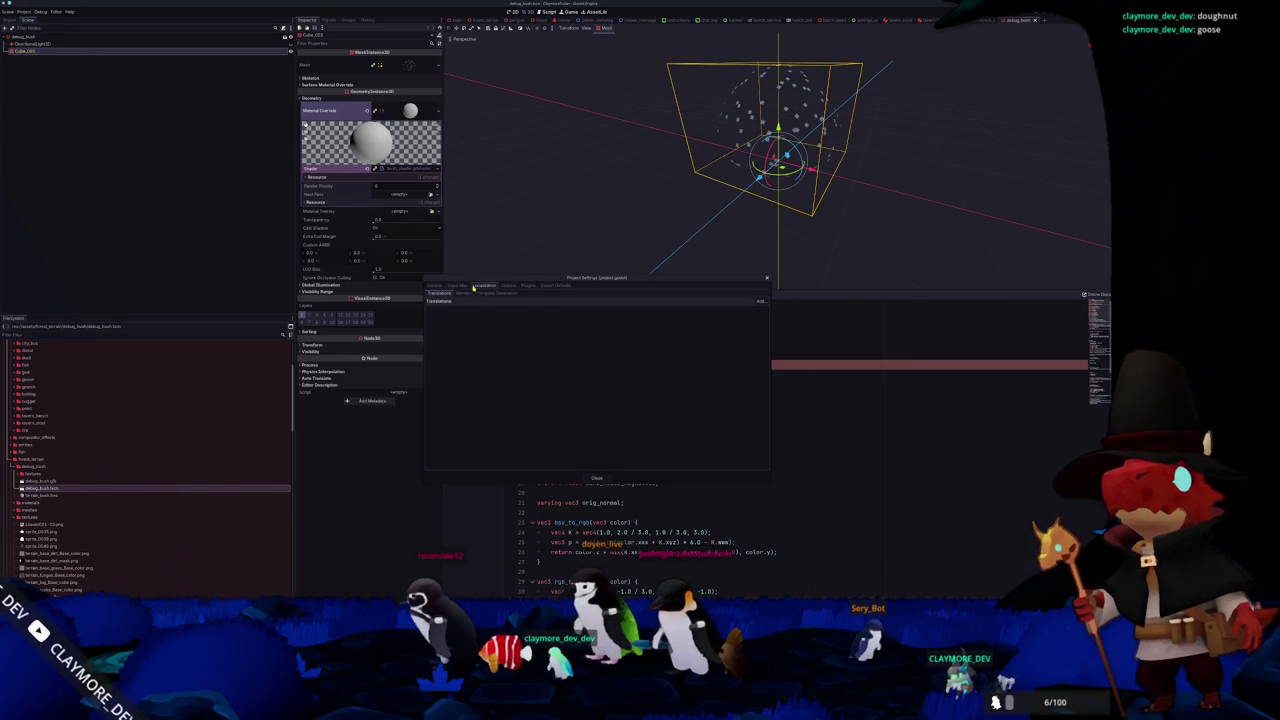
{"action": "left_click", "coordinate": [508, 287]}
{"action": "left_click", "coordinate": [465, 293]}
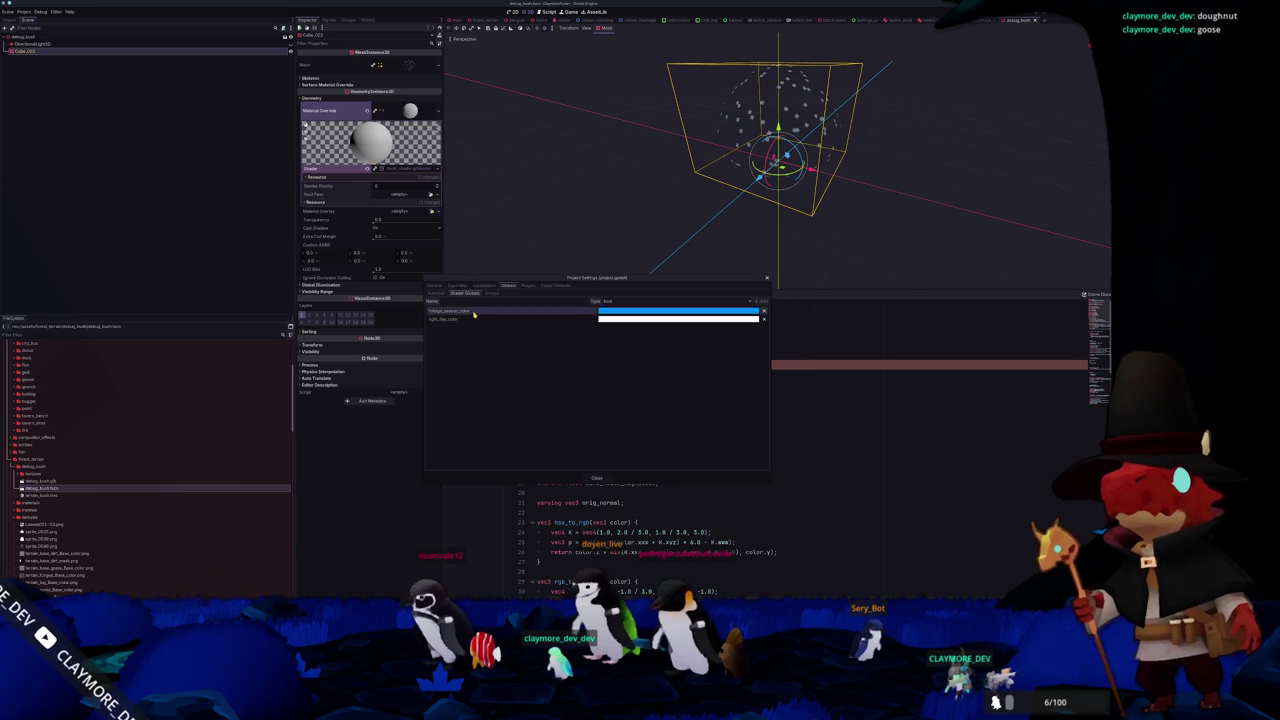
{"action": "left_click", "coordinate": [586, 478]}
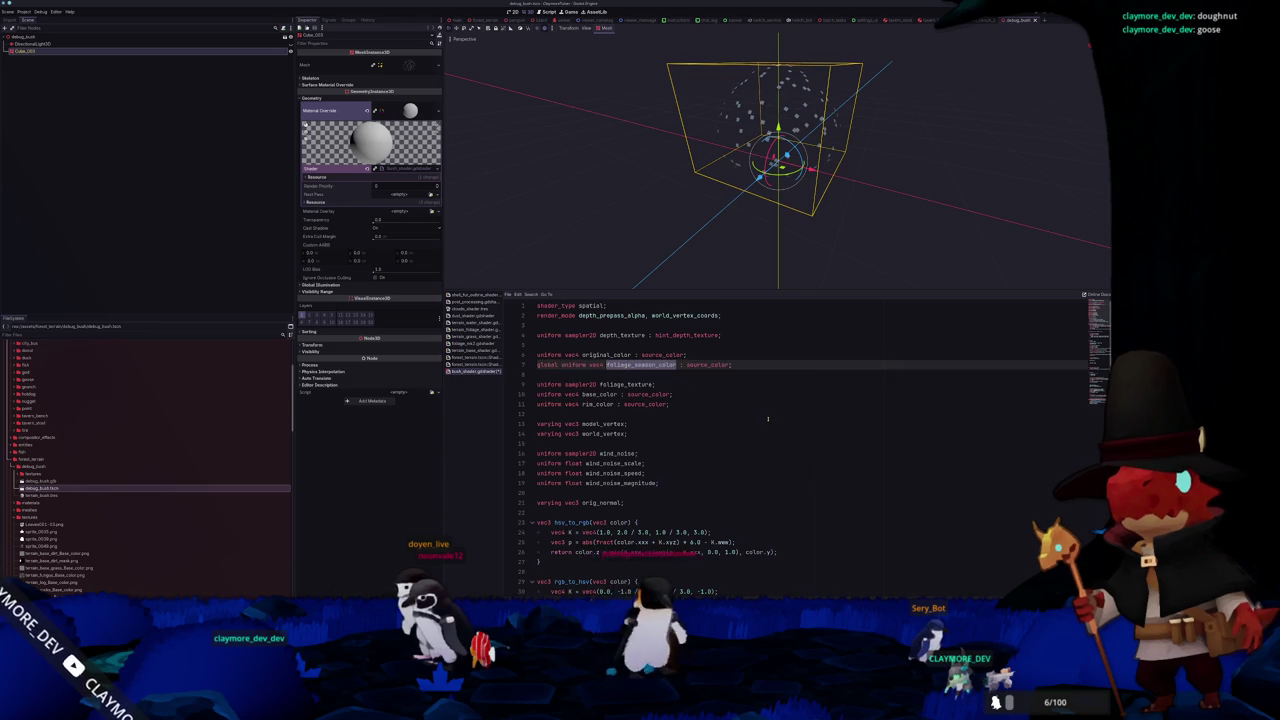
Replace the plant_color reference on line 117 with foliage_season_color
{"action": "scroll", "coordinate": [616, 368], "scroll_direction": "down", "scroll_amount": 20}
{"action": "double_click", "coordinate": [636, 512]}
{"action": "type", "text": "foliage_season_color"}
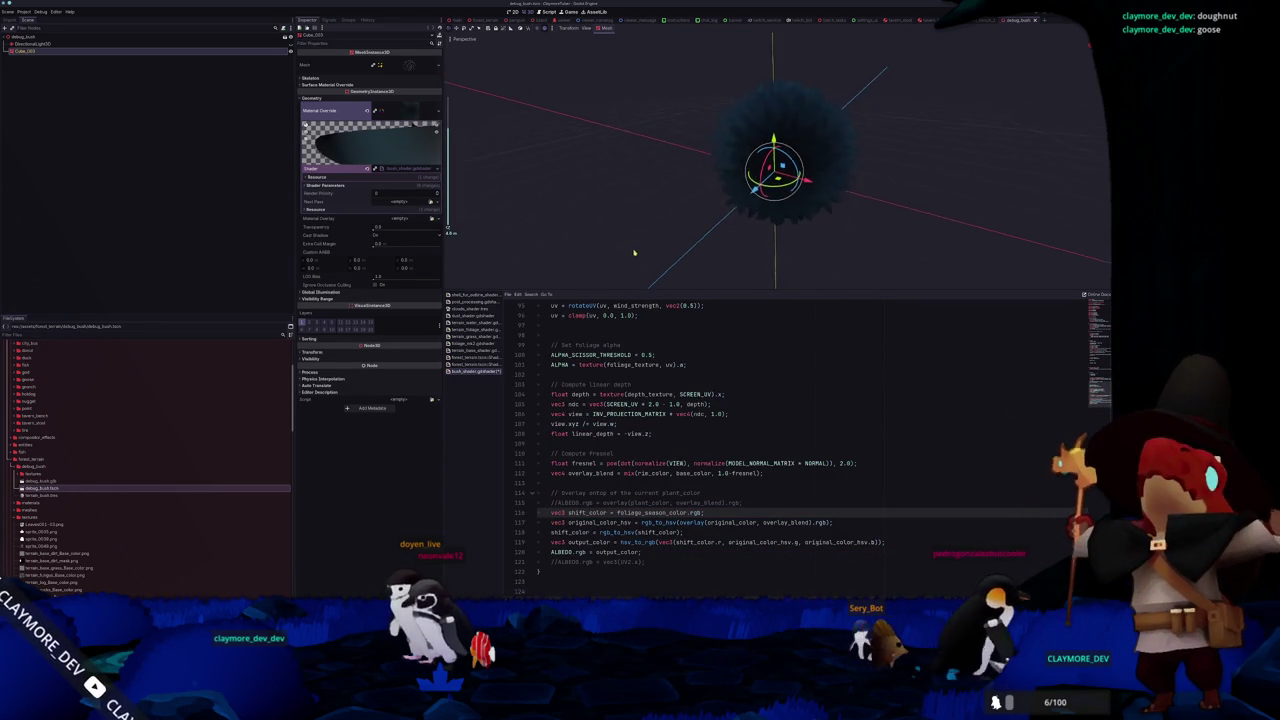
Comment out the shift colour, HSV conversion and output colour lines, leaving the albedo overlay
{"action": "left_click", "coordinate": [551, 522]}
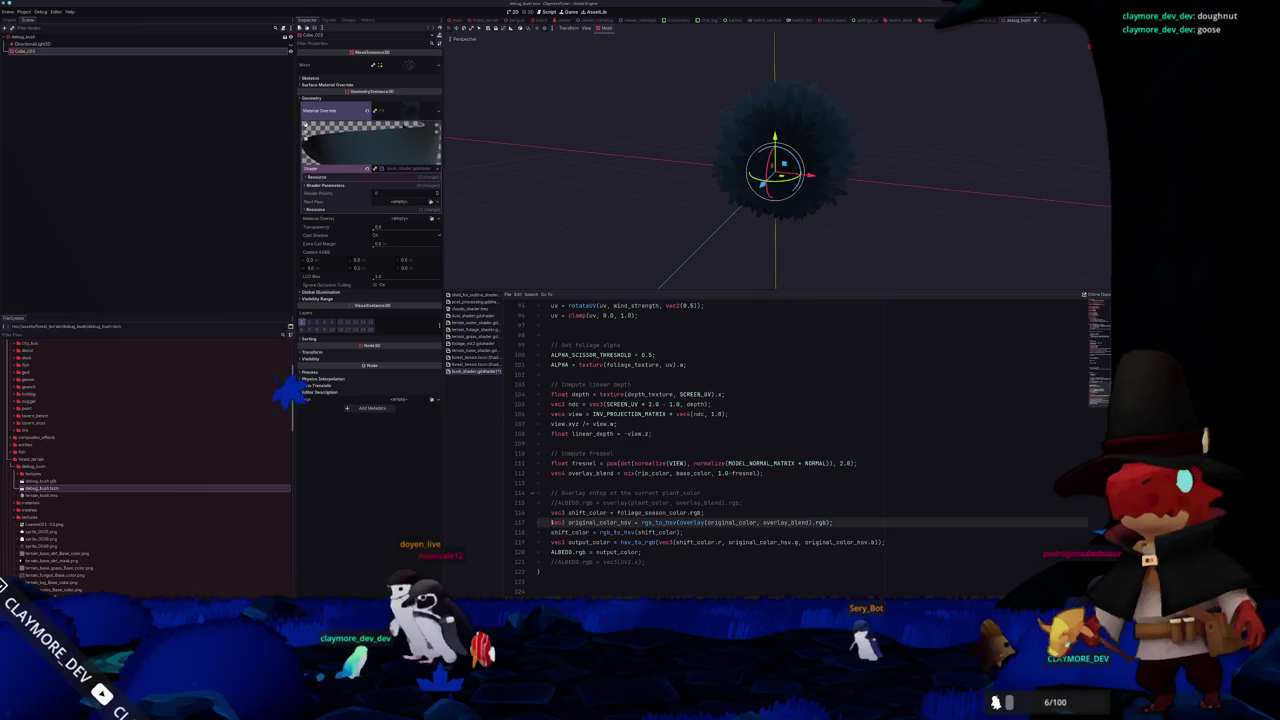
{"action": "key", "text": "ctrl+k"}
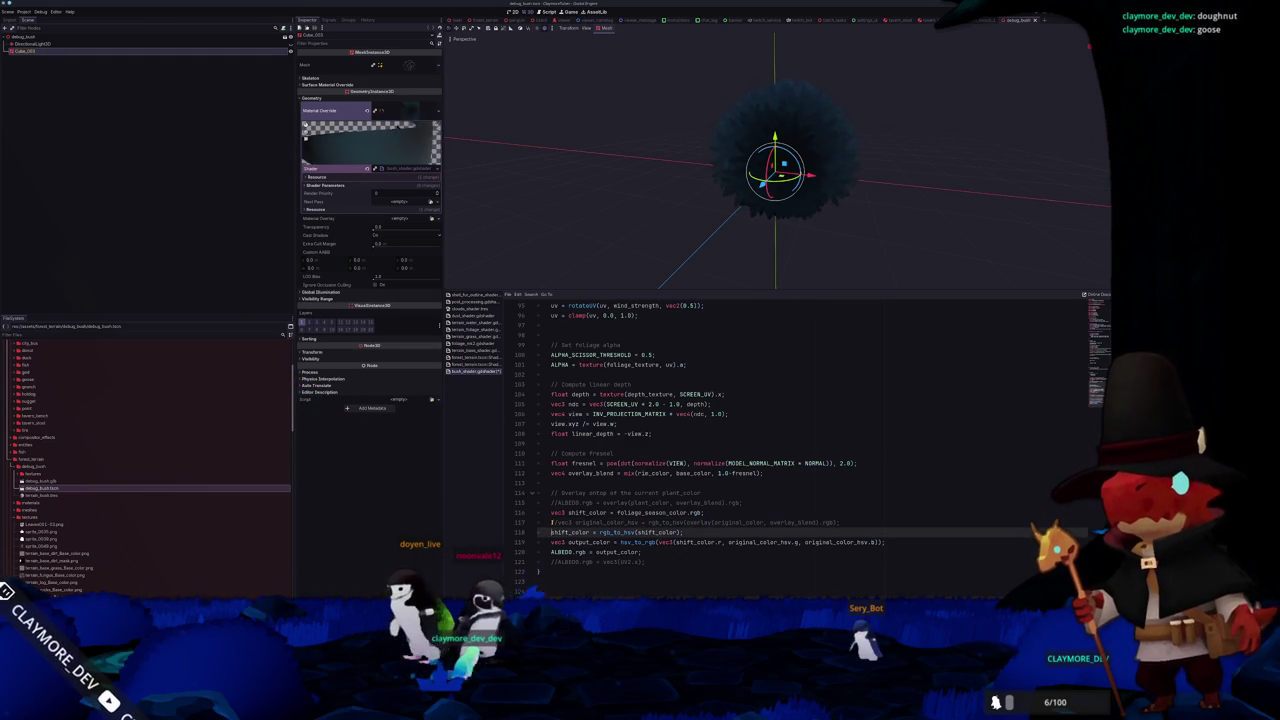
{"action": "key", "text": "ctrl+k"}
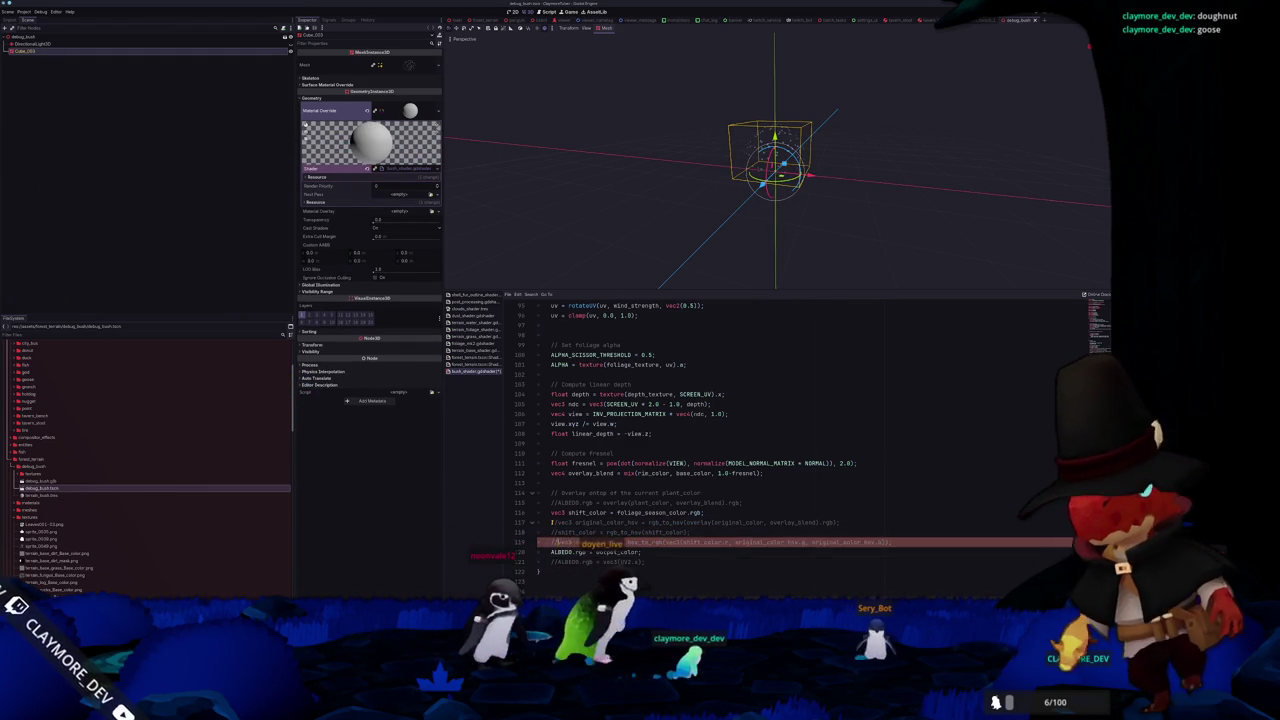
{"action": "key", "text": "Up"}
{"action": "key", "text": "ctrl+k"}
{"action": "key", "text": "Down"}
{"action": "key", "text": "Up"}
{"action": "key", "text": "Up"}
{"action": "key", "text": "Up"}
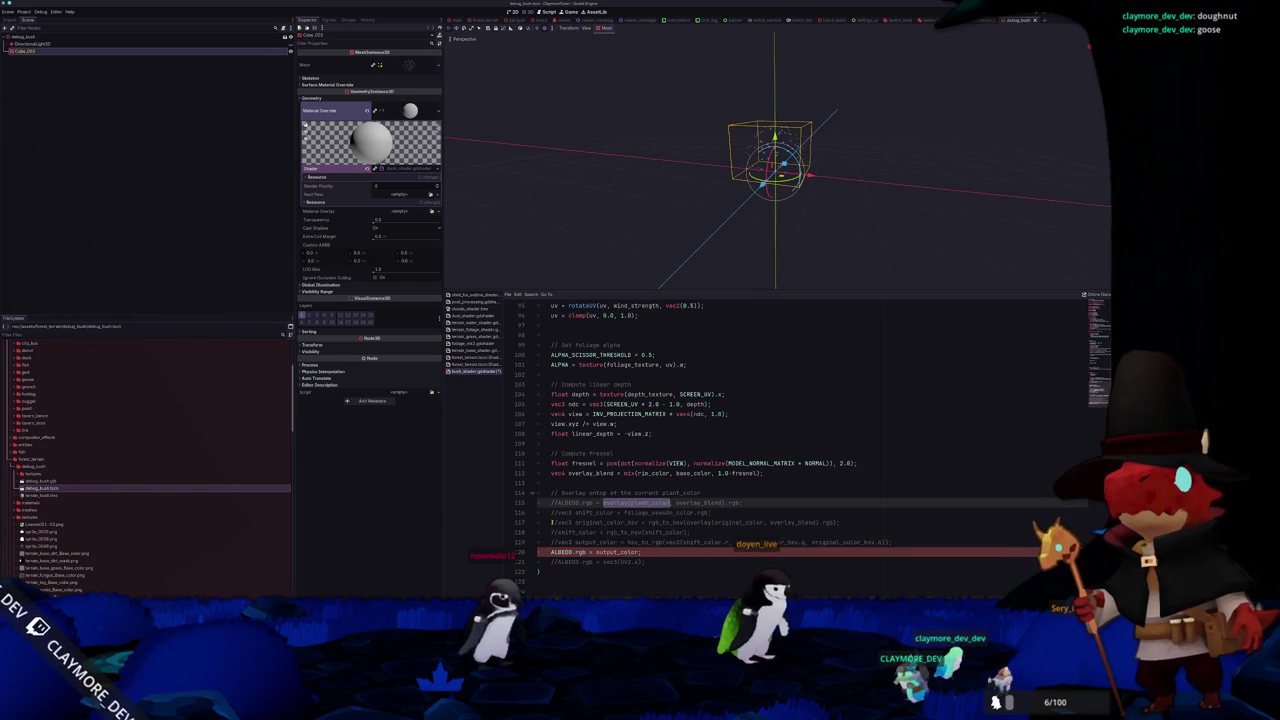
{"action": "key", "text": "Down"}
{"action": "key", "text": "Down"}
{"action": "key", "text": "Down"}
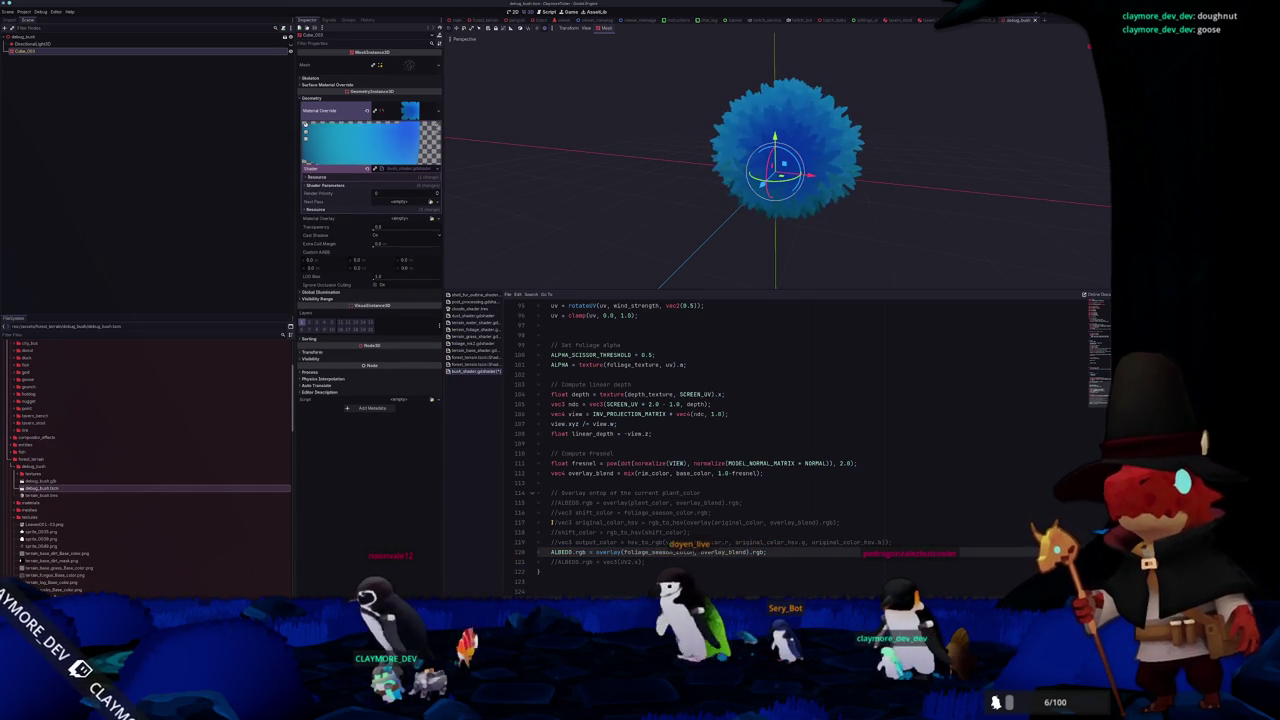
{"action": "scroll", "coordinate": [725, 442], "scroll_direction": "up", "scroll_amount": 5}
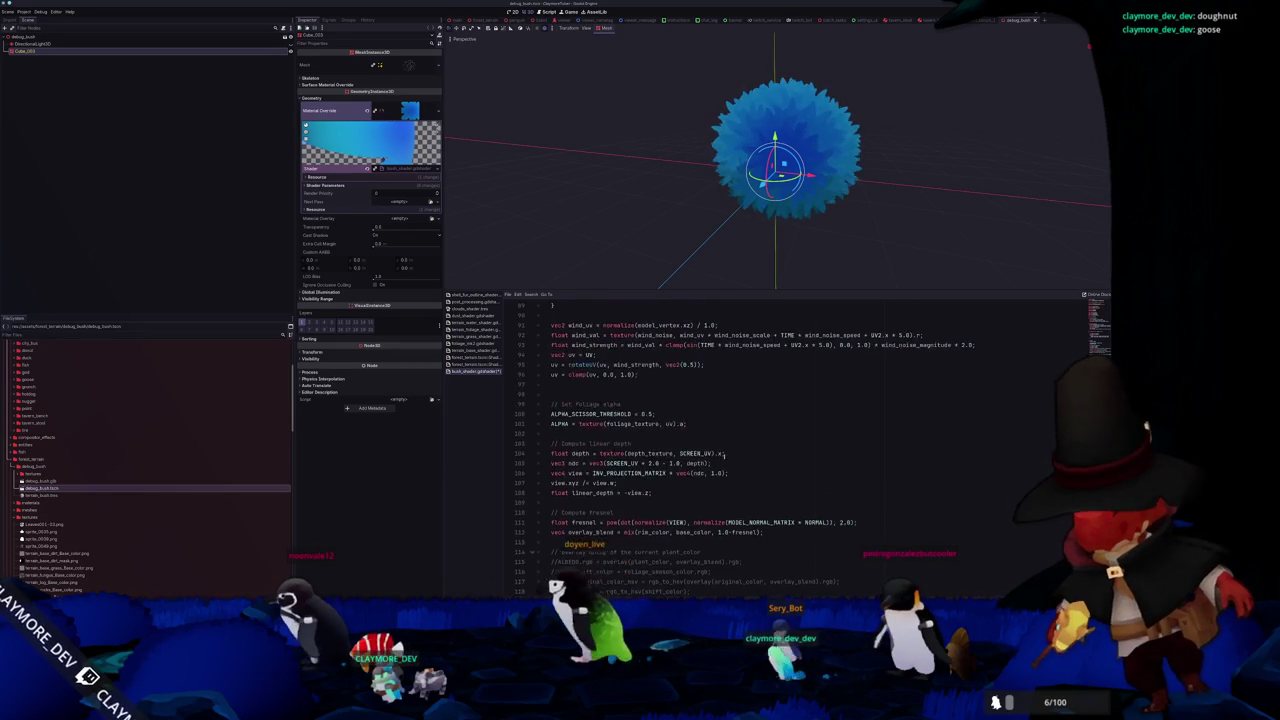
{"action": "scroll", "coordinate": [725, 442], "scroll_direction": "down", "scroll_amount": 3}
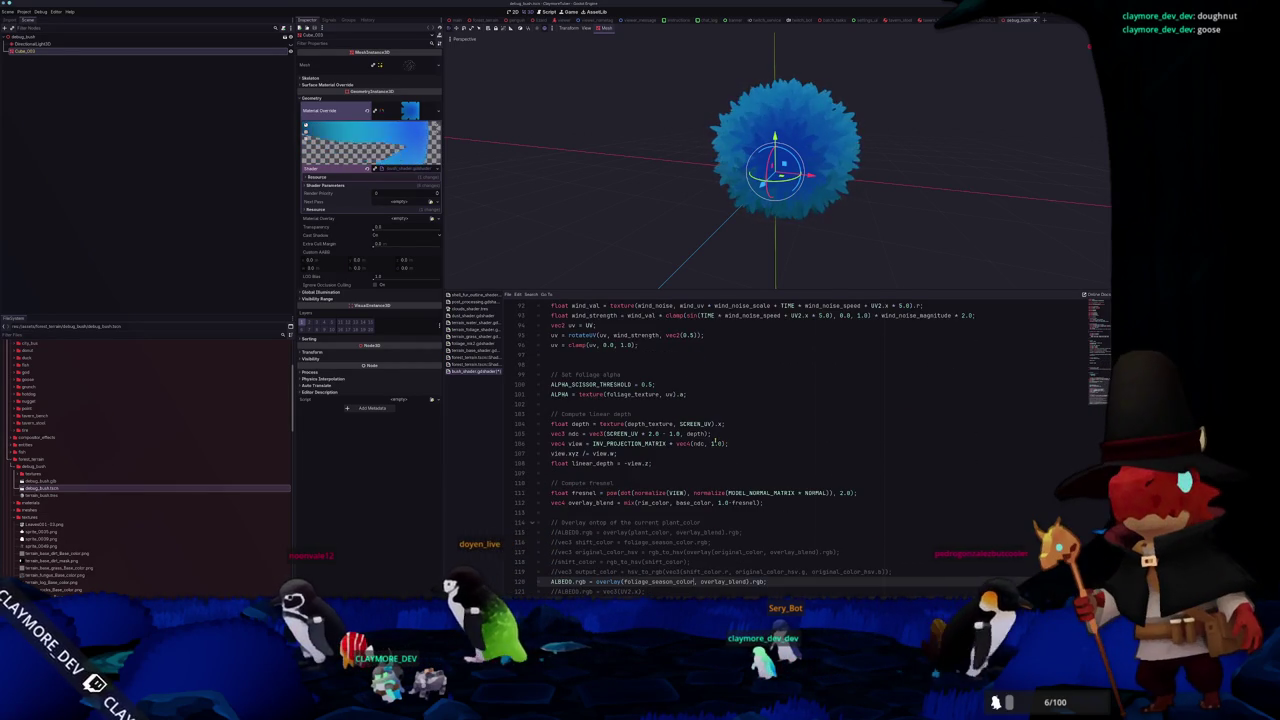
{"action": "scroll", "coordinate": [722, 460], "scroll_direction": "down", "scroll_amount": 3}
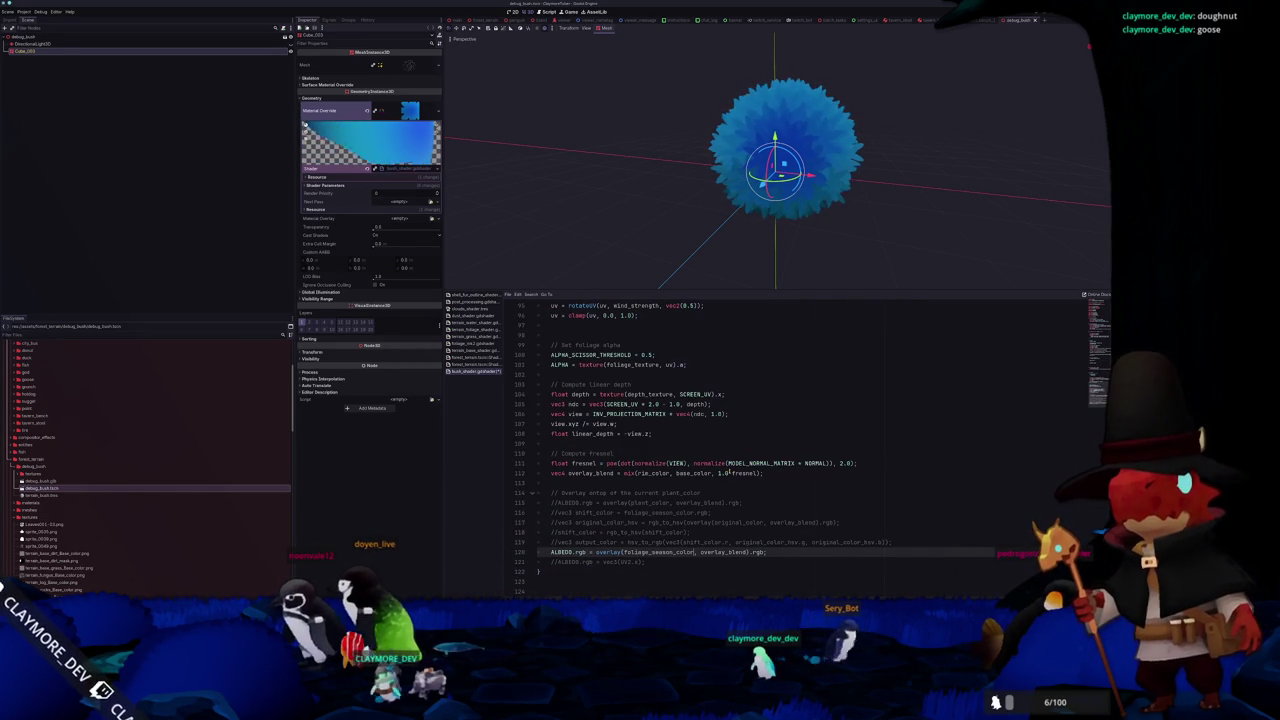
Try fresnel pow() exponents 4.0, 6.0 and 1.0, then begin a new fresnel line below
{"action": "left_click", "coordinate": [844, 463]}
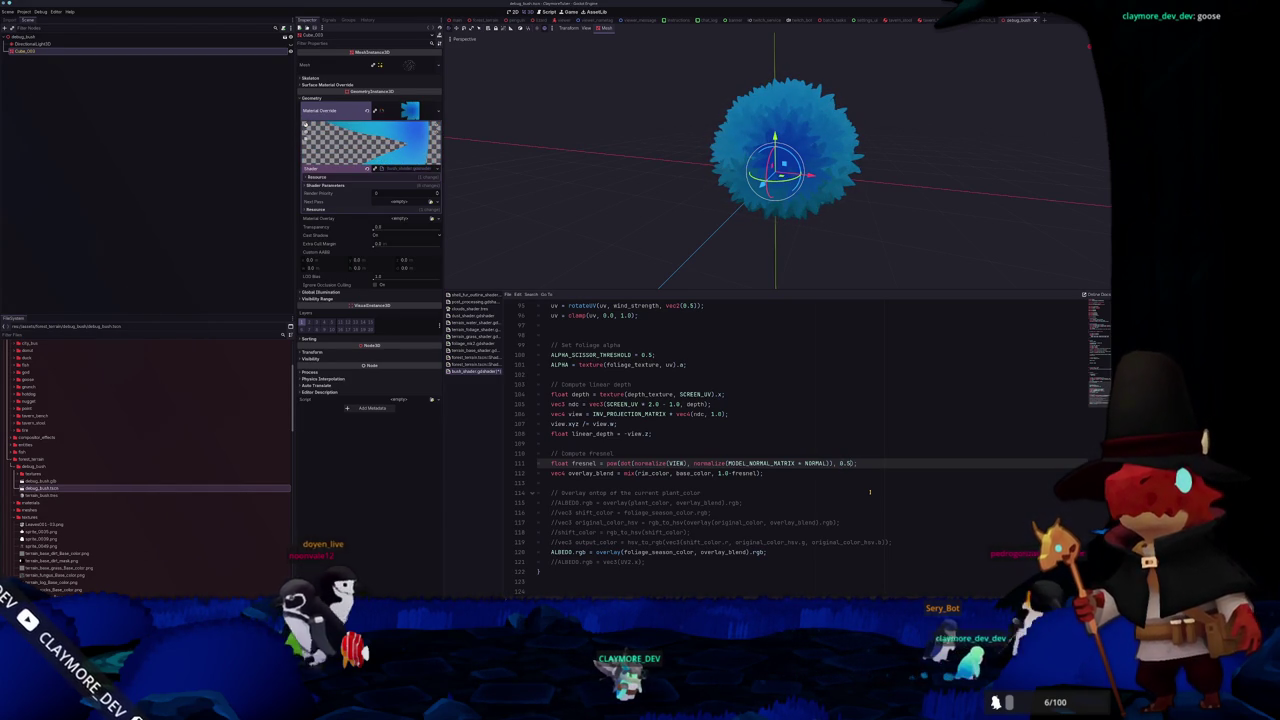
{"action": "key", "text": "ctrl+shift+Left"}
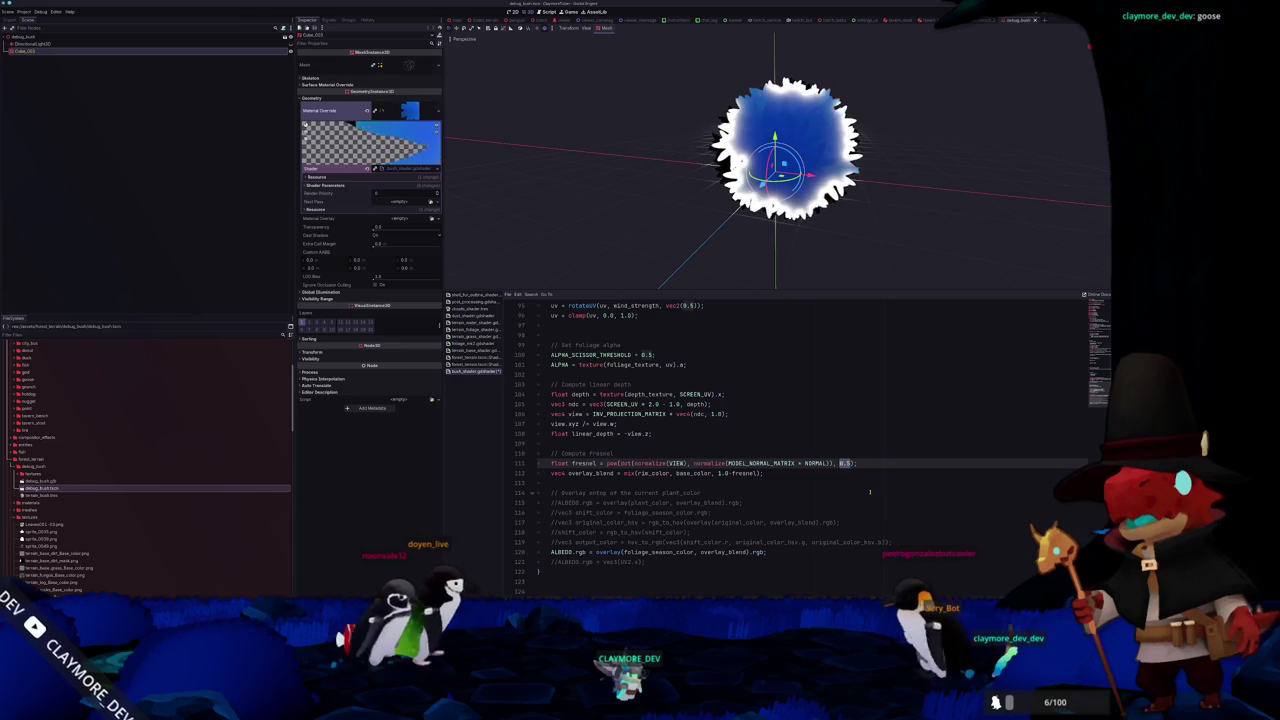
{"action": "type", "text": "4.0"}
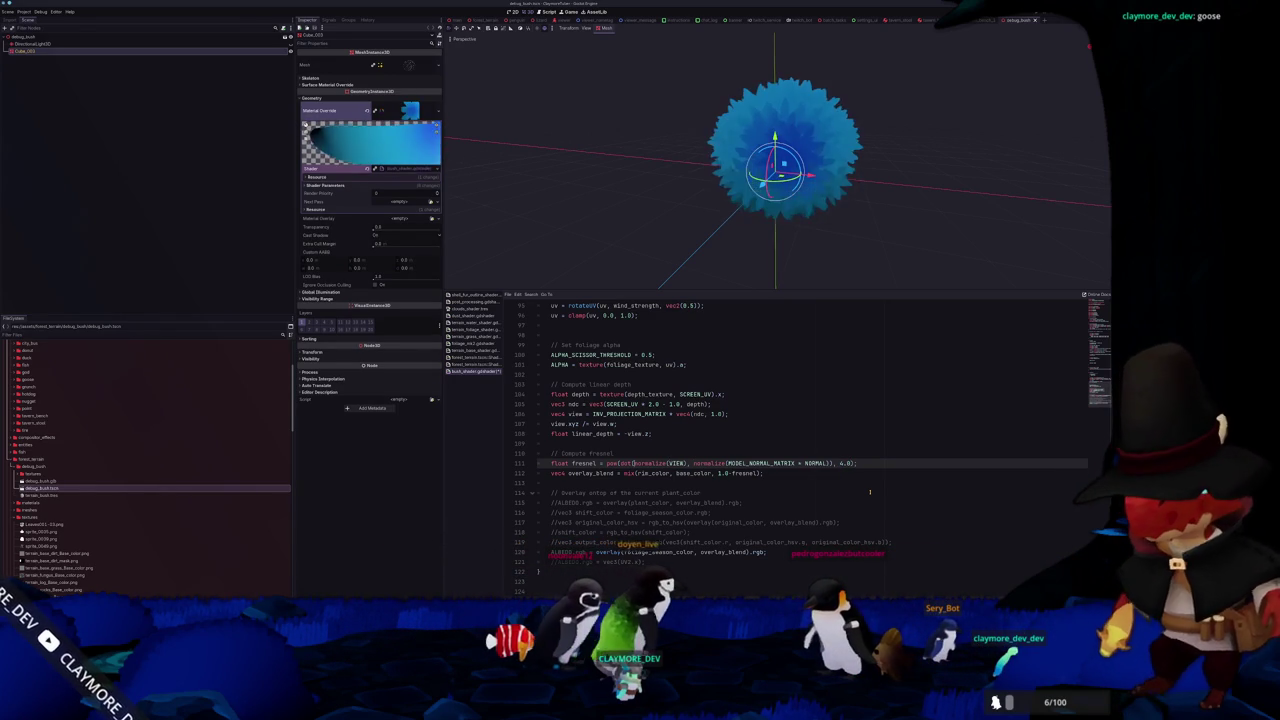
{"action": "type", "text": "1.0-"}
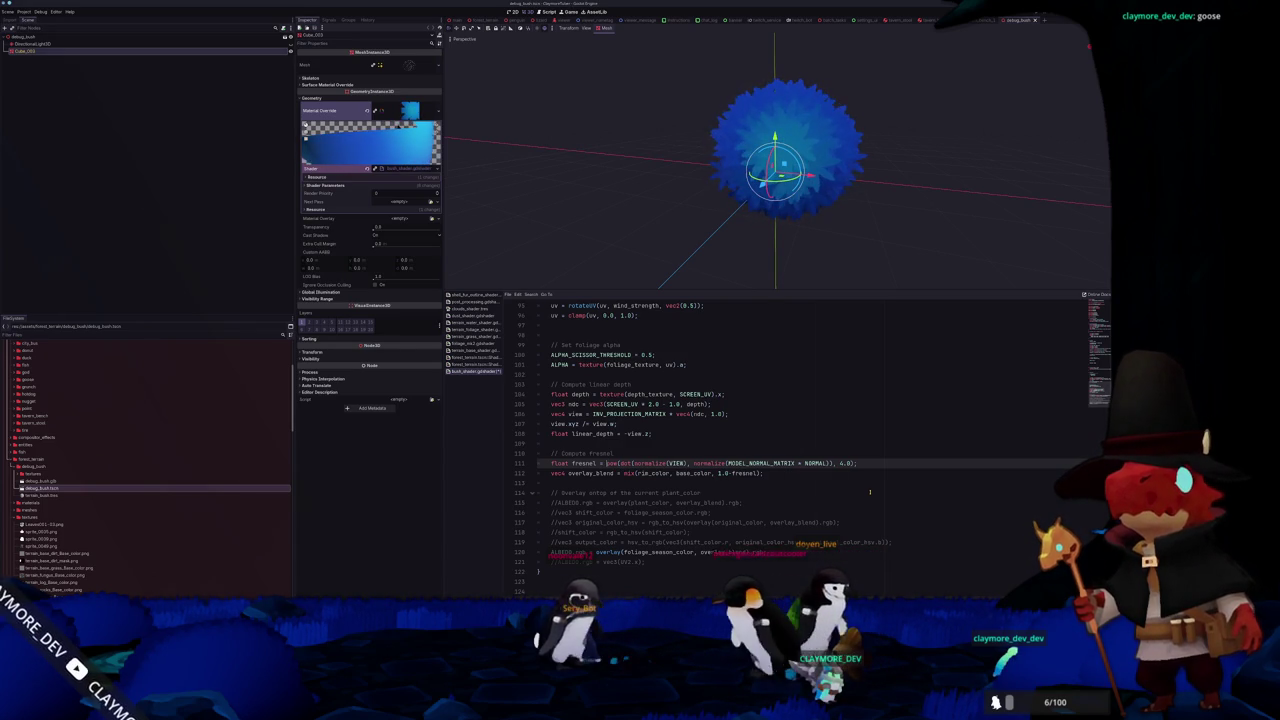
{"action": "key", "text": "BackSpace"}
{"action": "type", "text": "6"}
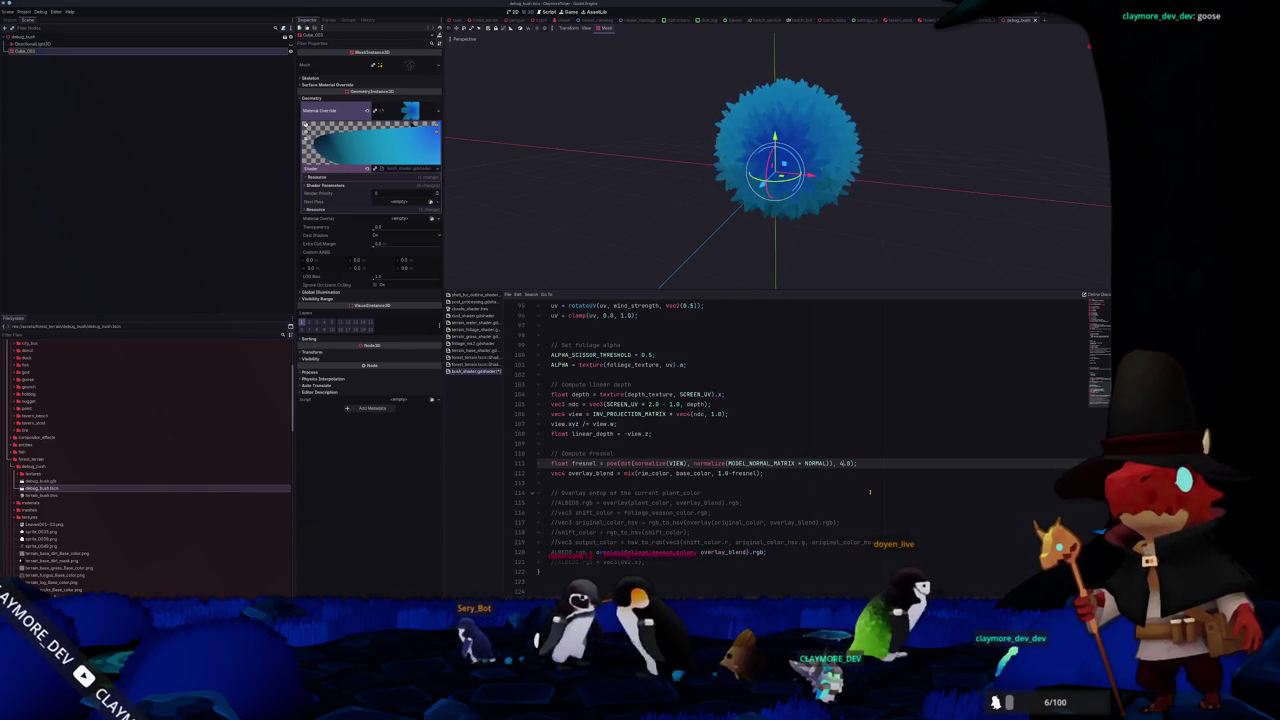
{"action": "key", "text": "BackSpace"}
{"action": "type", "text": "1"}
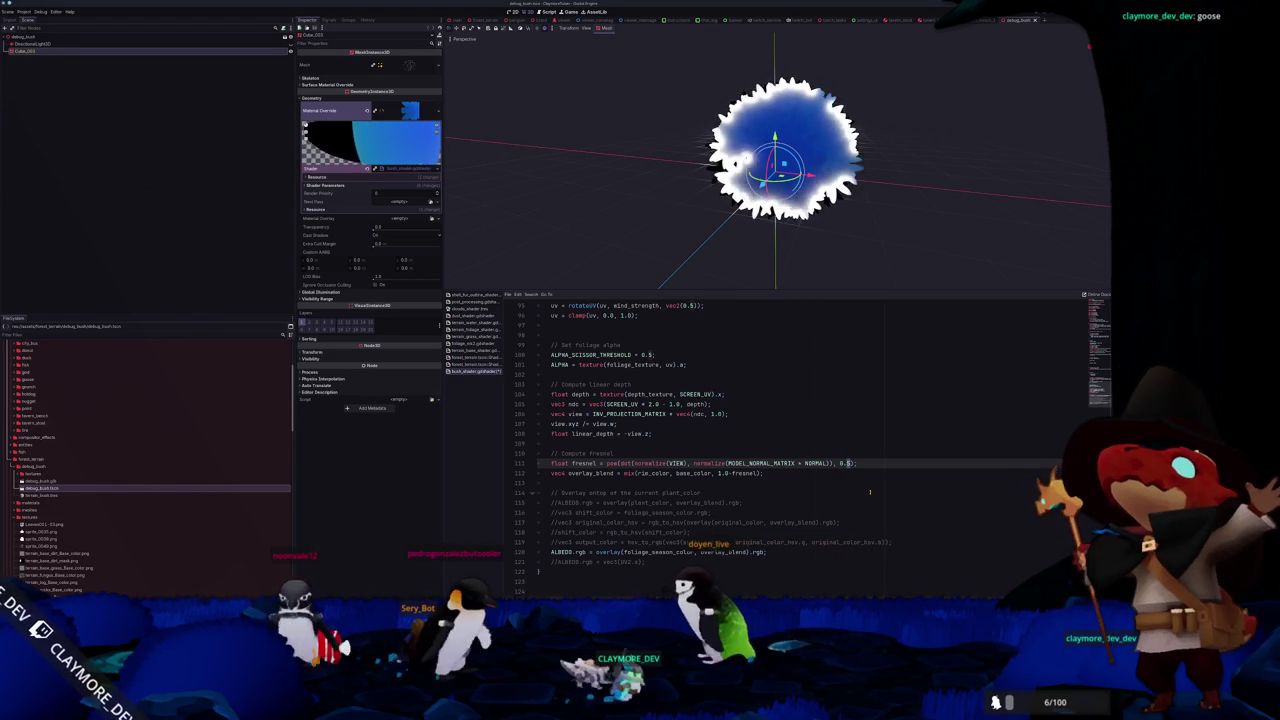
{"action": "key", "text": "Return"}
{"action": "type", "text": "fl"}
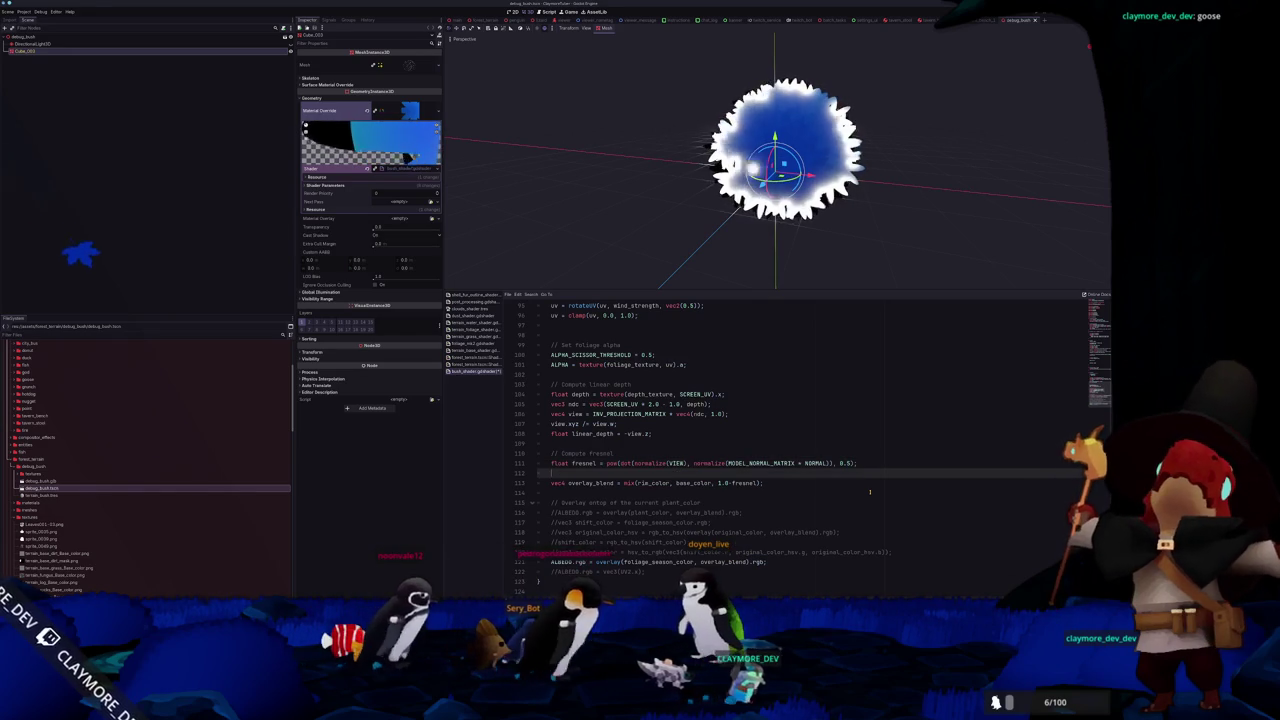
{"action": "type", "text": "esnel = clamp("}
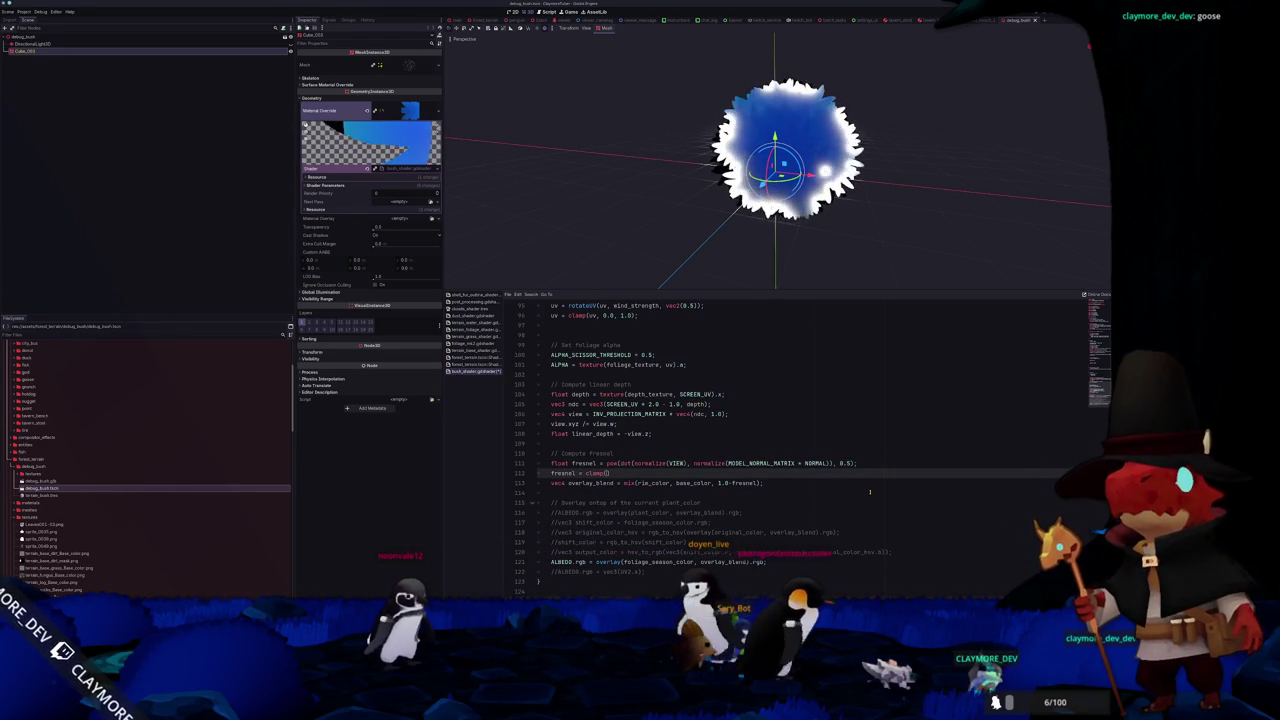
{"action": "type", "text": "fr"}
Complete 'fresnel = clamp(fresnel, 0.0, 1.0);' and change the fresnel exponent from 0.5 to 0.25
{"action": "key", "text": "Down"}
{"action": "key", "text": "Return"}
{"action": "type", "text": ", 1.0)"}
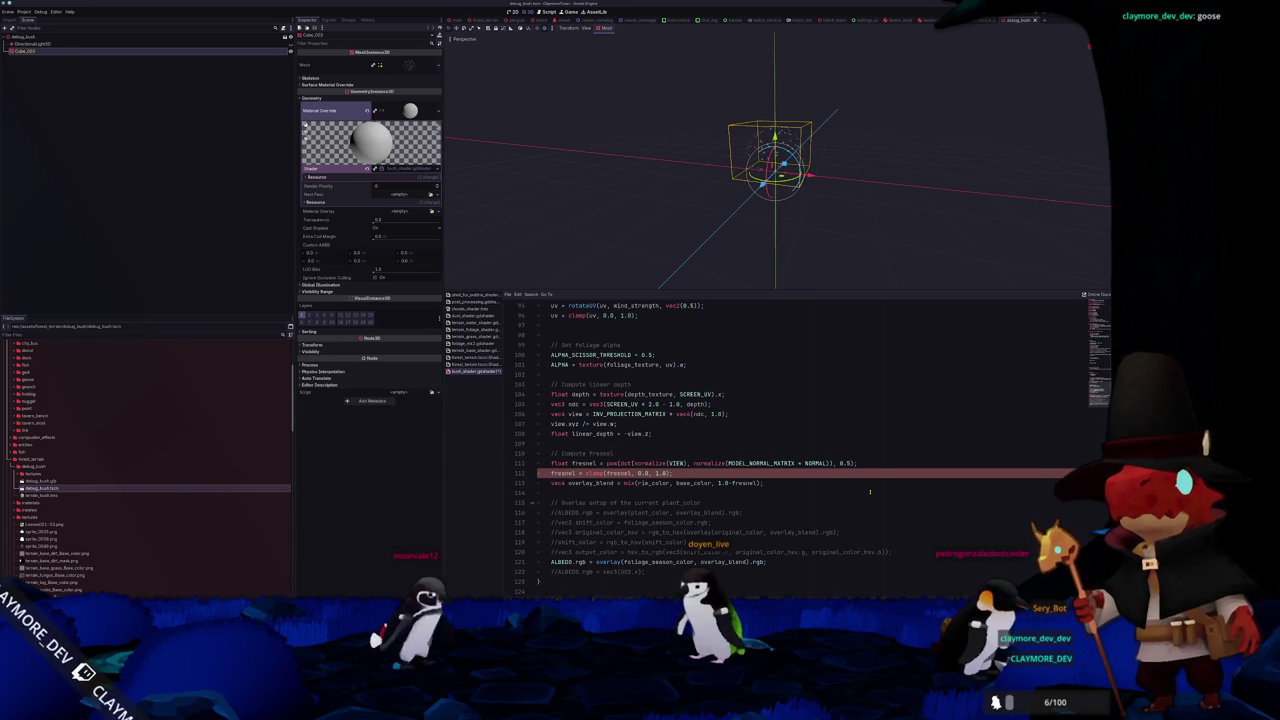
{"action": "type", "text": ";"}
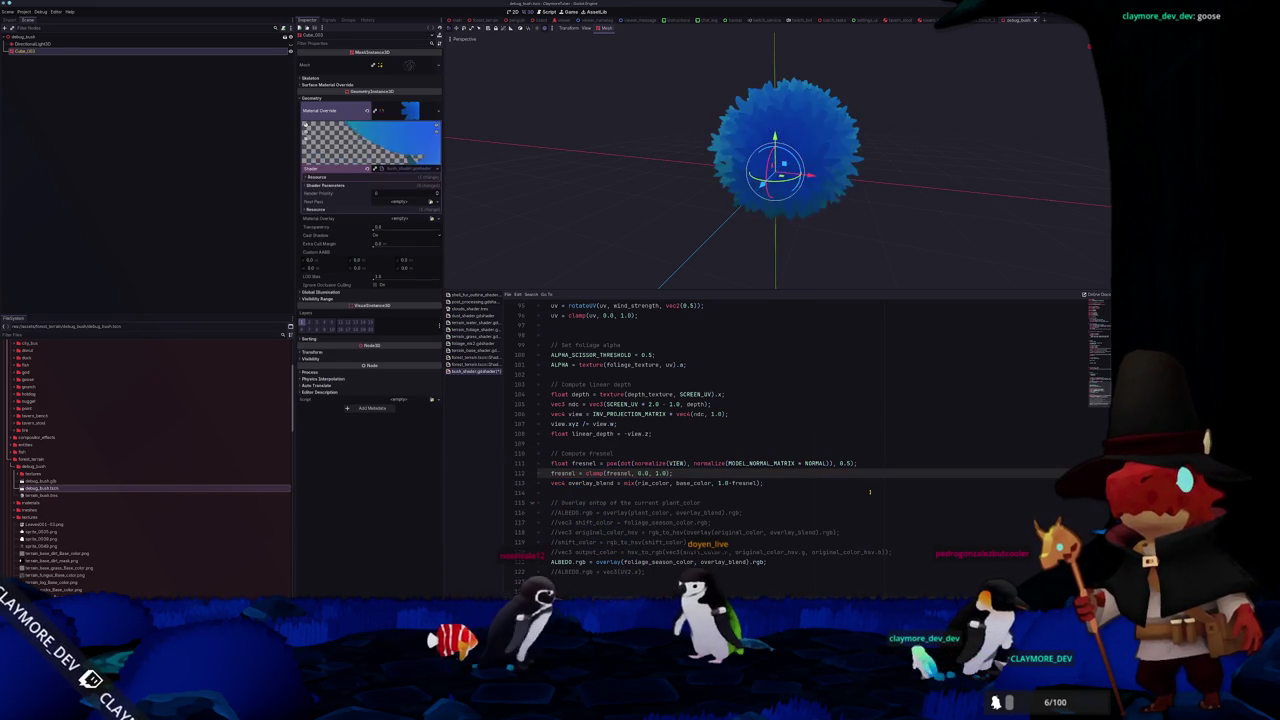
{"action": "key", "text": "Up"}
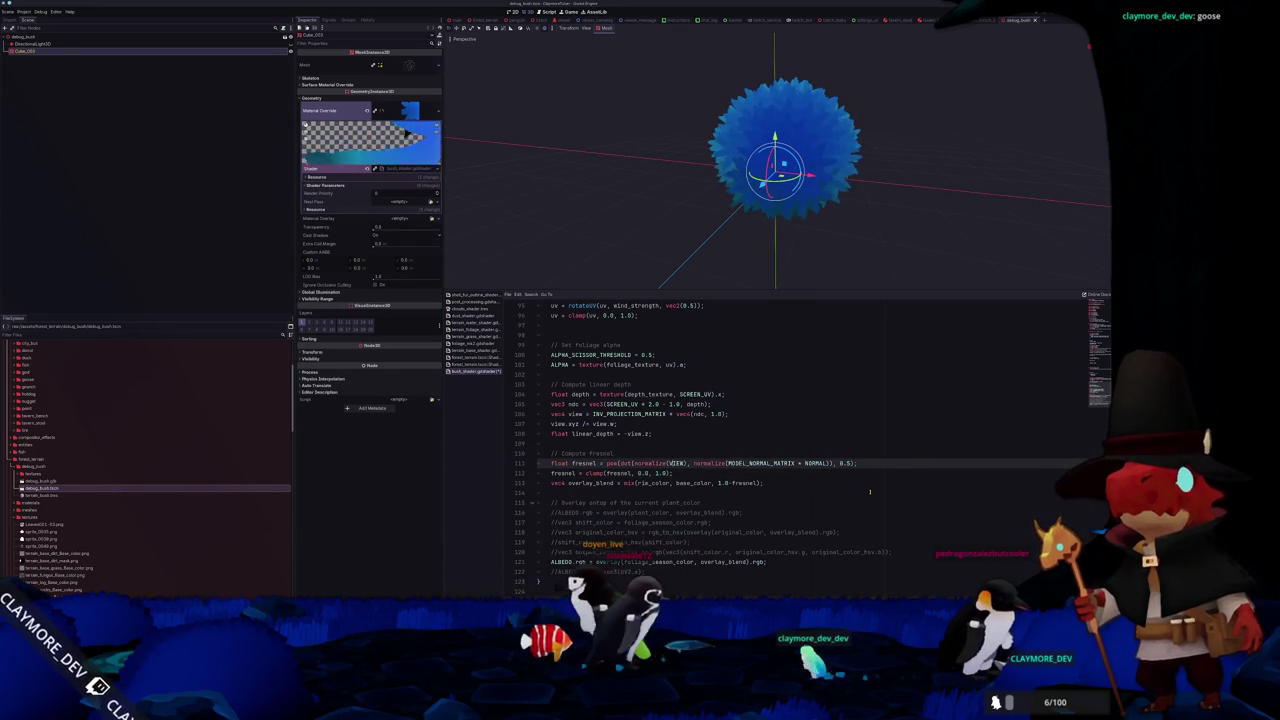
{"action": "key", "text": "End"}
{"action": "key", "text": "Left"}
{"action": "key", "text": "Left"}
{"action": "key", "text": "shift+Left"}
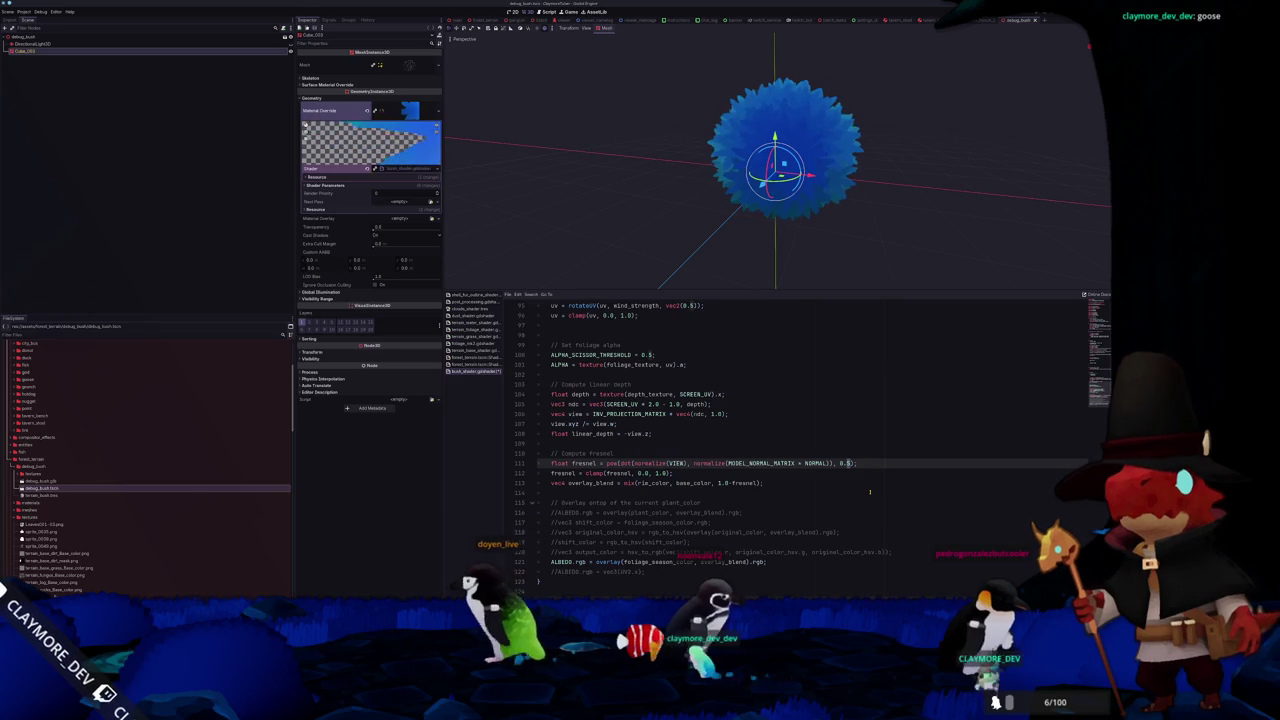
{"action": "type", "text": "25"}
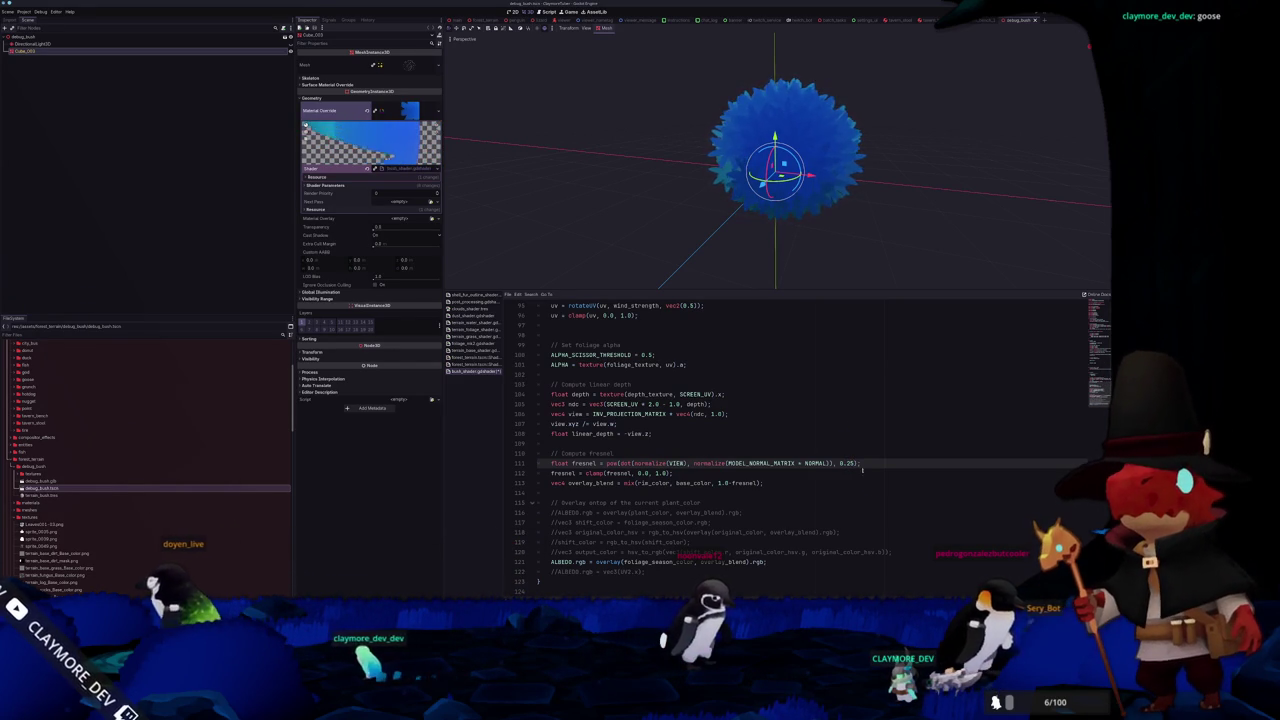
Save the shader, invert the fresnel by prefixing '1.0 -', and switch to the main scene
{"action": "scroll", "coordinate": [727, 257], "scroll_direction": "down", "scroll_amount": 5}
{"action": "scroll", "coordinate": [735, 246], "scroll_direction": "up", "scroll_amount": 3}
{"action": "key", "text": "ctrl+s"}
{"action": "left_click_drag", "start_coordinate": [707, 259], "coordinate": [680, 243]}
{"action": "left_click", "coordinate": [678, 225]}
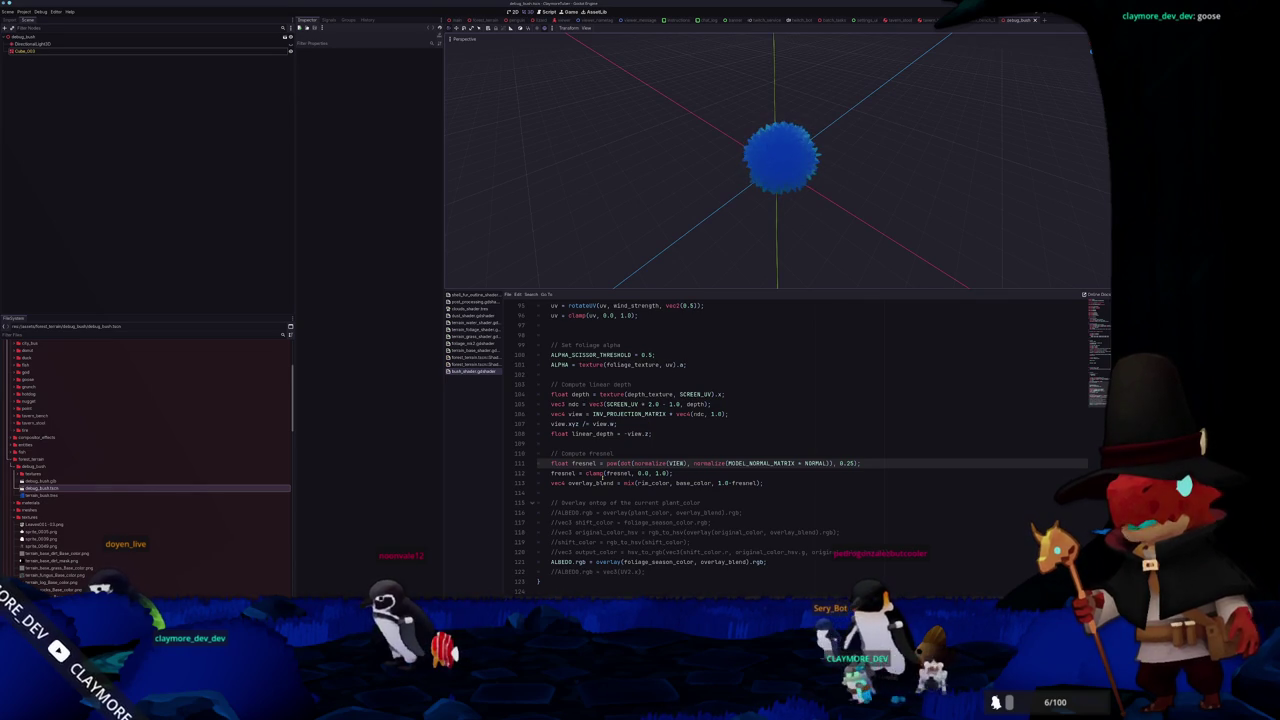
{"action": "type", "text": "1.0 -"}
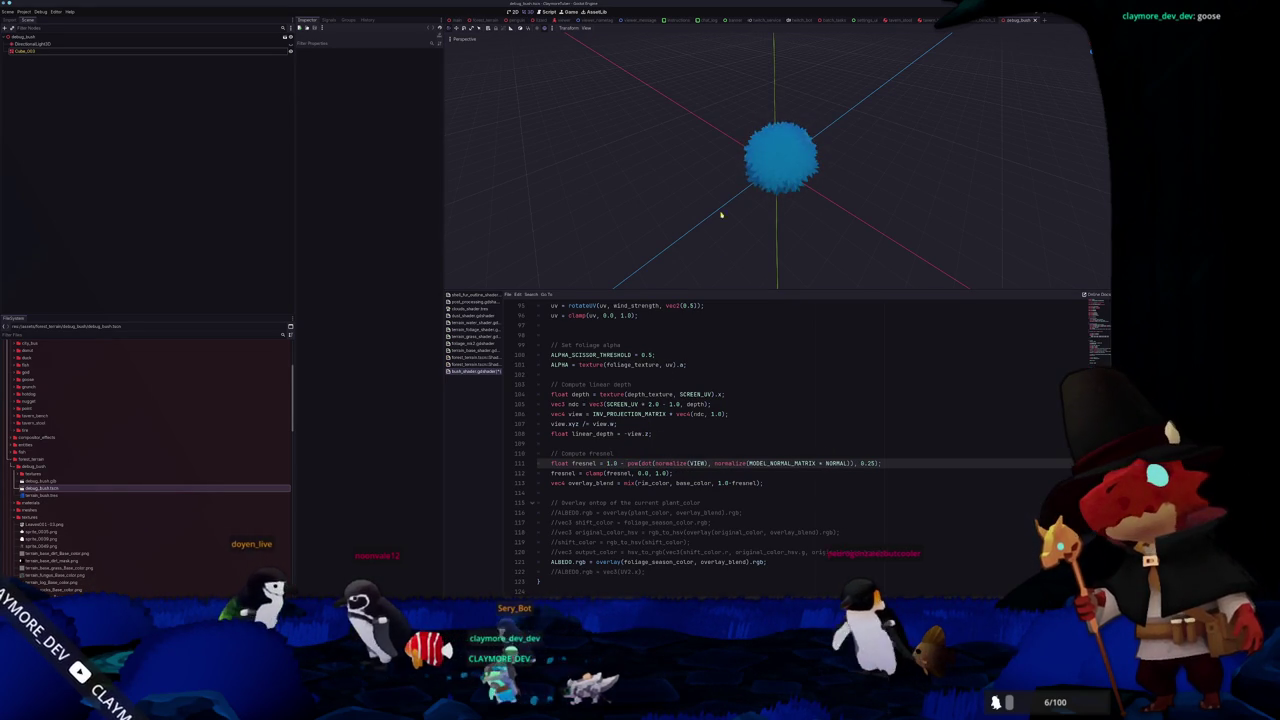
{"action": "left_click", "coordinate": [458, 20]}
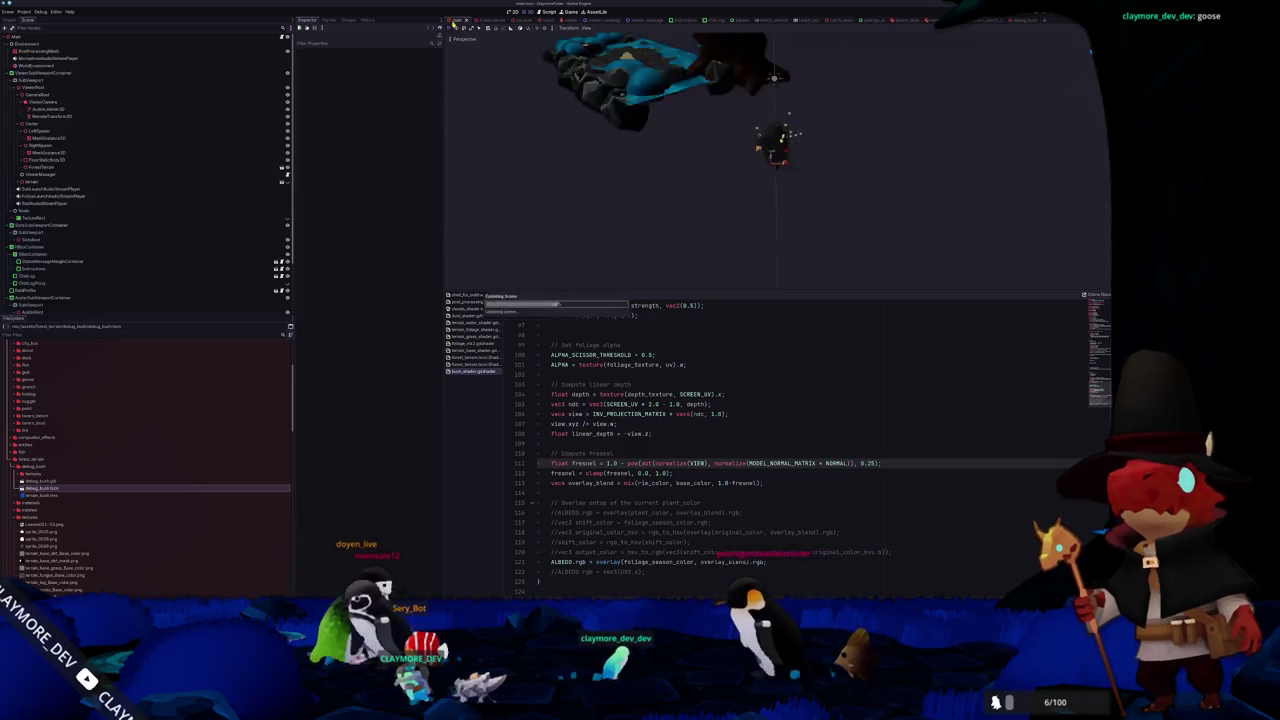
Add the debug_bush scene to forest_terrain and place it beside the tree stump in top view
{"action": "key", "text": "ctrl+Tab"}
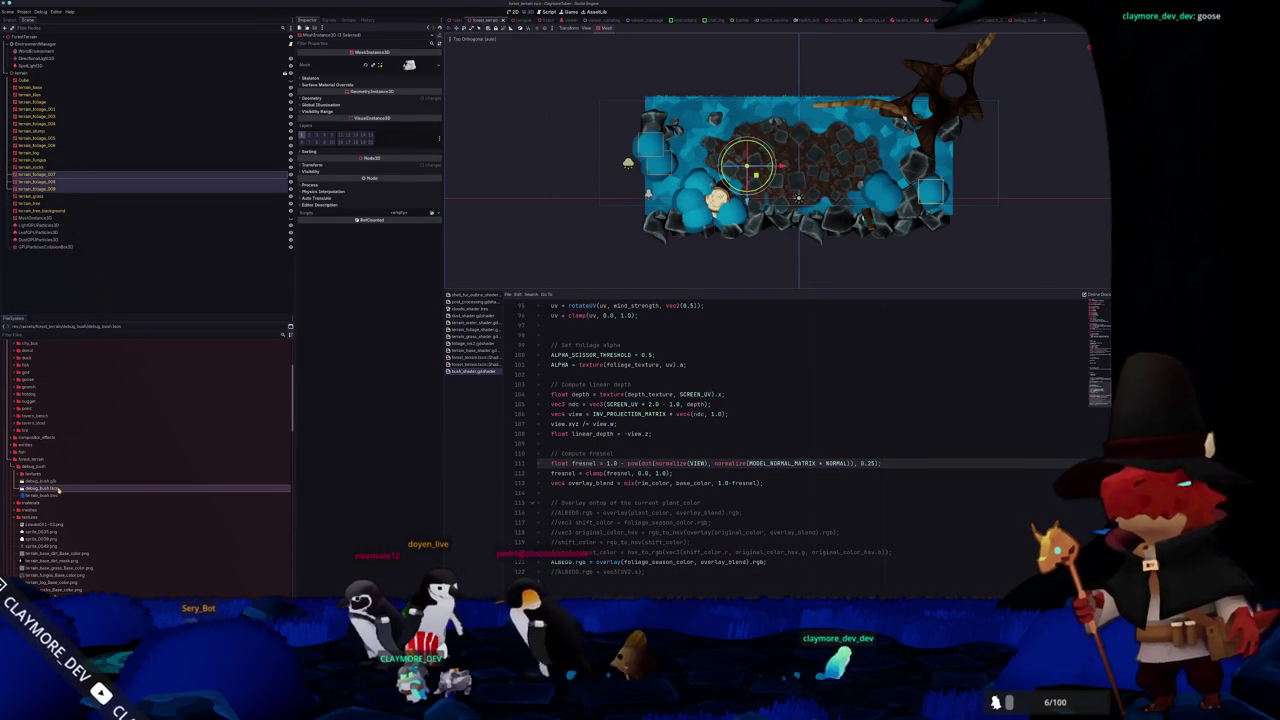
{"action": "mouse_move", "coordinate": [40, 490]}
{"action": "left_mouse_down"}
{"action": "mouse_move", "coordinate": [70, 182]}
{"action": "mouse_move", "coordinate": [47, 174]}
{"action": "mouse_move", "coordinate": [40, 195]}
{"action": "left_mouse_up"}
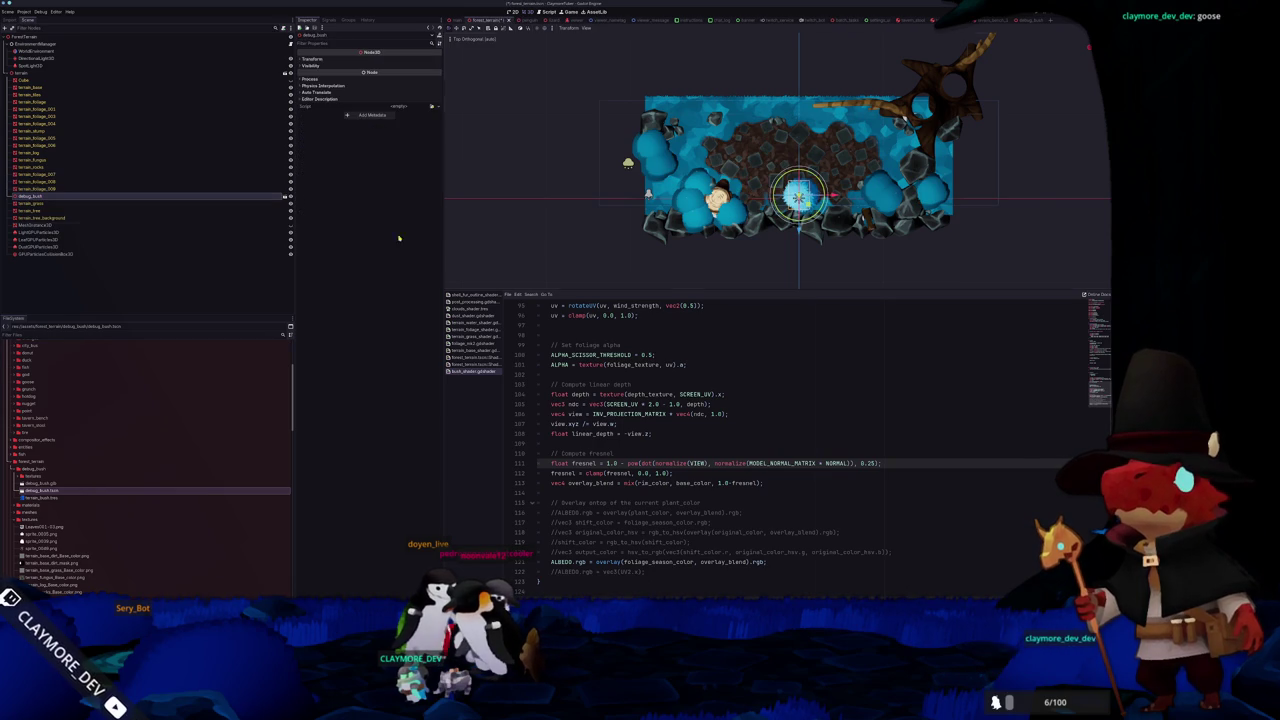
{"action": "scroll", "coordinate": [780, 160], "scroll_direction": "up", "scroll_amount": 5}
{"action": "mouse_move", "coordinate": [862, 185]}
{"action": "left_mouse_down"}
{"action": "mouse_move", "coordinate": [829, 180]}
{"action": "mouse_move", "coordinate": [712, 220]}
{"action": "mouse_move", "coordinate": [725, 178]}
{"action": "mouse_move", "coordinate": [749, 166]}
{"action": "left_mouse_up"}
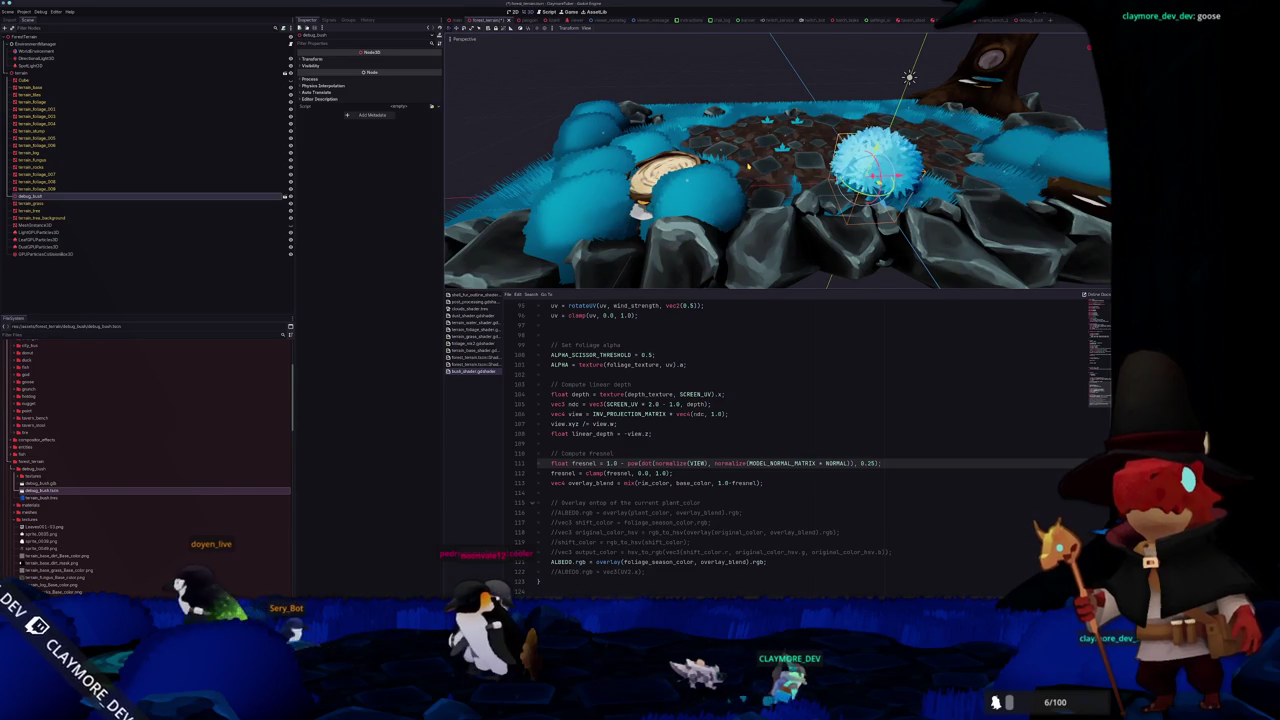
{"action": "key", "text": "KP_7"}
{"action": "mouse_move", "coordinate": [859, 183]}
{"action": "left_mouse_down"}
{"action": "mouse_move", "coordinate": [703, 216]}
{"action": "mouse_move", "coordinate": [717, 220]}
{"action": "left_mouse_up"}
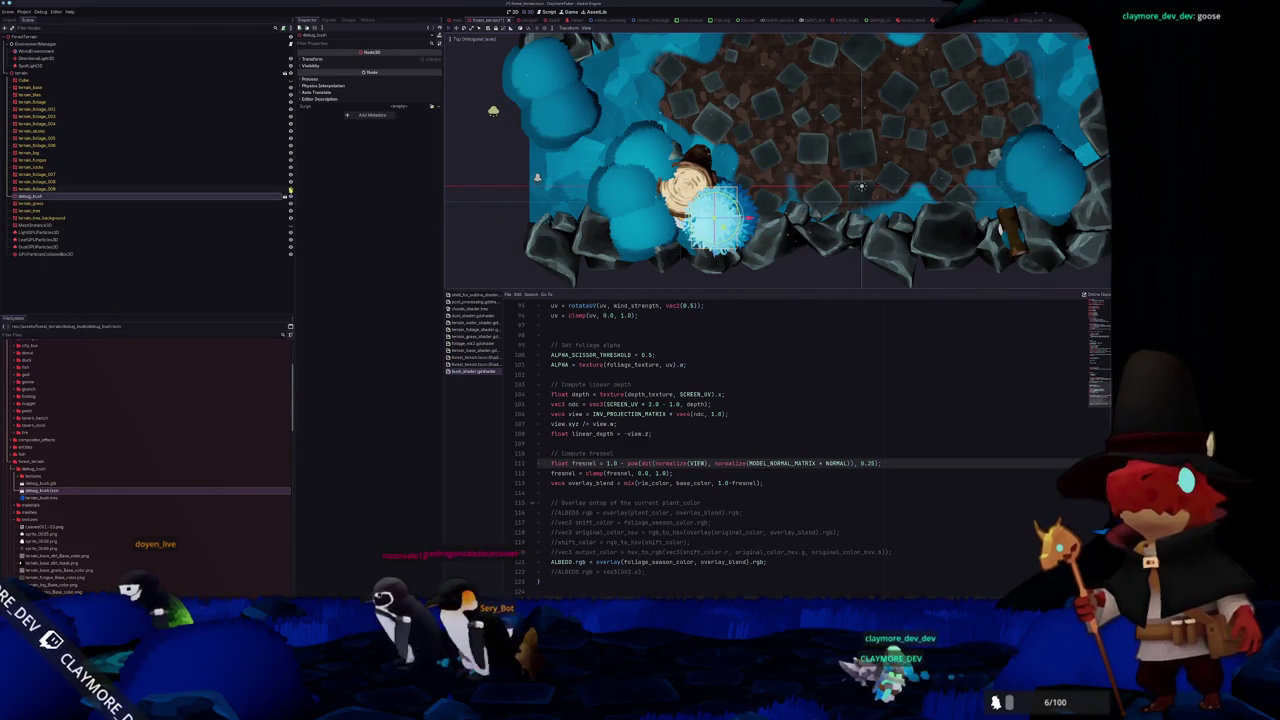
Duplicate the debug bush with Ctrl+D and scatter the copies across the terrain
{"action": "scroll", "coordinate": [780, 160], "scroll_direction": "down", "scroll_amount": 2}
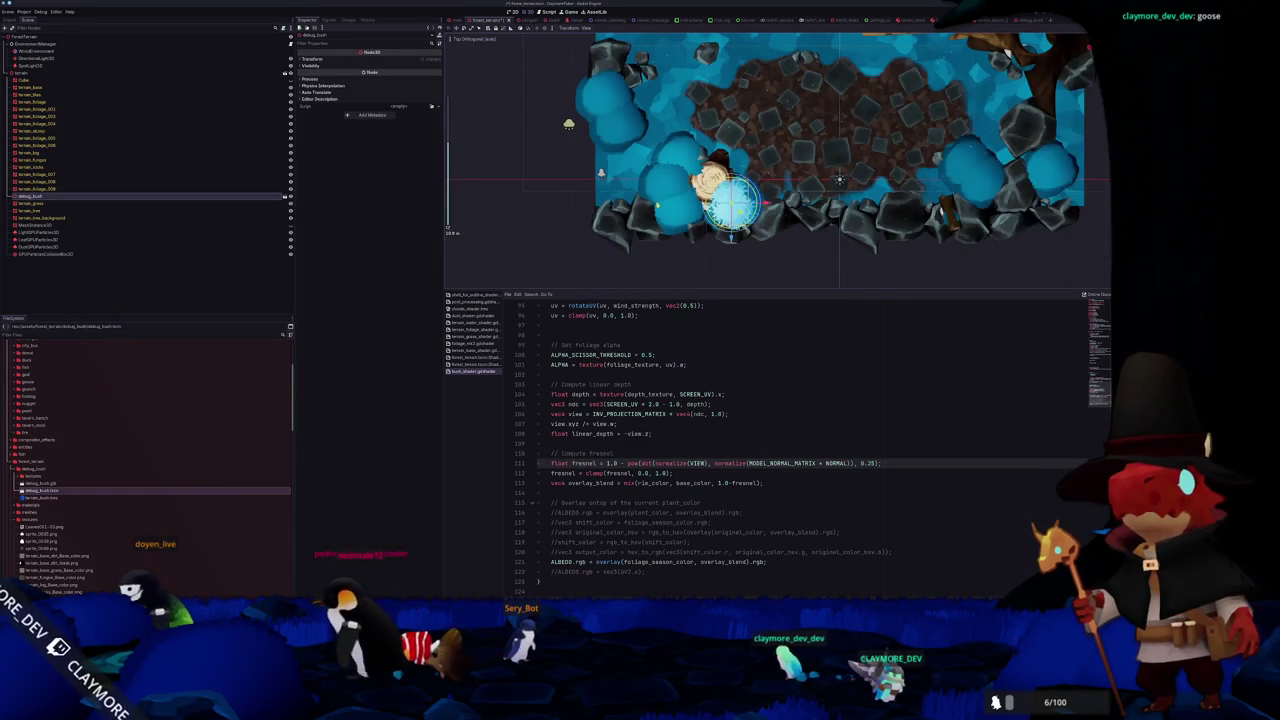
{"action": "key", "text": "ctrl+d"}
{"action": "mouse_move", "coordinate": [731, 203]}
{"action": "left_mouse_down"}
{"action": "mouse_move", "coordinate": [614, 171]}
{"action": "mouse_move", "coordinate": [603, 93]}
{"action": "mouse_move", "coordinate": [680, 212]}
{"action": "mouse_move", "coordinate": [958, 160]}
{"action": "mouse_move", "coordinate": [985, 180]}
{"action": "left_mouse_up"}
{"action": "key", "text": "ctrl+d"}
{"action": "key", "text": "ctrl+d"}
{"action": "key", "text": "ctrl+d"}
{"action": "key", "text": "ctrl+d"}
{"action": "key", "text": "ctrl+d"}
{"action": "key", "text": "ctrl+d"}
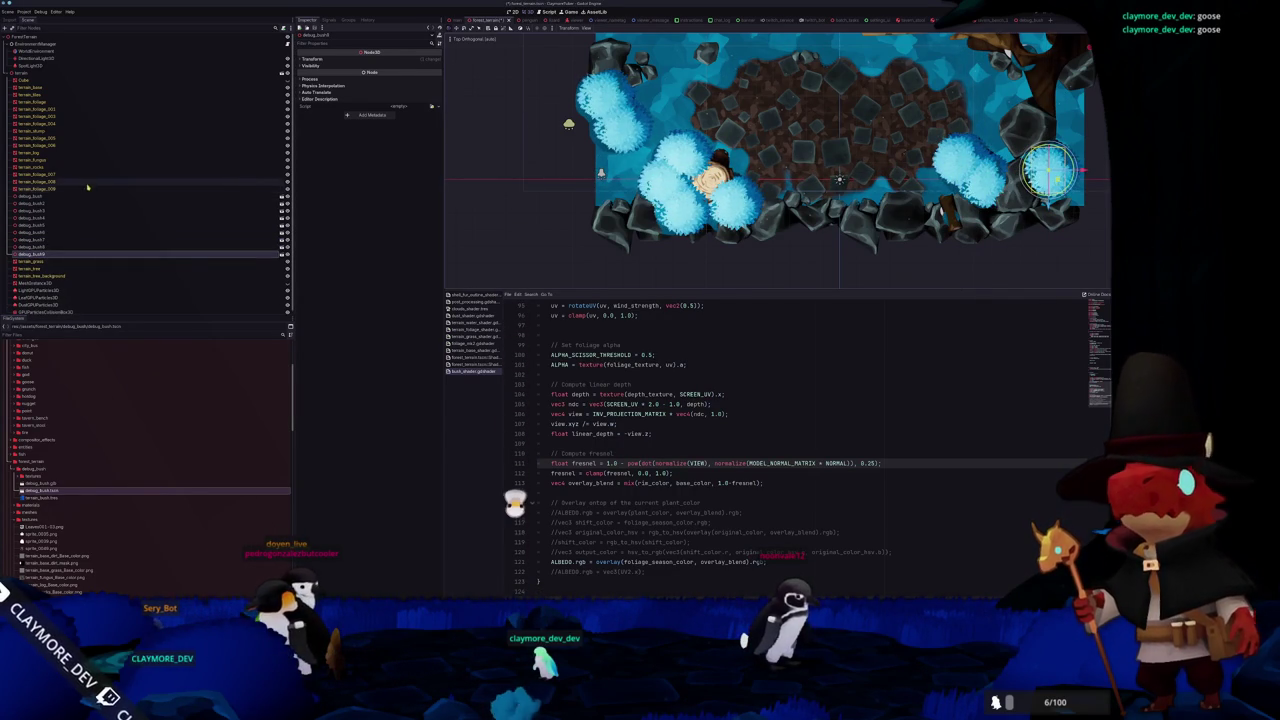
Inspect the terrain_foliage meshes, including terrain_foliage_005, in perspective, then deselect them
{"action": "left_click", "coordinate": [125, 181]}
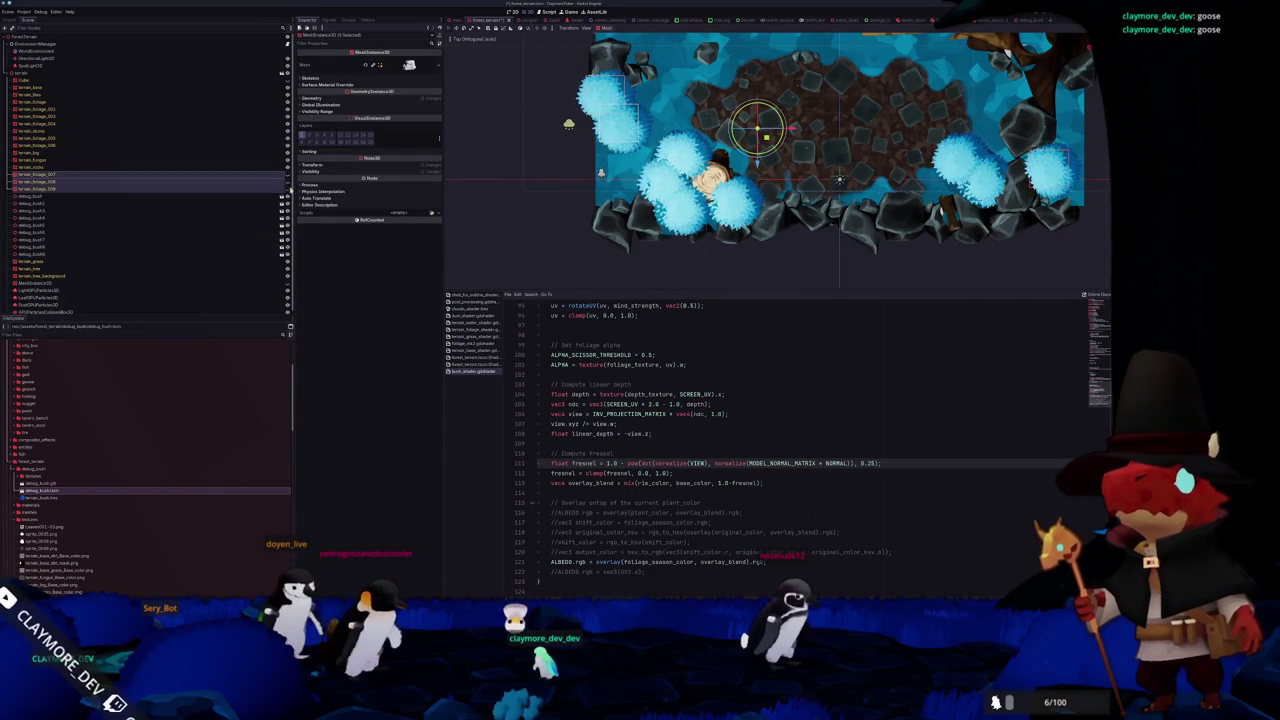
{"action": "mouse_move", "coordinate": [578, 224]}
{"action": "left_mouse_down"}
{"action": "mouse_move", "coordinate": [592, 145]}
{"action": "mouse_move", "coordinate": [615, 170]}
{"action": "left_mouse_up"}
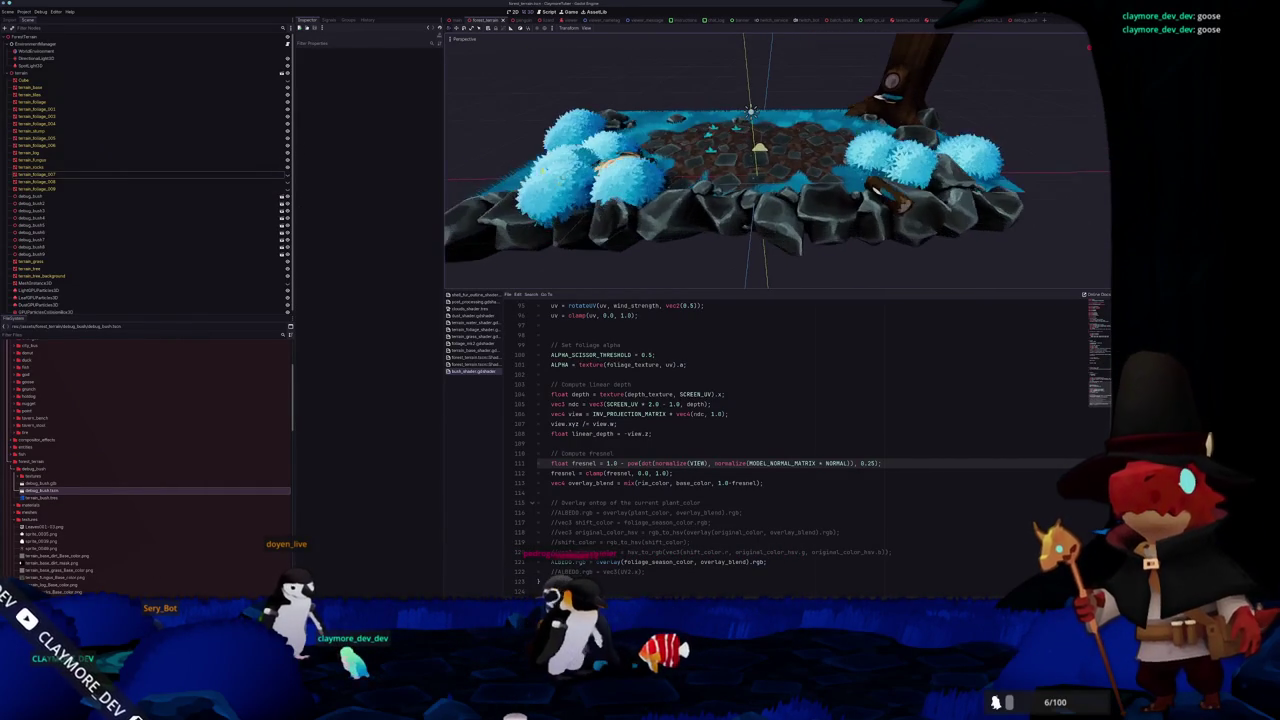
{"action": "left_click", "coordinate": [75, 109]}
{"action": "left_click", "coordinate": [75, 123], "text": "shift"}
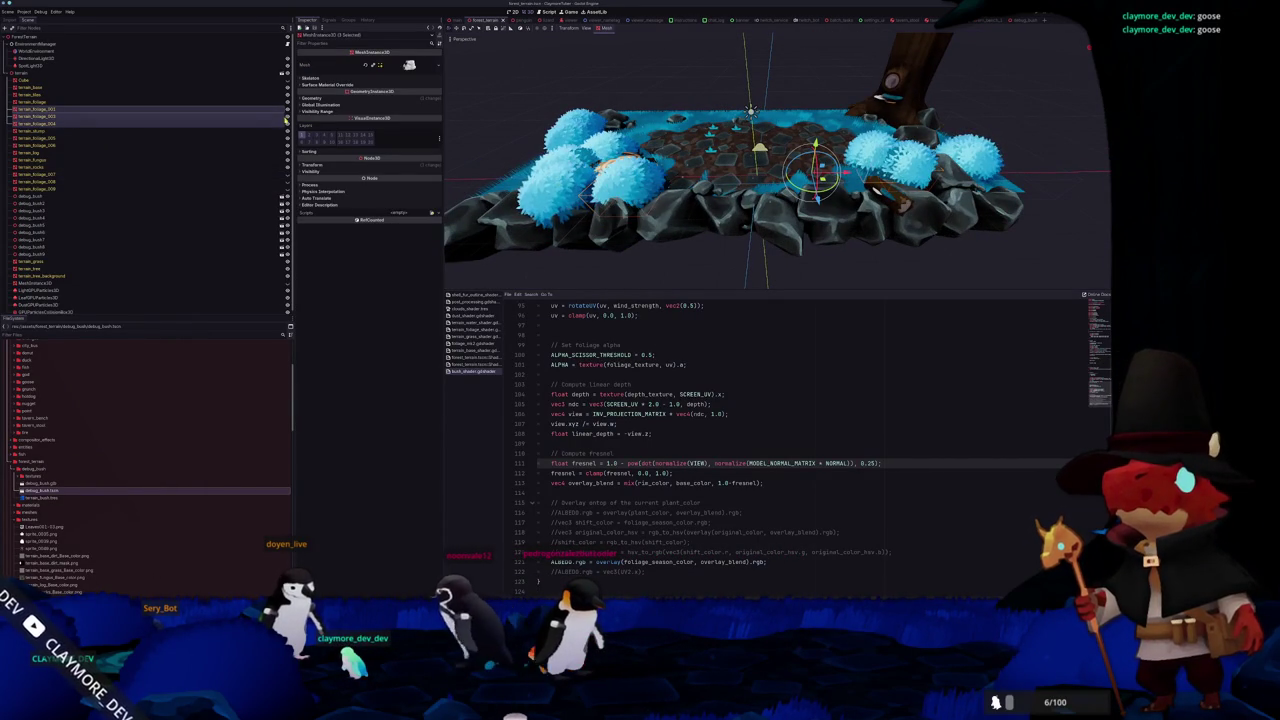
{"action": "left_click", "coordinate": [274, 139]}
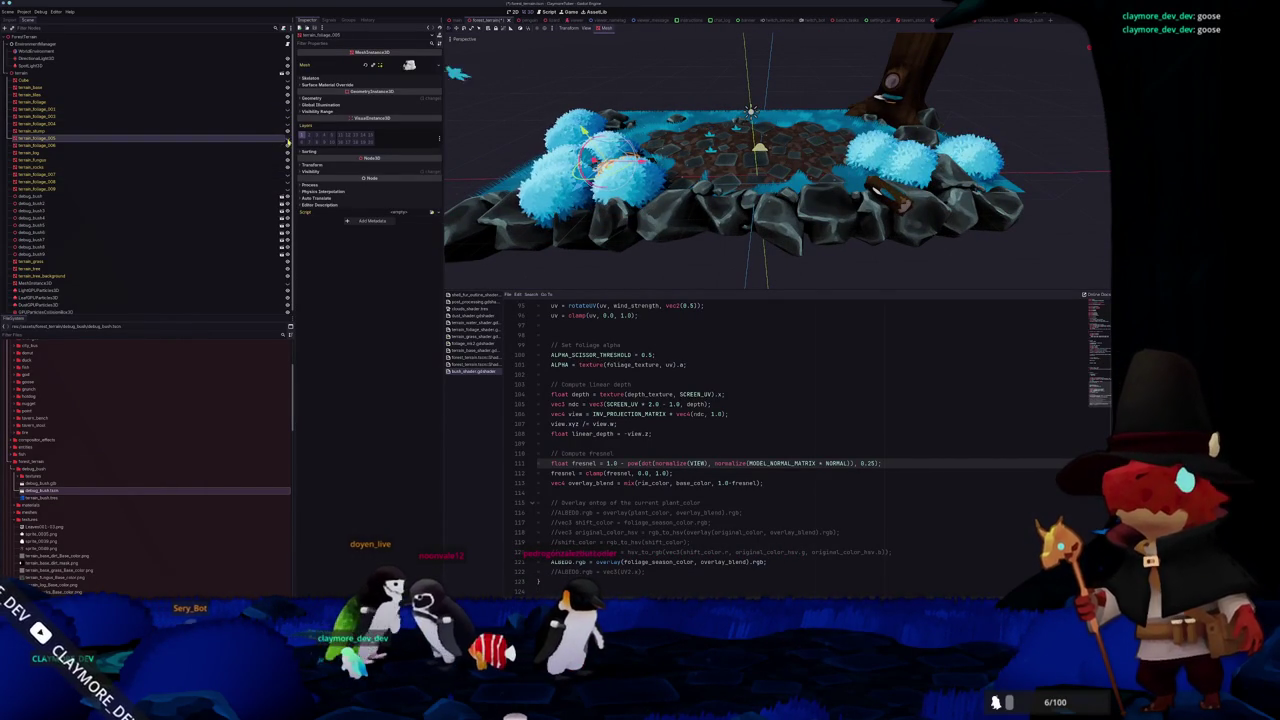
{"action": "scroll", "coordinate": [136, 268], "scroll_direction": "down", "scroll_amount": 1}
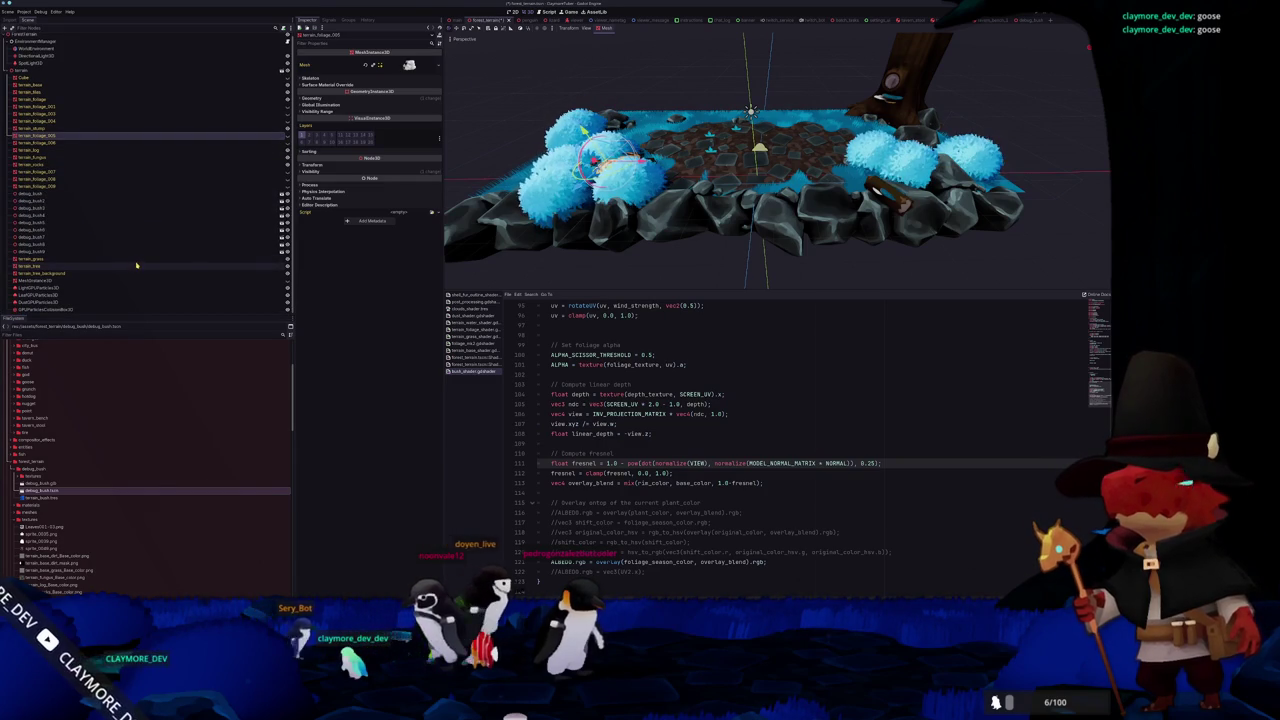
{"action": "scroll", "coordinate": [549, 254], "scroll_direction": "down", "scroll_amount": 2}
{"action": "left_click", "coordinate": [549, 254]}
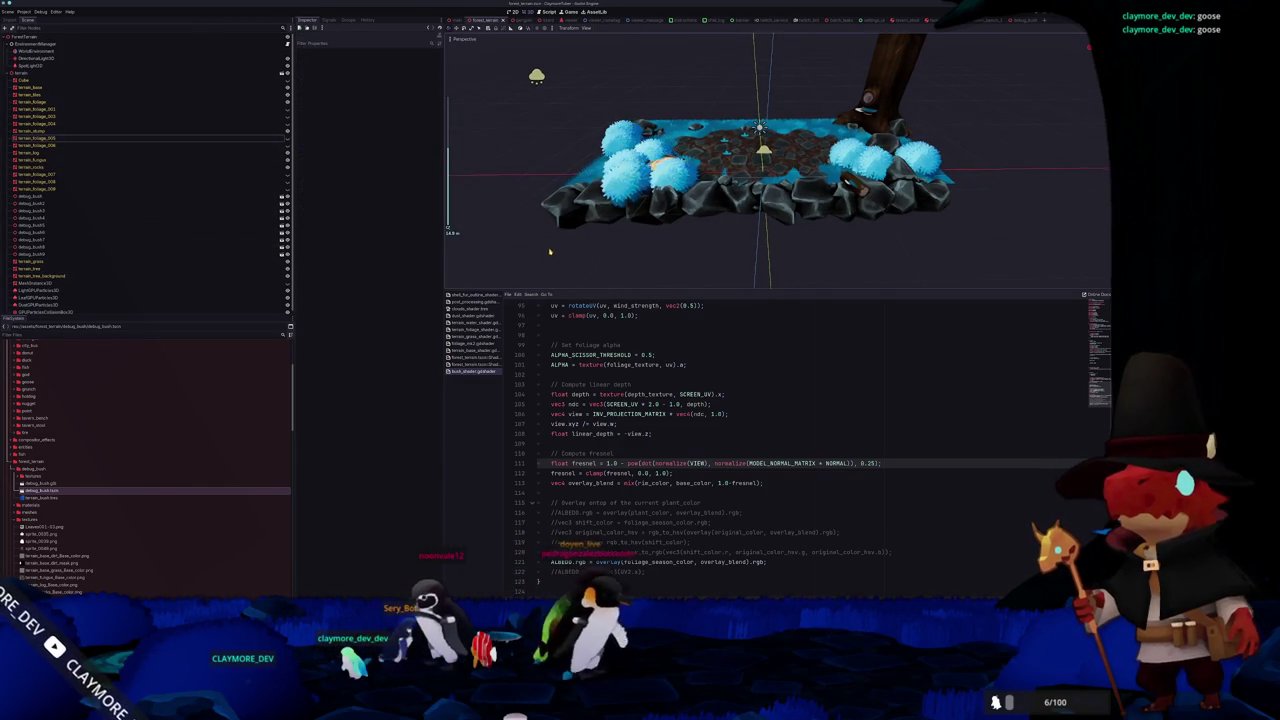
{"action": "scroll", "coordinate": [713, 443], "scroll_direction": "down", "scroll_amount": 1}
Append '* 0.75' to the ALBEDO.rgb overlay on line 121 of the bush shader
{"action": "left_click", "coordinate": [767, 552]}
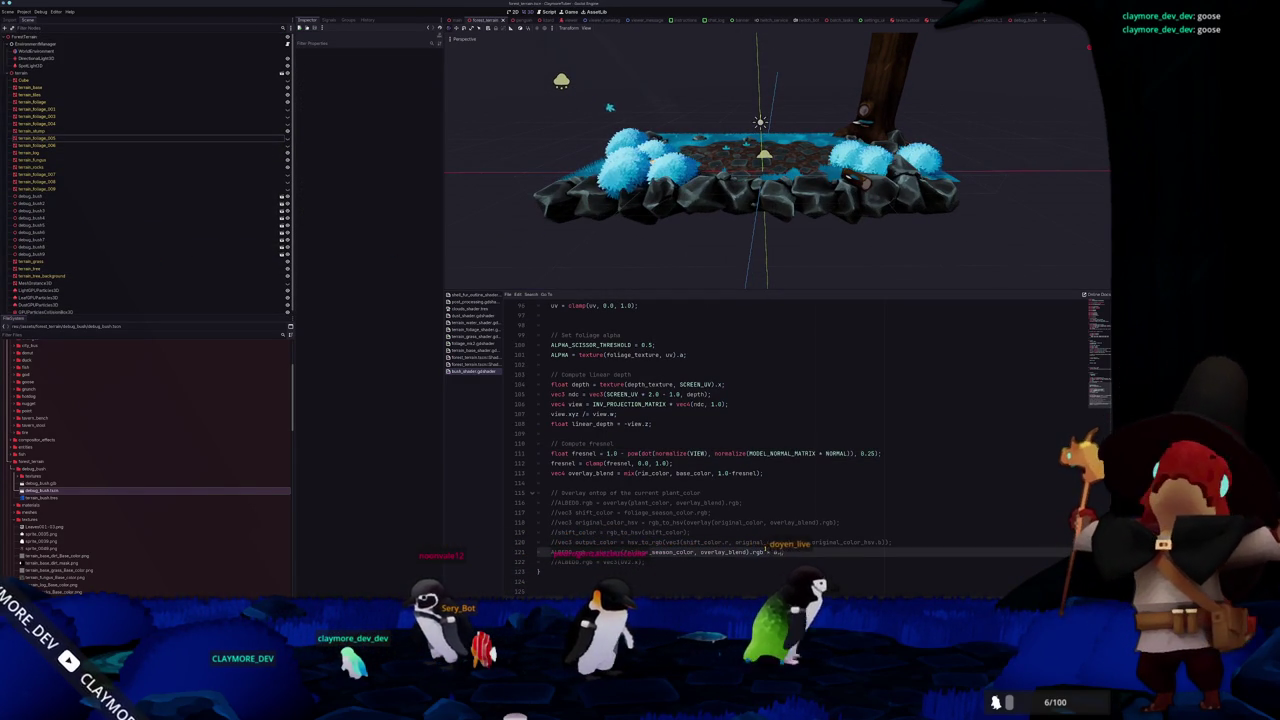
{"action": "type", "text": "* 0.75;"}
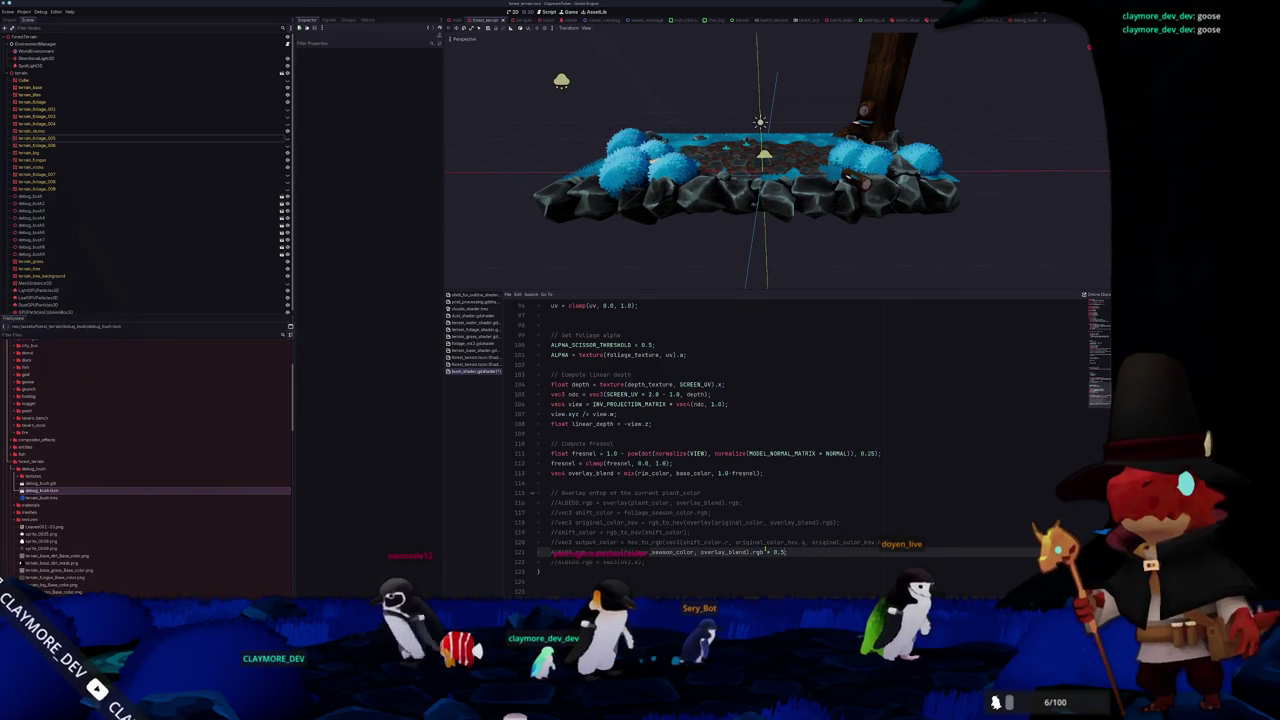
{"action": "scroll", "coordinate": [798, 348], "scroll_direction": "up", "scroll_amount": 5}
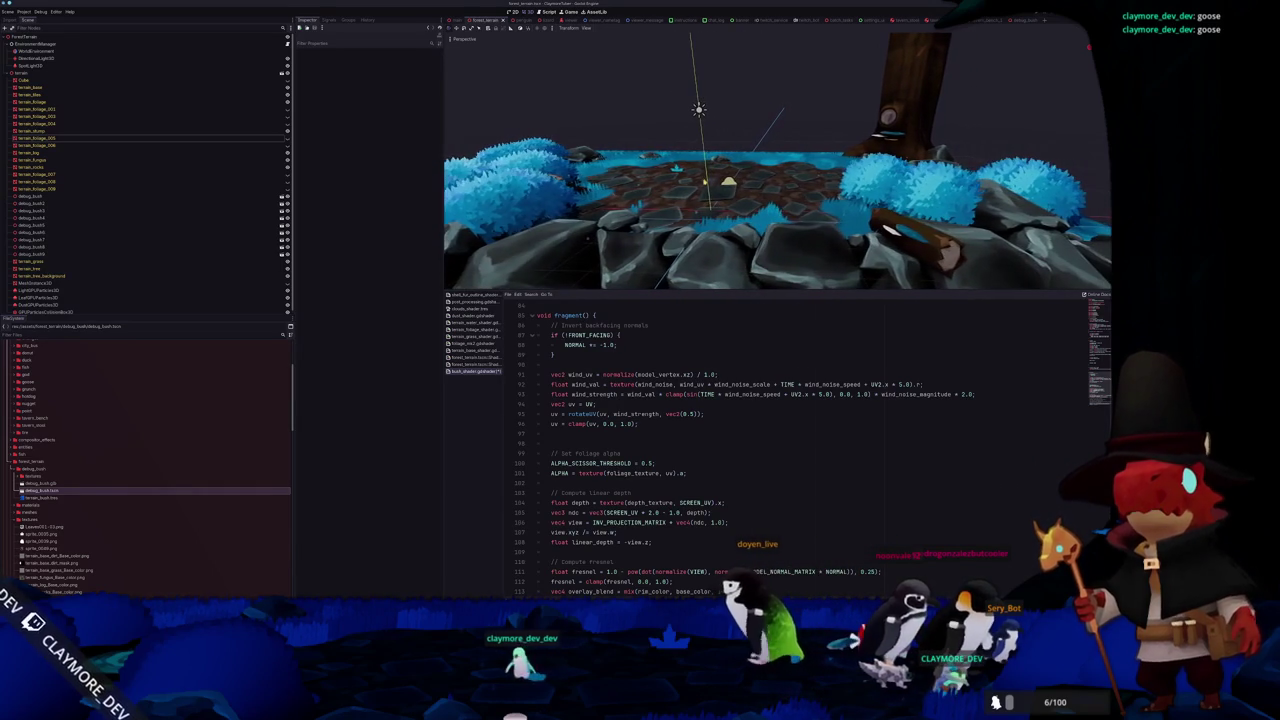
Save the bush shader with the terrain_grass mesh selected
{"action": "left_click", "coordinate": [720, 364]}
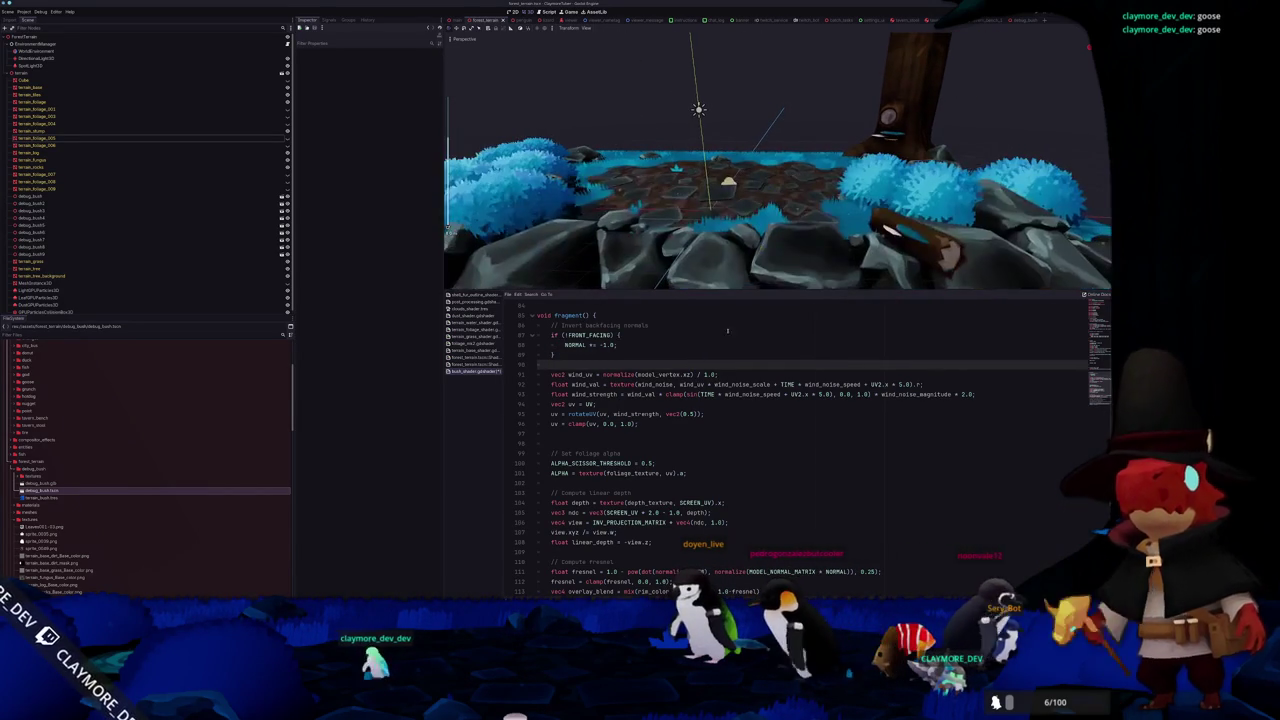
{"action": "scroll", "coordinate": [715, 358], "scroll_direction": "up", "scroll_amount": 5}
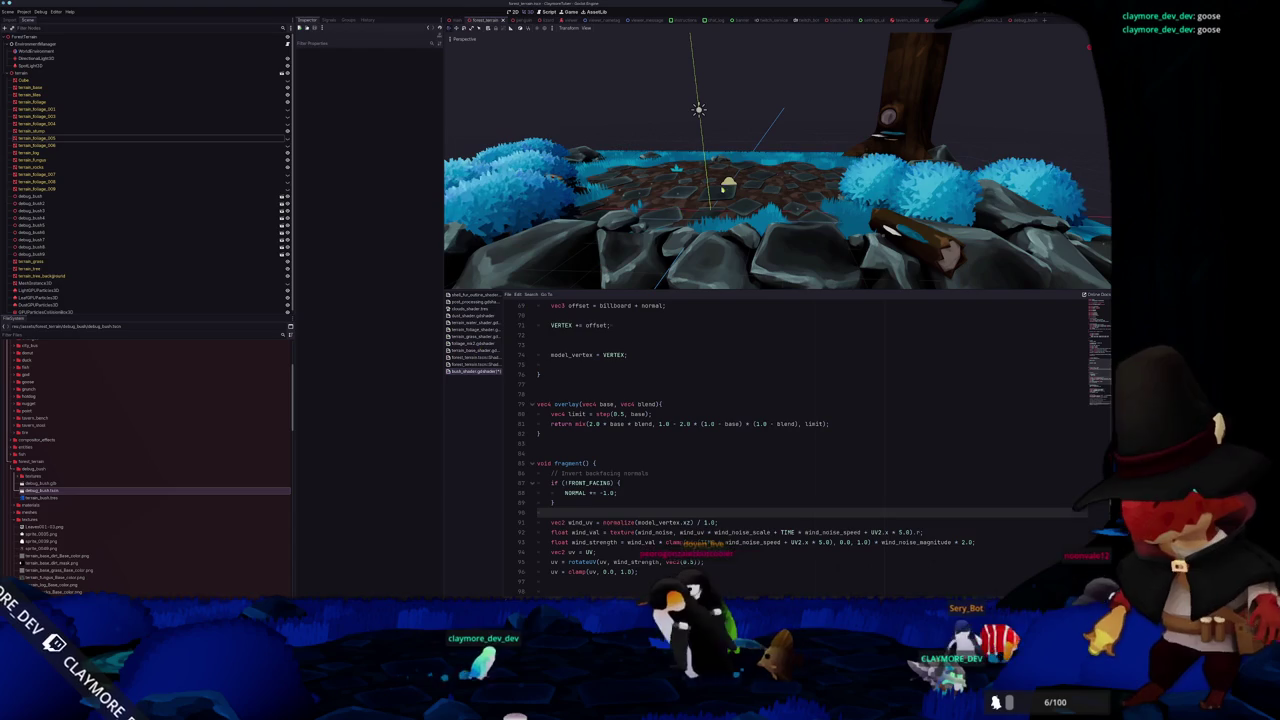
{"action": "left_click", "coordinate": [700, 202]}
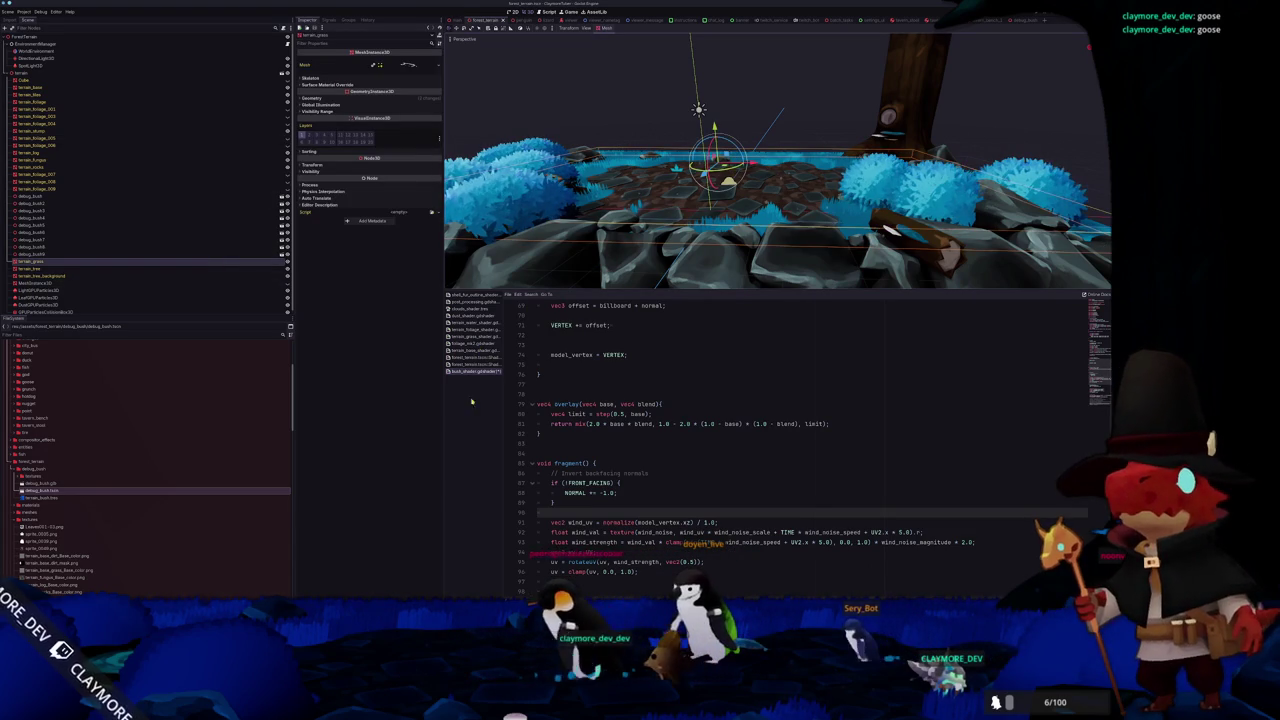
{"action": "key", "text": "ctrl+s"}
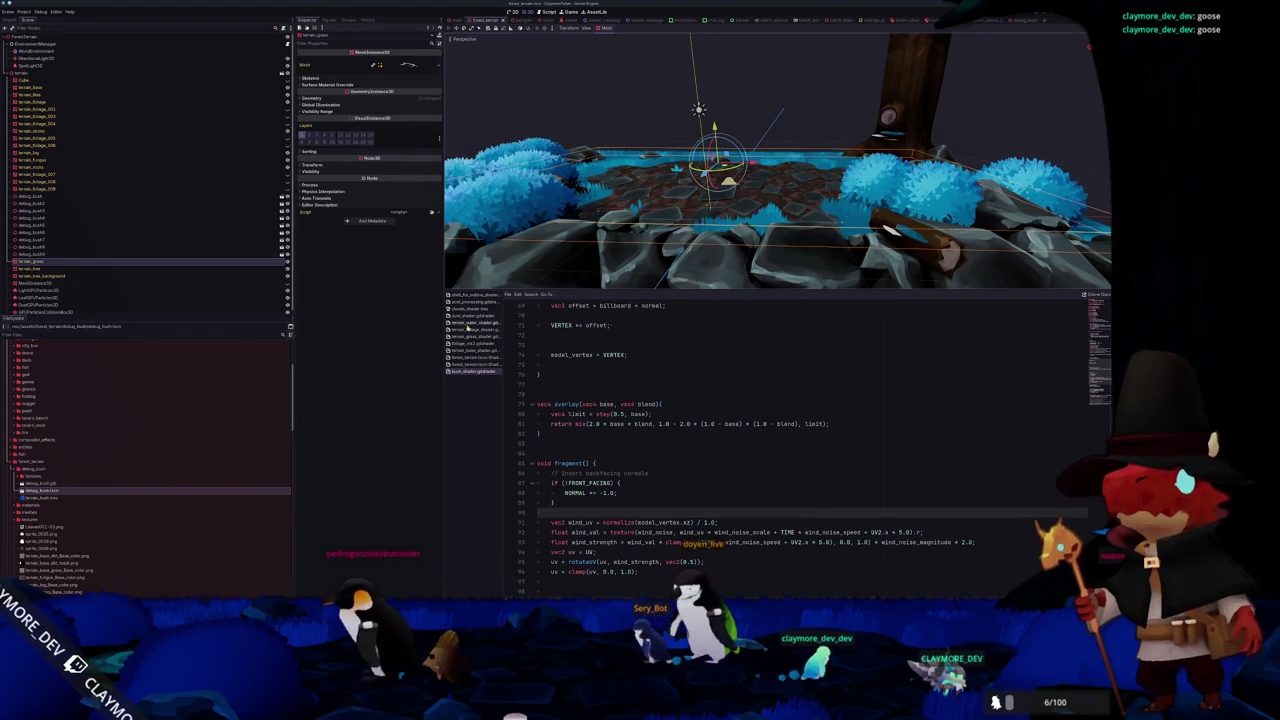
Edit line 30 of the grass shader so foliage_season_color adds straight onto the albedo texture
{"action": "left_click", "coordinate": [474, 337]}
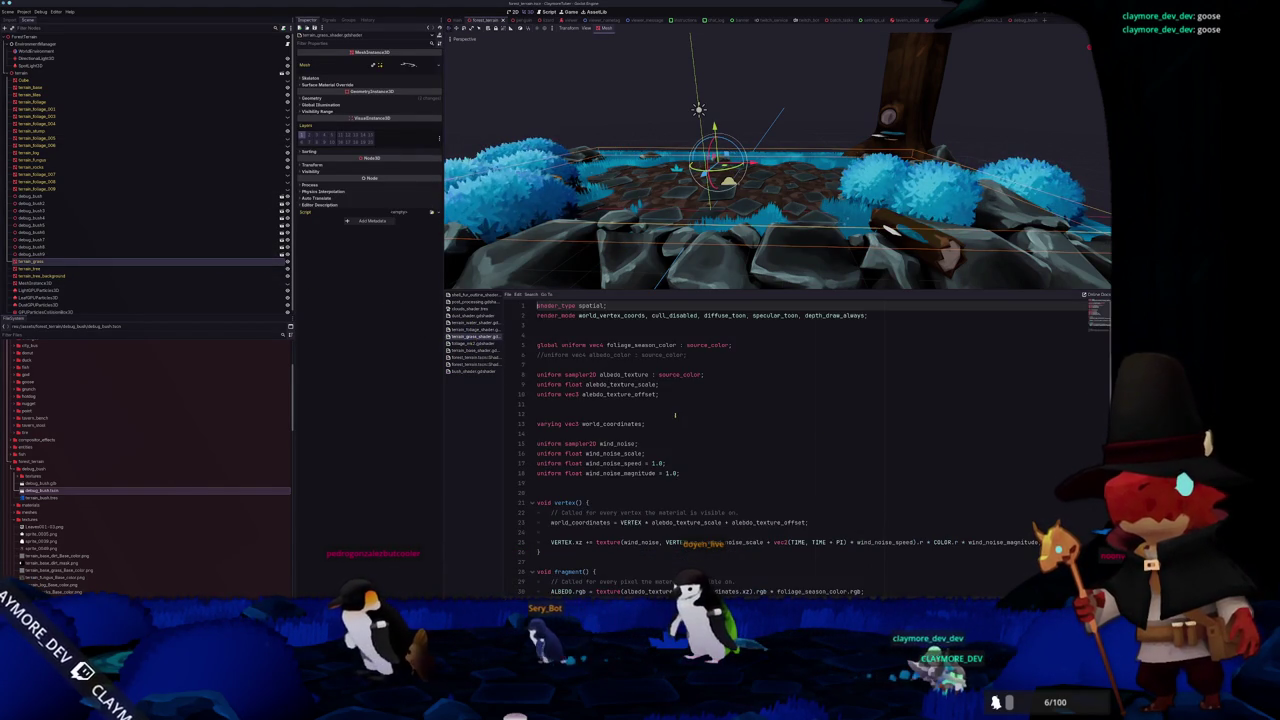
{"action": "scroll", "coordinate": [627, 407], "scroll_direction": "down", "scroll_amount": 3}
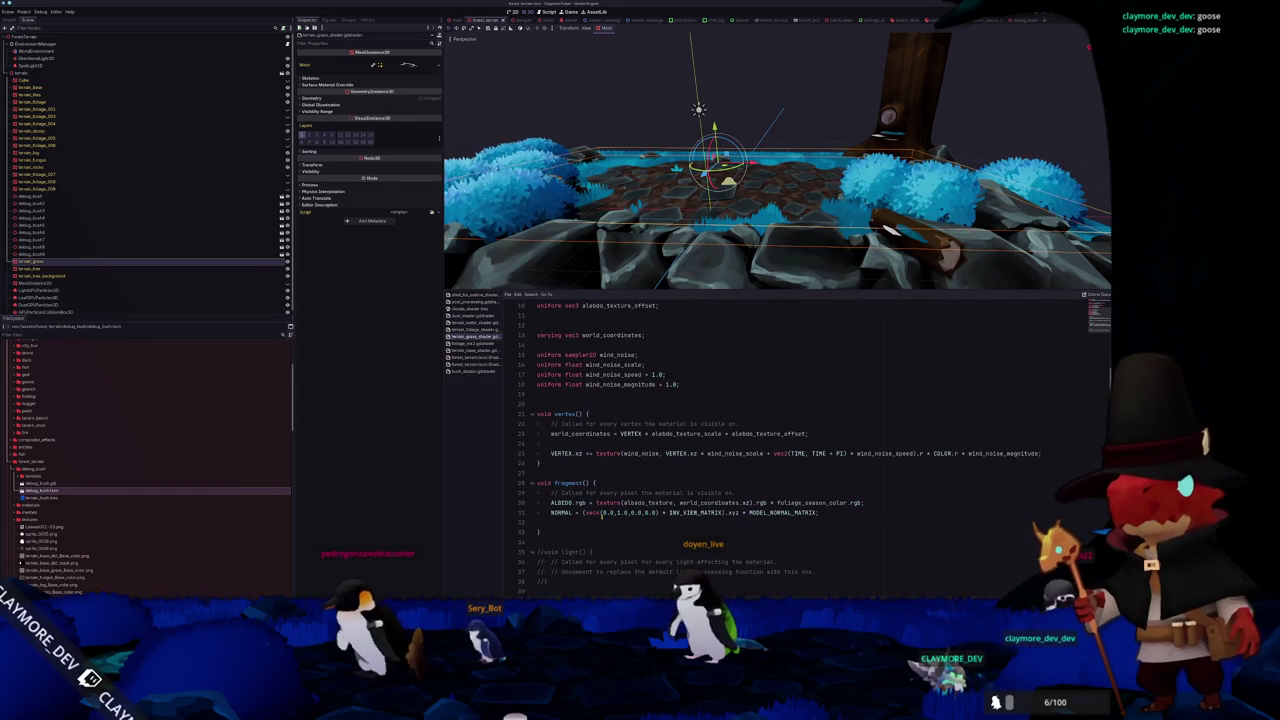
{"action": "left_click", "coordinate": [870, 505]}
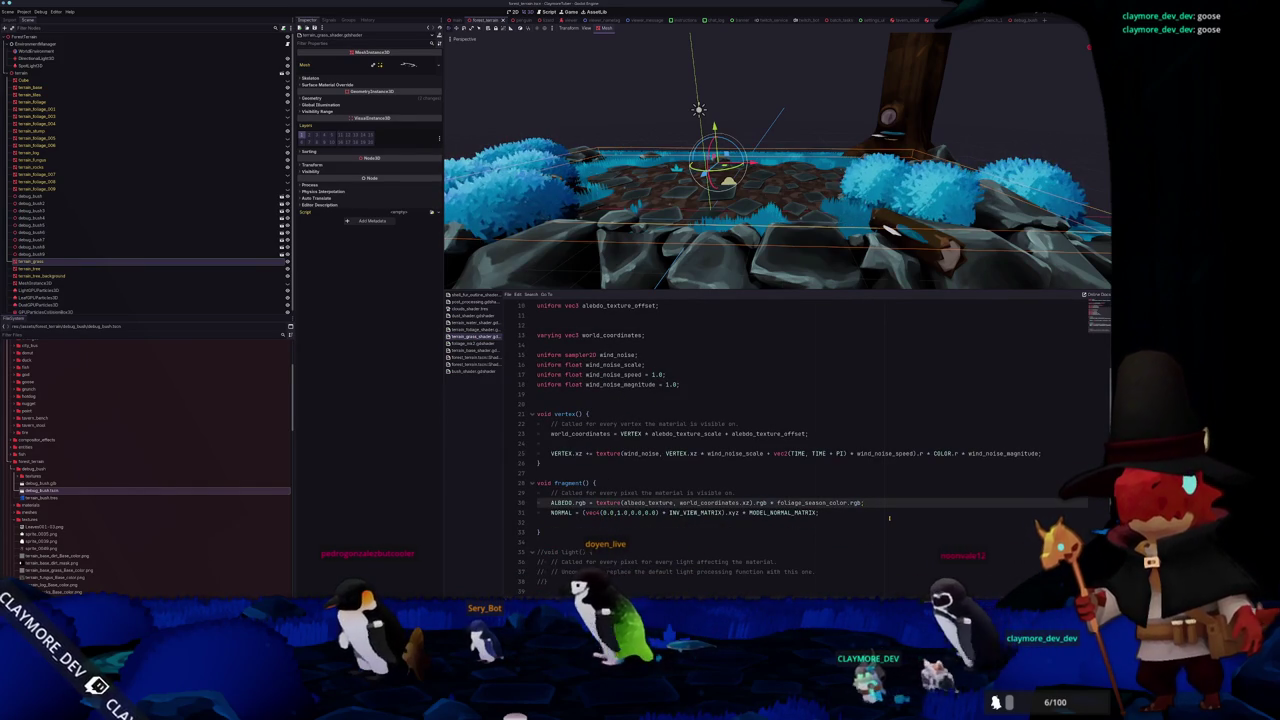
{"action": "type", "text": "*"}
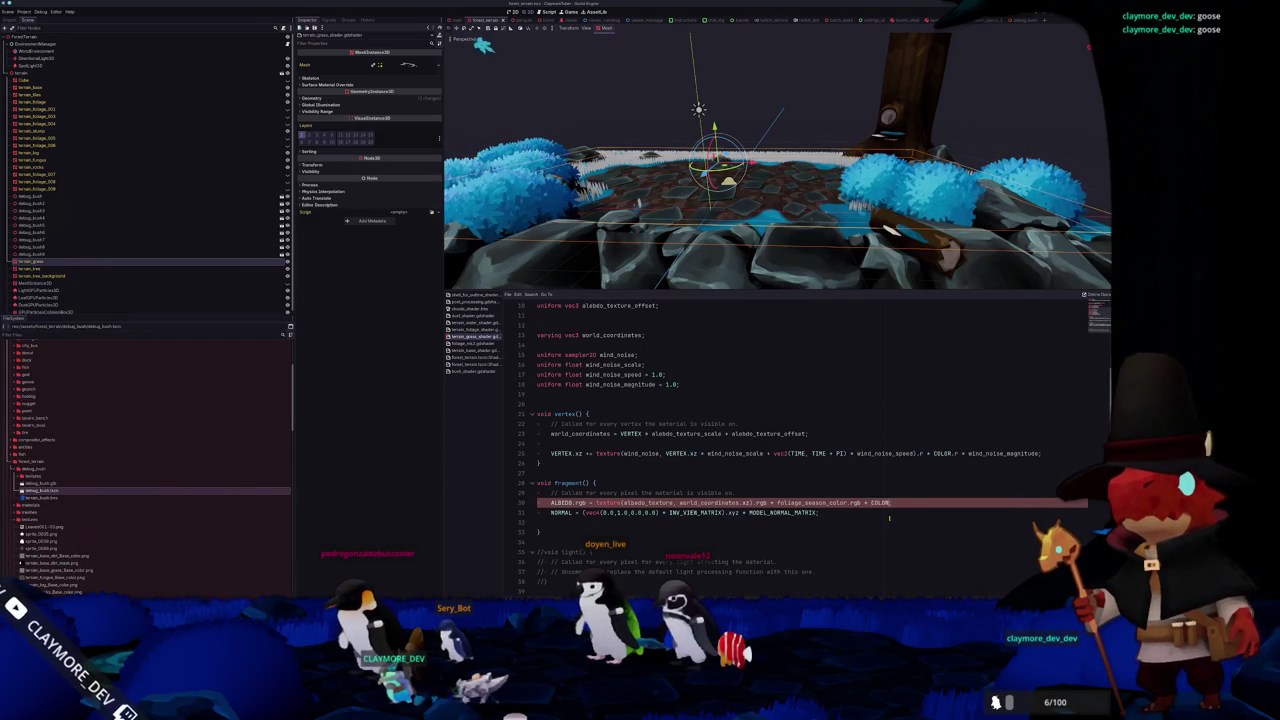
{"action": "type", "text": ";"}
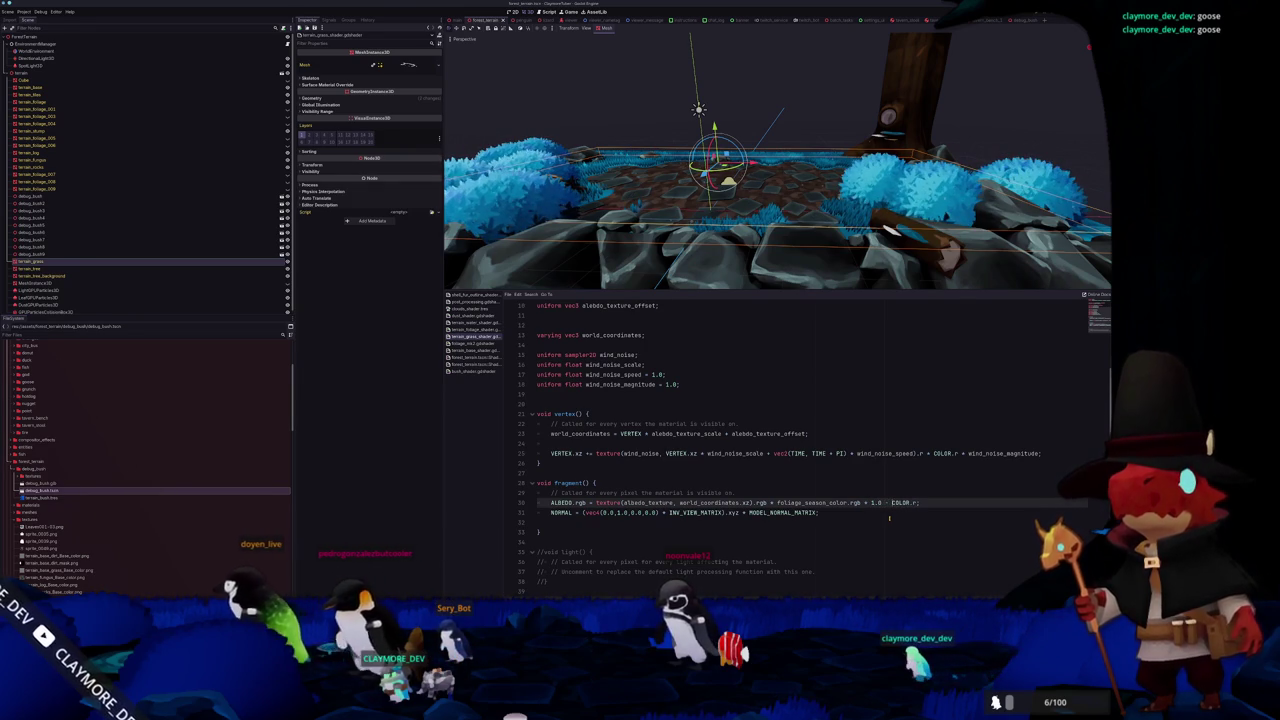
{"action": "mouse_move", "coordinate": [792, 174]}
{"action": "left_mouse_down"}
{"action": "mouse_move", "coordinate": [769, 108]}
{"action": "mouse_move", "coordinate": [772, 145]}
{"action": "left_mouse_up"}
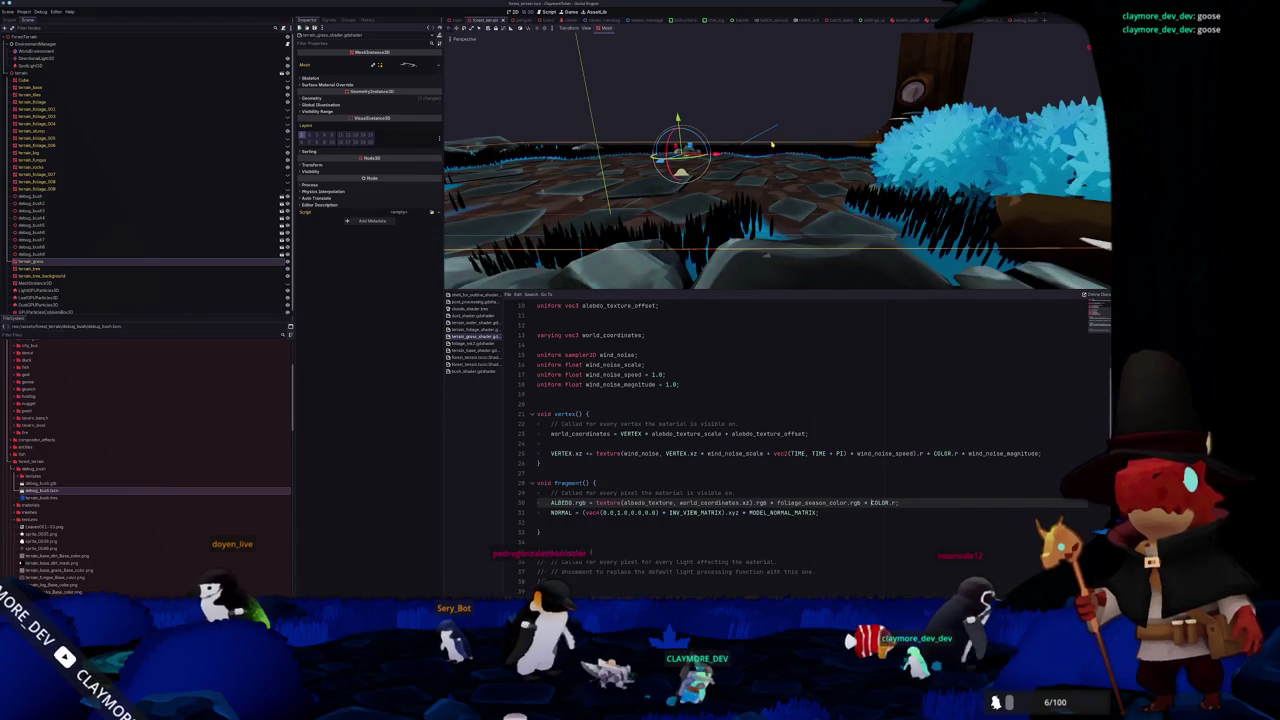
{"action": "key", "text": "BackSpace"}
{"action": "key", "text": "BackSpace"}
{"action": "key", "text": "BackSpace"}
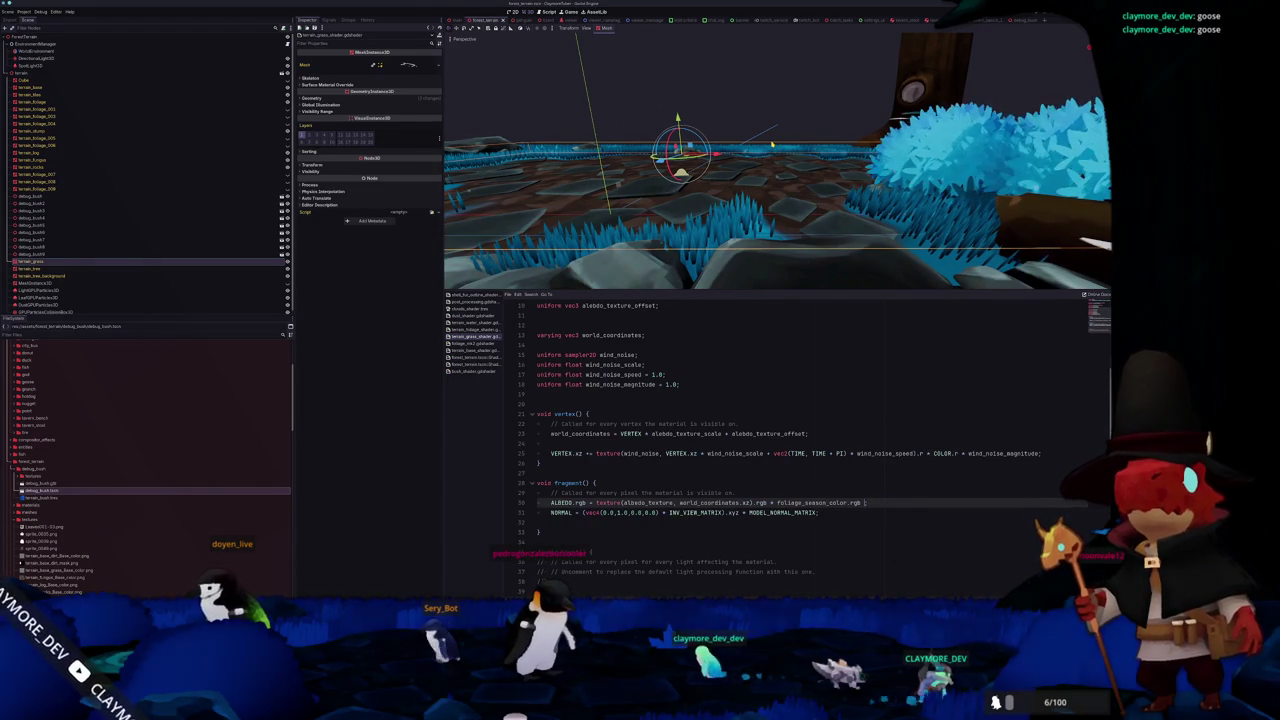
Scale foliage_season_color.rgb on line 30 by COLOR.r * COLOR.r * 0.05
{"action": "type", "text": "* COLOR.r"}
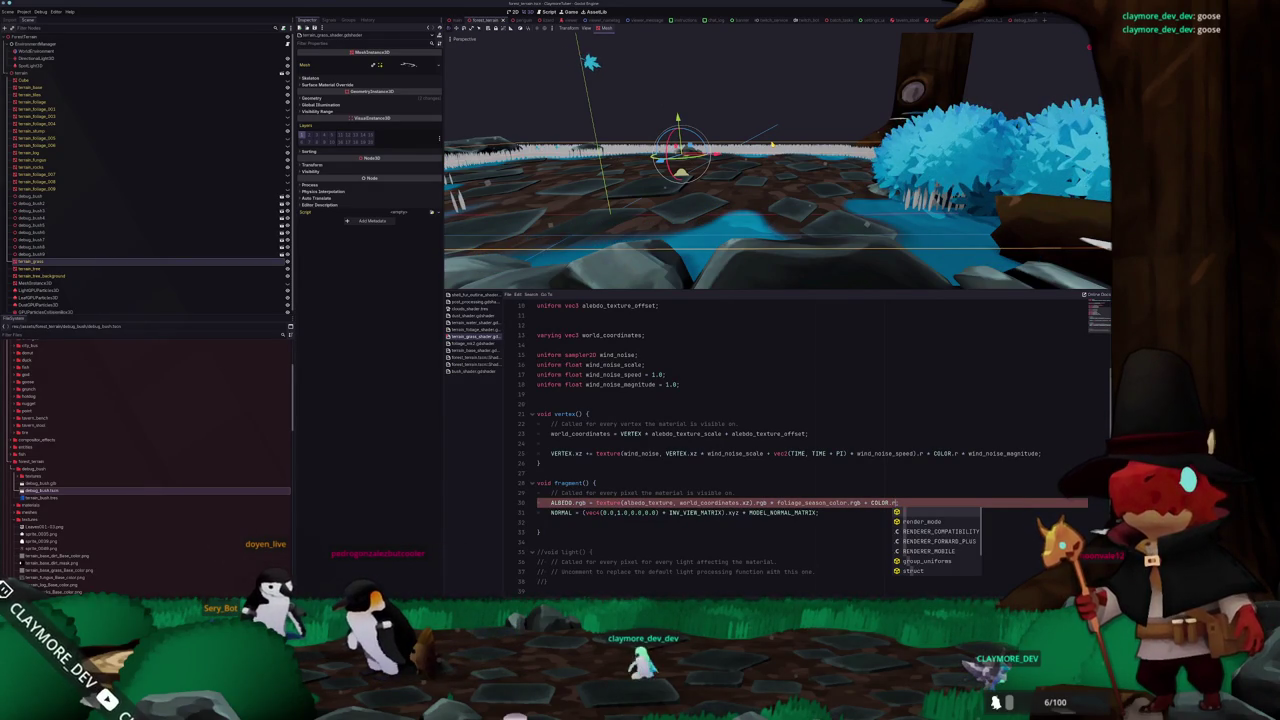
{"action": "type", "text": ";"}
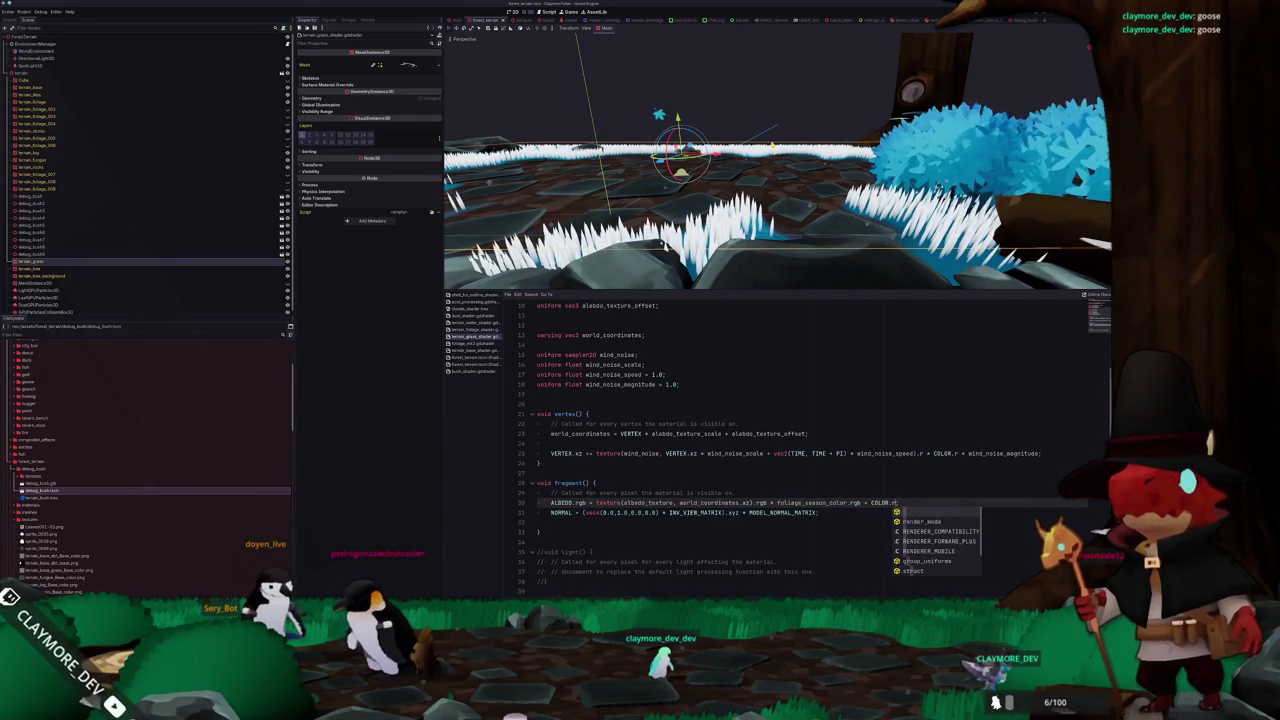
{"action": "type", "text": " *"}
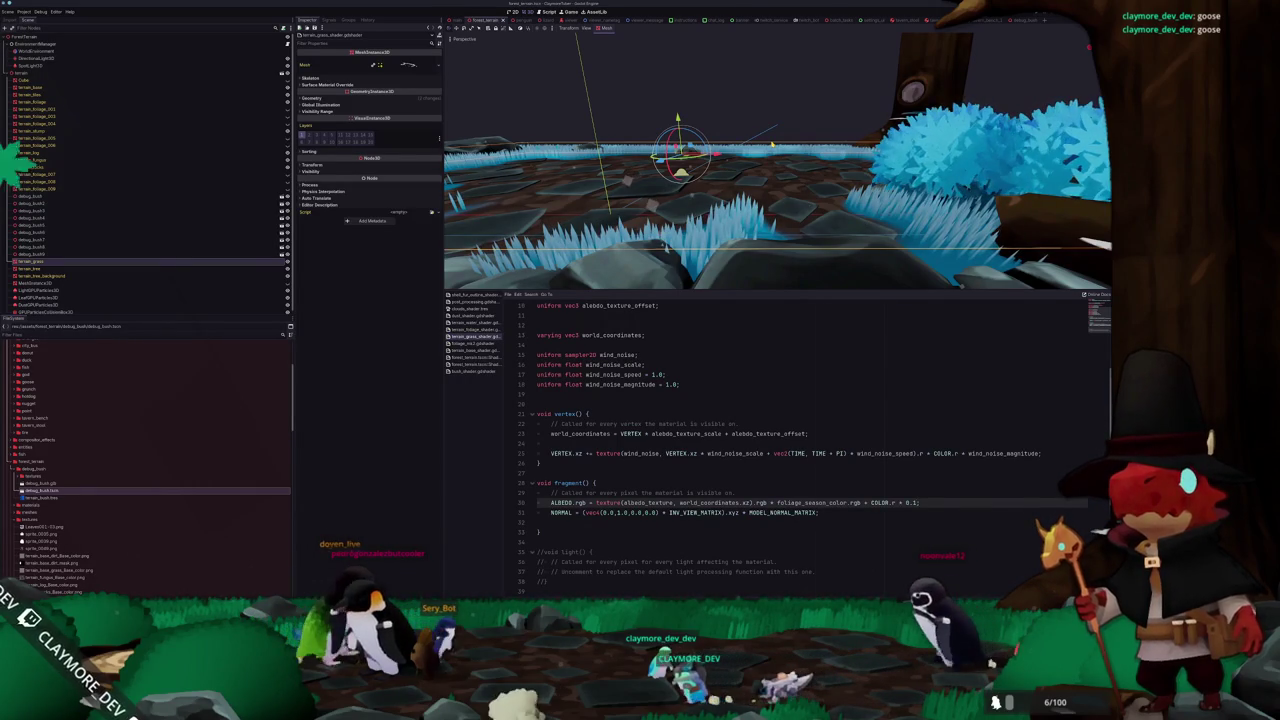
{"action": "left_click", "coordinate": [894, 502]}
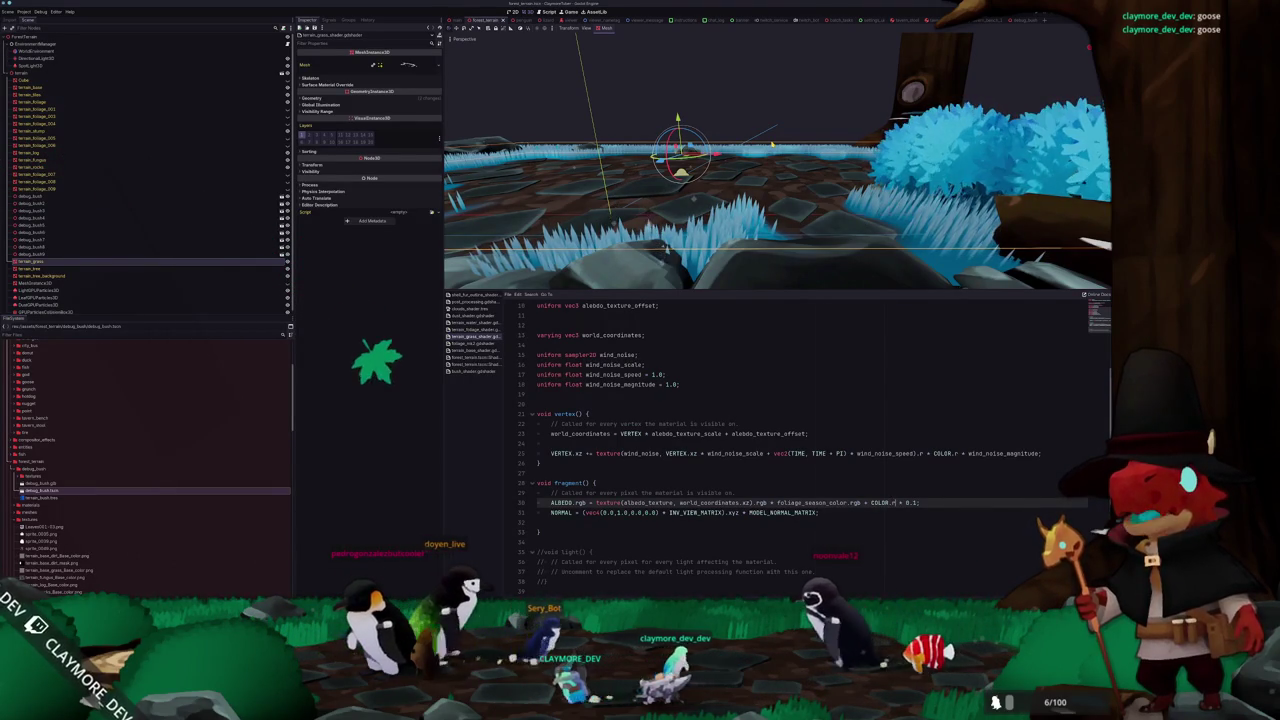
{"action": "type", "text": "* COLOR.r"}
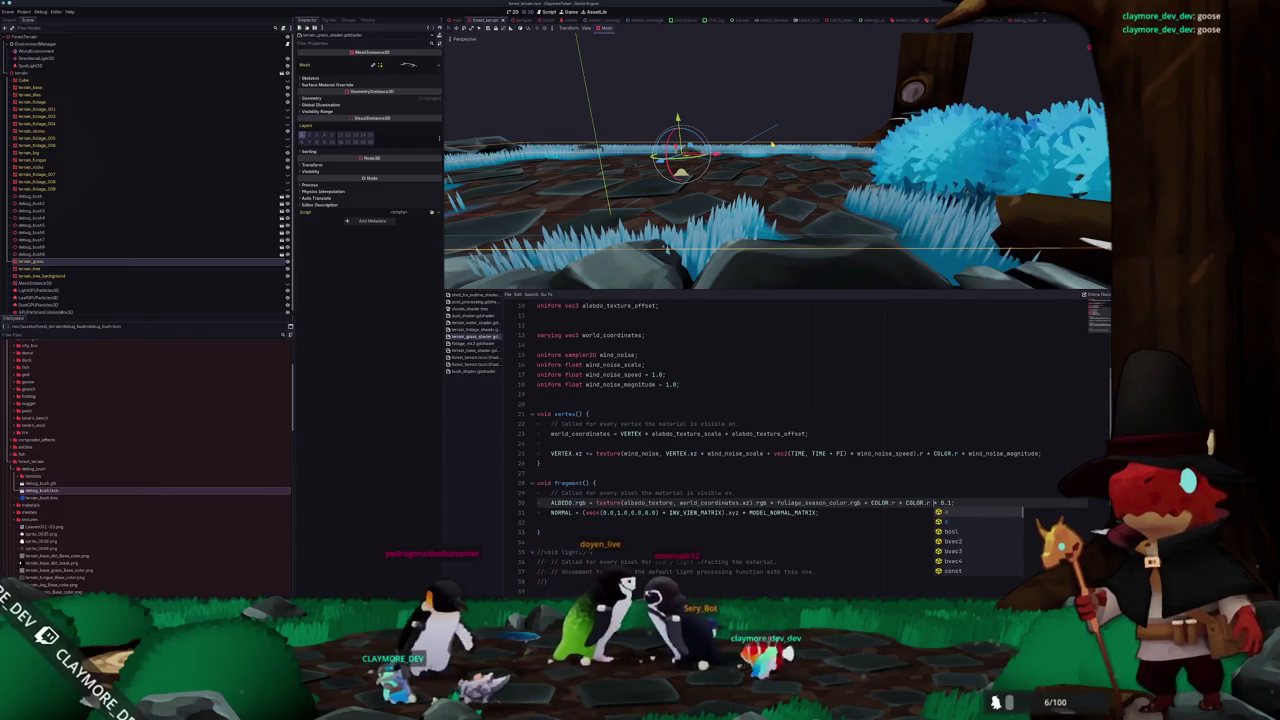
{"action": "key", "text": "Escape"}
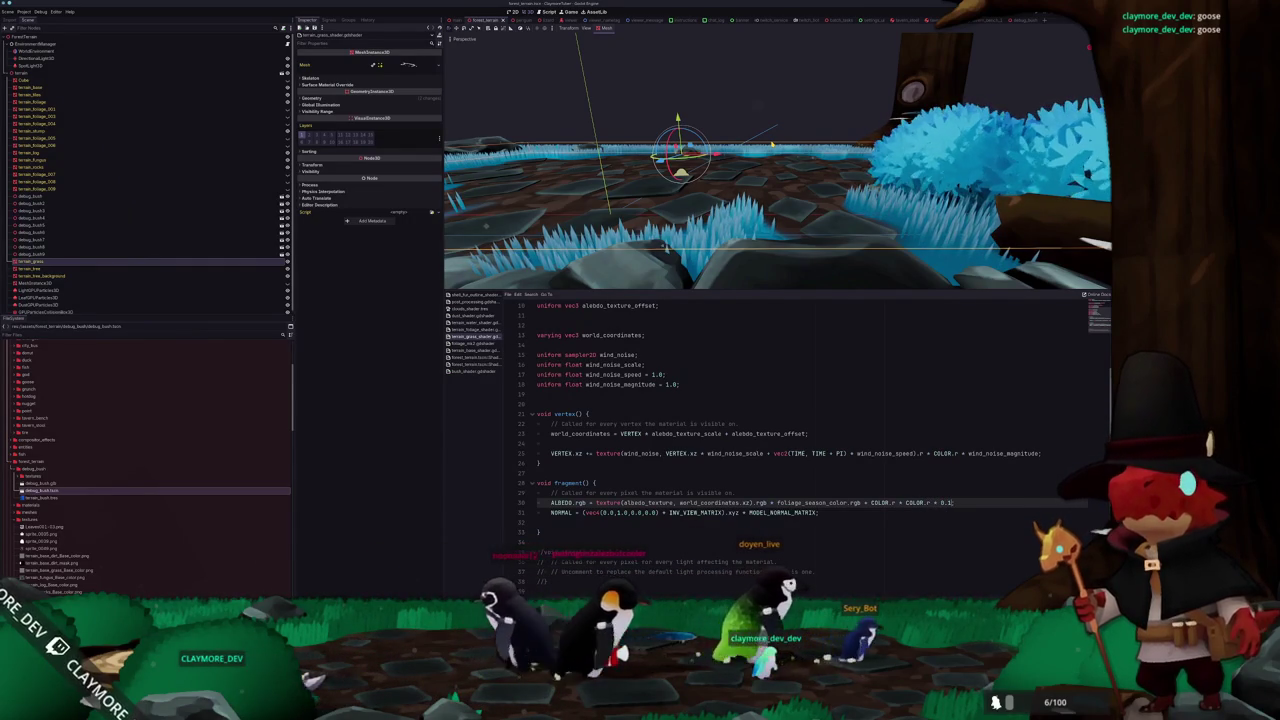
{"action": "type", "text": "05"}
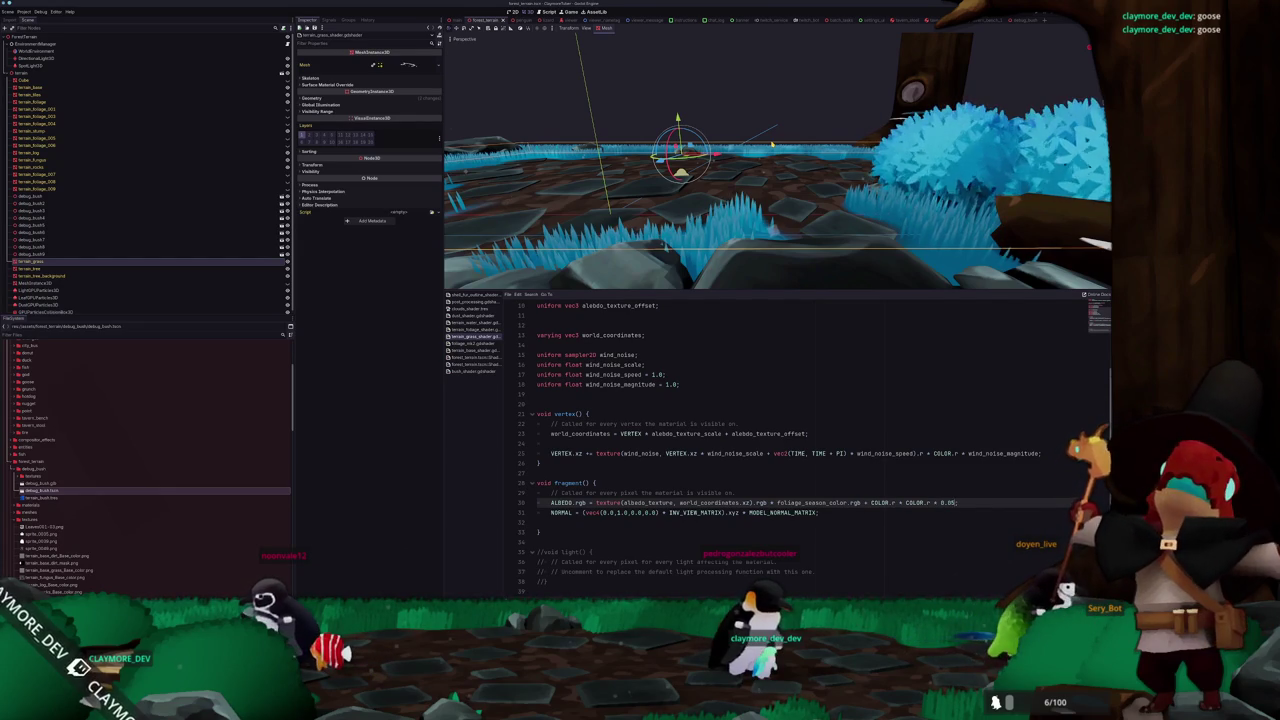
{"action": "left_click", "coordinate": [731, 133]}
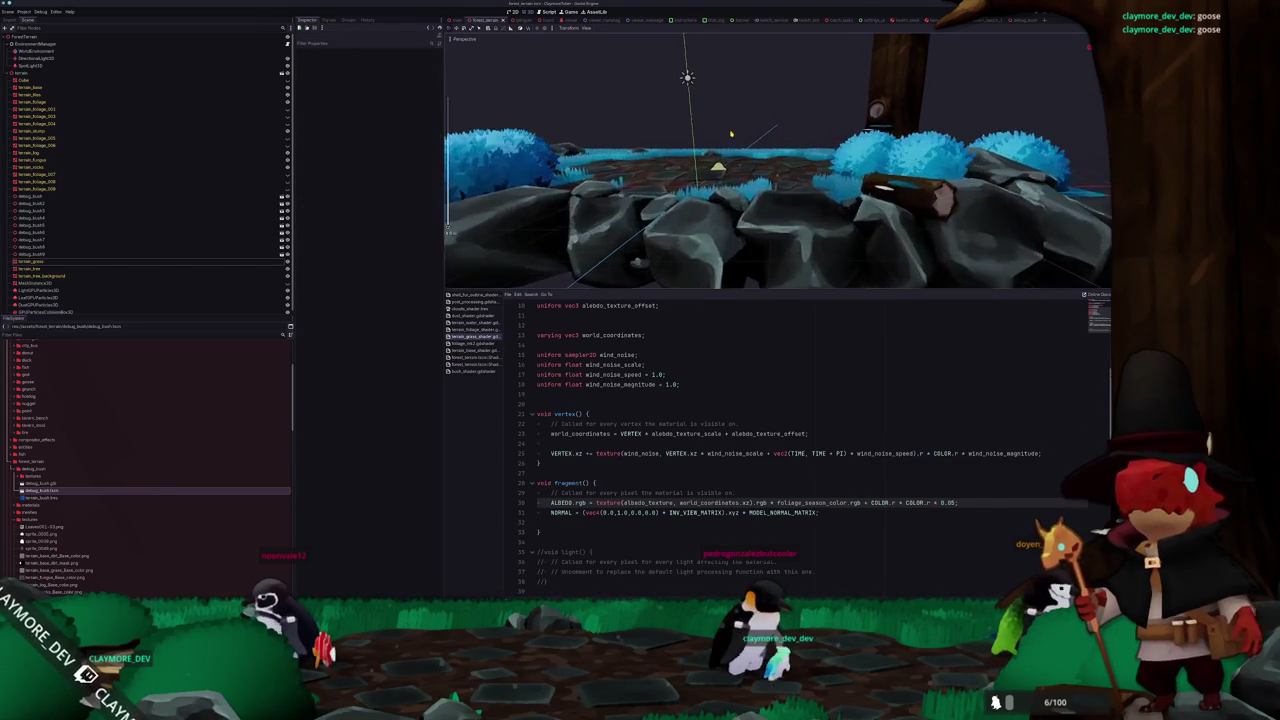
Visit the main scene, then return to forest_terrain and select terrain_grass
{"action": "mouse_move", "coordinate": [729, 128]}
{"action": "left_mouse_down"}
{"action": "mouse_move", "coordinate": [771, 129]}
{"action": "mouse_move", "coordinate": [697, 134]}
{"action": "left_mouse_up"}
{"action": "left_click", "coordinate": [456, 20]}
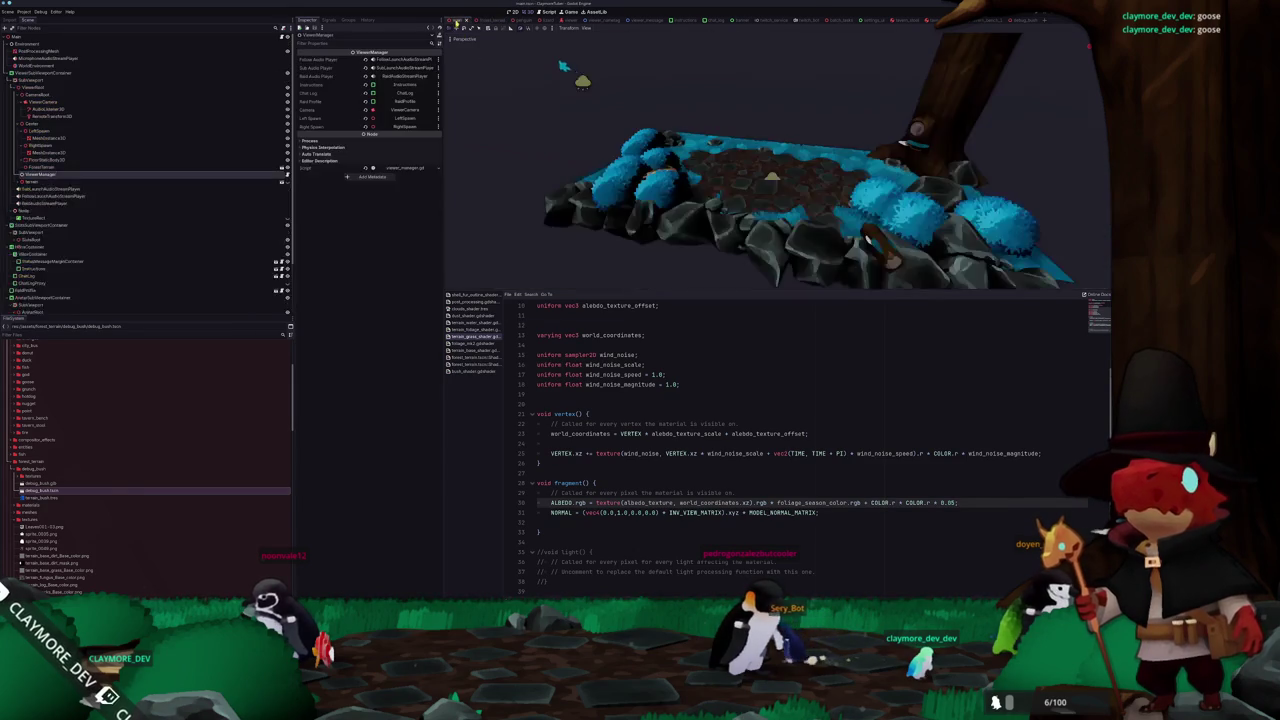
{"action": "mouse_move", "coordinate": [591, 177]}
{"action": "left_mouse_down"}
{"action": "mouse_move", "coordinate": [620, 143]}
{"action": "mouse_move", "coordinate": [602, 163]}
{"action": "mouse_move", "coordinate": [638, 180]}
{"action": "mouse_move", "coordinate": [594, 194]}
{"action": "mouse_move", "coordinate": [639, 168]}
{"action": "left_mouse_up"}
{"action": "scroll", "coordinate": [639, 168], "scroll_direction": "up", "scroll_amount": 5}
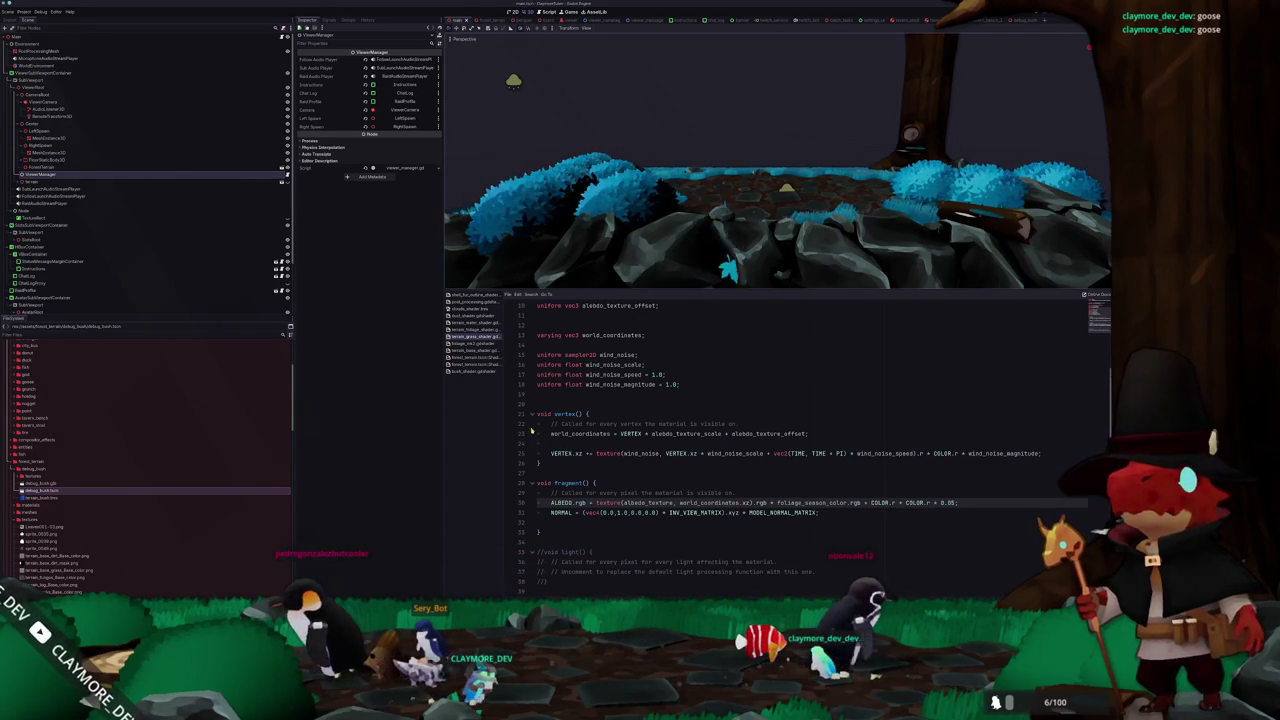
{"action": "scroll", "coordinate": [133, 274], "scroll_direction": "down", "scroll_amount": 3}
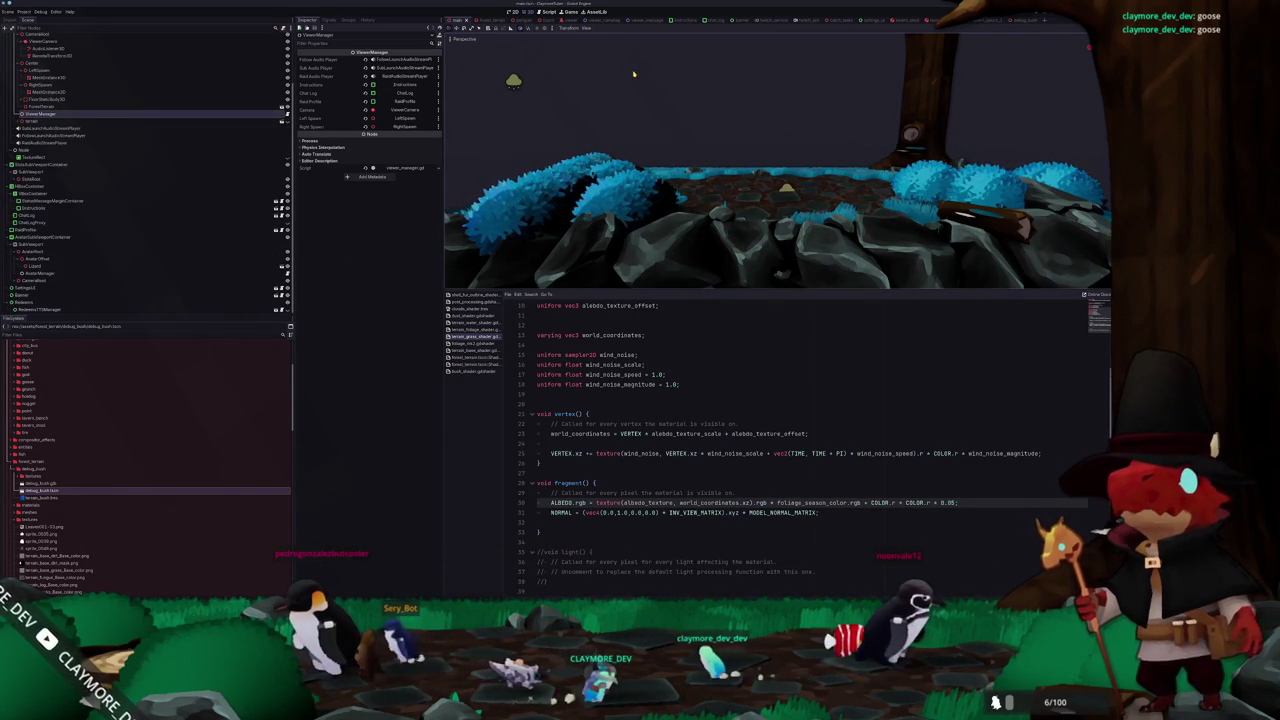
{"action": "left_click", "coordinate": [485, 20]}
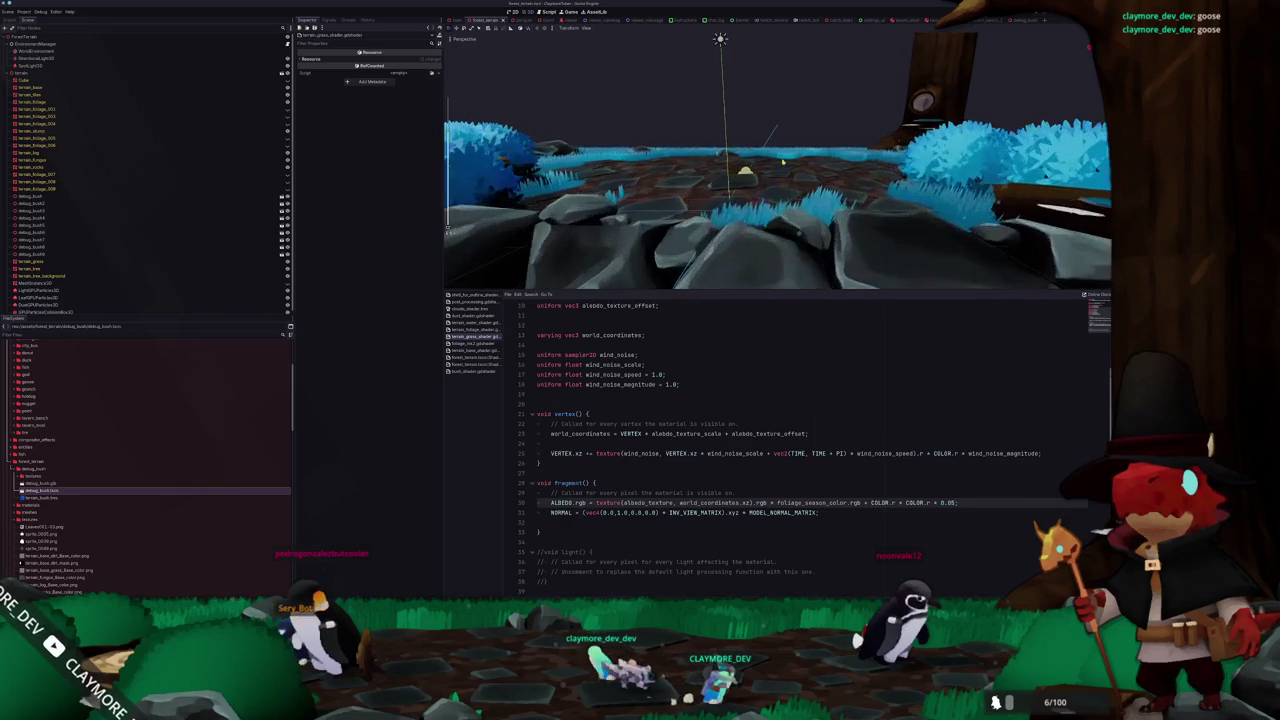
{"action": "left_click", "coordinate": [30, 261]}
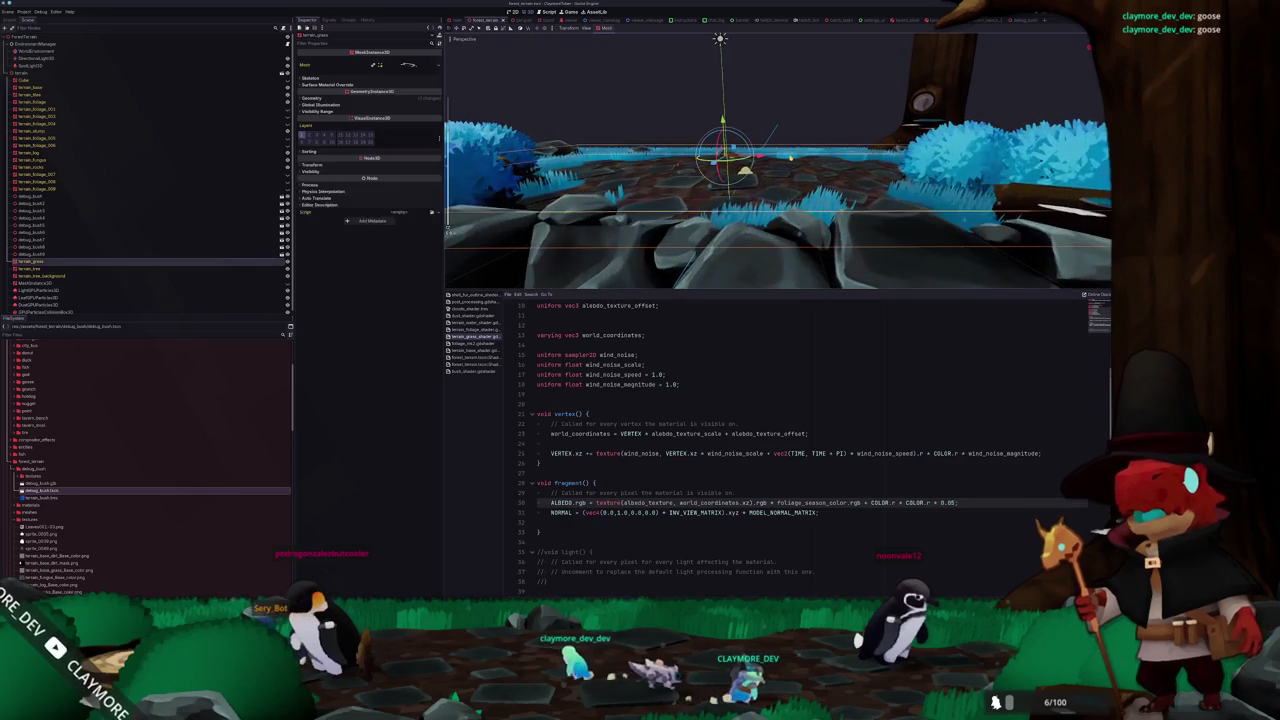
Expand the grass material settings, entering 0.0, and open the Wind Noise texture
{"action": "left_click", "coordinate": [365, 97]}
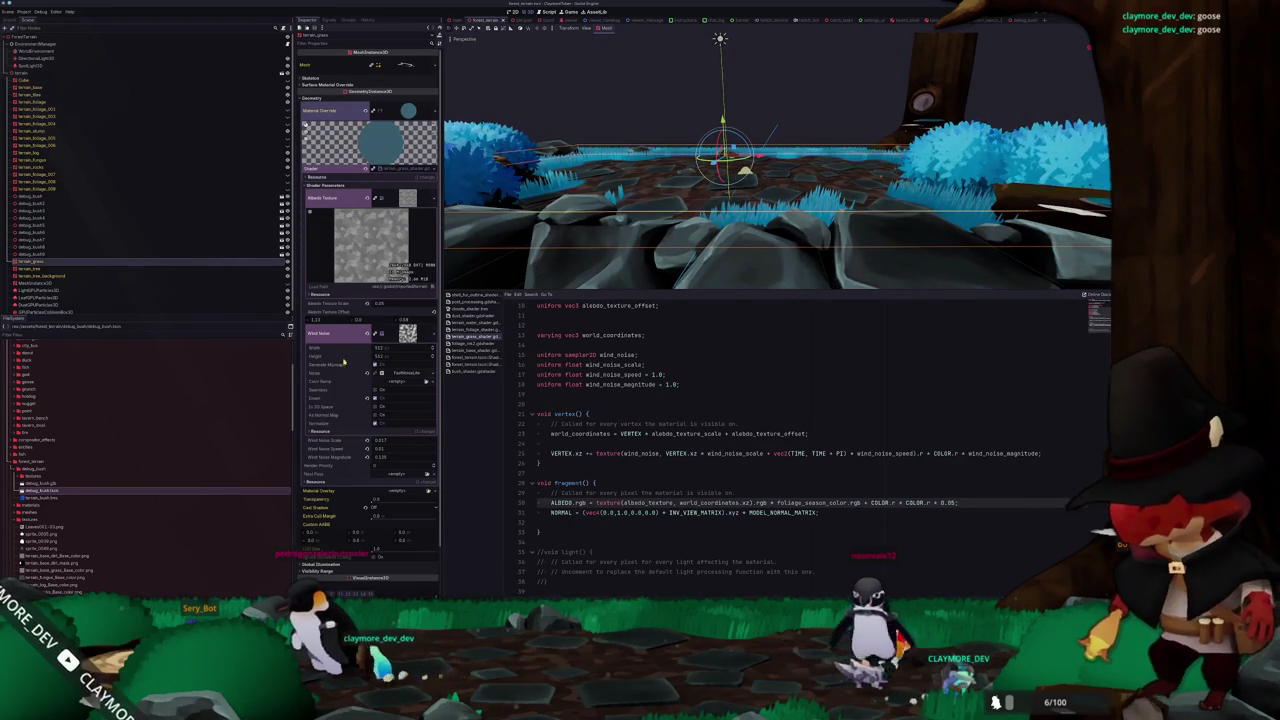
{"action": "scroll", "coordinate": [343, 381], "scroll_direction": "down", "scroll_amount": 2}
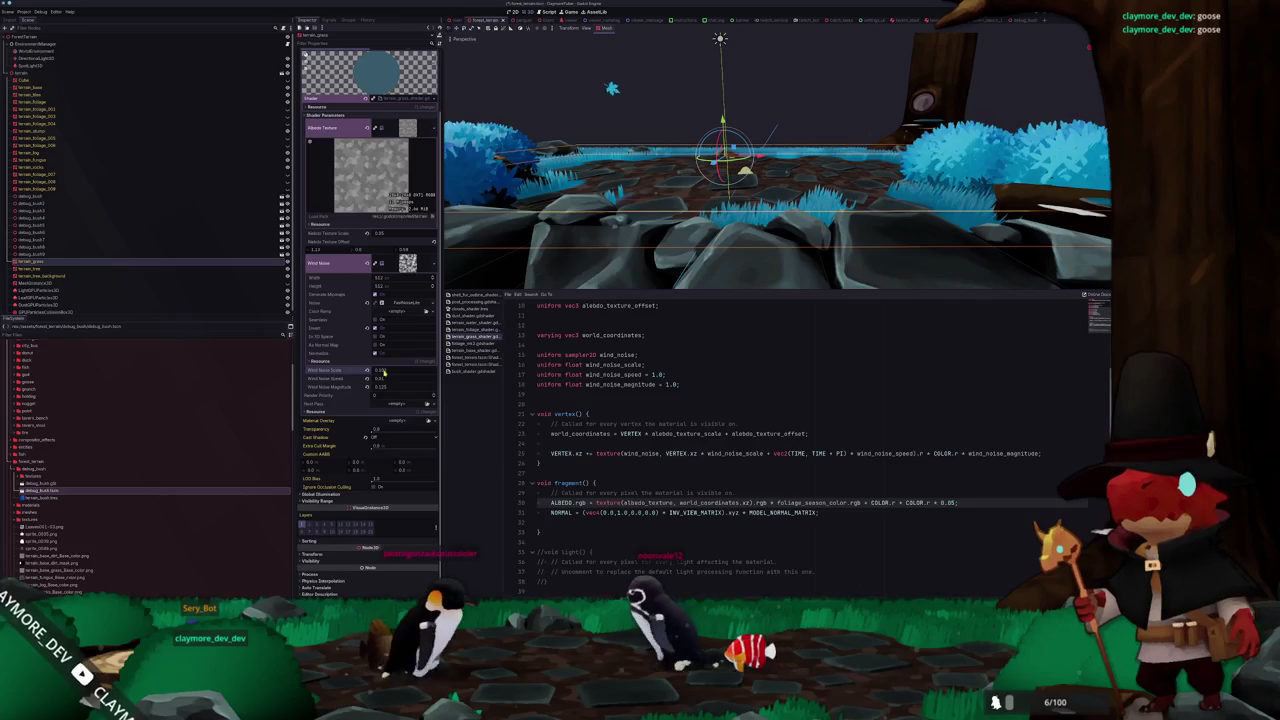
{"action": "type", "text": "0.0"}
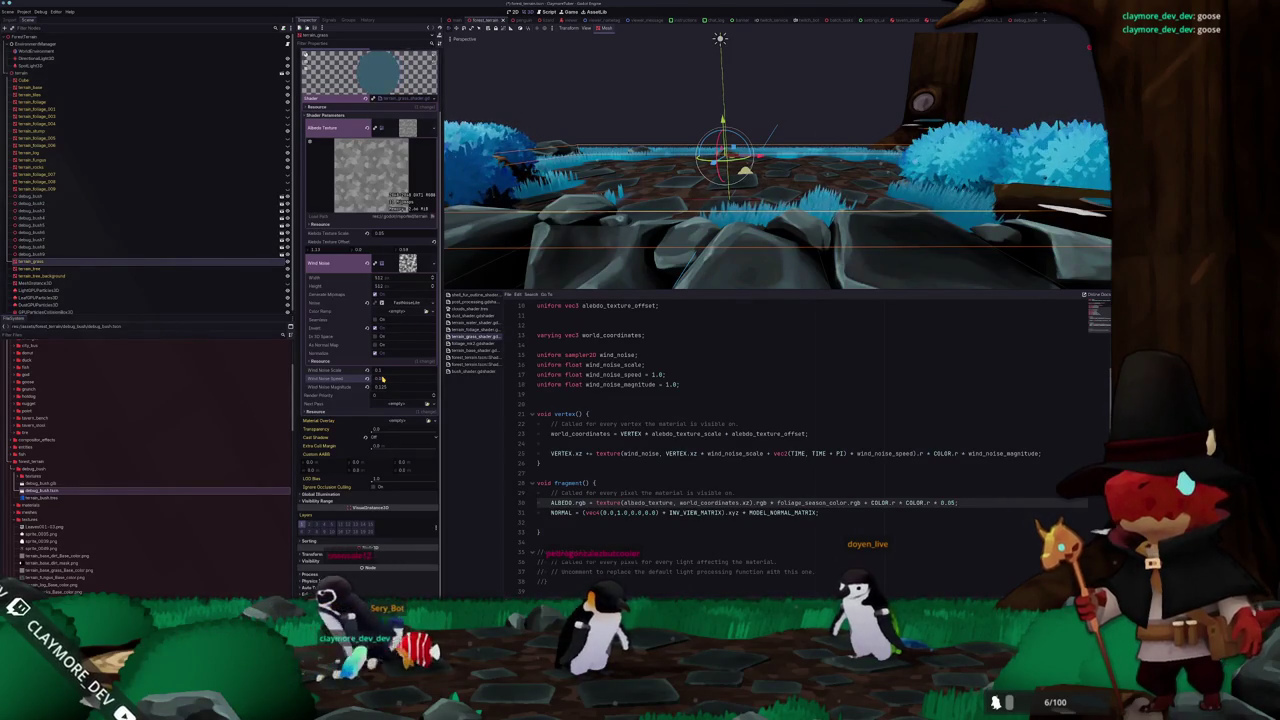
{"action": "mouse_move", "coordinate": [560, 240]}
{"action": "left_mouse_down"}
{"action": "mouse_move", "coordinate": [597, 242]}
{"action": "mouse_move", "coordinate": [597, 231]}
{"action": "left_mouse_up"}
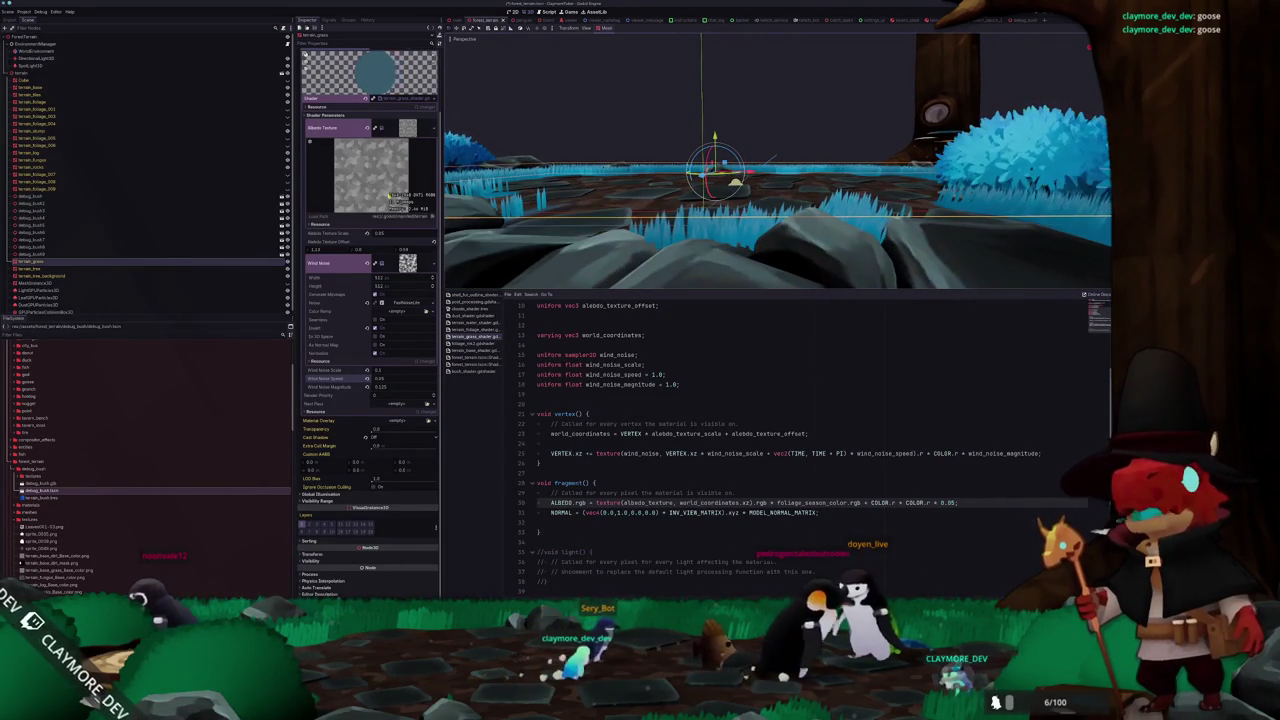
{"action": "left_click", "coordinate": [330, 262]}
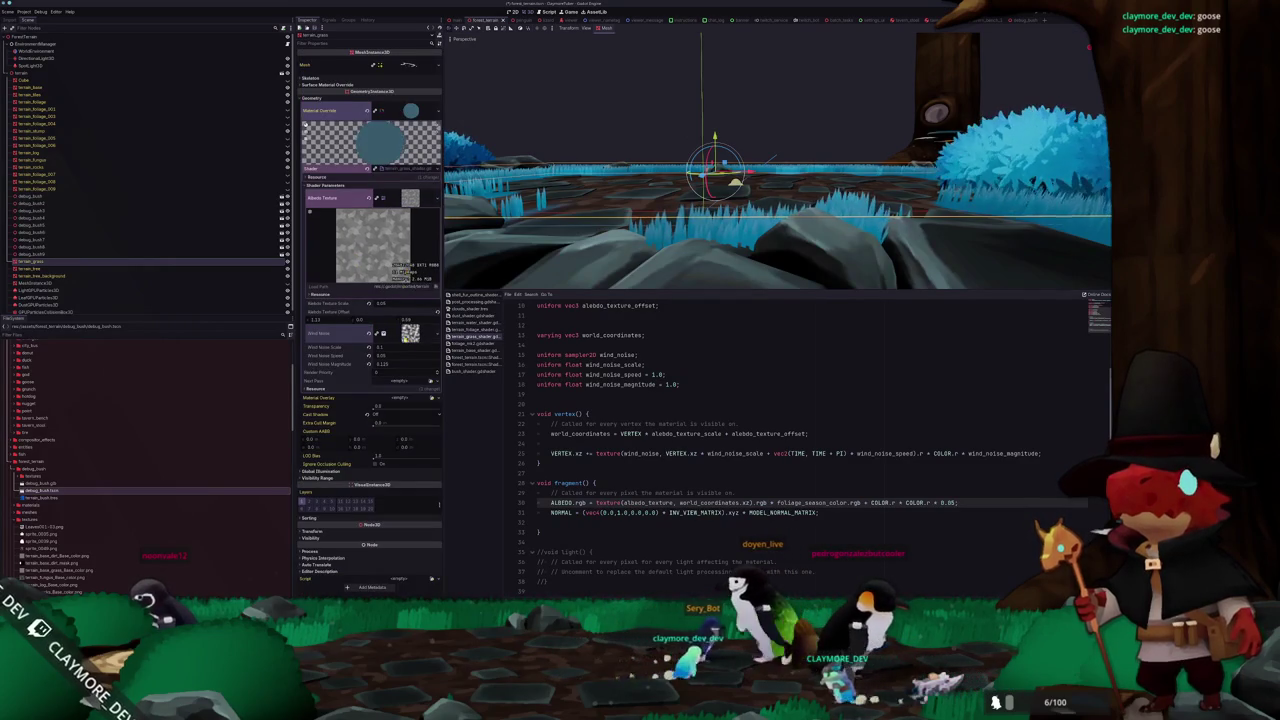
{"action": "left_click", "coordinate": [390, 336]}
Set the wind noise's fractal type to Ridged and lower its frequency
{"action": "left_click", "coordinate": [411, 300]}
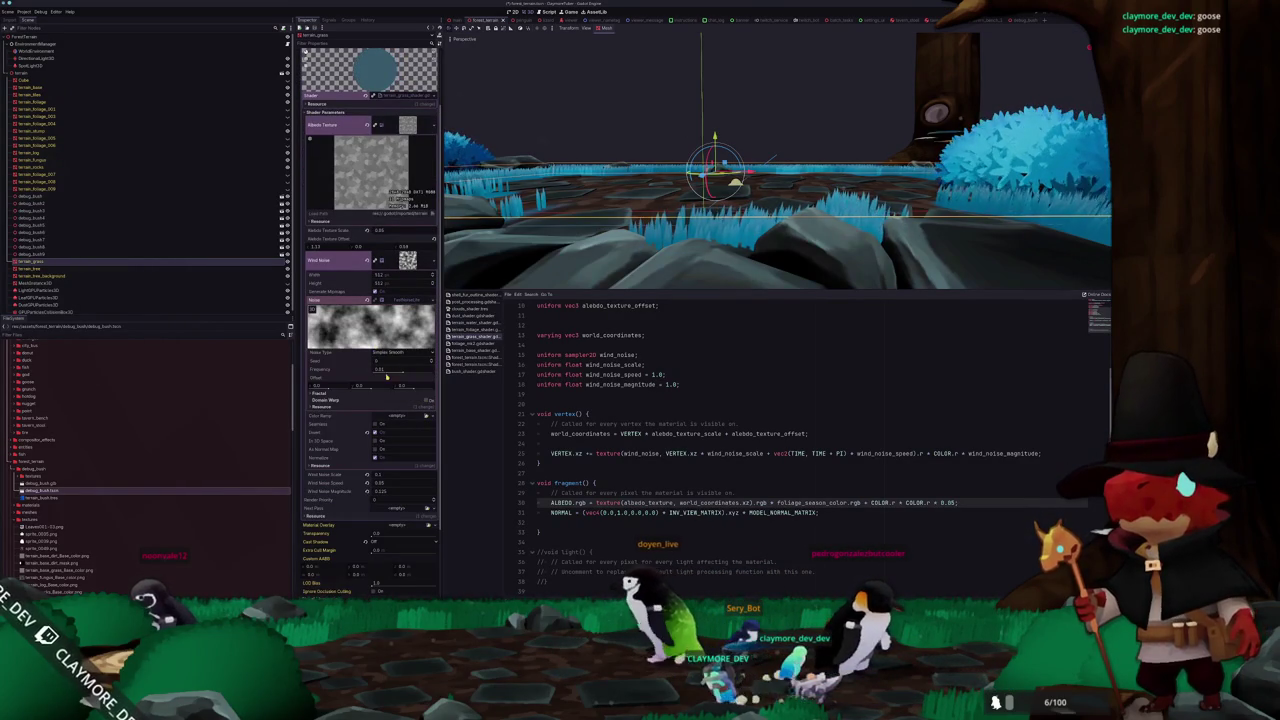
{"action": "left_click", "coordinate": [338, 394]}
{"action": "left_click", "coordinate": [400, 400]}
{"action": "left_click", "coordinate": [395, 412]}
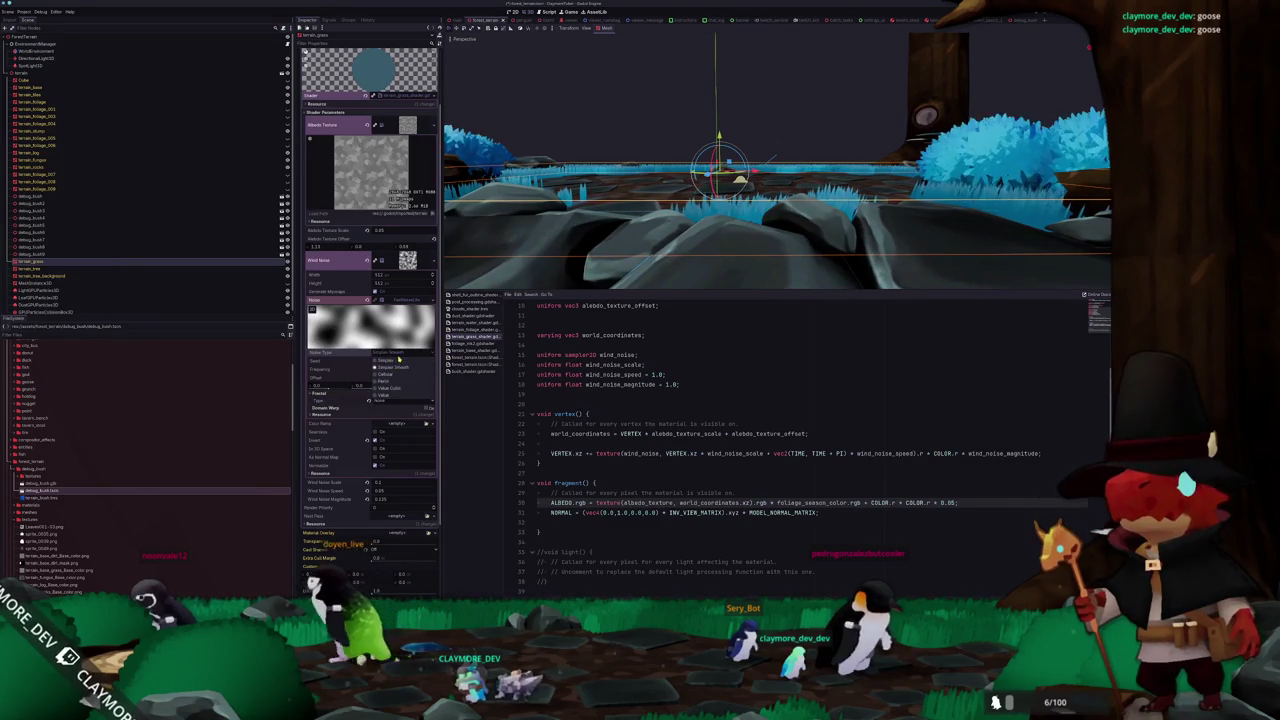
{"action": "left_click", "coordinate": [389, 401]}
{"action": "left_click", "coordinate": [389, 422]}
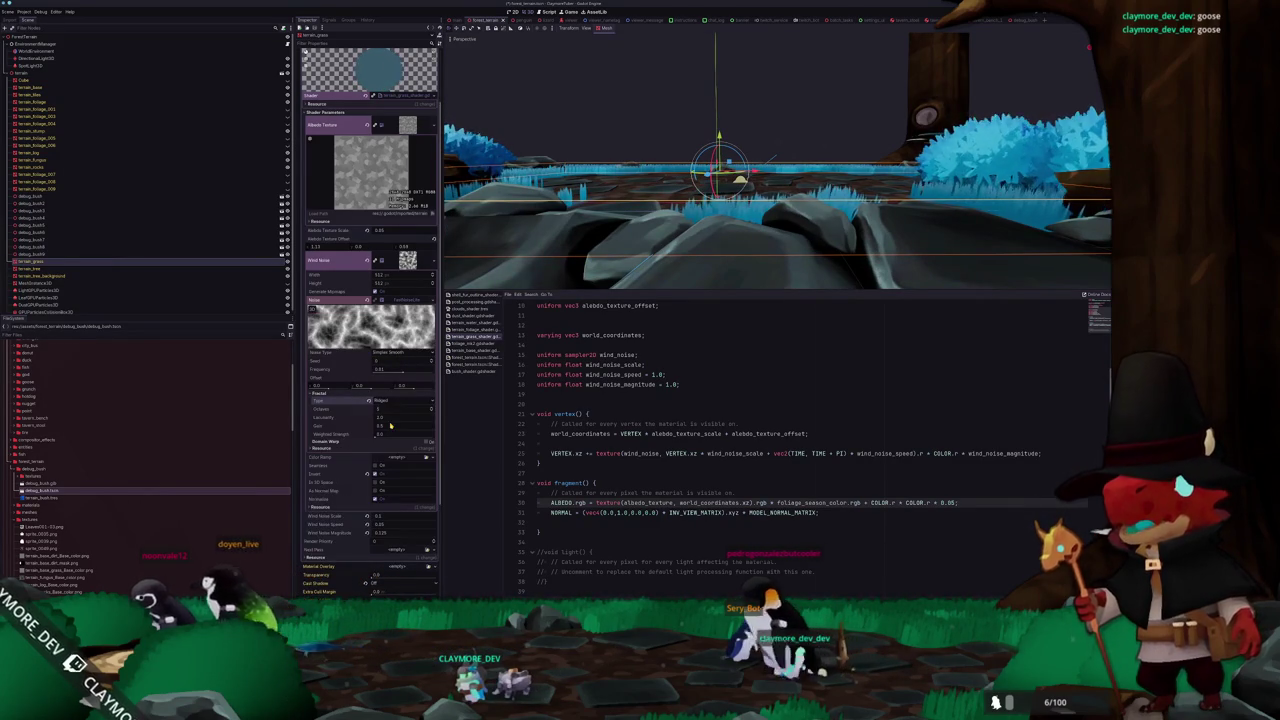
{"action": "left_click_drag", "start_coordinate": [385, 369], "coordinate": [372, 369]}
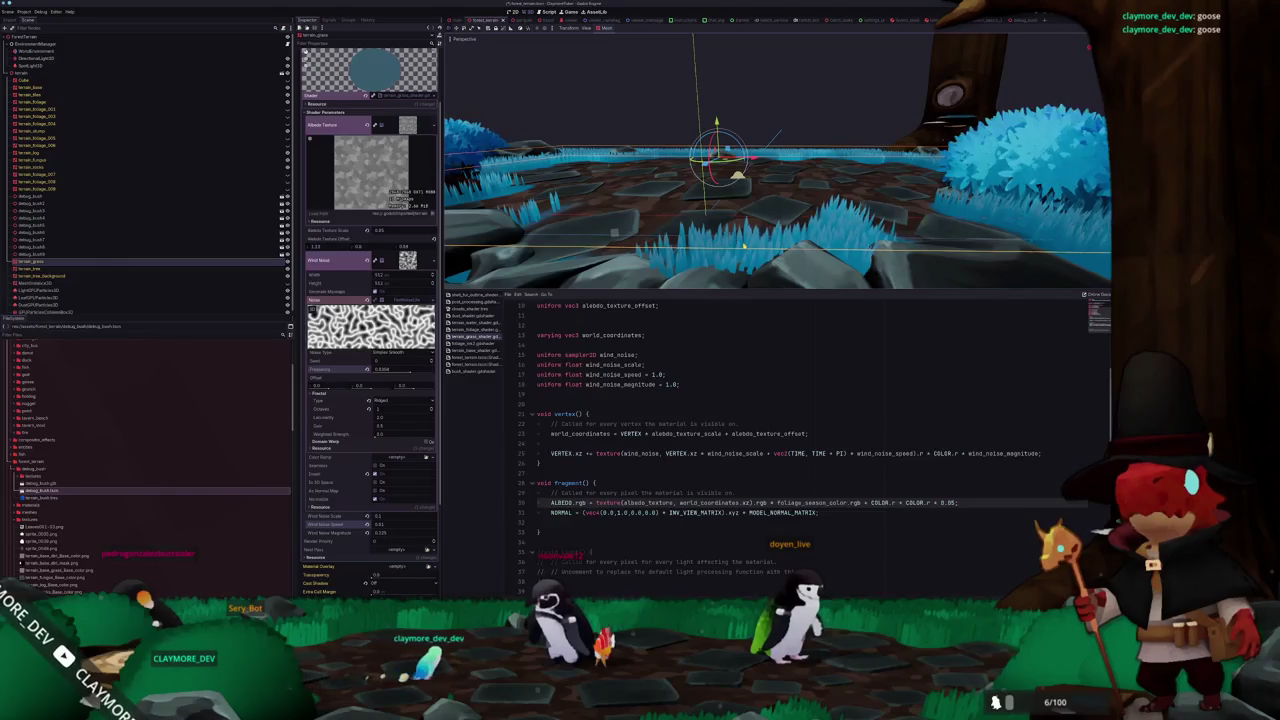
{"action": "mouse_move", "coordinate": [758, 242]}
{"action": "left_mouse_down"}
{"action": "mouse_move", "coordinate": [812, 203]}
{"action": "mouse_move", "coordinate": [742, 183]}
{"action": "mouse_move", "coordinate": [843, 210]}
{"action": "mouse_move", "coordinate": [836, 241]}
{"action": "mouse_move", "coordinate": [752, 217]}
{"action": "left_mouse_up"}
{"action": "scroll", "coordinate": [840, 246], "scroll_direction": "down", "scroll_amount": 5}
{"action": "scroll", "coordinate": [760, 222], "scroll_direction": "up", "scroll_amount": 5}
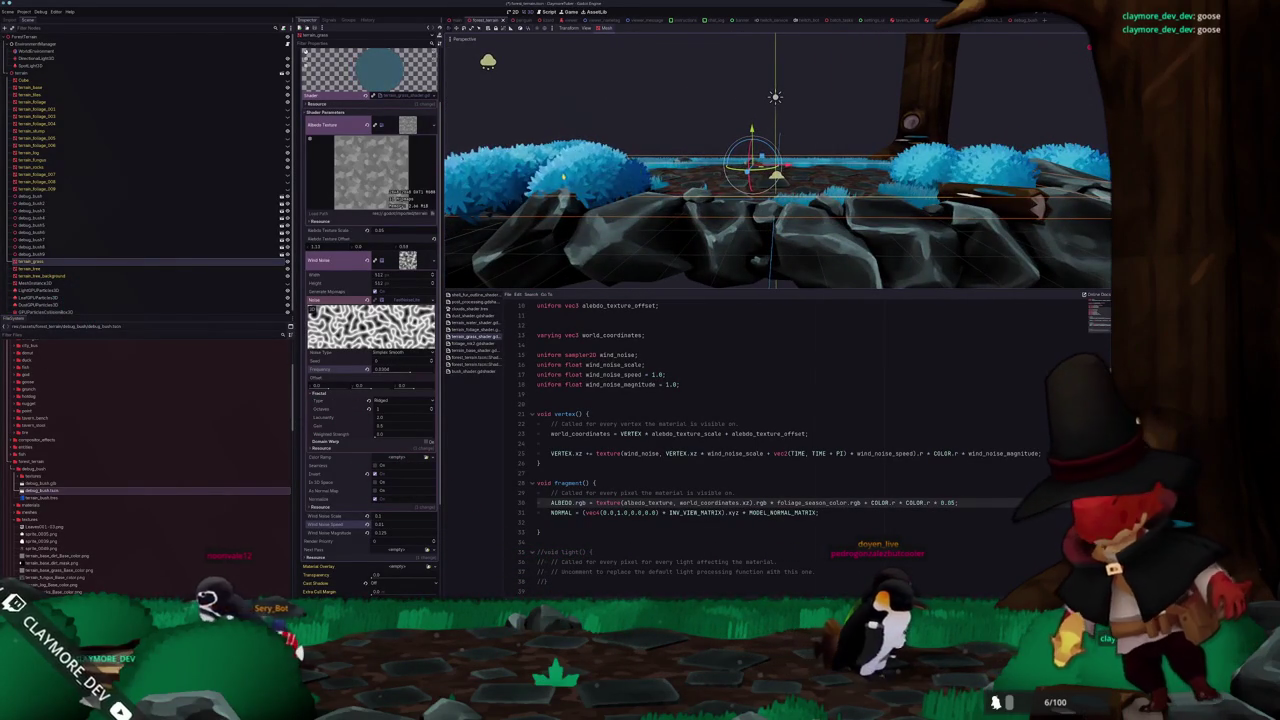
Set a bush material's Original Color to dark teal #061e1a and brighten its Base Color
{"action": "left_click", "coordinate": [563, 176]}
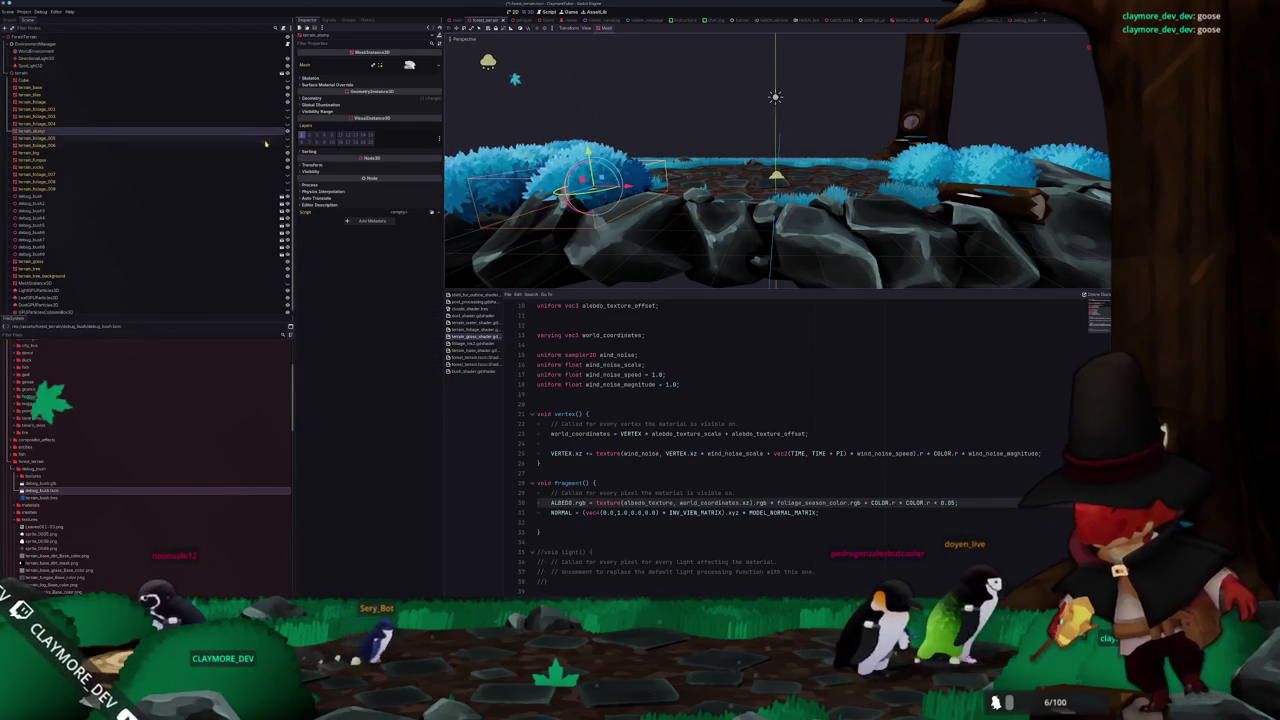
{"action": "left_click", "coordinate": [485, 195]}
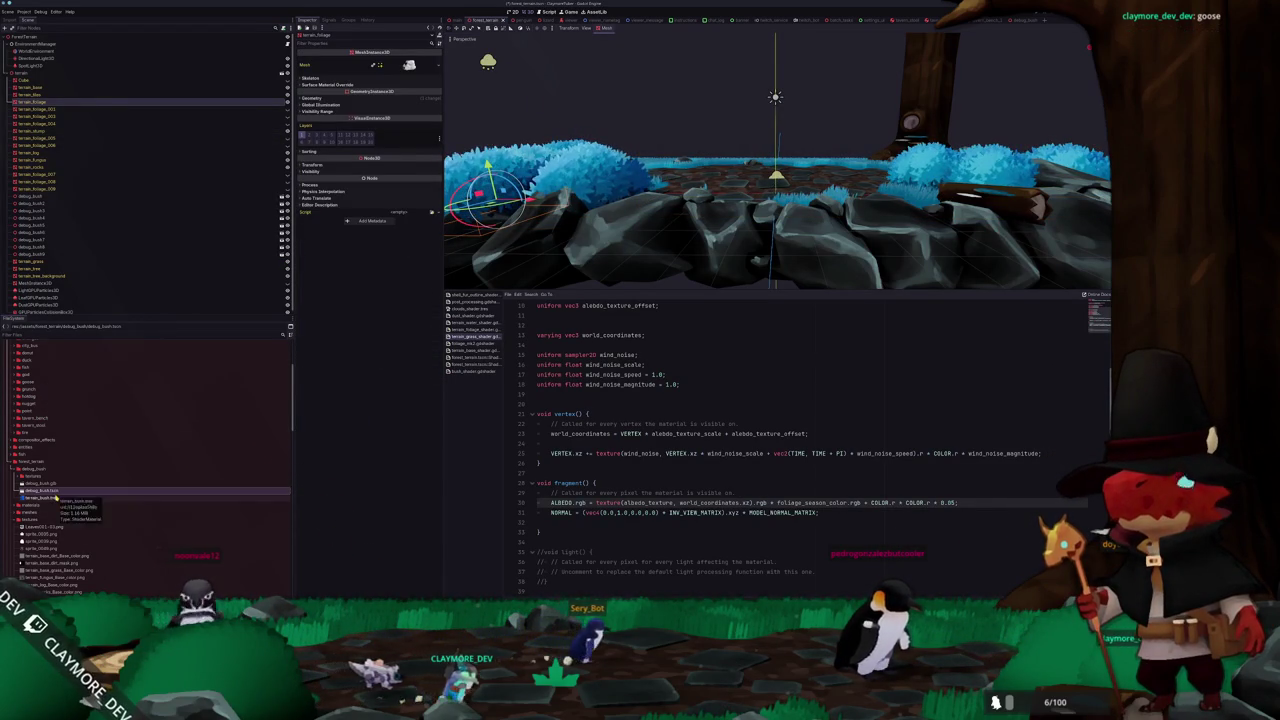
{"action": "left_click", "coordinate": [57, 497]}
{"action": "left_click", "coordinate": [397, 124]}
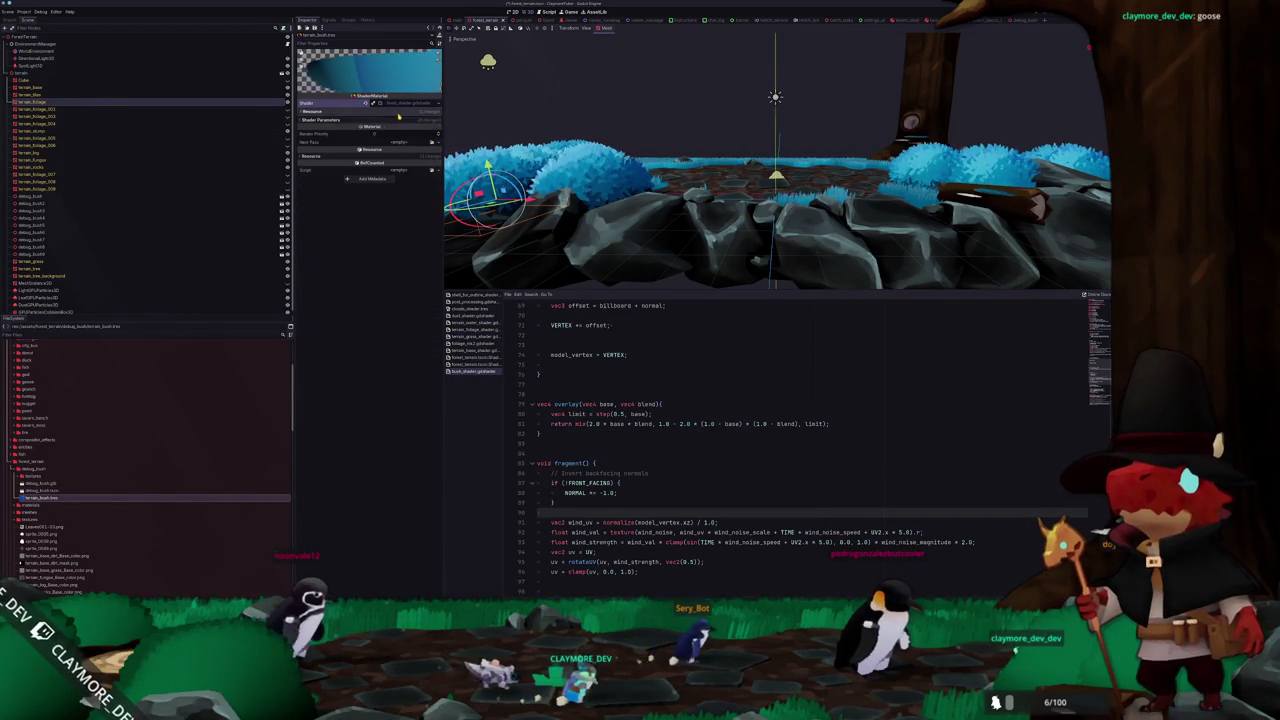
{"action": "left_click", "coordinate": [403, 129]}
{"action": "left_click_drag", "start_coordinate": [438, 140], "coordinate": [438, 205]}
{"action": "left_click", "coordinate": [338, 140]}
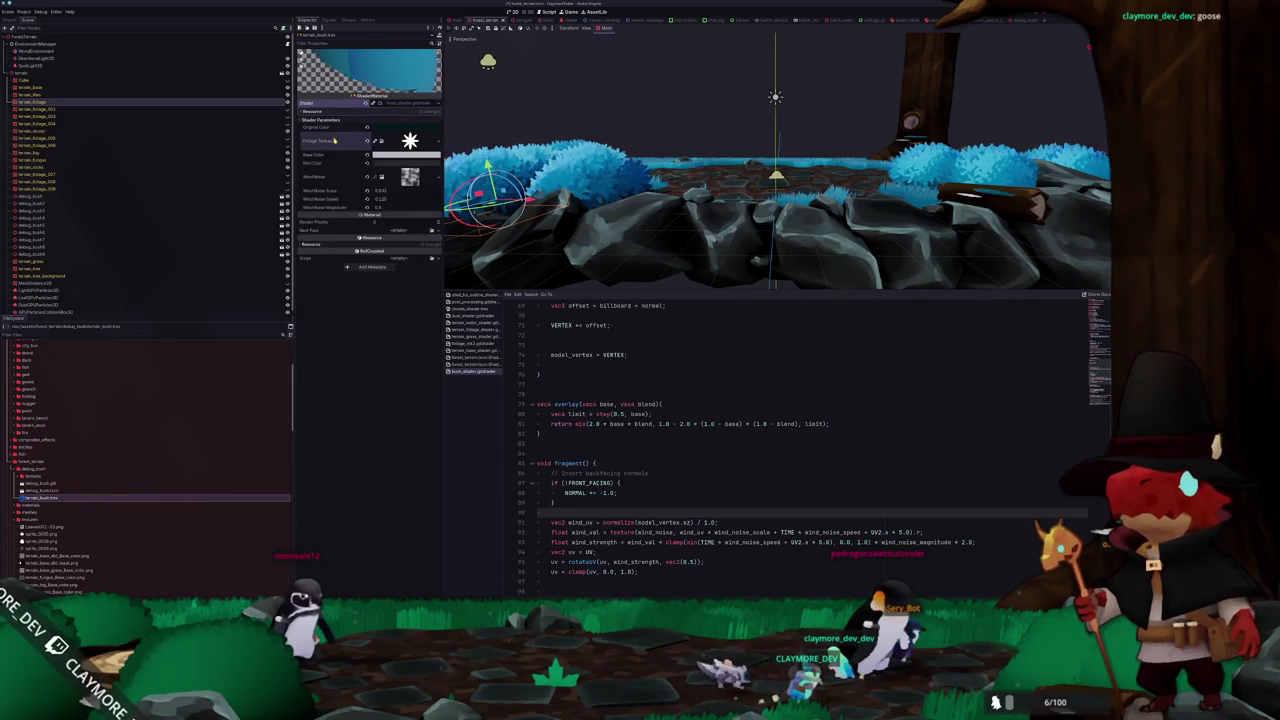
{"action": "left_click", "coordinate": [394, 157]}
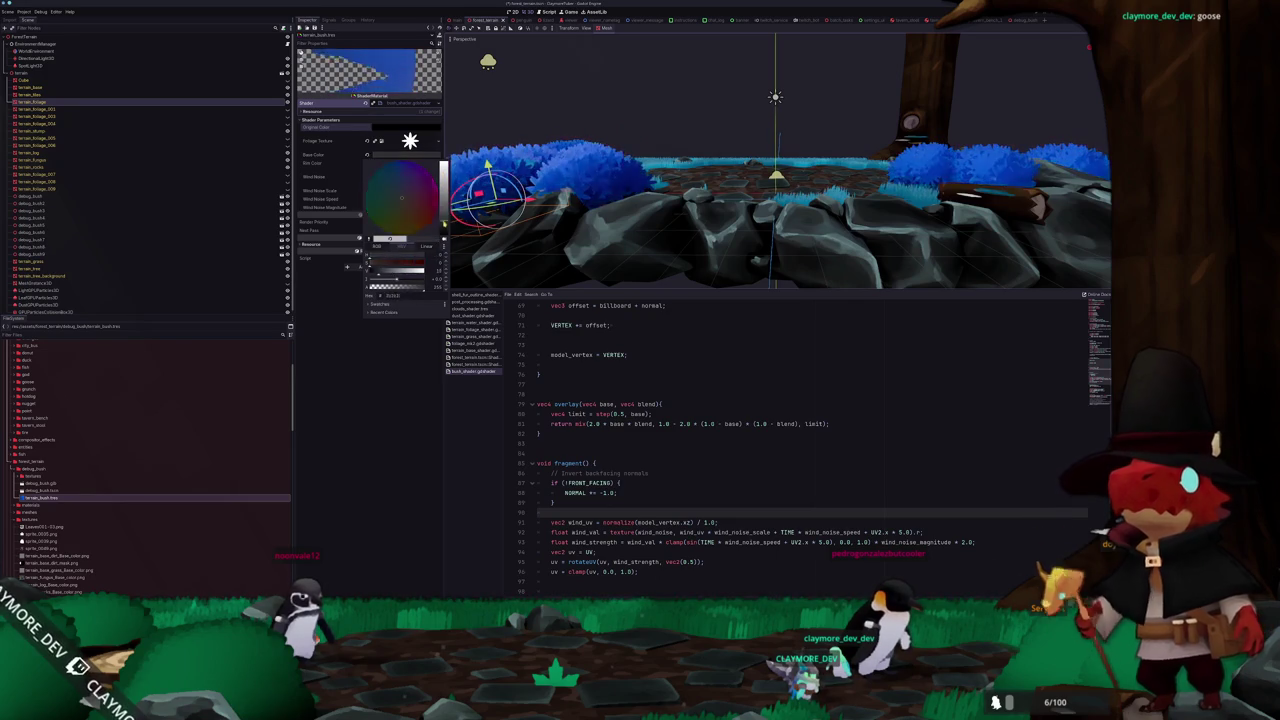
{"action": "left_click_drag", "start_coordinate": [438, 205], "coordinate": [438, 165]}
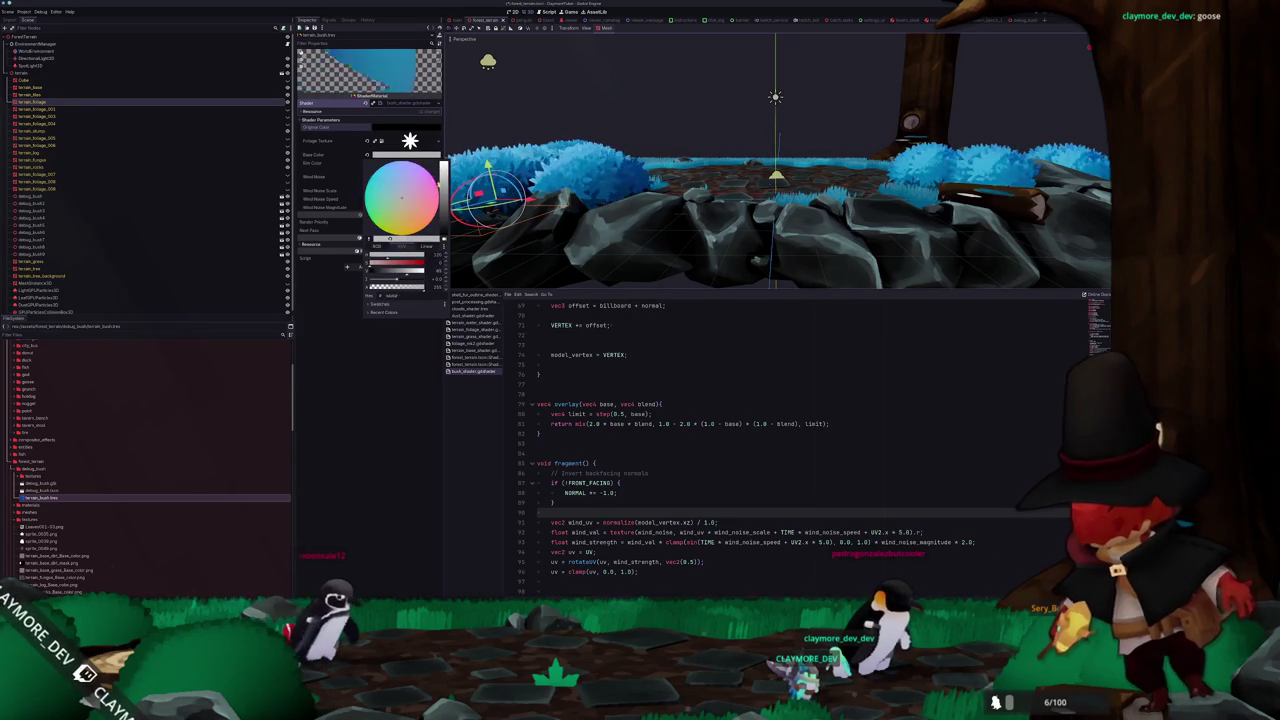
{"action": "left_click", "coordinate": [495, 380]}
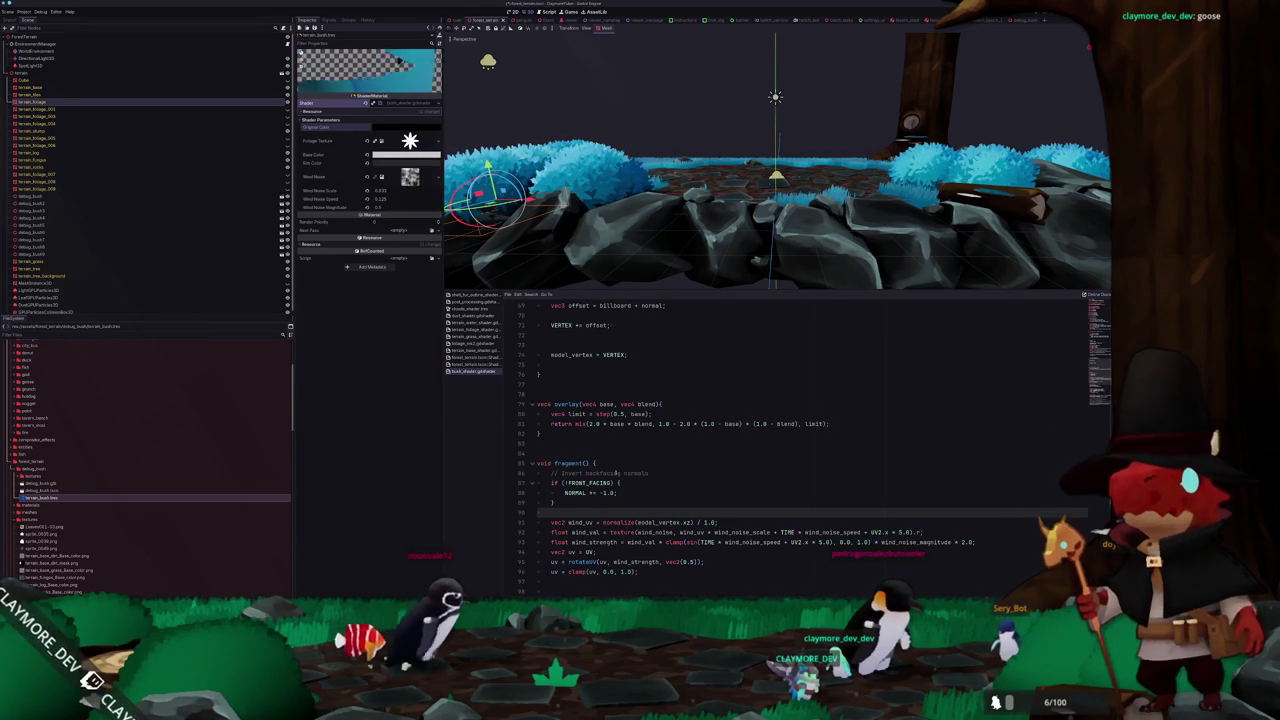
Retouch the end of line 121 in the bush shader, re-entering its semicolon
{"action": "scroll", "coordinate": [733, 559], "scroll_direction": "down", "scroll_amount": 10}
{"action": "left_click", "coordinate": [785, 552]}
{"action": "key", "text": "BackSpace"}
{"action": "type", "text": ";"}
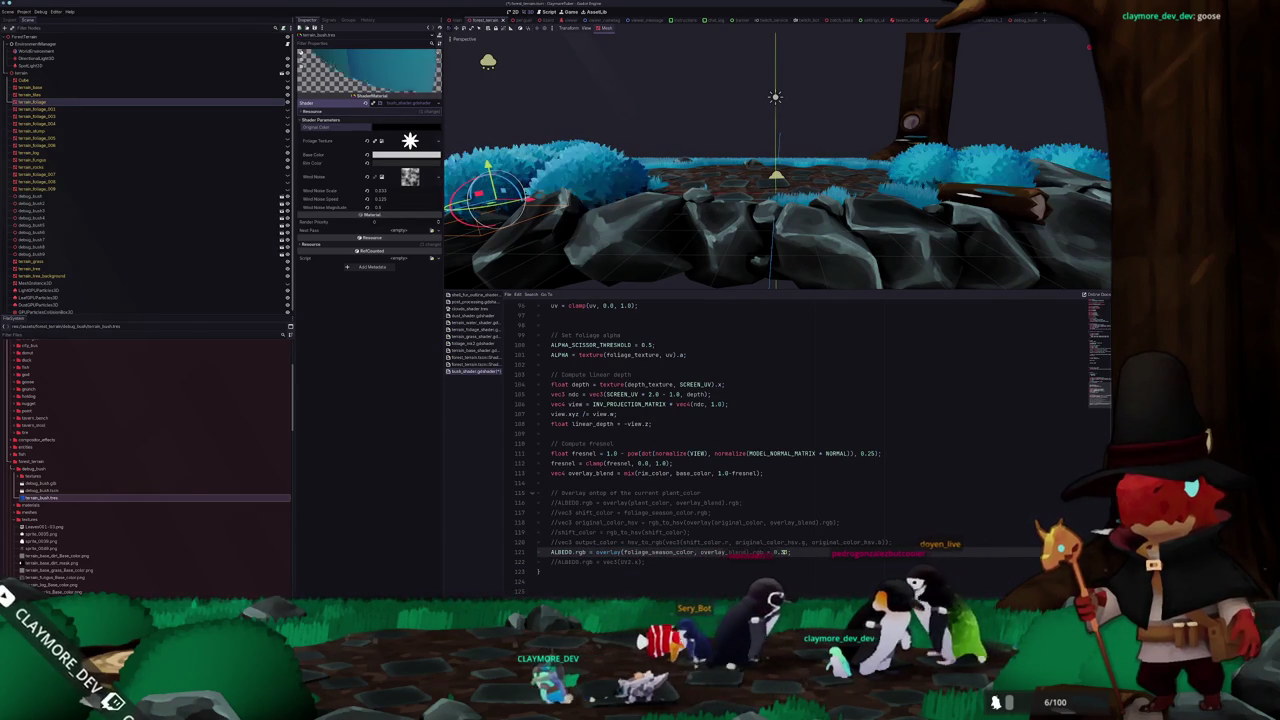
View the main scene from above and select its ForestTerrain node
{"action": "scroll", "coordinate": [784, 238], "scroll_direction": "up", "scroll_amount": 2}
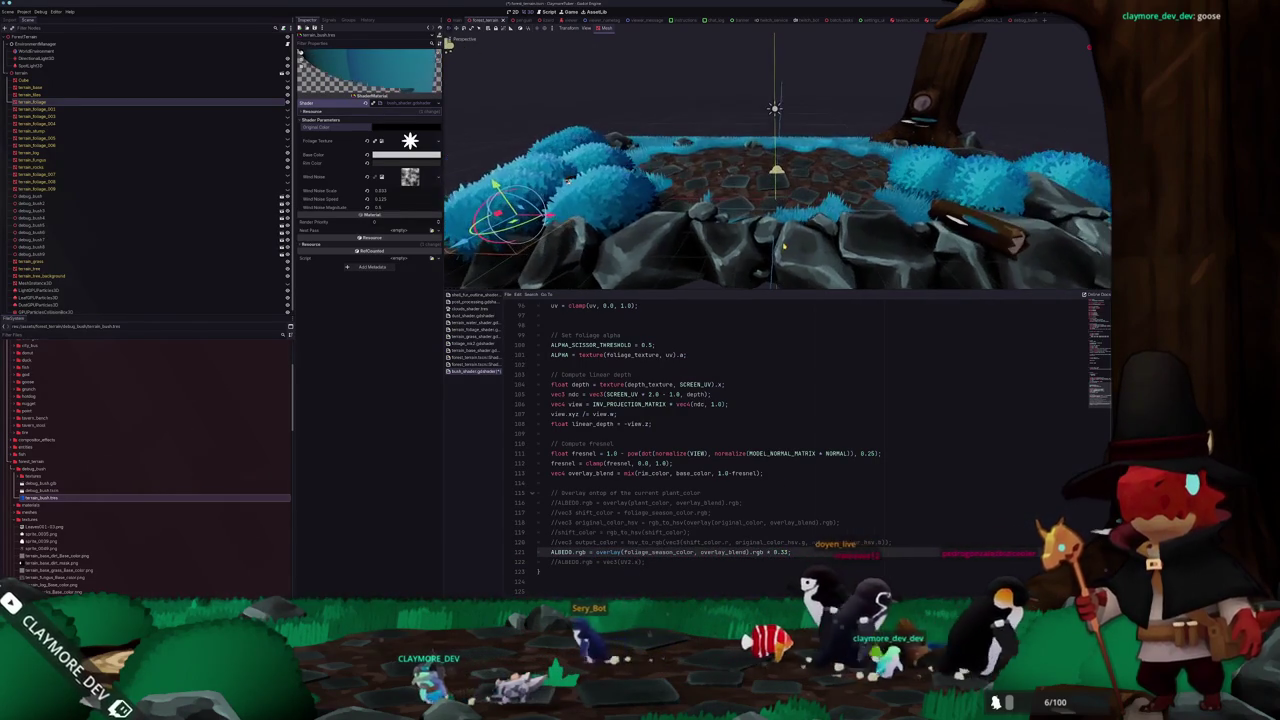
{"action": "scroll", "coordinate": [786, 238], "scroll_direction": "down", "scroll_amount": 3}
{"action": "left_click_drag", "start_coordinate": [740, 260], "coordinate": [745, 231]}
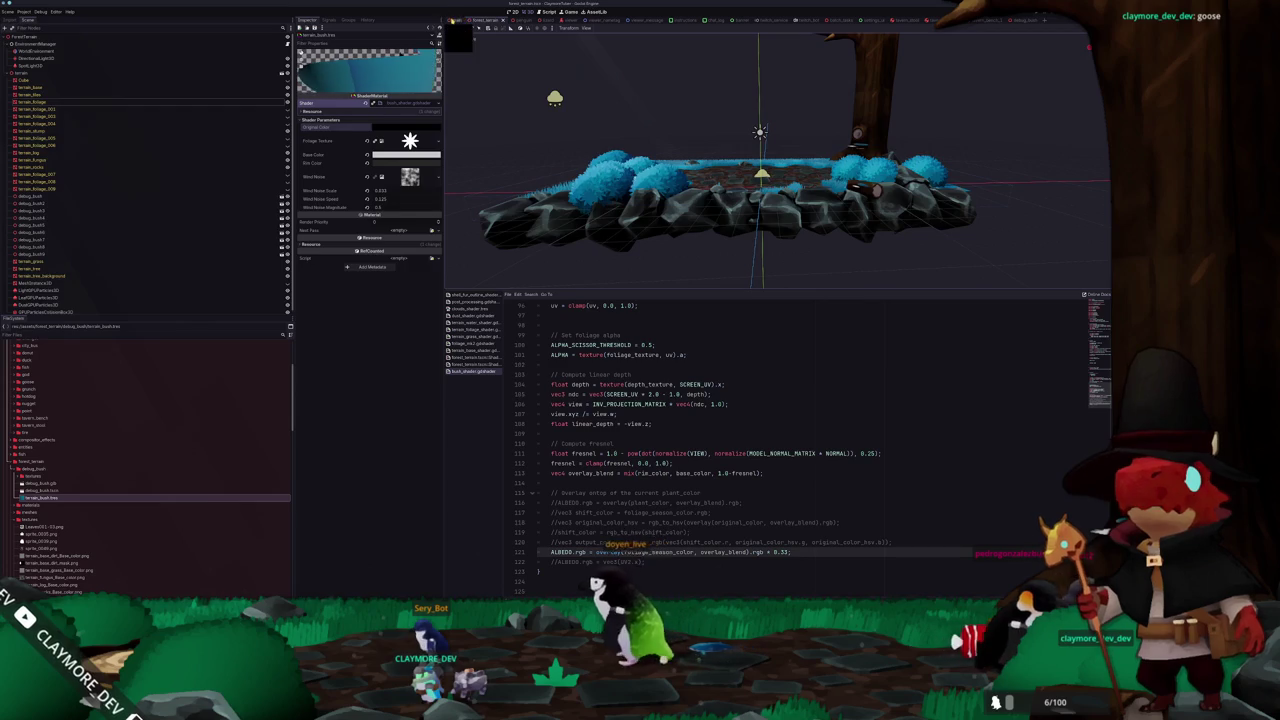
{"action": "left_click", "coordinate": [458, 20]}
{"action": "mouse_move", "coordinate": [608, 162]}
{"action": "left_mouse_down"}
{"action": "mouse_move", "coordinate": [570, 178]}
{"action": "mouse_move", "coordinate": [563, 200]}
{"action": "mouse_move", "coordinate": [619, 147]}
{"action": "left_mouse_up"}
{"action": "scroll", "coordinate": [619, 147], "scroll_direction": "down", "scroll_amount": 8}
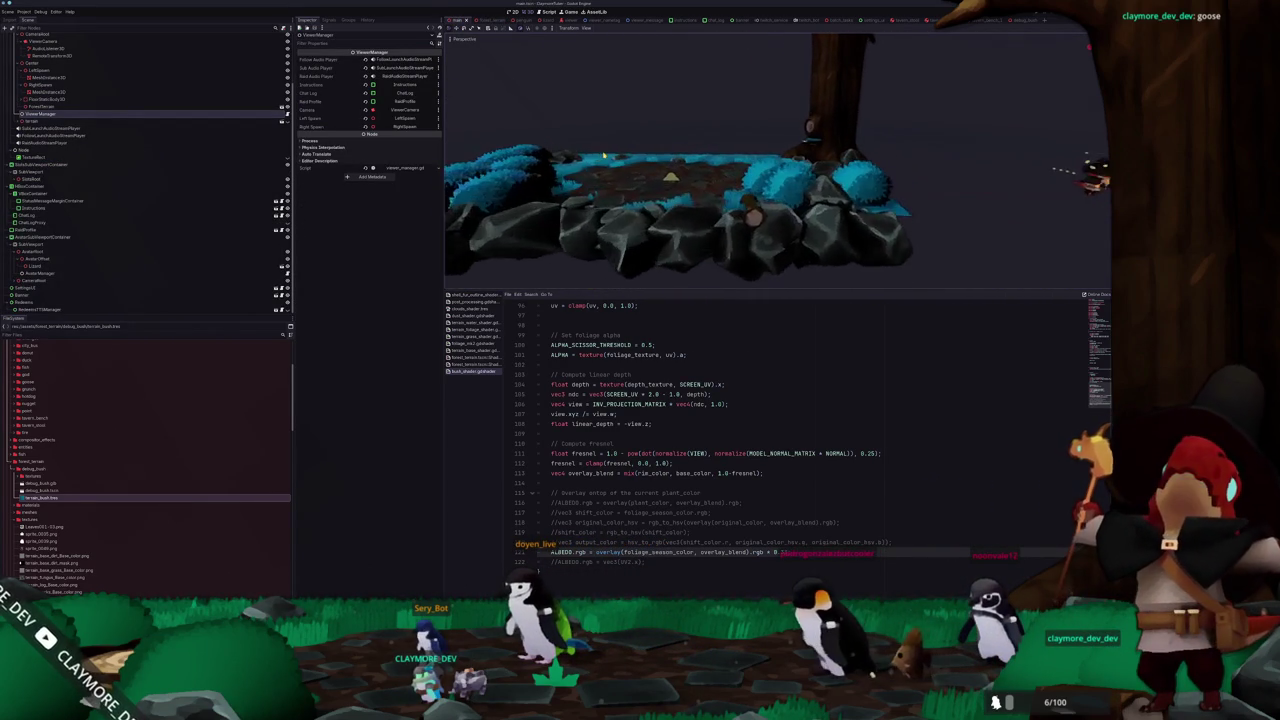
{"action": "left_click", "coordinate": [564, 52]}
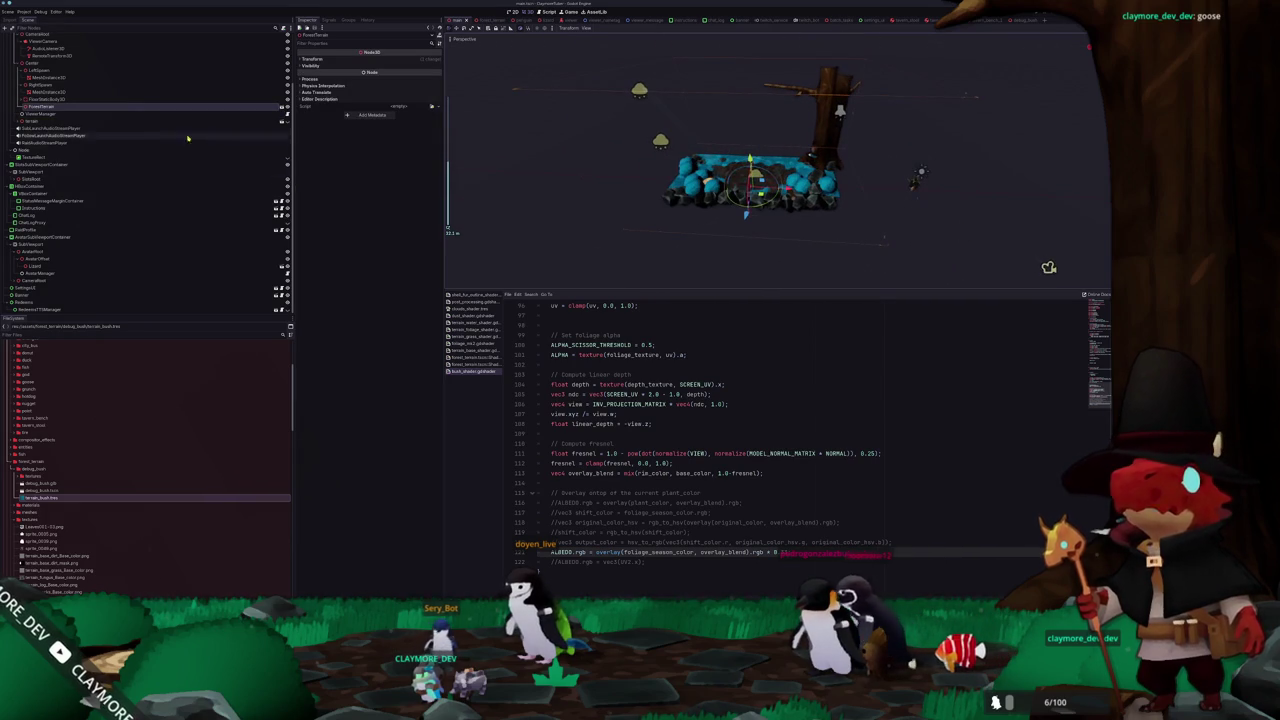
{"action": "scroll", "coordinate": [115, 119], "scroll_direction": "up", "scroll_amount": 3}
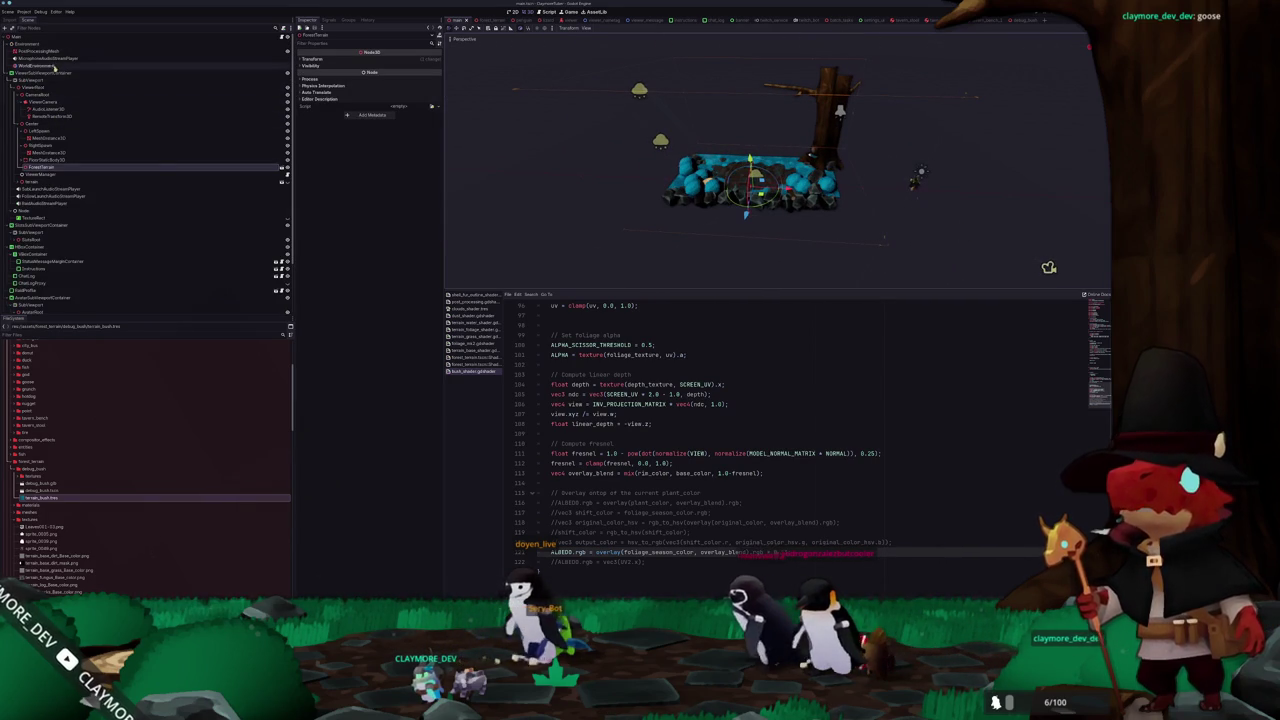
{"action": "scroll", "coordinate": [42, 237], "scroll_direction": "down", "scroll_amount": 3}
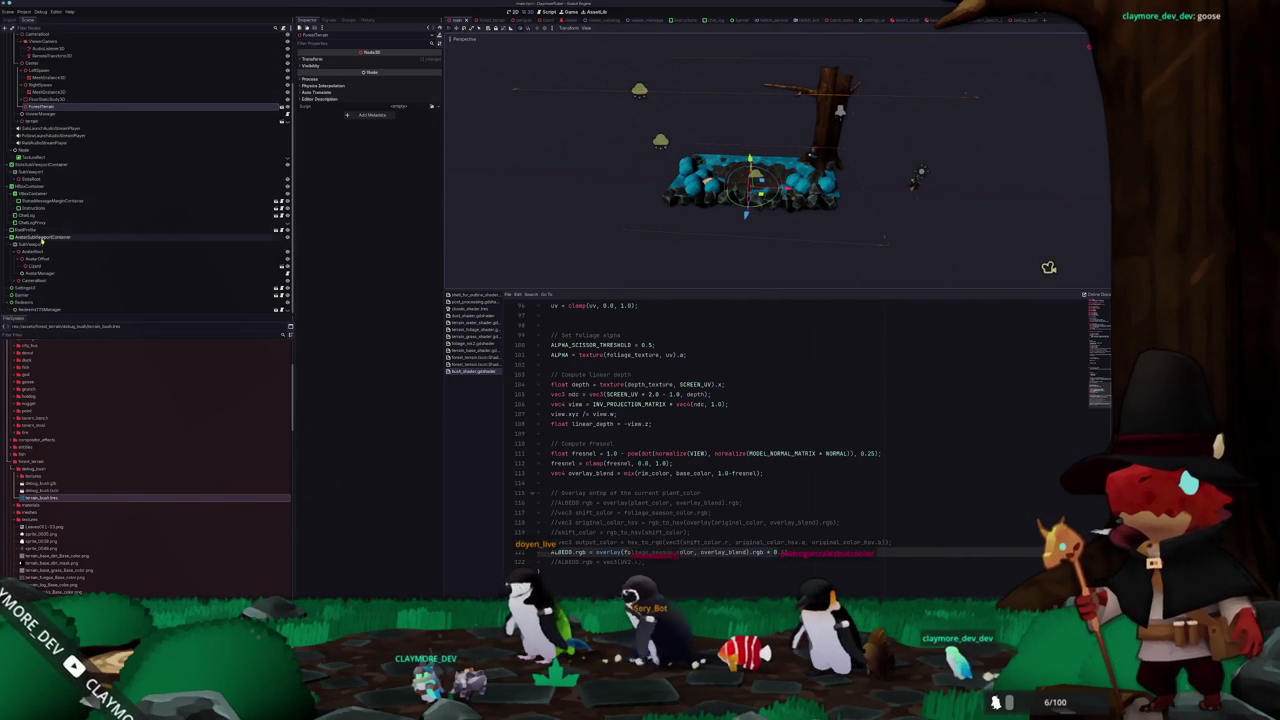
Return to forest_terrain, select the SpotLight3D and orbit around the terrain
{"action": "left_click", "coordinate": [487, 20]}
{"action": "scroll", "coordinate": [578, 130], "scroll_direction": "down", "scroll_amount": 3}
{"action": "left_click", "coordinate": [645, 62]}
{"action": "mouse_move", "coordinate": [643, 113]}
{"action": "left_mouse_down"}
{"action": "mouse_move", "coordinate": [614, 108]}
{"action": "mouse_move", "coordinate": [606, 128]}
{"action": "mouse_move", "coordinate": [633, 135]}
{"action": "left_mouse_up"}
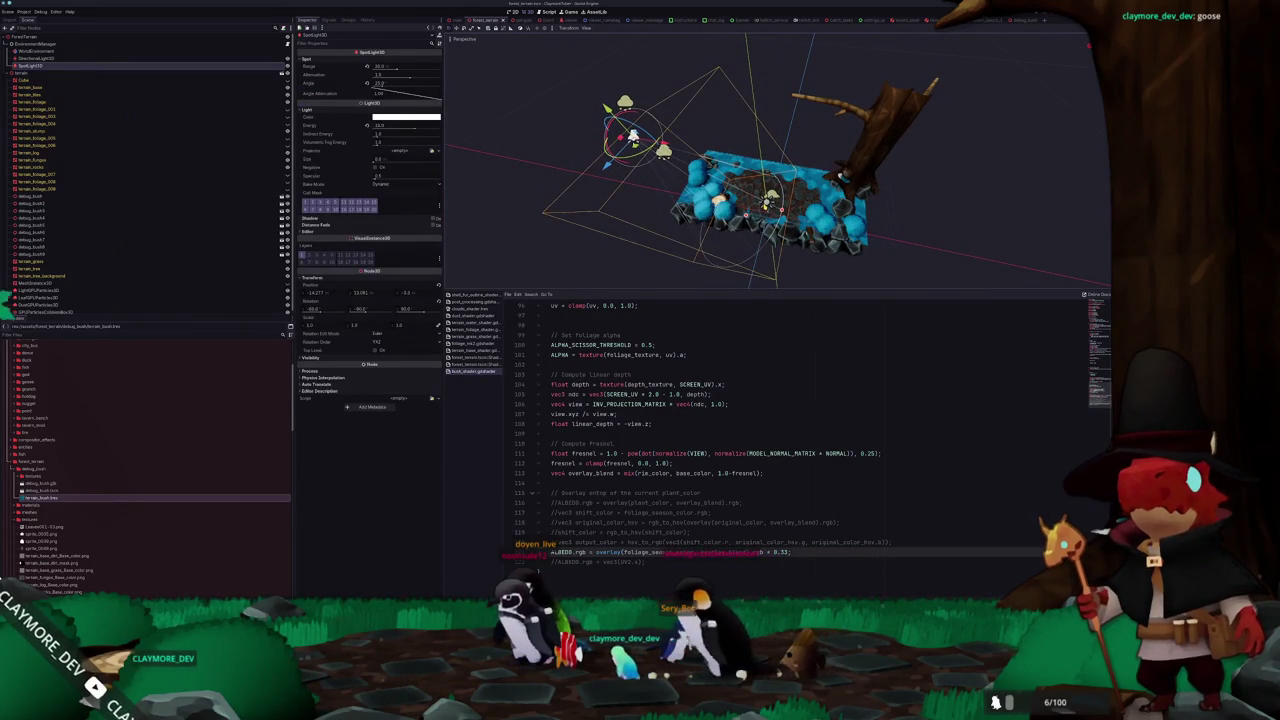
Select the DirectionalLight3D in the Scene tree
{"action": "left_click", "coordinate": [35, 58]}
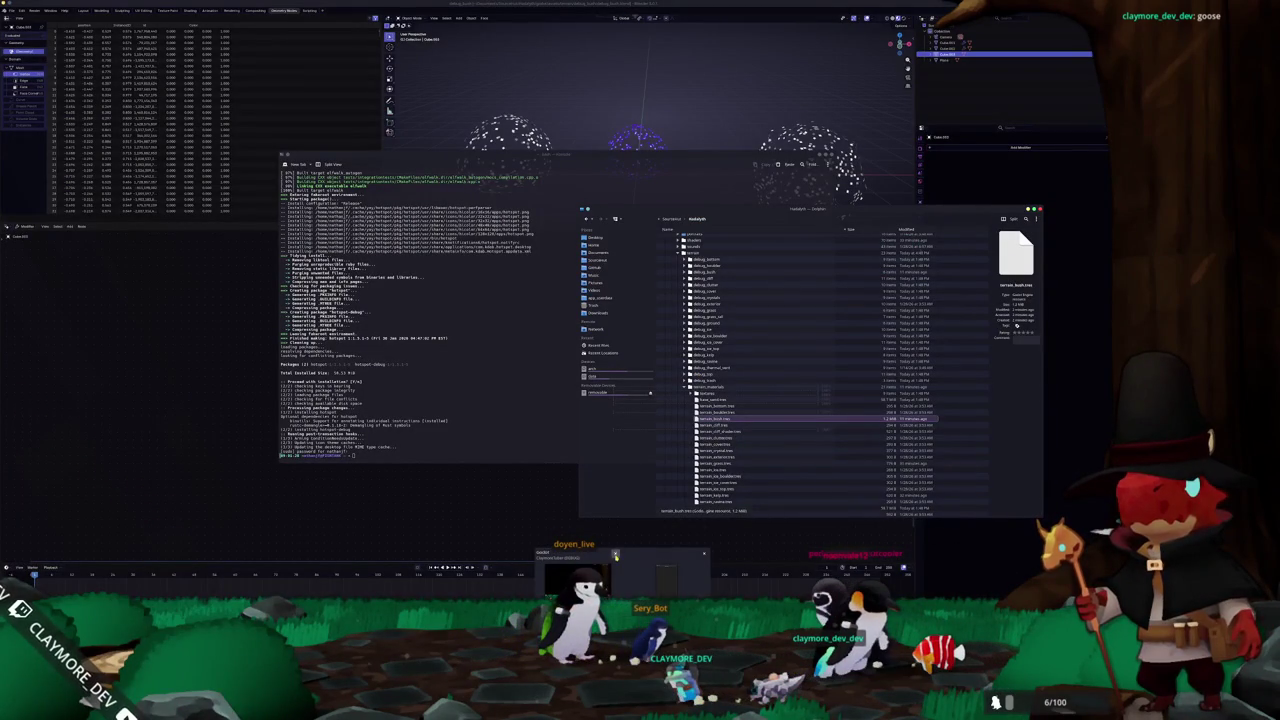
Set the OBS Penguins source to capture the CaymoreTuber window
{"action": "left_click", "coordinate": [636, 563]}
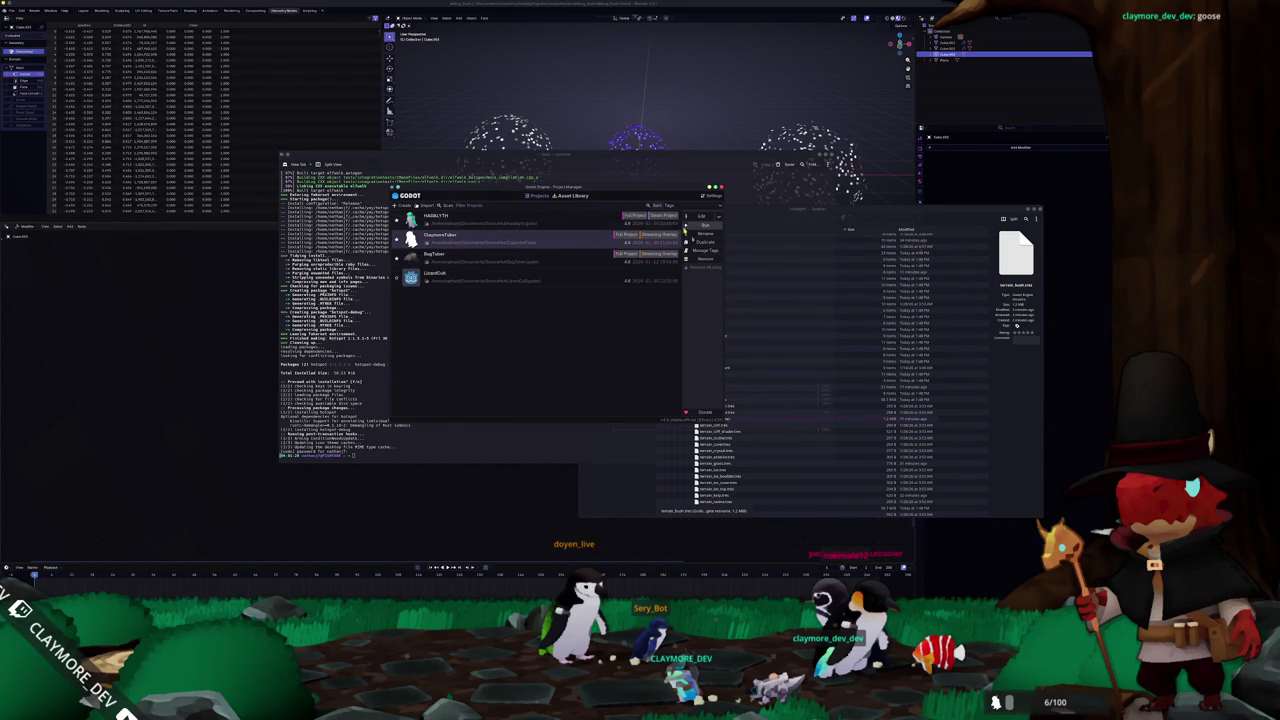
{"action": "key", "text": "alt+Tab"}
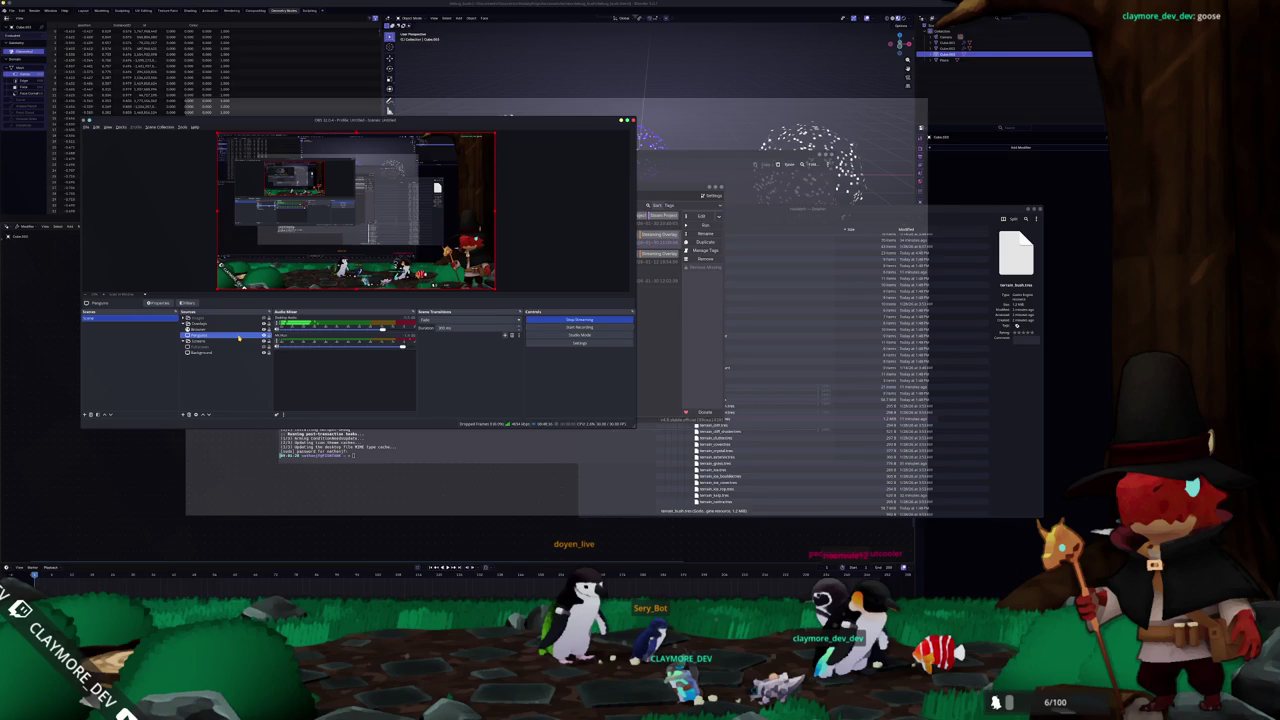
{"action": "double_click", "coordinate": [239, 338]}
{"action": "left_click", "coordinate": [246, 278]}
{"action": "scroll", "coordinate": [550, 320], "scroll_direction": "down", "scroll_amount": 3}
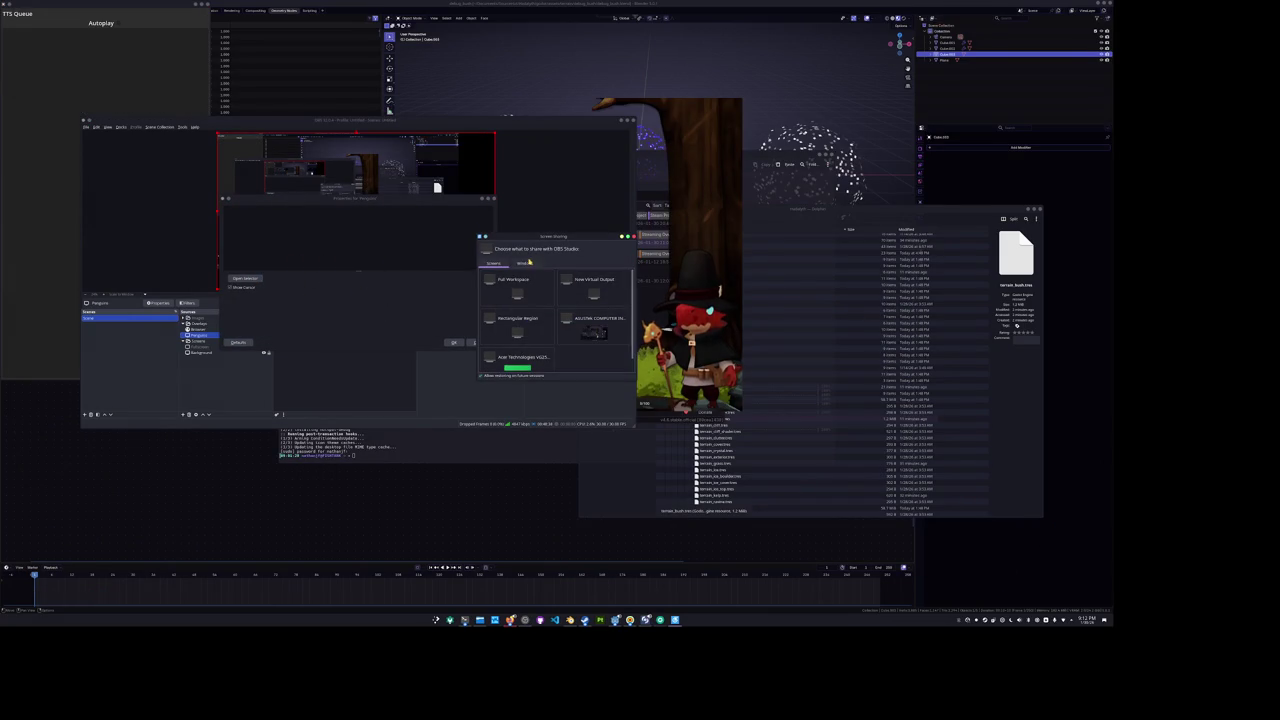
{"action": "scroll", "coordinate": [551, 333], "scroll_direction": "down", "scroll_amount": 5}
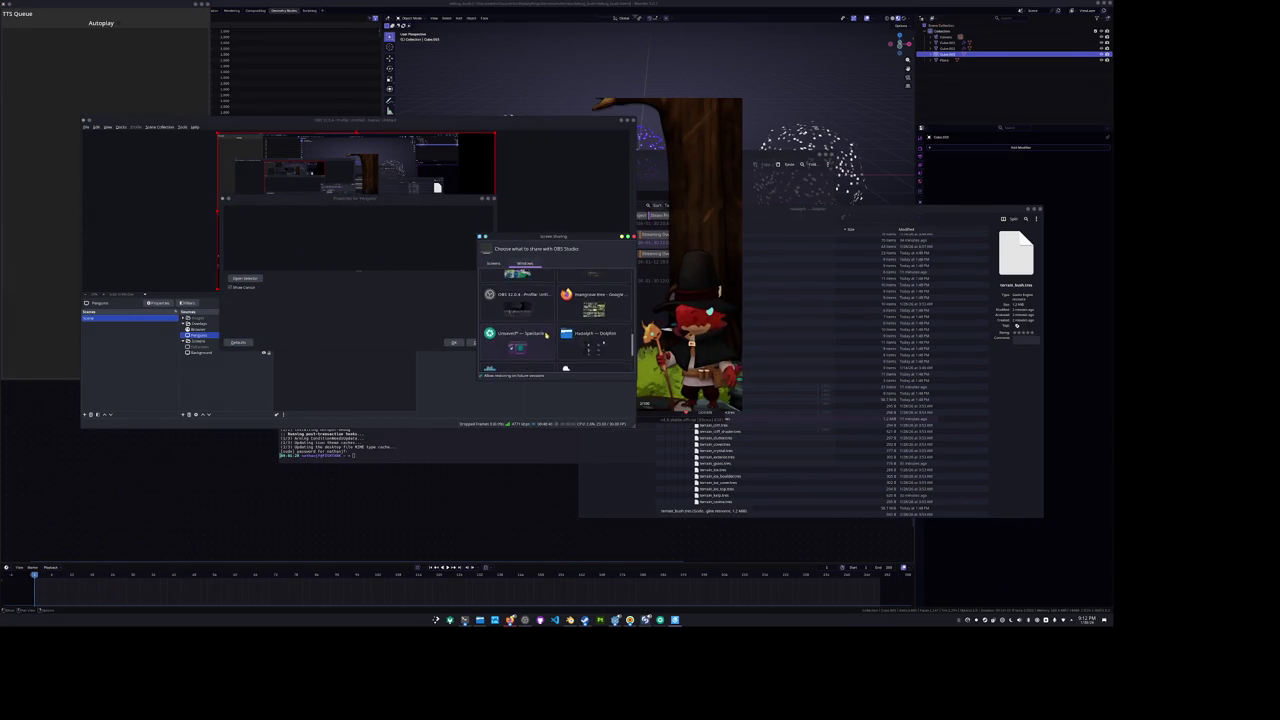
{"action": "double_click", "coordinate": [566, 330]}
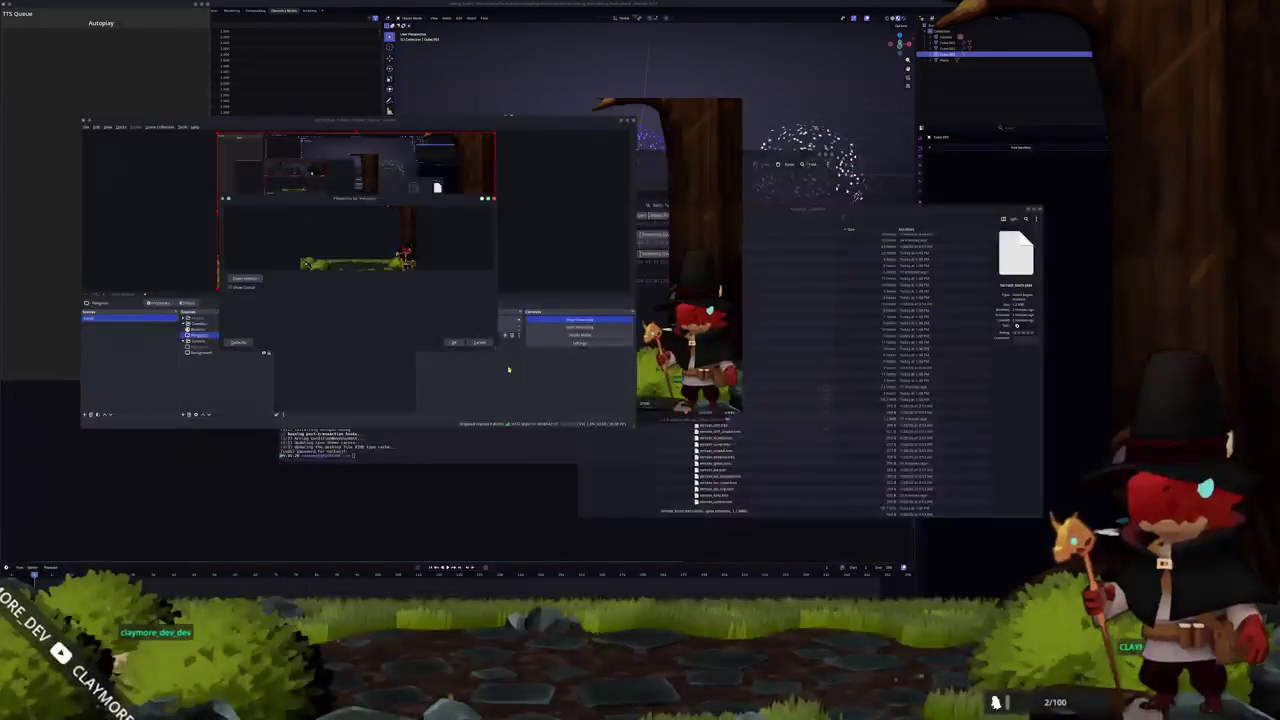
{"action": "left_click", "coordinate": [452, 343]}
Run a yay system package update with the account password, then clear the terminal
{"action": "left_click", "coordinate": [486, 451]}
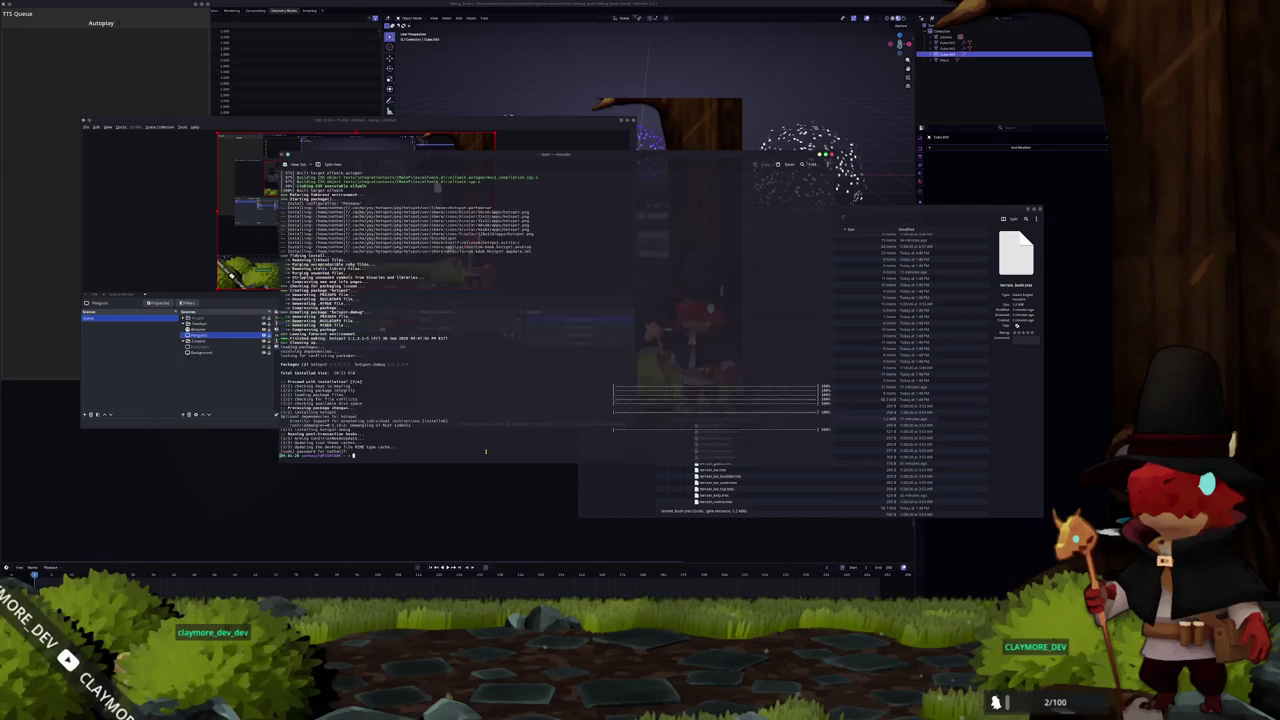
{"action": "type", "text": "yay"}
{"action": "key", "text": "Return"}
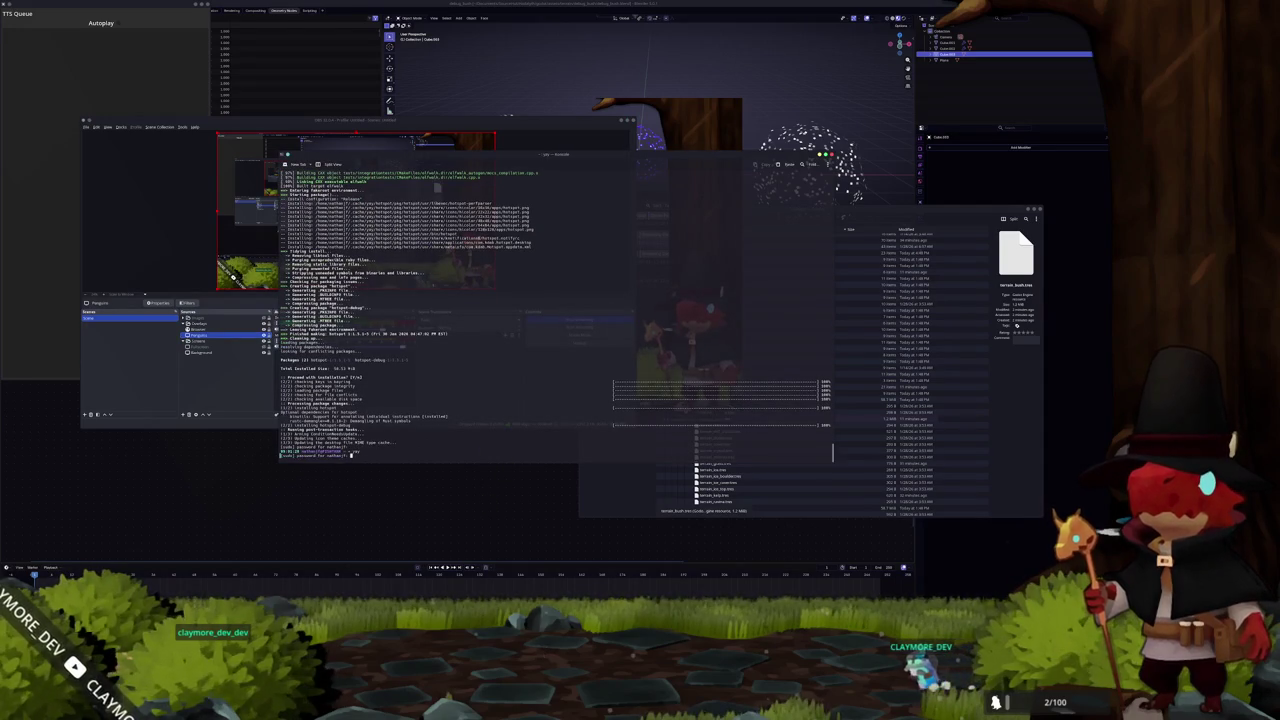
{"action": "key", "text": "Return"}
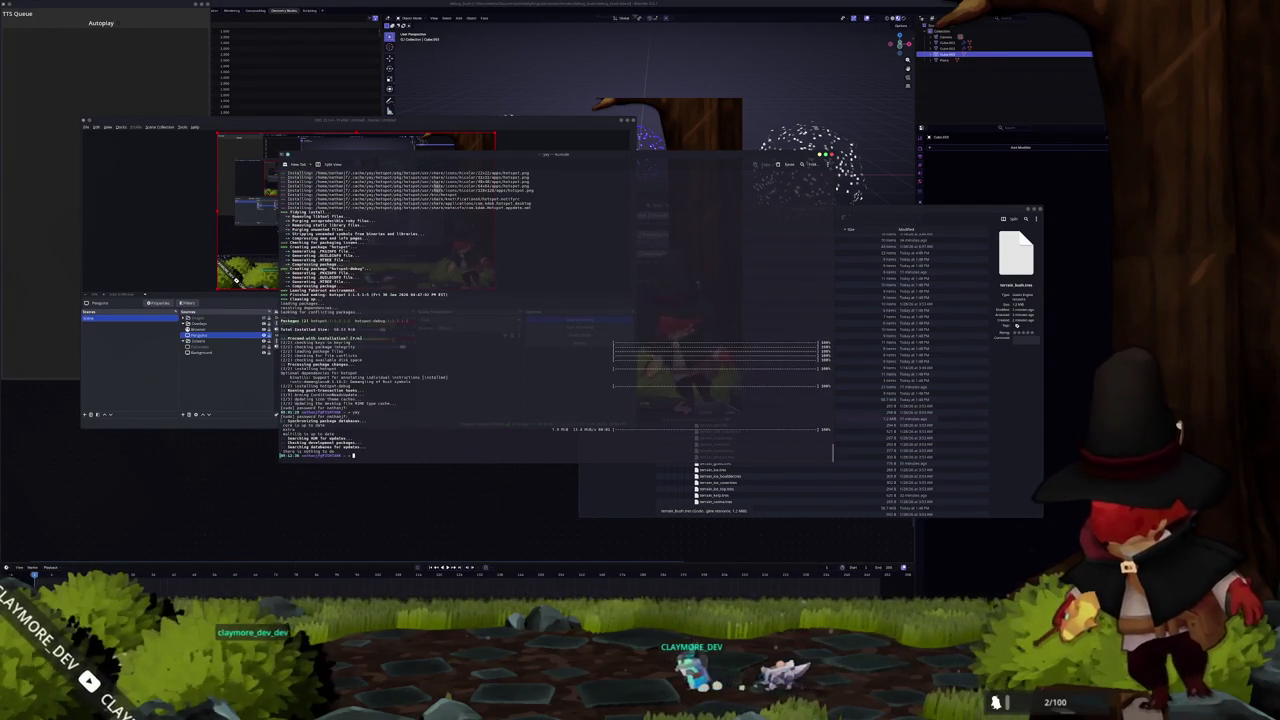
{"action": "key", "text": "ctrl+l"}
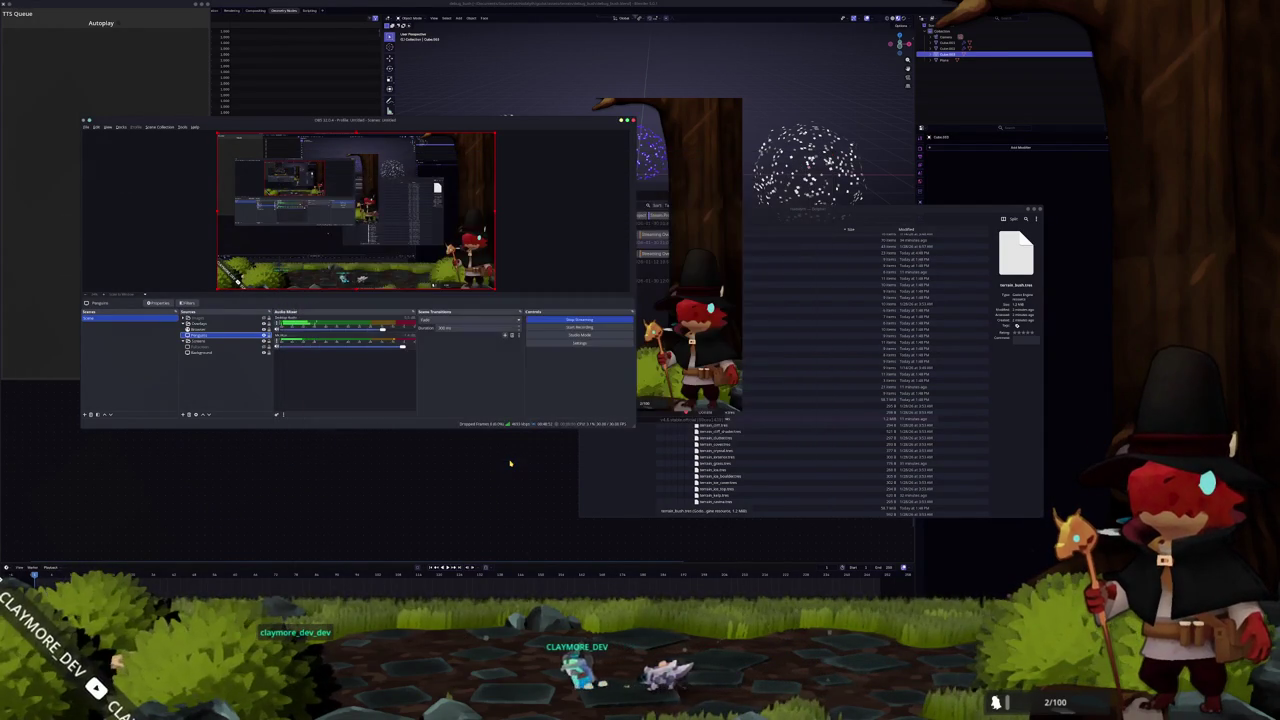
{"action": "left_click", "coordinate": [480, 515]}
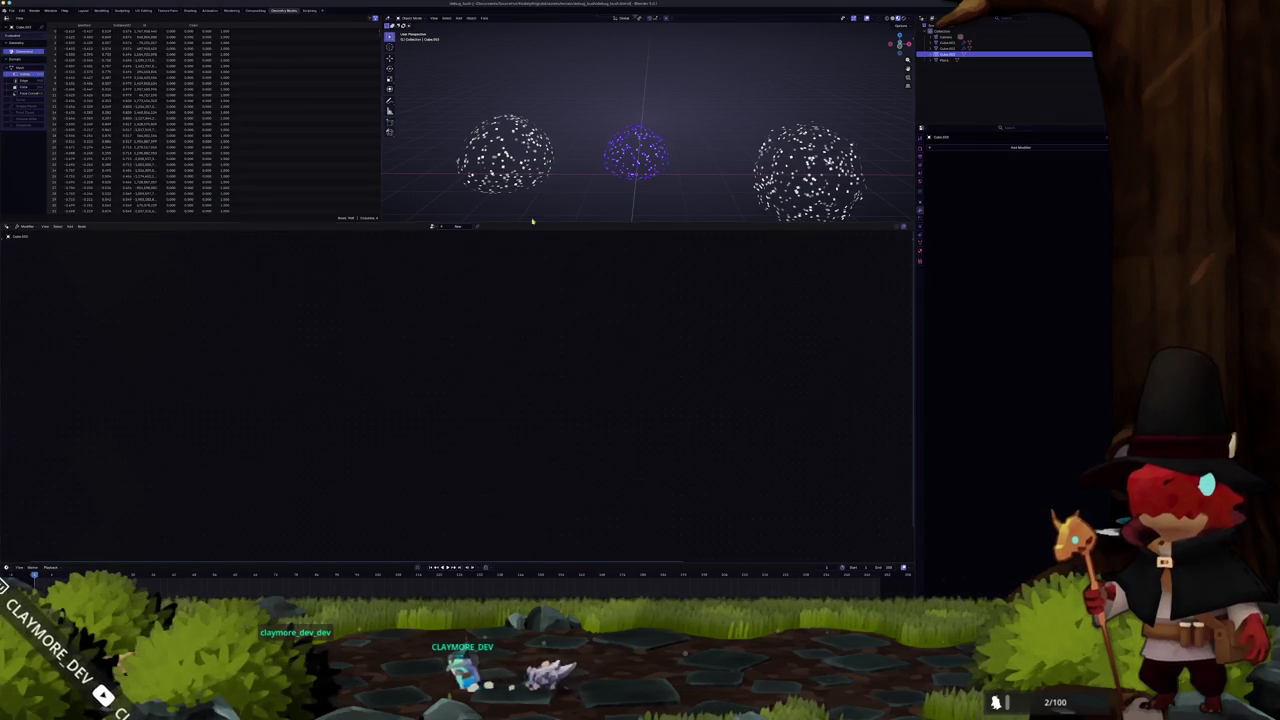
Delete the left and right side spheres and view the centre sphere from the front
{"action": "left_click_drag", "start_coordinate": [573, 224], "coordinate": [573, 458]}
{"action": "left_click", "coordinate": [516, 298]}
{"action": "left_click", "coordinate": [513, 296]}
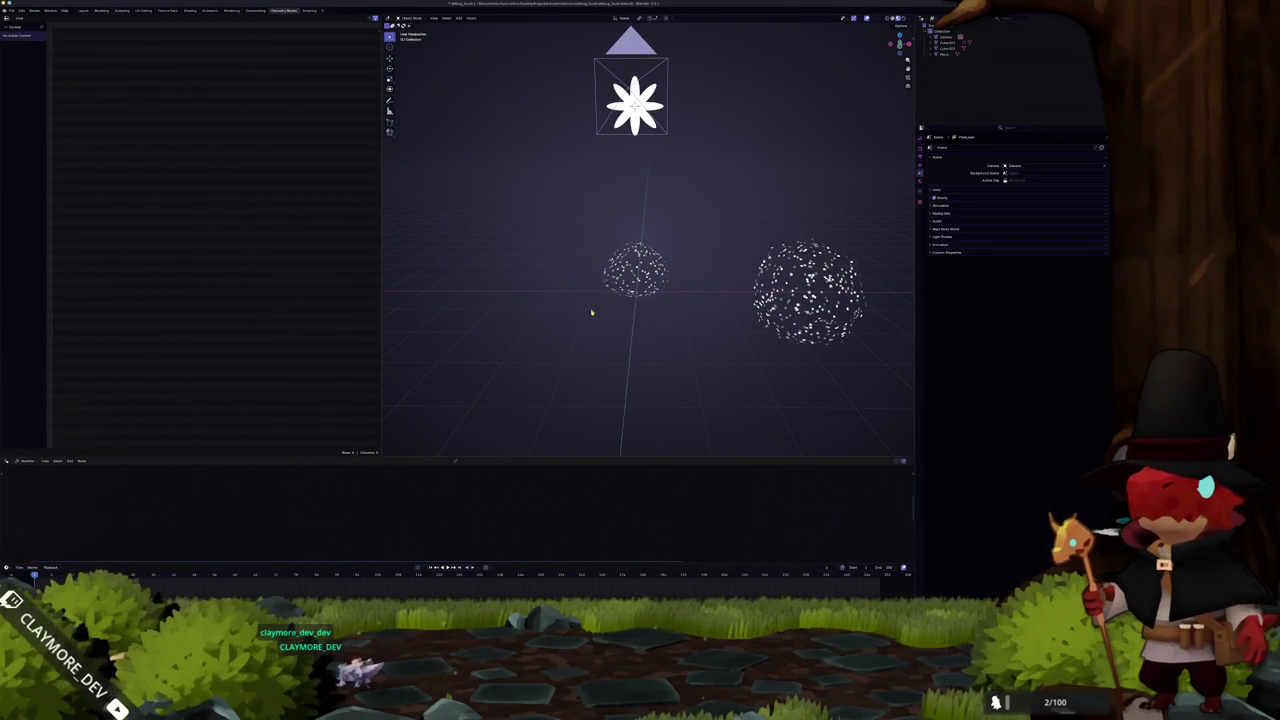
{"action": "left_click", "coordinate": [781, 313]}
{"action": "scroll", "coordinate": [781, 313], "scroll_direction": "up", "scroll_amount": 1}
{"action": "key", "text": "x"}
{"action": "left_click", "coordinate": [758, 307]}
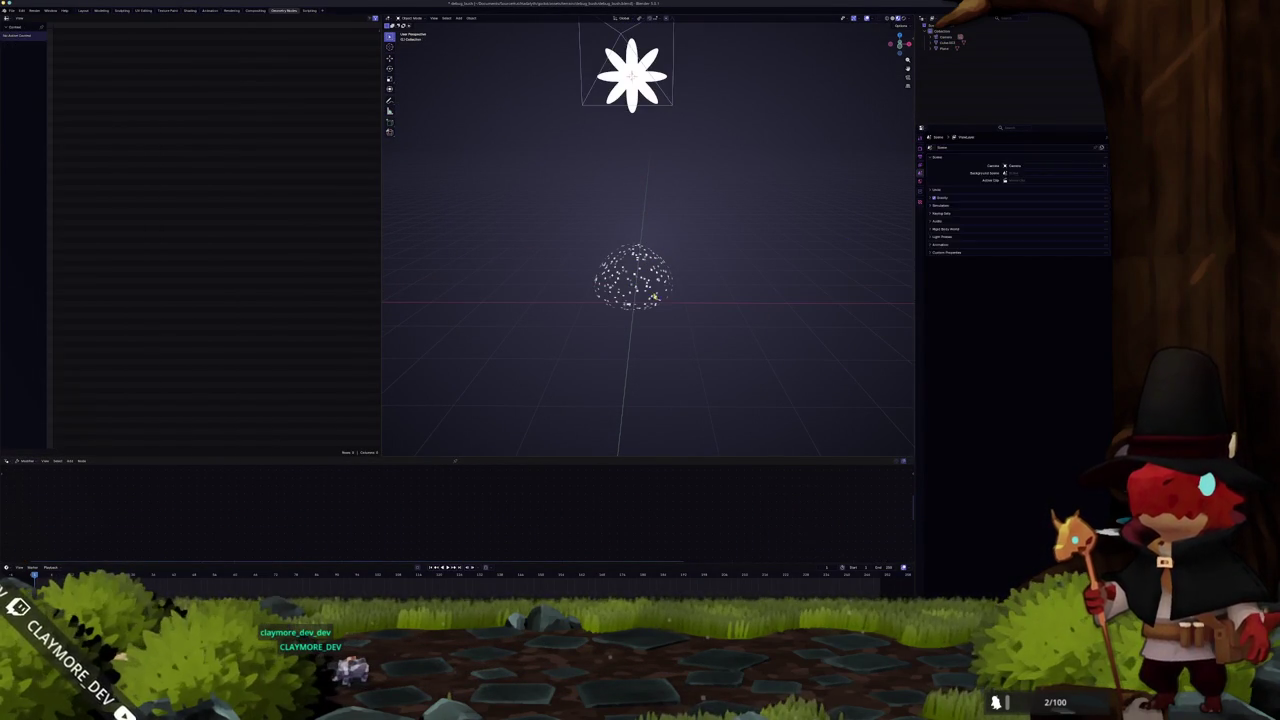
{"action": "left_click", "coordinate": [647, 296]}
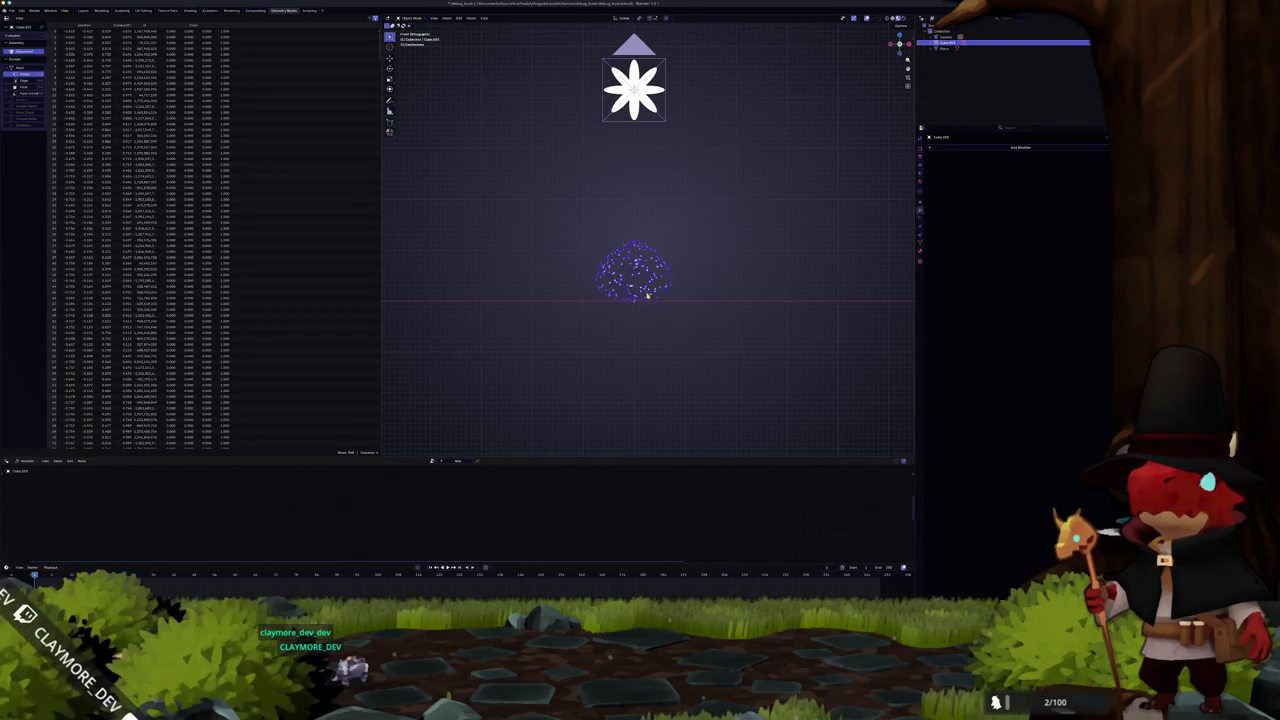
{"action": "key", "text": "KP_1"}
Restore the side spheres, delete them again, and frame the remaining dome
{"action": "key", "text": "ctrl+z"}
{"action": "key", "text": "ctrl+z"}
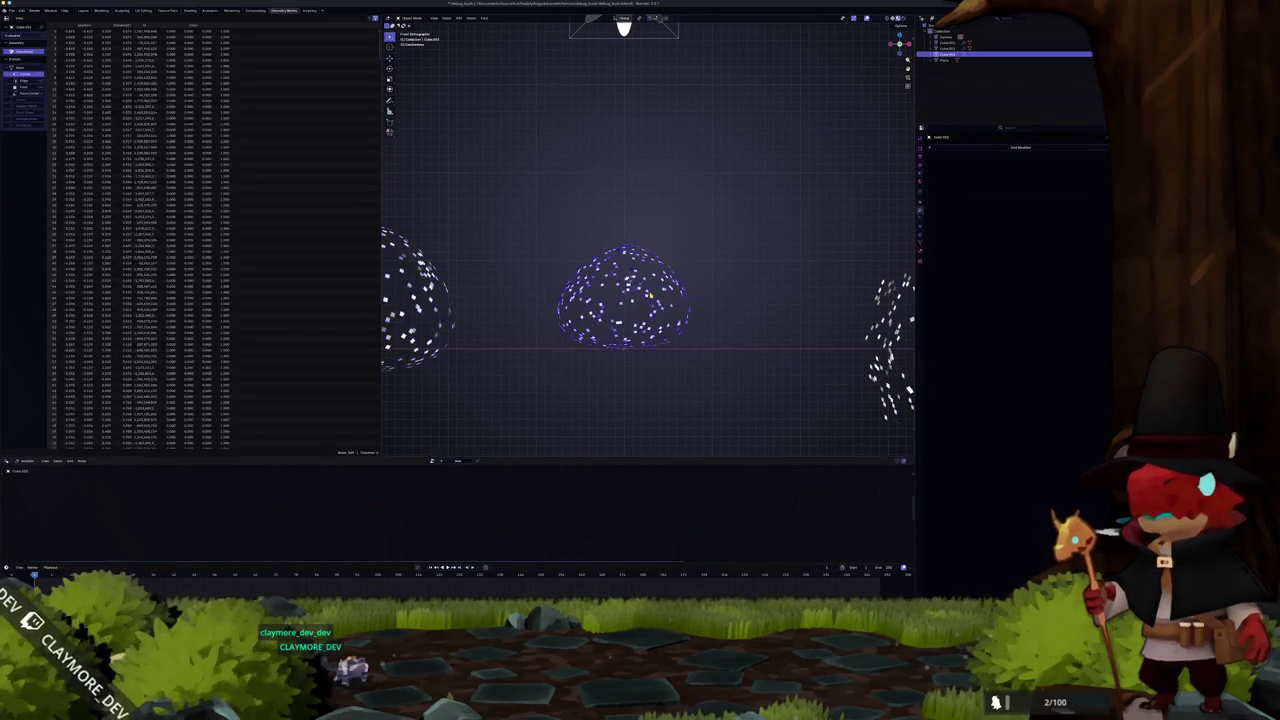
{"action": "scroll", "coordinate": [650, 296], "scroll_direction": "up", "scroll_amount": 1}
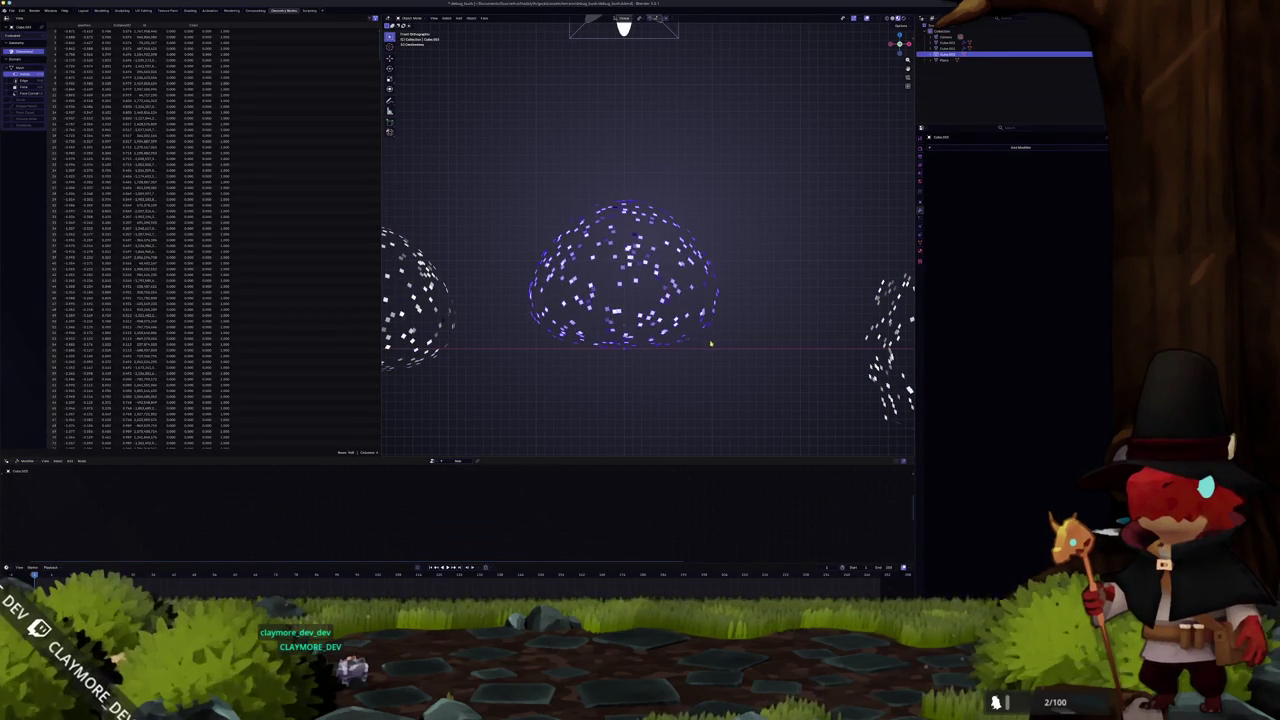
{"action": "key", "text": "g"}
{"action": "key", "text": "z"}
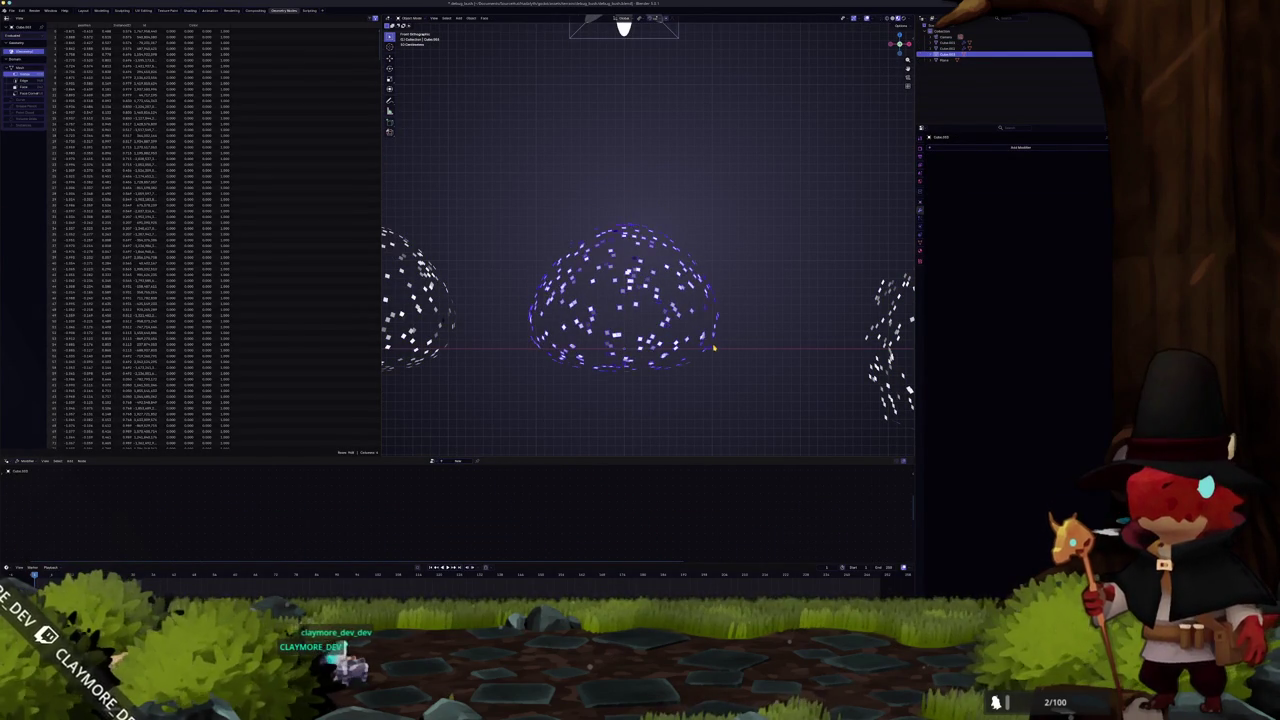
{"action": "scroll", "coordinate": [750, 320], "scroll_direction": "down", "scroll_amount": 4}
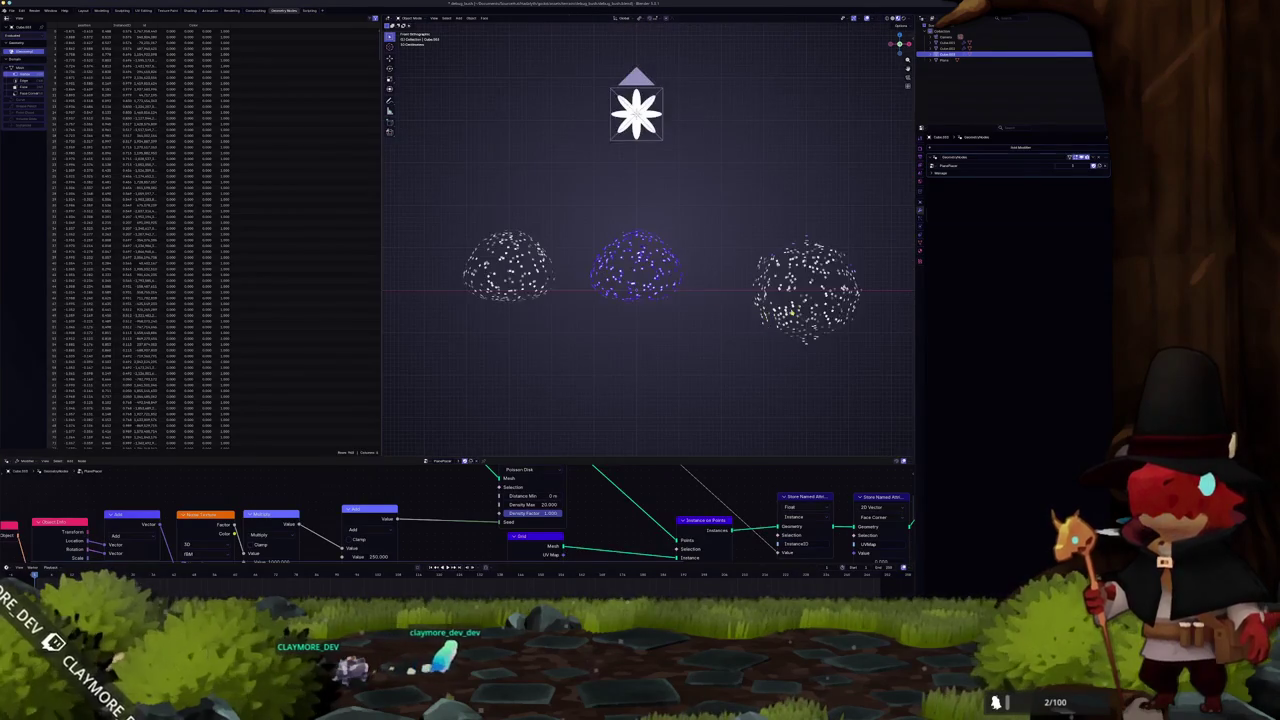
{"action": "key", "text": "Delete"}
{"action": "key", "text": "ctrl+z"}
{"action": "key", "text": "ctrl+z"}
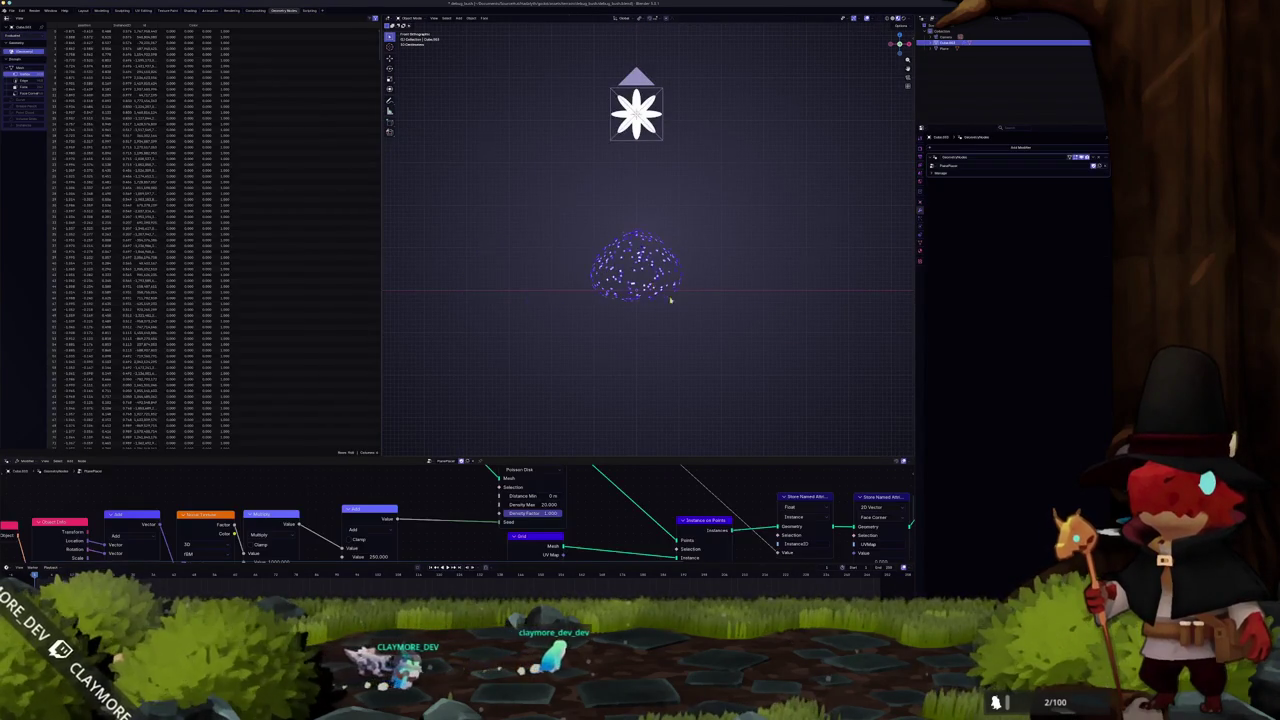
{"action": "key", "text": "KP_Decimal"}
In Edit Mode, scale a ring of the dome outward with proportional falloff
{"action": "key", "text": "Tab"}
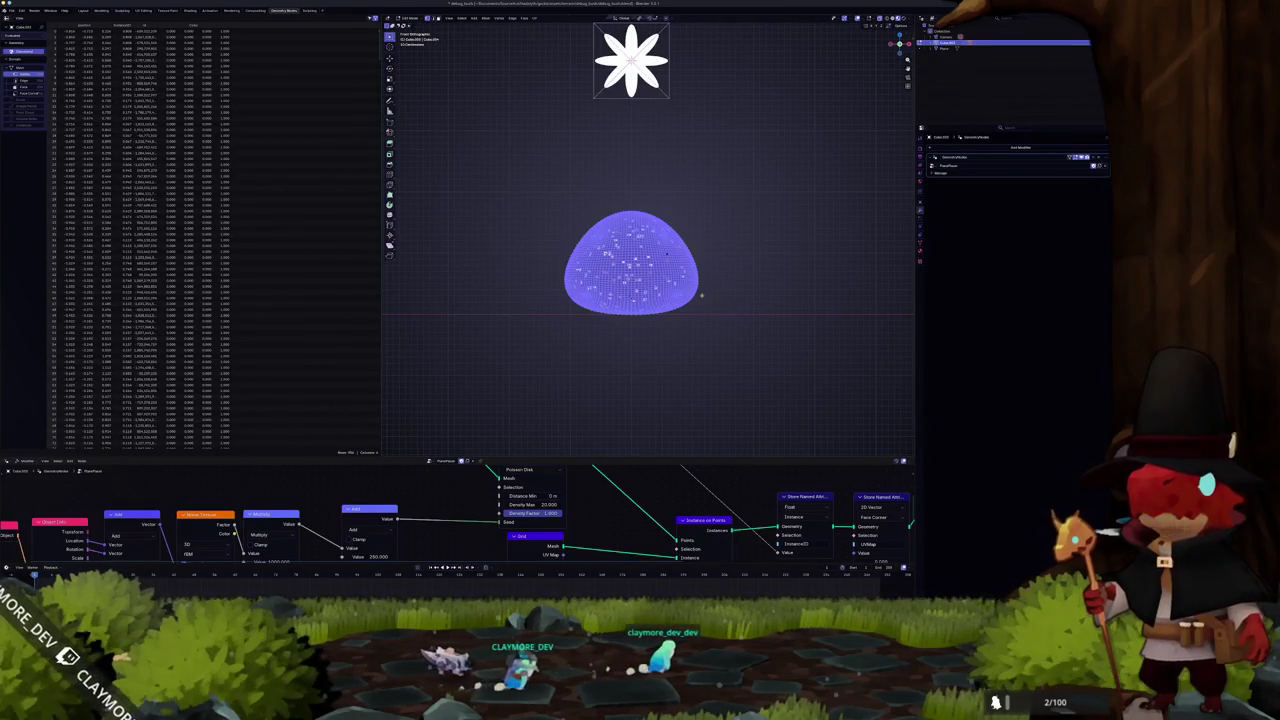
{"action": "scroll", "coordinate": [737, 291], "scroll_direction": "up", "scroll_amount": 2}
{"action": "key", "text": "alt+a"}
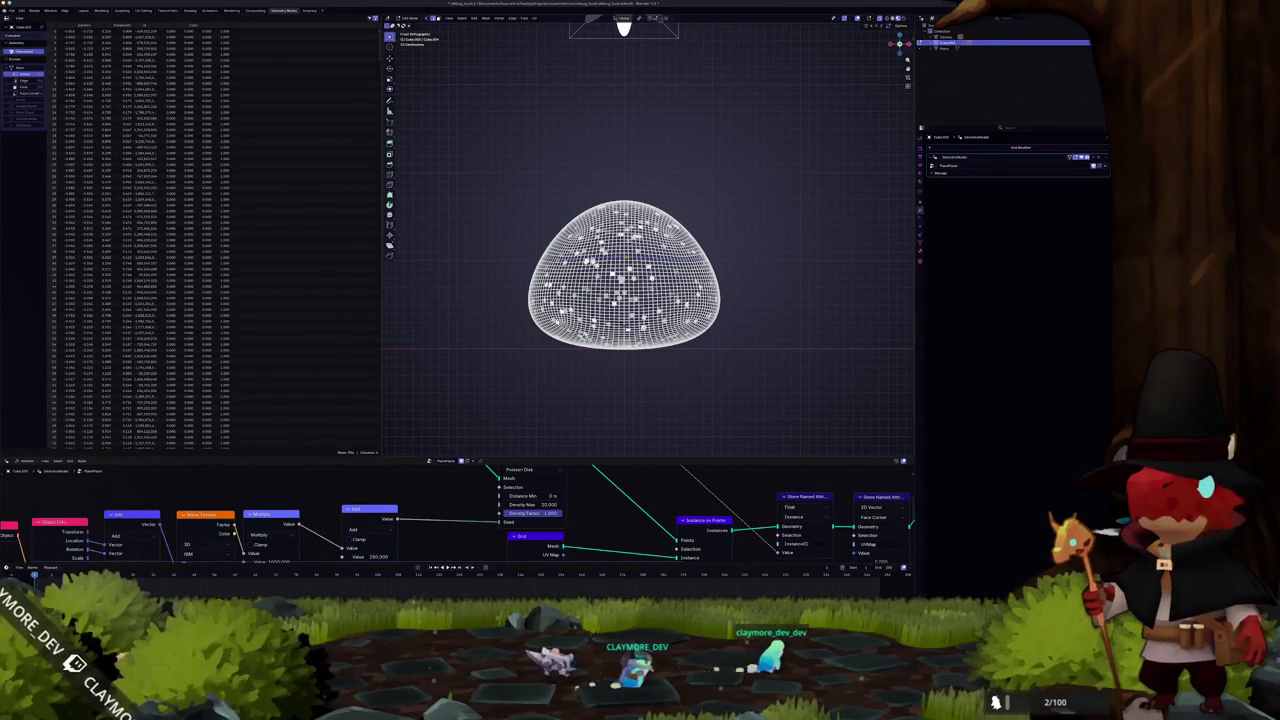
{"action": "key", "text": "s"}
{"action": "key", "text": "Escape"}
{"action": "key", "text": "s"}
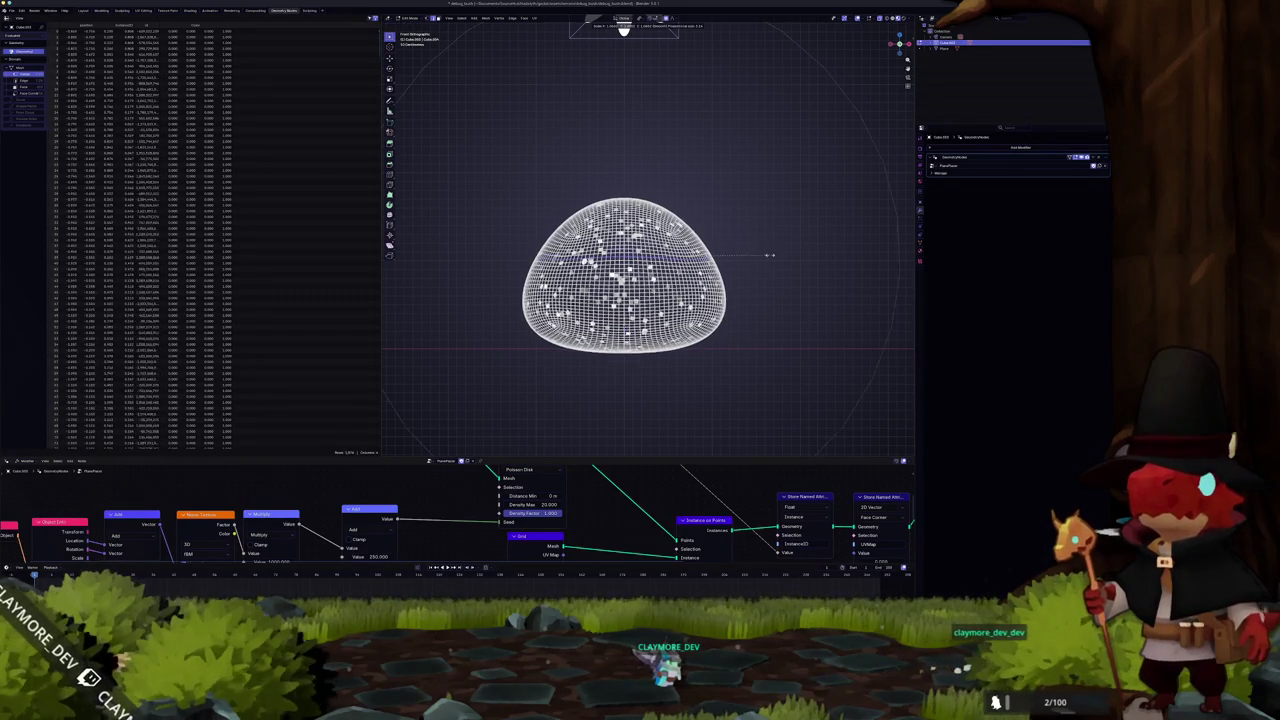
{"action": "scroll", "coordinate": [775, 257], "scroll_direction": "down", "scroll_amount": 3}
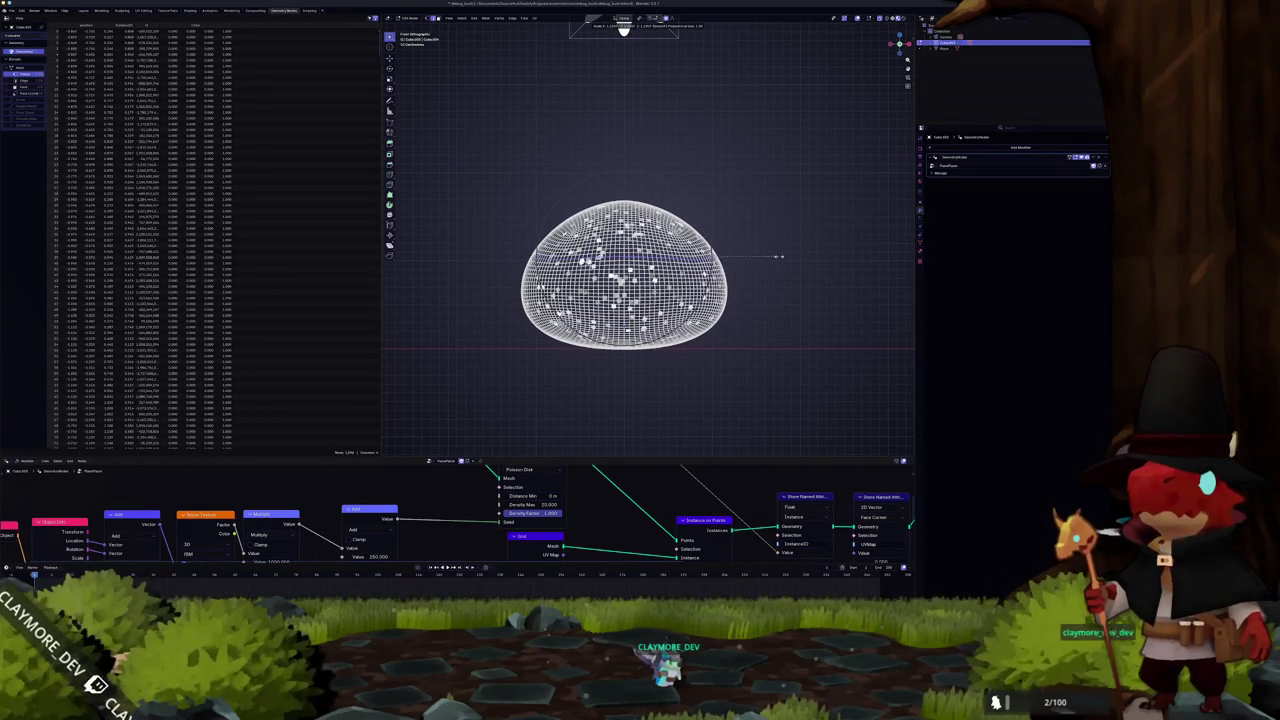
{"action": "left_click", "coordinate": [775, 257]}
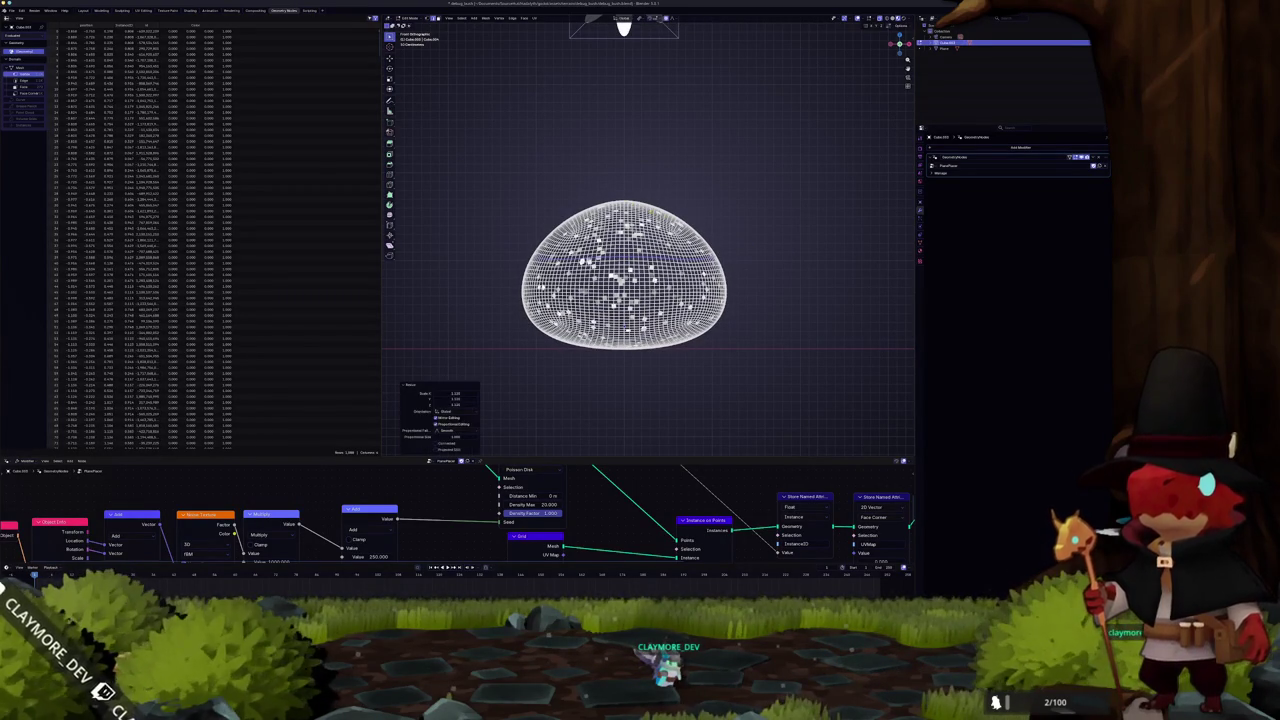
Raise the bulged ring along Z and return to Object Mode to view the wider dome
{"action": "scroll", "coordinate": [640, 235], "scroll_direction": "up", "scroll_amount": 4}
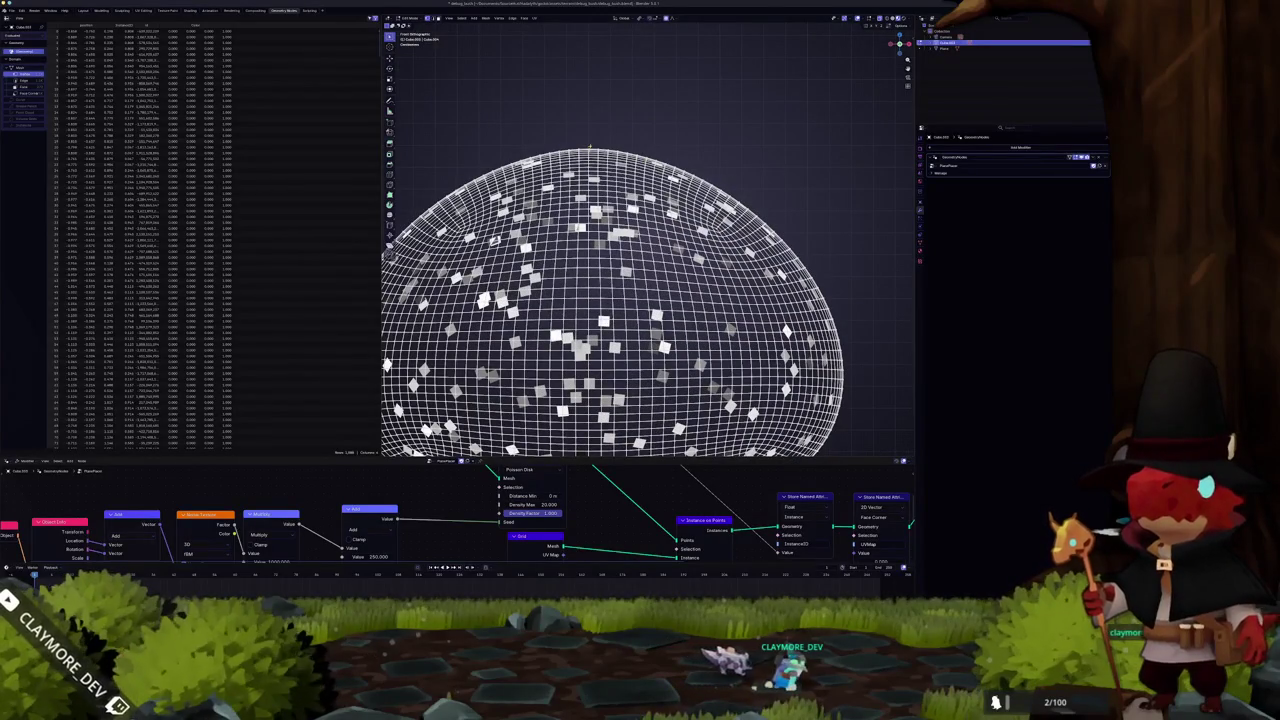
{"action": "scroll", "coordinate": [590, 148], "scroll_direction": "down", "scroll_amount": 3}
{"action": "key", "text": "g"}
{"action": "key", "text": "z"}
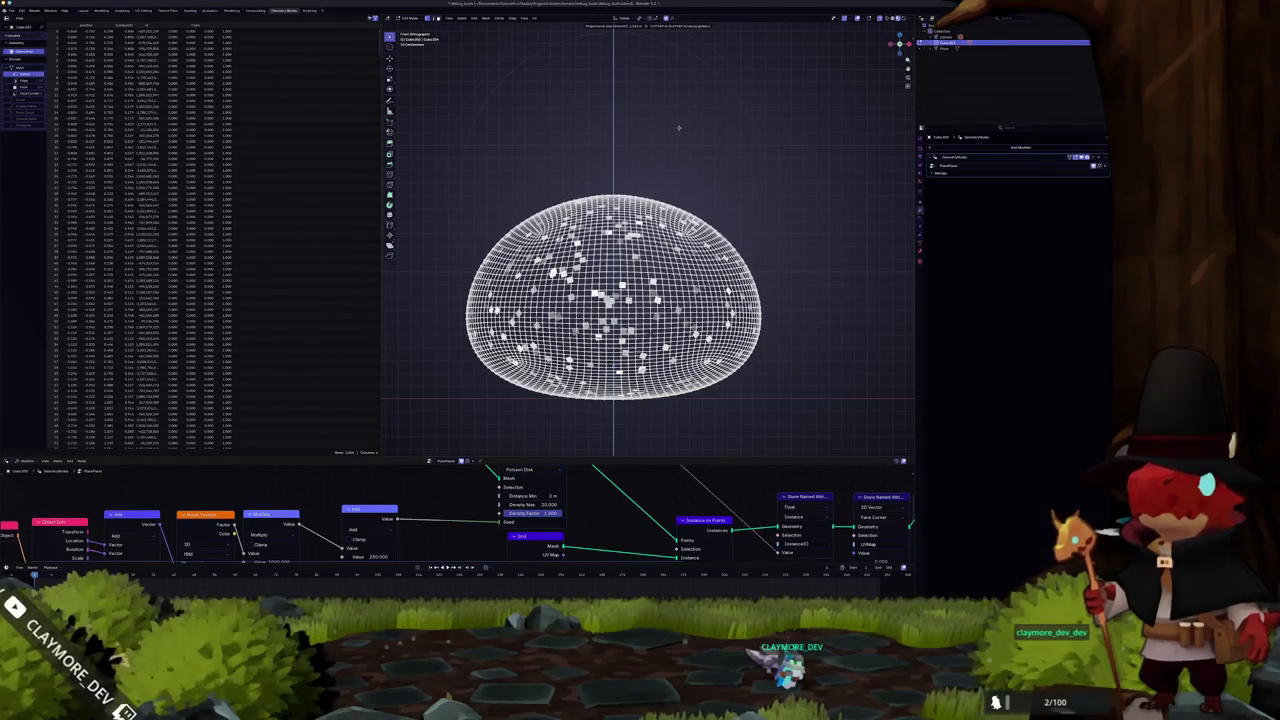
{"action": "left_click", "coordinate": [680, 140]}
{"action": "key", "text": "Tab"}
{"action": "mouse_move", "coordinate": [730, 258]}
{"action": "left_mouse_down"}
{"action": "mouse_move", "coordinate": [717, 280]}
{"action": "mouse_move", "coordinate": [752, 280]}
{"action": "left_mouse_up"}
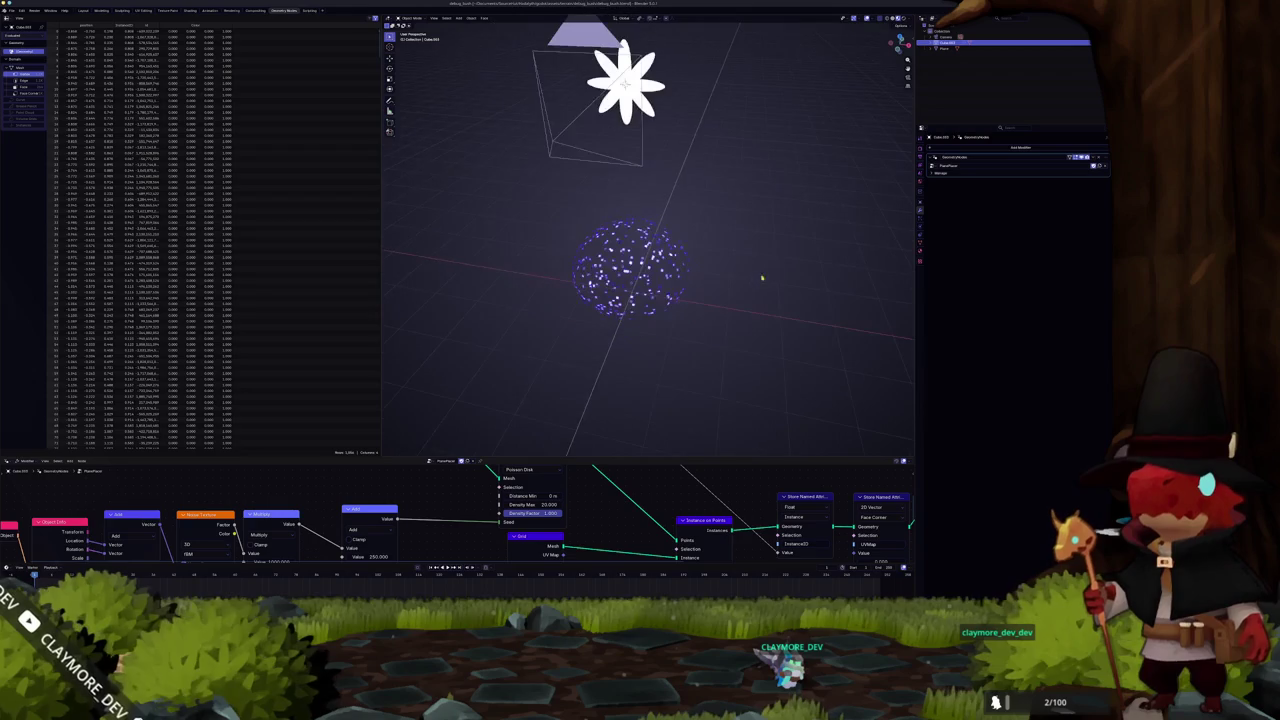
Apply the bush sphere's object transforms
{"action": "scroll", "coordinate": [775, 272], "scroll_direction": "down", "scroll_amount": 6}
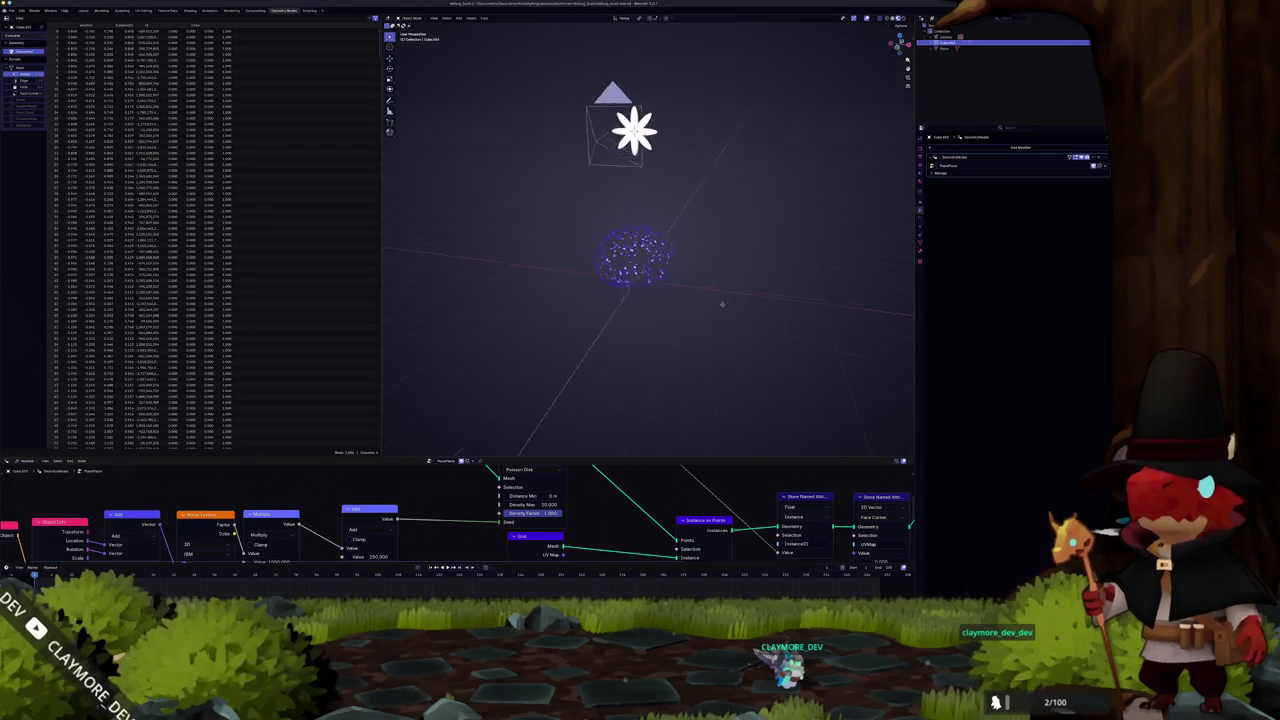
{"action": "key", "text": "ctrl+a"}
{"action": "left_click", "coordinate": [660, 289]}
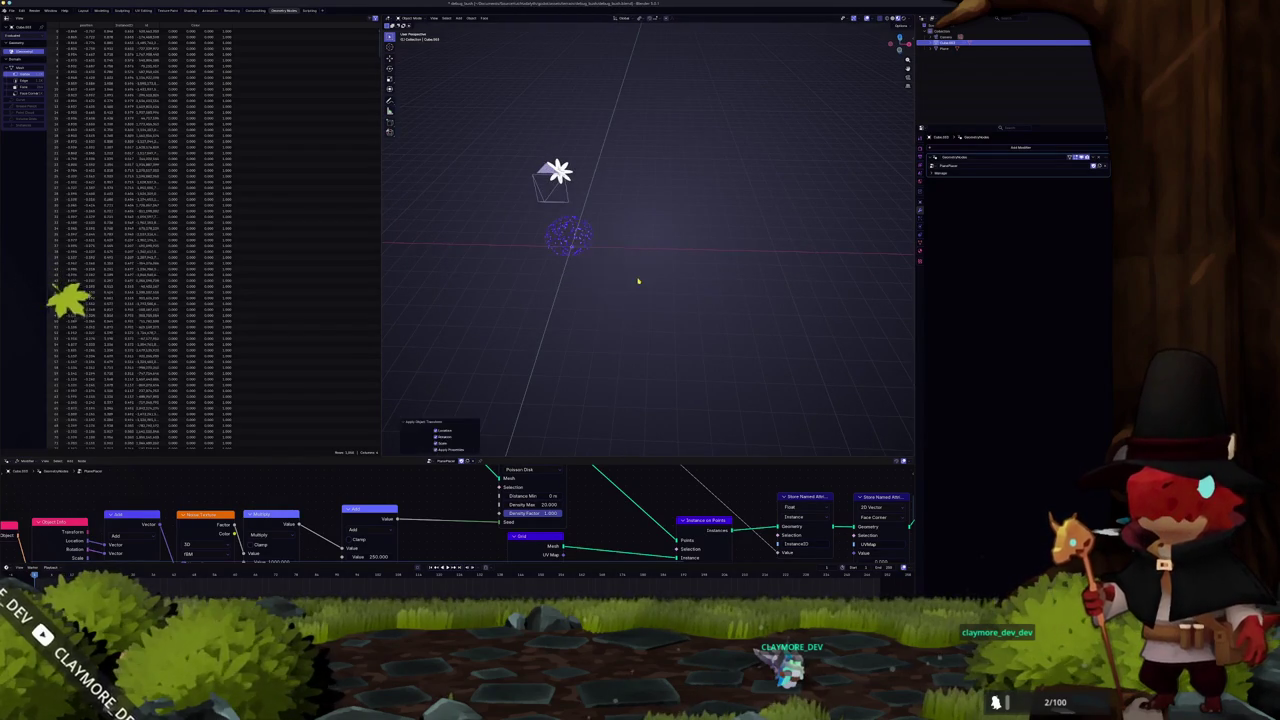
{"action": "scroll", "coordinate": [638, 278], "scroll_direction": "up", "scroll_amount": 2}
Duplicate the bush sphere and place the copy alongside it on X, checked from top view
{"action": "key", "text": "shift+d"}
{"action": "left_click", "coordinate": [747, 278]}
{"action": "left_click_drag", "start_coordinate": [747, 278], "coordinate": [718, 277]}
{"action": "key", "text": "KP_7"}
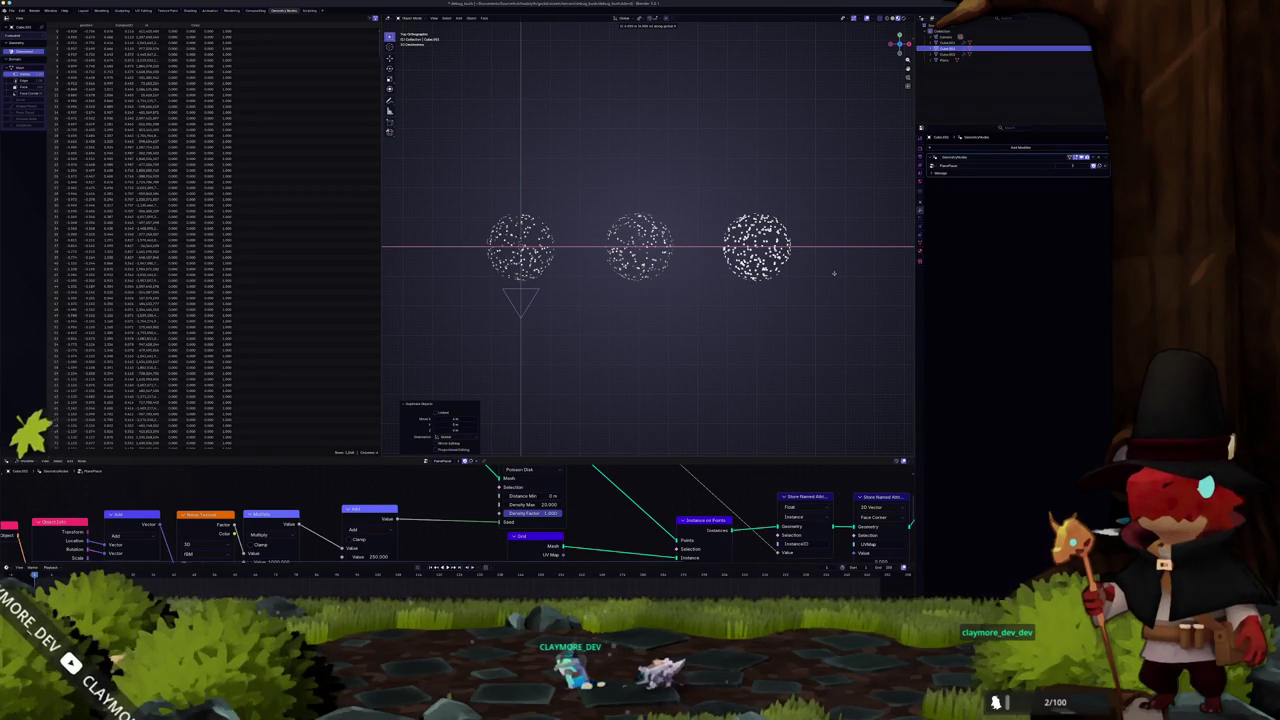
{"action": "left_click", "coordinate": [834, 273]}
{"action": "mouse_move", "coordinate": [764, 302]}
{"action": "left_mouse_down"}
{"action": "mouse_move", "coordinate": [723, 341]}
{"action": "mouse_move", "coordinate": [668, 347]}
{"action": "left_mouse_up"}
Select the flower Plane object in the outliner
{"action": "left_click", "coordinate": [943, 60]}
{"action": "scroll", "coordinate": [763, 171], "scroll_direction": "down", "scroll_amount": 5}
{"action": "scroll", "coordinate": [634, 183], "scroll_direction": "up", "scroll_amount": 4}
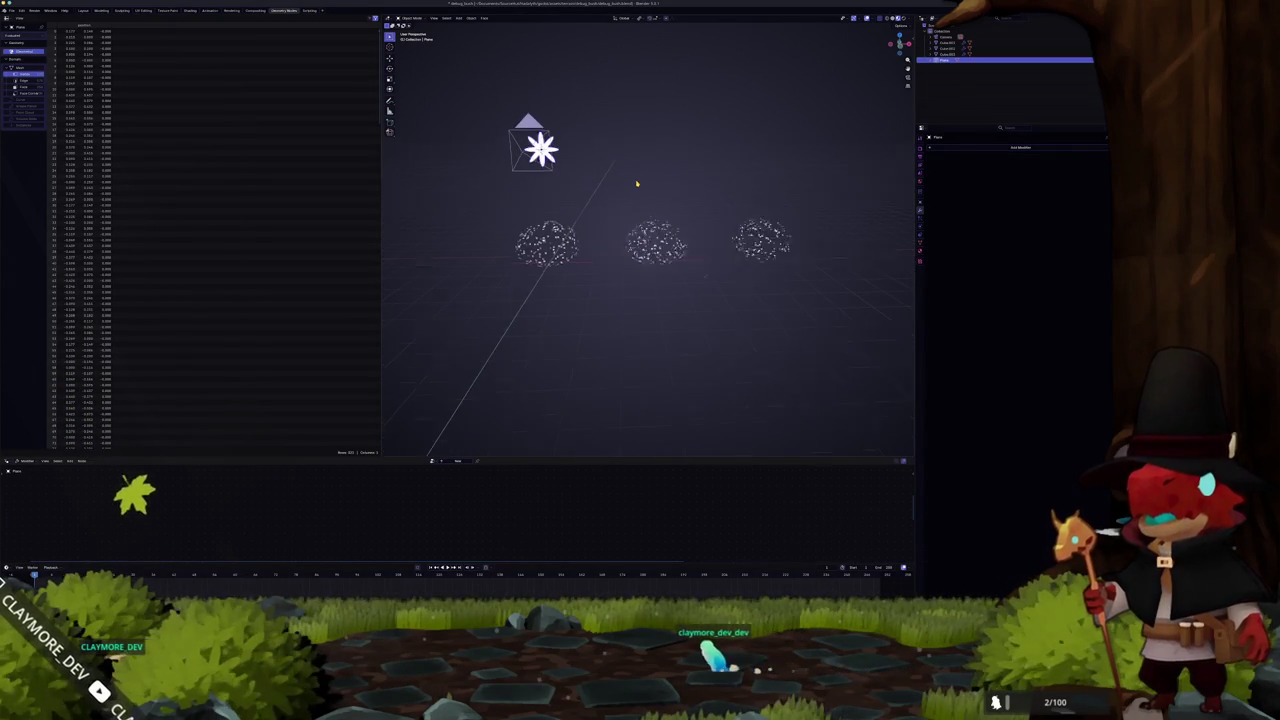
In camera view and Edit Mode, delete the flower's centre faces
{"action": "key", "text": "KP_0"}
{"action": "key", "text": "Tab"}
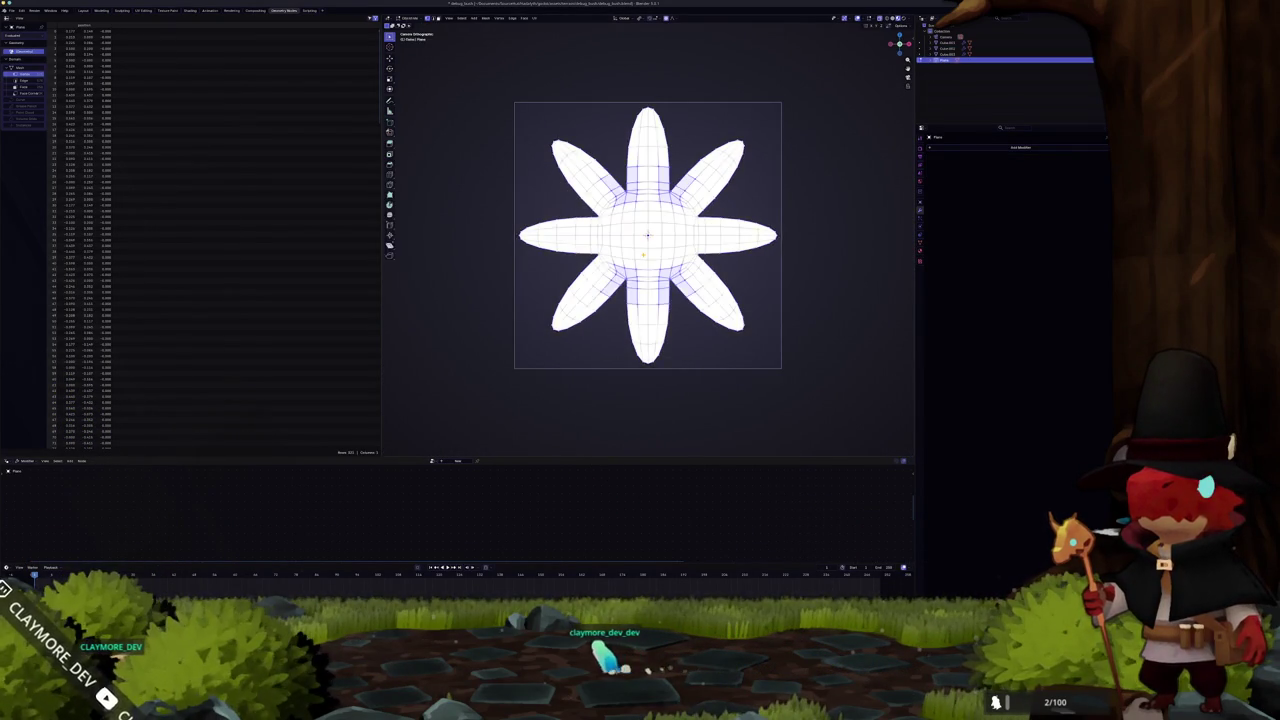
{"action": "key", "text": "Tab"}
{"action": "key", "text": "Tab"}
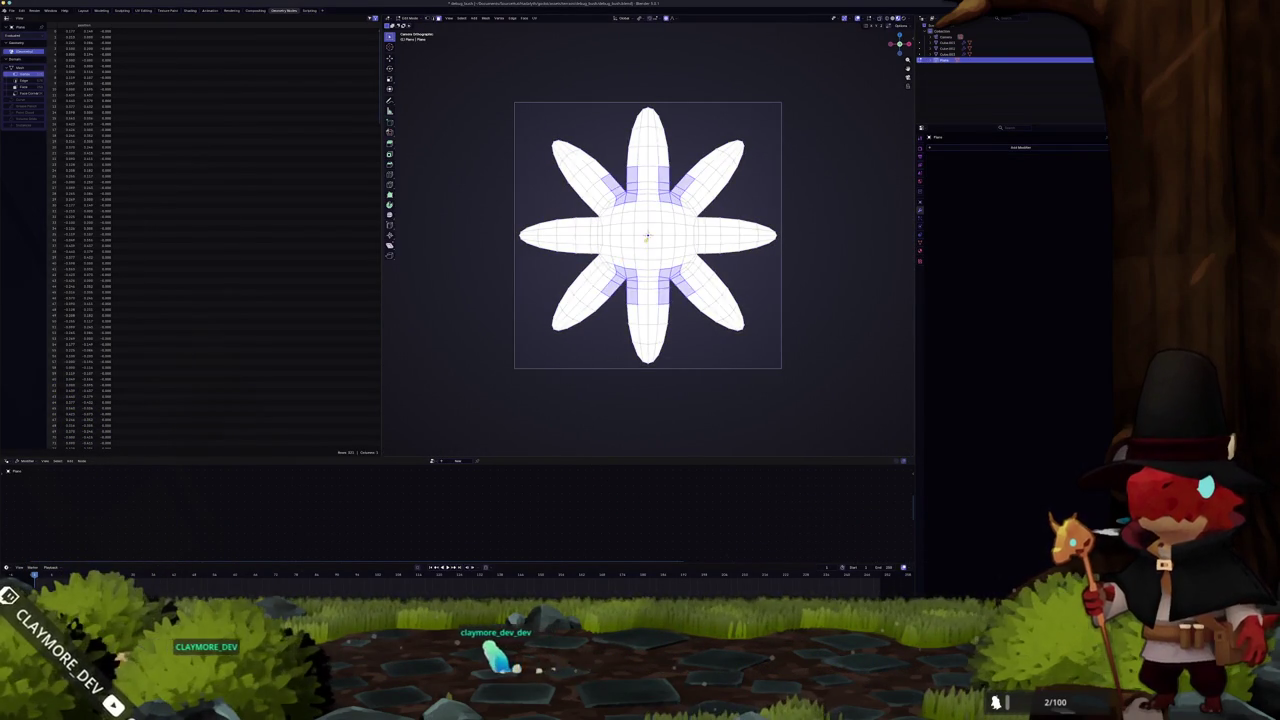
{"action": "left_click", "coordinate": [640, 241]}
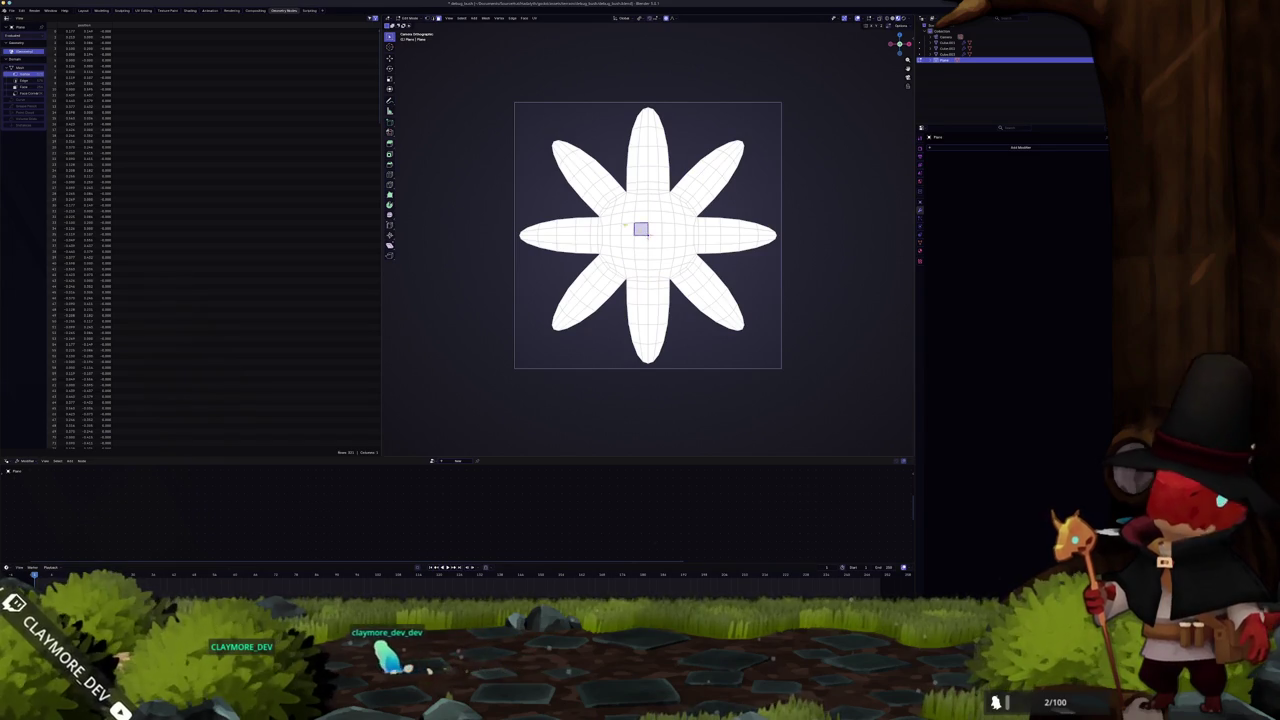
{"action": "left_click", "coordinate": [628, 210], "text": "shift"}
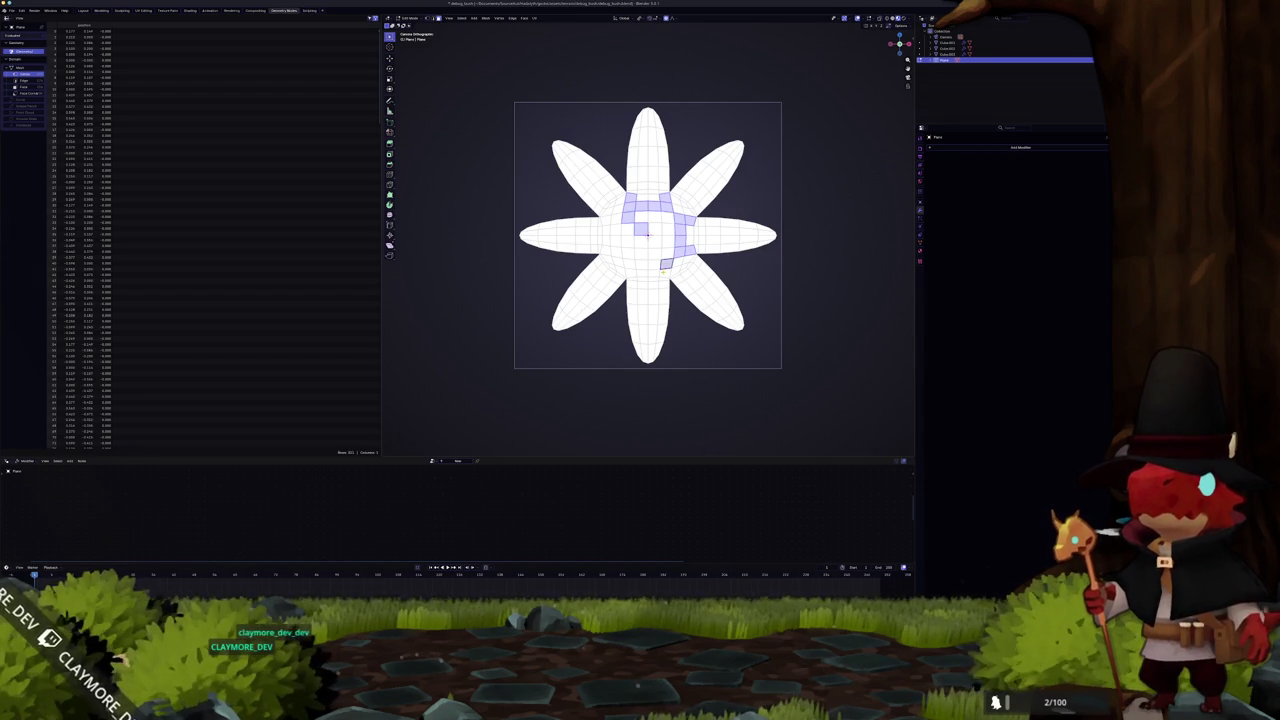
{"action": "key", "text": "x"}
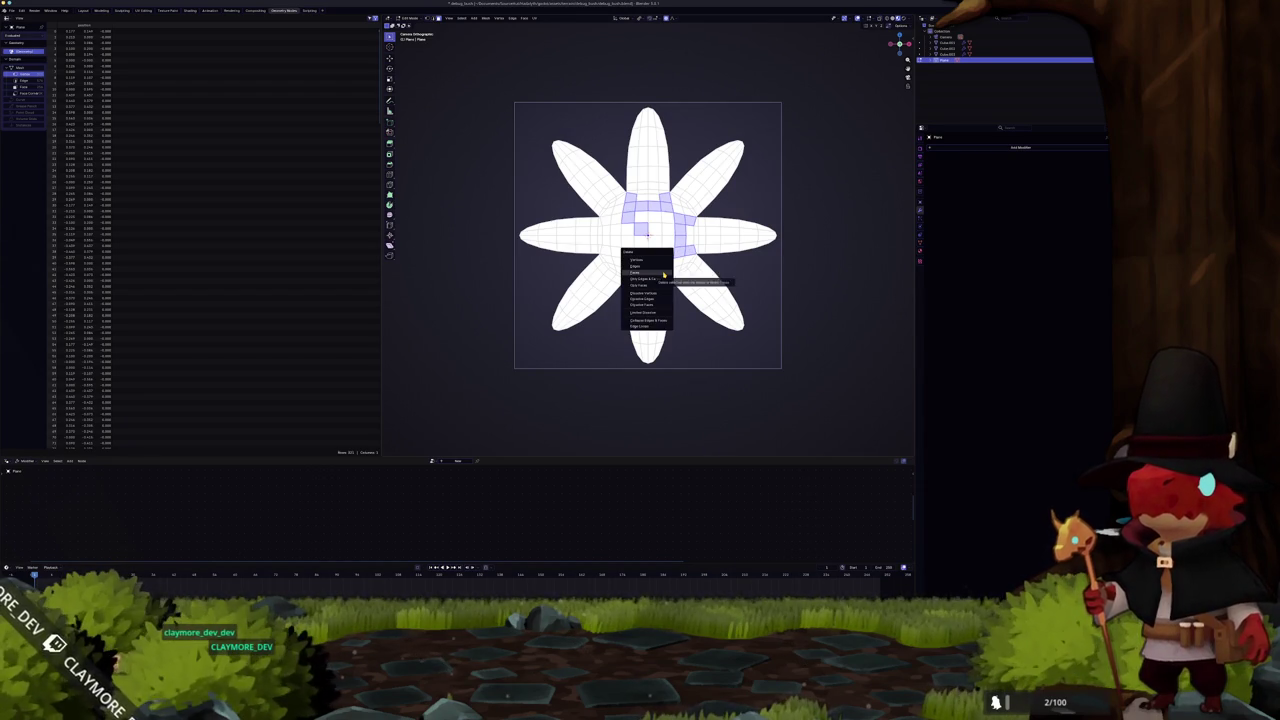
{"action": "left_click", "coordinate": [663, 273]}
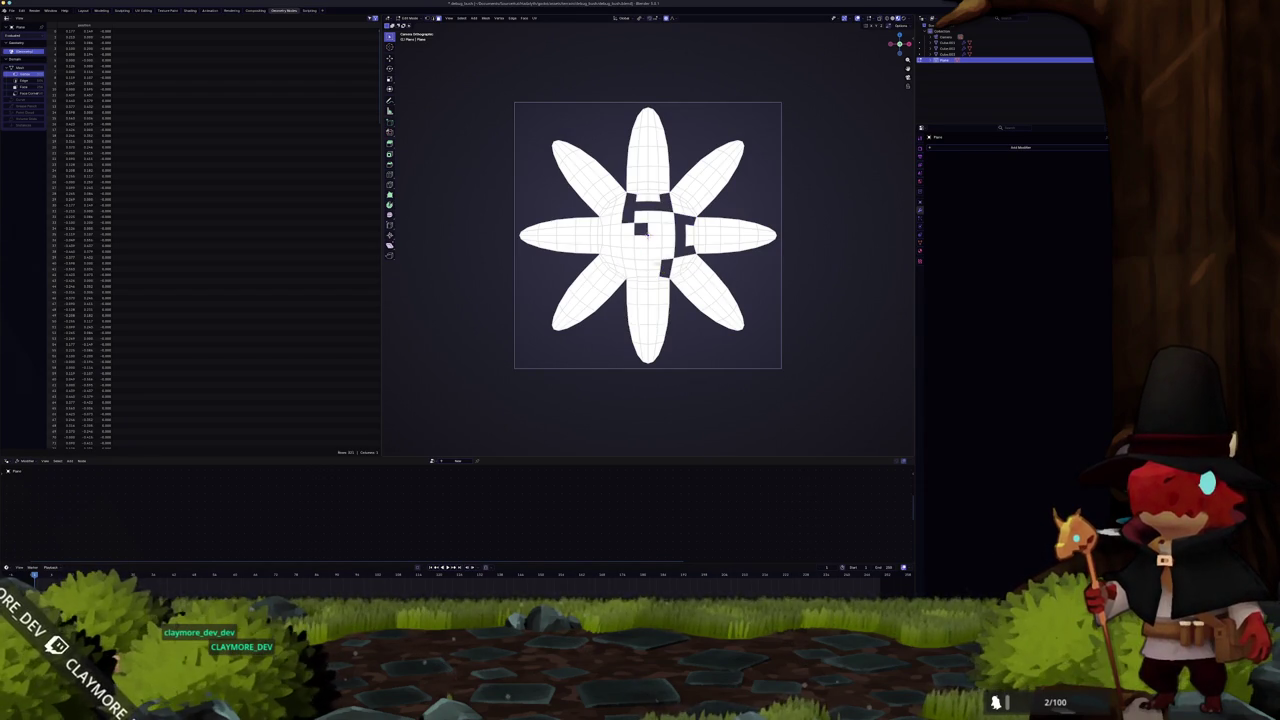
Select the linked left petals and delete them
{"action": "key", "text": "ctrl+l"}
{"action": "key", "text": "x"}
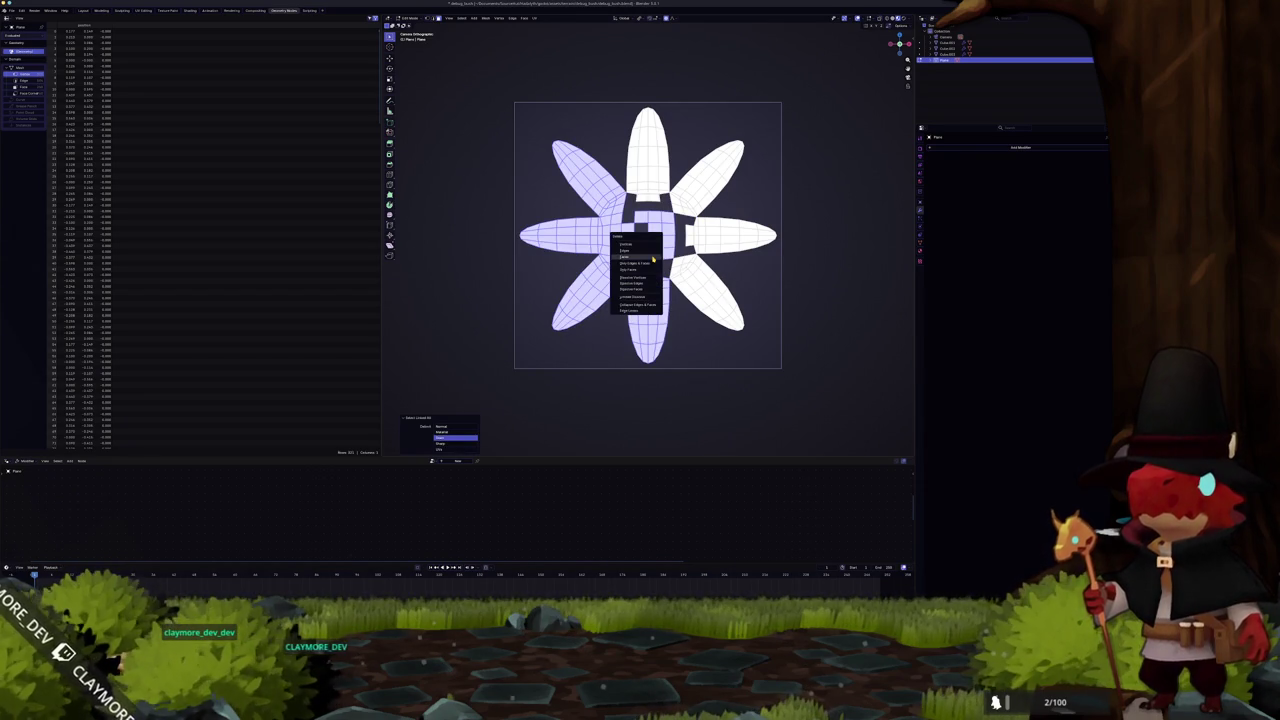
{"action": "left_click", "coordinate": [634, 246]}
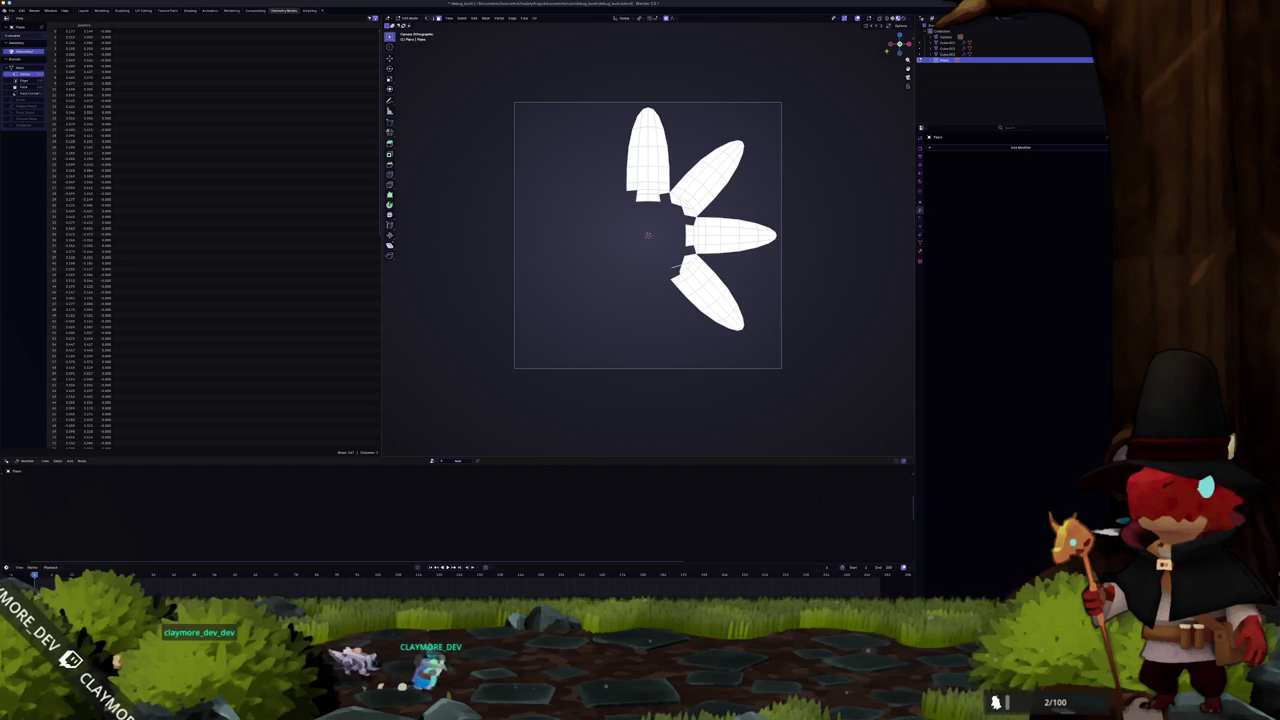
{"action": "key", "text": "n"}
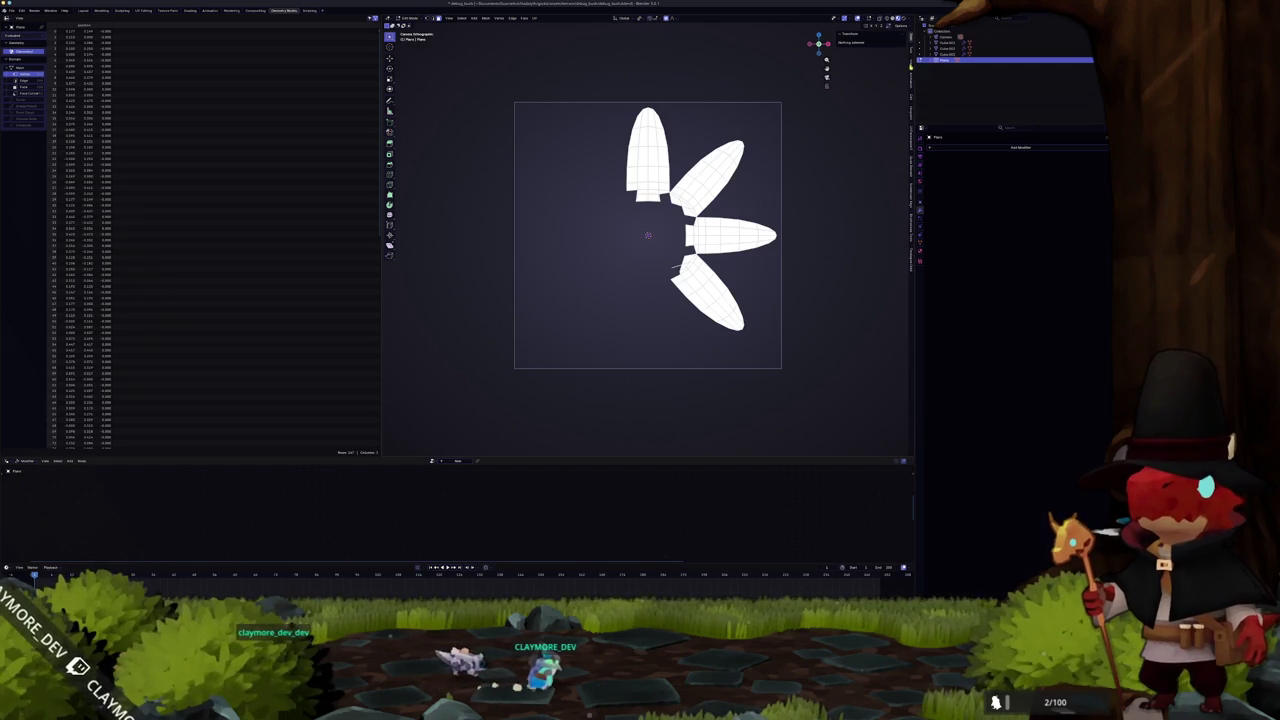
Auto Mirror the remaining petals on X and Y to rebuild all eight
{"action": "left_click", "coordinate": [853, 43]}
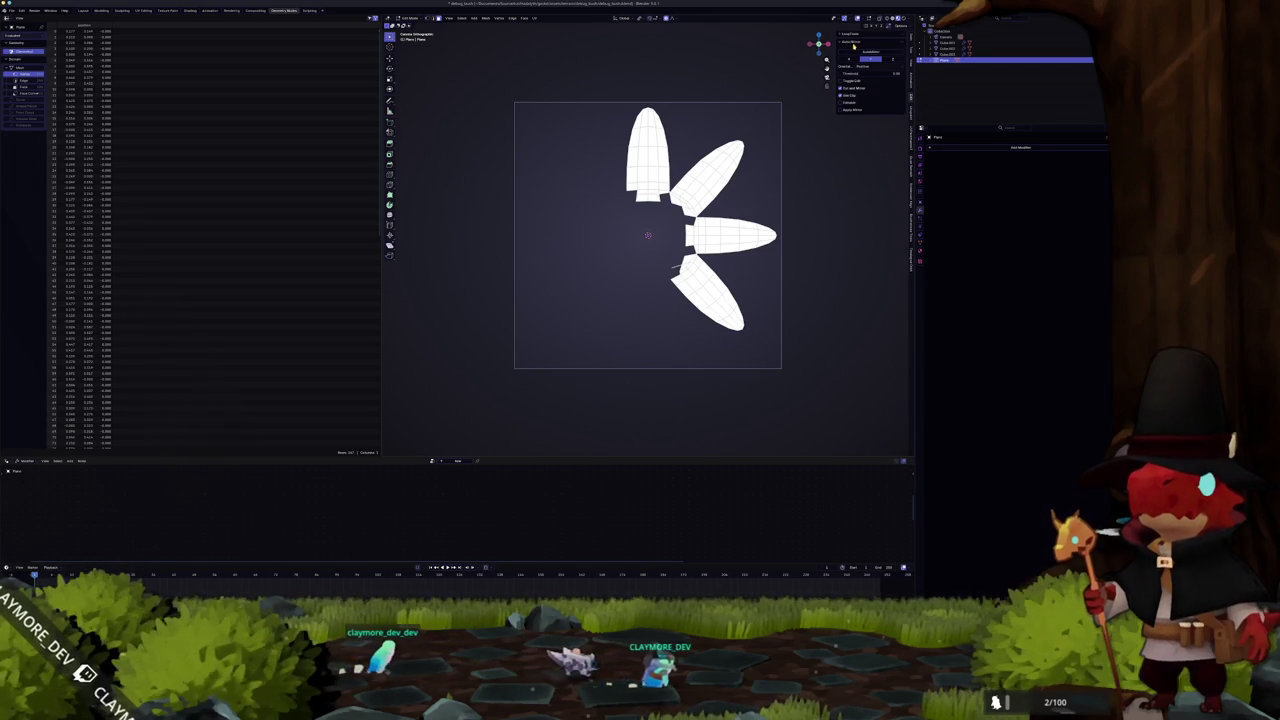
{"action": "left_click", "coordinate": [872, 53]}
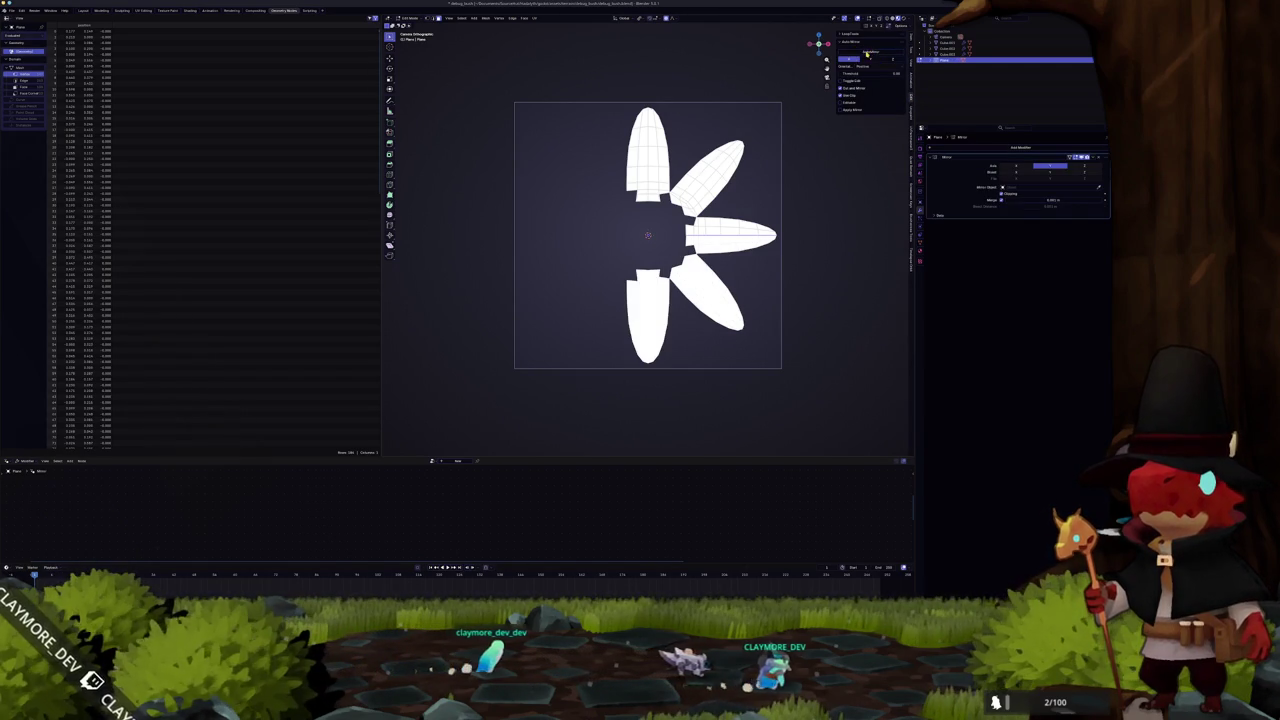
{"action": "left_click", "coordinate": [866, 54]}
{"action": "scroll", "coordinate": [704, 234], "scroll_direction": "up", "scroll_amount": 6}
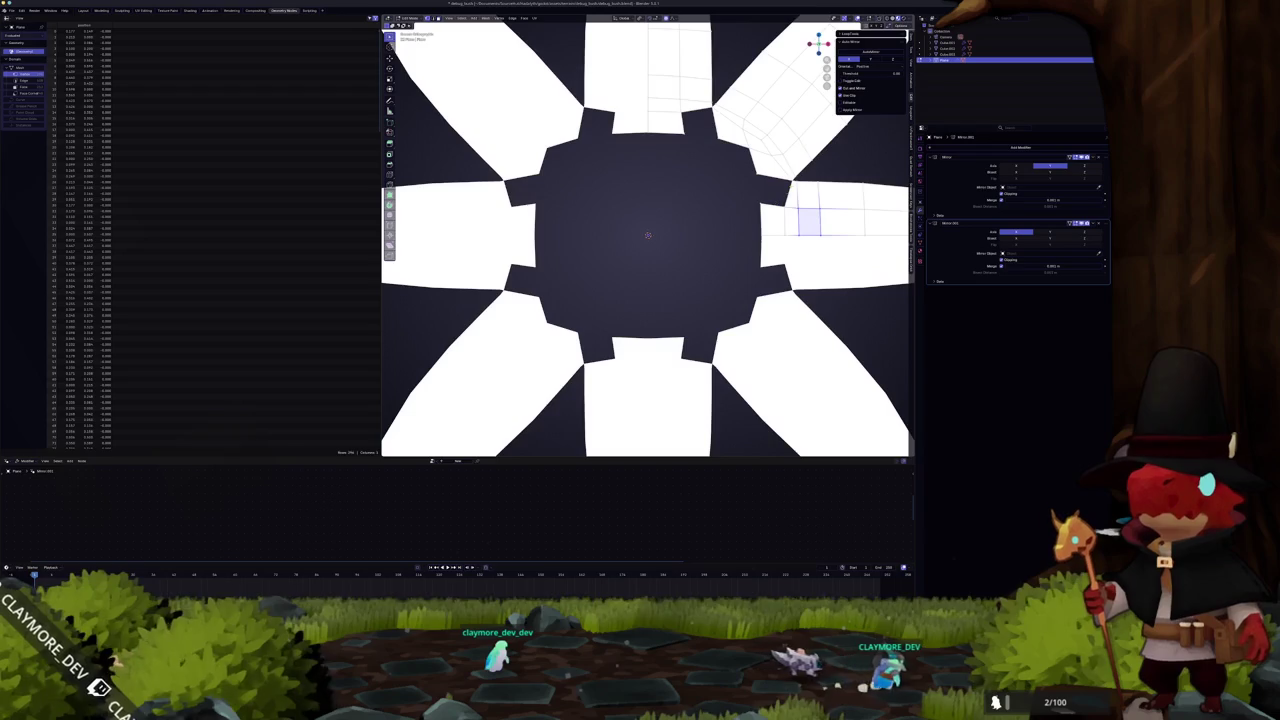
Try proportional vertex moves and an edge relax near the right petal, undoing them, in camera view
{"action": "left_click", "coordinate": [776, 196]}
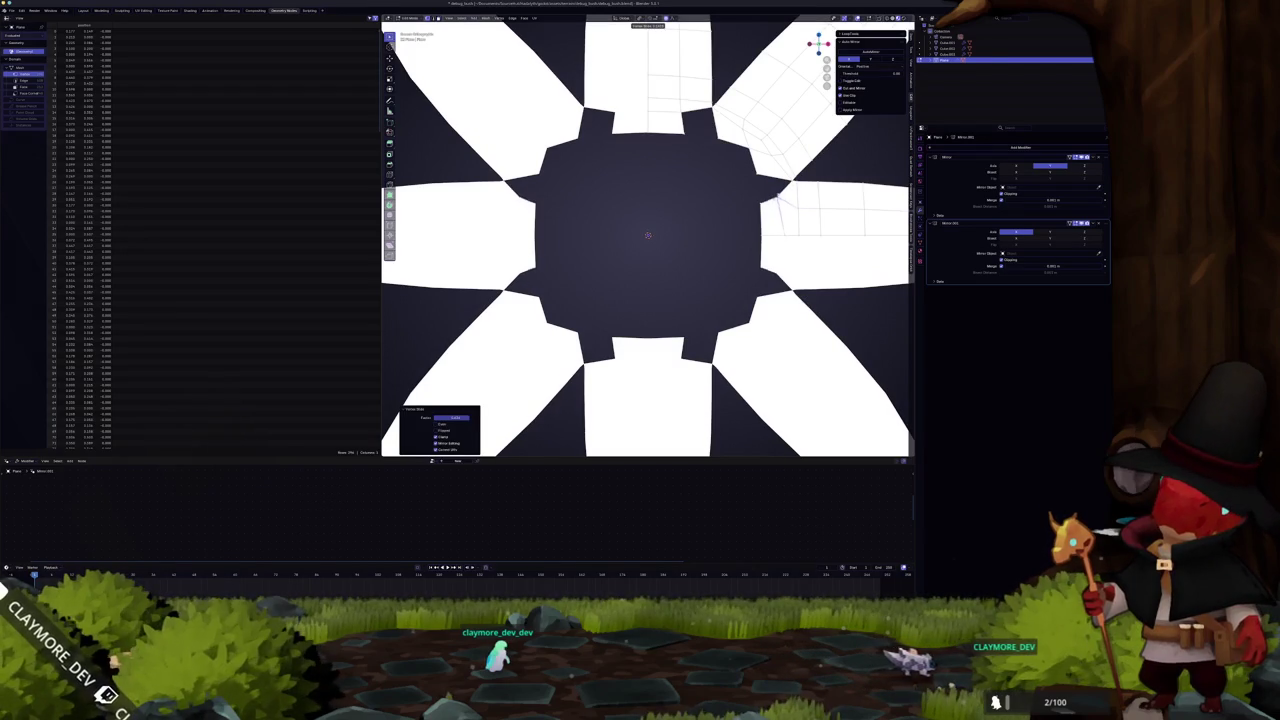
{"action": "key", "text": "g"}
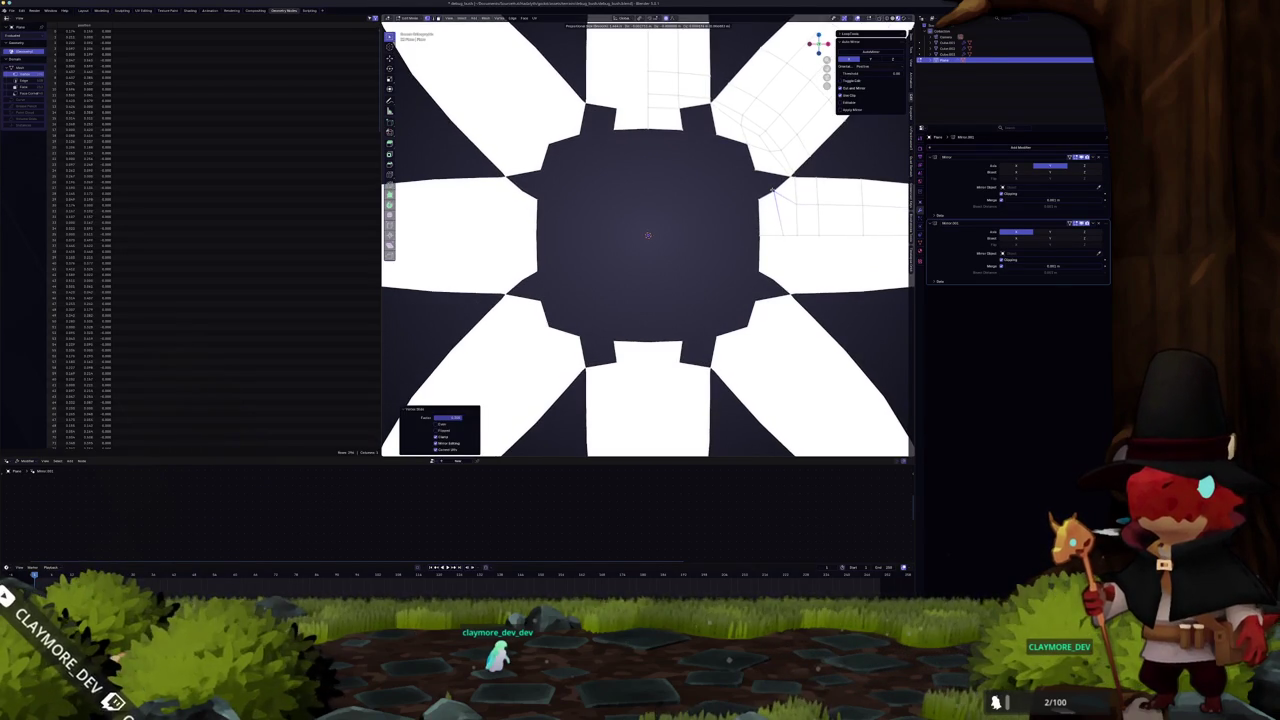
{"action": "scroll", "coordinate": [771, 193], "scroll_direction": "down", "scroll_amount": 5}
{"action": "scroll", "coordinate": [774, 195], "scroll_direction": "up", "scroll_amount": 5}
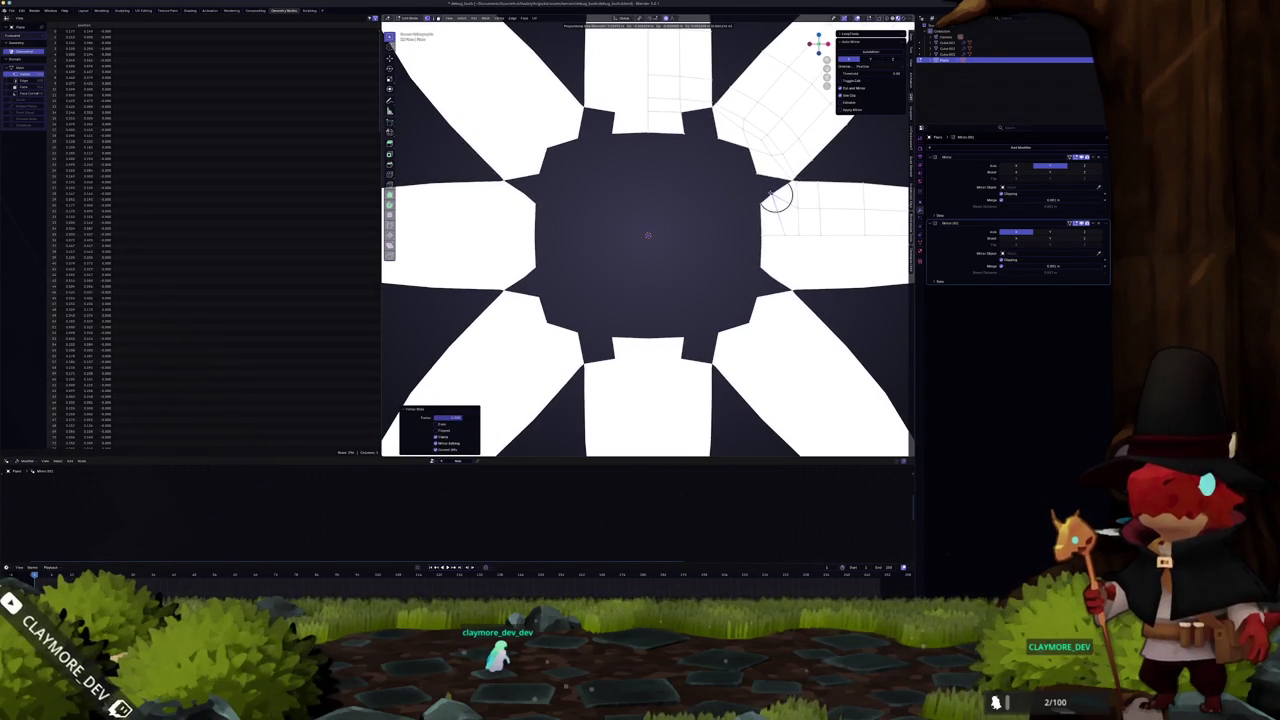
{"action": "left_click", "coordinate": [776, 196]}
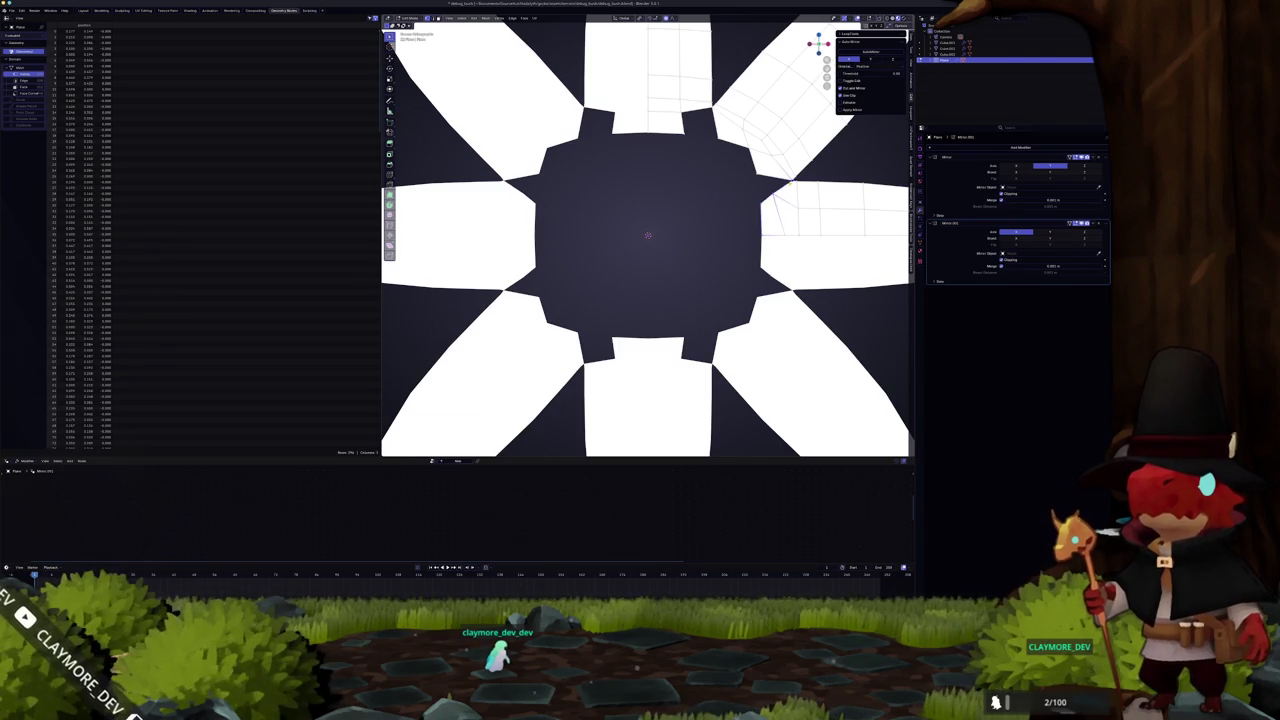
{"action": "key", "text": "shift+r"}
{"action": "key", "text": "ctrl+z"}
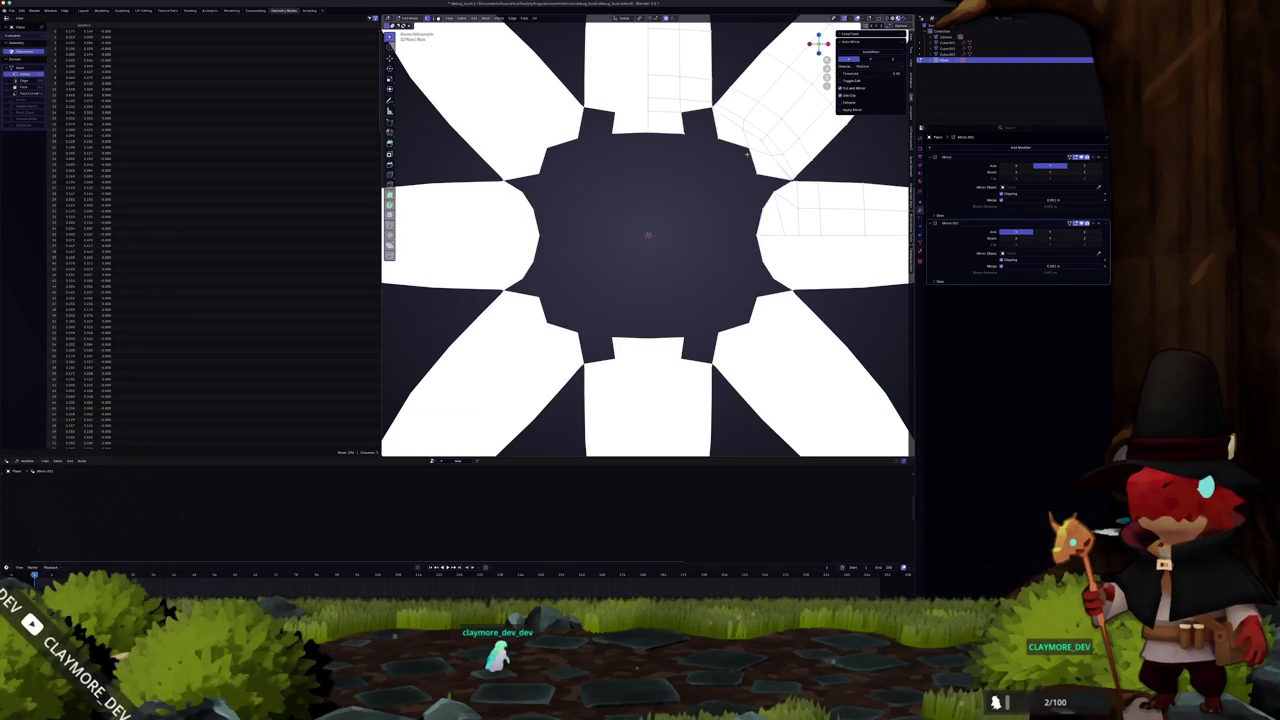
{"action": "key", "text": "g"}
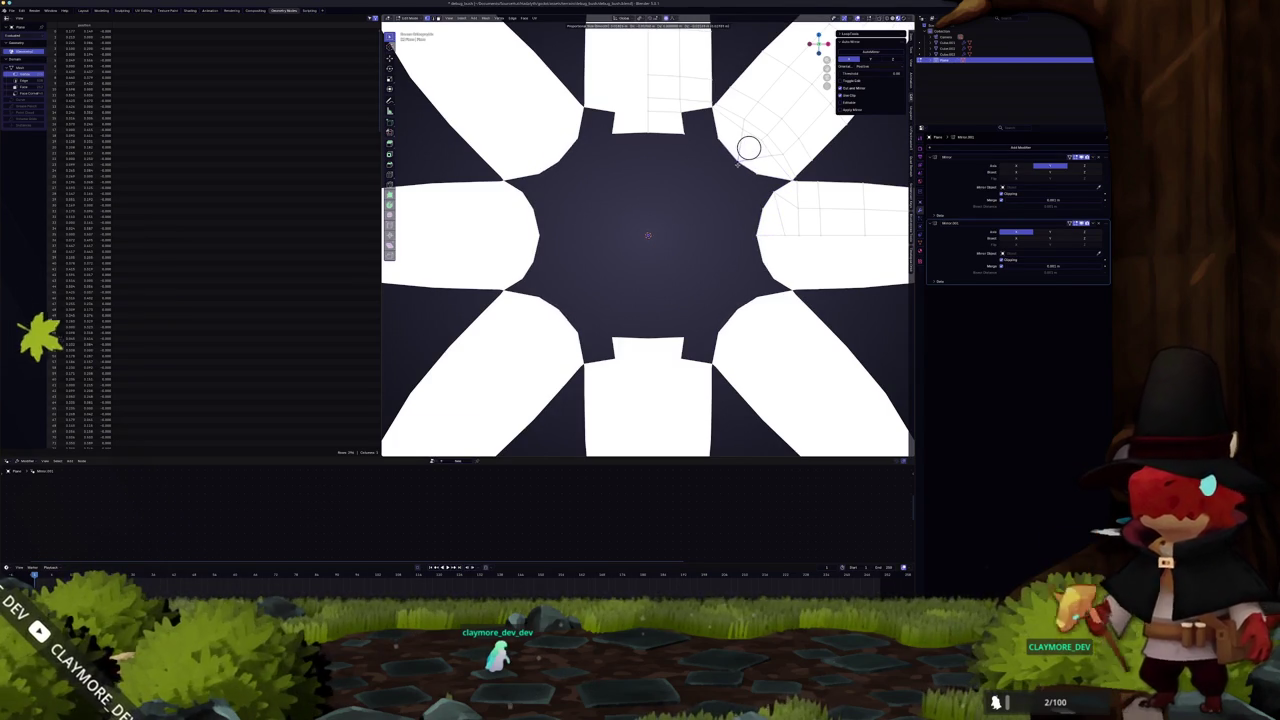
{"action": "left_click", "coordinate": [748, 148]}
{"action": "key", "text": "ctrl+z"}
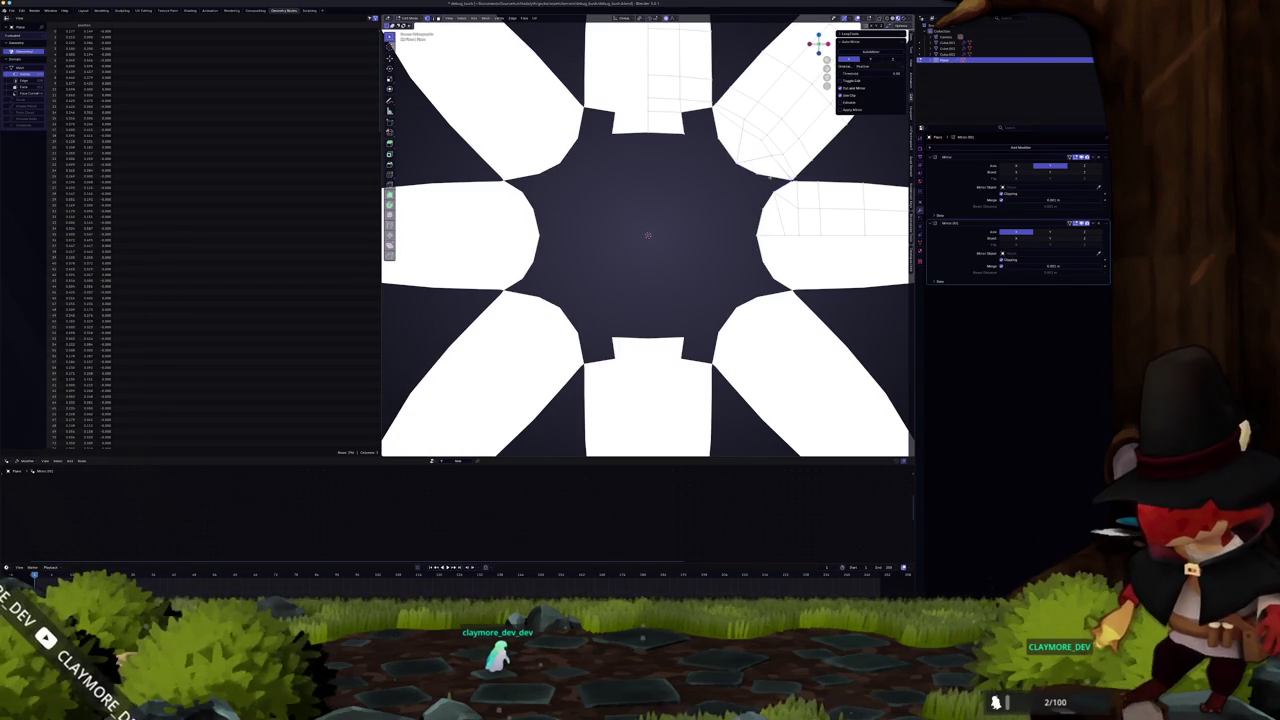
{"action": "key", "text": "KP_0"}
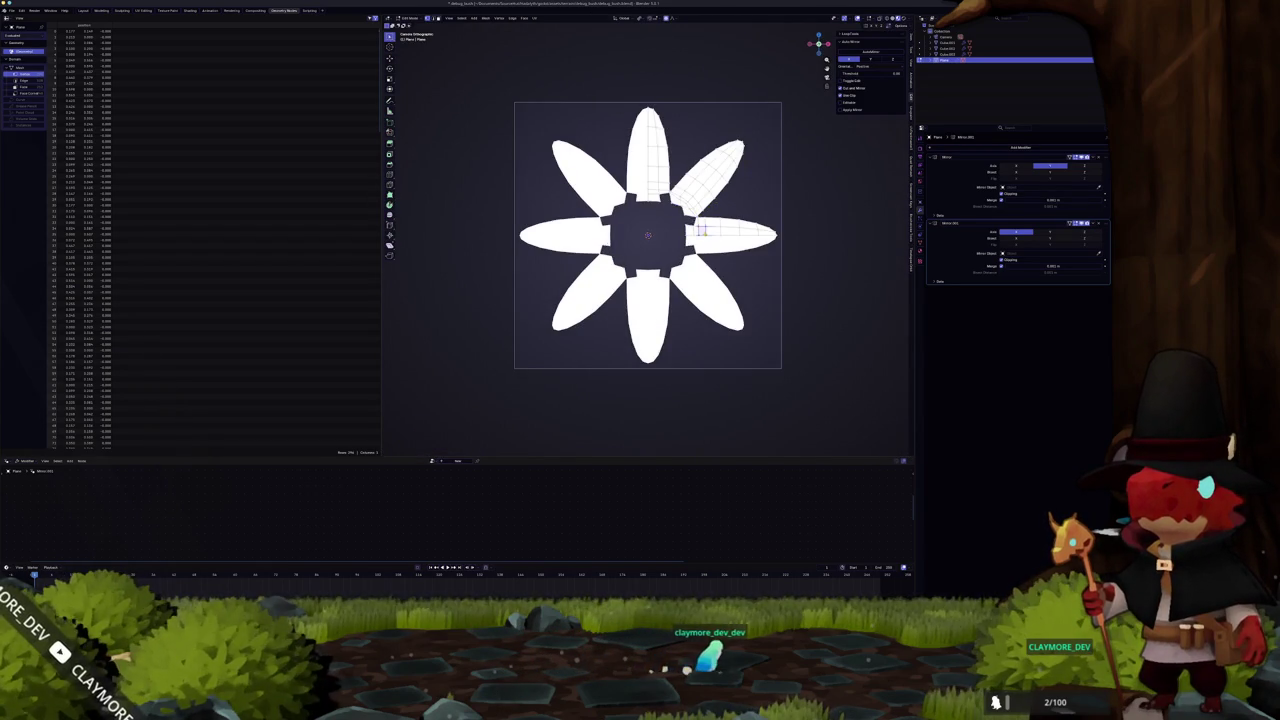
{"action": "key", "text": "ctrl+z"}
{"action": "scroll", "coordinate": [705, 237], "scroll_direction": "down", "scroll_amount": 2}
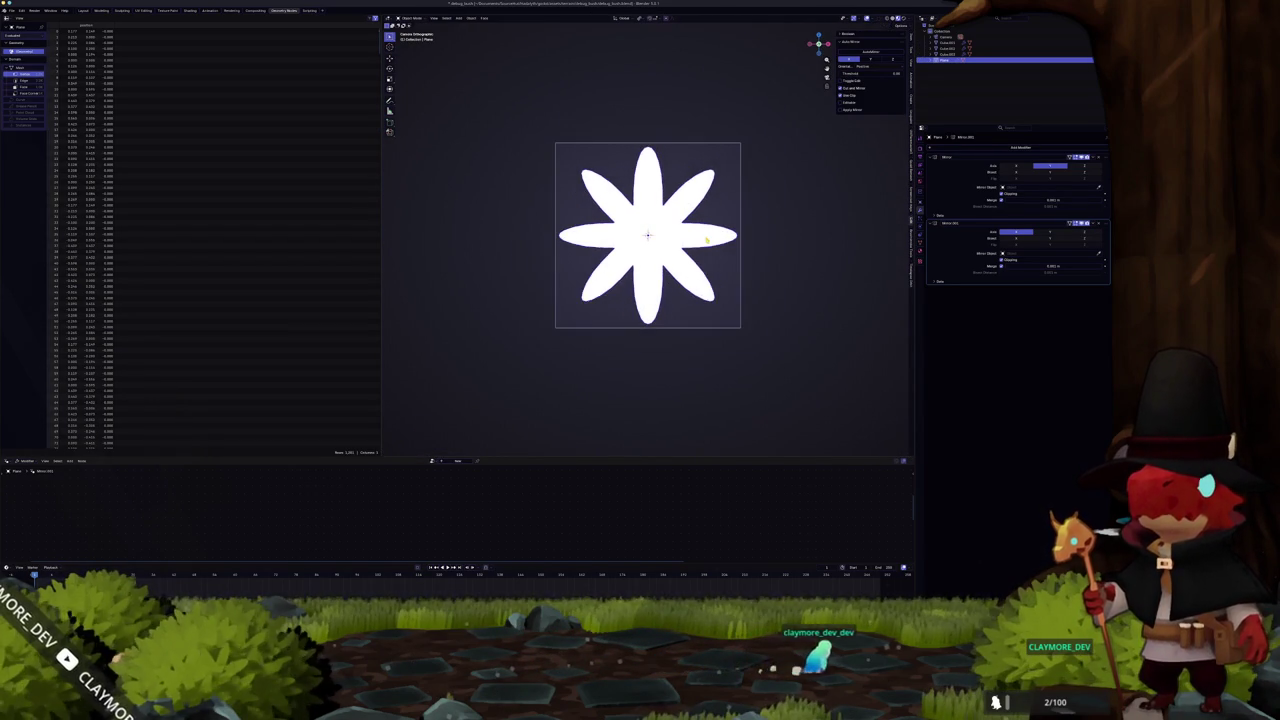
Box-select the bush clouds and apply the Geometry Nodes modifier, then undo it
{"action": "scroll", "coordinate": [708, 242], "scroll_direction": "down", "scroll_amount": 2}
{"action": "scroll", "coordinate": [700, 277], "scroll_direction": "down", "scroll_amount": 4}
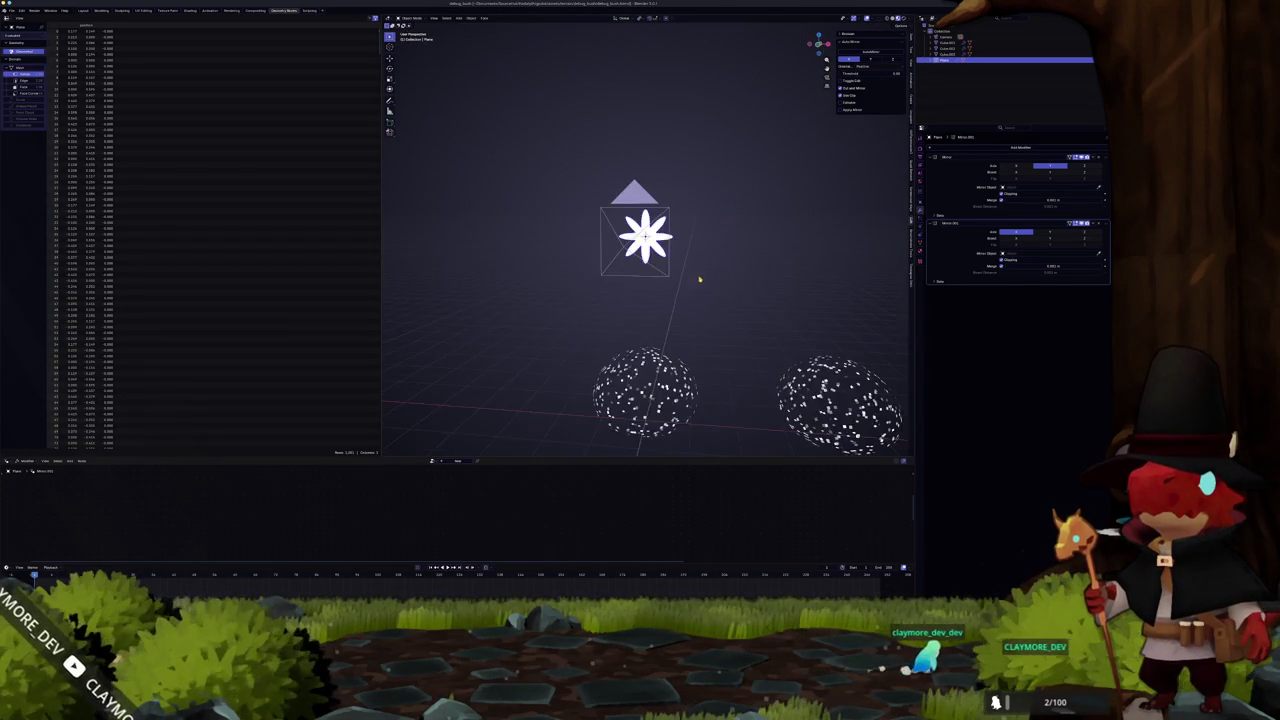
{"action": "left_click", "coordinate": [670, 347]}
{"action": "mouse_move", "coordinate": [792, 345]}
{"action": "left_mouse_down"}
{"action": "mouse_move", "coordinate": [508, 252]}
{"action": "mouse_move", "coordinate": [692, 284]}
{"action": "left_mouse_up"}
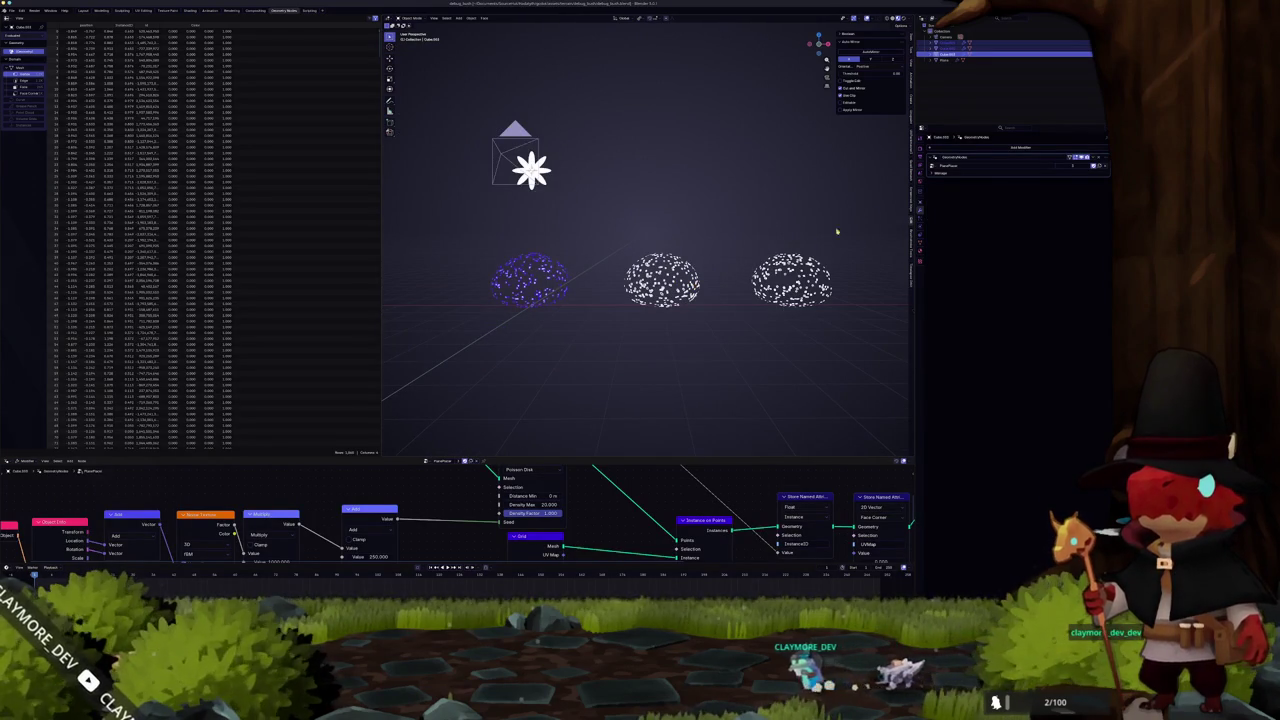
{"action": "left_click", "coordinate": [1091, 159]}
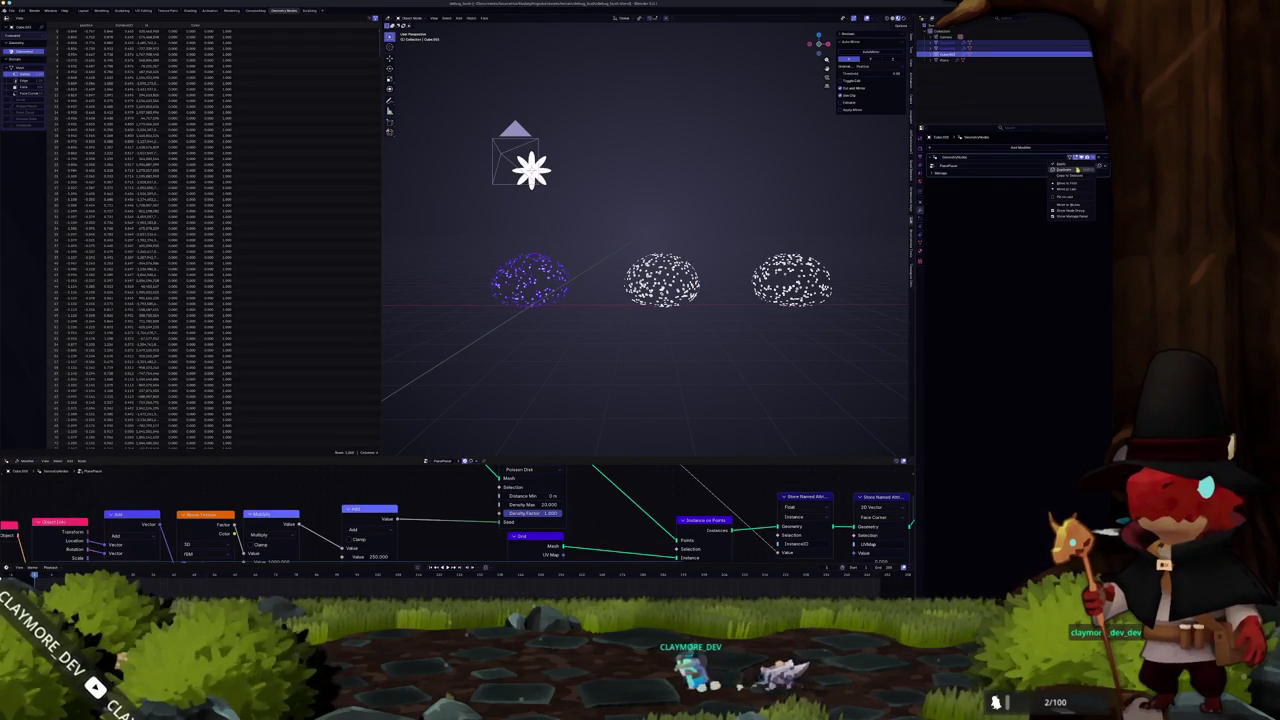
{"action": "left_click", "coordinate": [1058, 164]}
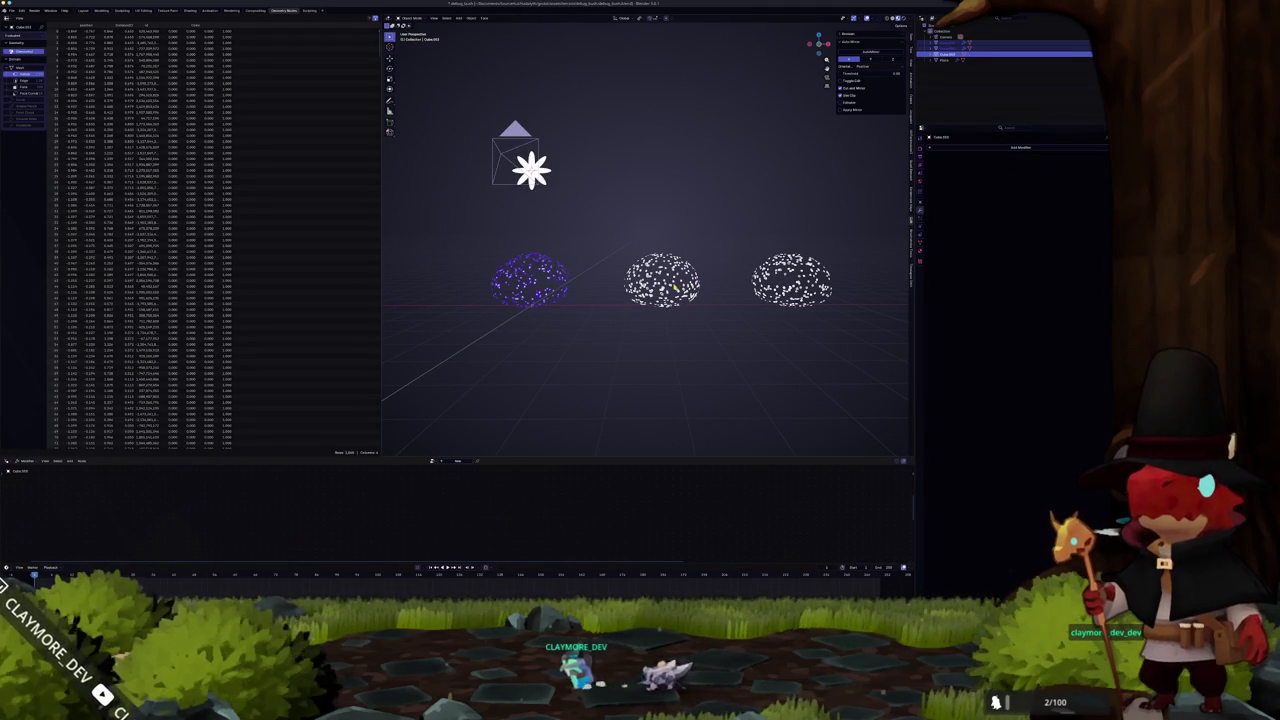
{"action": "key", "text": "ctrl+z"}
Apply the Geometry Nodes modifier on the right, middle and left clouds individually
{"action": "left_click", "coordinate": [788, 282]}
{"action": "scroll", "coordinate": [775, 285], "scroll_direction": "down", "scroll_amount": 2}
{"action": "left_click", "coordinate": [790, 266]}
{"action": "left_click", "coordinate": [800, 270]}
{"action": "scroll", "coordinate": [800, 275], "scroll_direction": "up", "scroll_amount": 3}
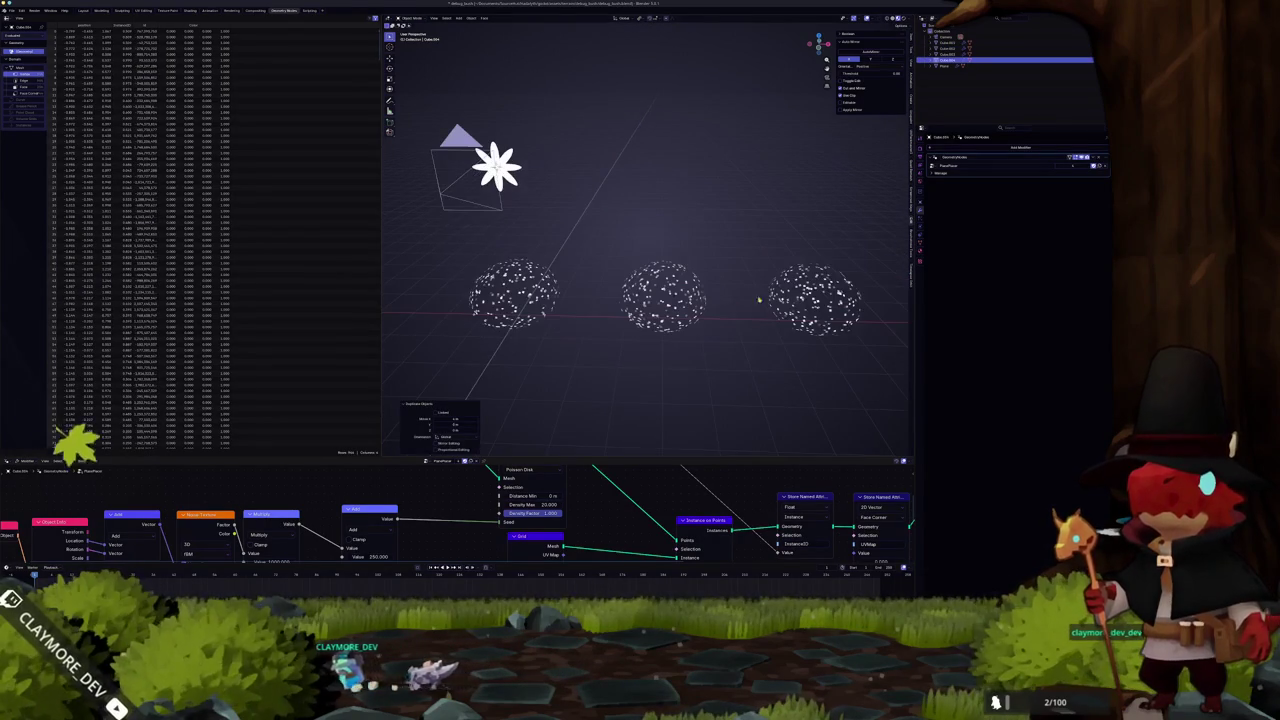
{"action": "left_click", "coordinate": [1090, 157]}
{"action": "left_click", "coordinate": [1065, 163]}
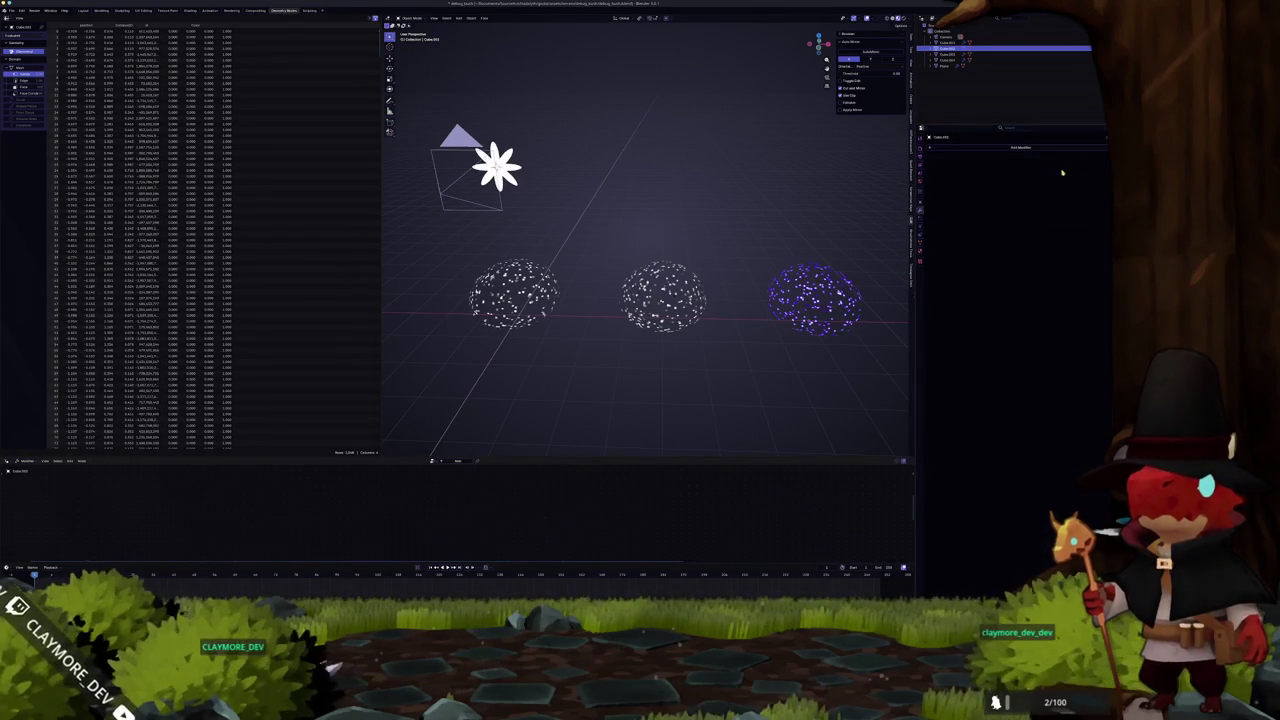
{"action": "left_click", "coordinate": [704, 283]}
{"action": "left_click", "coordinate": [1090, 157]}
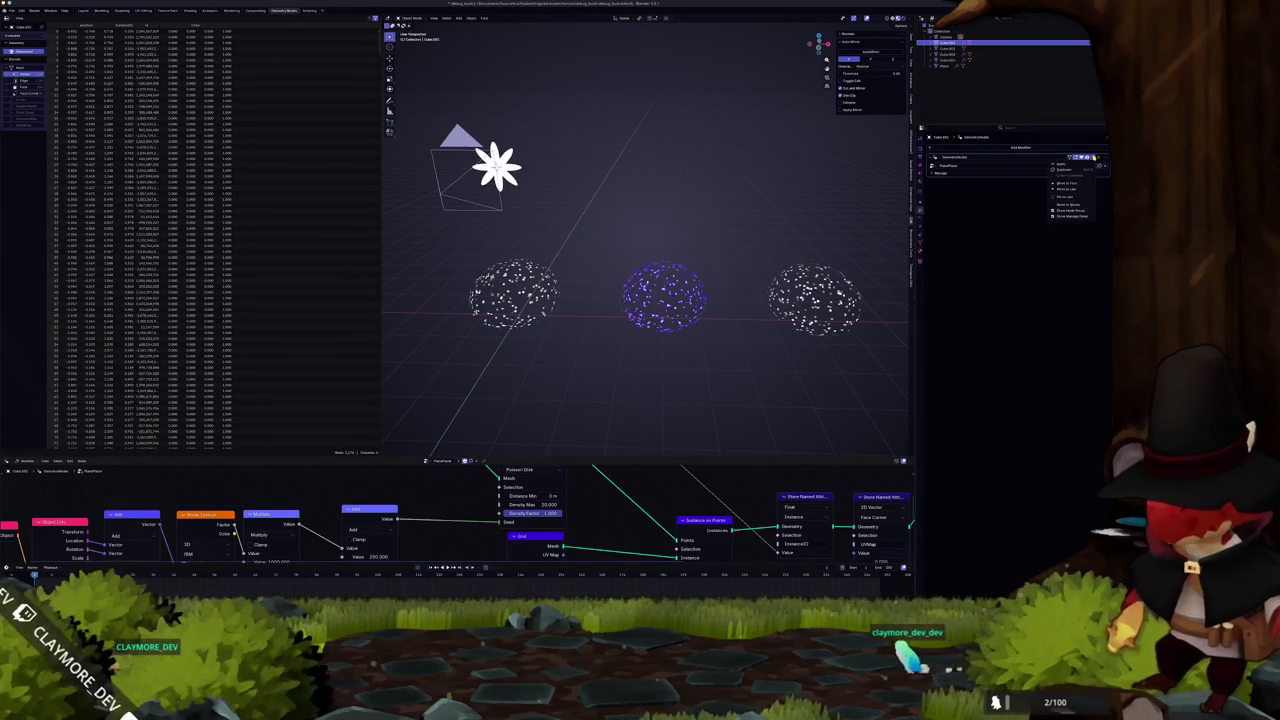
{"action": "left_click", "coordinate": [1086, 165]}
{"action": "left_click", "coordinate": [545, 297]}
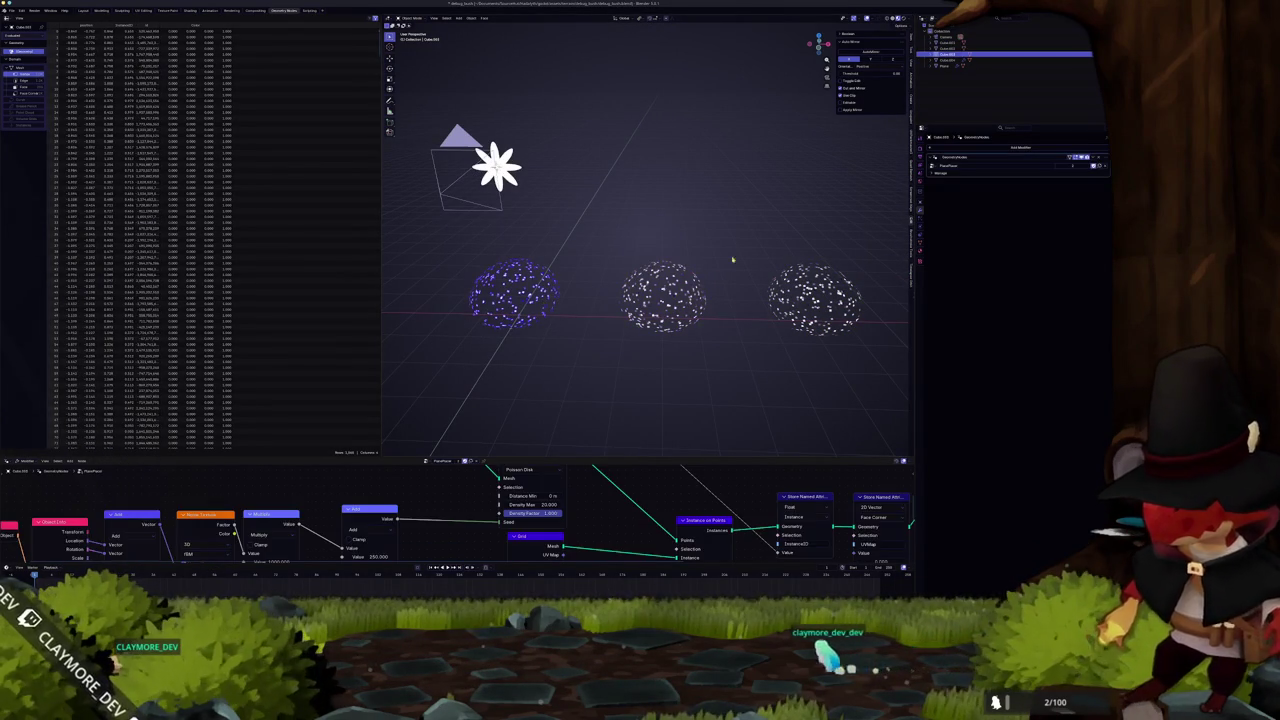
{"action": "left_click", "coordinate": [1095, 157]}
{"action": "left_click", "coordinate": [1065, 164]}
{"action": "scroll", "coordinate": [654, 323], "scroll_direction": "down", "scroll_amount": 2}
Select all three clouds and frame them briefly in Edit Mode
{"action": "mouse_move", "coordinate": [790, 334]}
{"action": "left_mouse_down"}
{"action": "mouse_move", "coordinate": [643, 289]}
{"action": "mouse_move", "coordinate": [483, 264]}
{"action": "left_mouse_up"}
{"action": "key", "text": "Tab"}
{"action": "key", "text": "KP_Decimal"}
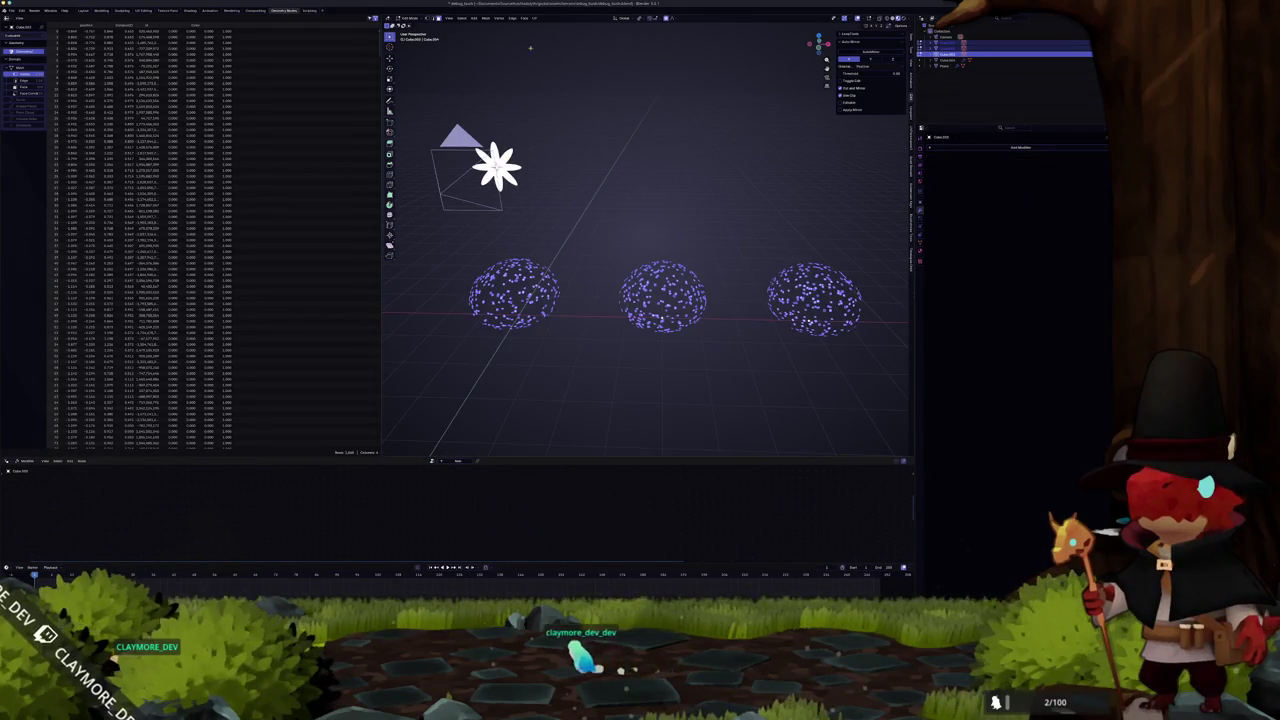
{"action": "left_click", "coordinate": [534, 18]}
{"action": "key", "text": "Tab"}
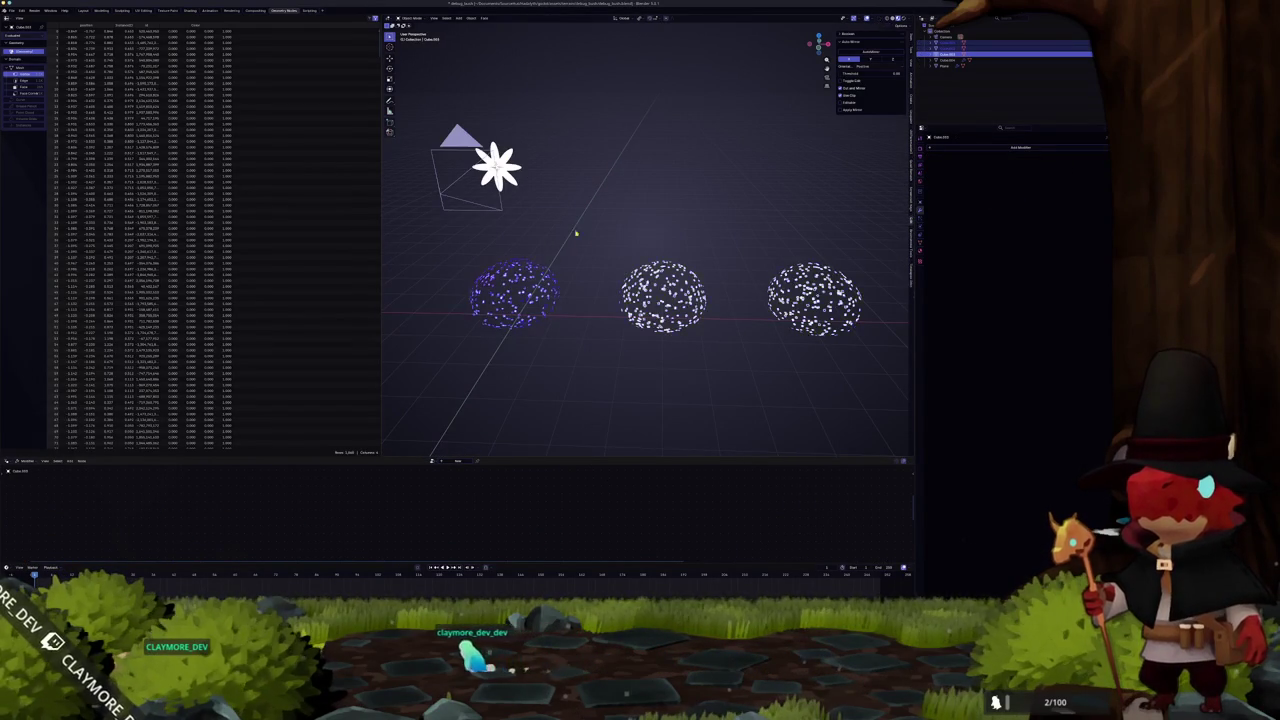
{"action": "scroll", "coordinate": [601, 259], "scroll_direction": "down", "scroll_amount": 2}
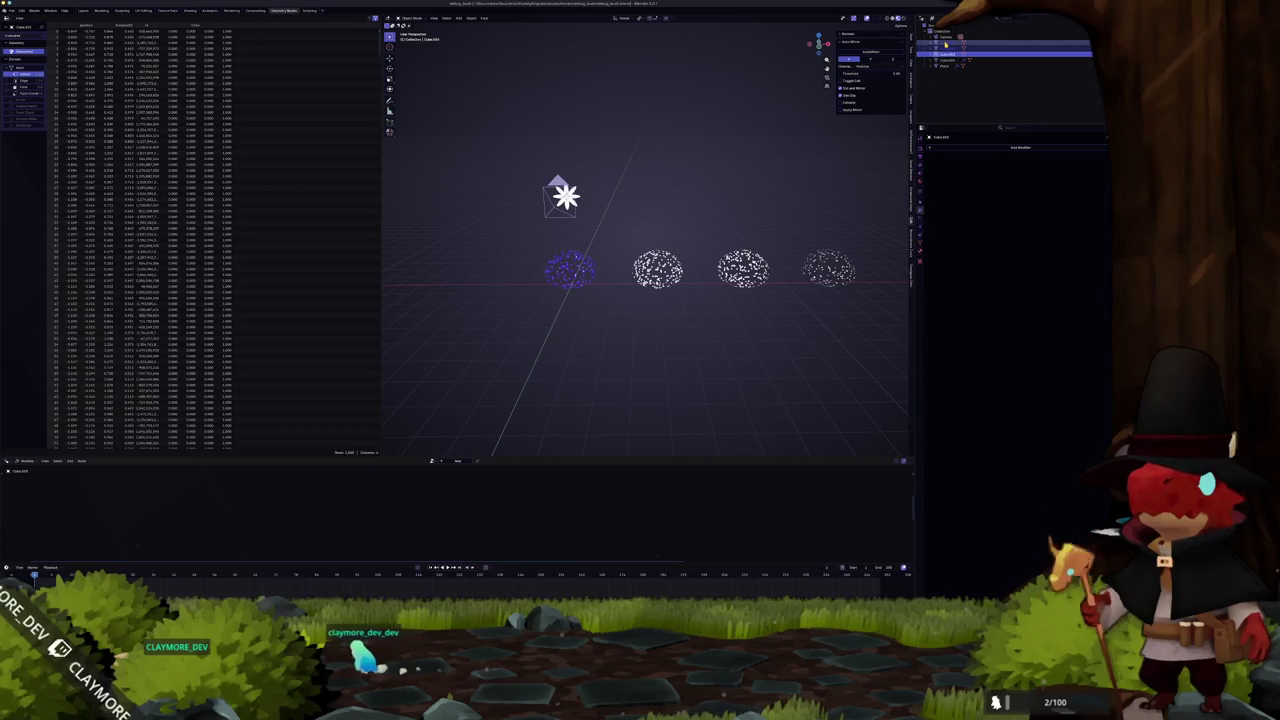
Rename the active cloud 'South' and rename the other clouds in the outliner
{"action": "key", "text": "F2"}
{"action": "type", "text": "South"}
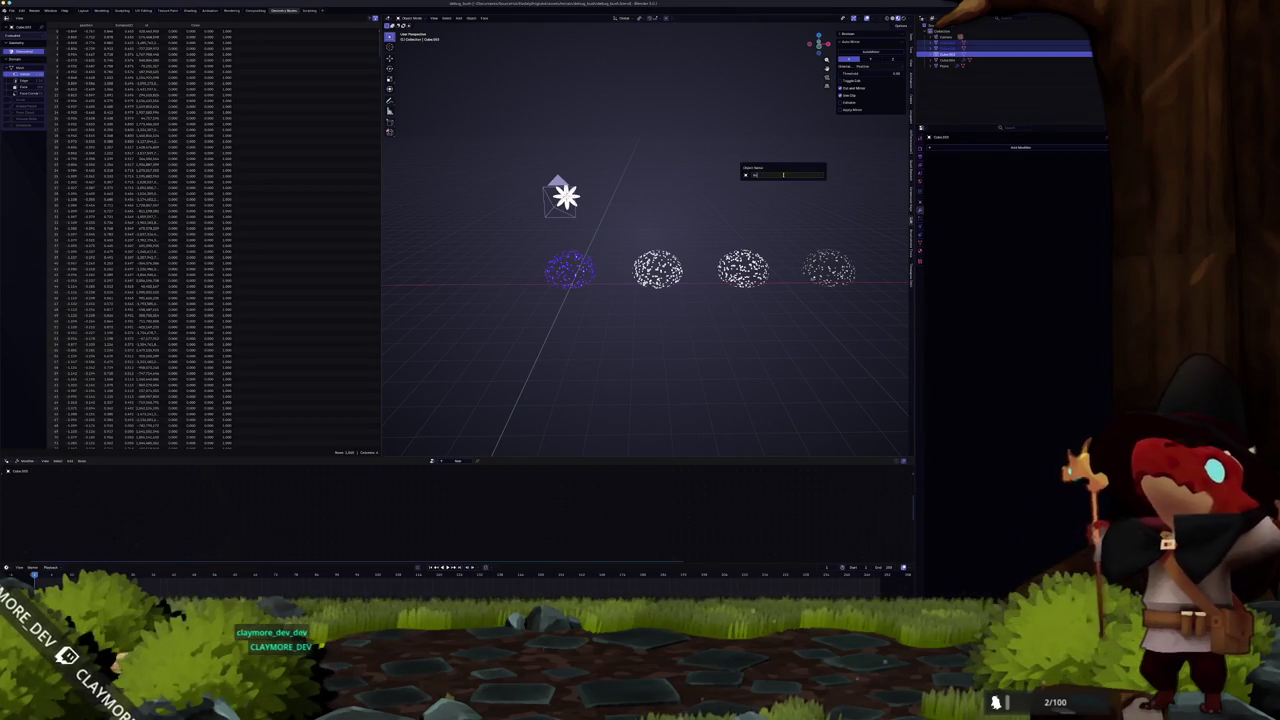
{"action": "key", "text": "Return"}
{"action": "double_click", "coordinate": [942, 37]}
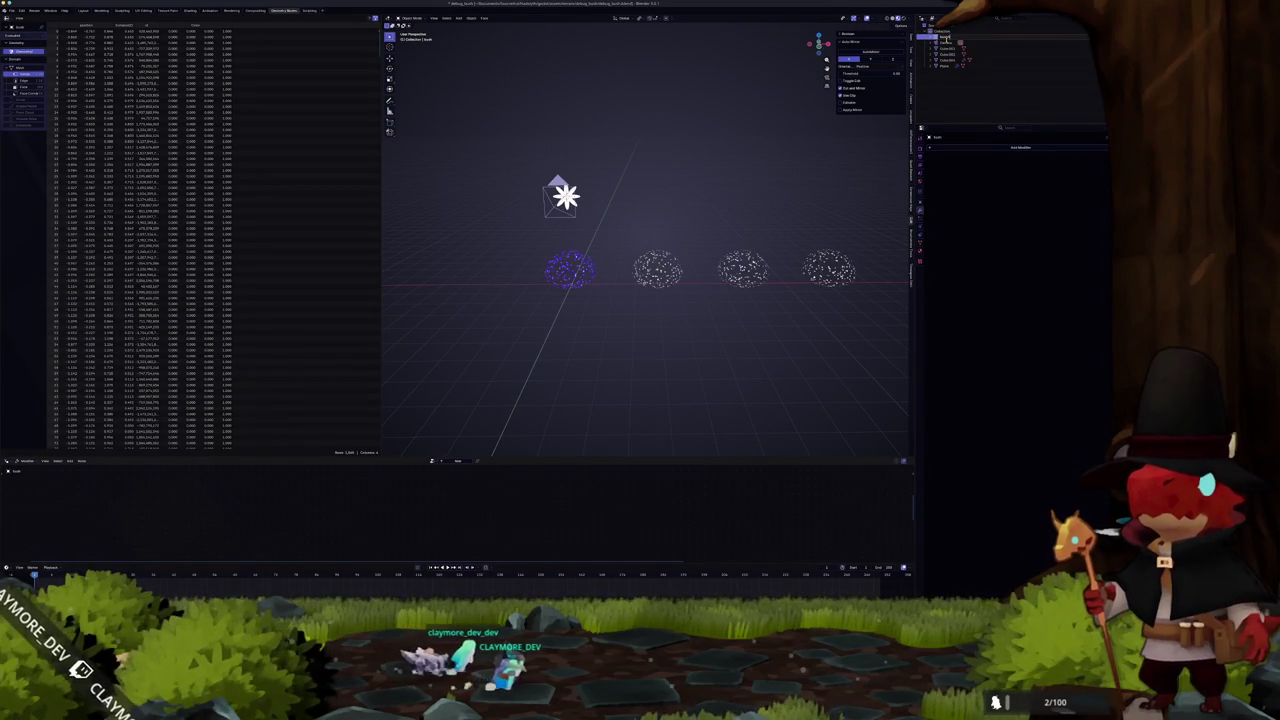
{"action": "key", "text": "Return"}
{"action": "double_click", "coordinate": [945, 47]}
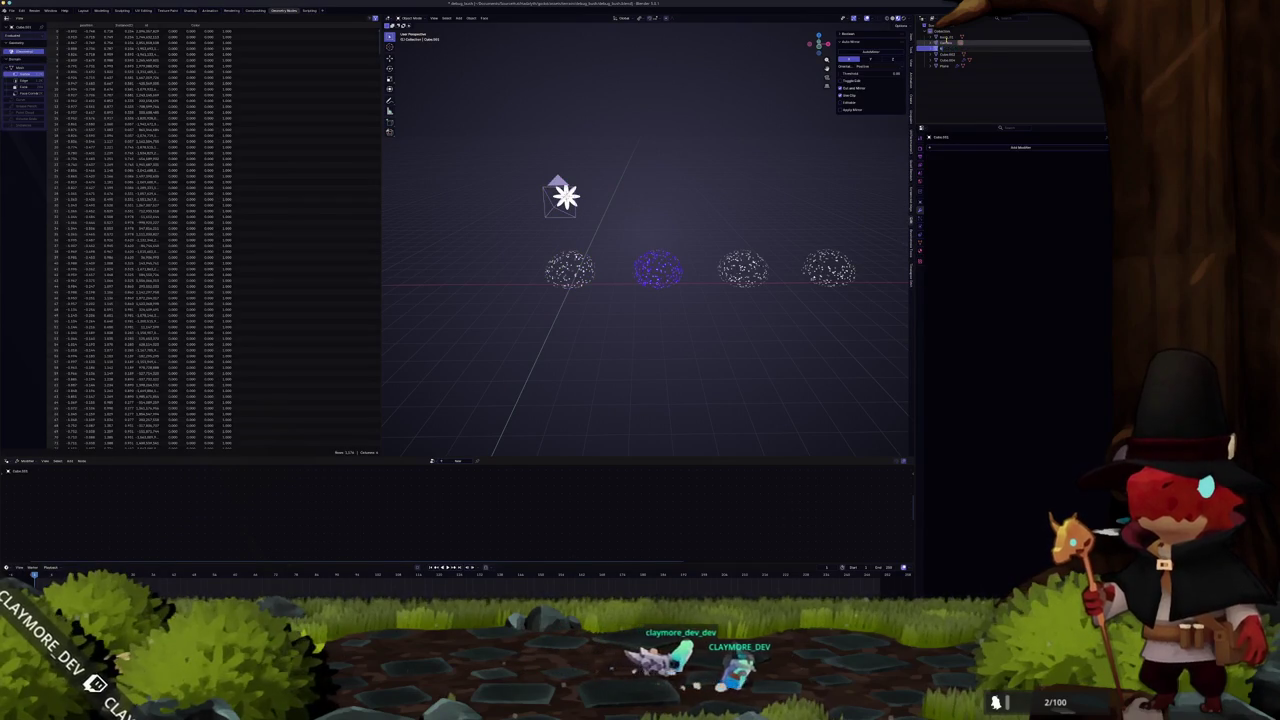
{"action": "key", "text": "Return"}
{"action": "key", "text": "Down"}
{"action": "double_click", "coordinate": [946, 53]}
{"action": "key", "text": "Return"}
Delete the unwanted fourth bush cloud and reselect the third
{"action": "key", "text": "Down"}
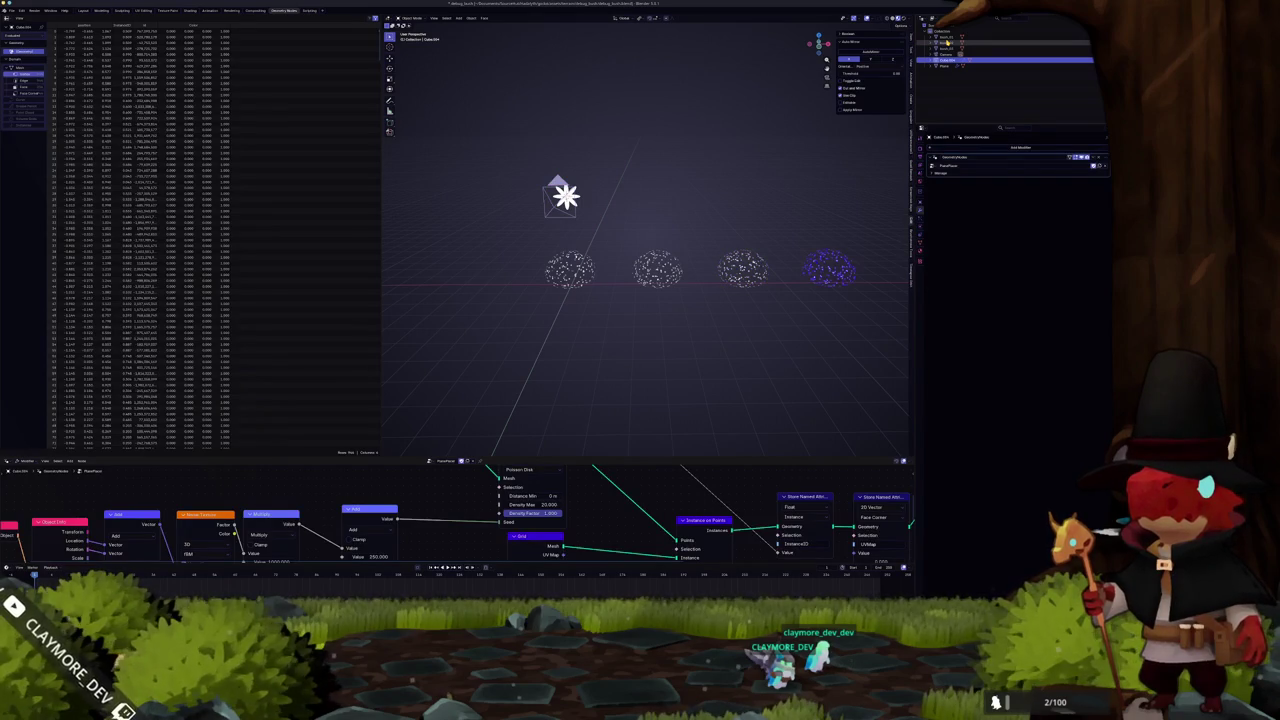
{"action": "key", "text": "Delete"}
{"action": "key", "text": "Down"}
{"action": "key", "text": "Down"}
{"action": "key", "text": "Down"}
{"action": "key", "text": "Up"}
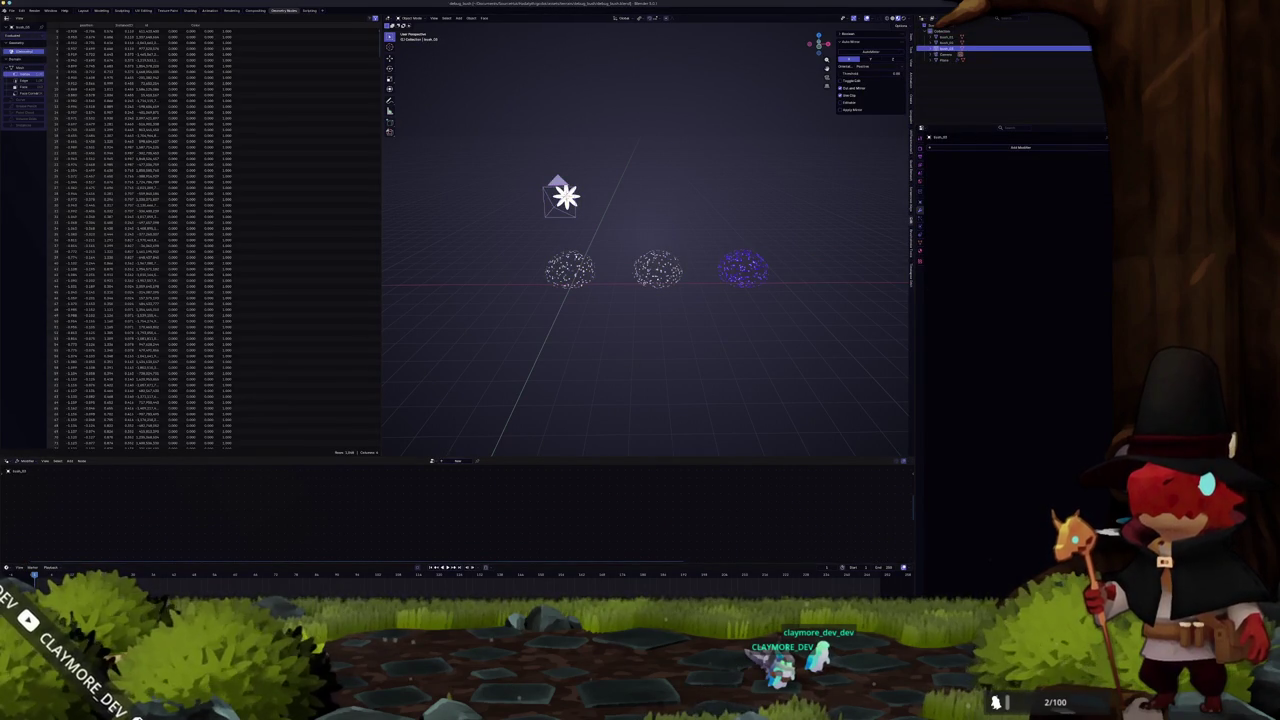
{"action": "key", "text": "alt+Tab"}
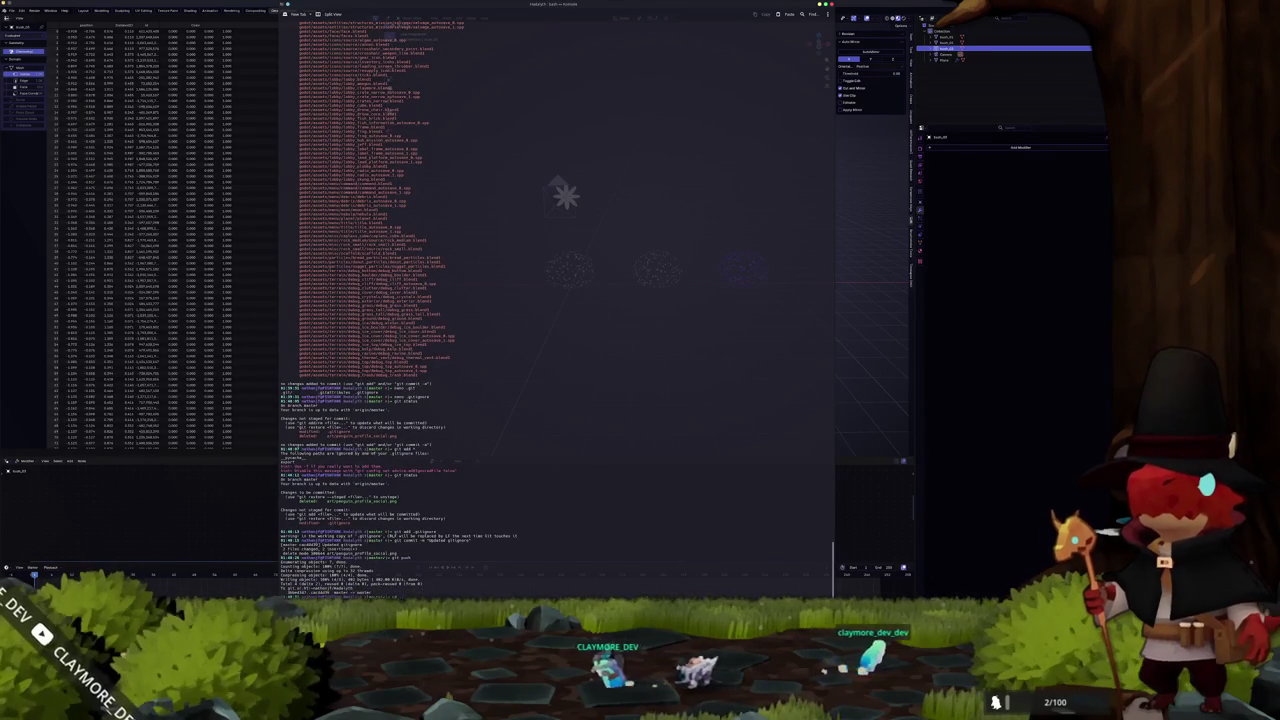
Run git push, then 'code .' to open the project folder in VS Code
{"action": "key", "text": "Return"}
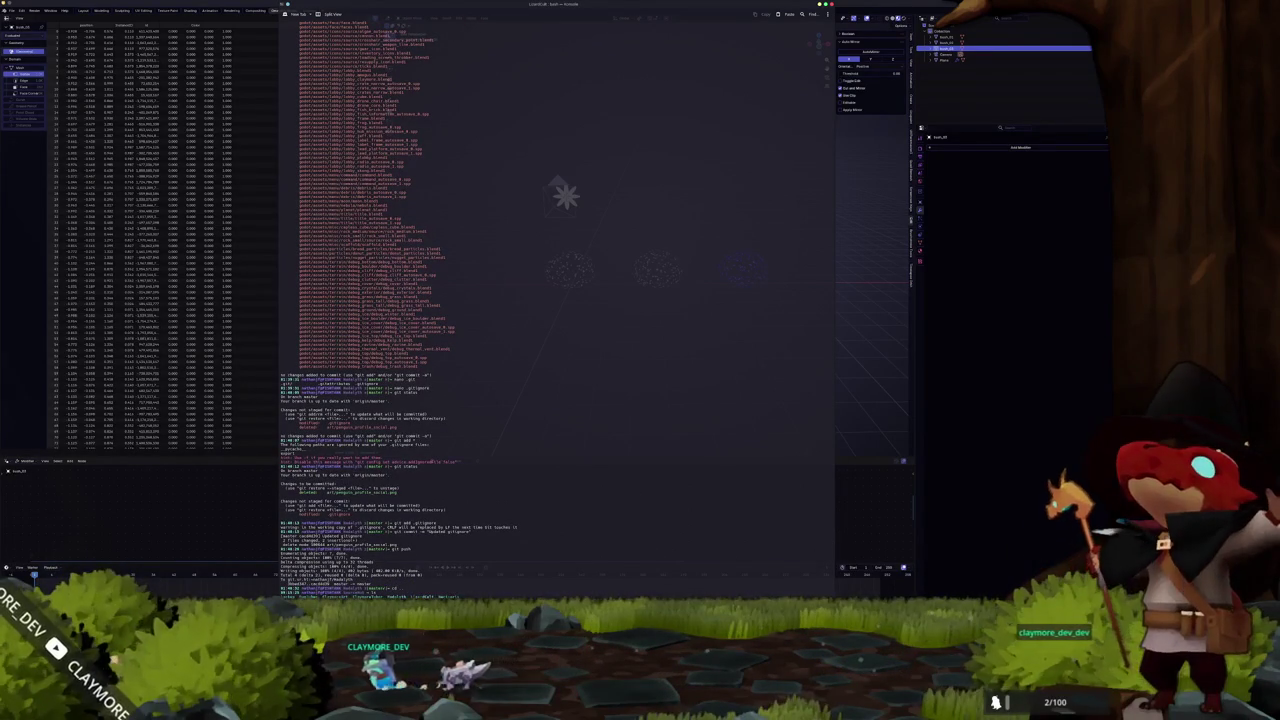
{"action": "key", "text": "Return"}
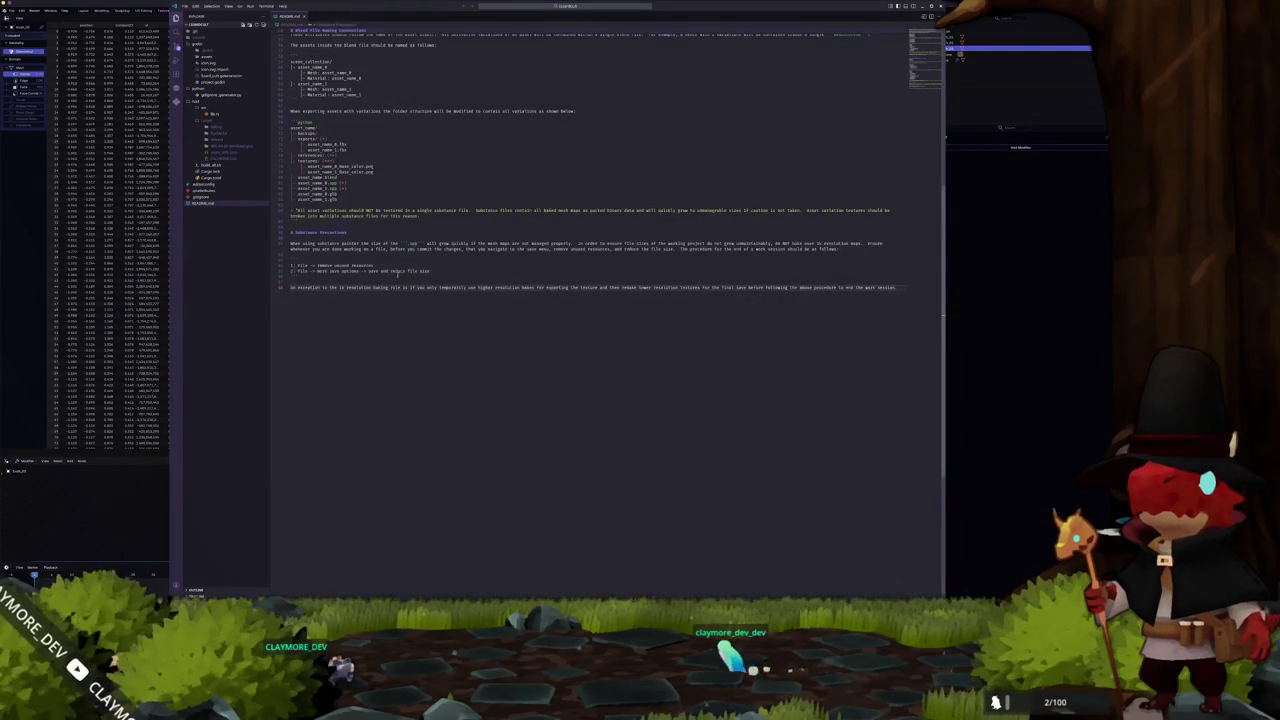
Show README.md's rendered markdown preview beside its source
{"action": "scroll", "coordinate": [379, 282], "scroll_direction": "up", "scroll_amount": 3}
{"action": "scroll", "coordinate": [379, 282], "scroll_direction": "up", "scroll_amount": 1}
{"action": "left_click", "coordinate": [923, 18]}
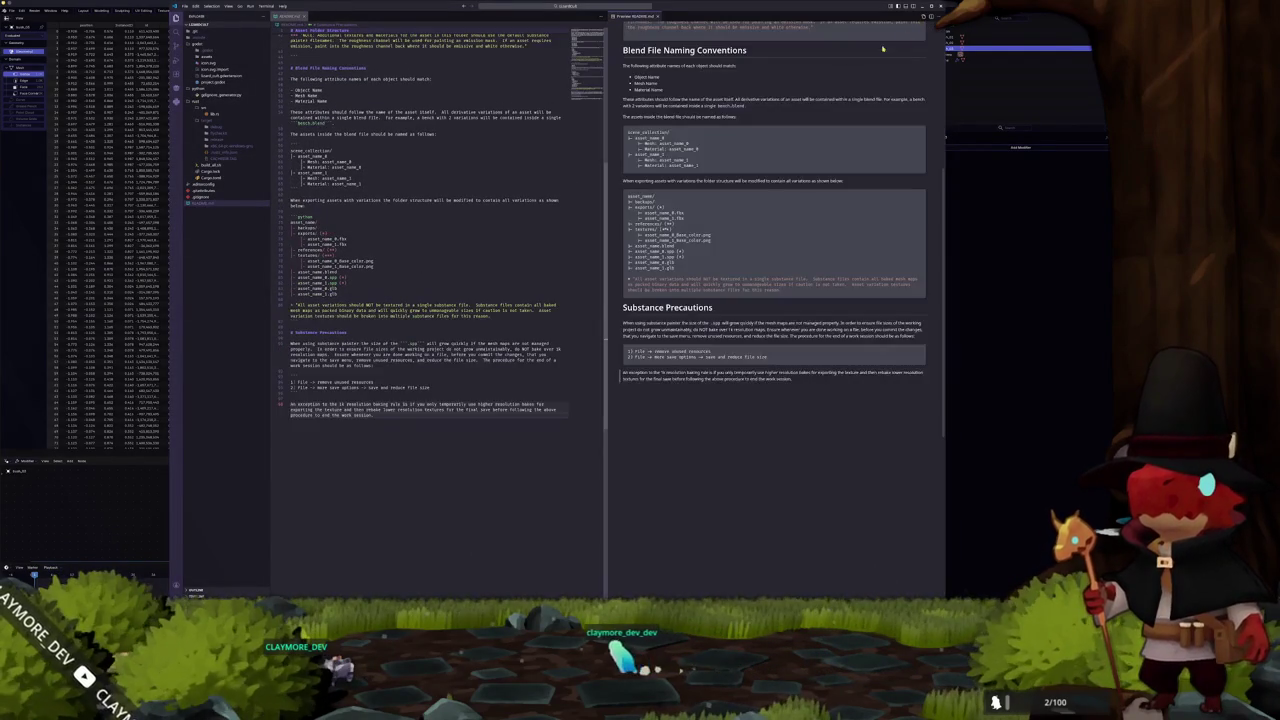
{"action": "scroll", "coordinate": [359, 381], "scroll_direction": "up", "scroll_amount": 5}
{"action": "scroll", "coordinate": [359, 381], "scroll_direction": "down", "scroll_amount": 2}
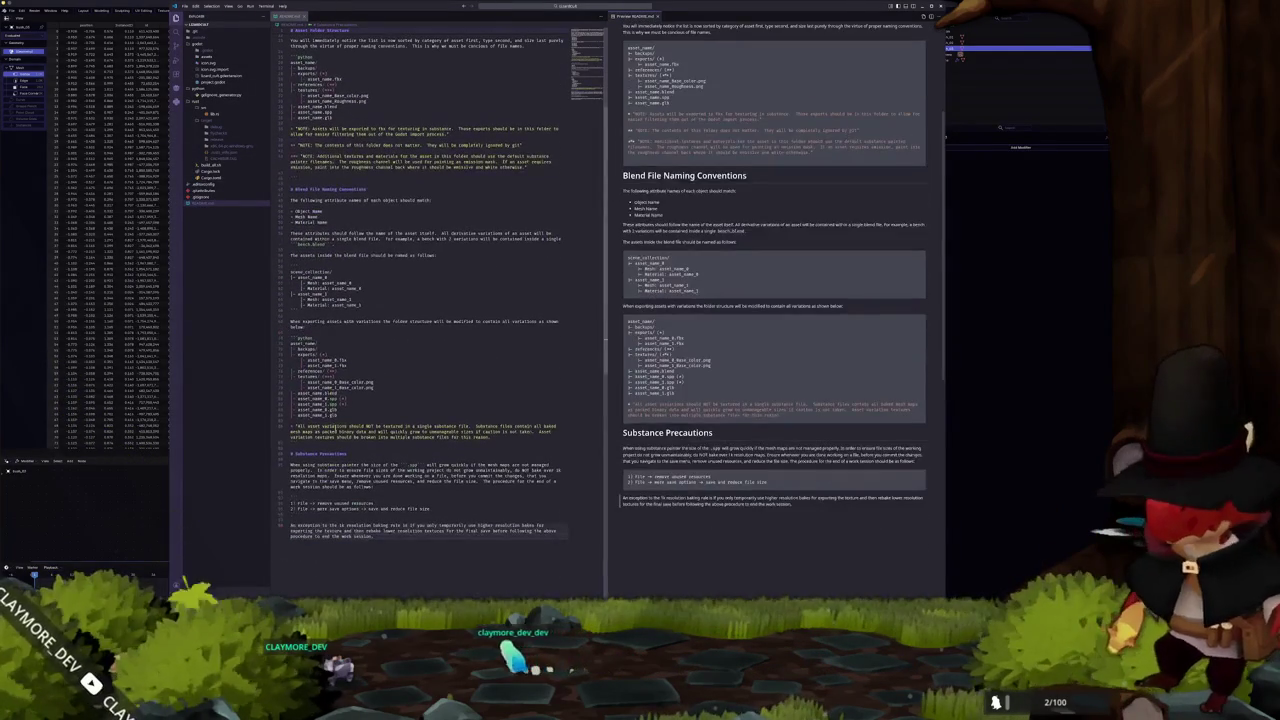
{"action": "scroll", "coordinate": [359, 381], "scroll_direction": "up", "scroll_amount": 8}
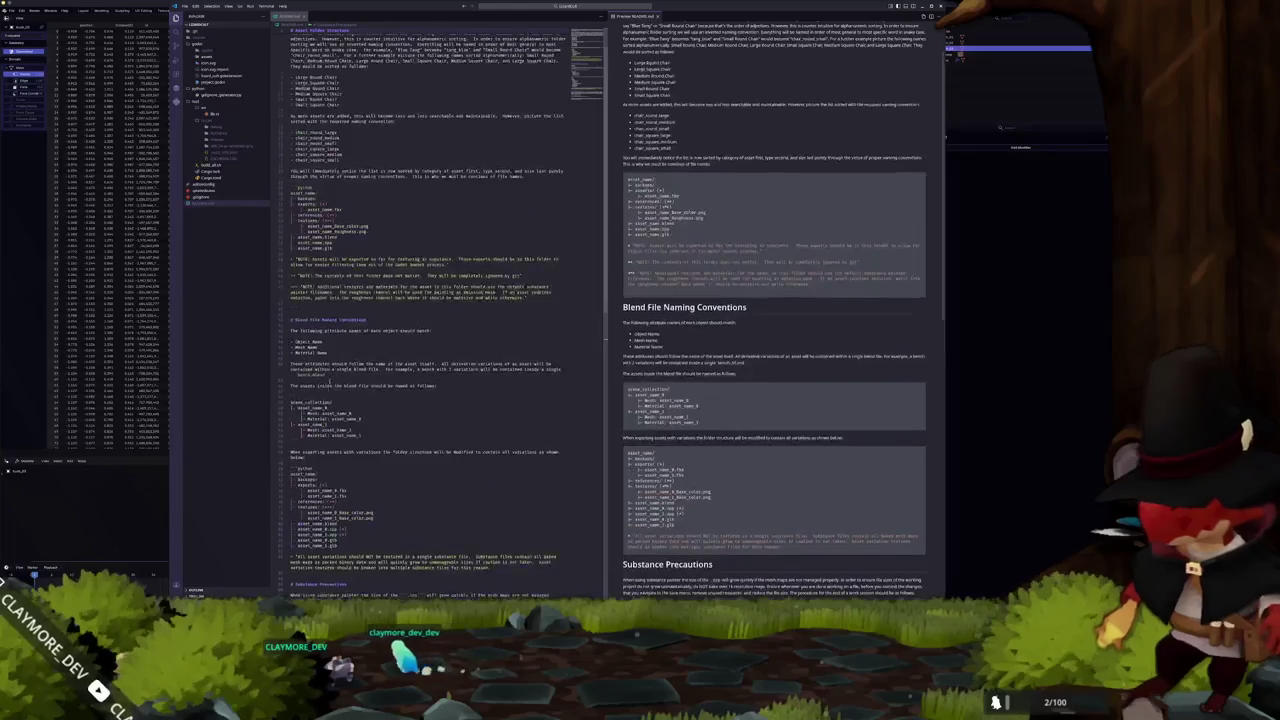
Place the caret after the file-names sentence and begin typing 'For the same re'
{"action": "left_click", "coordinate": [340, 223]}
{"action": "left_click", "coordinate": [348, 256]}
{"action": "left_click", "coordinate": [333, 245]}
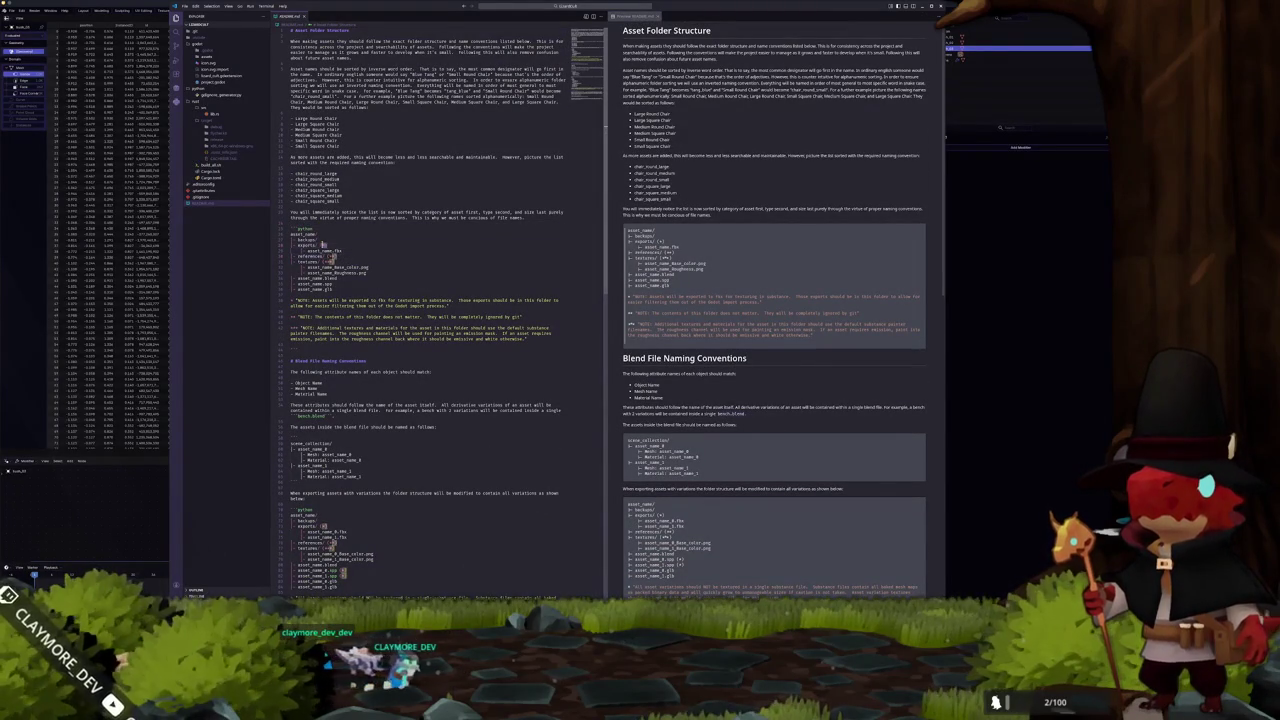
{"action": "left_click", "coordinate": [321, 240]}
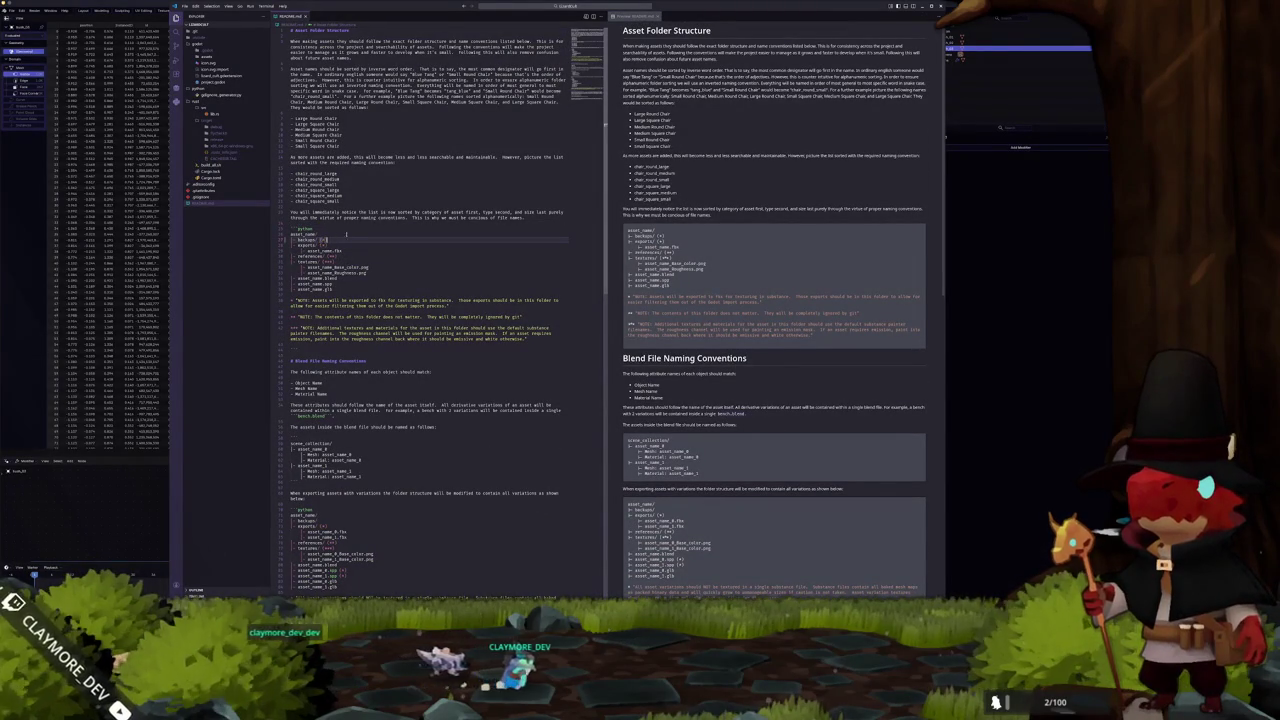
{"action": "left_click", "coordinate": [355, 225]}
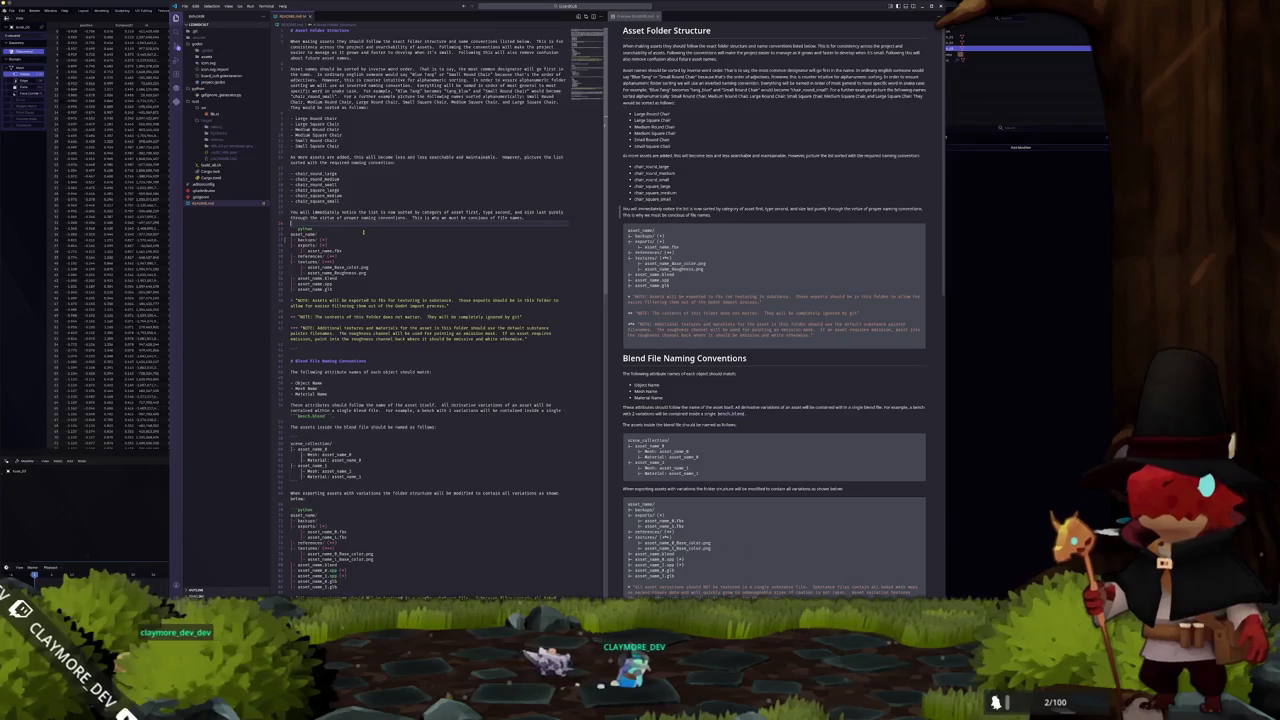
{"action": "type", "text": "For the"}
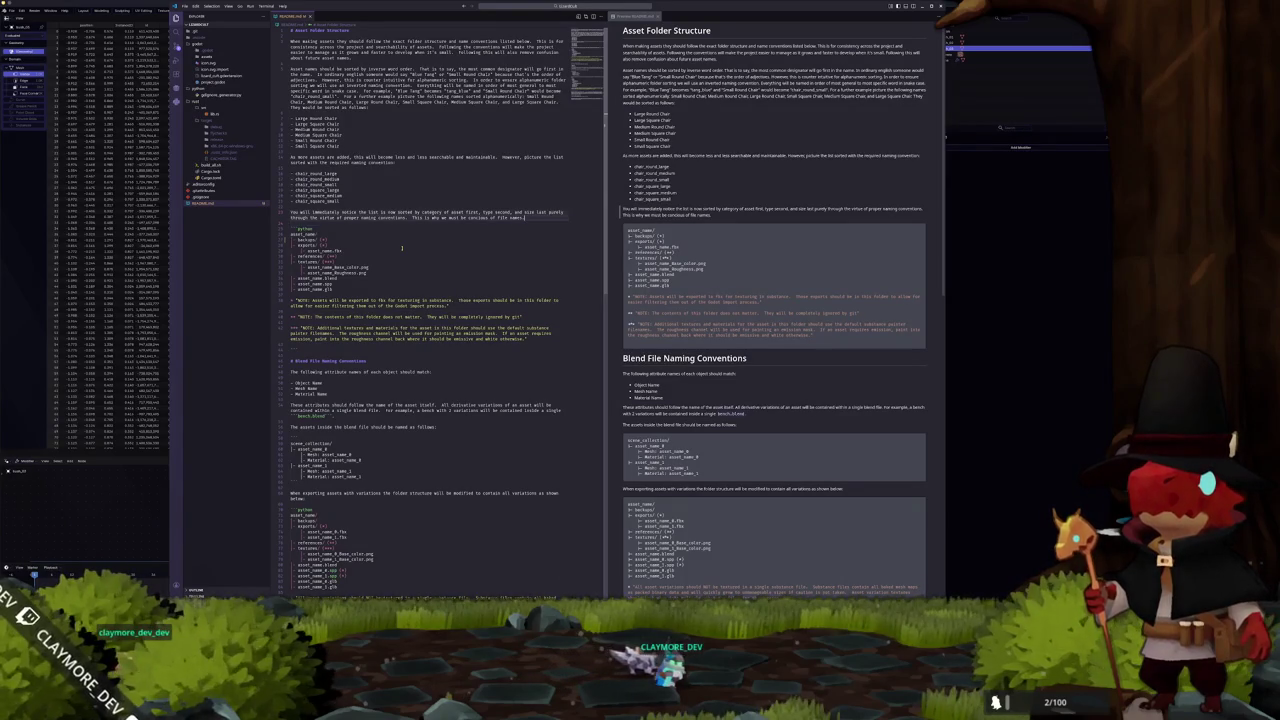
{"action": "type", "text": " sa"}
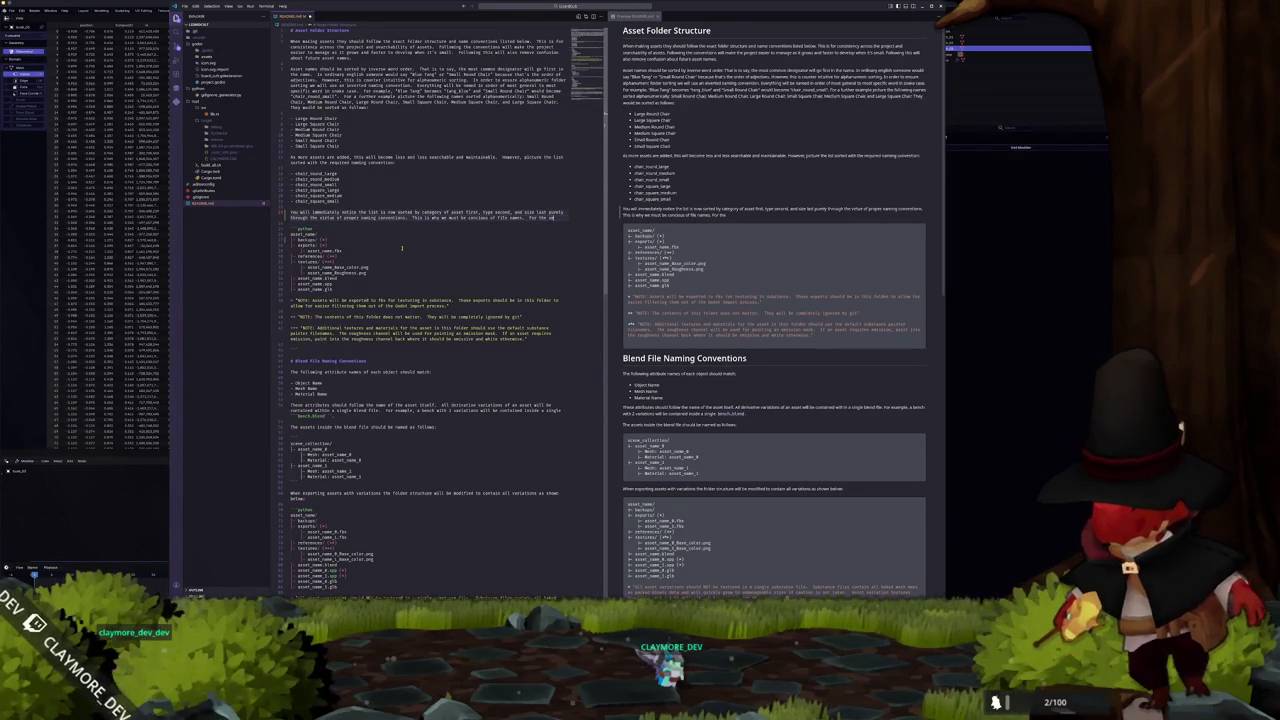
{"action": "type", "text": "me reasons, if you have more than"}
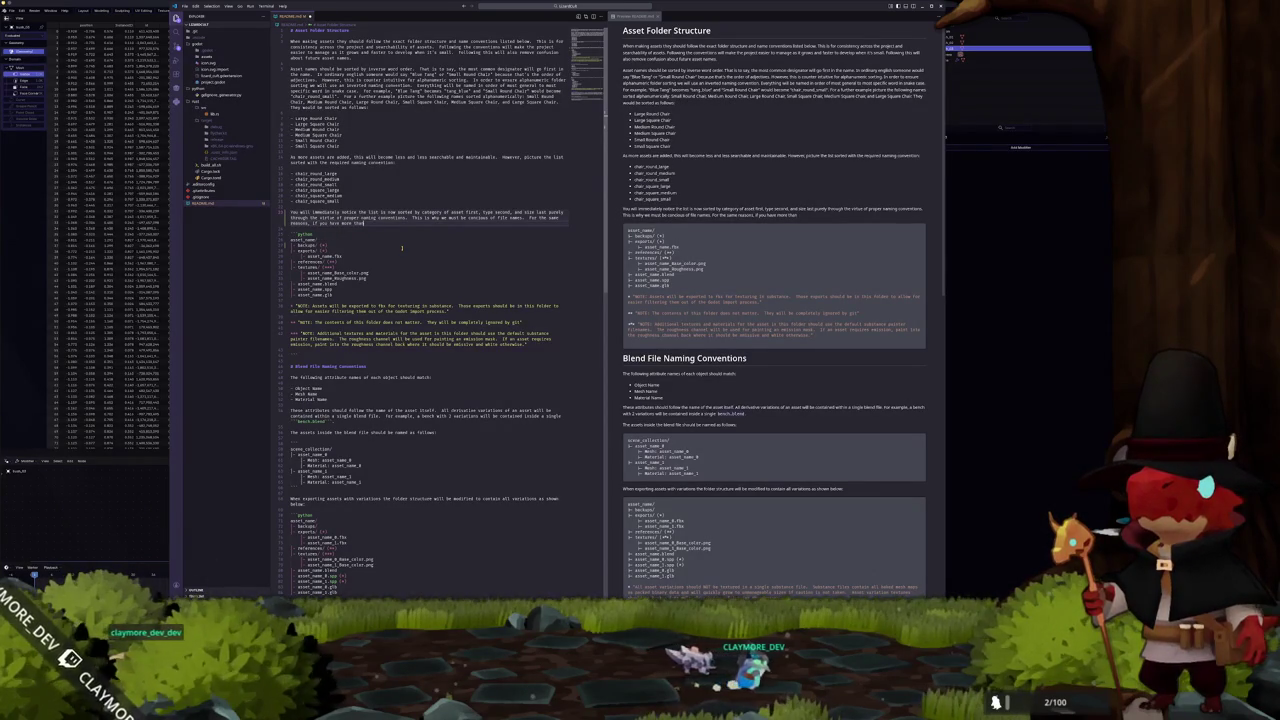
Delete the trailing file-names sentence, then select the end of the blend-file paragraph
{"action": "key", "text": "ctrl+shift+Left"}
{"action": "key", "text": "ctrl+shift+Left"}
{"action": "key", "text": "ctrl+shift+Left"}
{"action": "key", "text": "ctrl+shift+Left"}
{"action": "key", "text": "ctrl+shift+Left"}
{"action": "key", "text": "ctrl+shift+Left"}
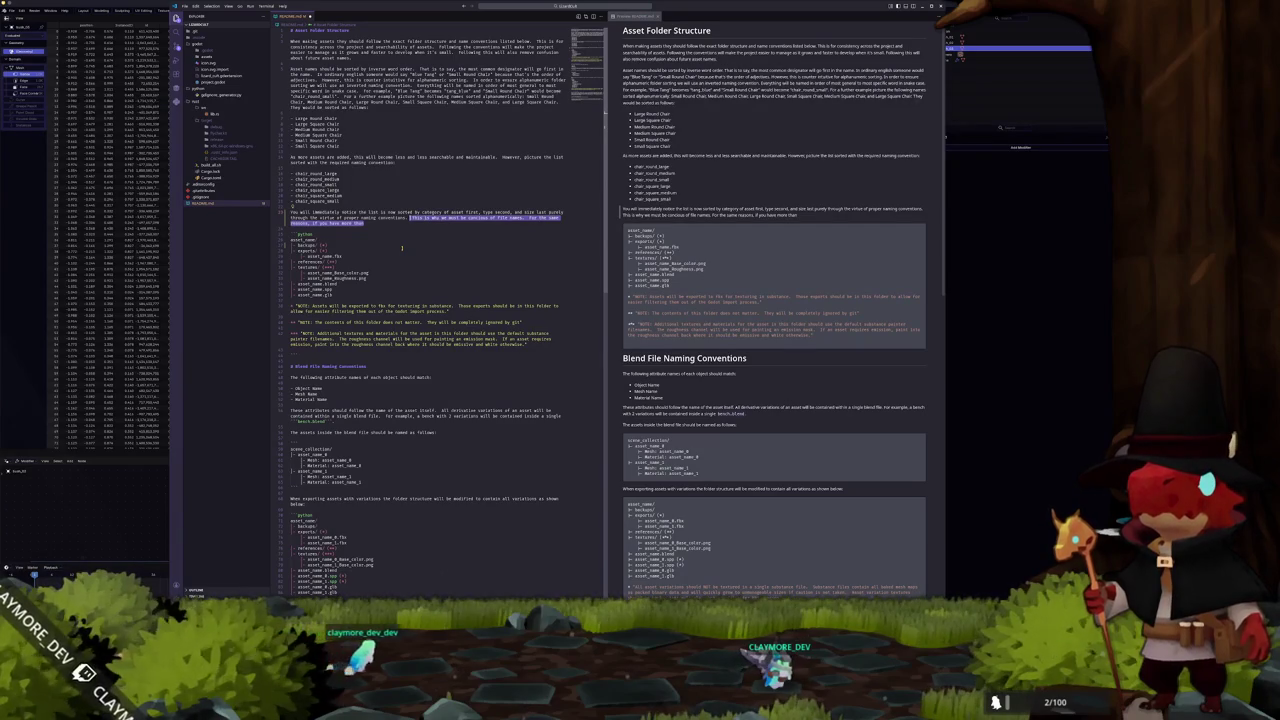
{"action": "key", "text": "BackSpace"}
{"action": "key", "text": "Down"}
{"action": "key", "text": "Down"}
{"action": "key", "text": "Down"}
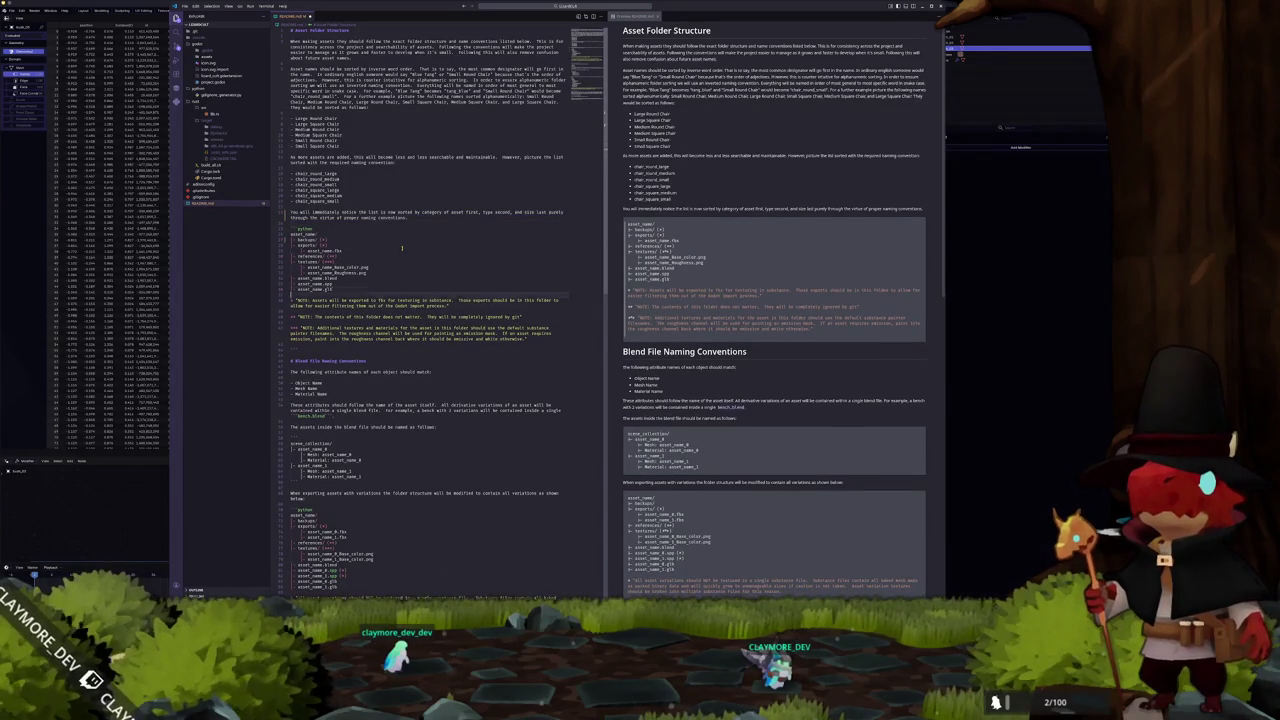
{"action": "key", "text": "ctrl+shift+Left"}
{"action": "key", "text": "ctrl+shift+Left"}
{"action": "key", "text": "ctrl+shift+Left"}
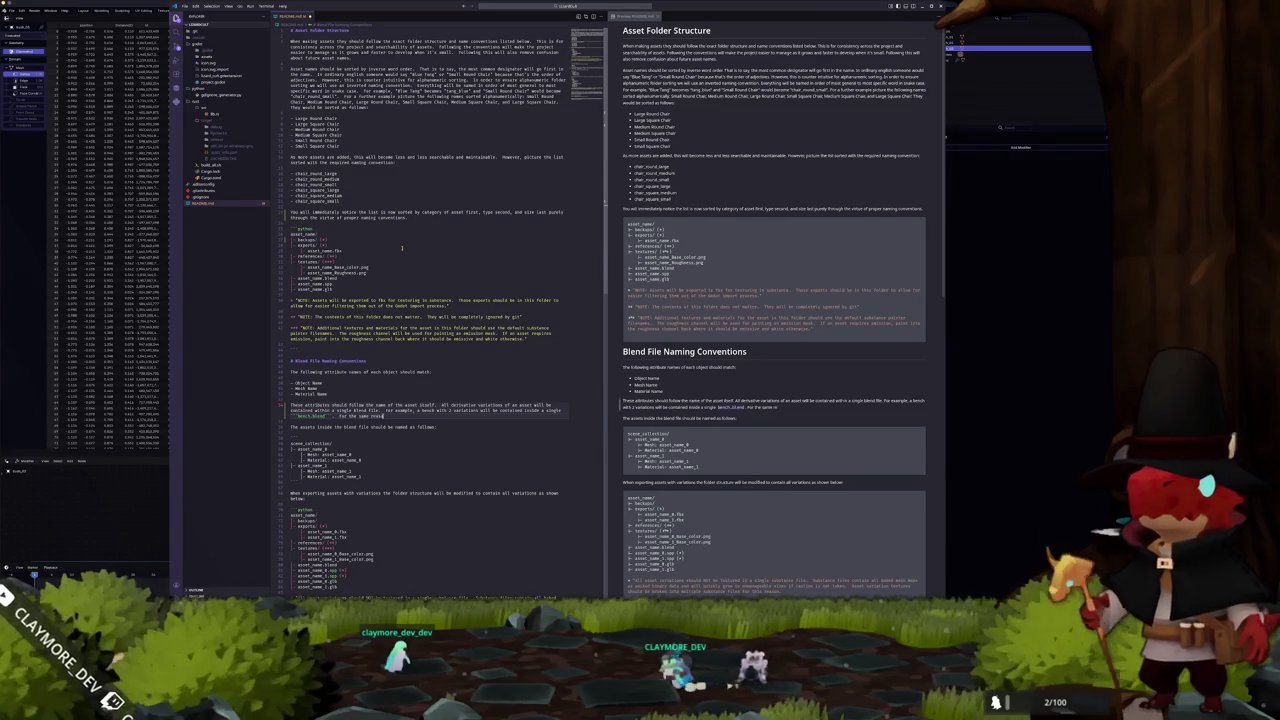
Write the sentences explaining that leading zeros keep NNN variants in alphanumeric order, then close the preview
{"action": "type", "text": "ons as above when sorting assets"}
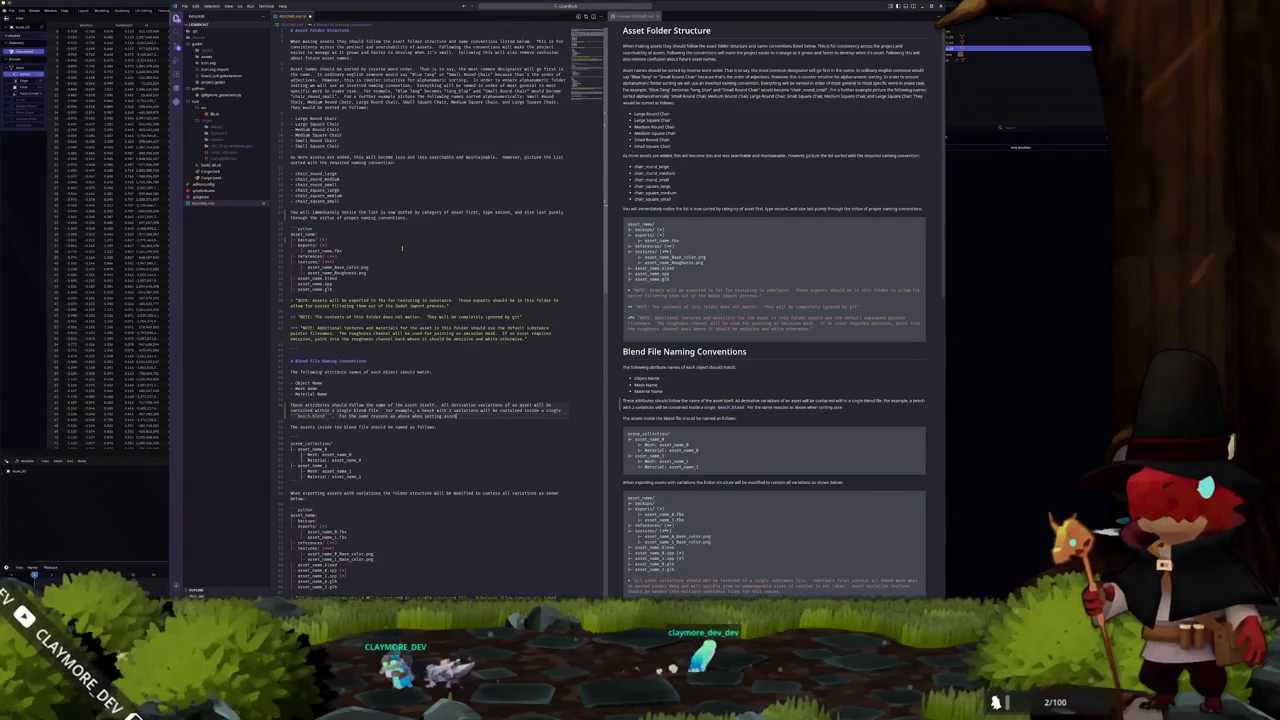
{"action": "type", "text": "."}
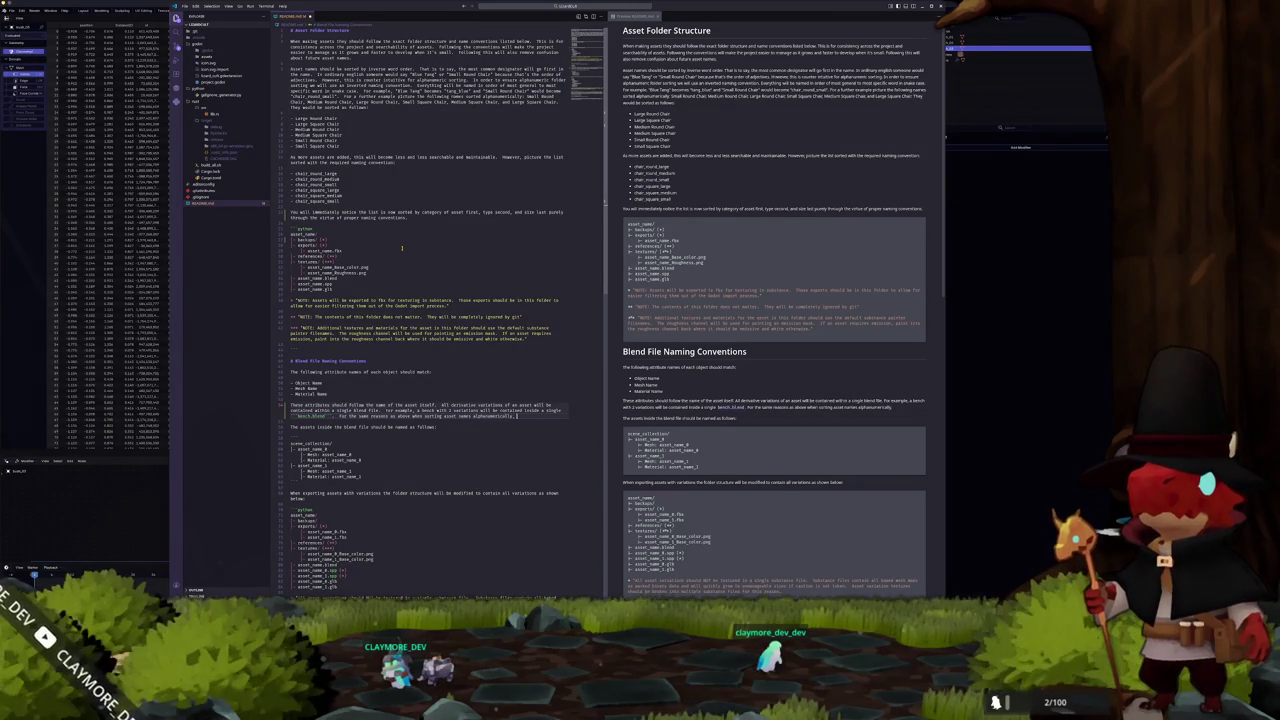
{"action": "type", "text": "a"}
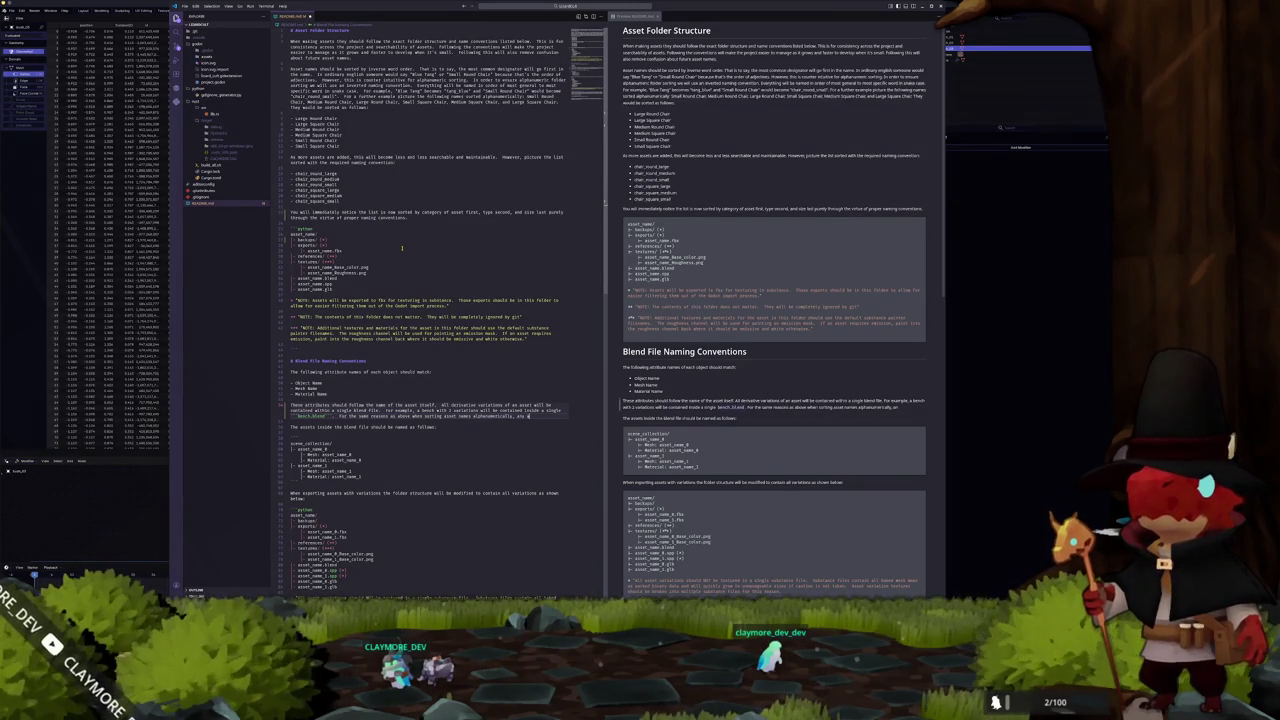
{"action": "type", "text": "ssets with more than"}
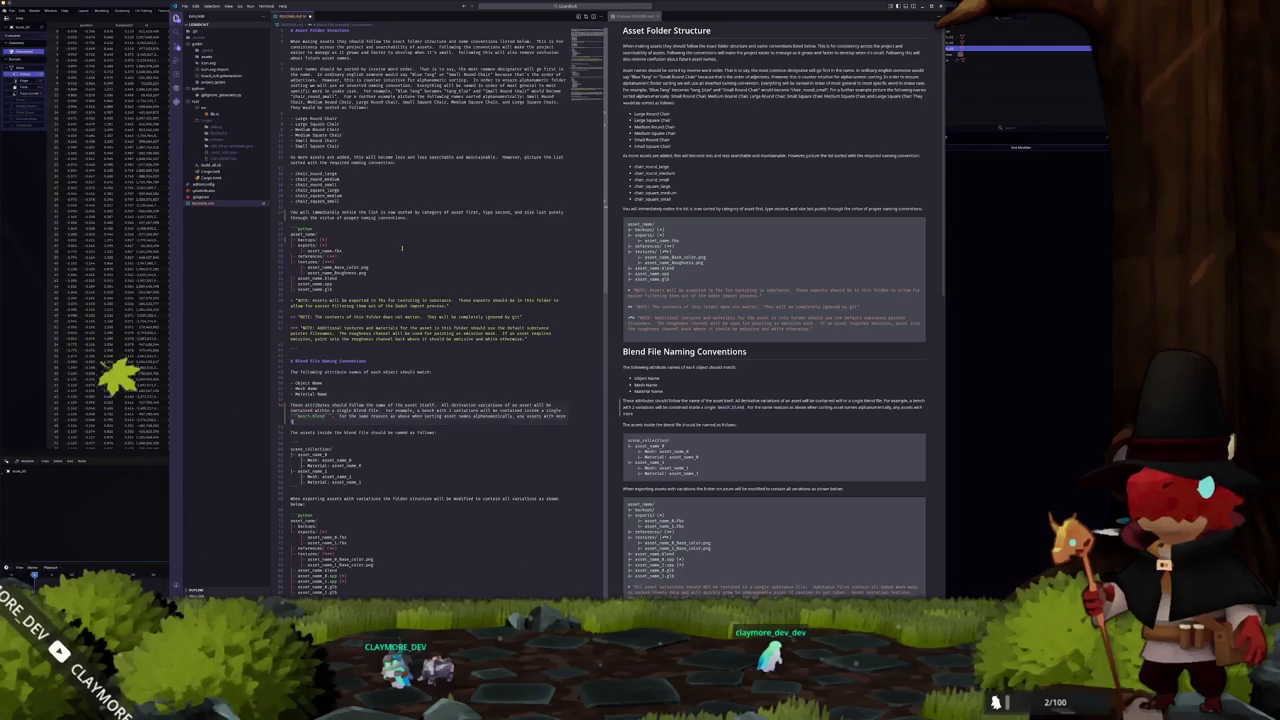
{"action": "type", "text": " 10 variation"}
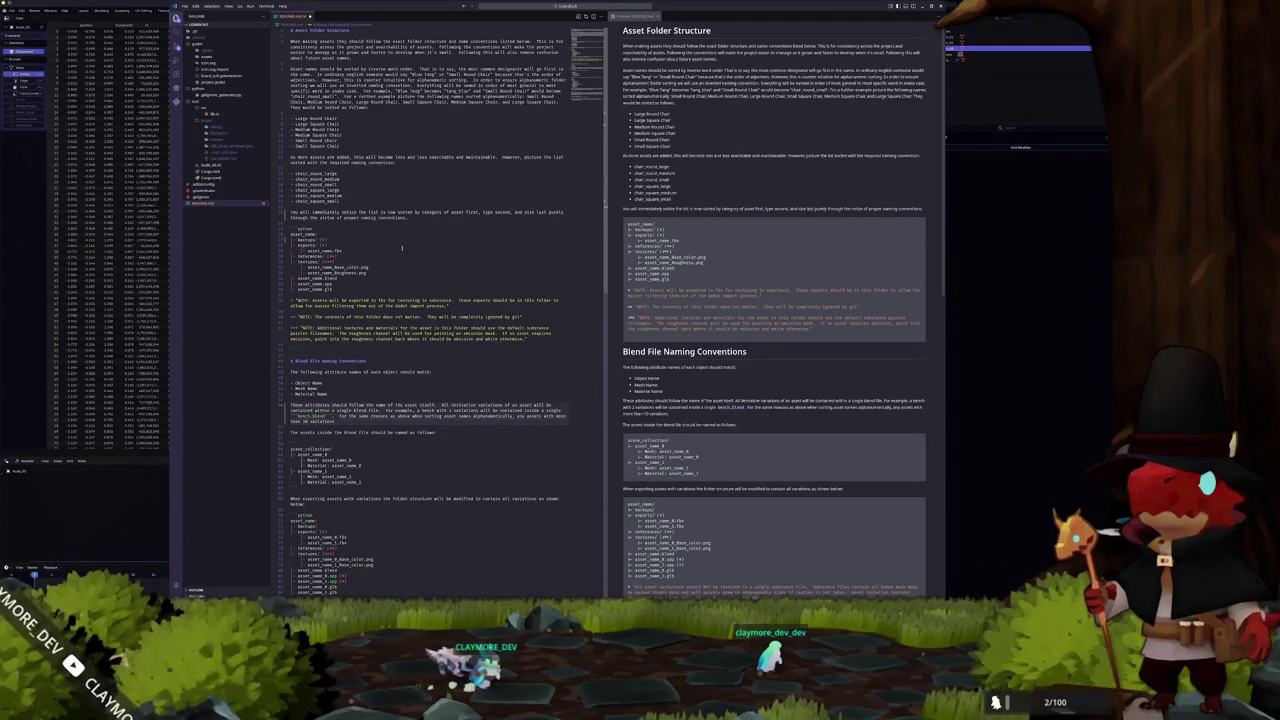
{"action": "type", "text": " should be"}
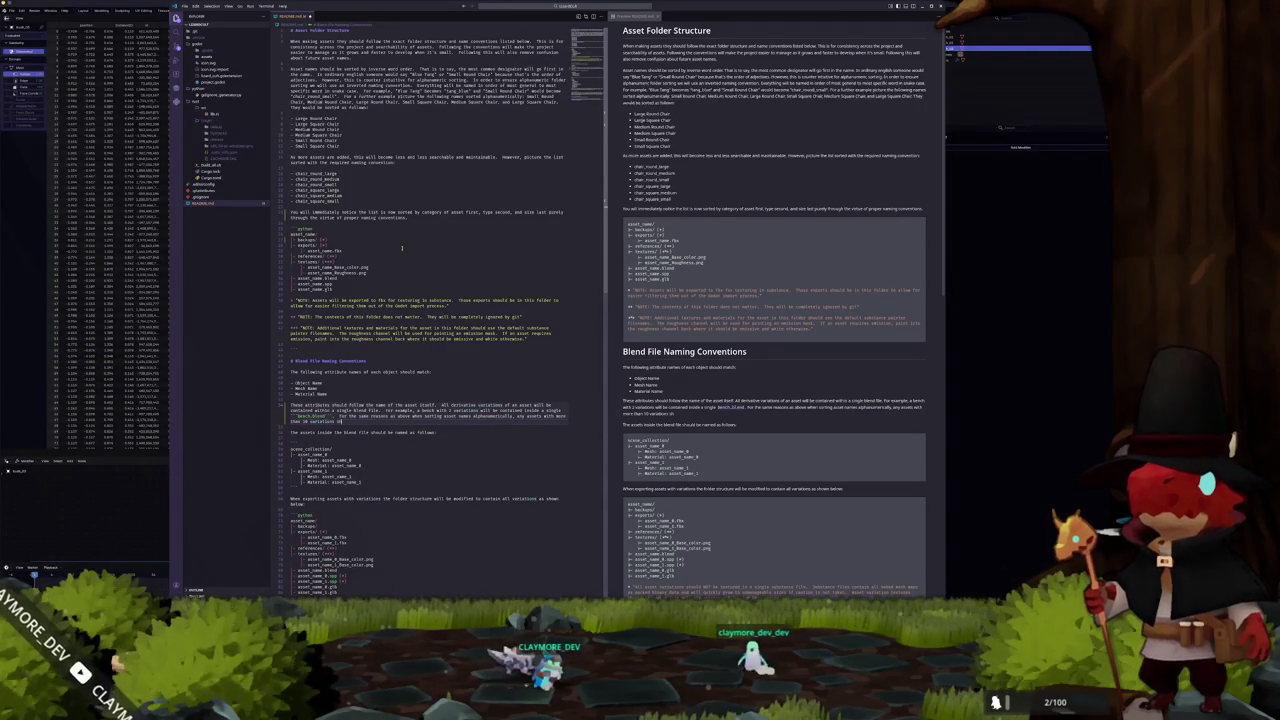
{"action": "type", "text": " two digits."}
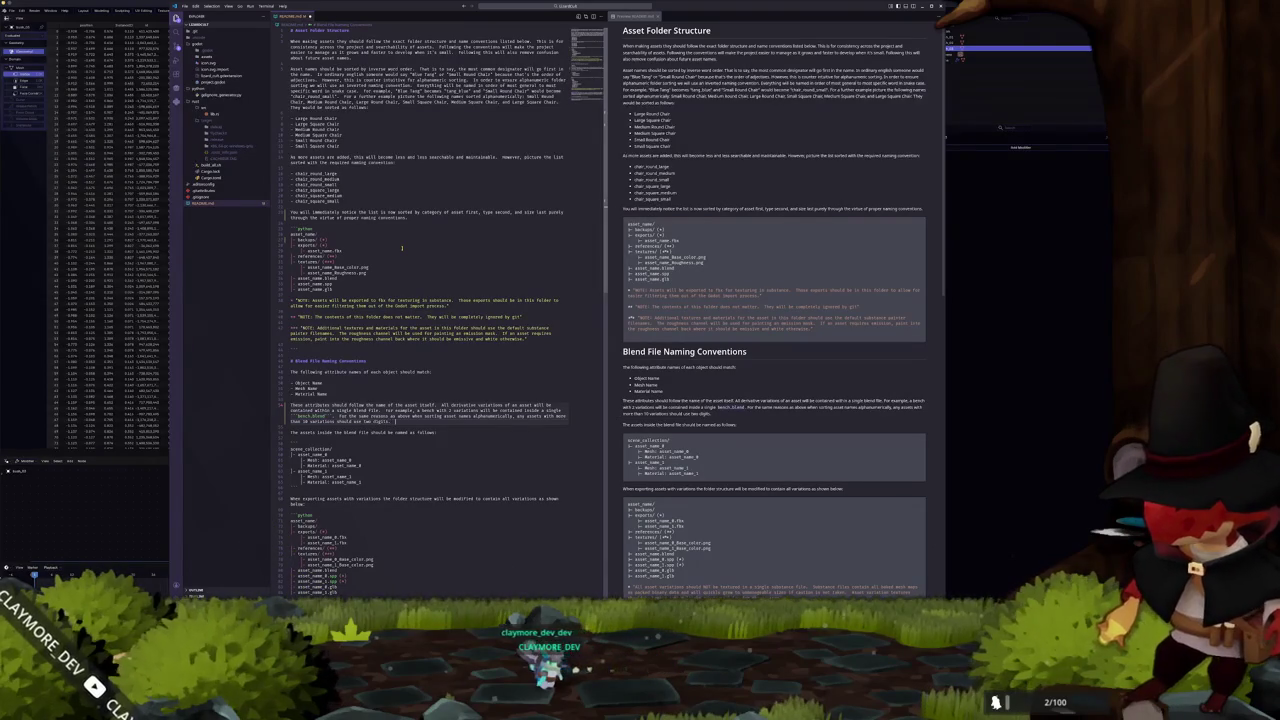
{"action": "type", "text": " The"}
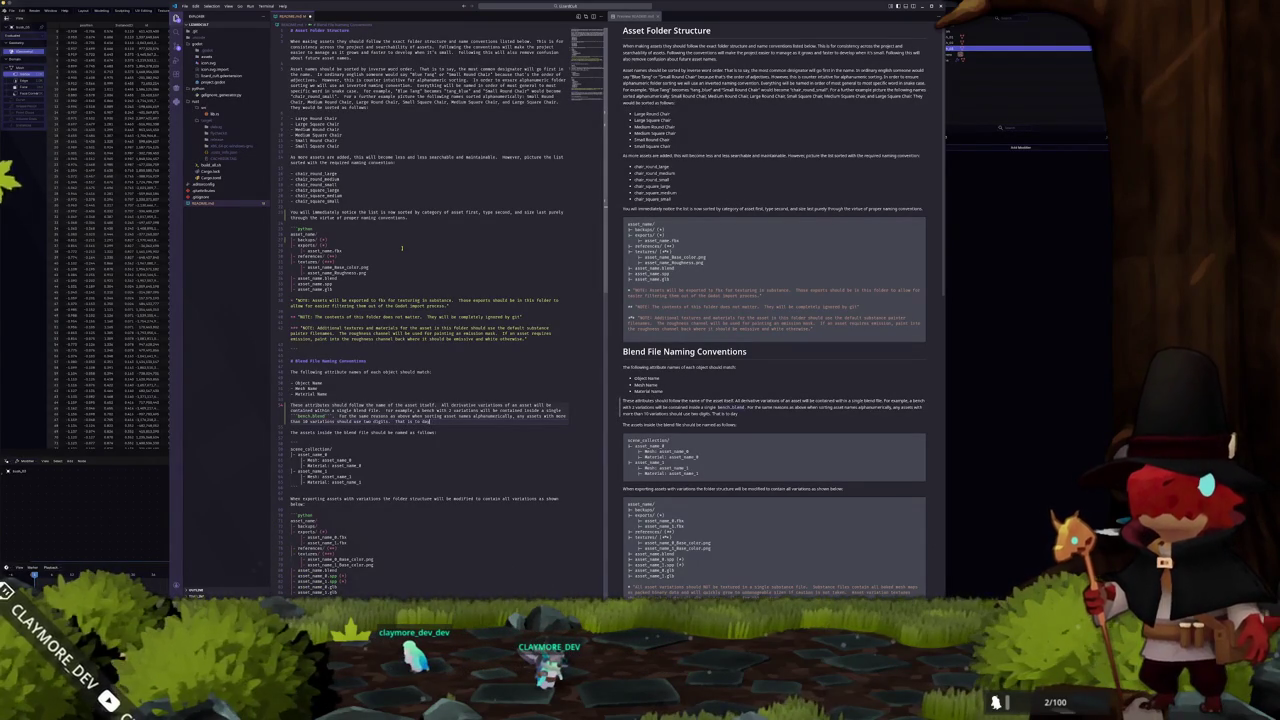
{"action": "type", "text": " say it satis"}
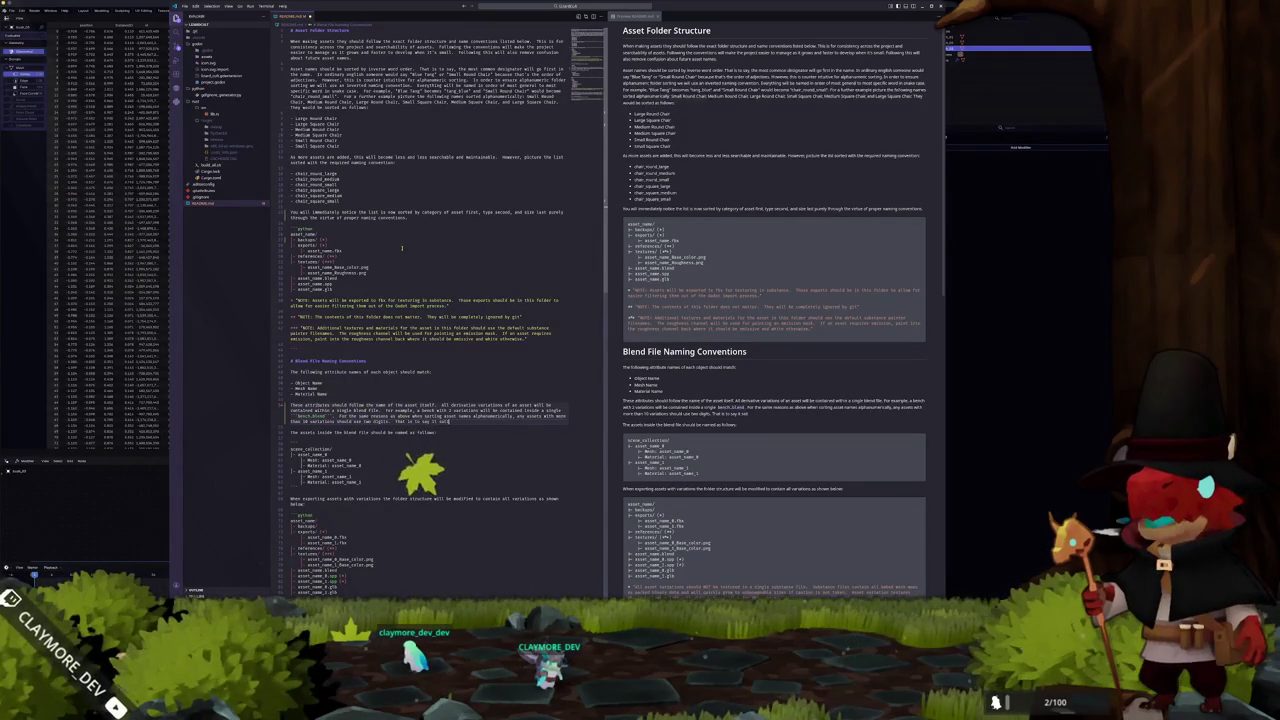
{"action": "type", "text": "fiet string"}
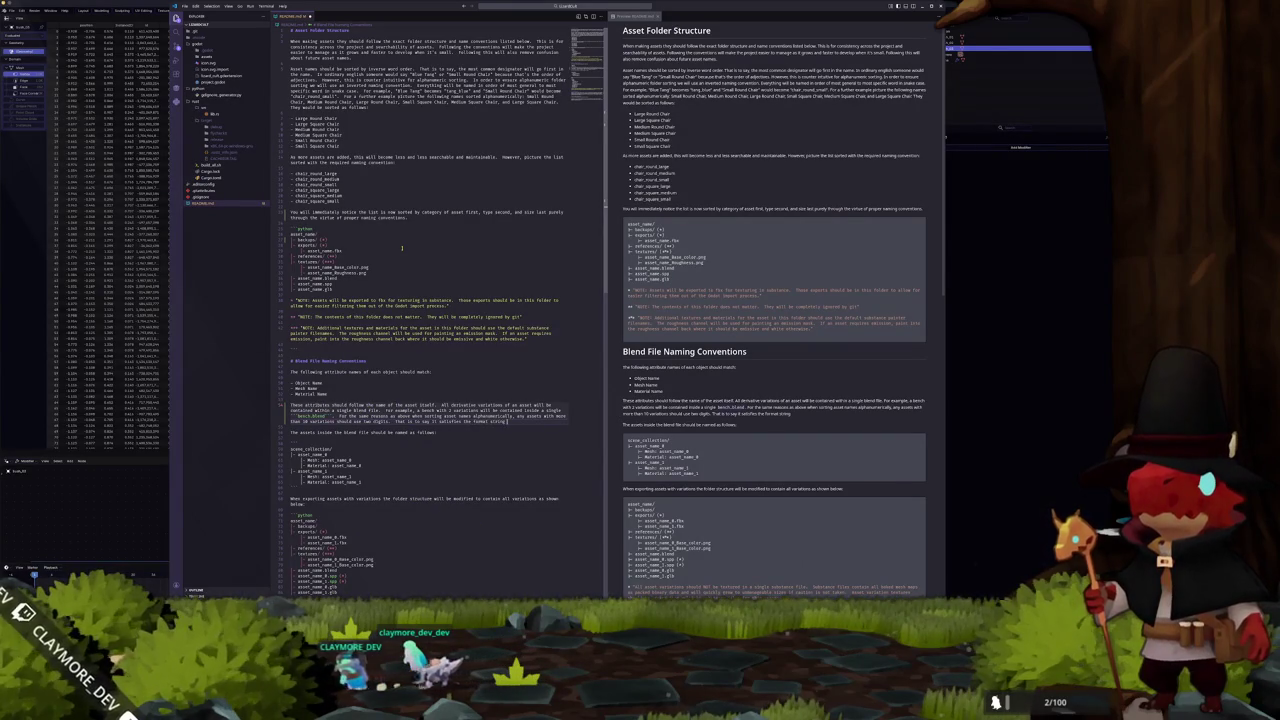
{"action": "type", "text": "."}
{"action": "type", "text": " `00`"}
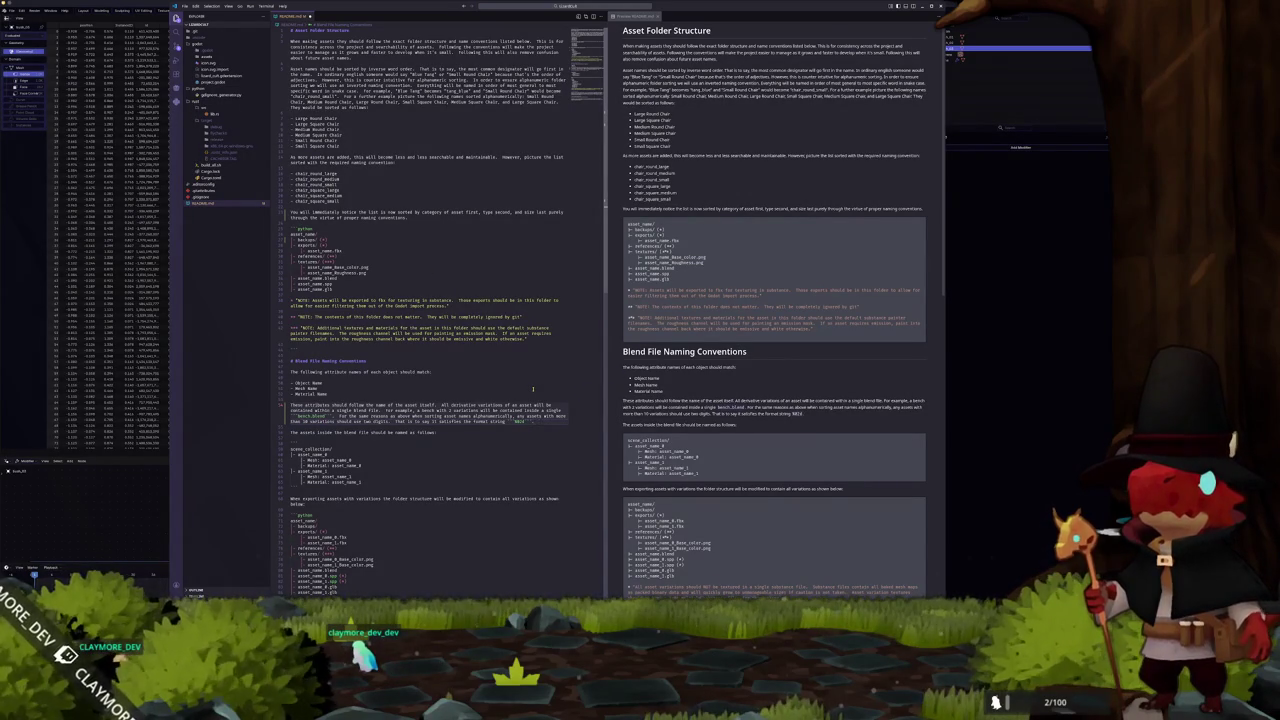
{"action": "type", "text": "The leading ze"}
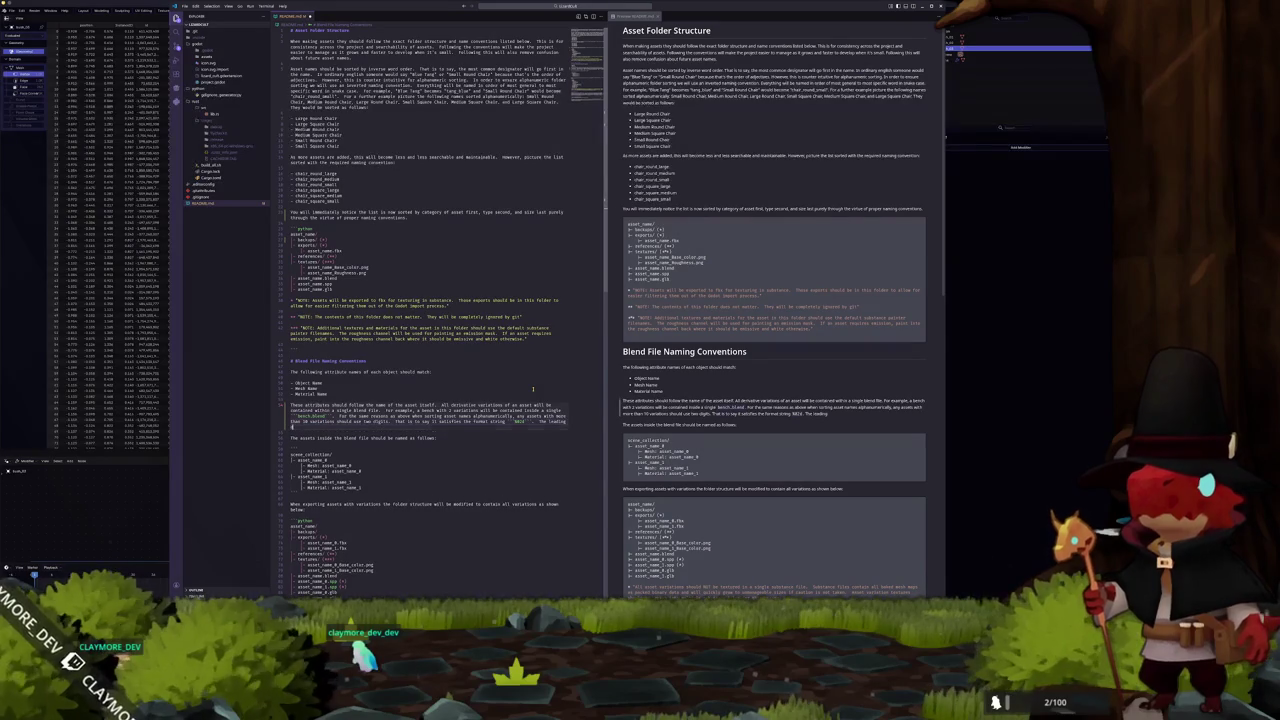
{"action": "type", "text": "git i"}
{"action": "type", "text": " be zero"}
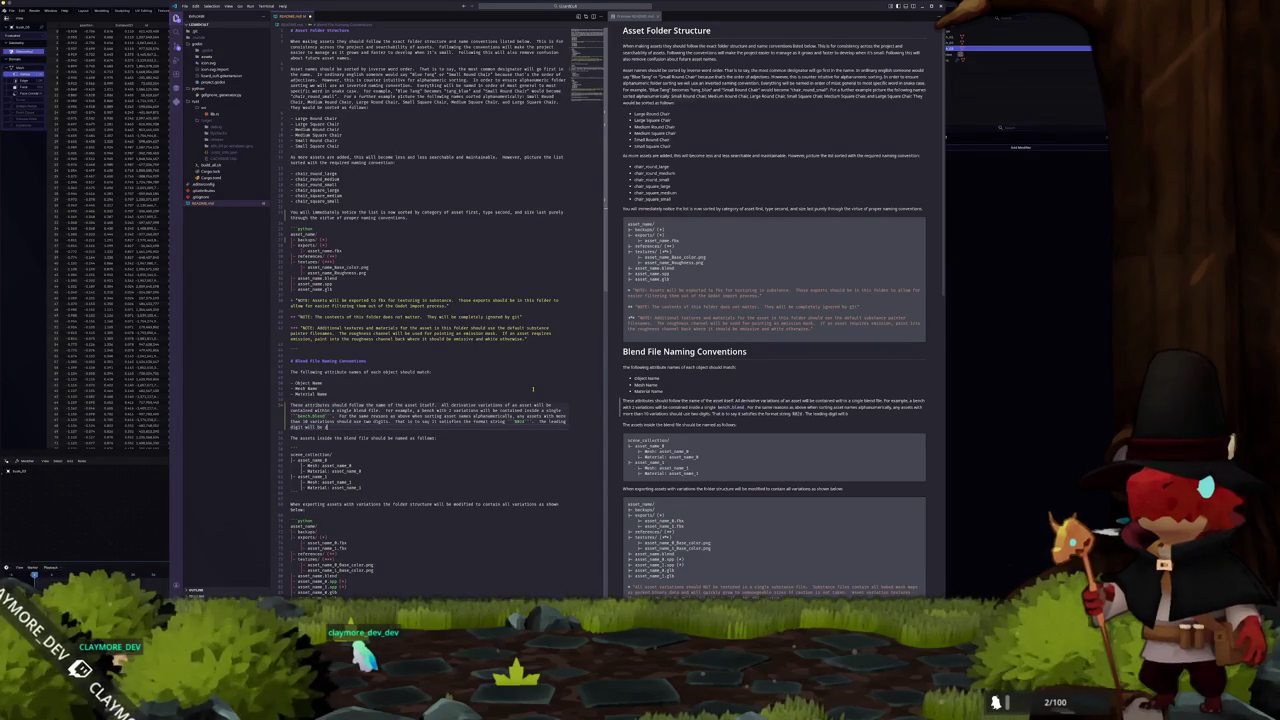
{"action": "type", "text": " unless the"}
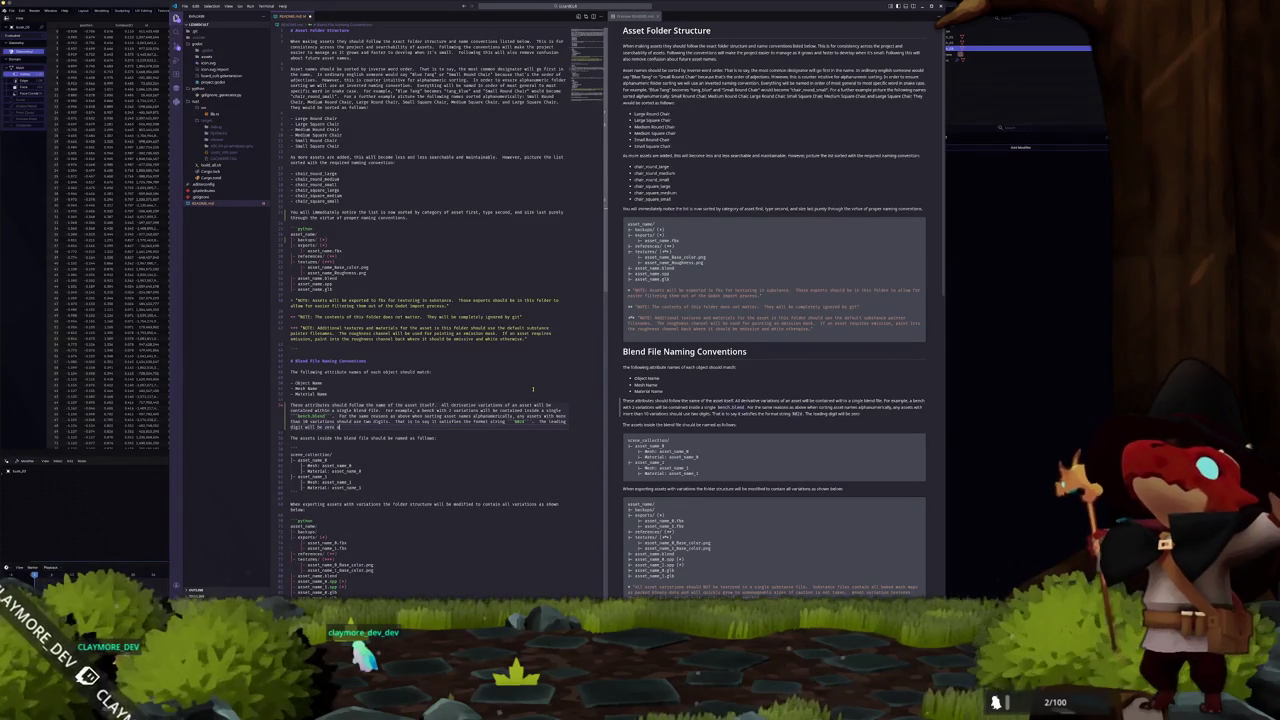
{"action": "type", "text": " nu"}
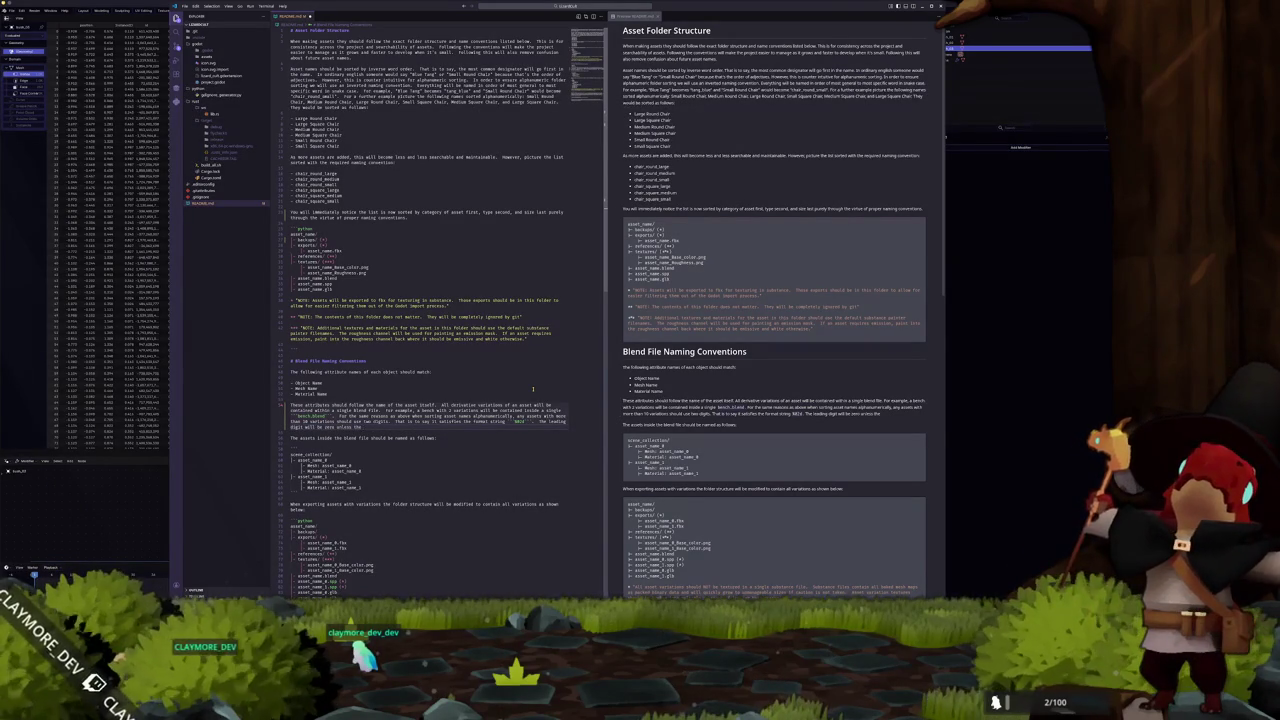
{"action": "key", "text": "BackSpace"}
{"action": "key", "text": "BackSpace"}
{"action": "key", "text": "BackSpace"}
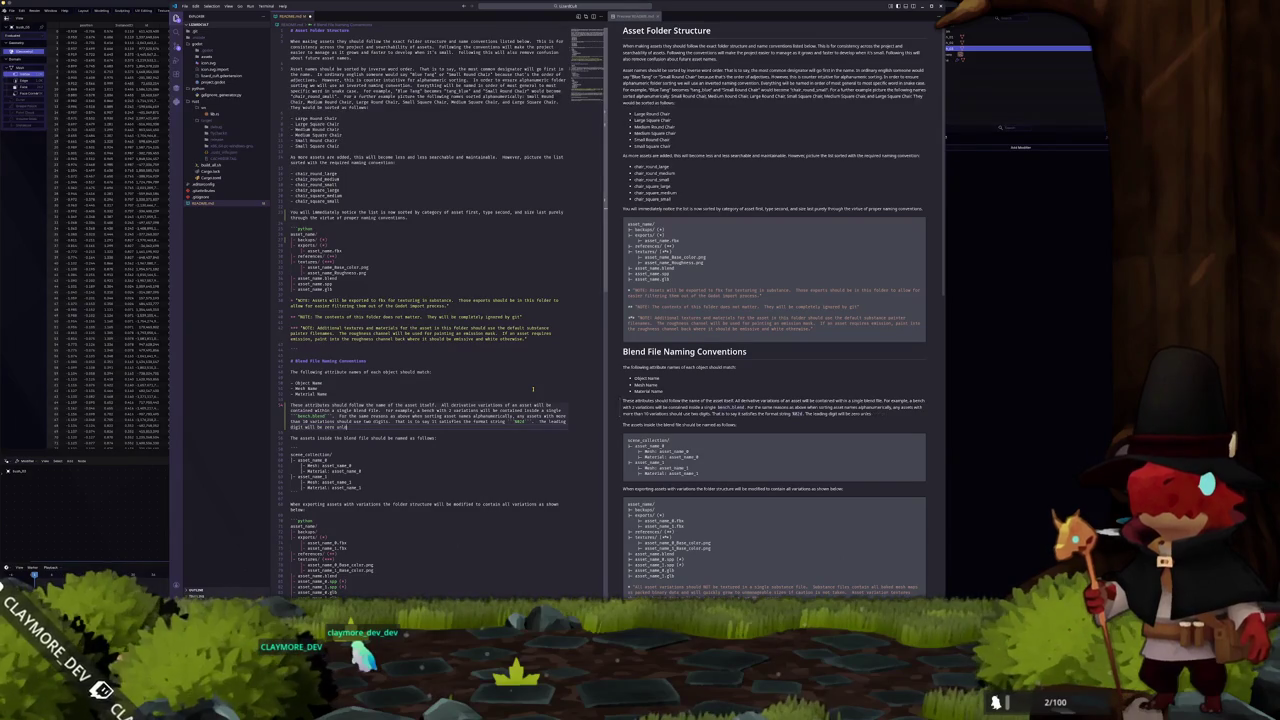
{"action": "type", "text": "This w"}
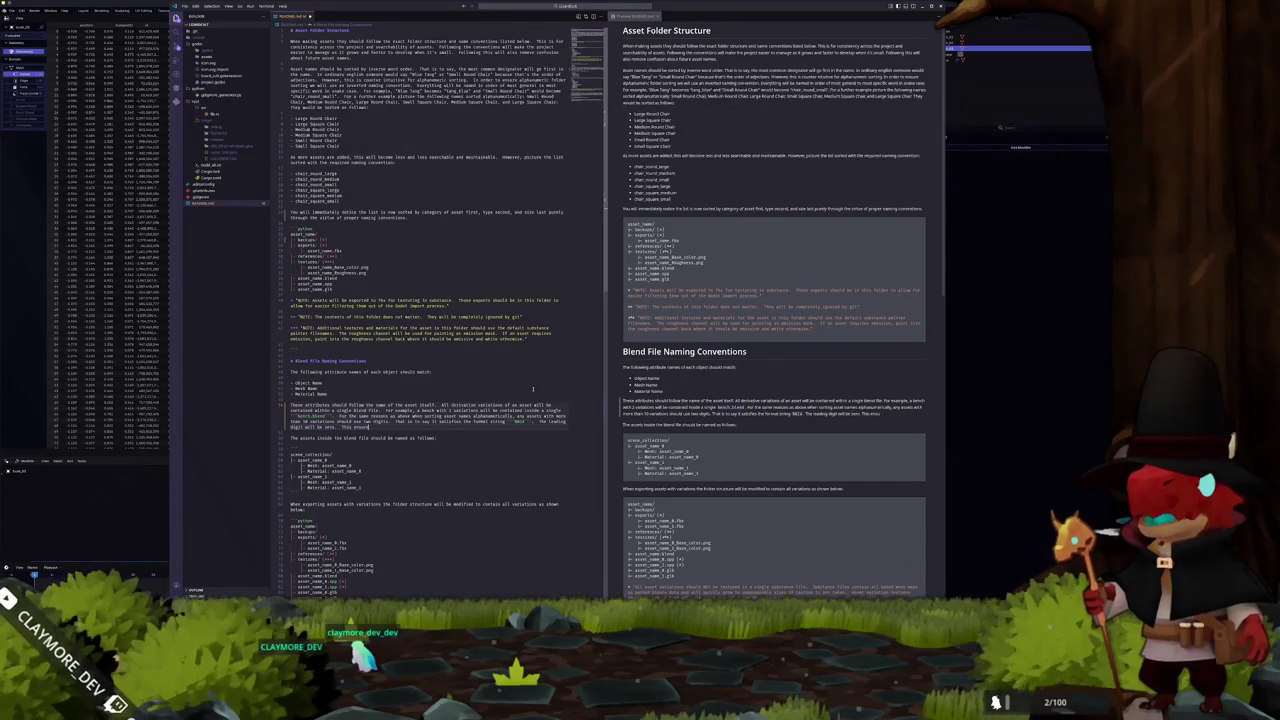
{"action": "type", "text": "at I"}
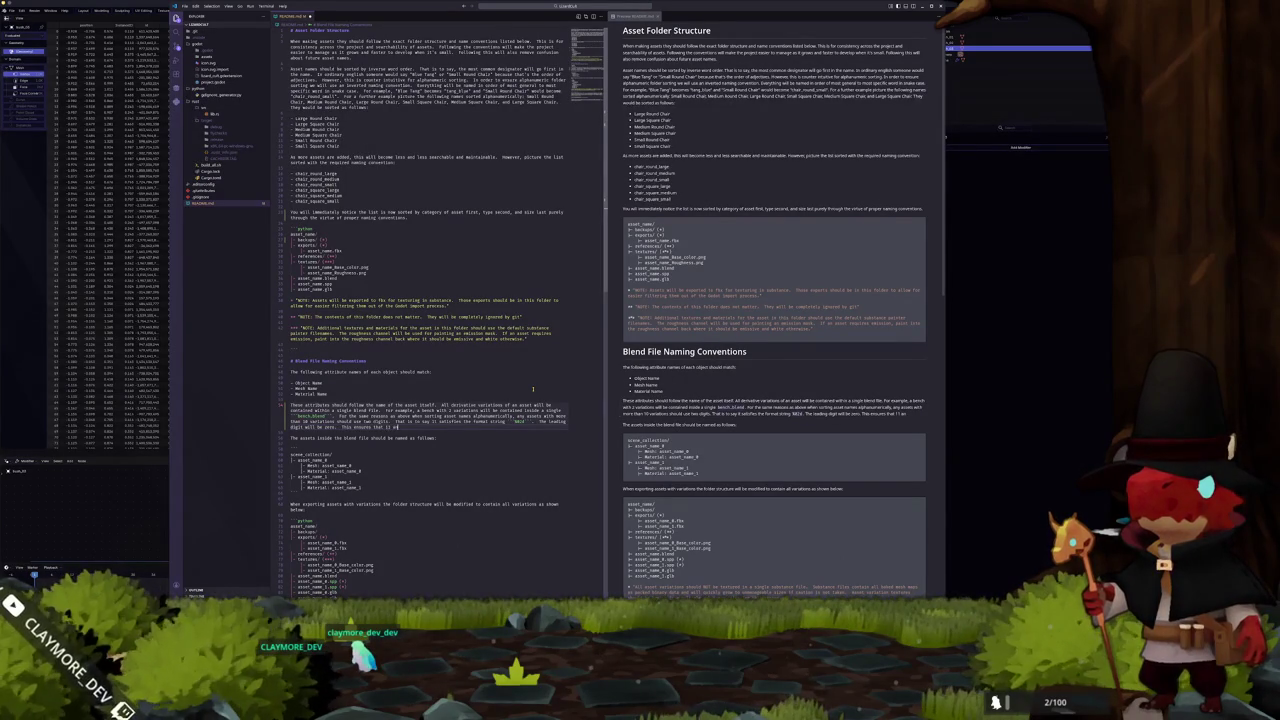
{"action": "type", "text": "1 n"}
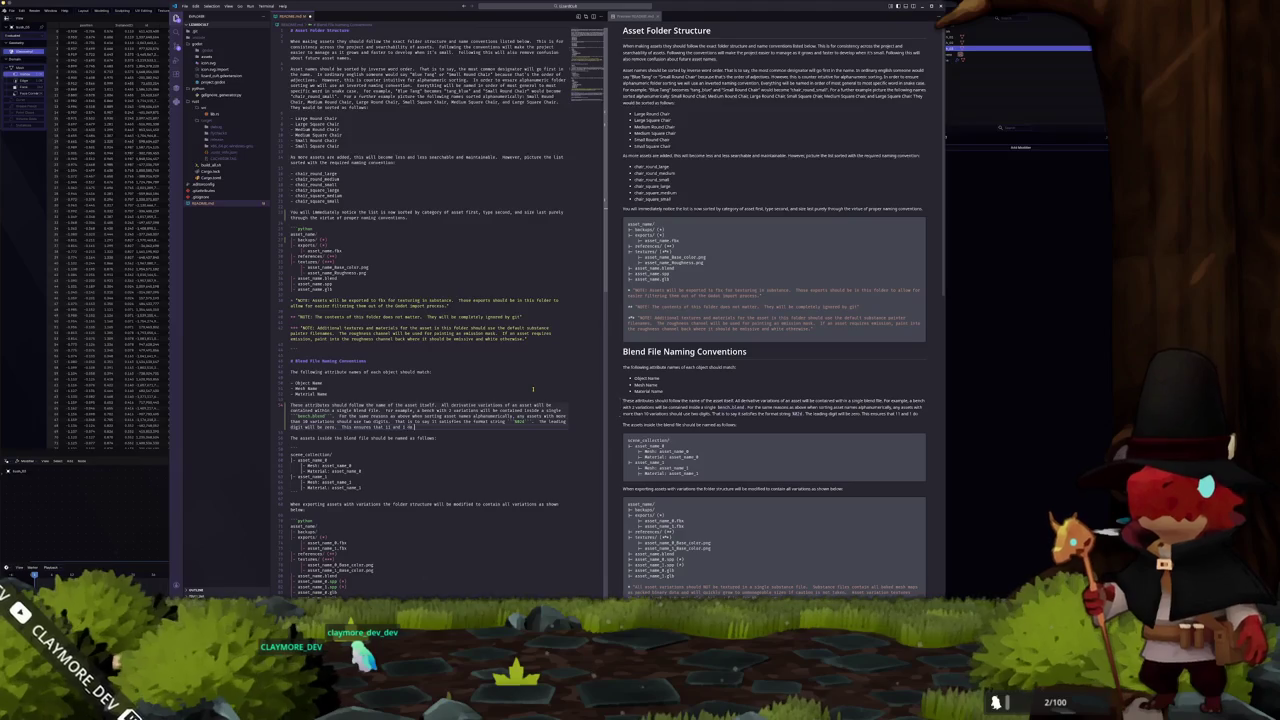
{"action": "type", "text": " get next to"}
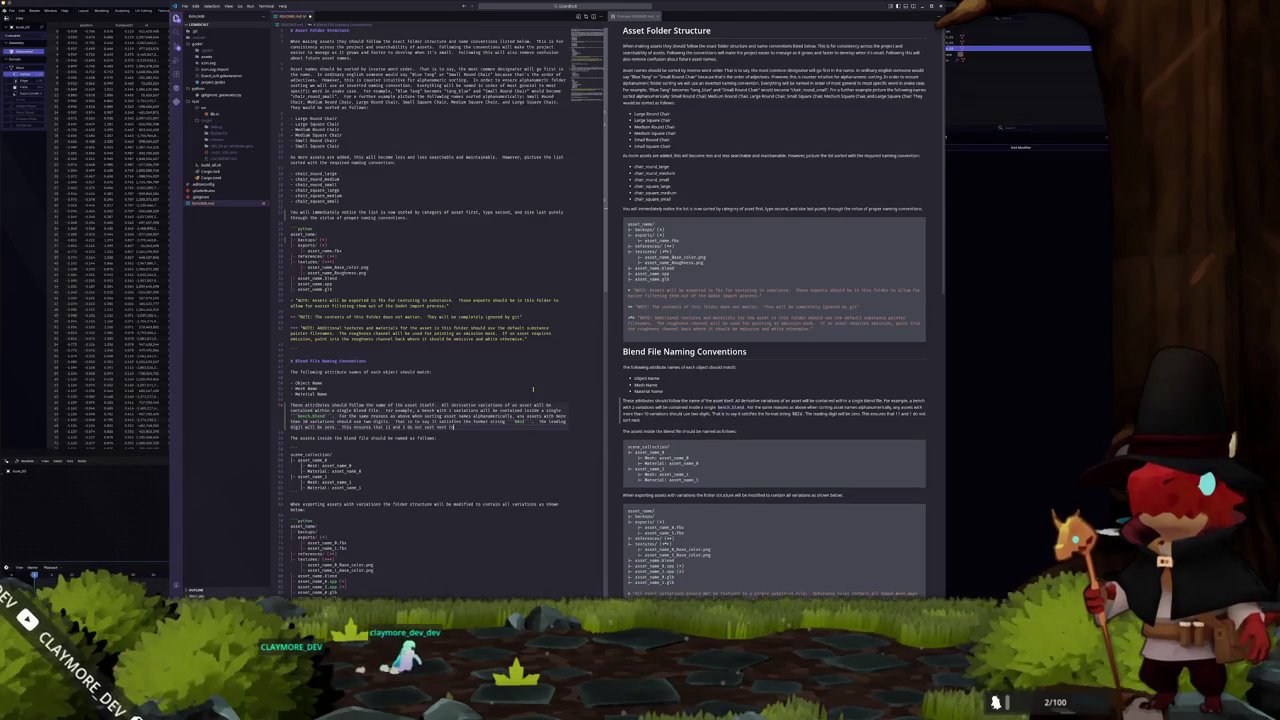
{"action": "type", "text": "er"}
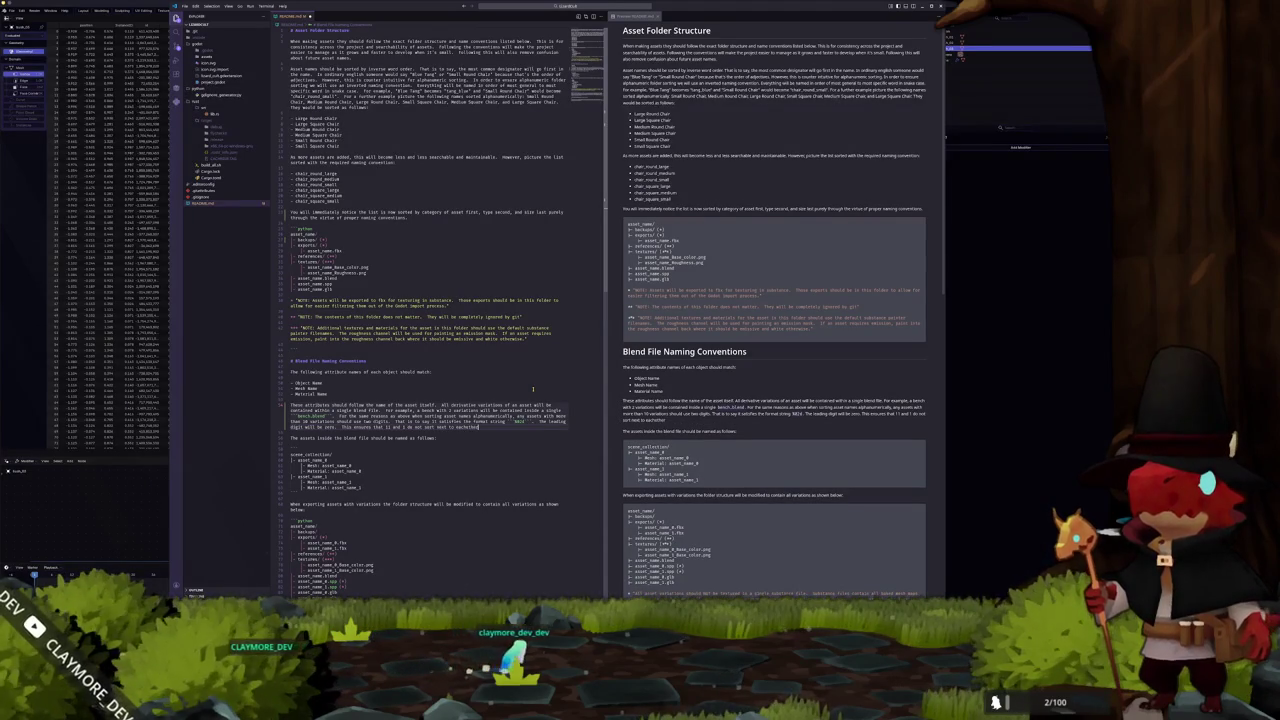
{"action": "type", "text": "."}
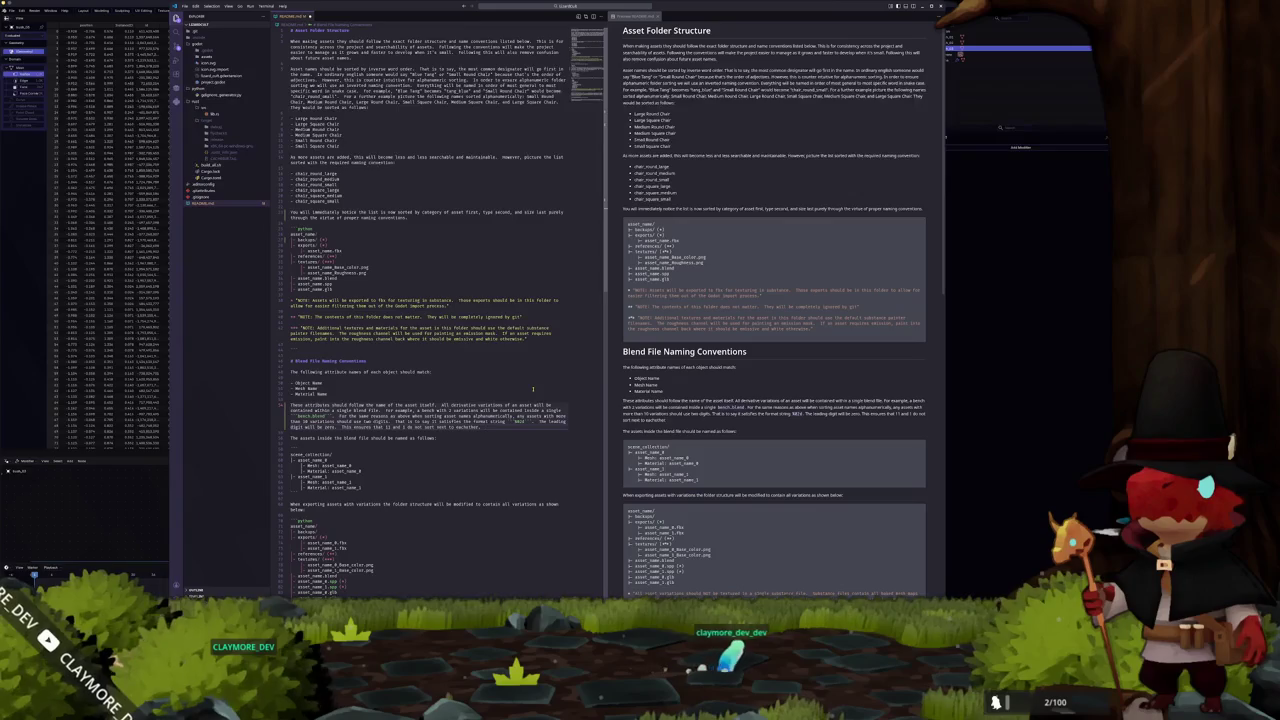
{"action": "type", "text": " By"}
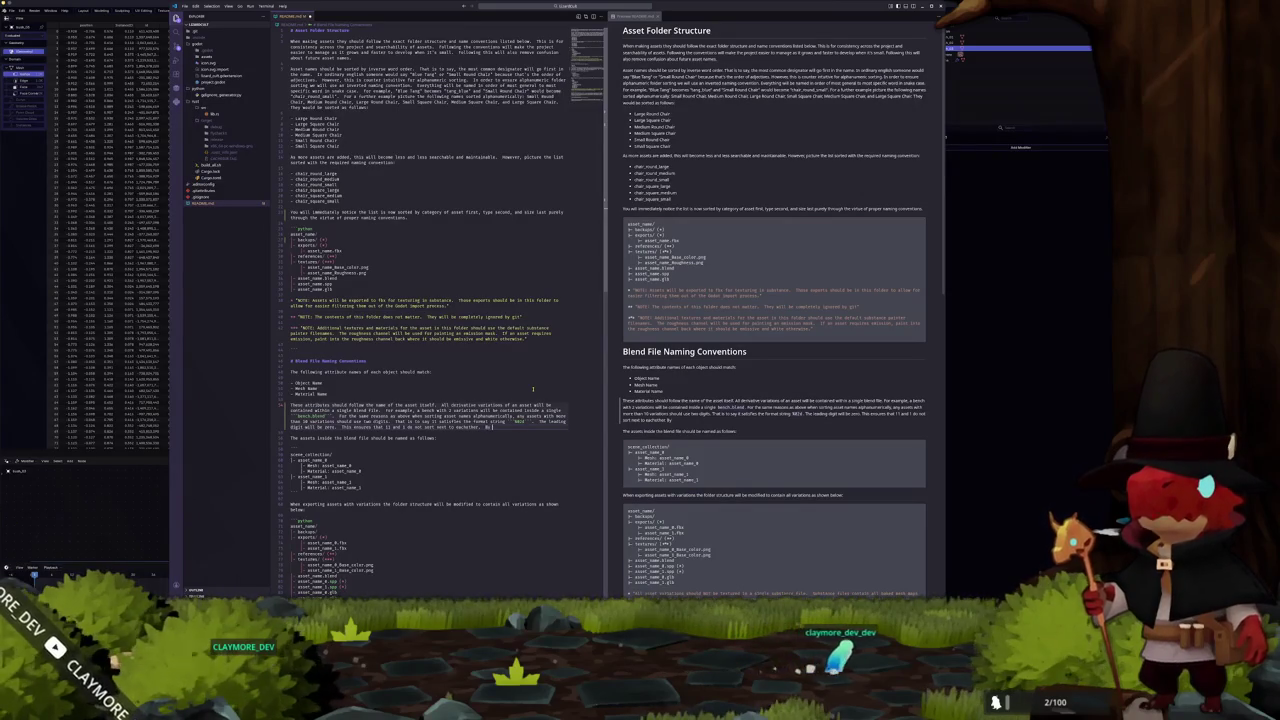
{"action": "type", "text": " ag"}
{"action": "type", "text": " a"}
{"action": "type", "text": " #"}
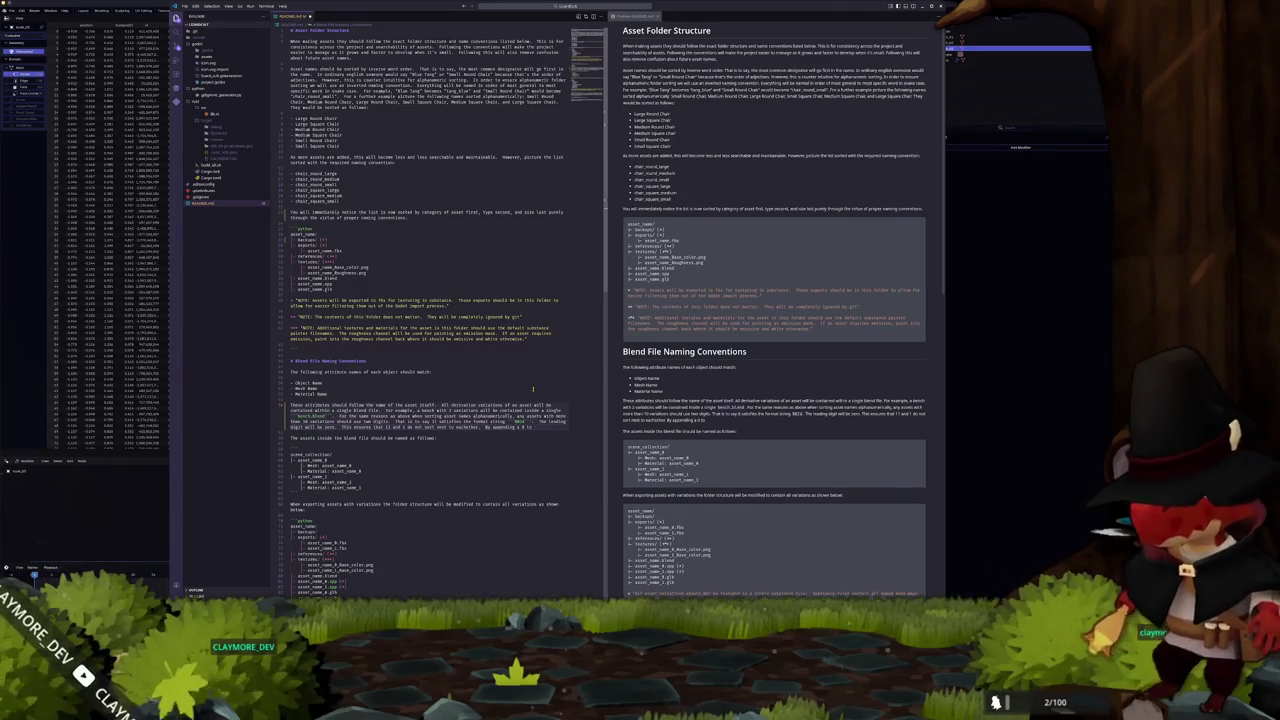
{"action": "type", "text": " the"}
{"action": "type", "text": "rs less"}
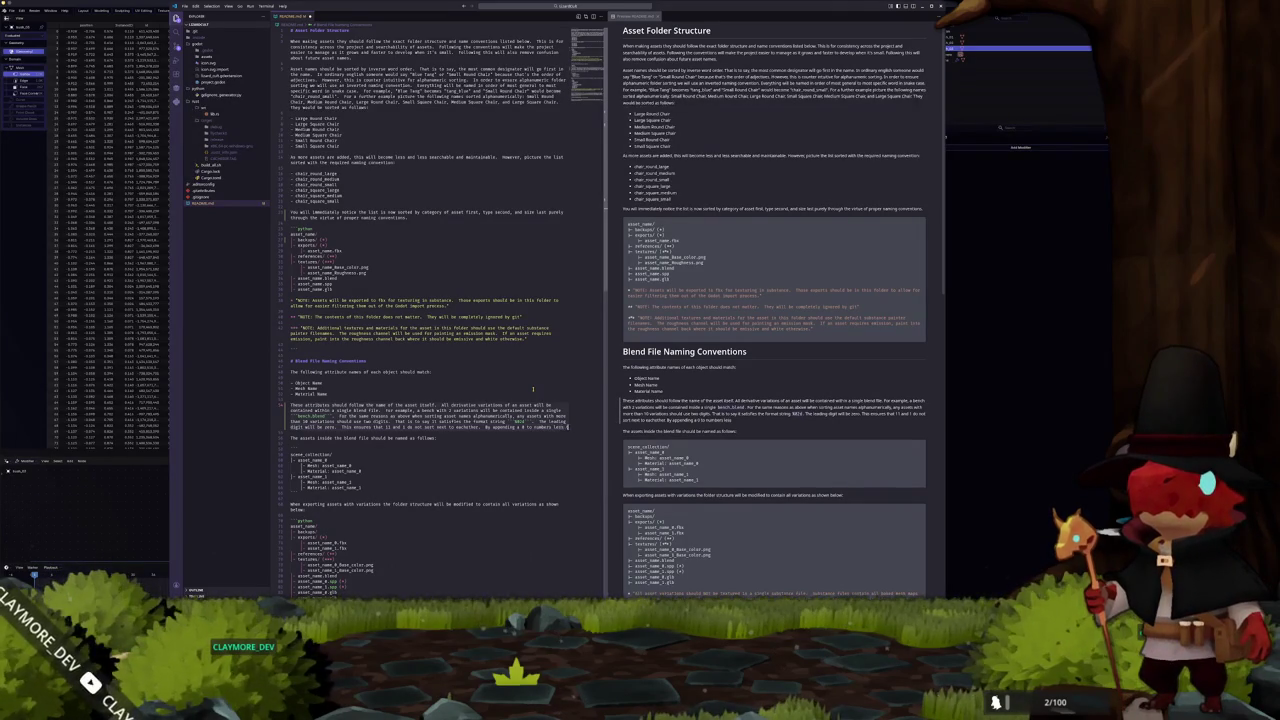
{"action": "type", "text": " than 10"}
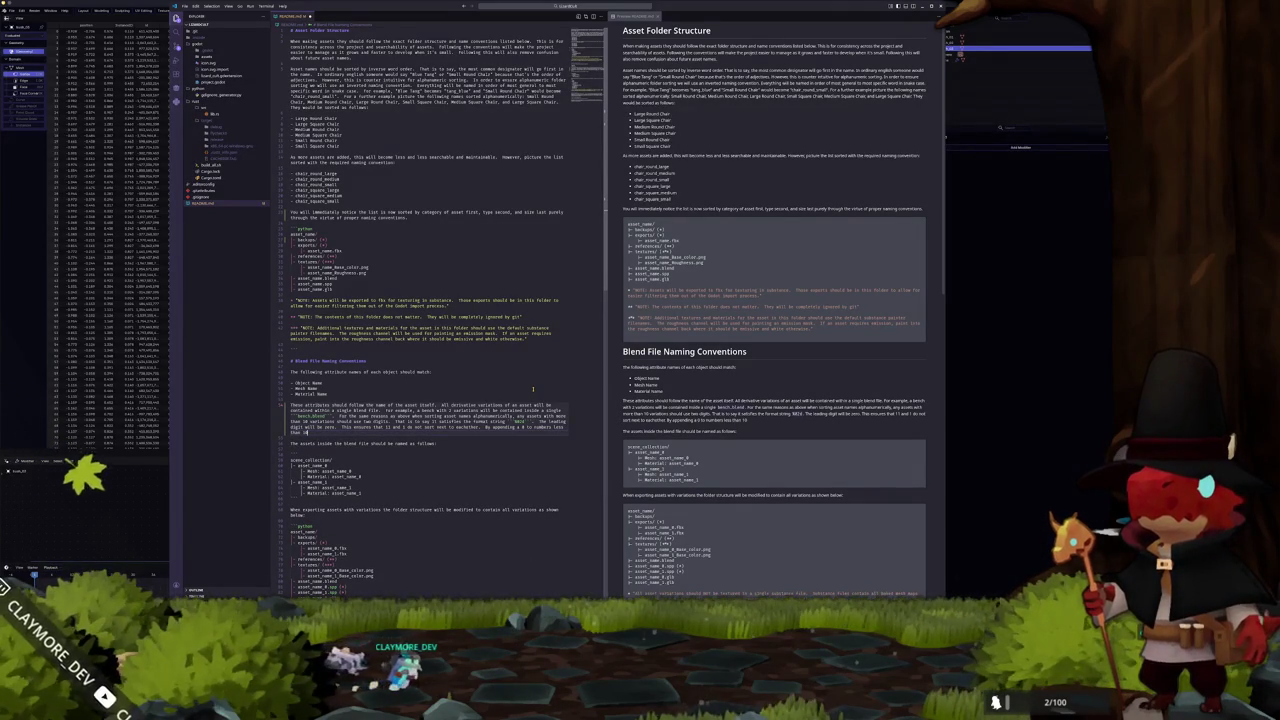
{"action": "type", "text": ", all alphanumeric sort"}
{"action": "type", "text": "ing will"}
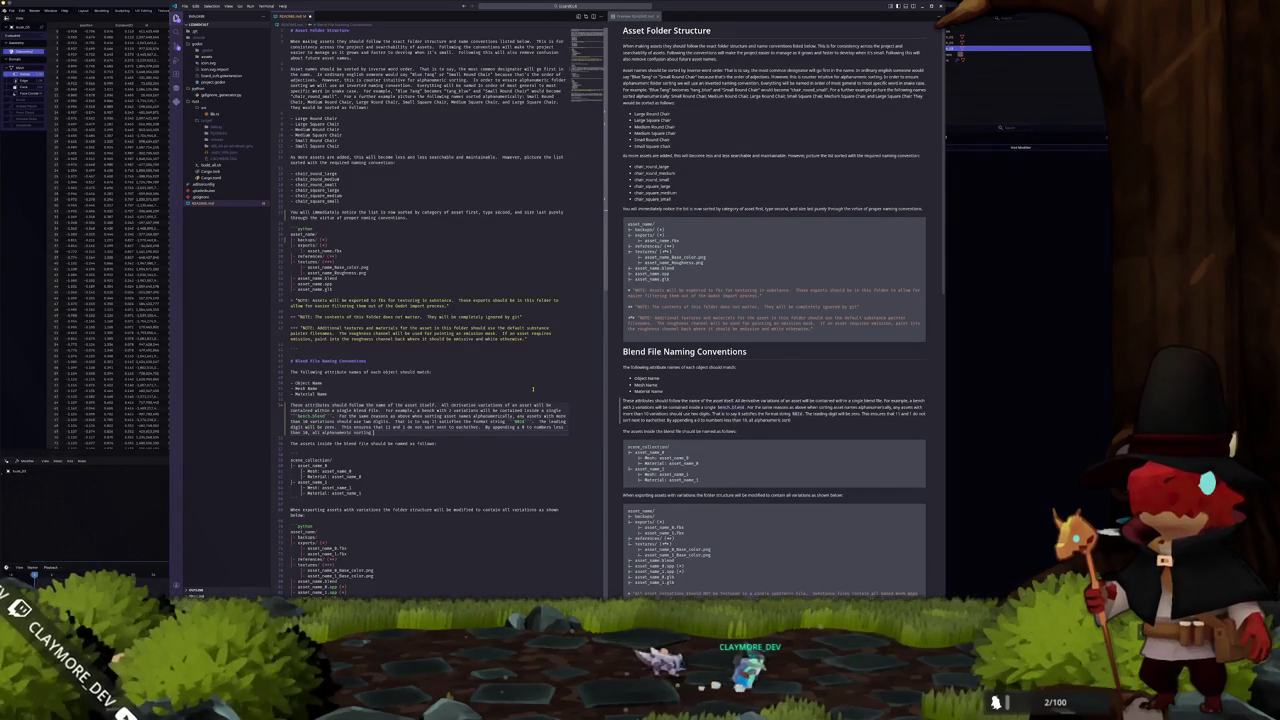
{"action": "type", "text": " sequentially."}
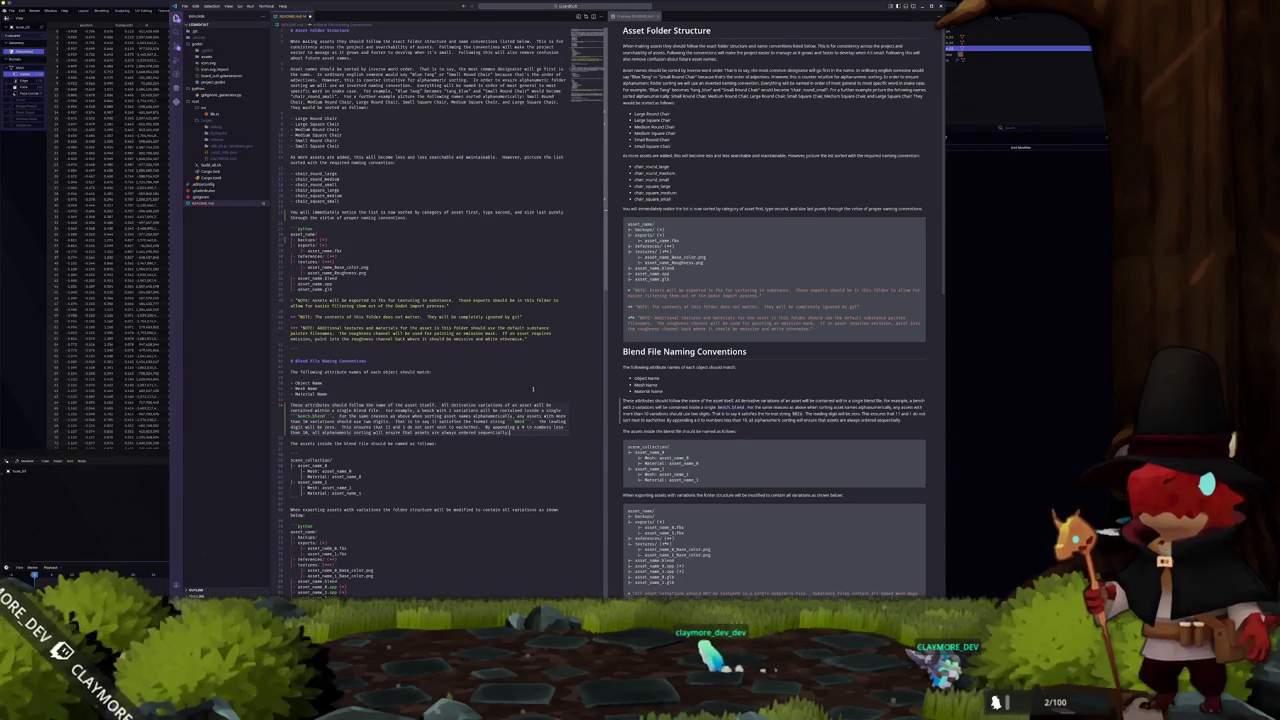
{"action": "scroll", "coordinate": [533, 390], "scroll_direction": "down", "scroll_amount": 2}
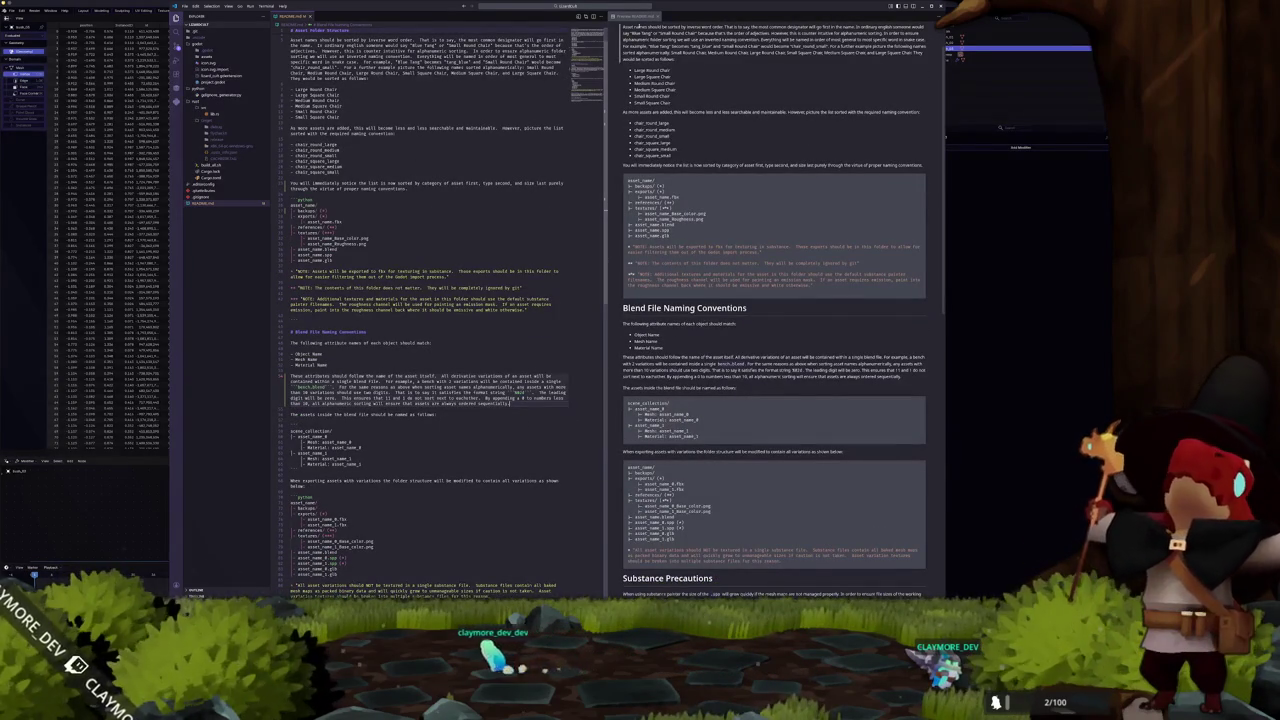
{"action": "key", "text": "ctrl+w"}
Back in Blender, delete the rightmost of the four bush spheres
{"action": "key", "text": "alt+Tab"}
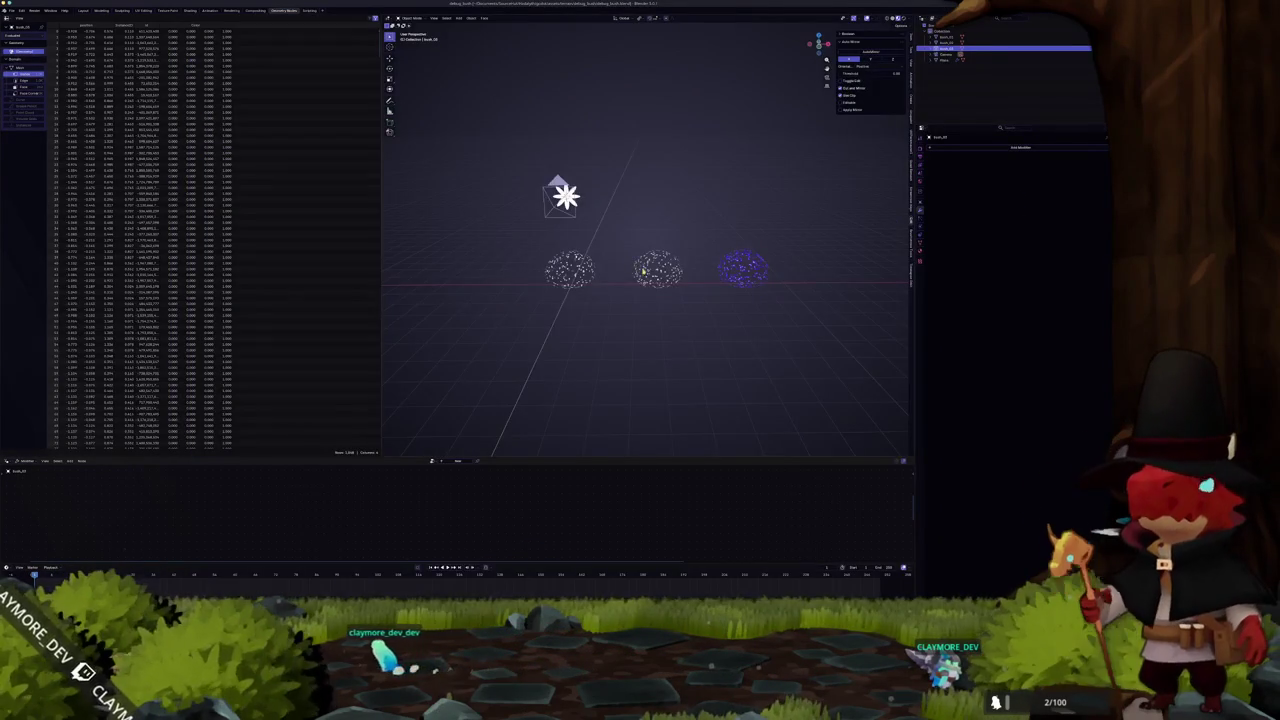
{"action": "mouse_move", "coordinate": [575, 255]}
{"action": "left_mouse_down"}
{"action": "mouse_move", "coordinate": [791, 326]}
{"action": "mouse_move", "coordinate": [565, 255]}
{"action": "left_mouse_up"}
{"action": "scroll", "coordinate": [700, 230], "scroll_direction": "down", "scroll_amount": 5}
{"action": "scroll", "coordinate": [771, 205], "scroll_direction": "up", "scroll_amount": 3}
{"action": "scroll", "coordinate": [771, 205], "scroll_direction": "down", "scroll_amount": 1}
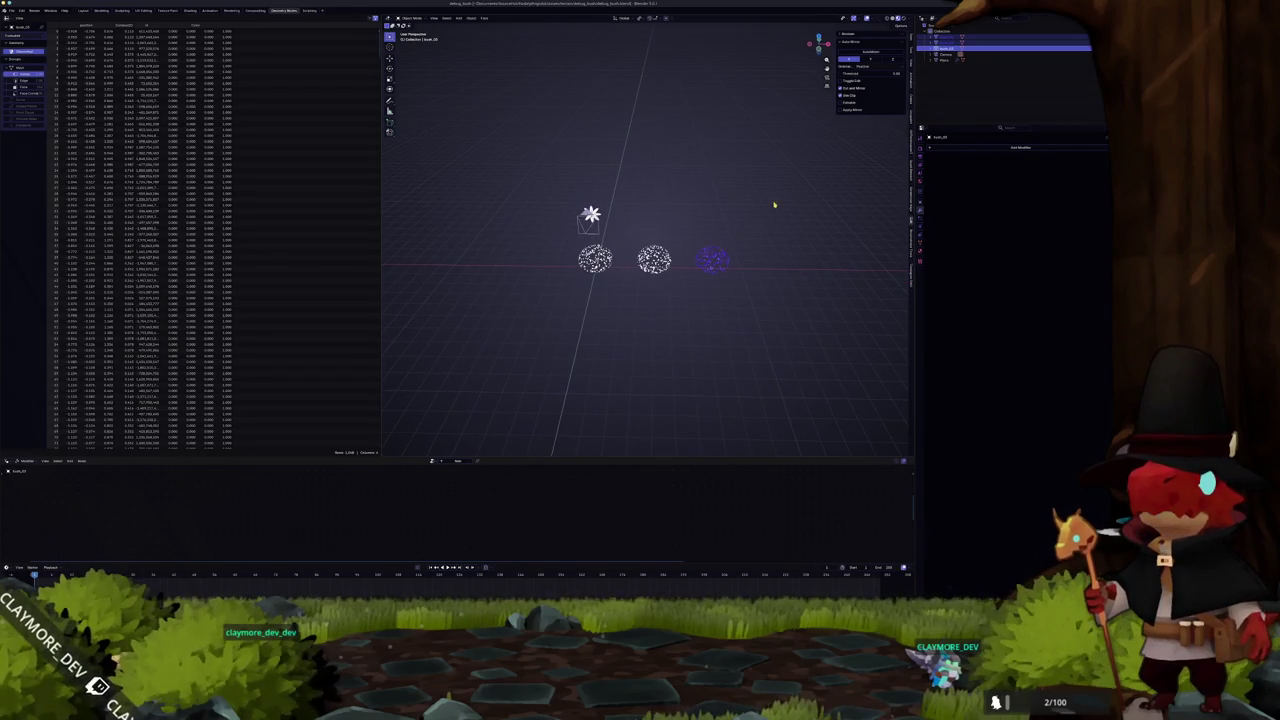
{"action": "key", "text": "ctrl+z"}
{"action": "key", "text": "ctrl+z"}
{"action": "key", "text": "ctrl+z"}
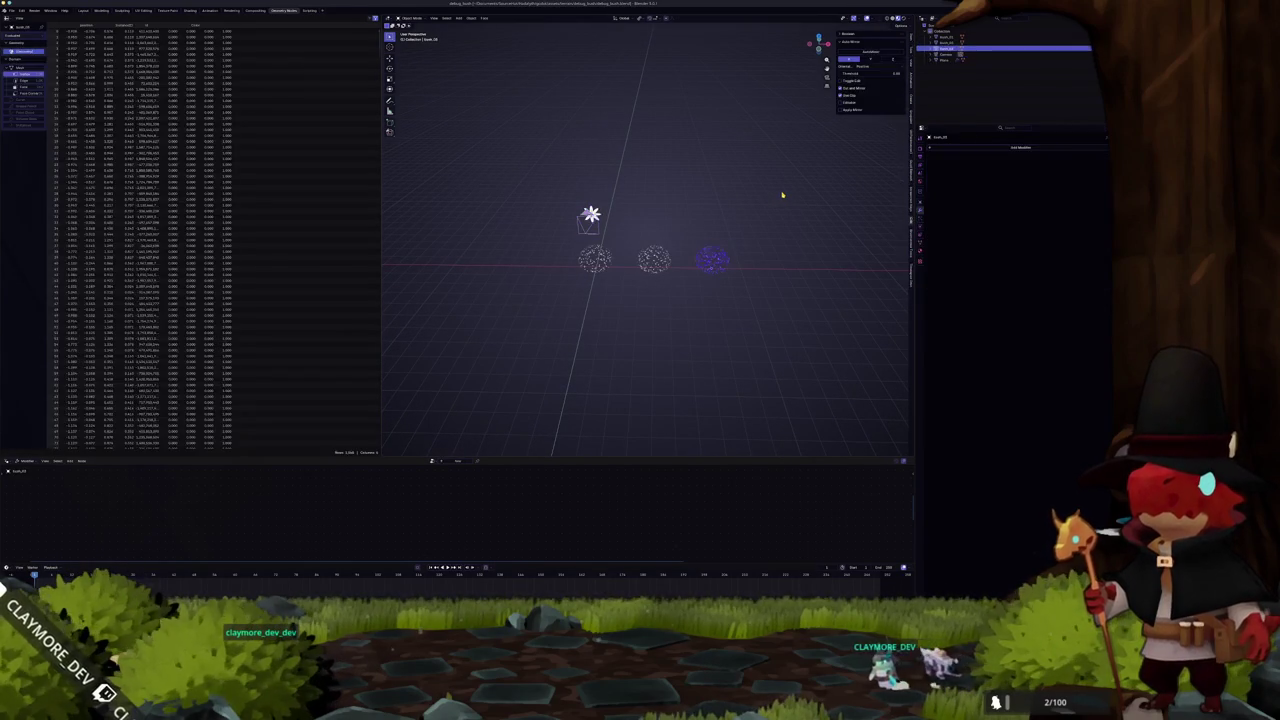
{"action": "key", "text": "ctrl+shift+z"}
{"action": "key", "text": "ctrl+shift+z"}
{"action": "key", "text": "ctrl+shift+z"}
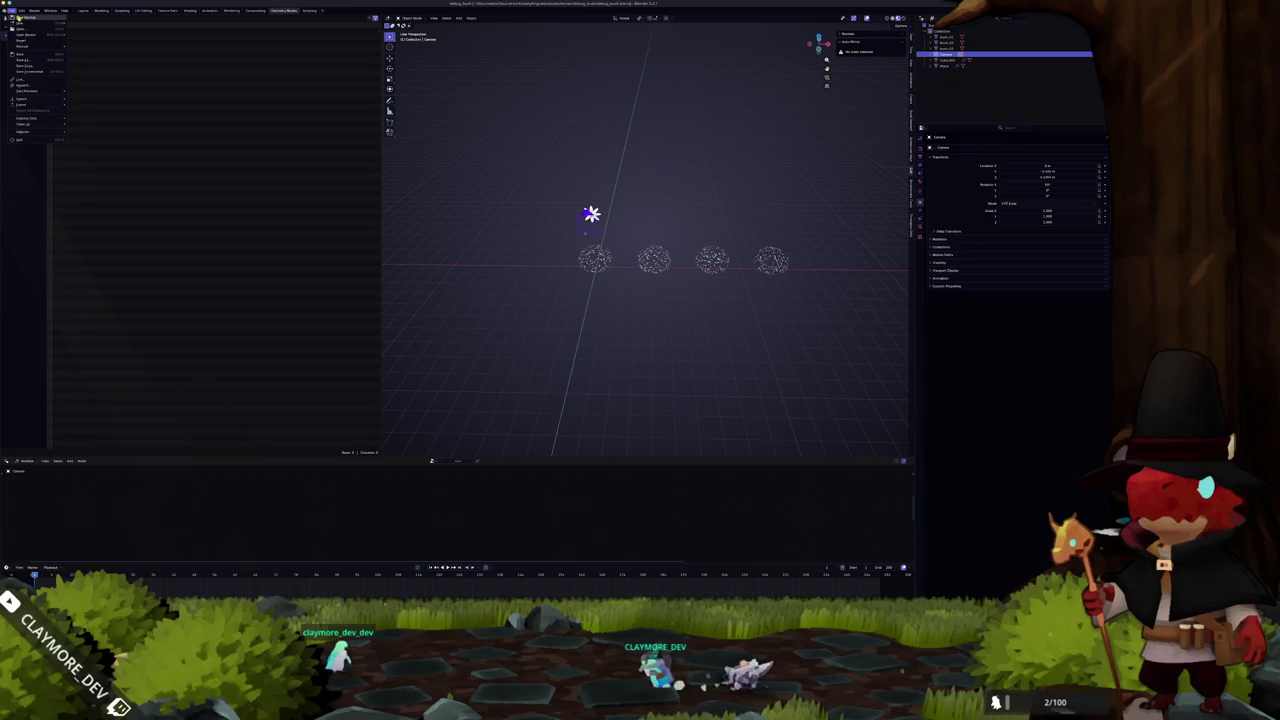
{"action": "left_click", "coordinate": [525, 208]}
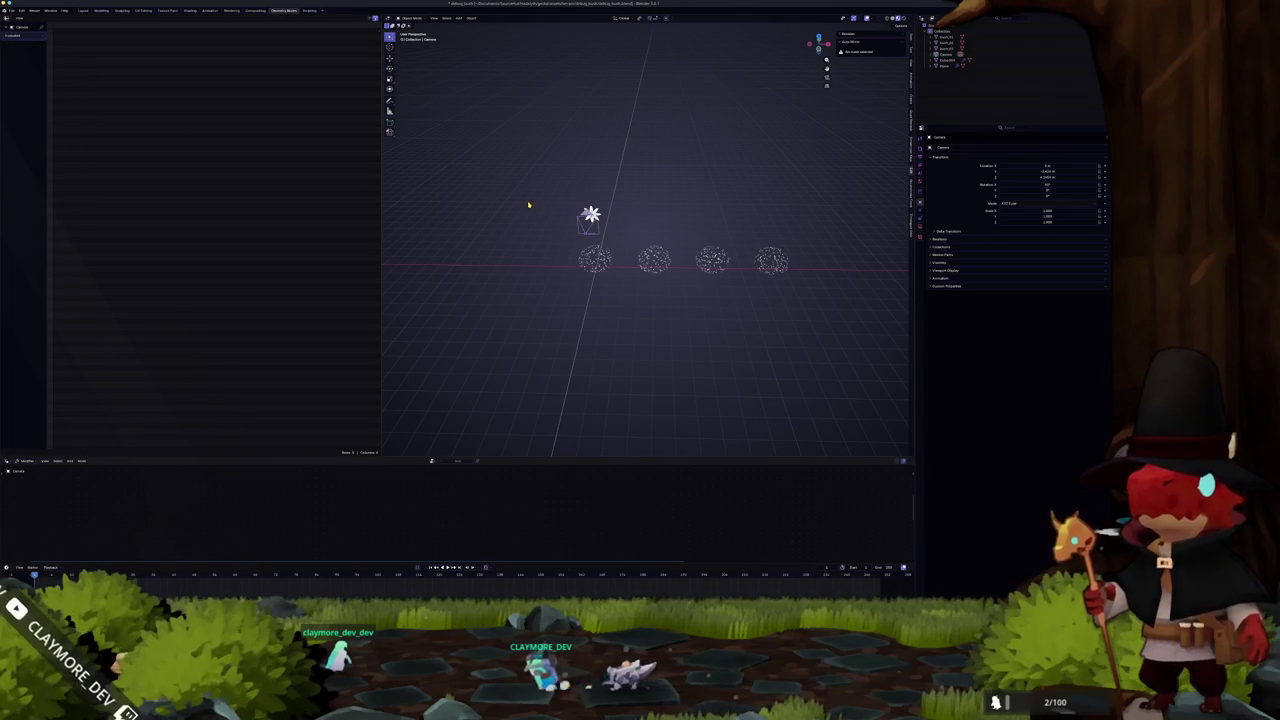
{"action": "left_click", "coordinate": [775, 262]}
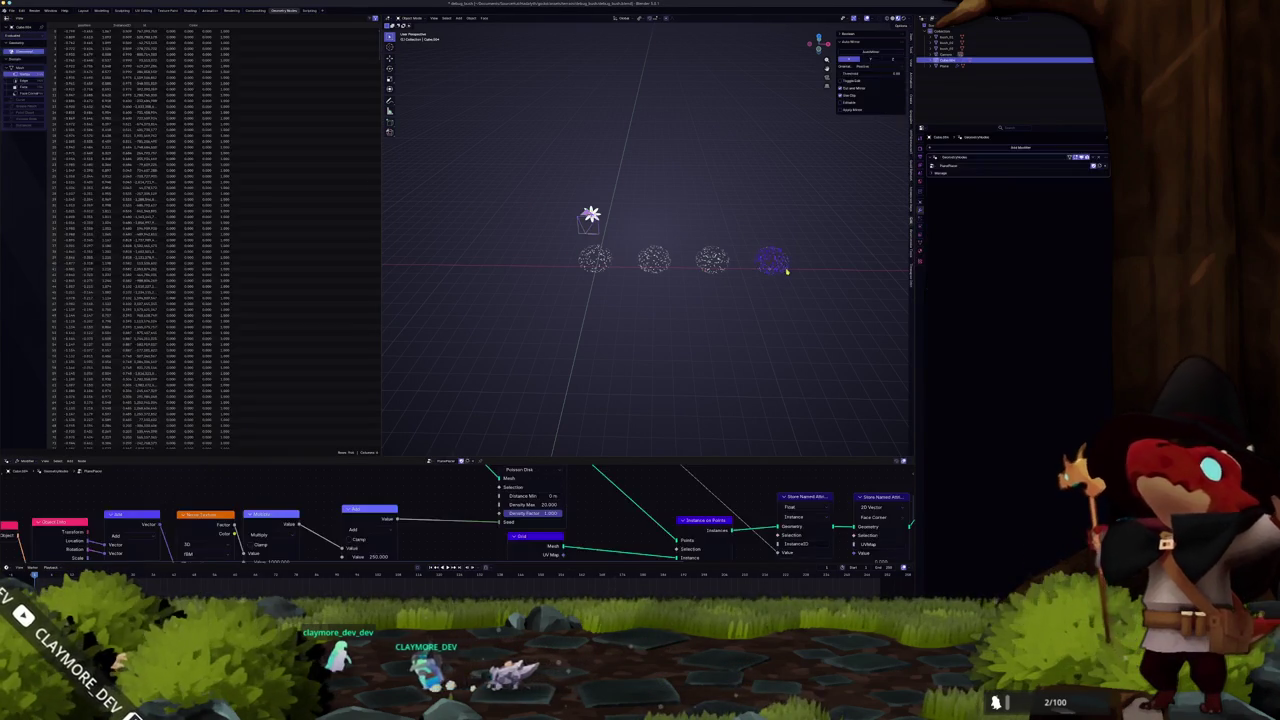
{"action": "key", "text": "Delete"}
Review the remaining bushes' names, materials and mesh data, selecting bush_01
{"action": "left_click", "coordinate": [594, 260]}
{"action": "key", "text": "F2"}
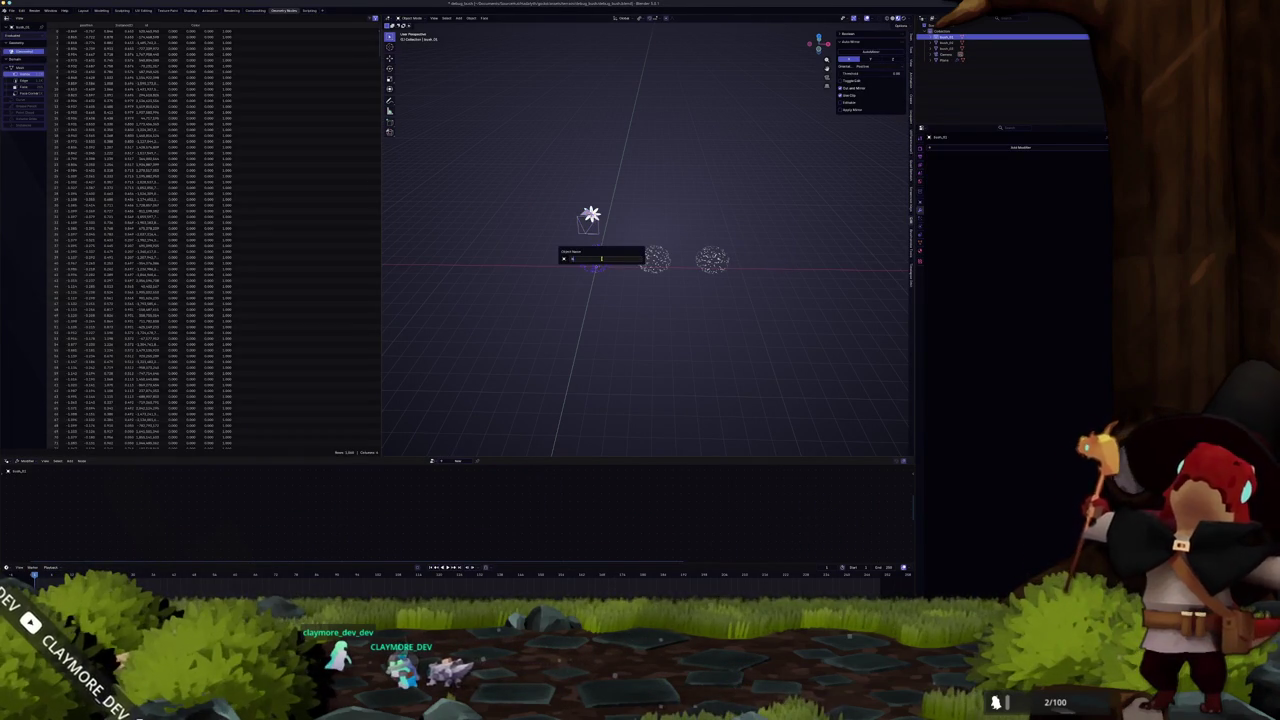
{"action": "key", "text": "Return"}
{"action": "left_click", "coordinate": [923, 253]}
{"action": "left_click", "coordinate": [1107, 157]}
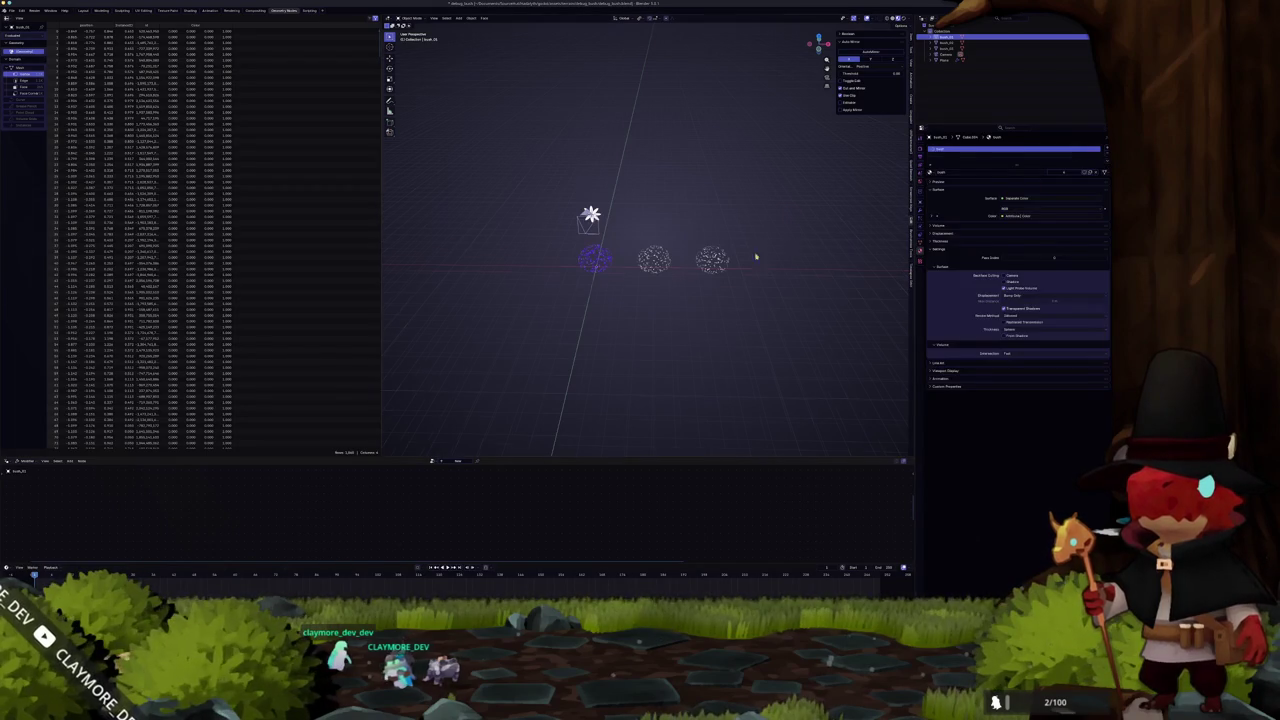
{"action": "left_click", "coordinate": [667, 268]}
{"action": "scroll", "coordinate": [667, 268], "scroll_direction": "up", "scroll_amount": 1}
{"action": "left_click", "coordinate": [1066, 175]}
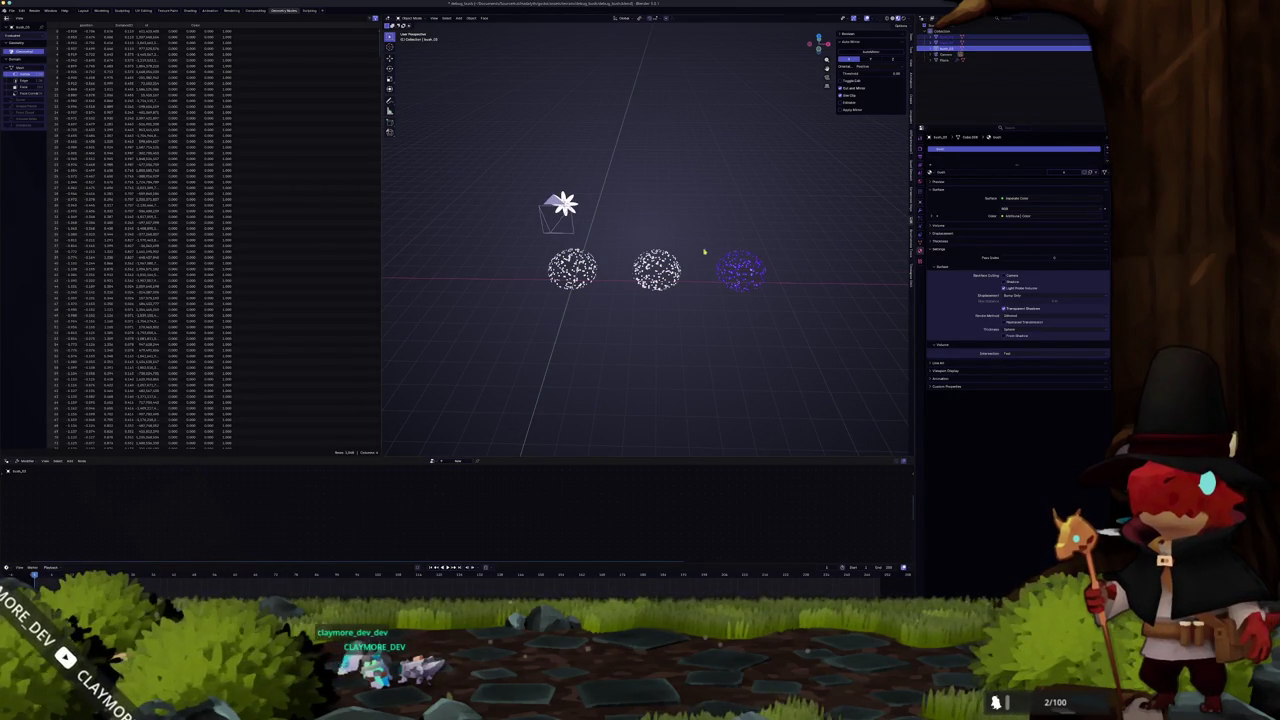
{"action": "left_click", "coordinate": [923, 235]}
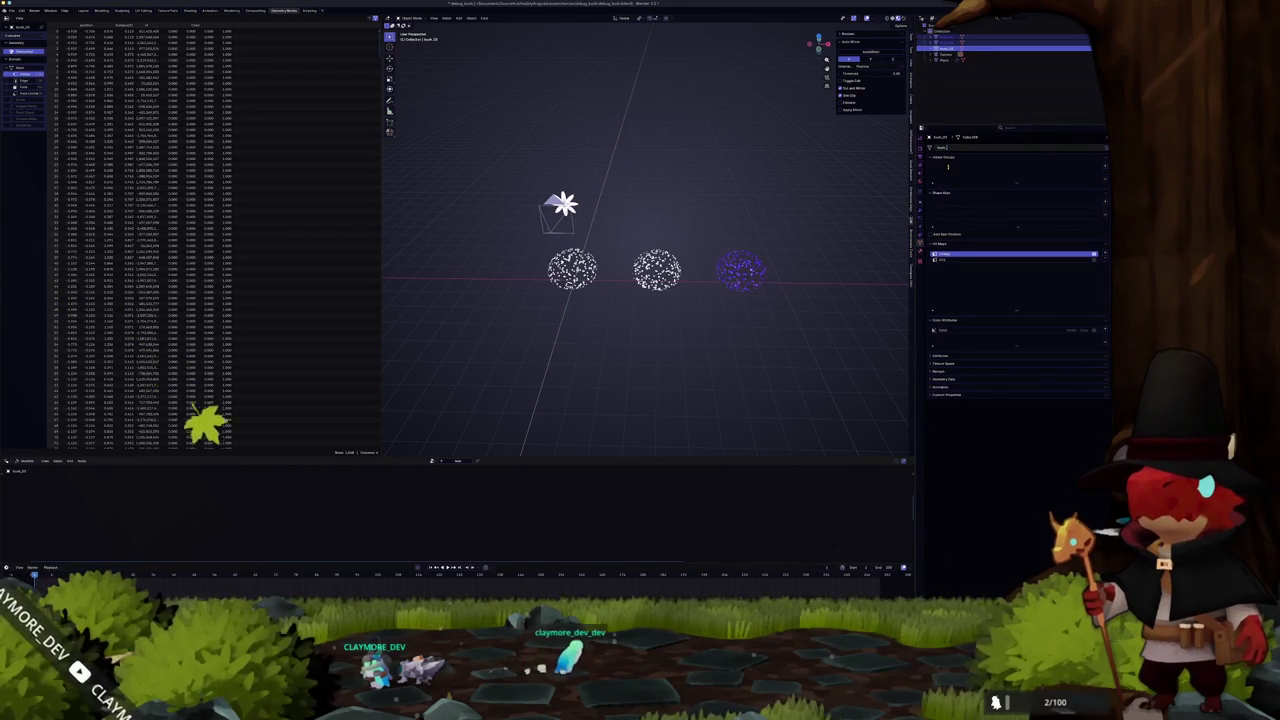
{"action": "left_click", "coordinate": [960, 43]}
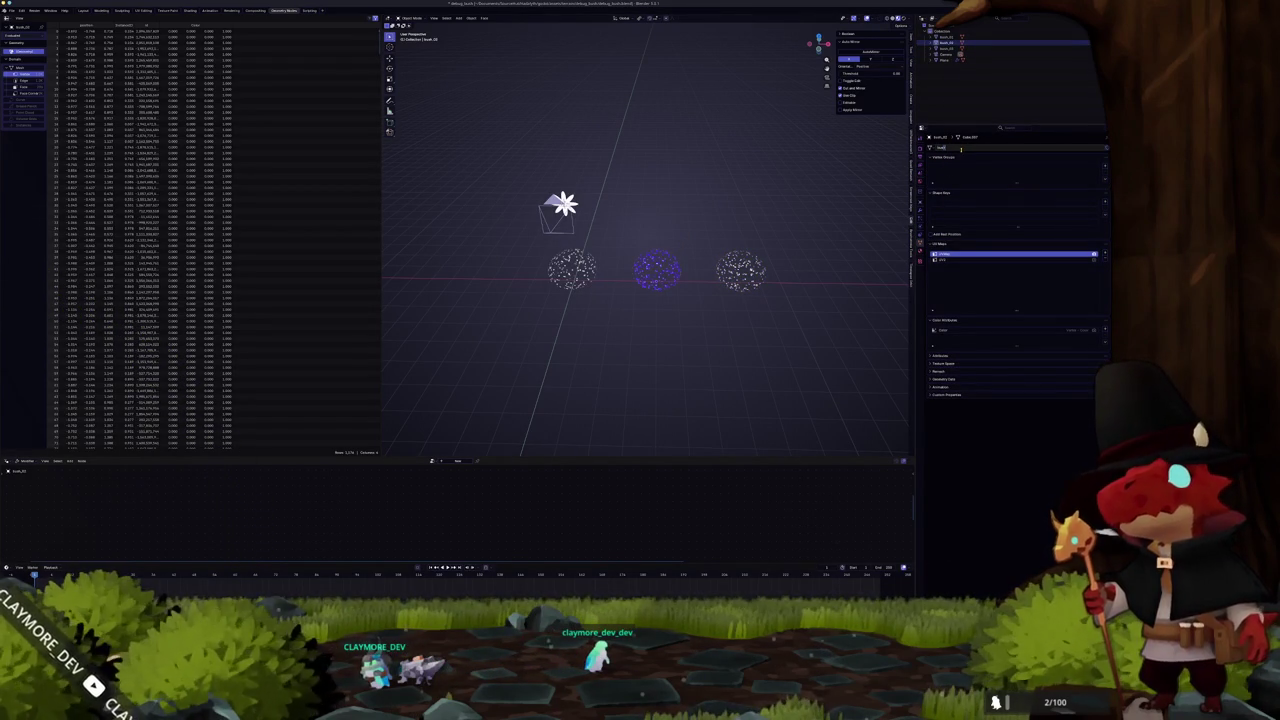
{"action": "left_click", "coordinate": [945, 36]}
Rename bush_01's data in Properties and select all three bushes
{"action": "double_click", "coordinate": [965, 148]}
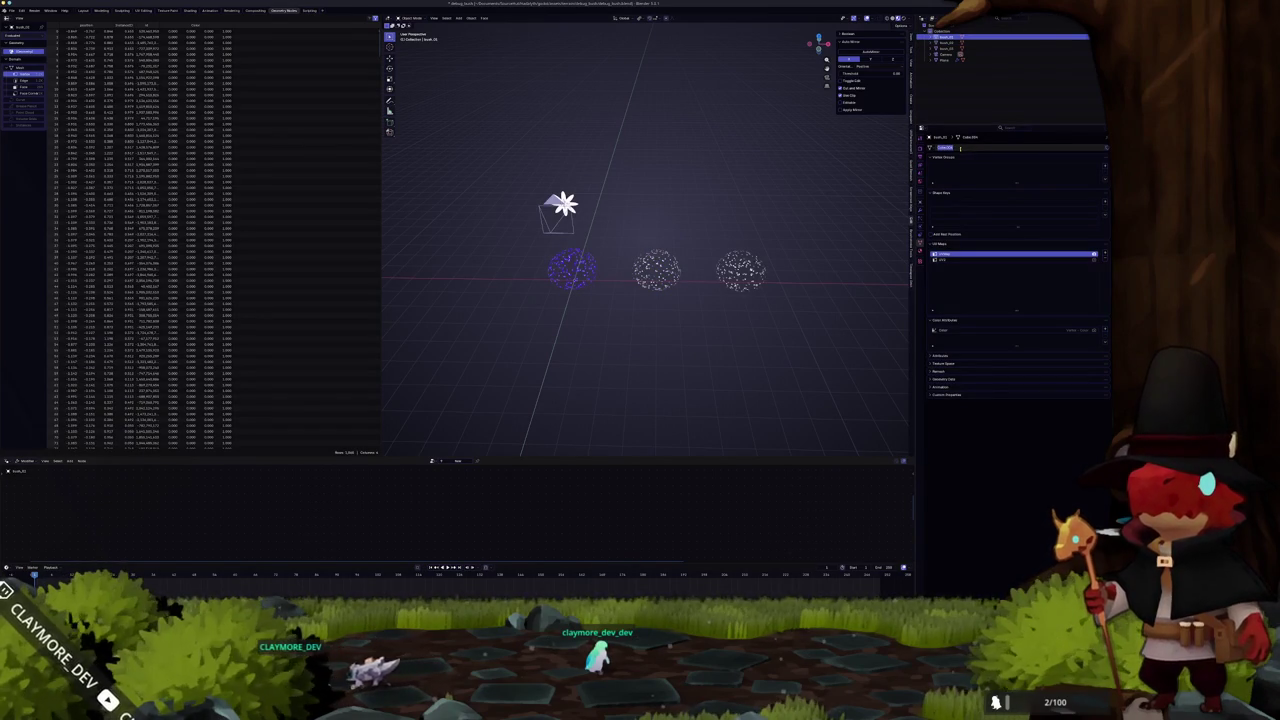
{"action": "key", "text": "Return"}
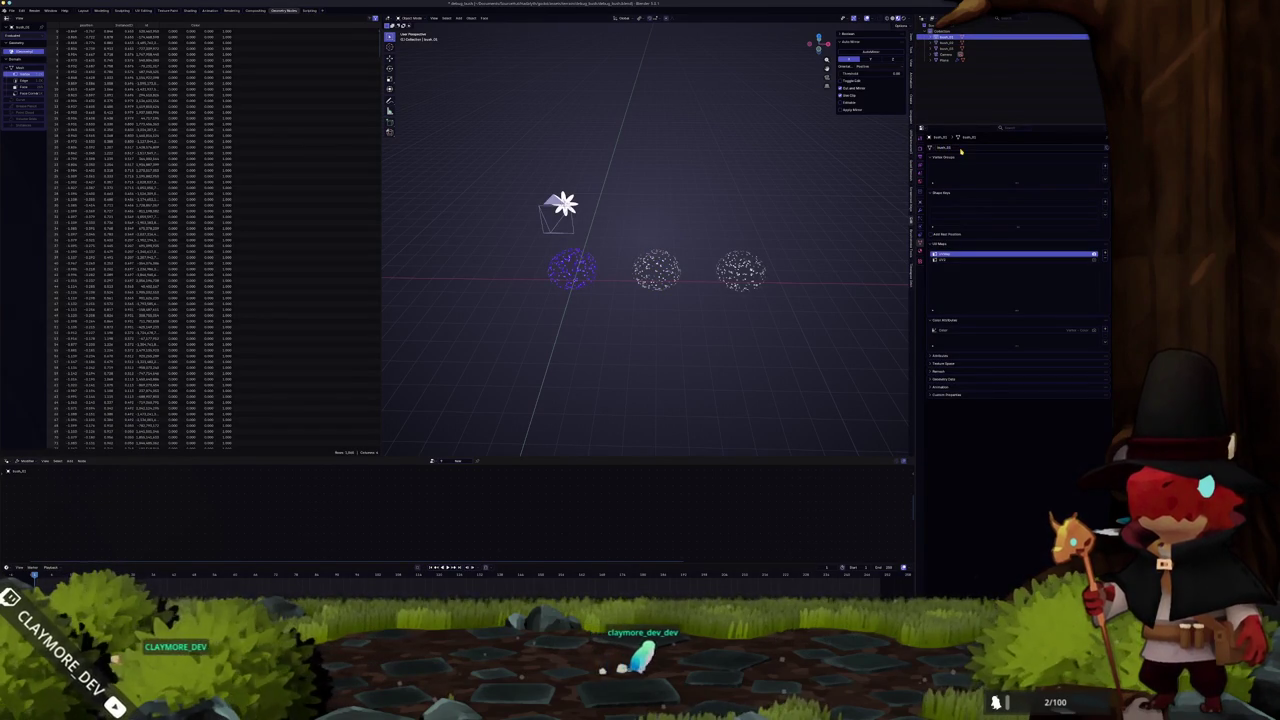
{"action": "left_click_drag", "start_coordinate": [786, 318], "coordinate": [511, 261]}
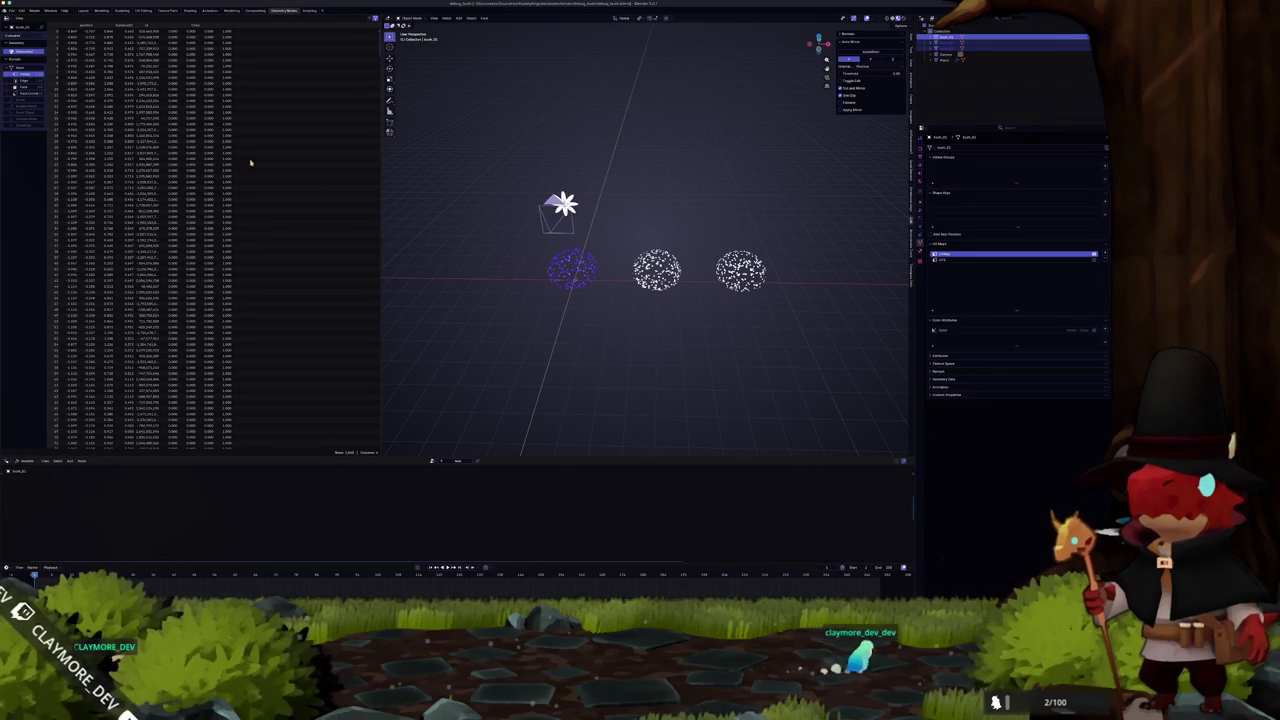
{"action": "scroll", "coordinate": [650, 270], "scroll_direction": "up", "scroll_amount": 8}
{"action": "scroll", "coordinate": [650, 270], "scroll_direction": "down", "scroll_amount": 5}
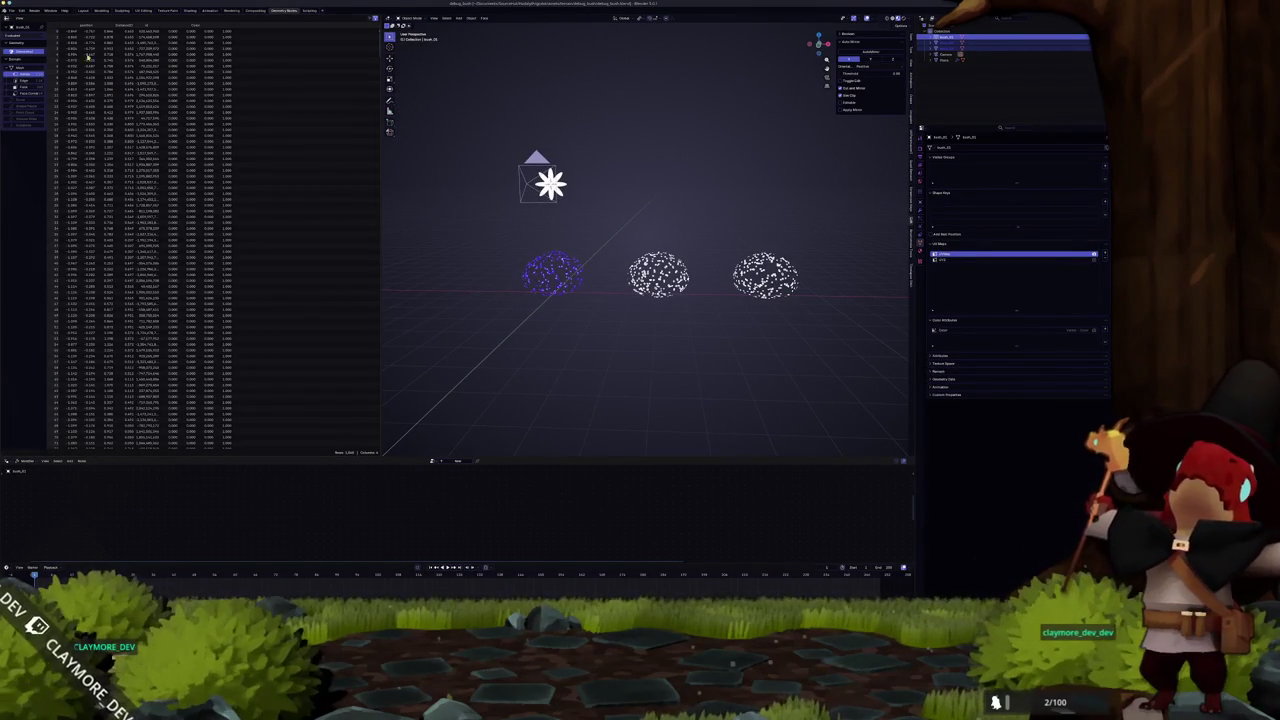
Squash the middle and right bushes vertically with S Z scaling
{"action": "left_click", "coordinate": [658, 275]}
{"action": "key", "text": "Tab"}
{"action": "key", "text": "Tab"}
{"action": "key", "text": "s"}
{"action": "key", "text": "z"}
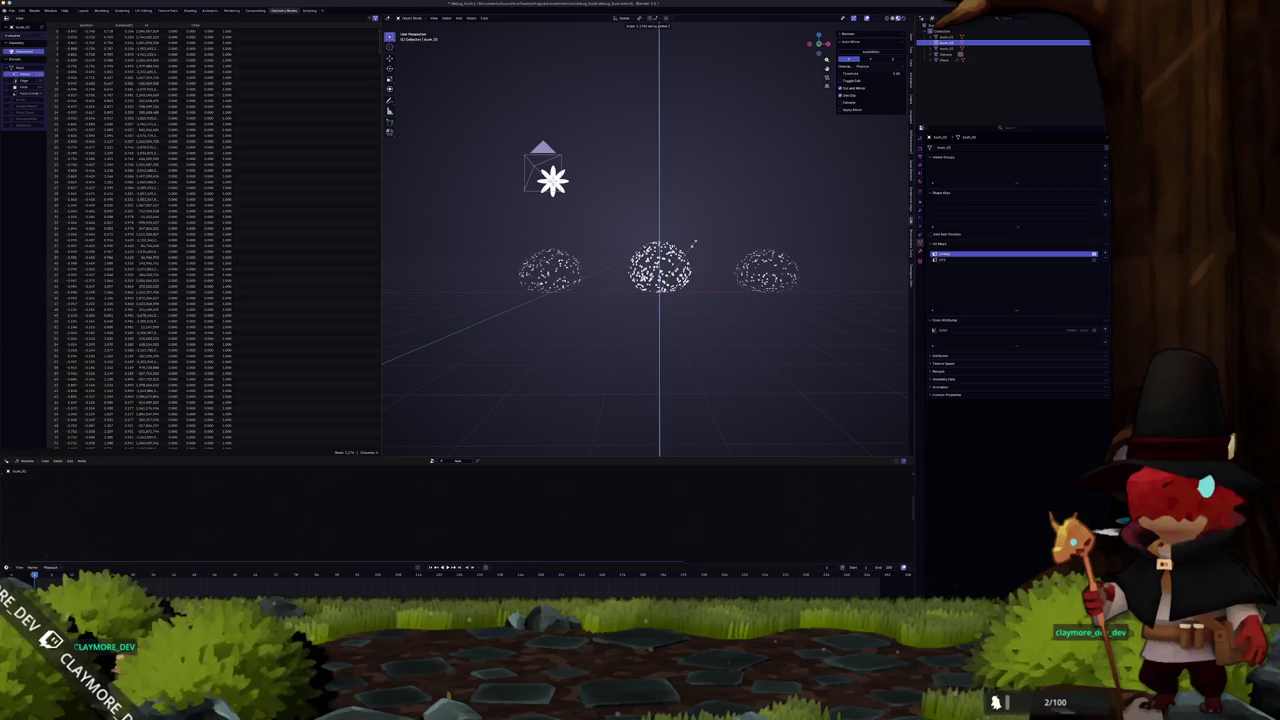
{"action": "left_click", "coordinate": [693, 243]}
{"action": "left_click", "coordinate": [767, 270]}
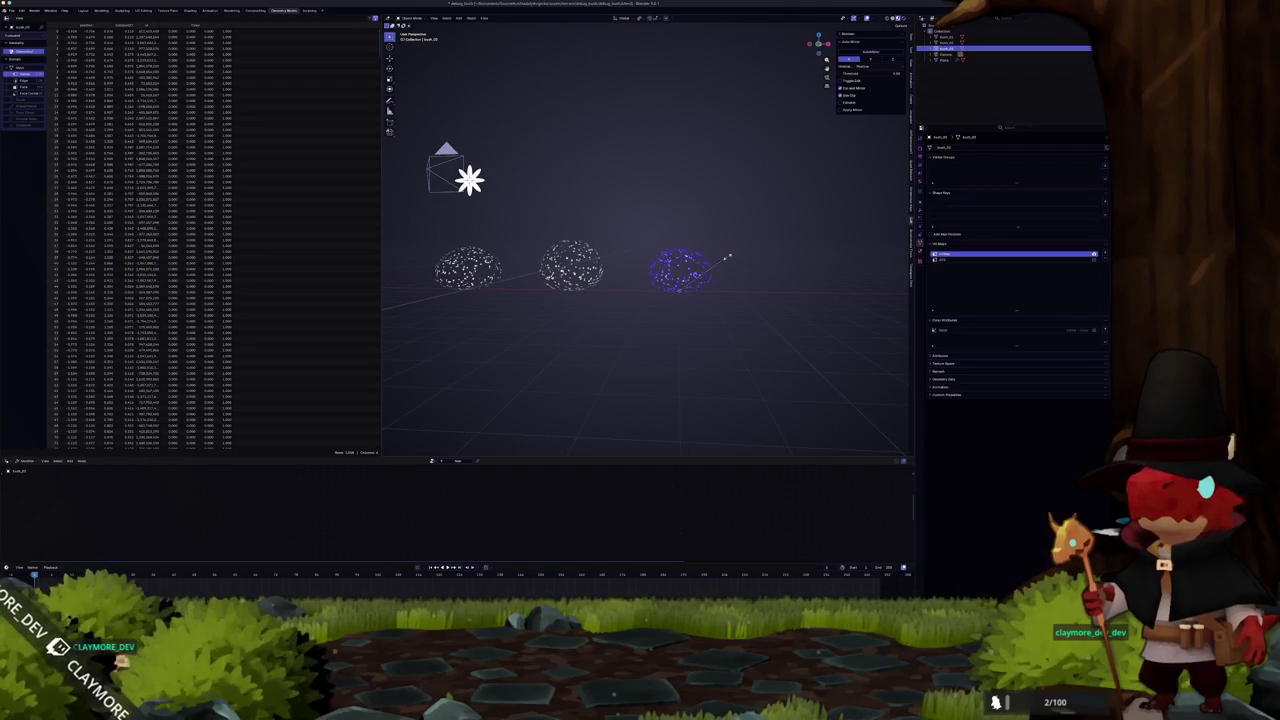
{"action": "key", "text": "s"}
{"action": "key", "text": "z"}
{"action": "left_click", "coordinate": [730, 258]}
{"action": "key", "text": "s"}
{"action": "key", "text": "y"}
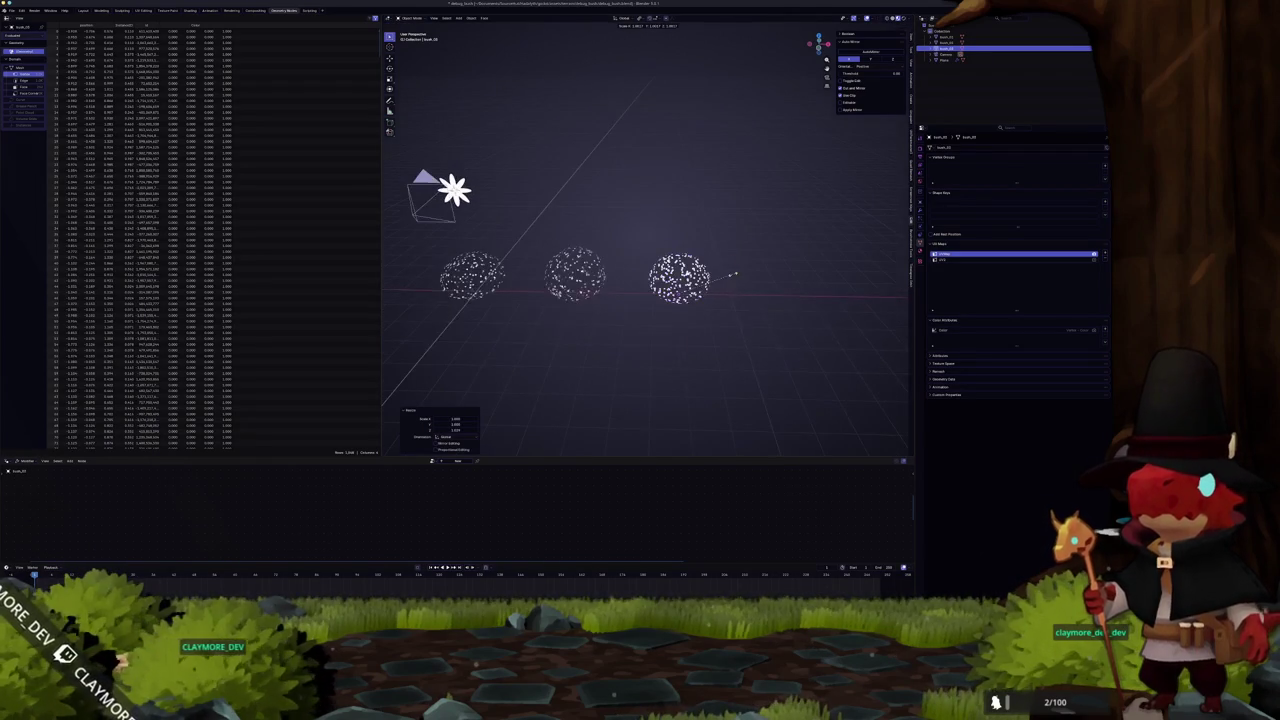
{"action": "left_click", "coordinate": [733, 273]}
{"action": "scroll", "coordinate": [614, 268], "scroll_direction": "down", "scroll_amount": 2}
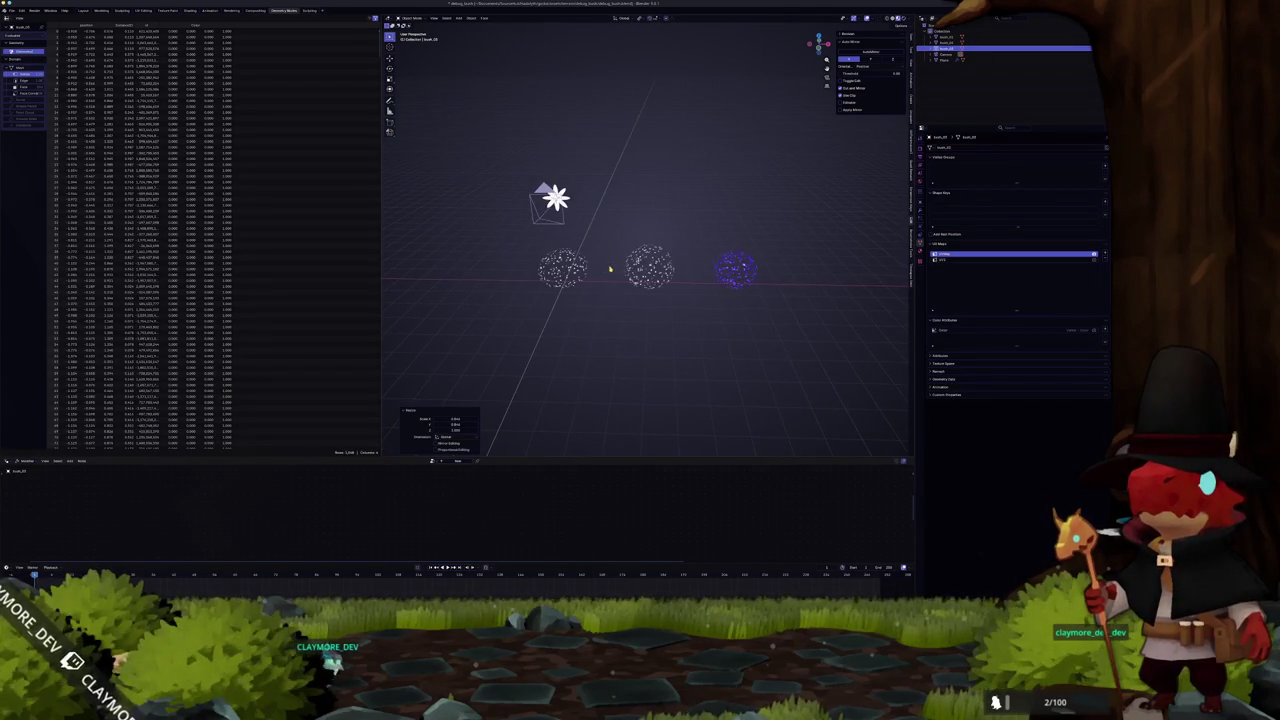
Apply the bushes' transforms with Ctrl+A and switch to the UV Editing workspace
{"action": "left_click", "coordinate": [555, 270]}
{"action": "key", "text": "ctrl+a"}
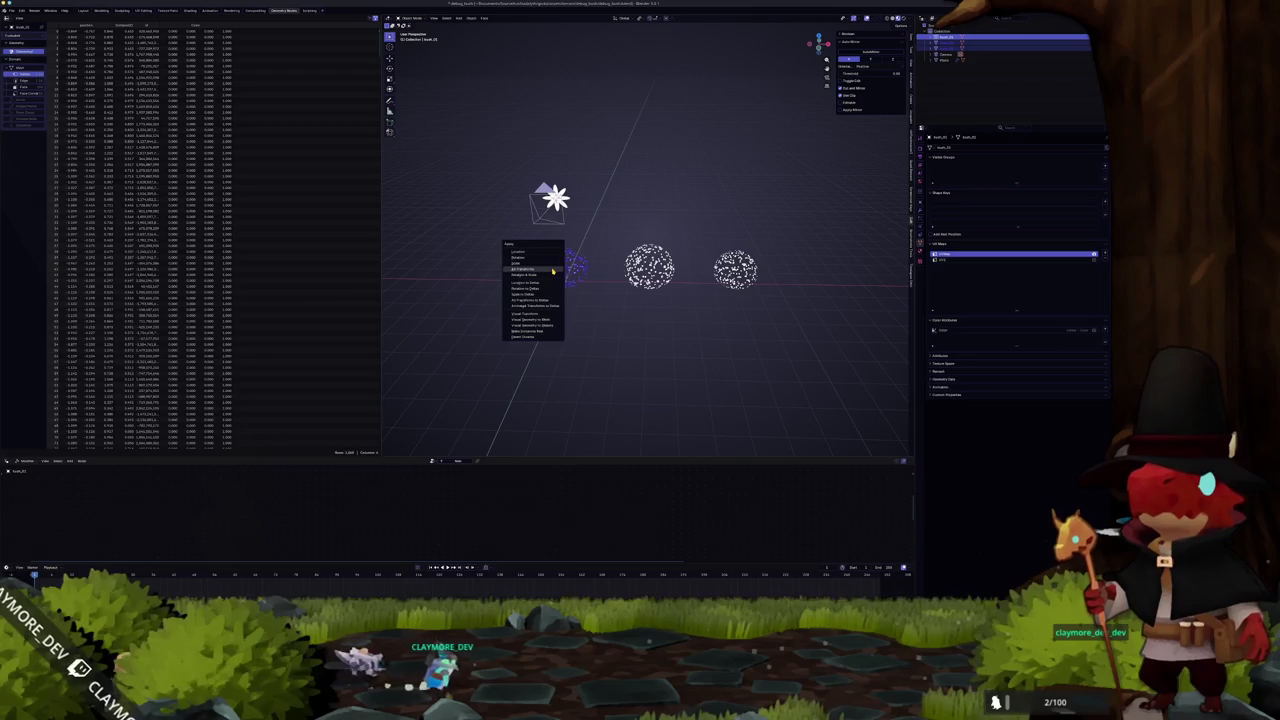
{"action": "left_click", "coordinate": [553, 272]}
{"action": "left_click", "coordinate": [553, 272]}
{"action": "key", "text": "ctrl+a"}
{"action": "left_click", "coordinate": [553, 272]}
{"action": "key", "text": "ctrl+a"}
{"action": "left_click", "coordinate": [554, 261]}
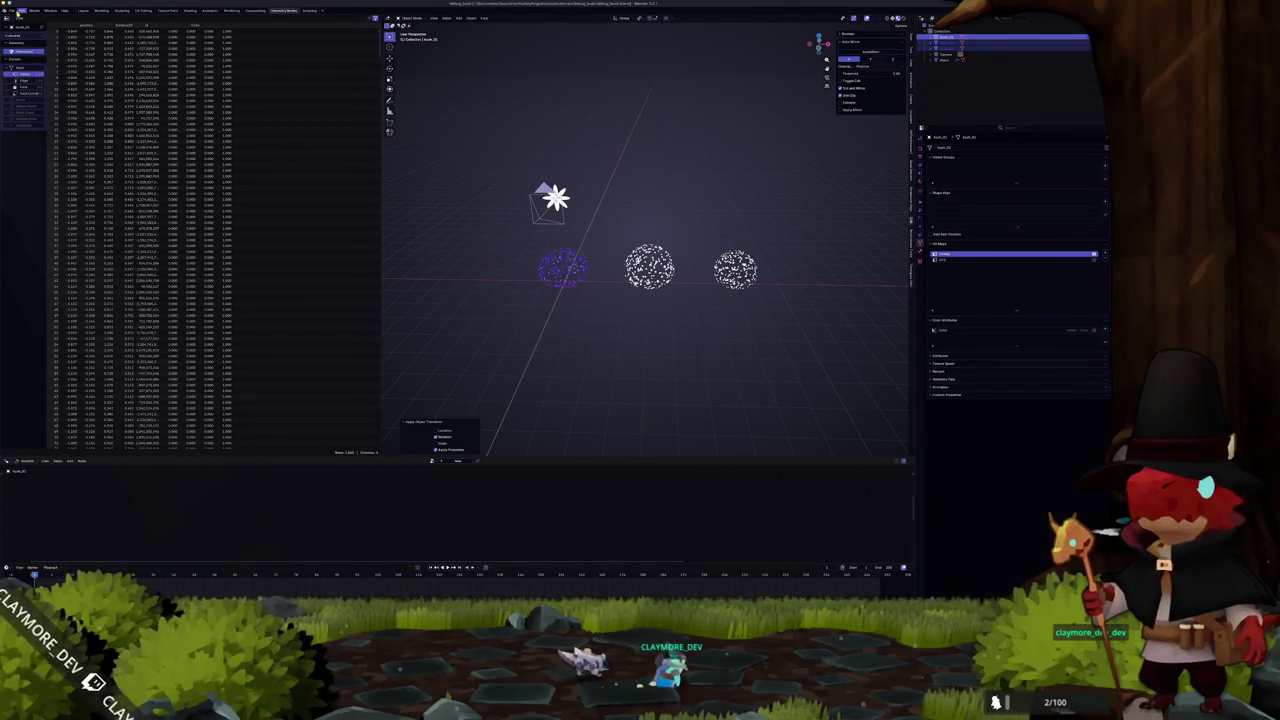
{"action": "left_click", "coordinate": [145, 10]}
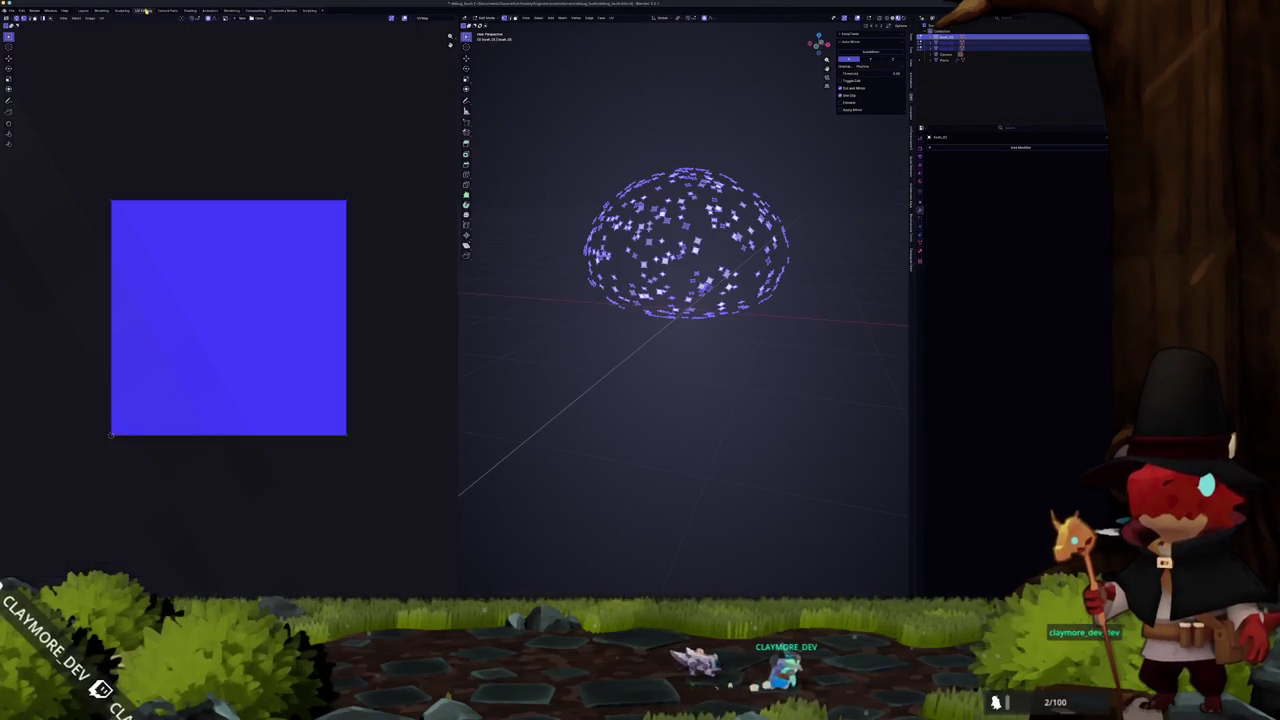
Select all three bushes and toggle Edit Mode to view their UVs
{"action": "key", "text": "Tab"}
{"action": "scroll", "coordinate": [623, 229], "scroll_direction": "down", "scroll_amount": 5}
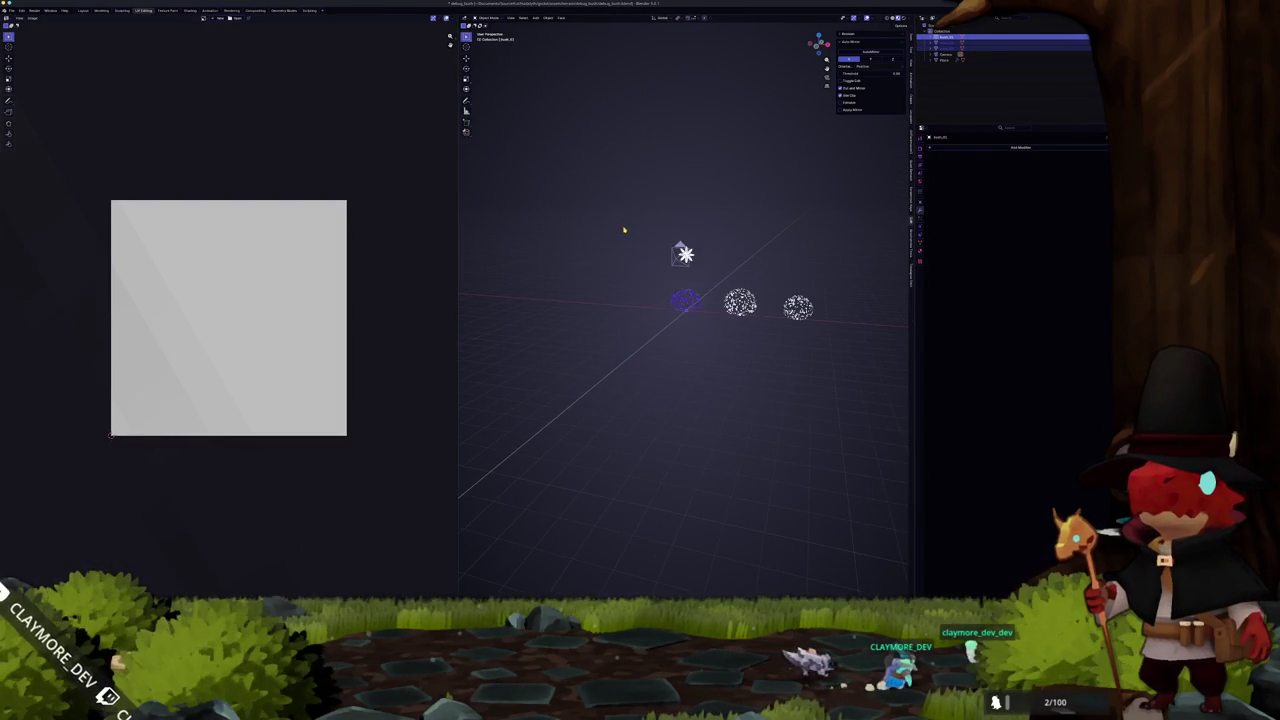
{"action": "scroll", "coordinate": [623, 231], "scroll_direction": "up", "scroll_amount": 2}
{"action": "key", "text": "a"}
{"action": "key", "text": "Tab"}
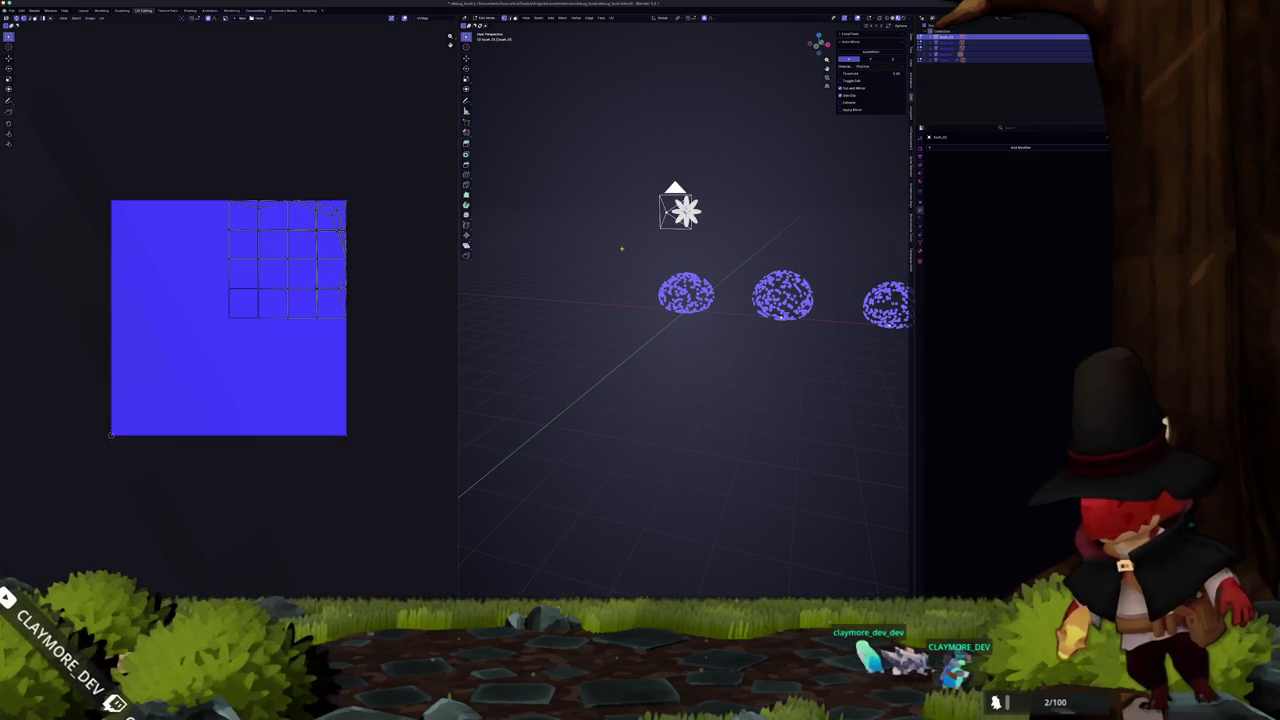
{"action": "key", "text": "Tab"}
{"action": "scroll", "coordinate": [626, 263], "scroll_direction": "down", "scroll_amount": 2}
Check each bush's UVs fill one full square in the UV editor
{"action": "mouse_move", "coordinate": [829, 349]}
{"action": "left_mouse_down"}
{"action": "mouse_move", "coordinate": [789, 320]}
{"action": "mouse_move", "coordinate": [636, 277]}
{"action": "left_mouse_up"}
{"action": "left_click", "coordinate": [740, 303]}
{"action": "left_click", "coordinate": [797, 308], "text": "shift"}
{"action": "key", "text": "Tab"}
{"action": "key", "text": "a"}
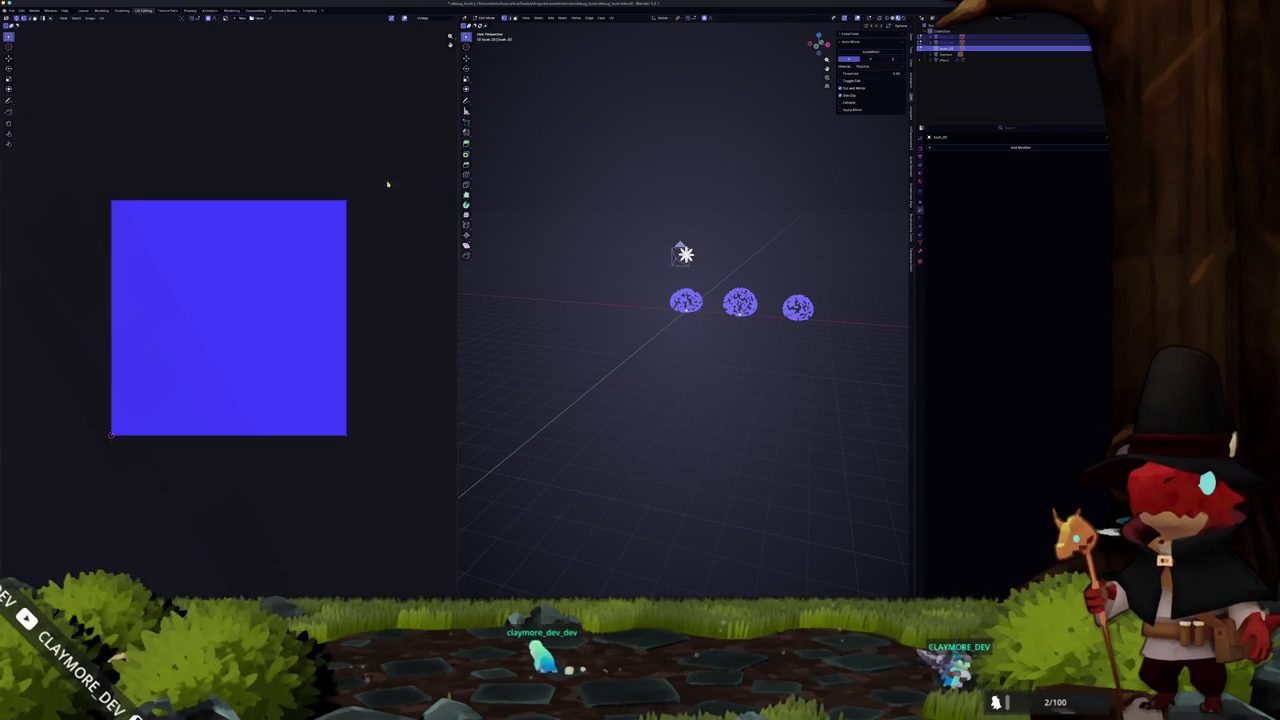
{"action": "key", "text": "Tab"}
{"action": "scroll", "coordinate": [686, 300], "scroll_direction": "up", "scroll_amount": 3}
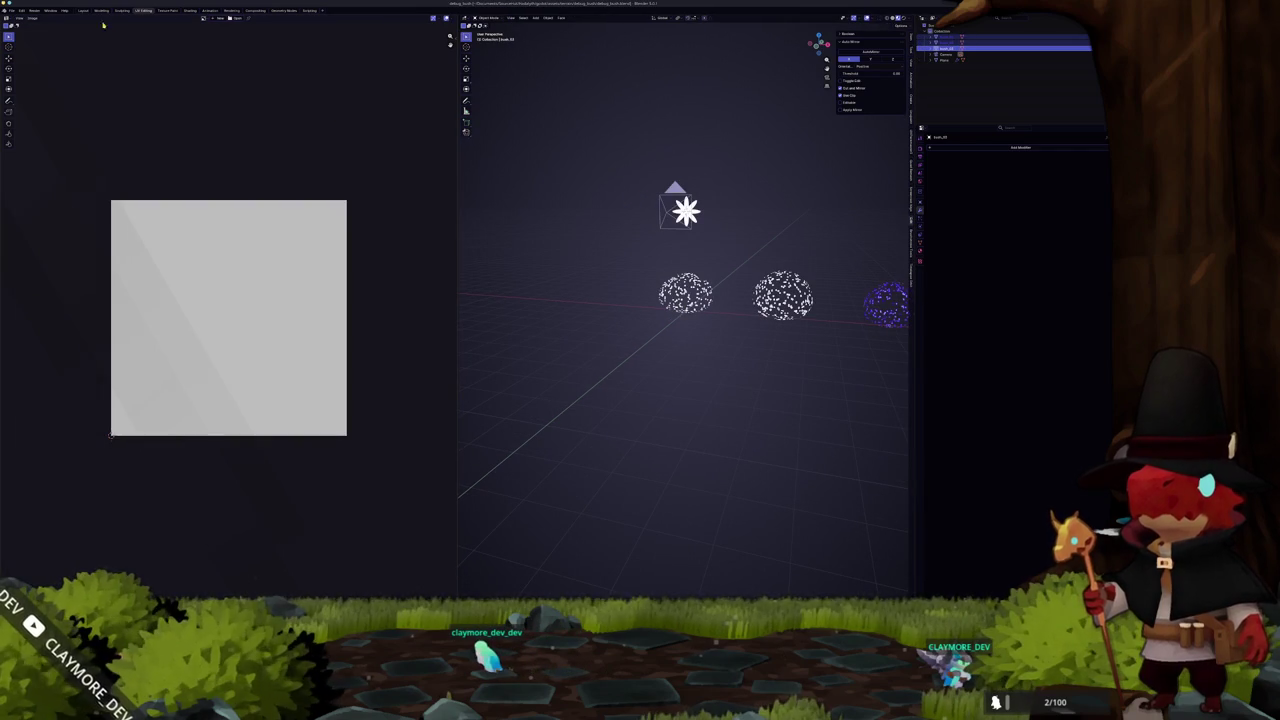
{"action": "left_click", "coordinate": [11, 10]}
Export the bushes as glTF 2.0, reviewing the Include, Geometry and Material options
{"action": "mouse_move", "coordinate": [40, 104]}
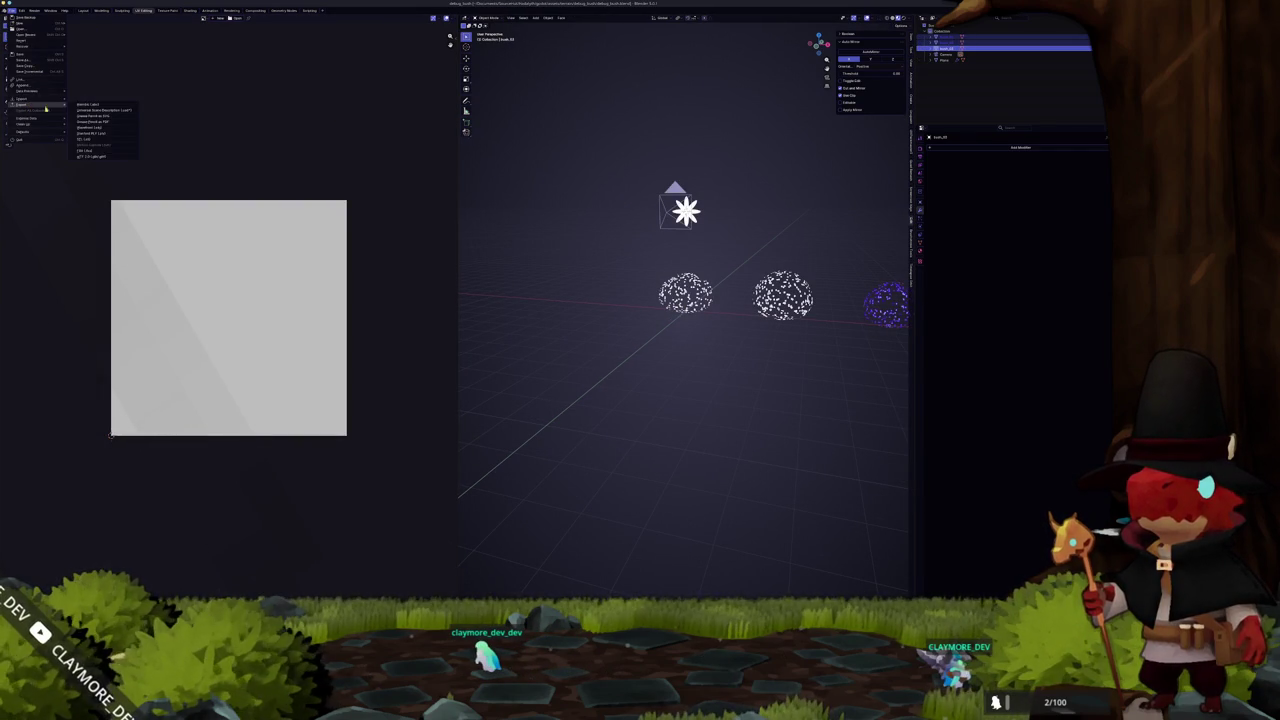
{"action": "left_click", "coordinate": [94, 156]}
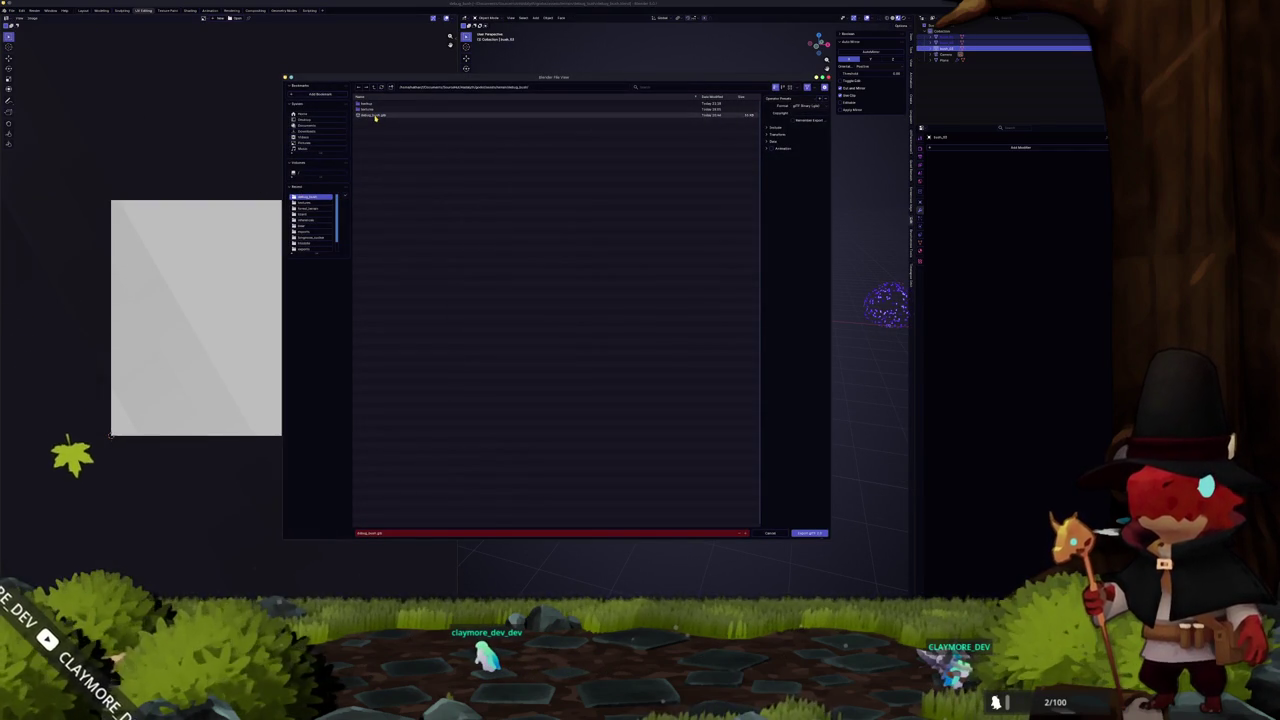
{"action": "left_click", "coordinate": [781, 127]}
{"action": "left_click", "coordinate": [773, 192]}
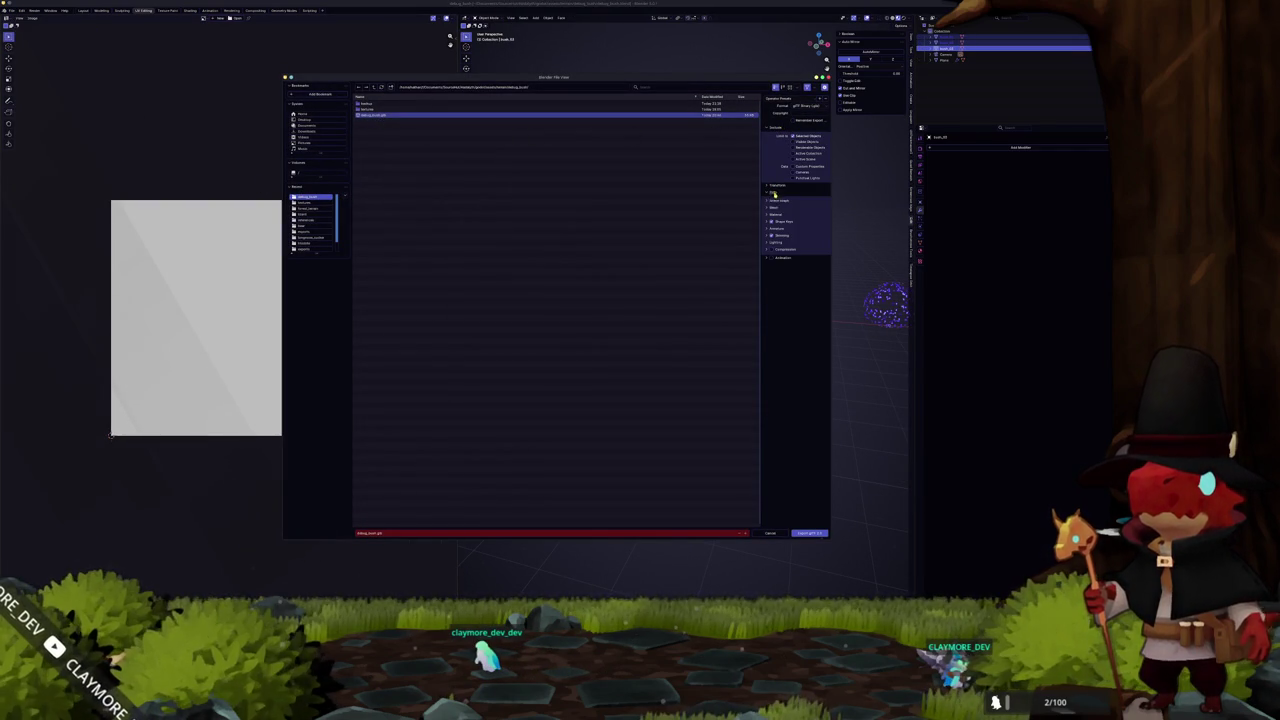
{"action": "left_click", "coordinate": [776, 214]}
{"action": "left_click", "coordinate": [810, 533]}
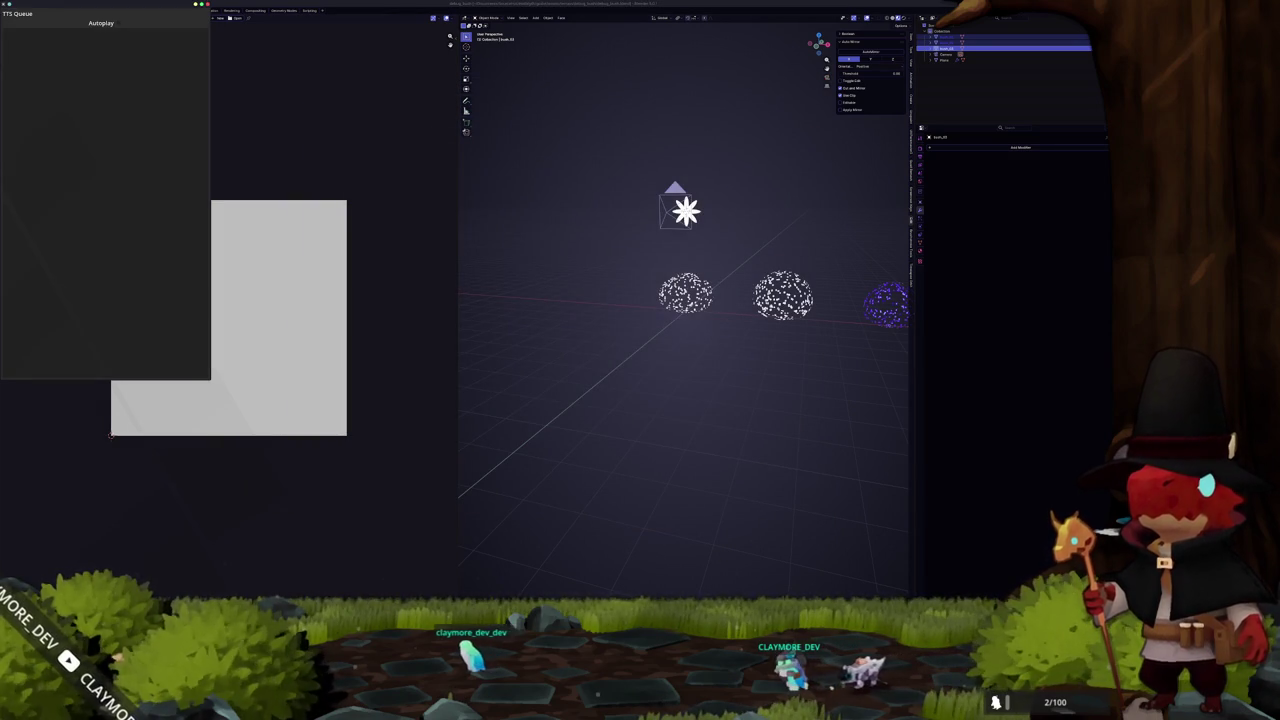
Open the HADALYTH project from the Godot Project Manager
{"action": "key", "text": "alt+Tab"}
{"action": "left_click", "coordinate": [600, 221]}
{"action": "left_click", "coordinate": [700, 219]}
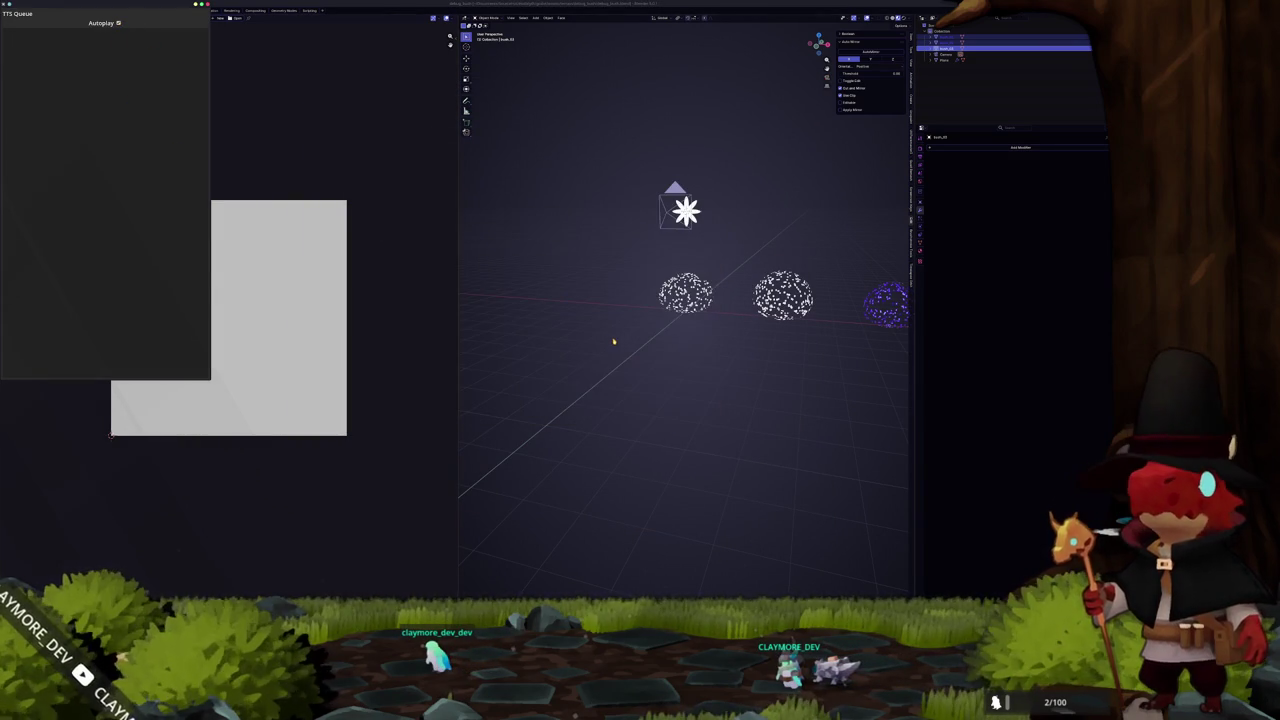
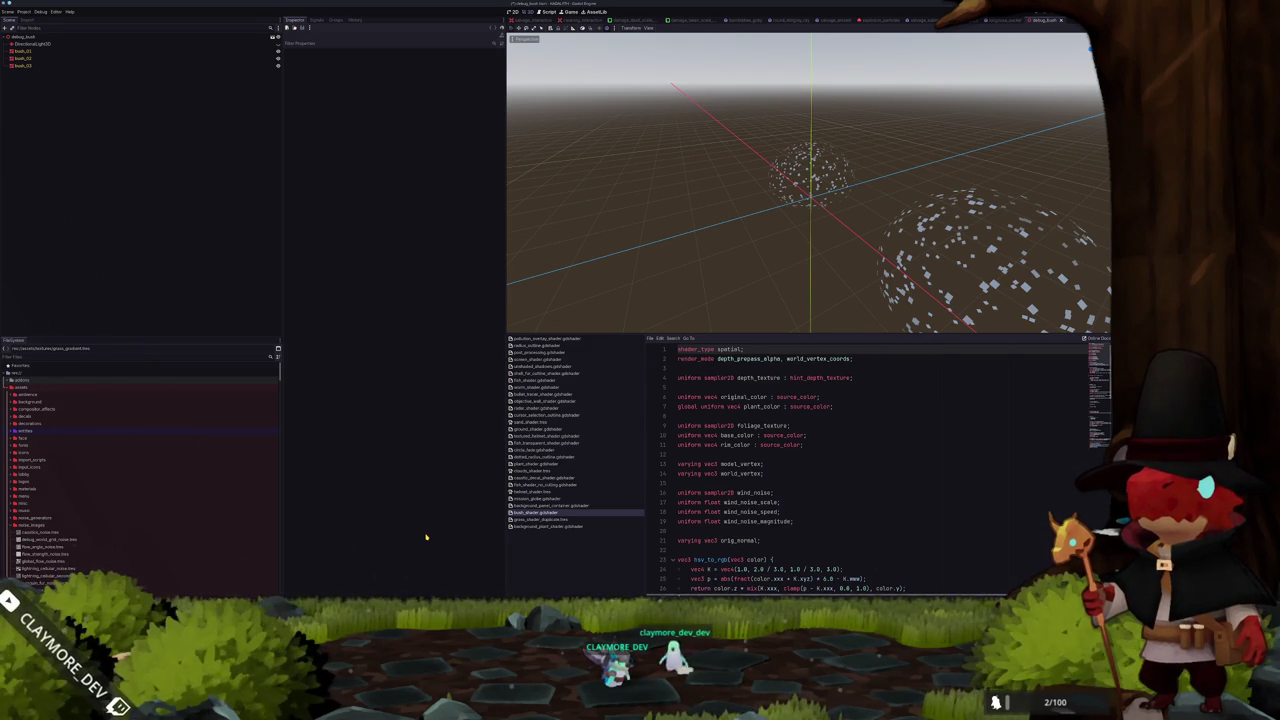
Assign the bush material as bush_01's Surface Material Override and save the scene
{"action": "mouse_move", "coordinate": [447, 484]}
{"action": "left_mouse_down"}
{"action": "mouse_move", "coordinate": [643, 200]}
{"action": "mouse_move", "coordinate": [737, 246]}
{"action": "mouse_move", "coordinate": [777, 191]}
{"action": "left_mouse_up"}
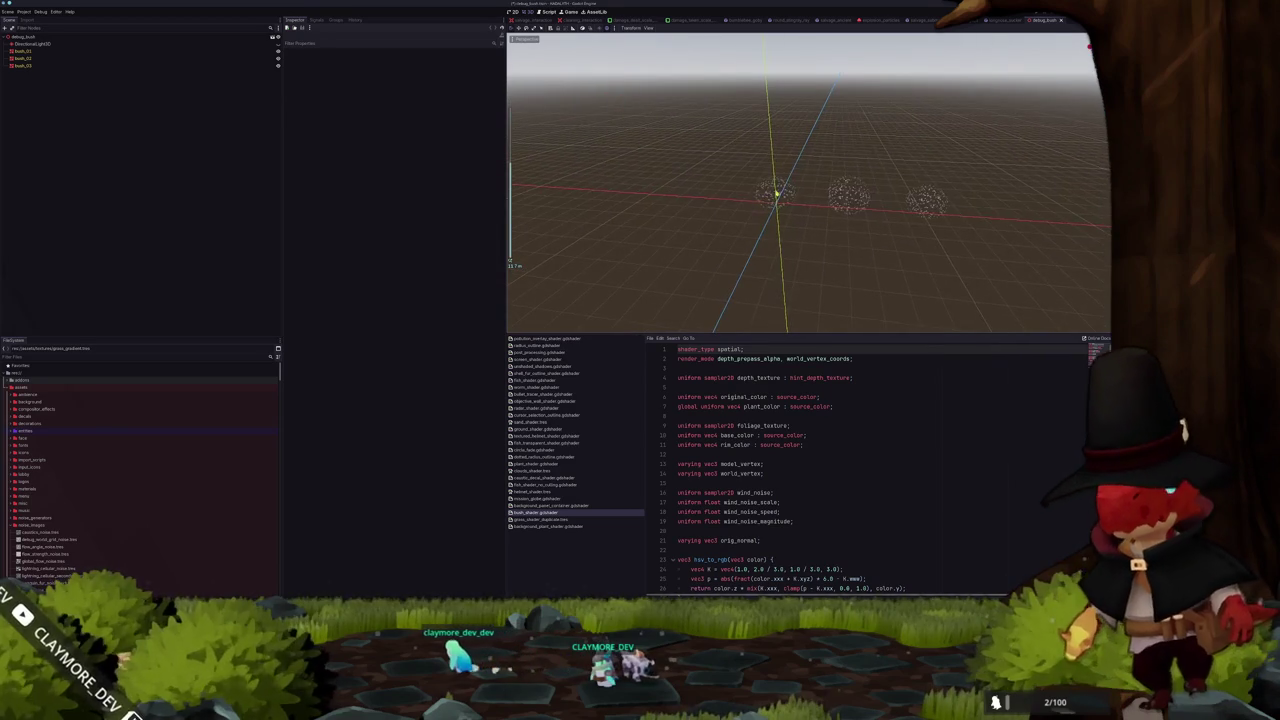
{"action": "scroll", "coordinate": [777, 191], "scroll_direction": "up", "scroll_amount": 2}
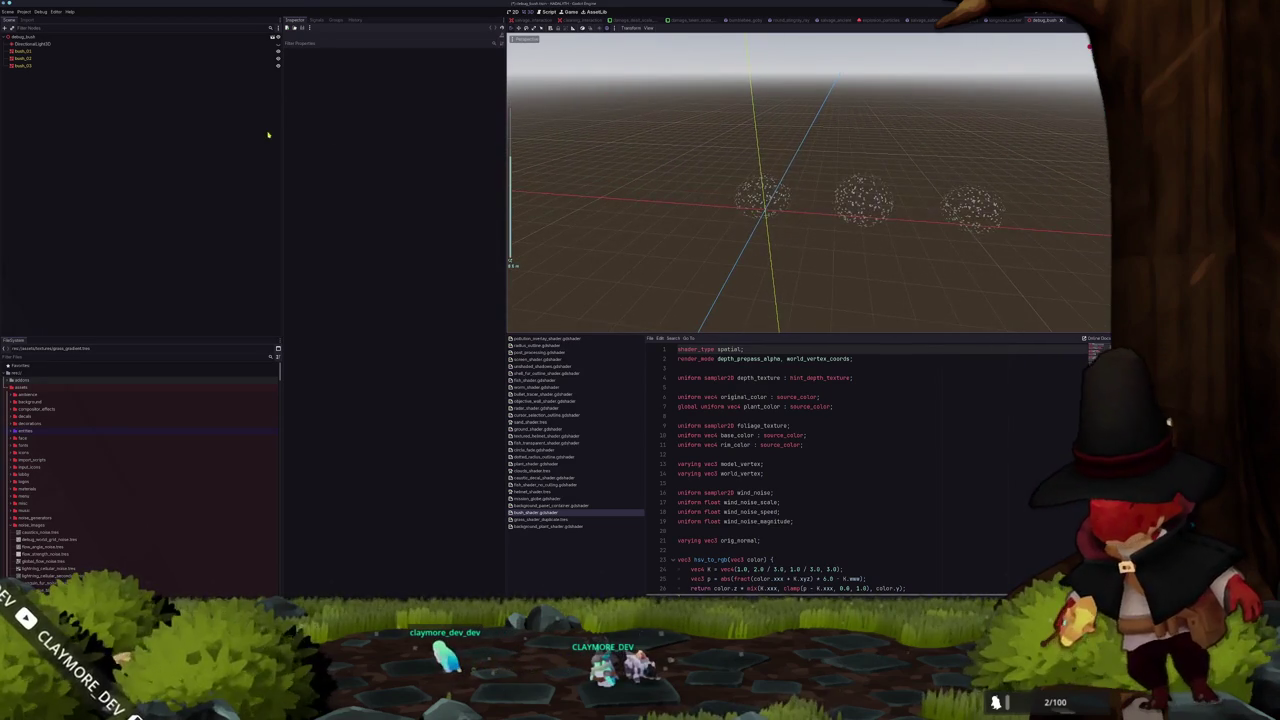
{"action": "left_click", "coordinate": [104, 53]}
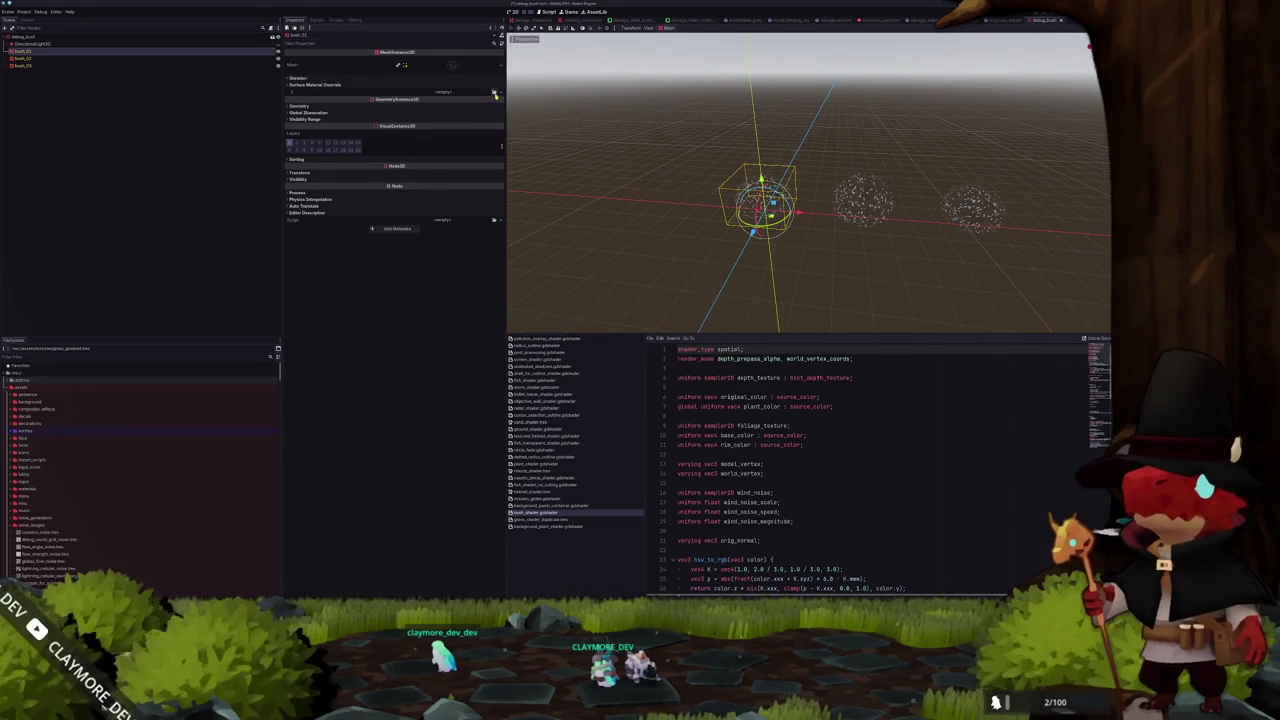
{"action": "left_click", "coordinate": [494, 93]}
{"action": "type", "text": "bush"}
{"action": "double_click", "coordinate": [463, 245]}
{"action": "key", "text": "ctrl+s"}
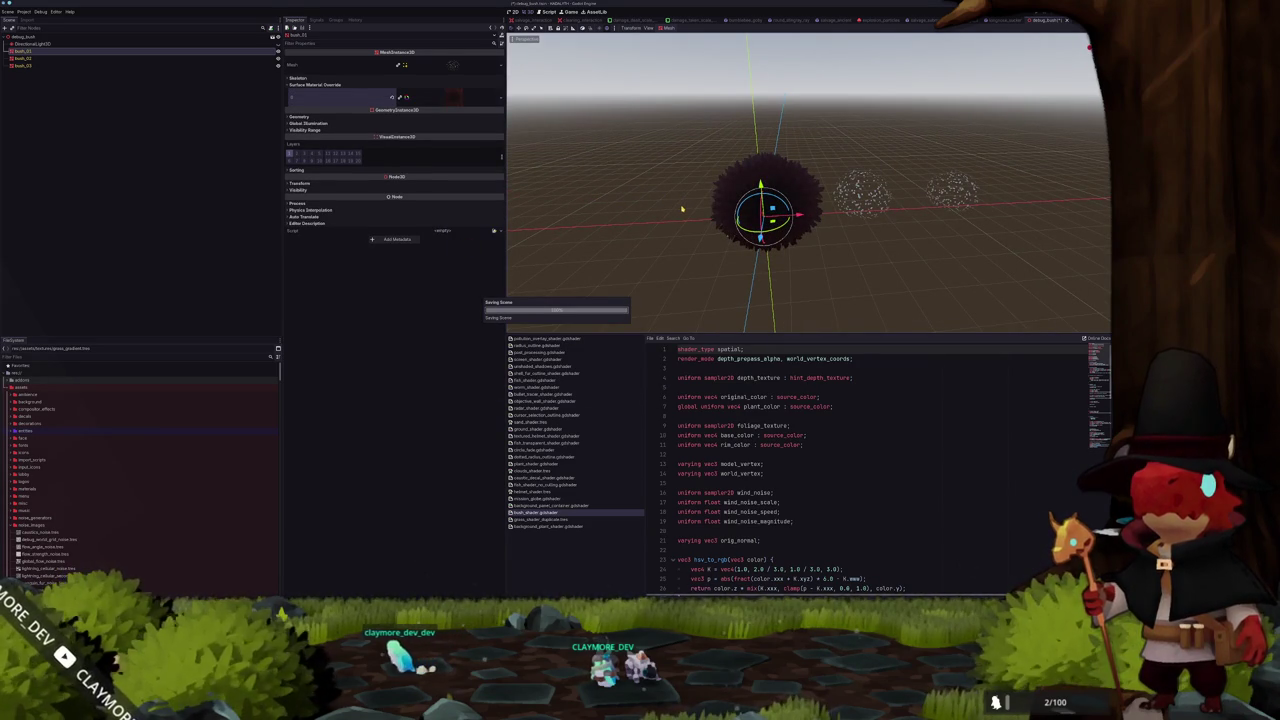
{"action": "left_click_drag", "start_coordinate": [682, 209], "coordinate": [702, 195]}
{"action": "left_click", "coordinate": [800, 207]}
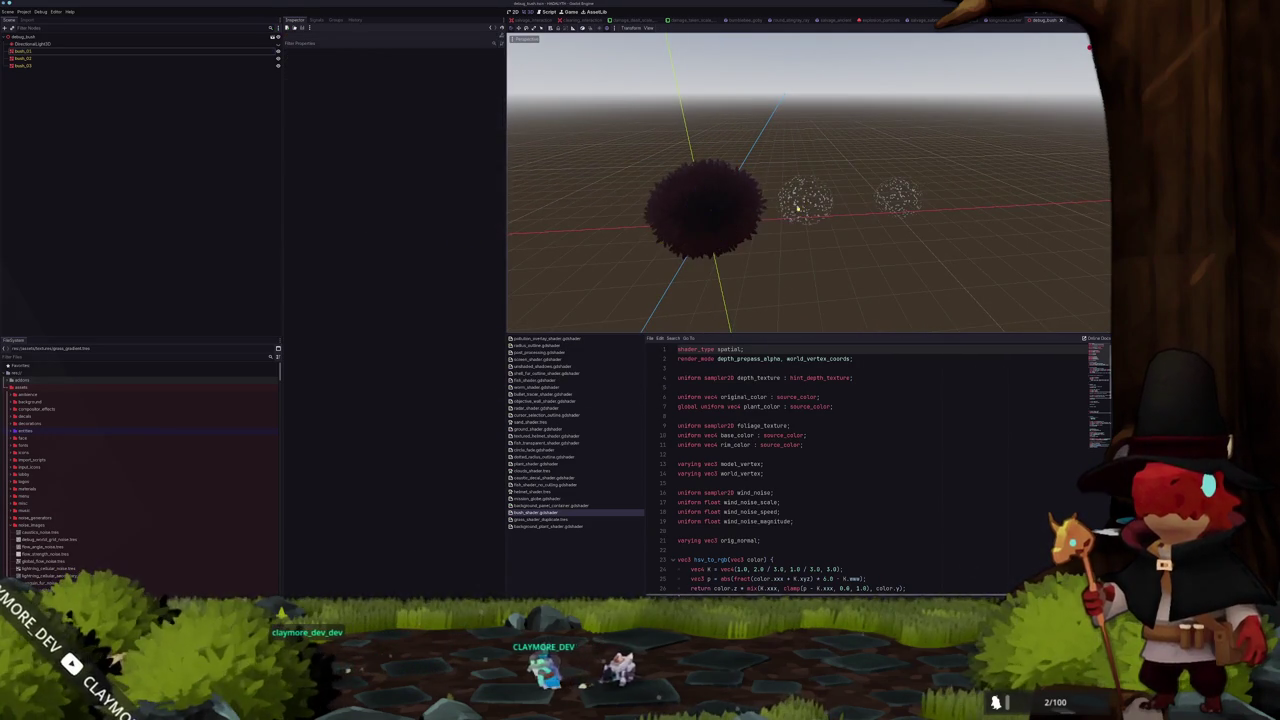
Apply the bush material as bush_02's surface material override
{"action": "left_click", "coordinate": [808, 205]}
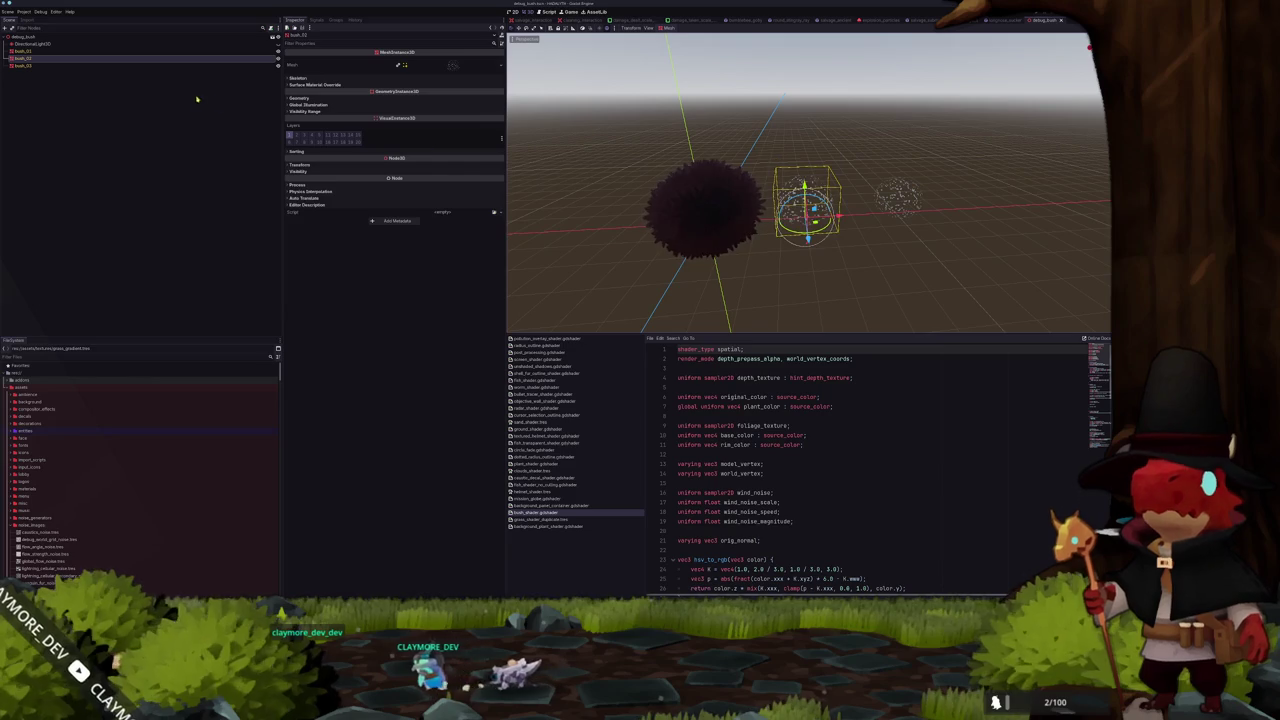
{"action": "left_click", "coordinate": [345, 98]}
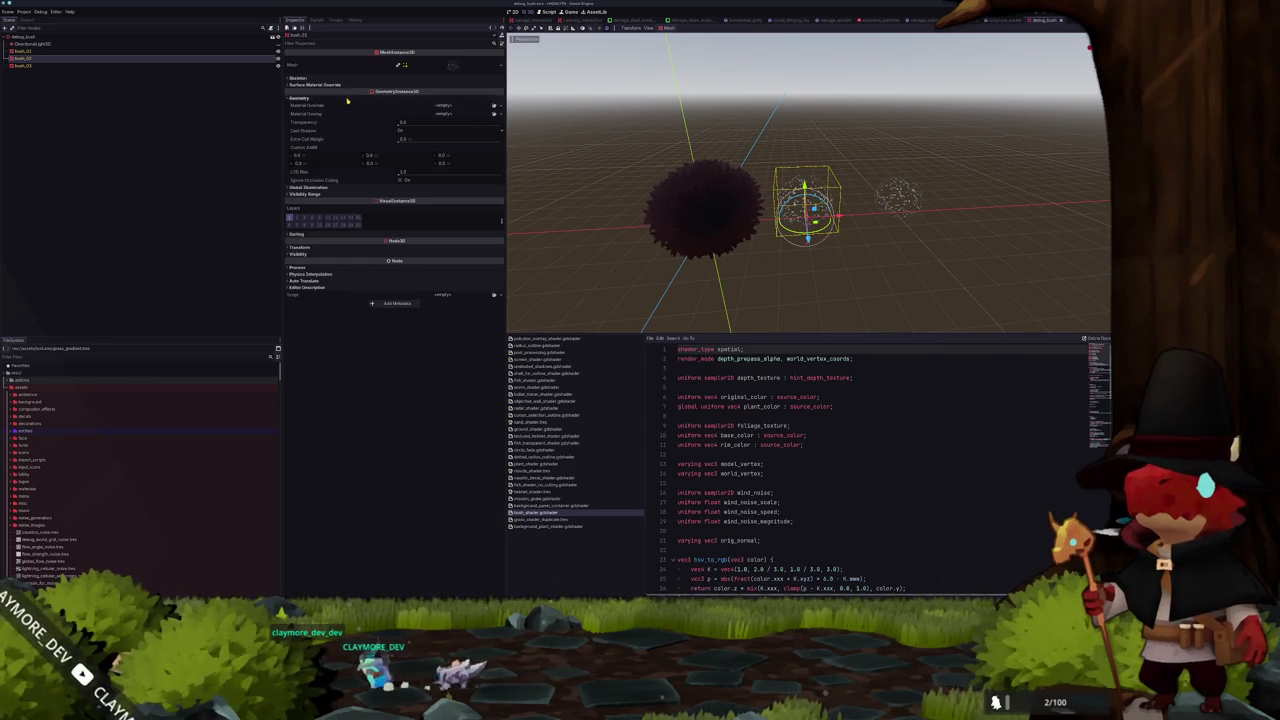
{"action": "left_click", "coordinate": [445, 85]}
{"action": "left_click", "coordinate": [494, 94]}
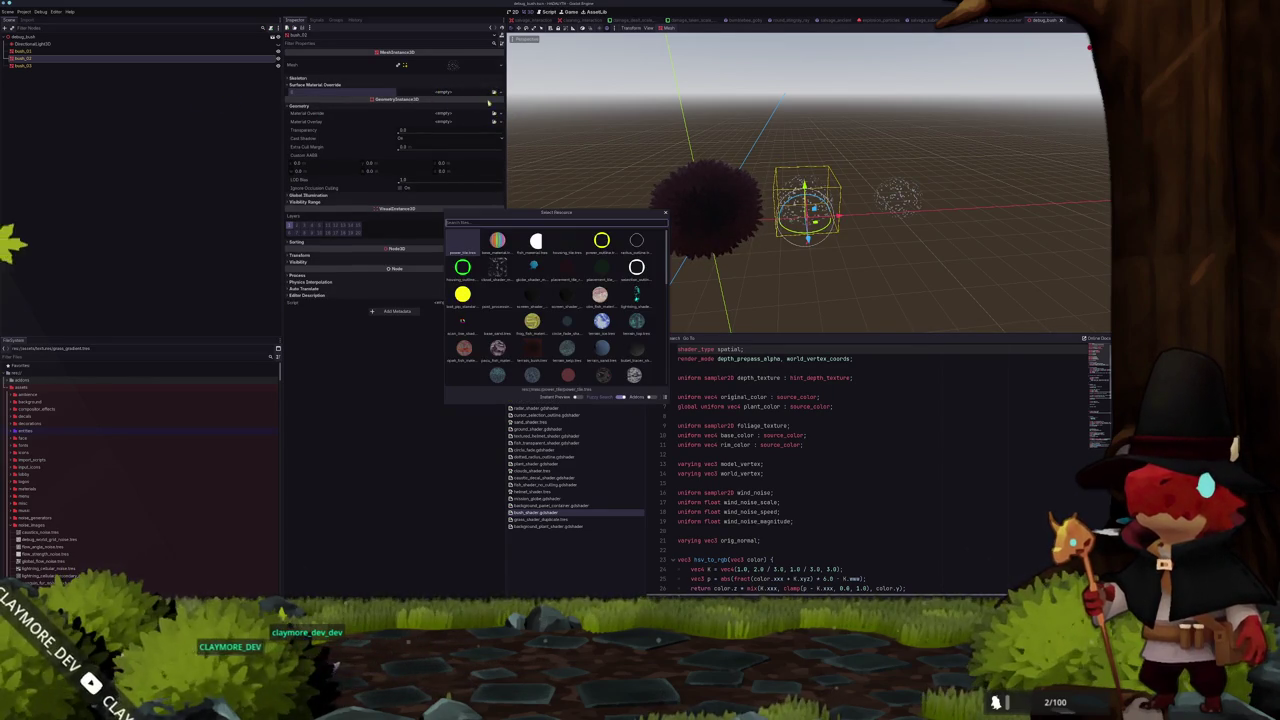
{"action": "double_click", "coordinate": [463, 241]}
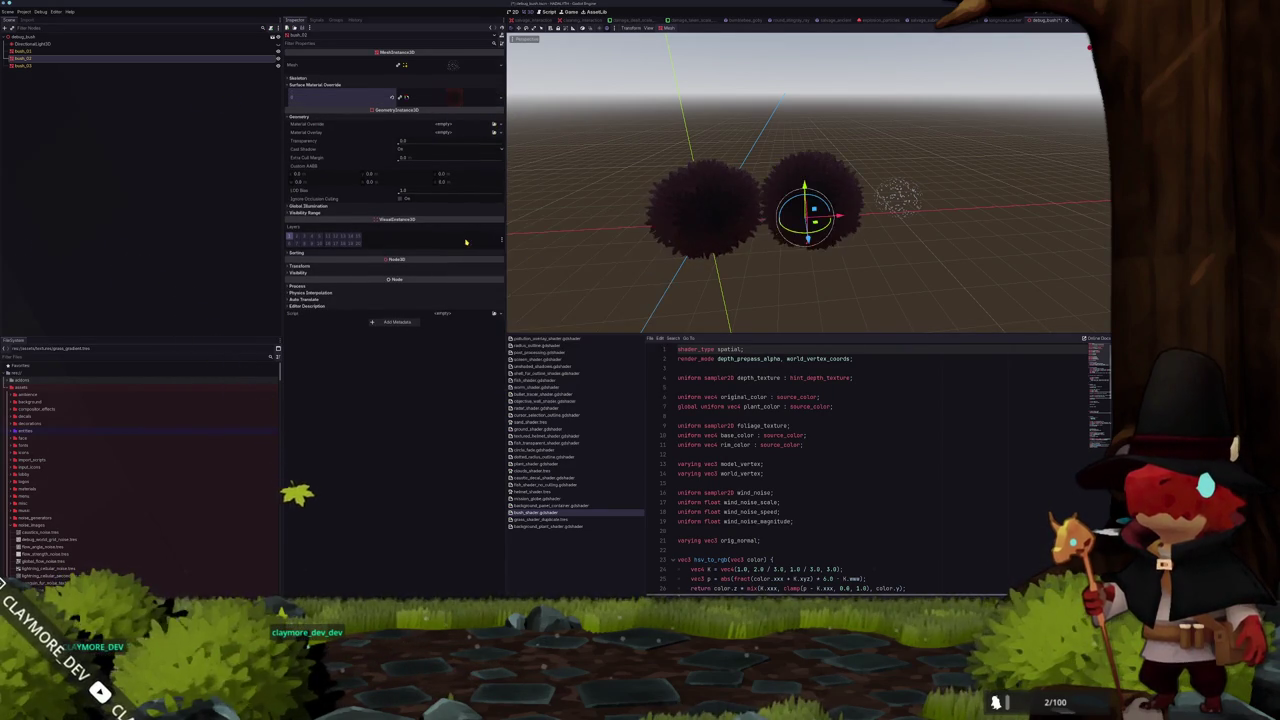
Apply the bush material as bush_03's material override
{"action": "left_click", "coordinate": [826, 194]}
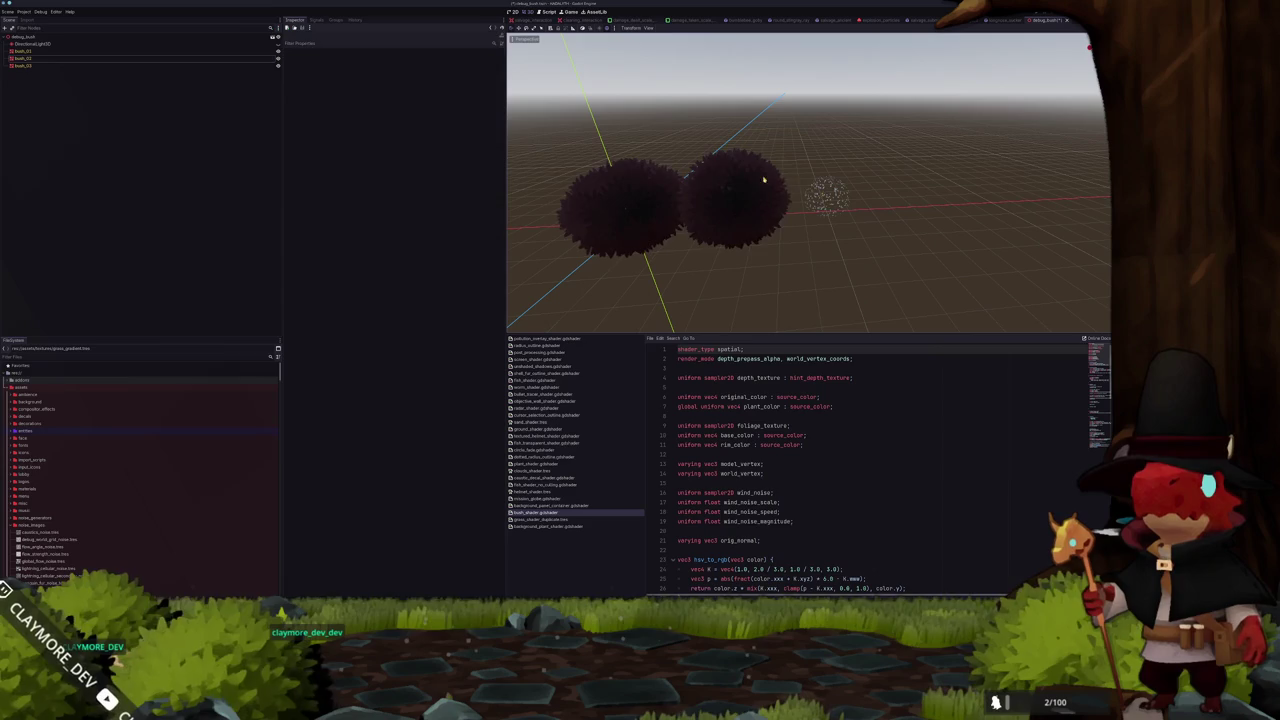
{"action": "left_click", "coordinate": [93, 66]}
{"action": "left_click", "coordinate": [390, 98]}
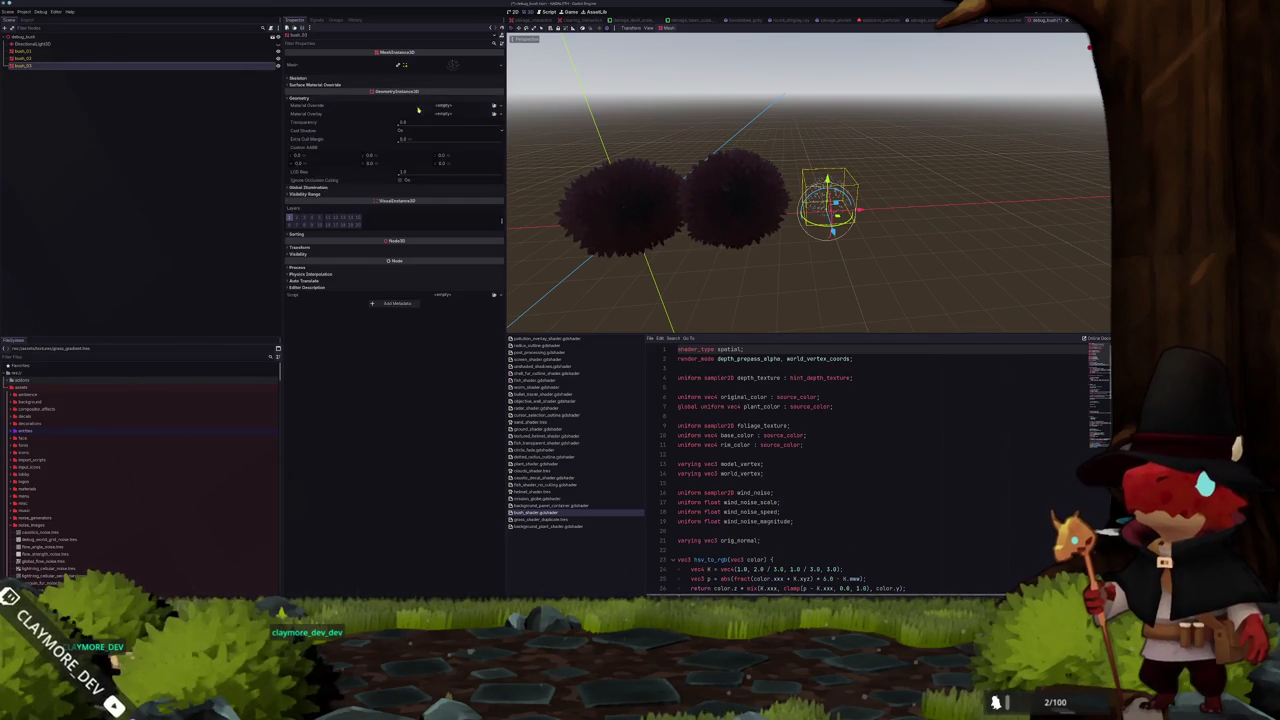
{"action": "left_click", "coordinate": [493, 105]}
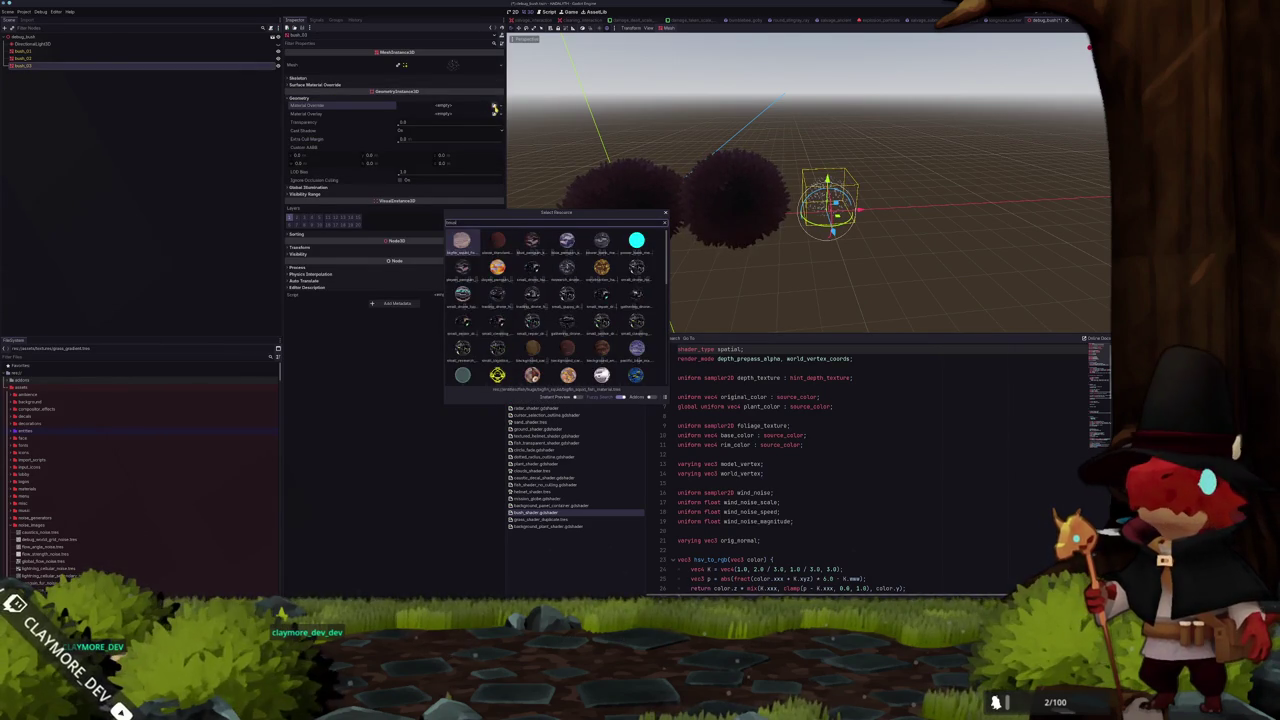
{"action": "key", "text": "BackSpace"}
{"action": "key", "text": "BackSpace"}
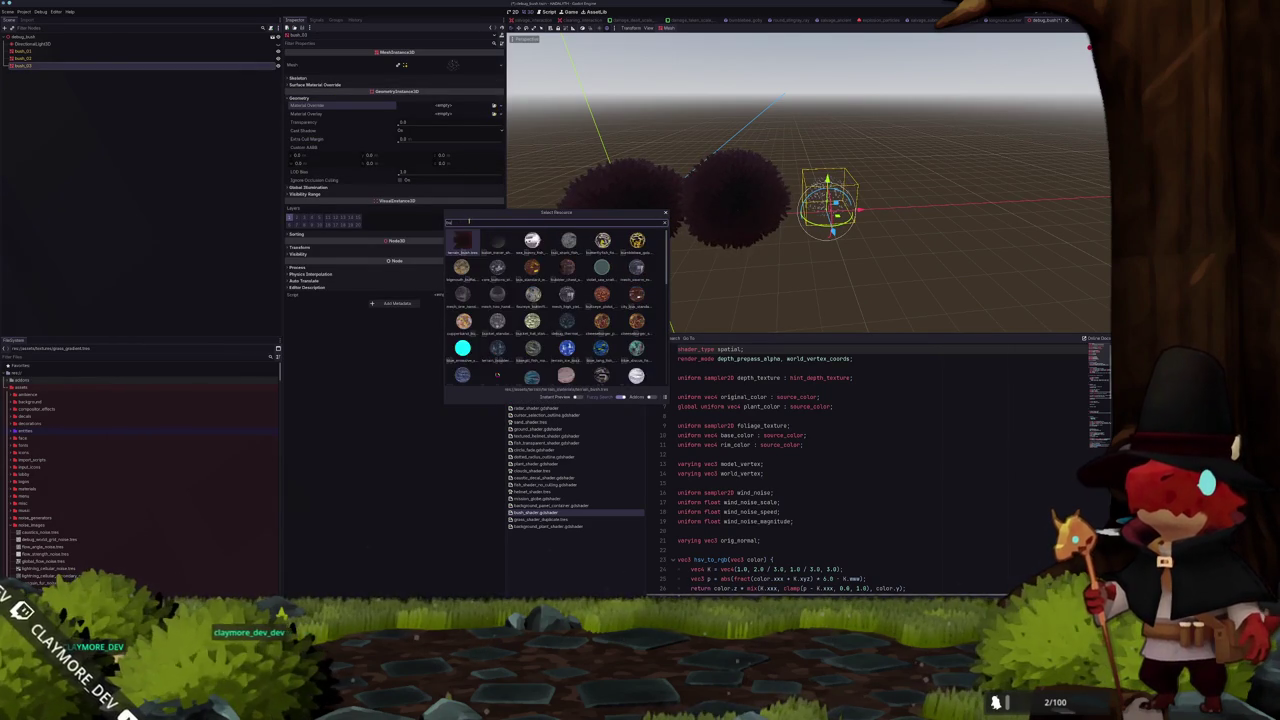
{"action": "key", "text": "Escape"}
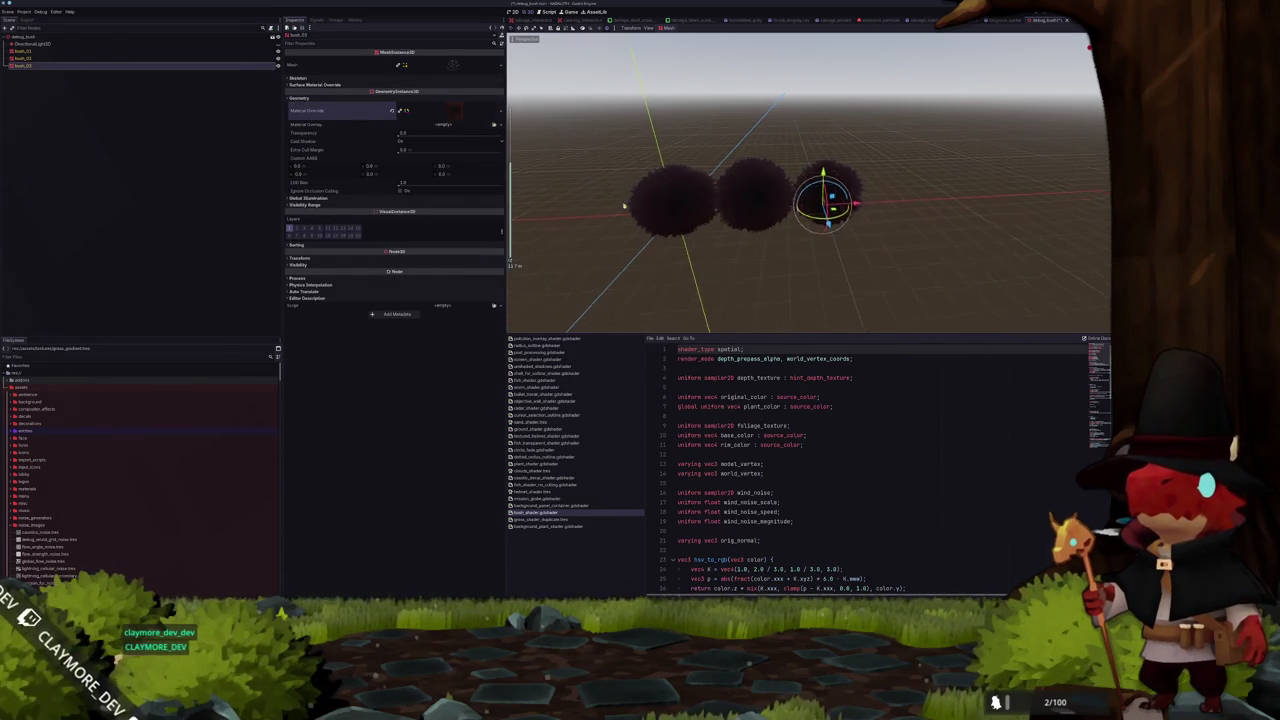
{"action": "left_click", "coordinate": [631, 147]}
{"action": "mouse_move", "coordinate": [631, 147]}
{"action": "left_mouse_down"}
{"action": "mouse_move", "coordinate": [654, 151]}
{"action": "mouse_move", "coordinate": [640, 214]}
{"action": "mouse_move", "coordinate": [651, 187]}
{"action": "left_mouse_up"}
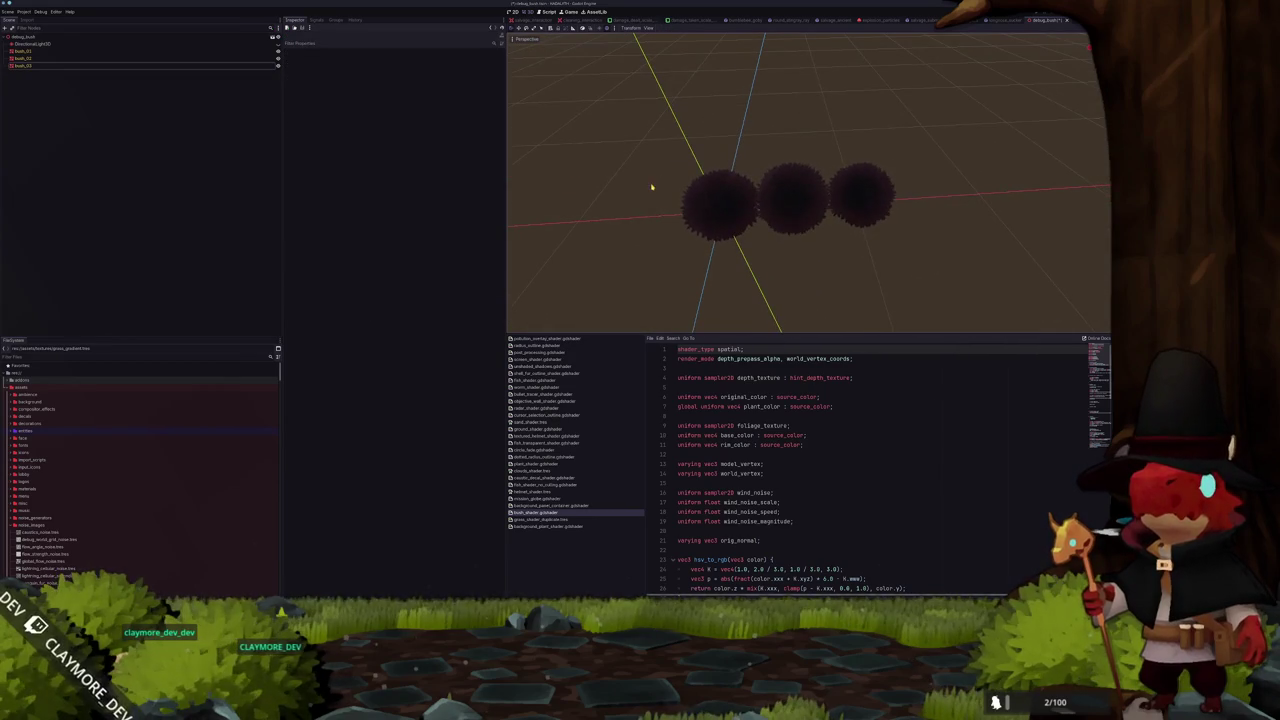
Delete the DirectionalLight3D node from the scene
{"action": "left_click", "coordinate": [40, 44]}
{"action": "key", "text": "Delete"}
{"action": "key", "text": "Return"}
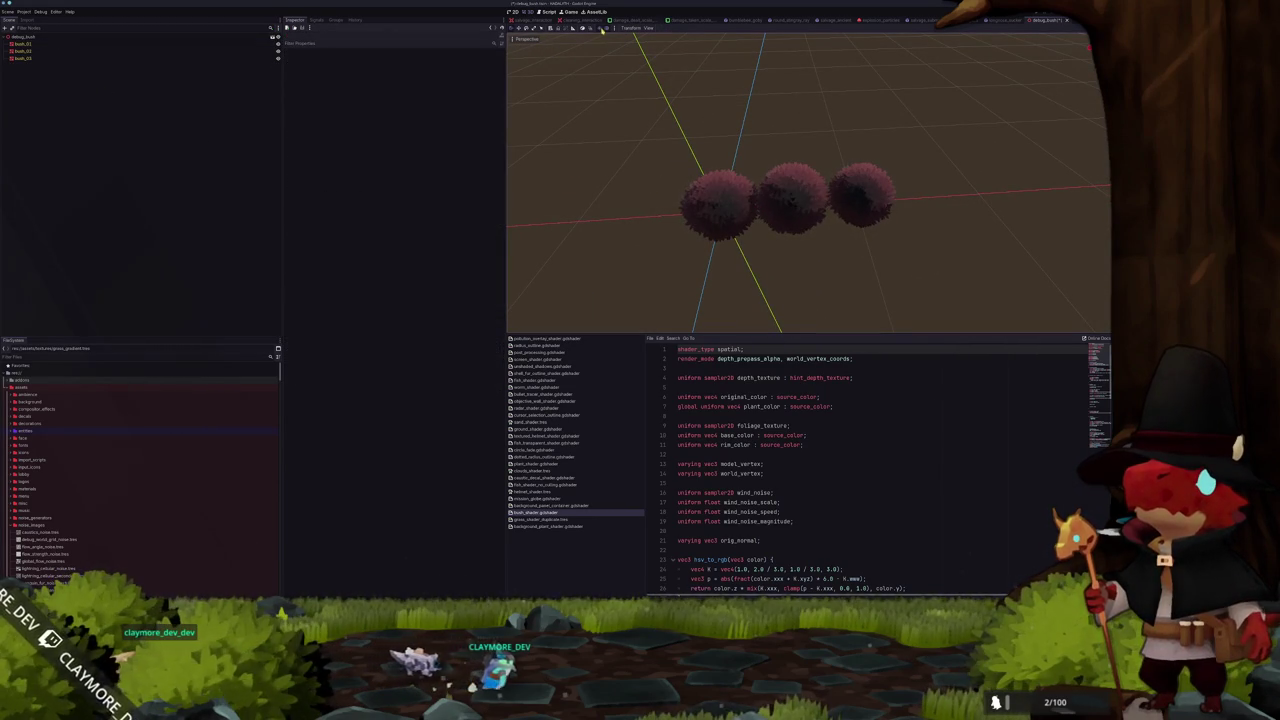
Frame bush_02 in the viewport and expand its Transform section in the Inspector
{"action": "mouse_move", "coordinate": [622, 163]}
{"action": "left_mouse_down"}
{"action": "mouse_move", "coordinate": [620, 135]}
{"action": "mouse_move", "coordinate": [649, 200]}
{"action": "left_mouse_up"}
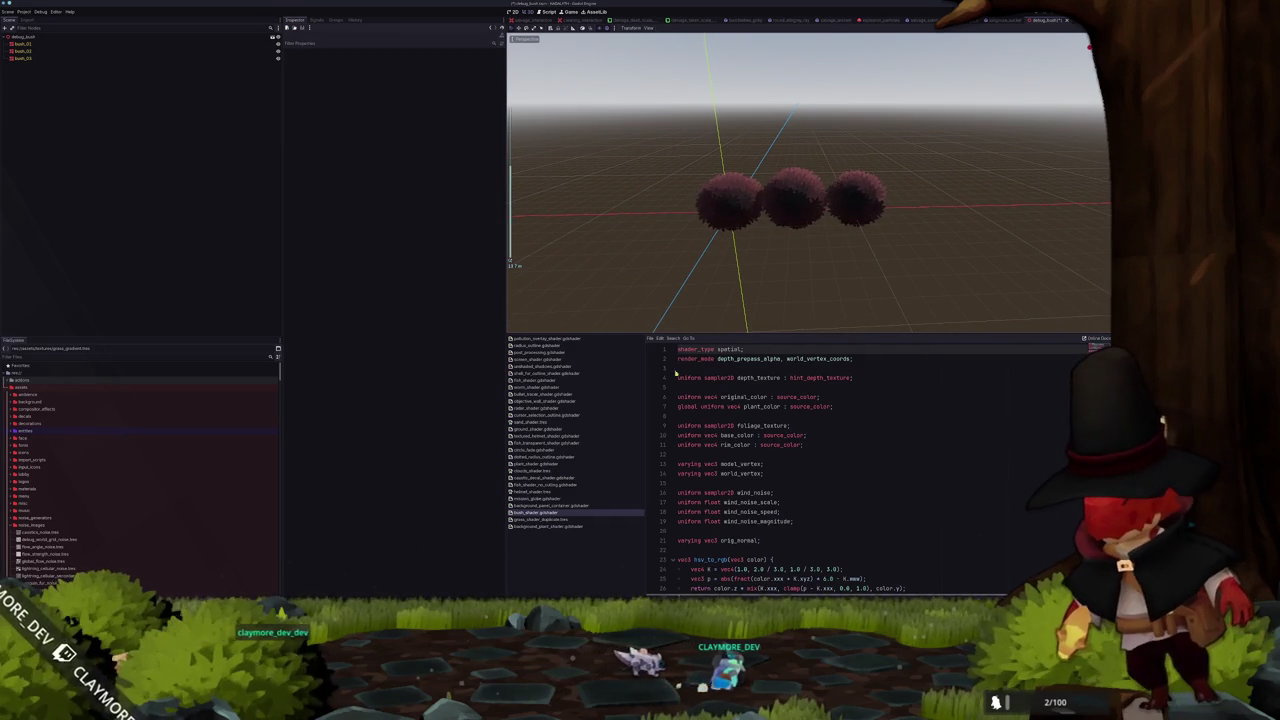
{"action": "scroll", "coordinate": [771, 466], "scroll_direction": "down", "scroll_amount": 5}
{"action": "scroll", "coordinate": [771, 466], "scroll_direction": "down", "scroll_amount": 7}
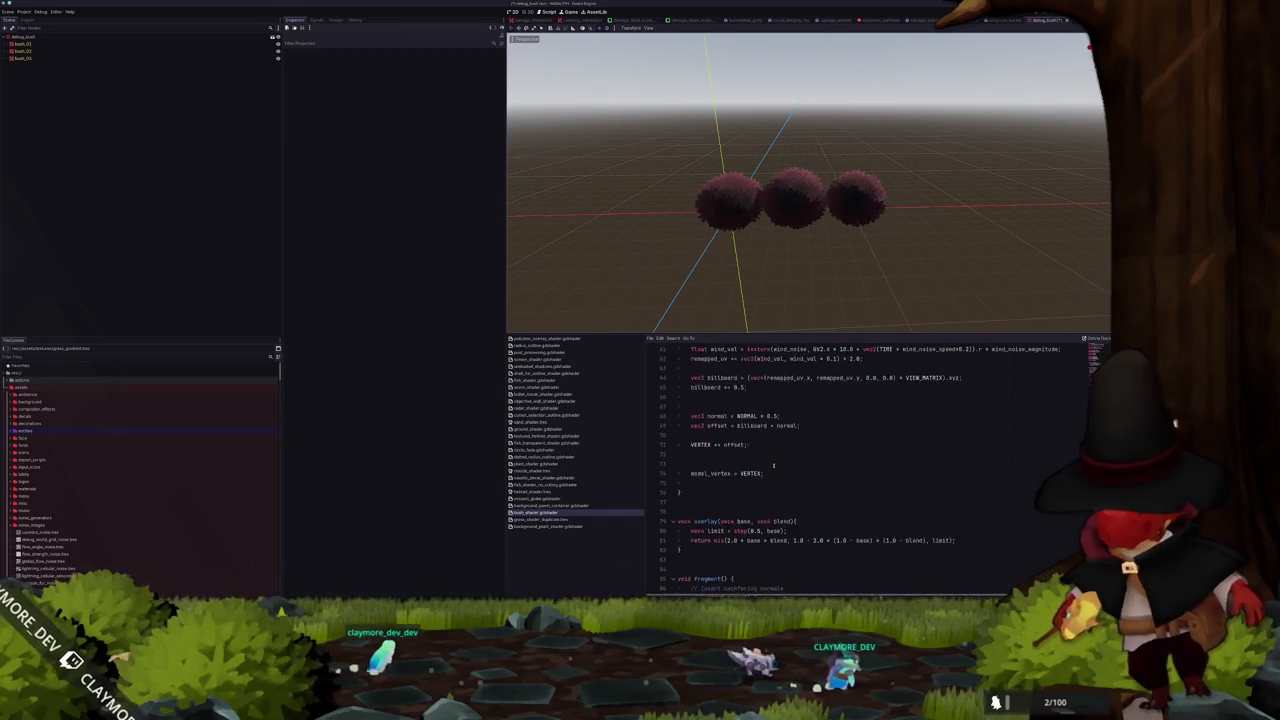
{"action": "left_click", "coordinate": [150, 51]}
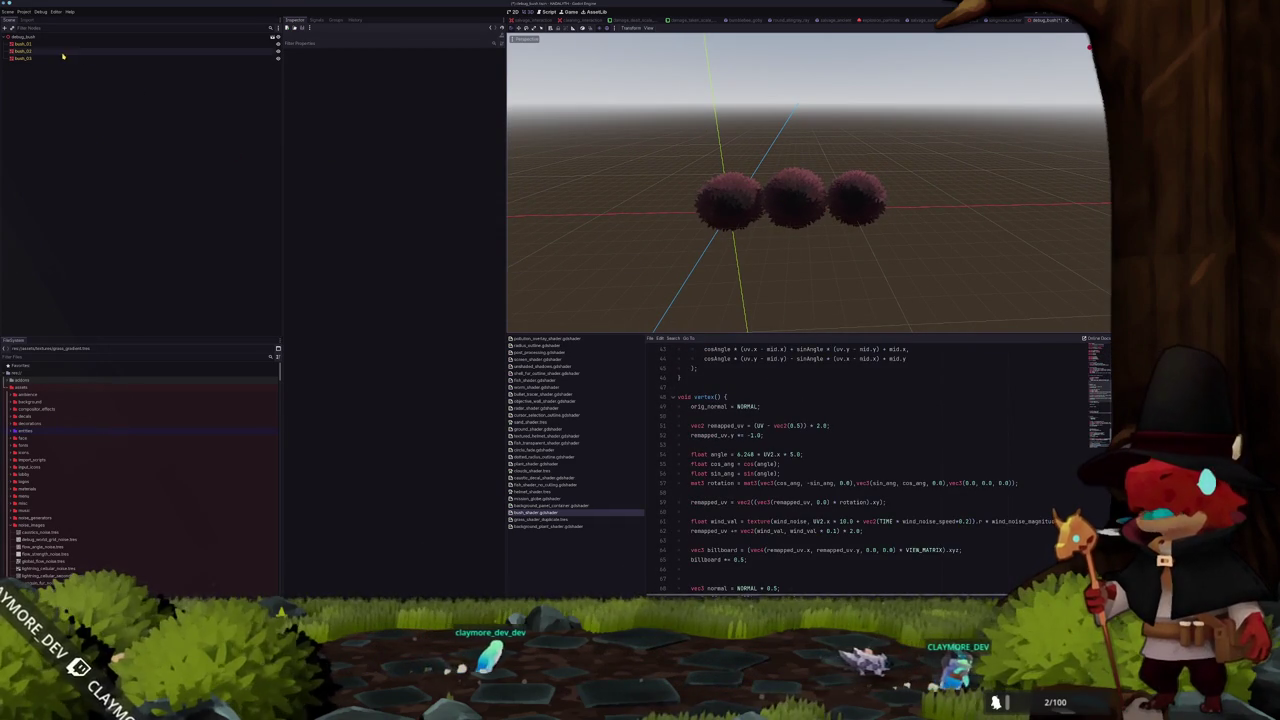
{"action": "key", "text": "f"}
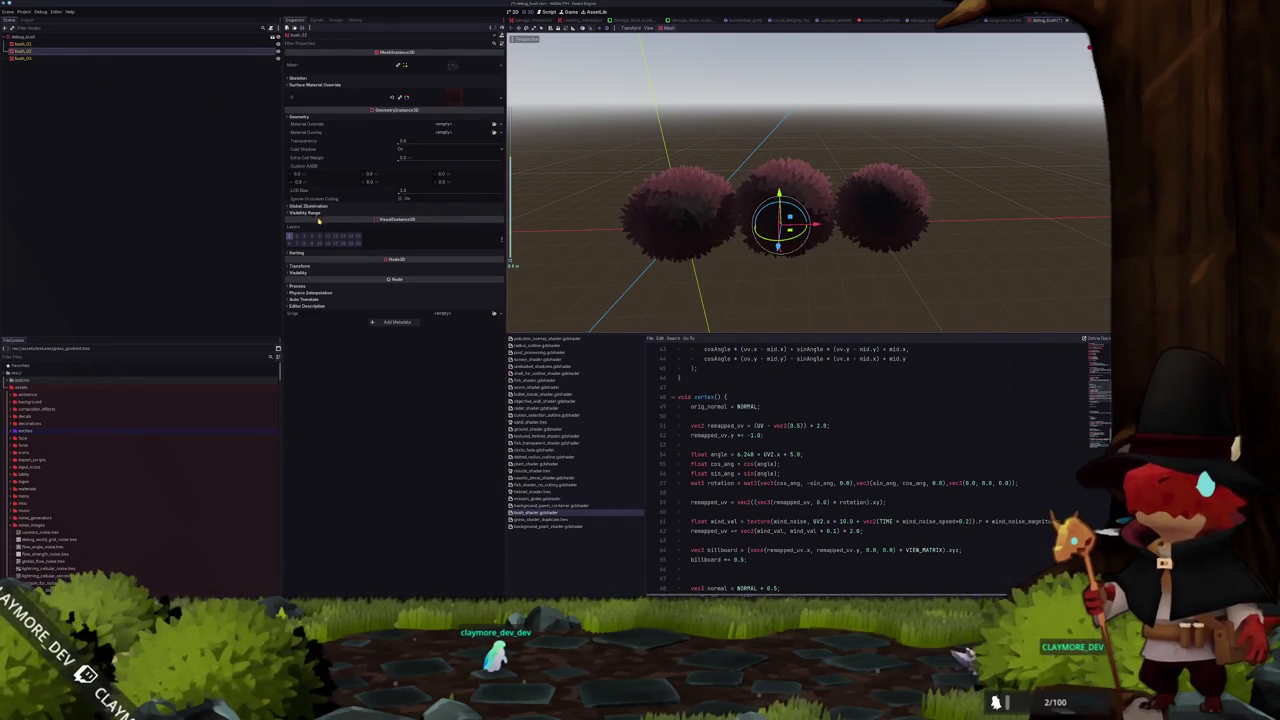
{"action": "left_click", "coordinate": [299, 265]}
{"action": "mouse_move", "coordinate": [330, 313]}
{"action": "left_mouse_down"}
{"action": "mouse_move", "coordinate": [390, 313]}
{"action": "mouse_move", "coordinate": [340, 313]}
{"action": "left_mouse_up"}
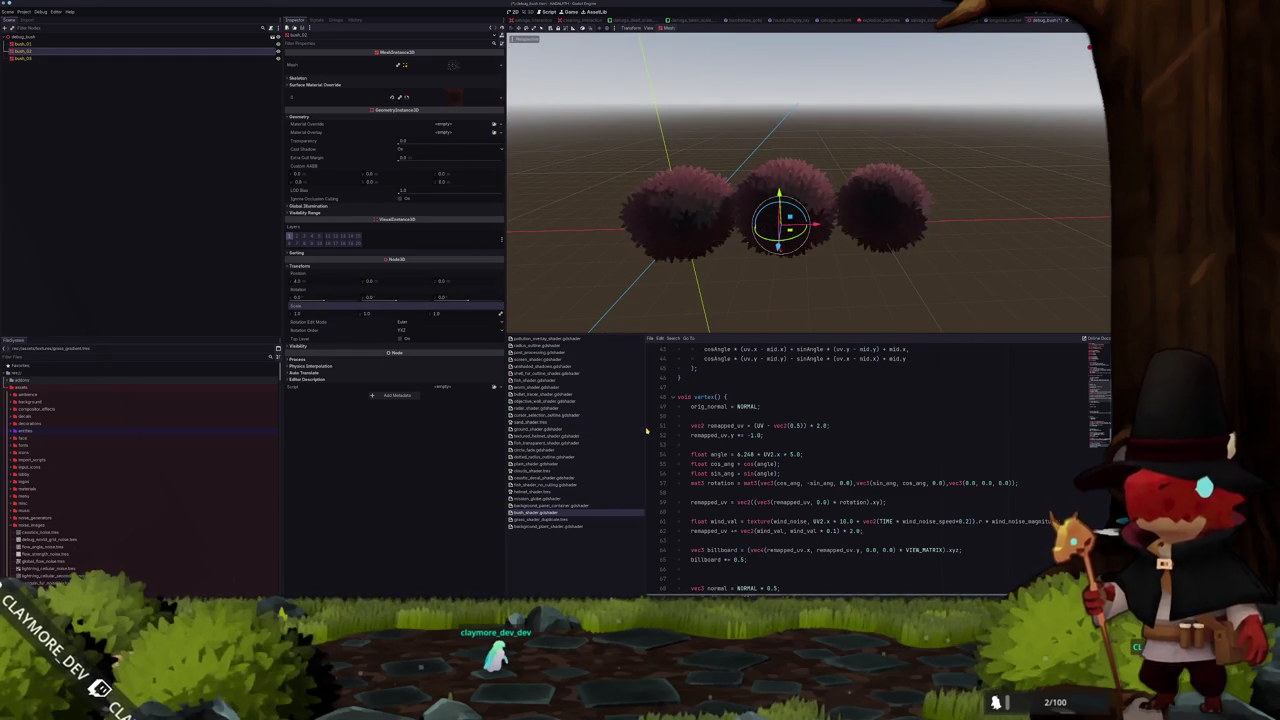
{"action": "scroll", "coordinate": [703, 416], "scroll_direction": "up", "scroll_amount": 12}
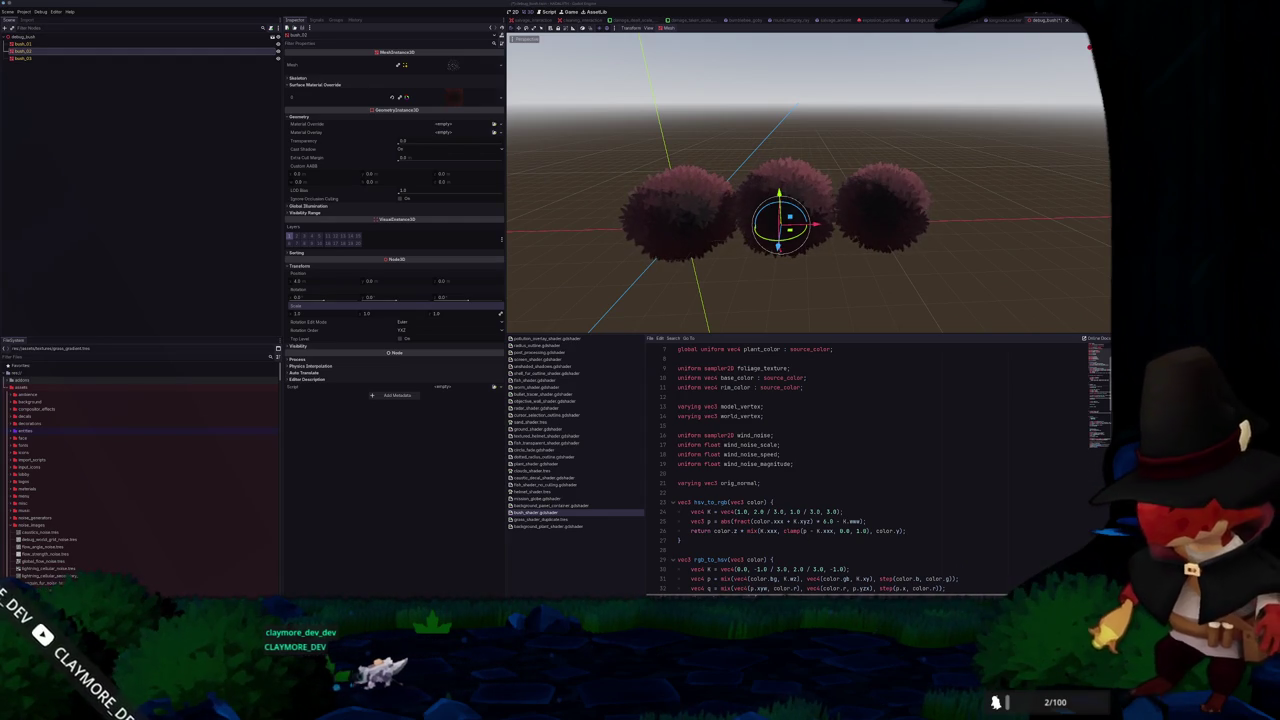
Export the scene as a MeshLibrary saved into assets/terrain/debug_bush
{"action": "left_click", "coordinate": [826, 297]}
{"action": "scroll", "coordinate": [829, 291], "scroll_direction": "down", "scroll_amount": 2}
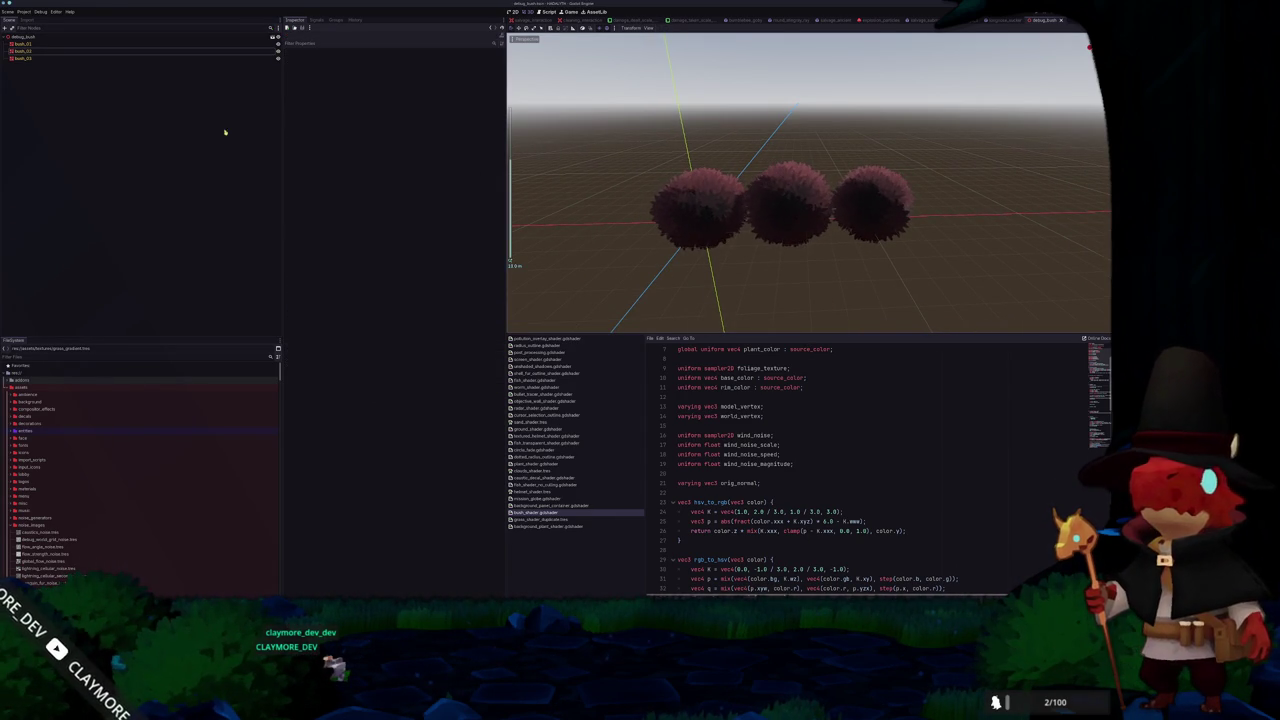
{"action": "left_click", "coordinate": [7, 11]}
{"action": "mouse_move", "coordinate": [30, 103]}
{"action": "left_click", "coordinate": [116, 108]}
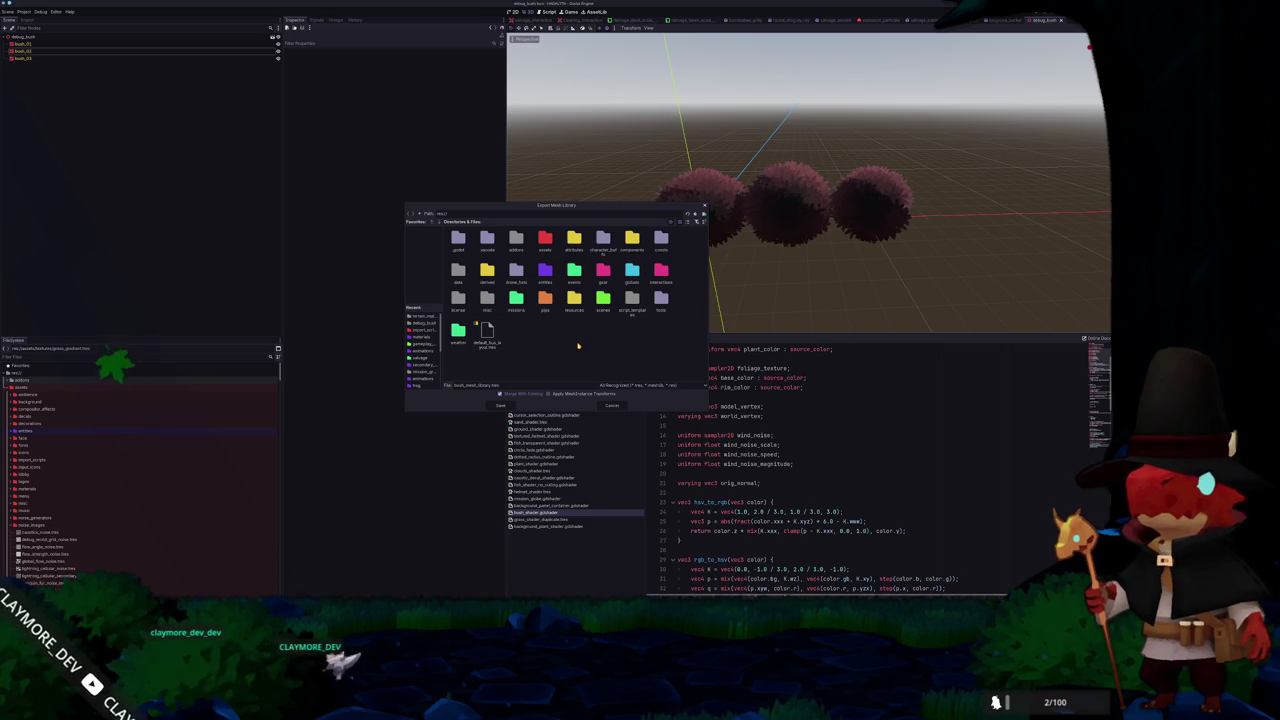
{"action": "double_click", "coordinate": [545, 239]}
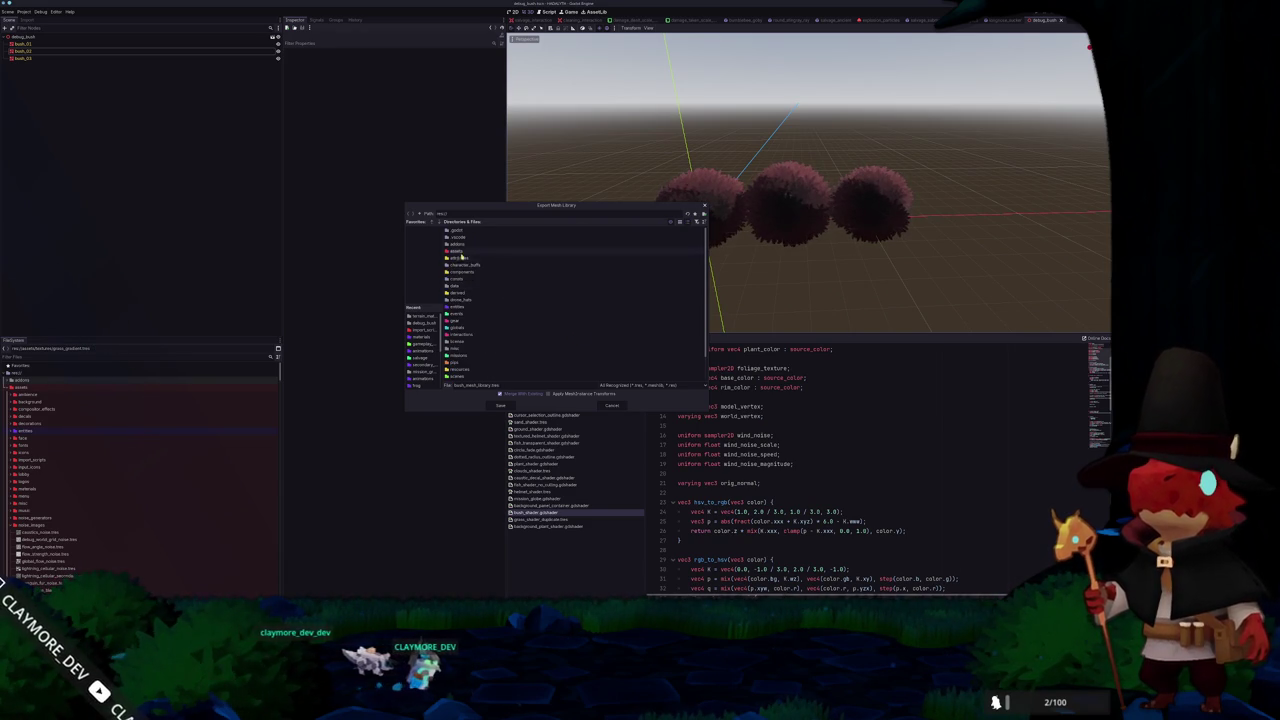
{"action": "scroll", "coordinate": [460, 300], "scroll_direction": "down", "scroll_amount": 3}
{"action": "double_click", "coordinate": [460, 356]}
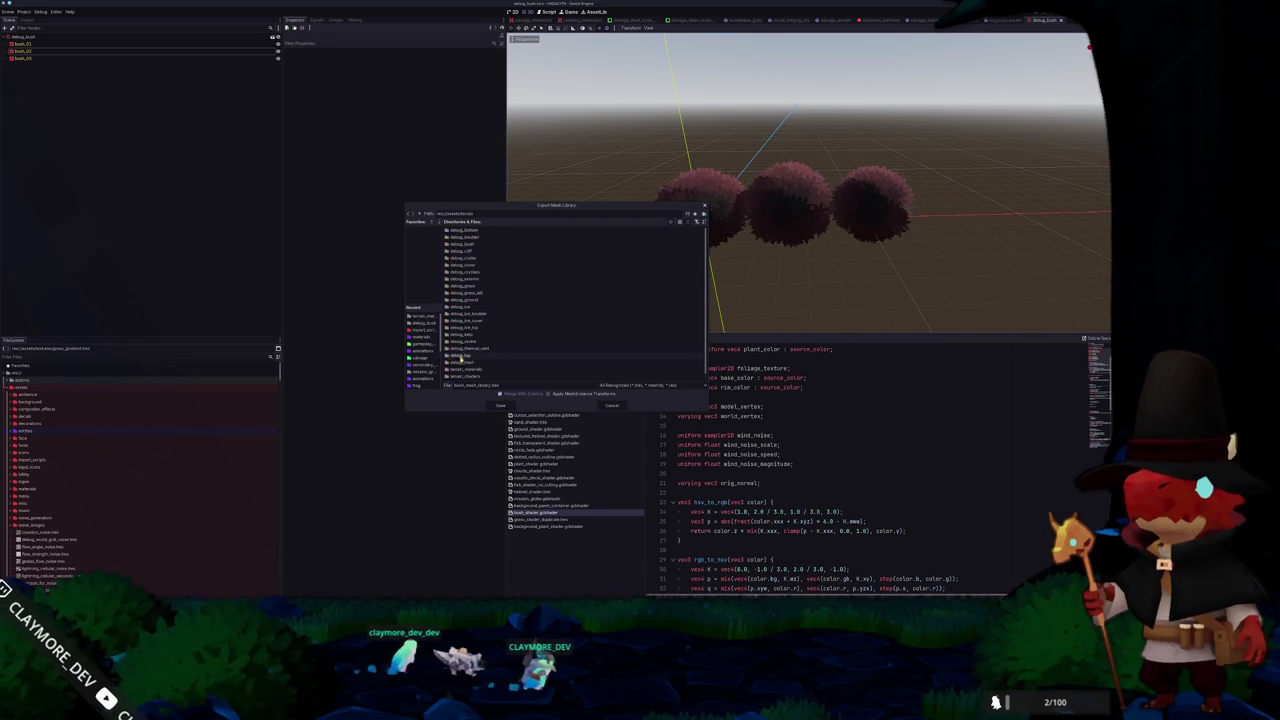
{"action": "double_click", "coordinate": [489, 247]}
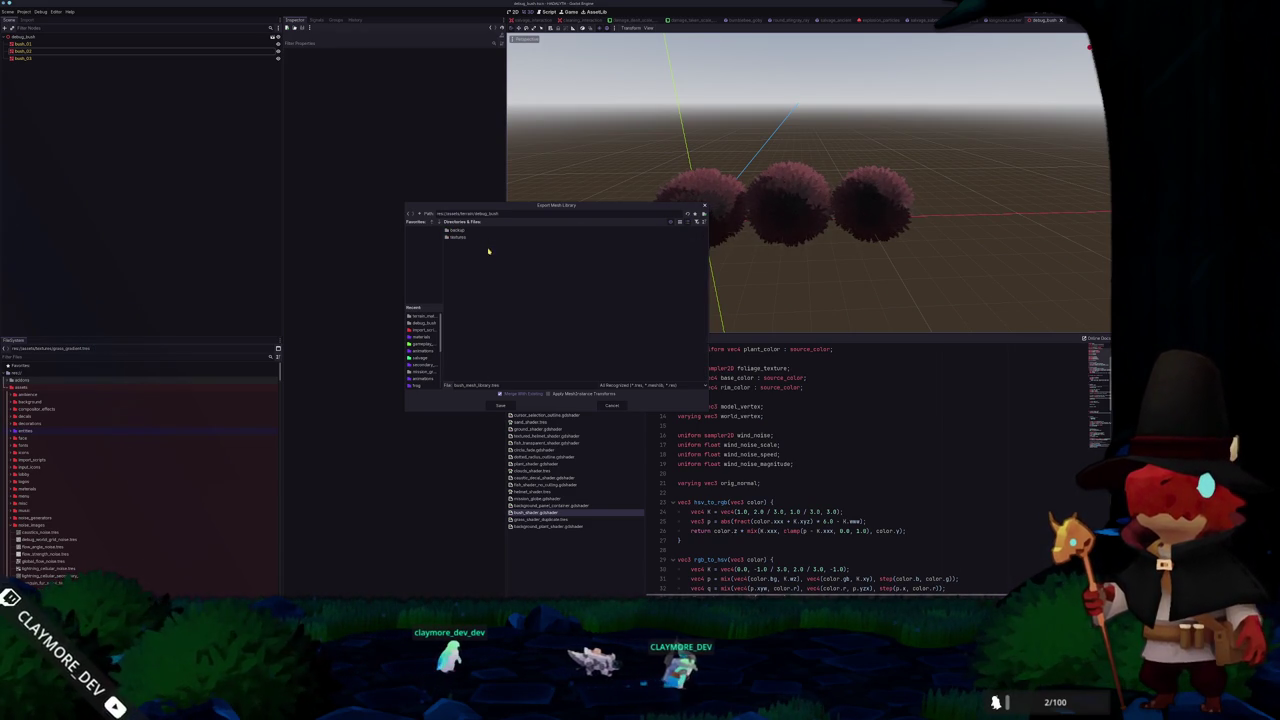
{"action": "left_click", "coordinate": [501, 405]}
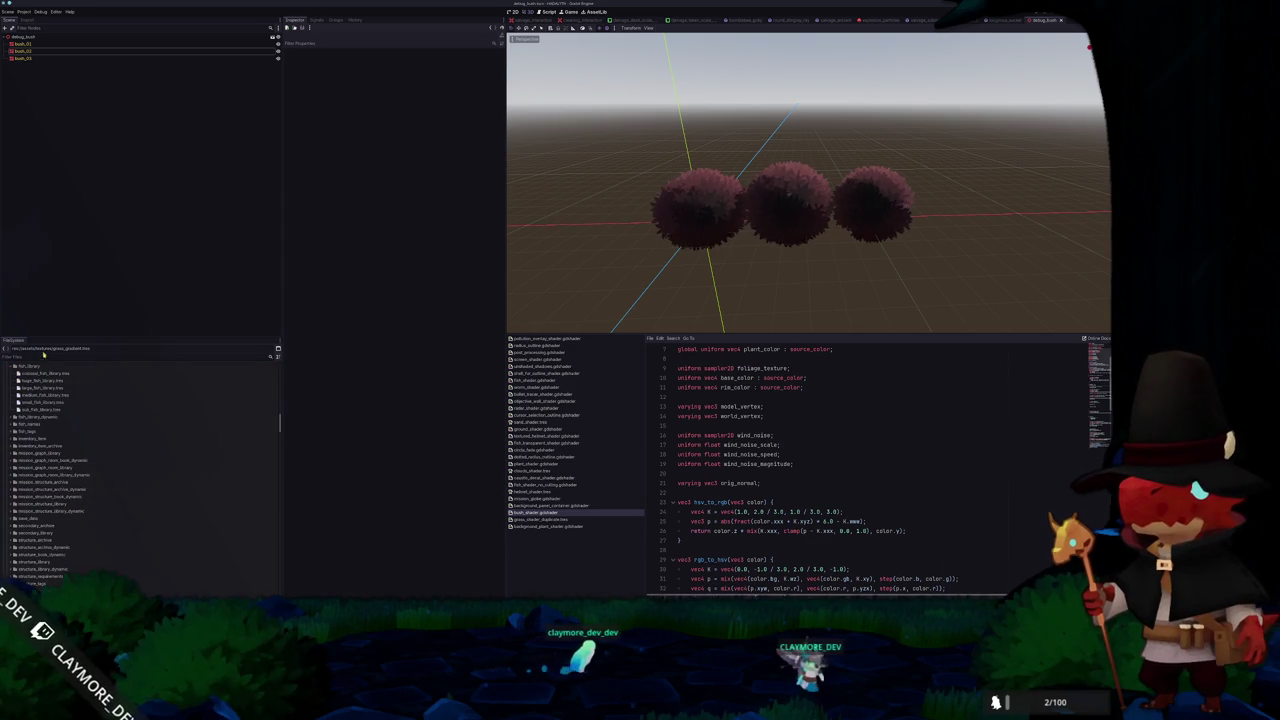
Duplicate keep_mission_stats_biome.tres as swamp_mission_stats_biome.tres
{"action": "type", "text": "biome"}
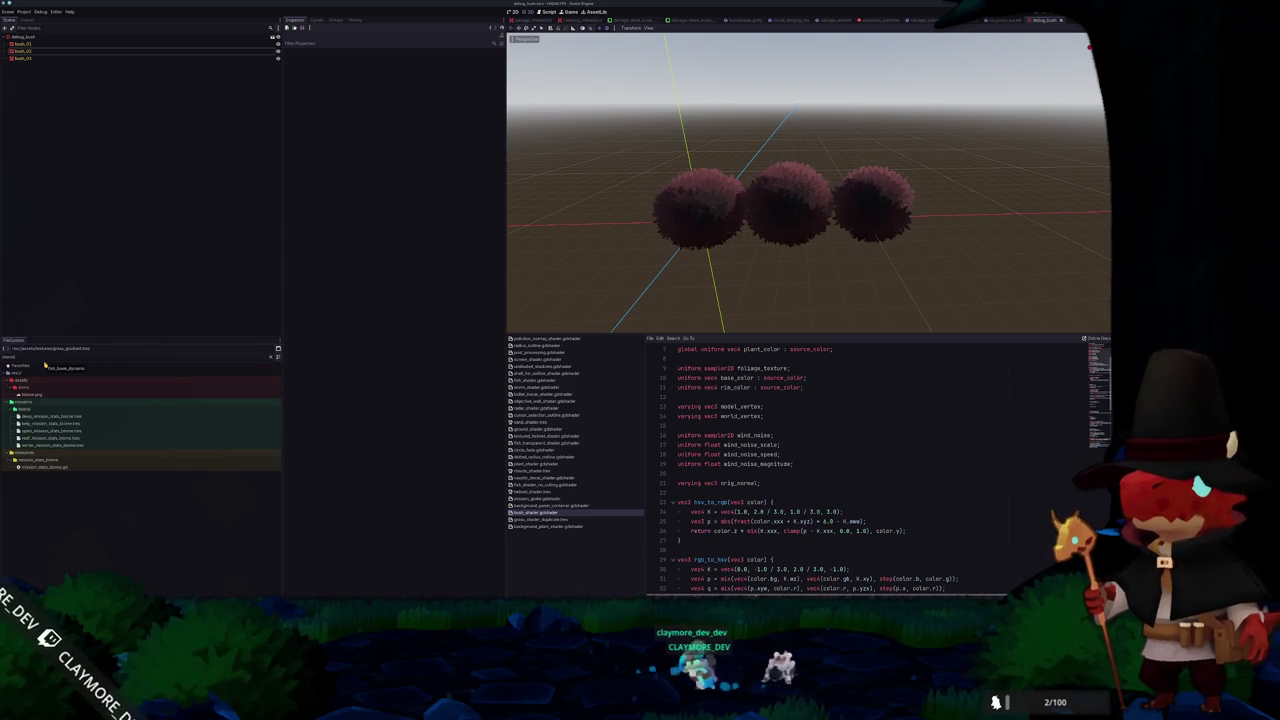
{"action": "left_click", "coordinate": [59, 424]}
{"action": "key", "text": "ctrl+d"}
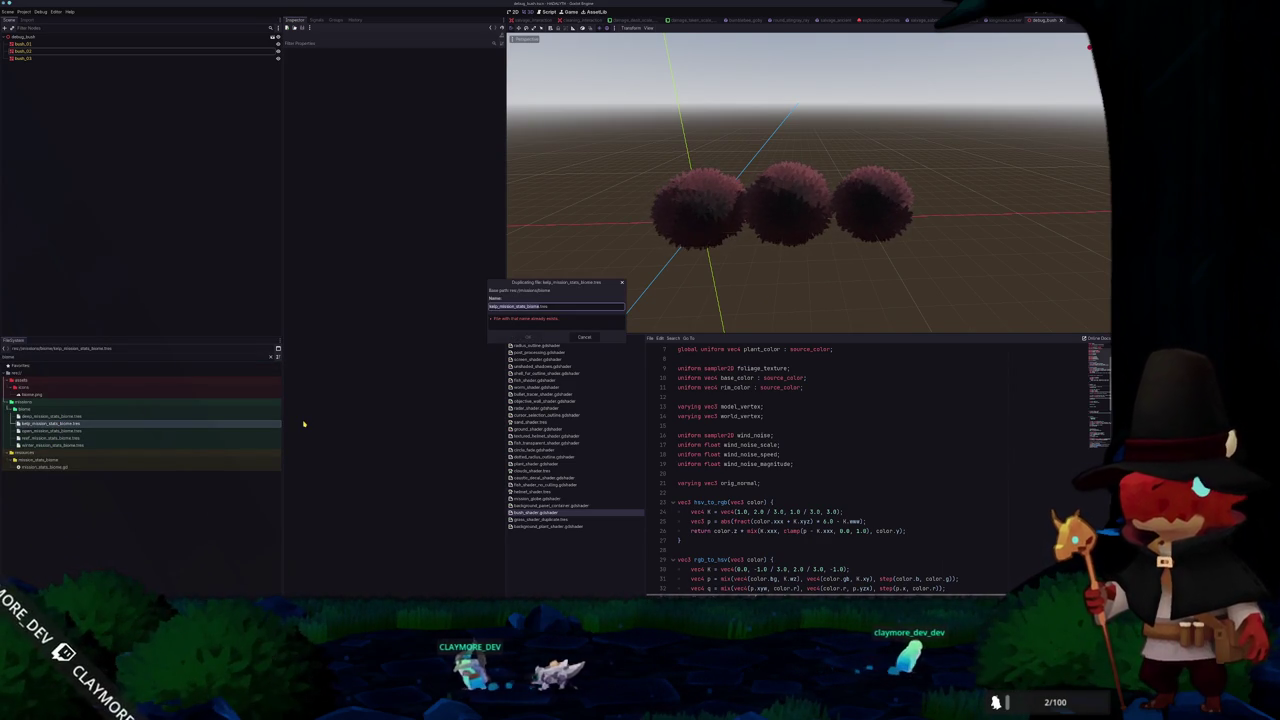
{"action": "key", "text": "Home"}
{"action": "key", "text": "Delete"}
{"action": "key", "text": "Delete"}
{"action": "key", "text": "Delete"}
{"action": "type", "text": "swamp"}
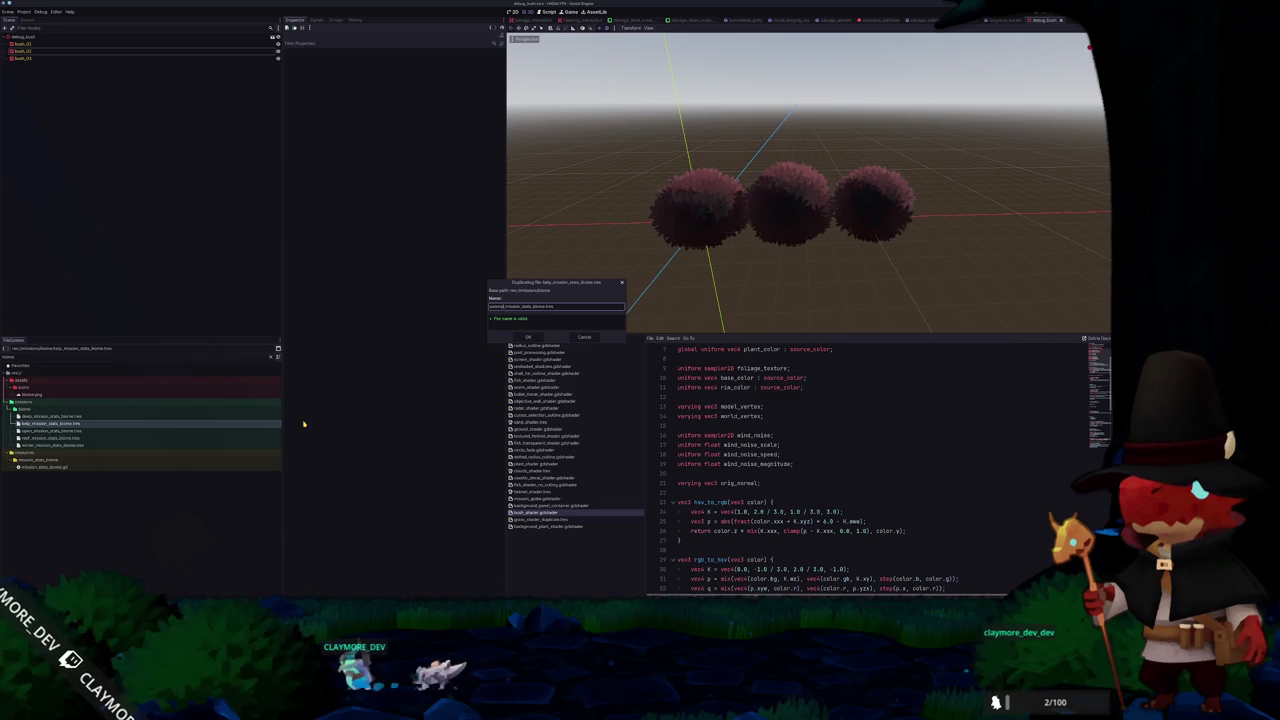
{"action": "key", "text": "Return"}
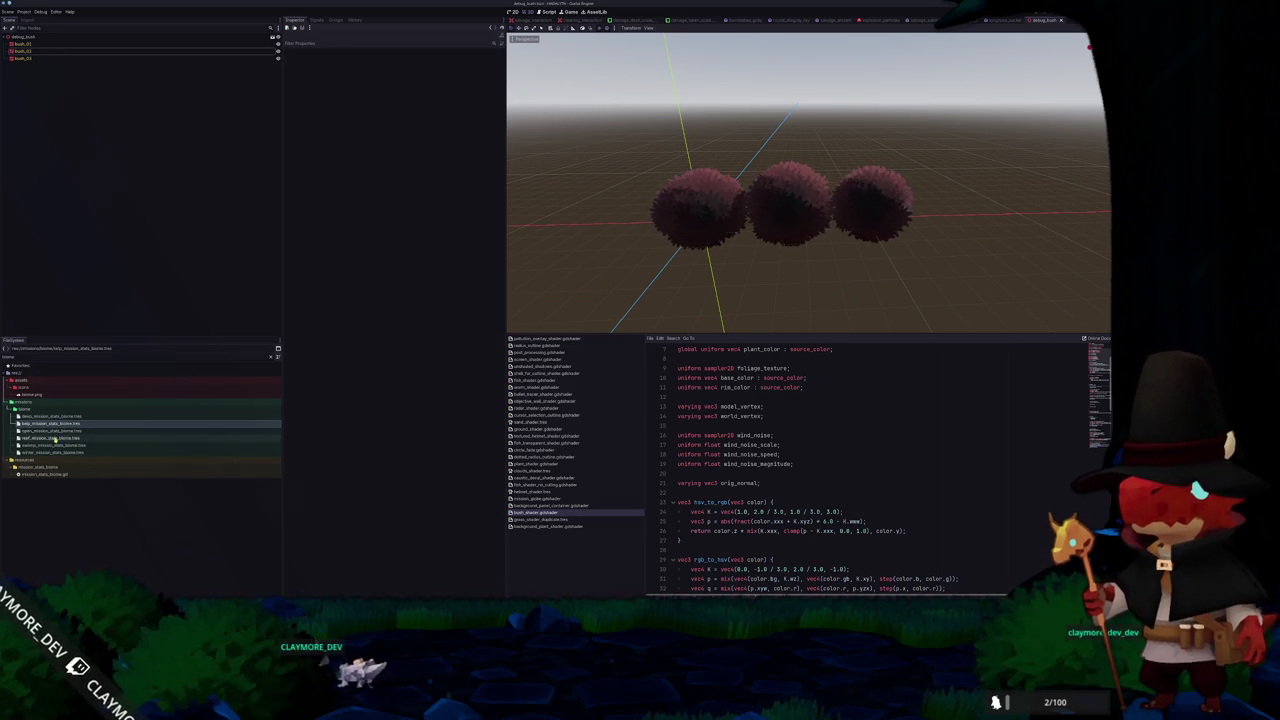
Set the swamp biome's Kelp Mesh Library to bush_mesh_library.tres and save
{"action": "double_click", "coordinate": [55, 445]}
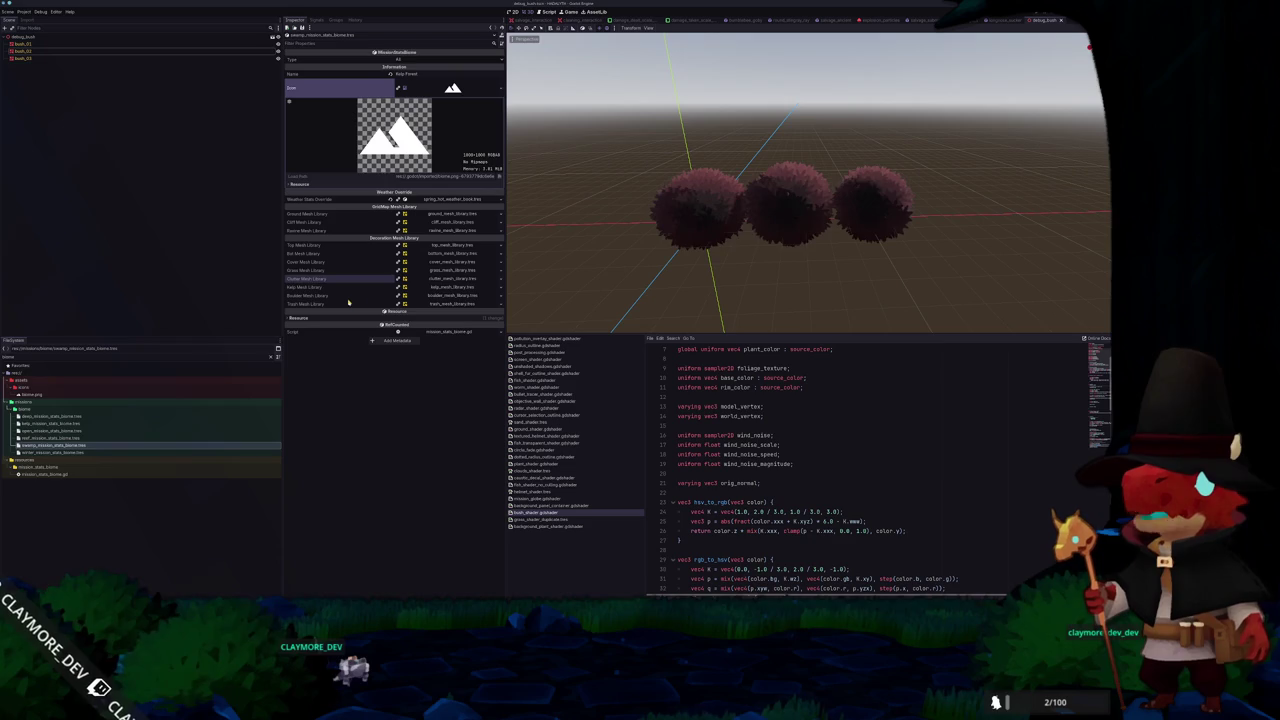
{"action": "left_click", "coordinate": [450, 287]}
{"action": "left_click", "coordinate": [463, 400]}
{"action": "key", "text": "ctrl+s"}
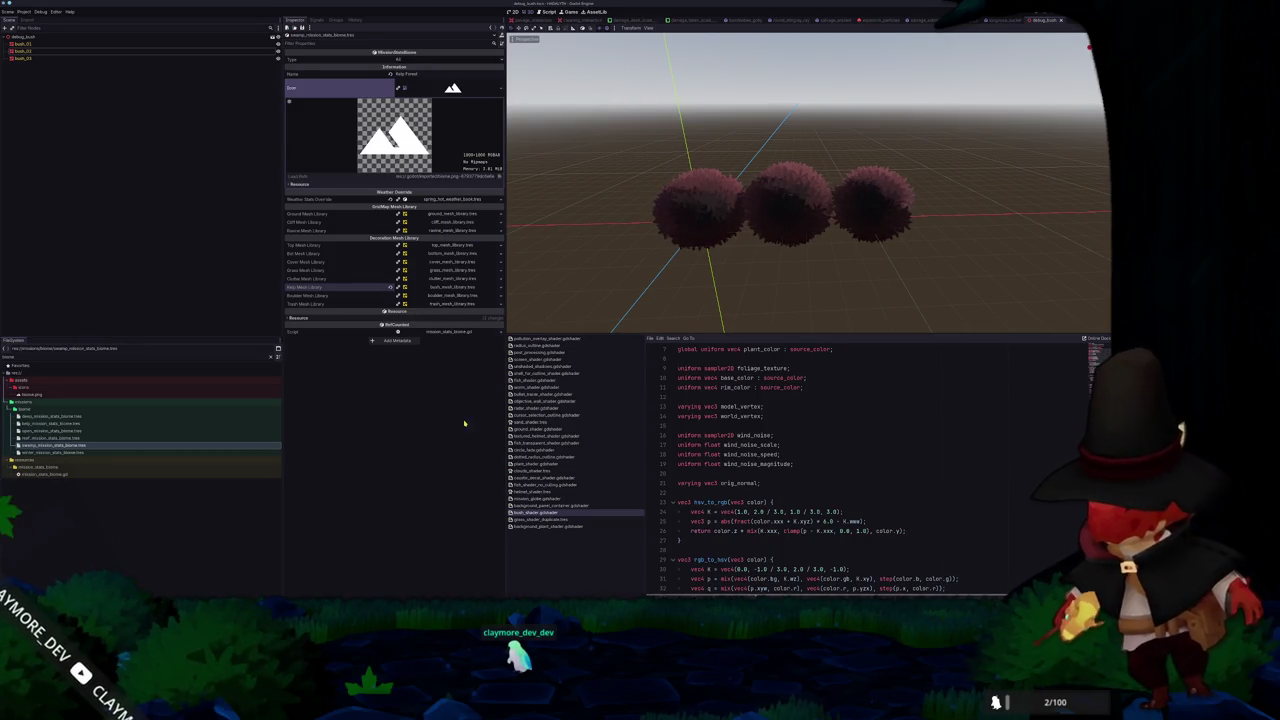
{"action": "key", "text": "alt+Tab"}
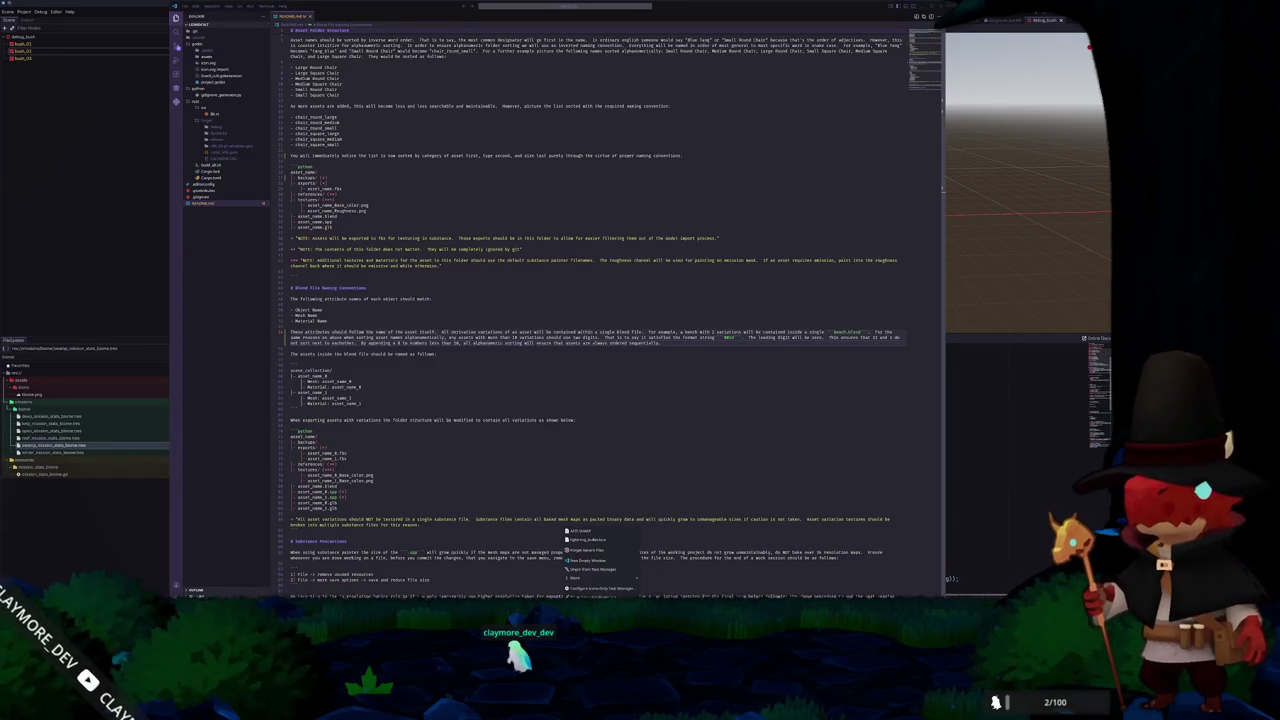
{"action": "key", "text": "alt+Tab"}
{"action": "left_click", "coordinate": [120, 473]}
{"action": "double_click", "coordinate": [120, 473]}
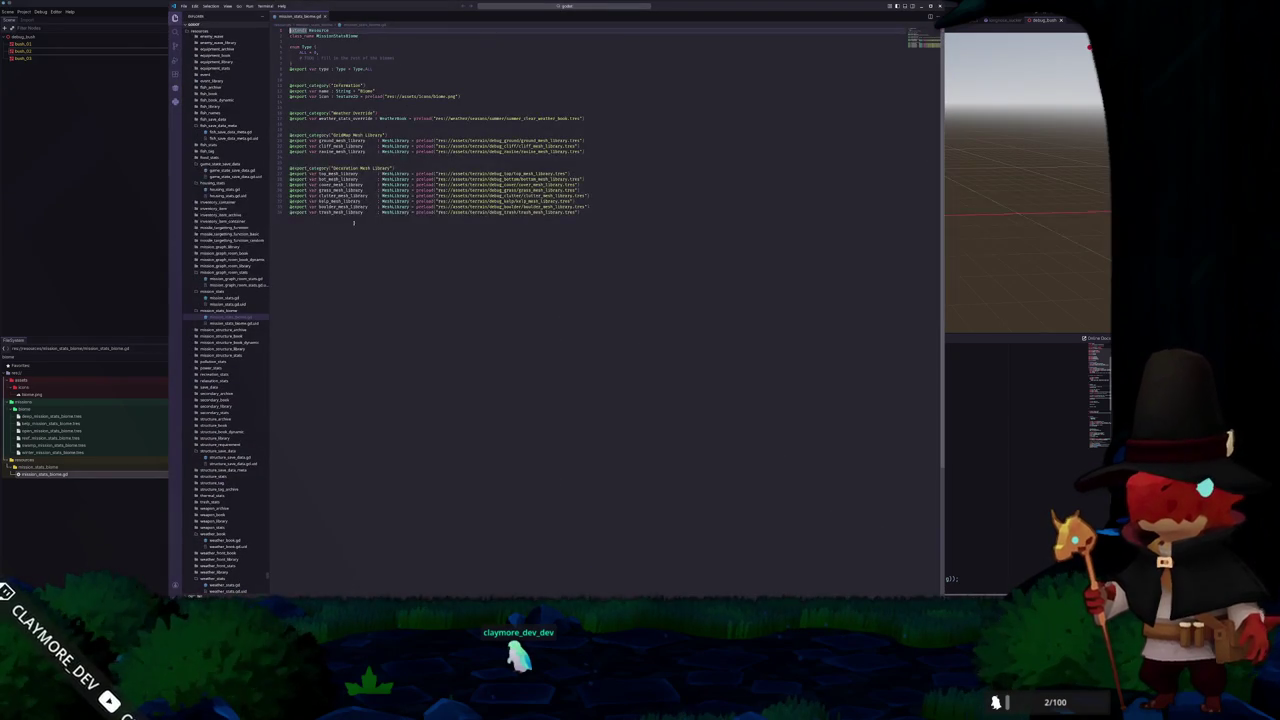
{"action": "left_click", "coordinate": [638, 205]}
{"action": "left_click", "coordinate": [627, 195]}
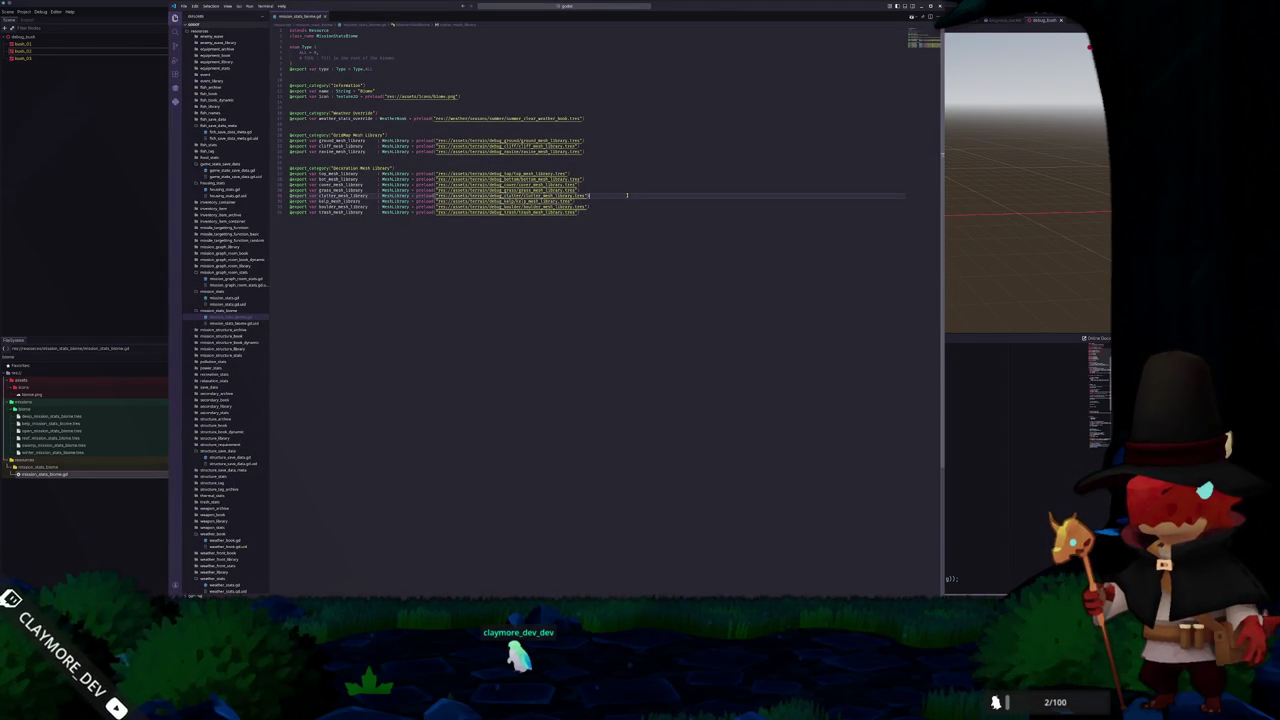
{"action": "key", "text": "Return"}
{"action": "key", "text": "Return"}
{"action": "type", "text": "@export var kel"}
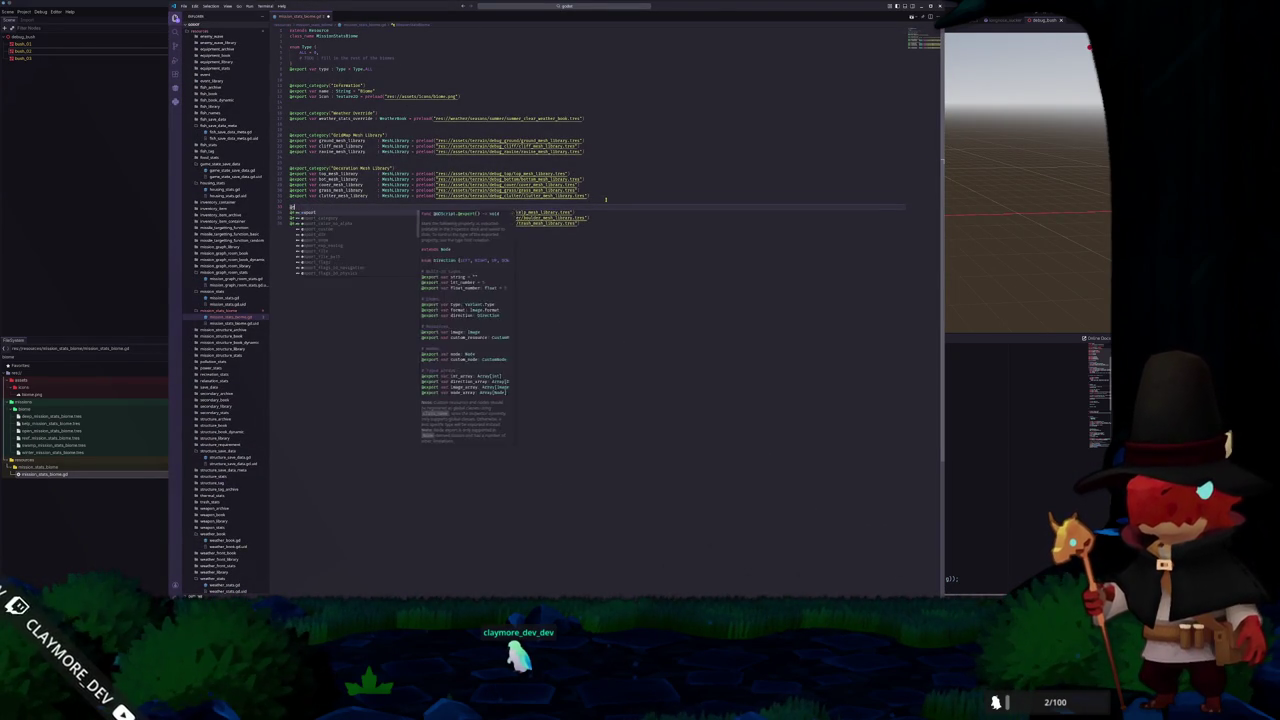
{"action": "type", "text": "p_d"}
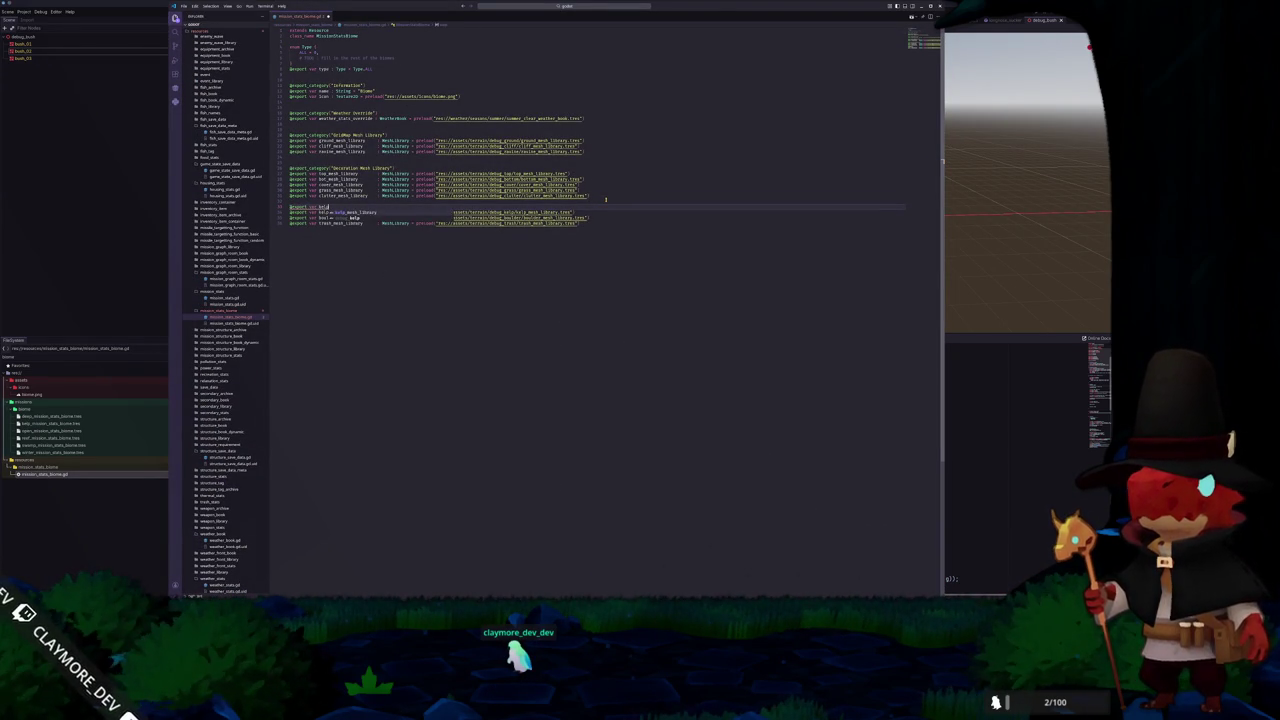
{"action": "type", "text": "ensity              "}
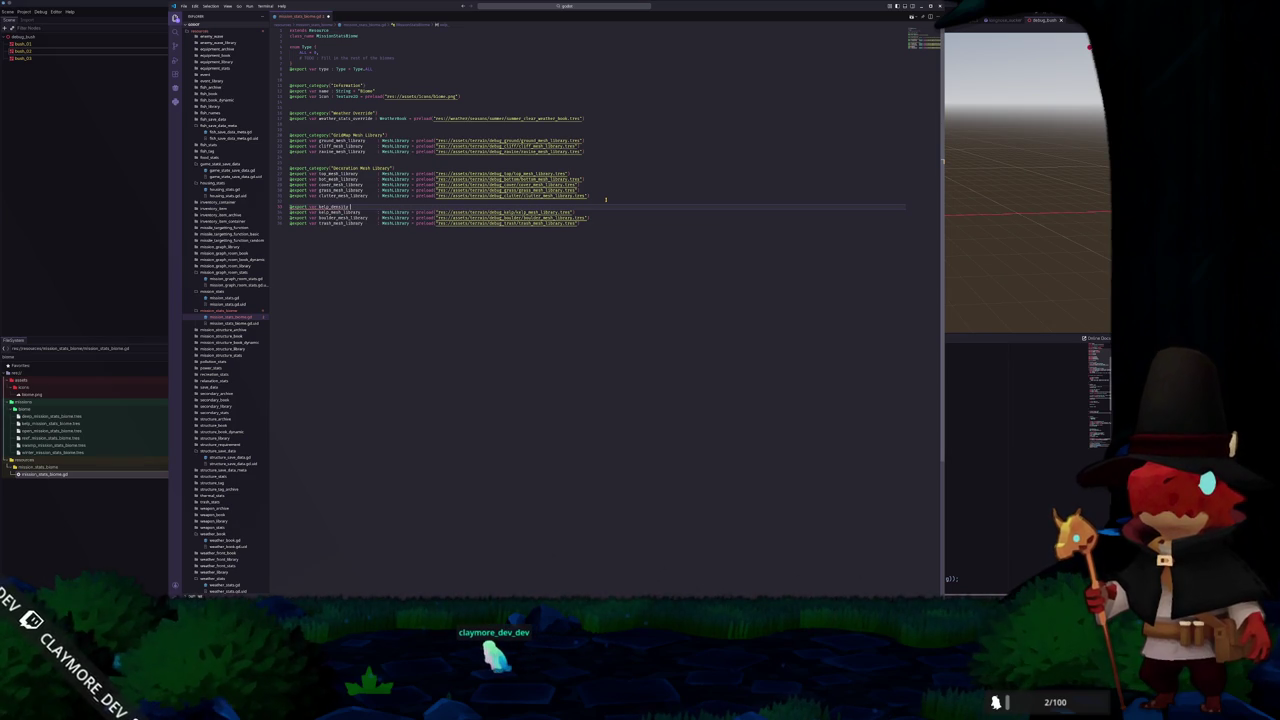
{"action": "type", "text": ": float"}
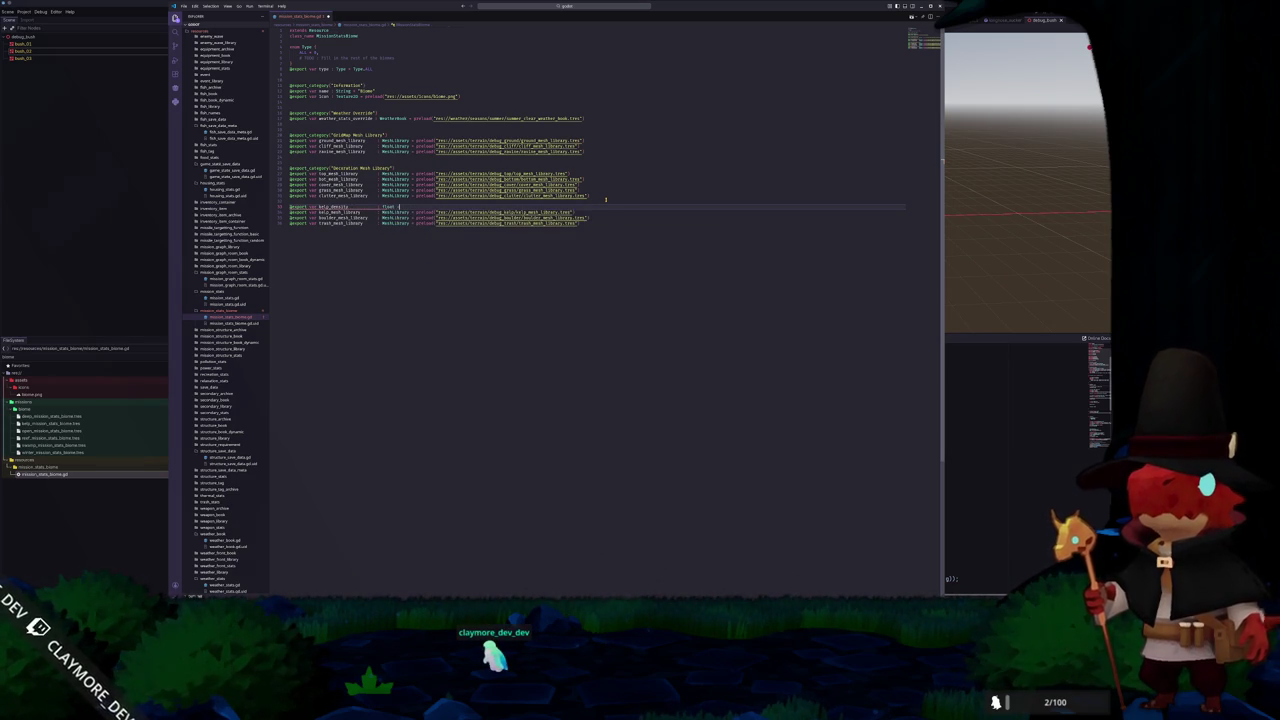
{"action": "type", "text": " = 1.0"}
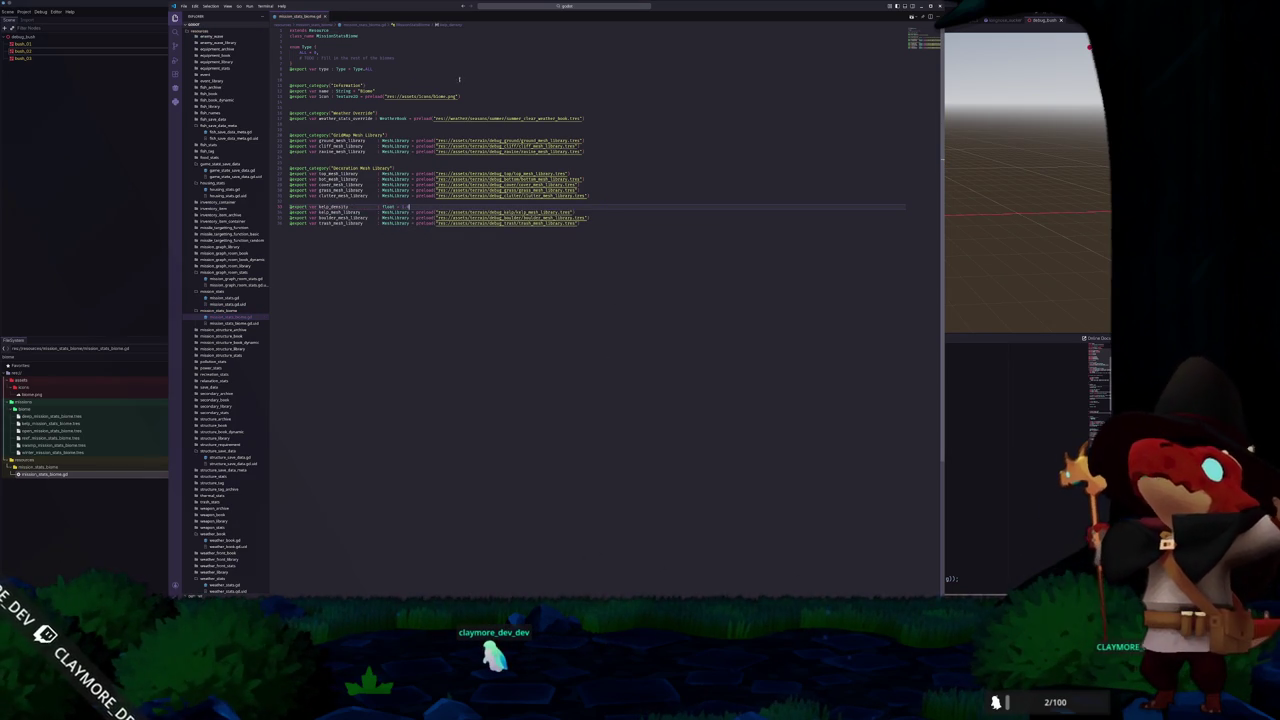
Check the swamp biome resource for the new Kelp Density field, then search for mission_server_manager
{"action": "key", "text": "alt+Tab"}
{"action": "left_click", "coordinate": [52, 445]}
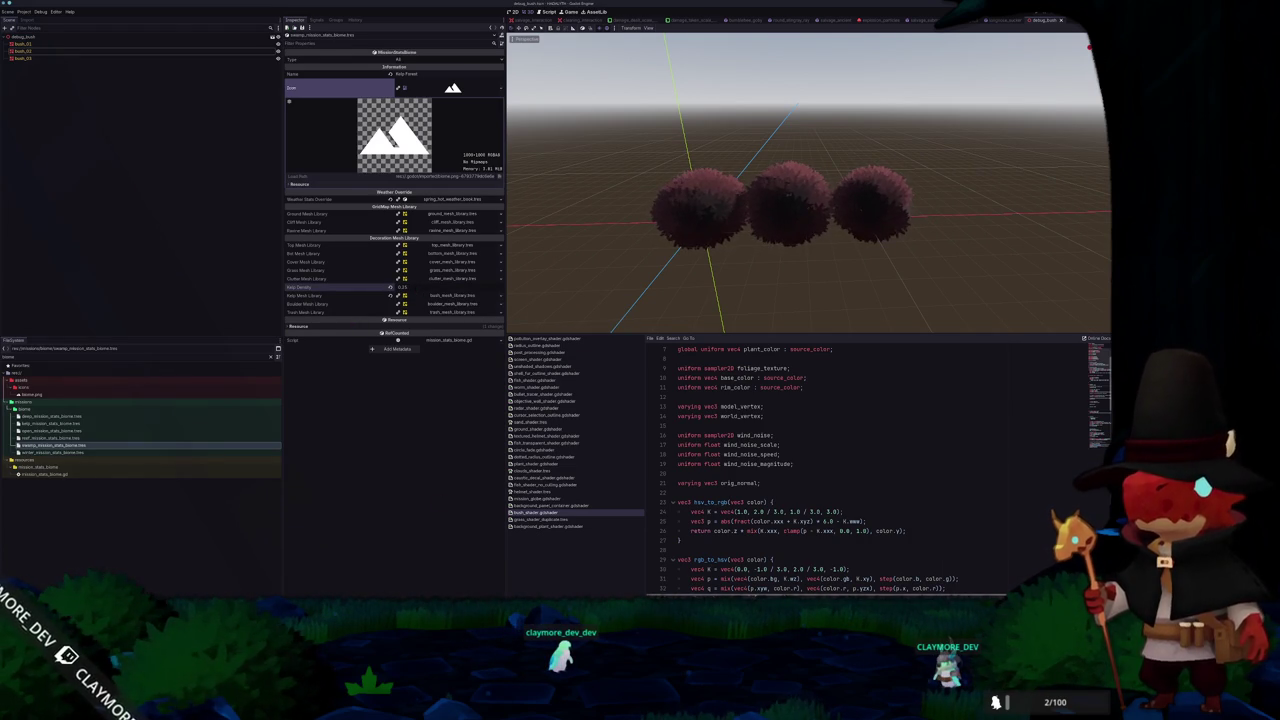
{"action": "key", "text": "alt+Tab"}
{"action": "left_click", "coordinate": [558, 8]}
{"action": "type", "text": "mission_server_manage"}
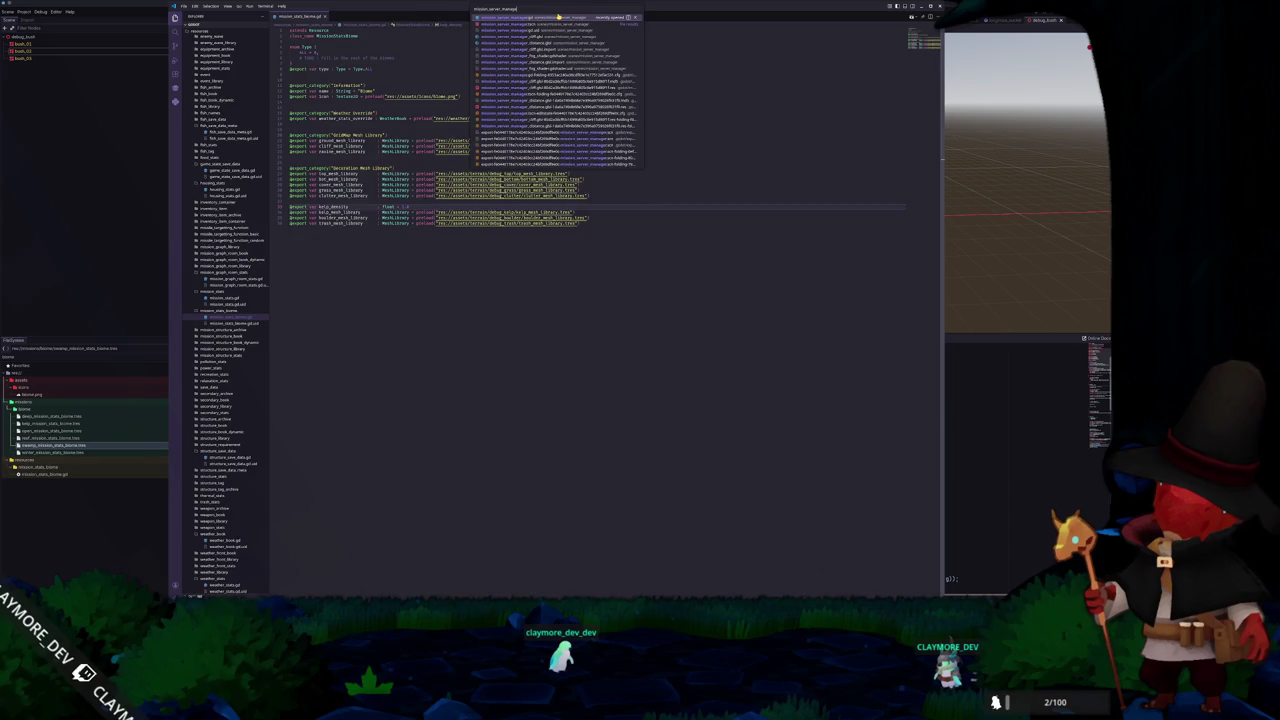
Open mission_server_manager.gd and find the kelp spawn condition on line 1081
{"action": "key", "text": "Return"}
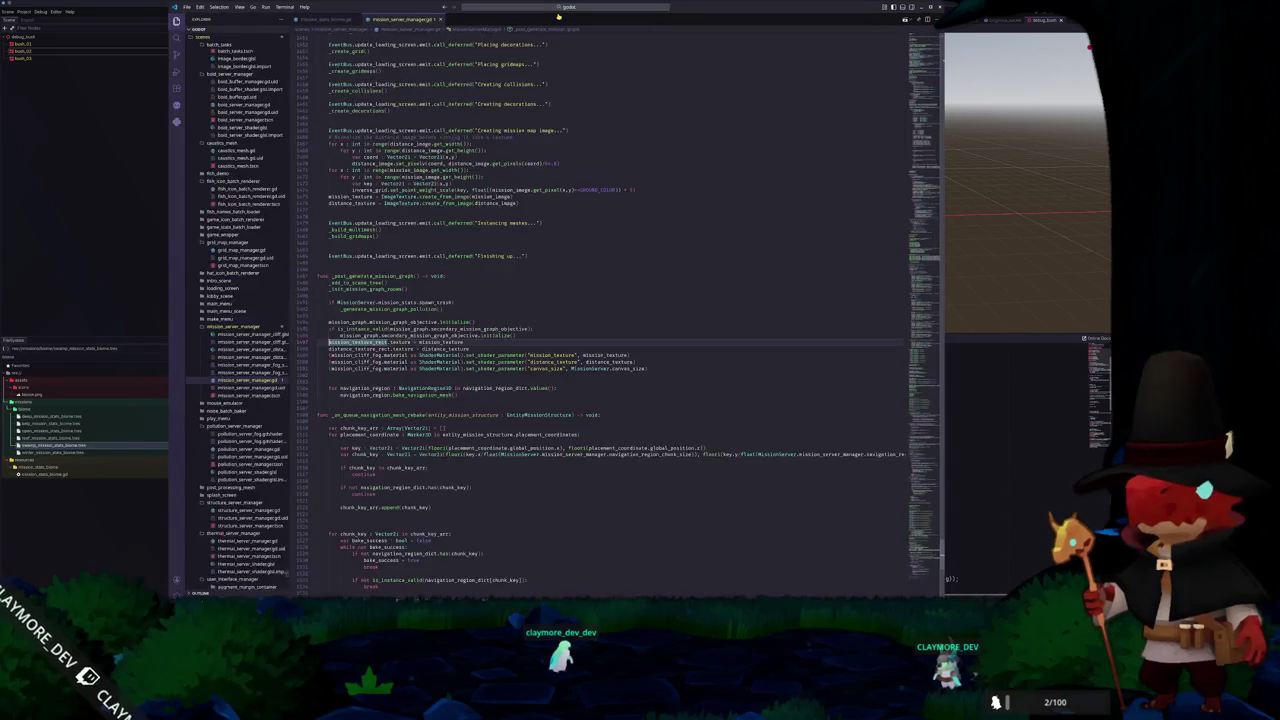
{"action": "key", "text": "ctrl+f"}
{"action": "type", "text": "kelp"}
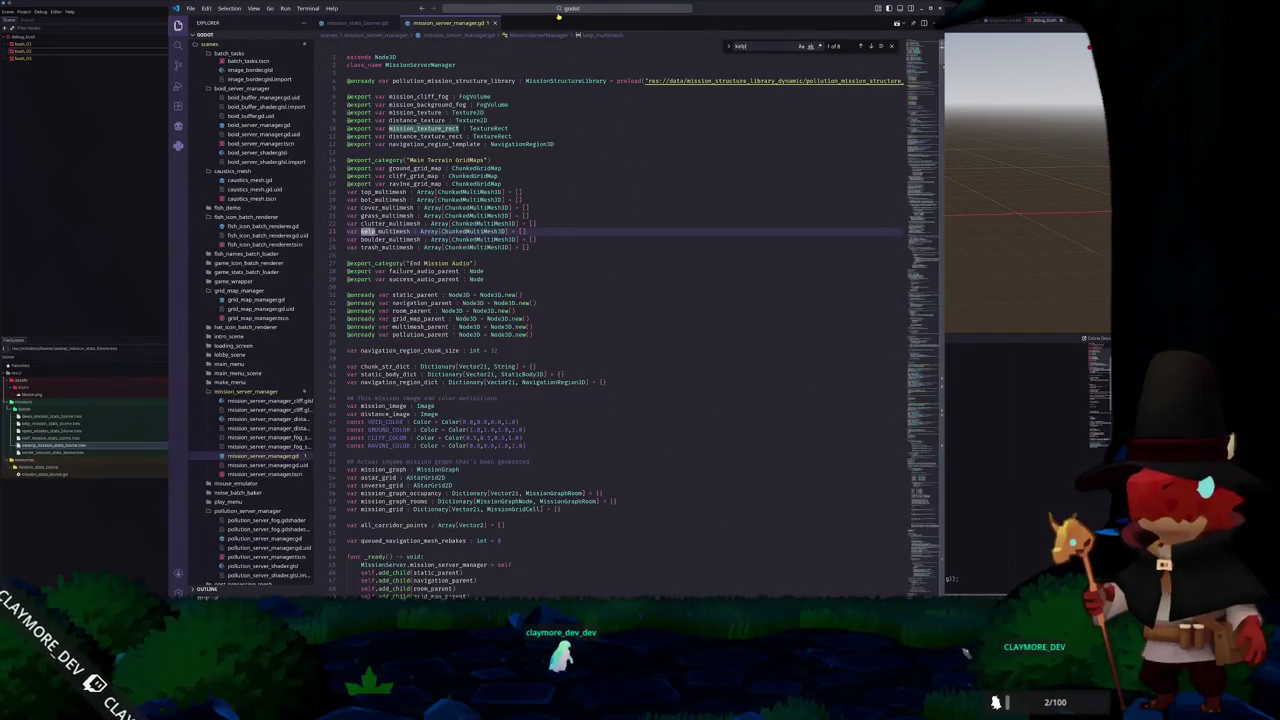
{"action": "key", "text": "shift+Return"}
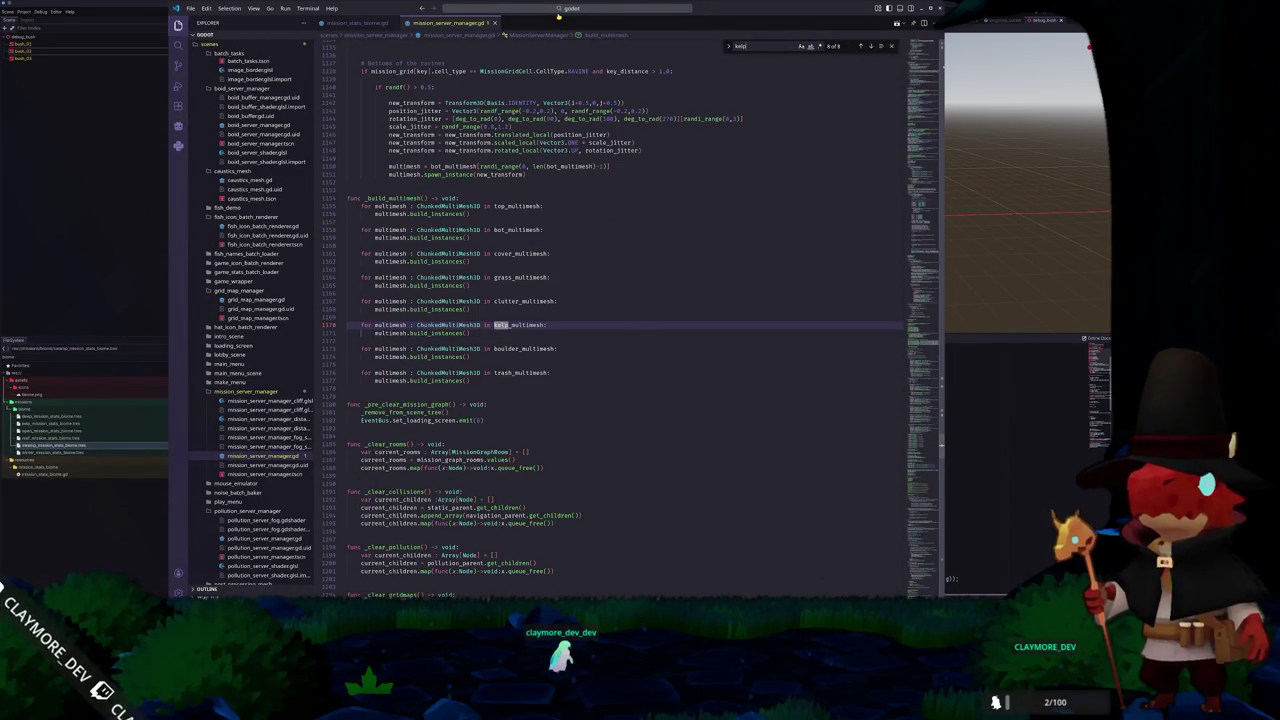
{"action": "key", "text": "shift+Return"}
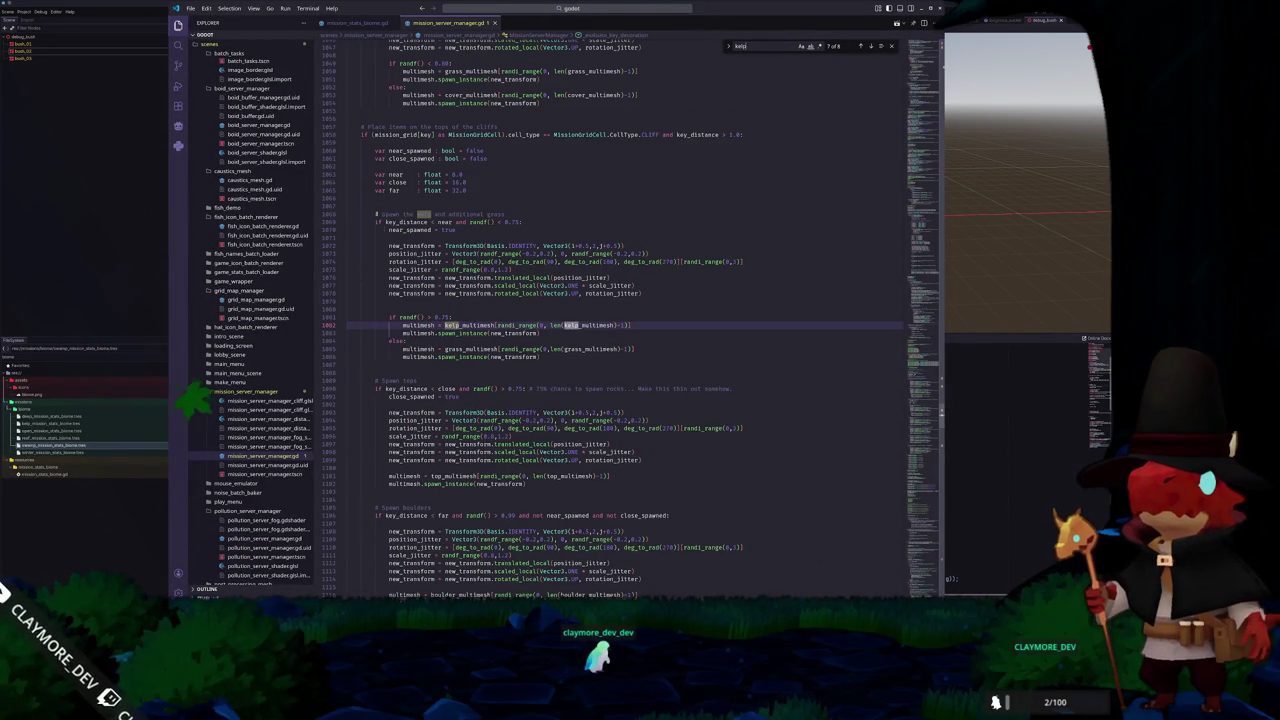
{"action": "double_click", "coordinate": [441, 317]}
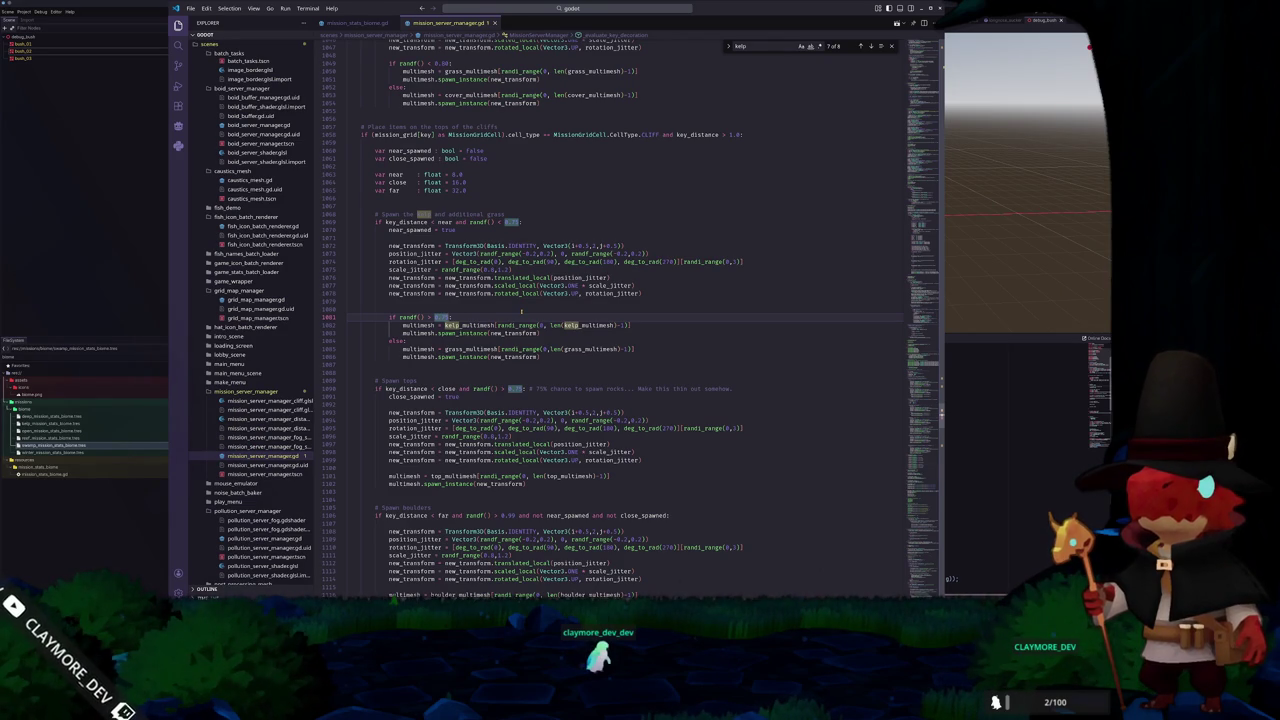
{"action": "key", "text": "Left"}
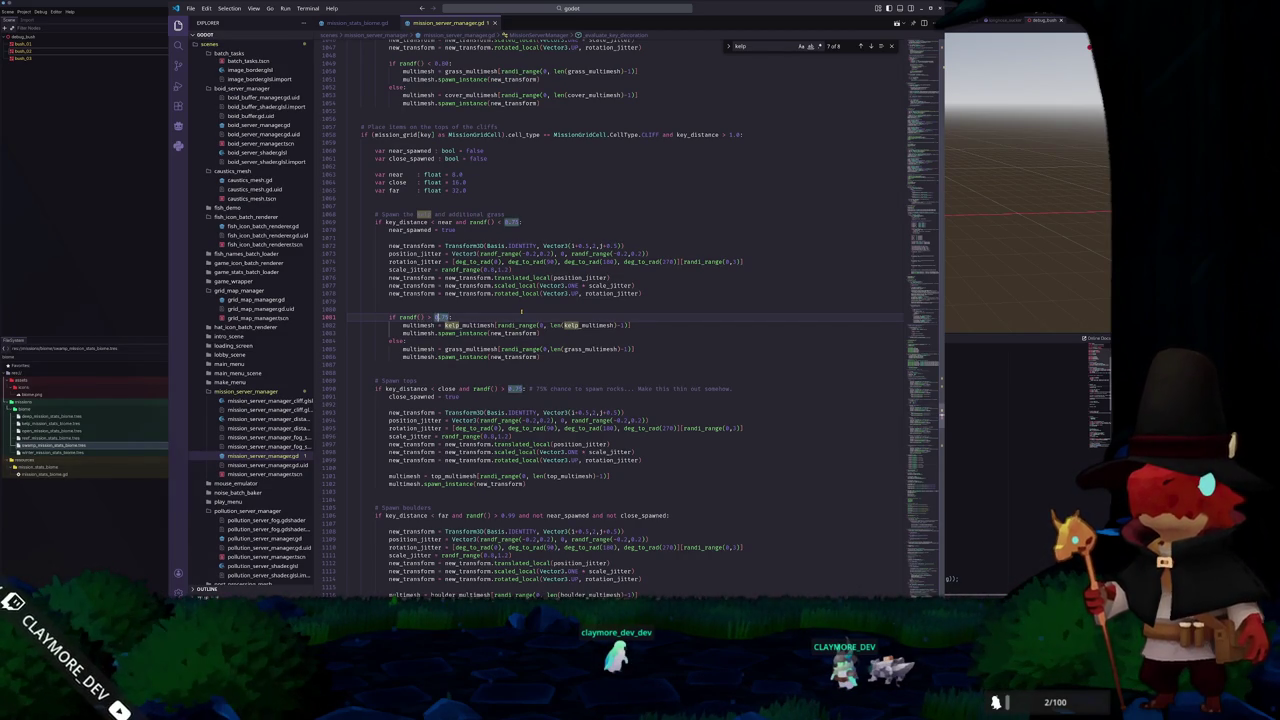
Append 'and randf() < MissionServer.mission_stats.mission_stats_biome.kelp_density' to the kelp condition
{"action": "key", "text": "Return"}
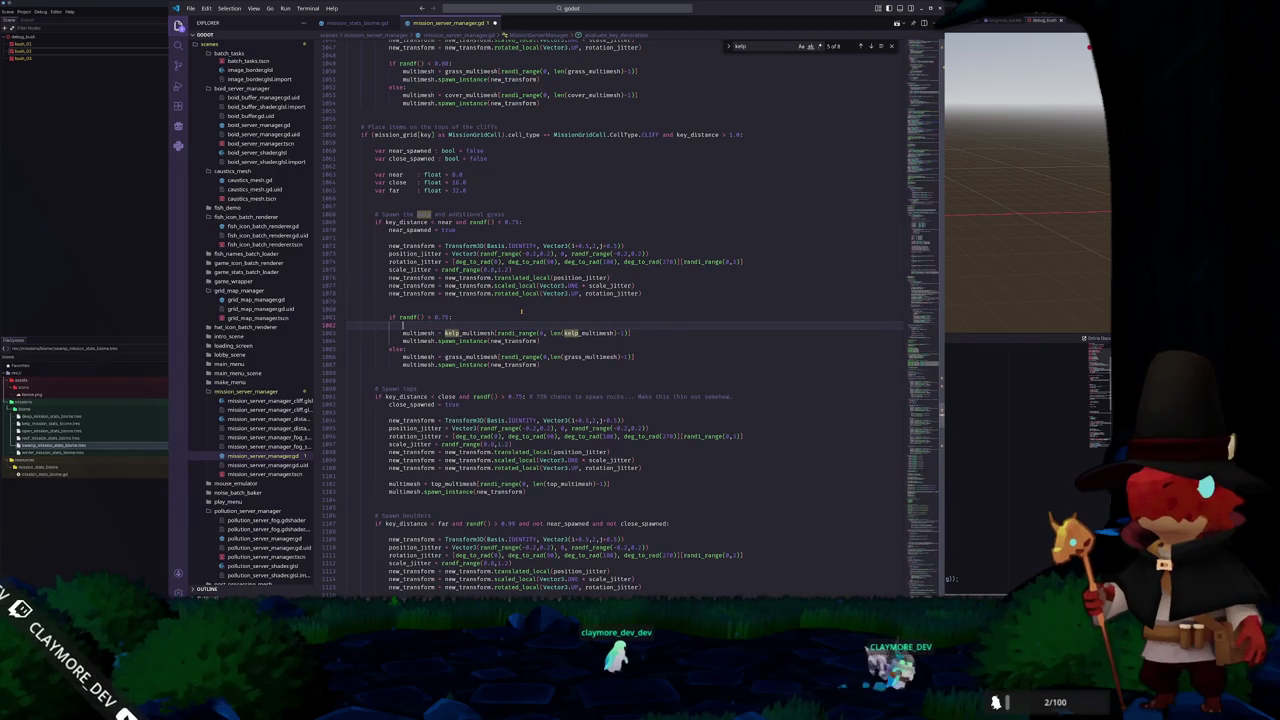
{"action": "key", "text": "ctrl+z"}
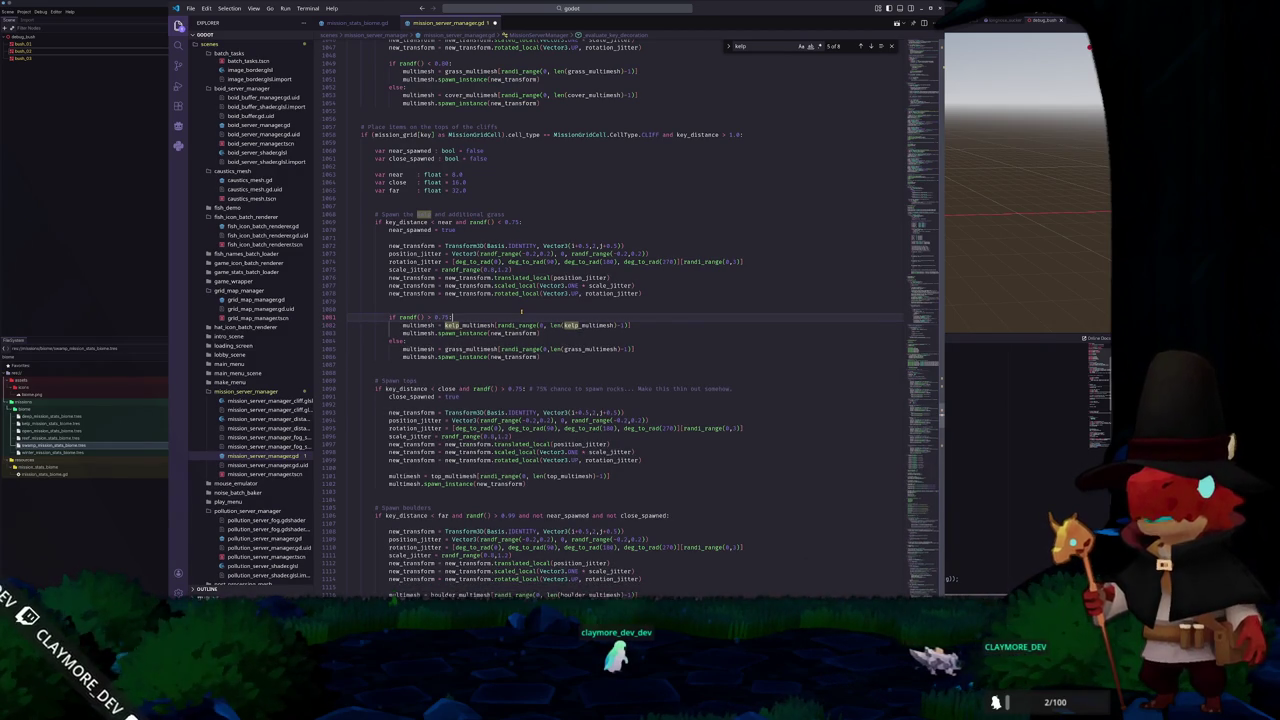
{"action": "type", "text": "and randf() "}
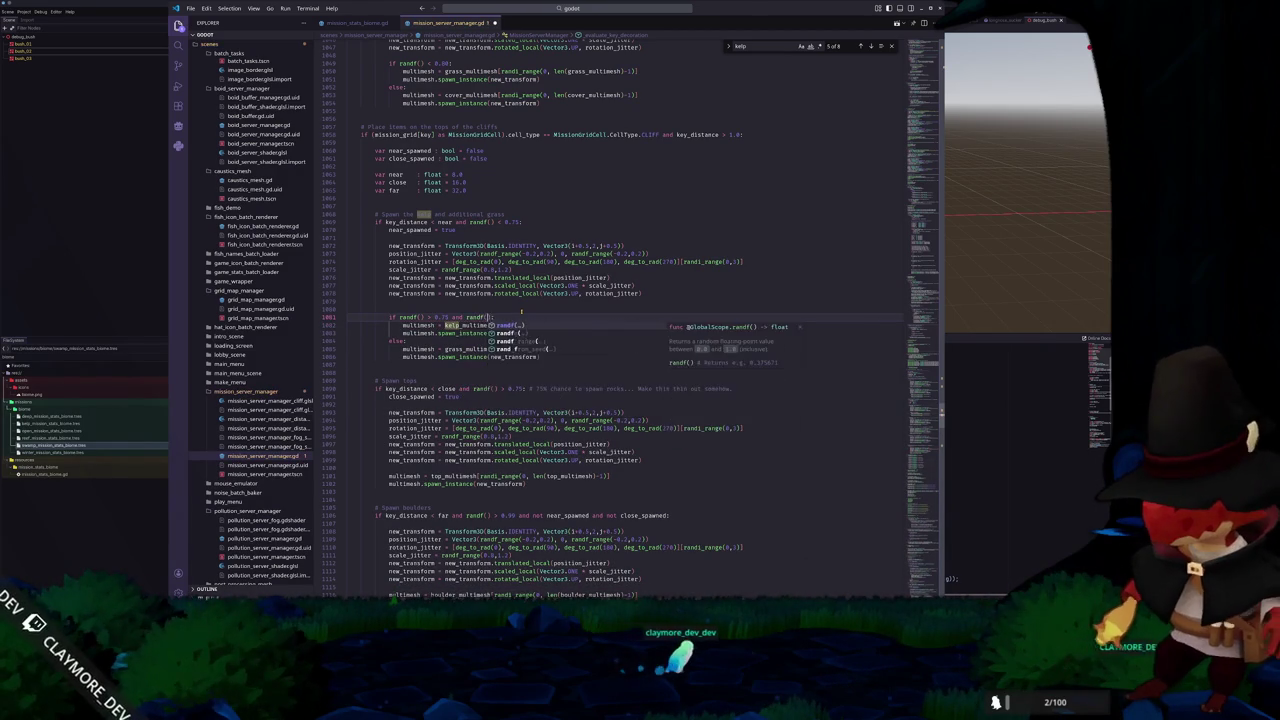
{"action": "type", "text": "< "}
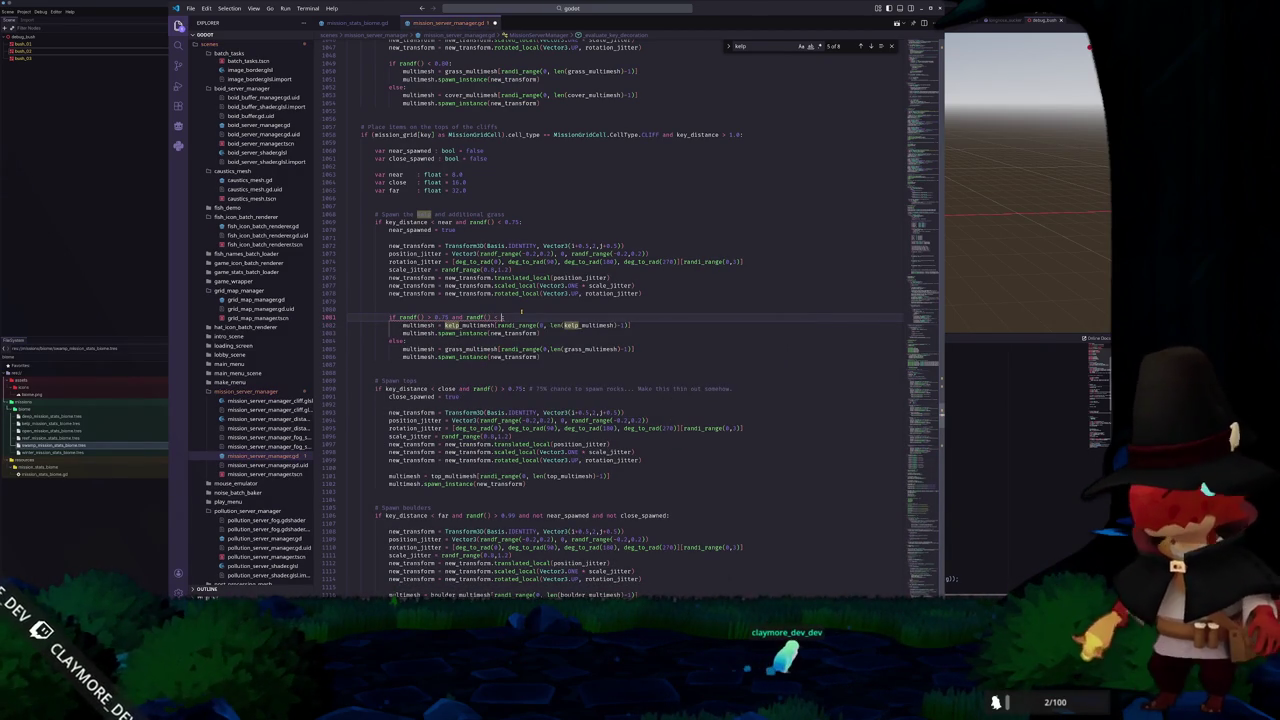
{"action": "type", "text": "MissionServer.mission_stats.ke"}
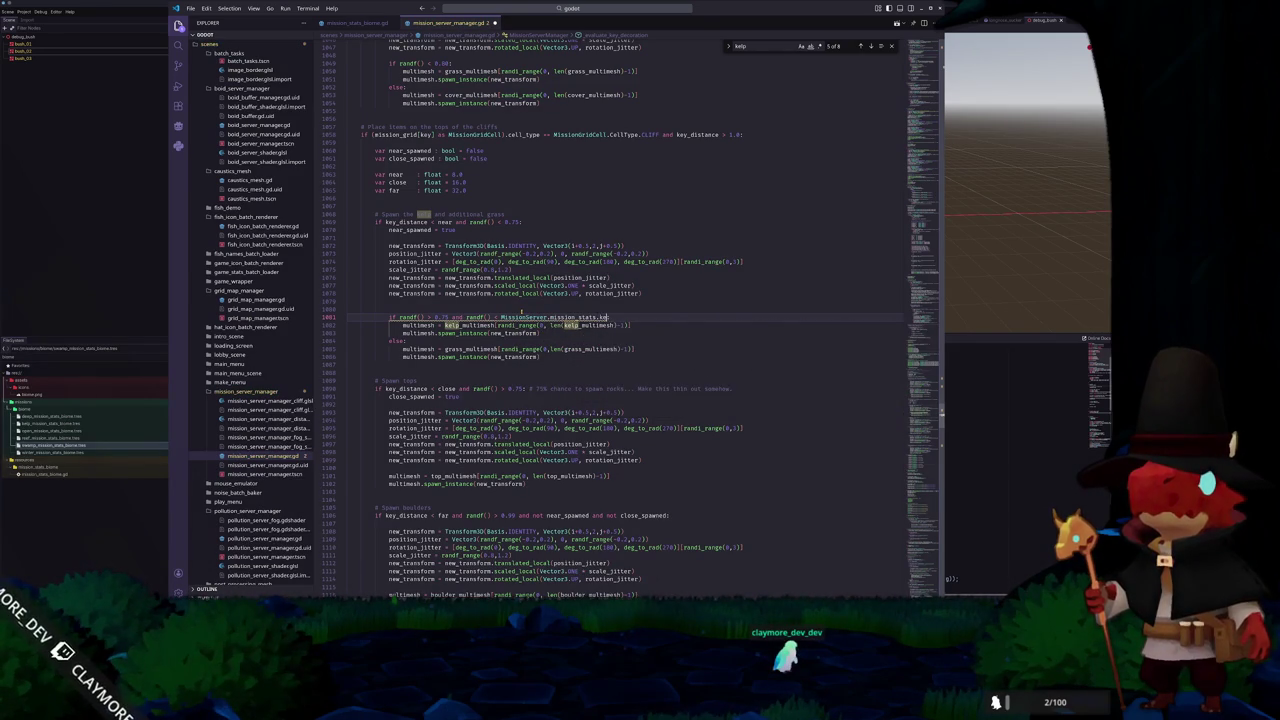
{"action": "key", "text": "Return"}
{"action": "type", "text": ".kelp"}
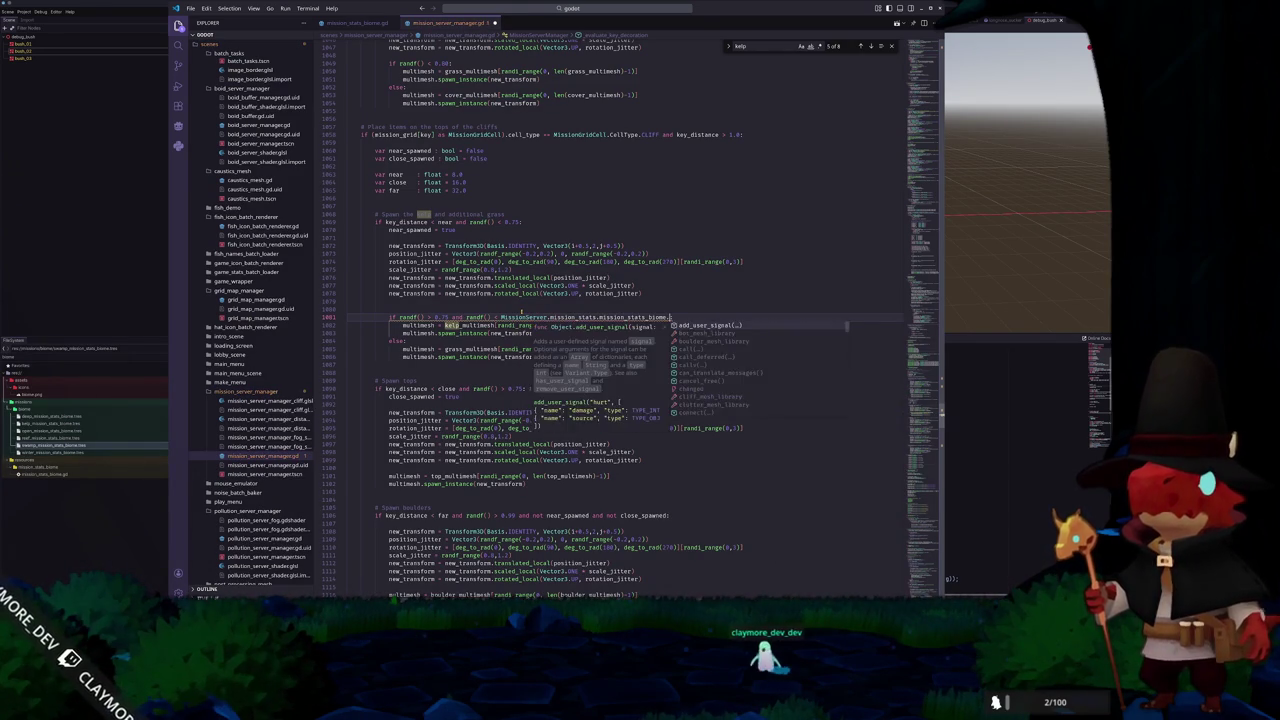
{"action": "key", "text": "Return"}
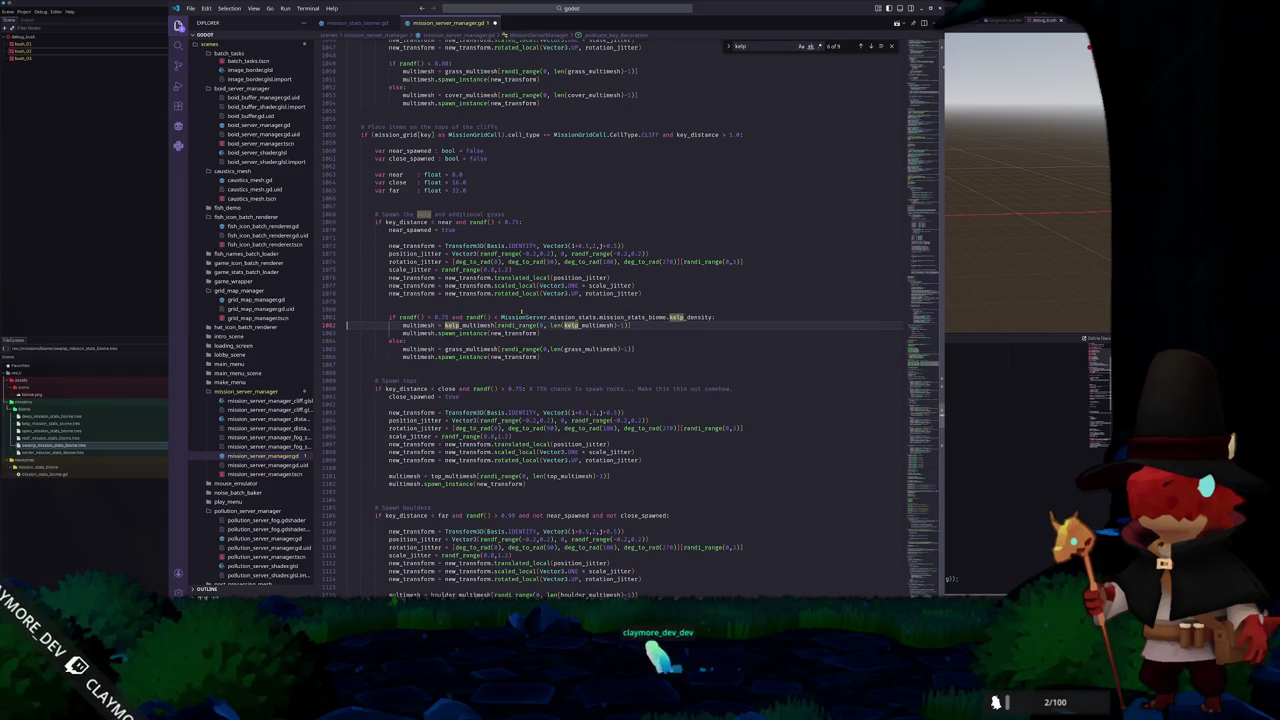
{"action": "key", "text": "alt+Tab"}
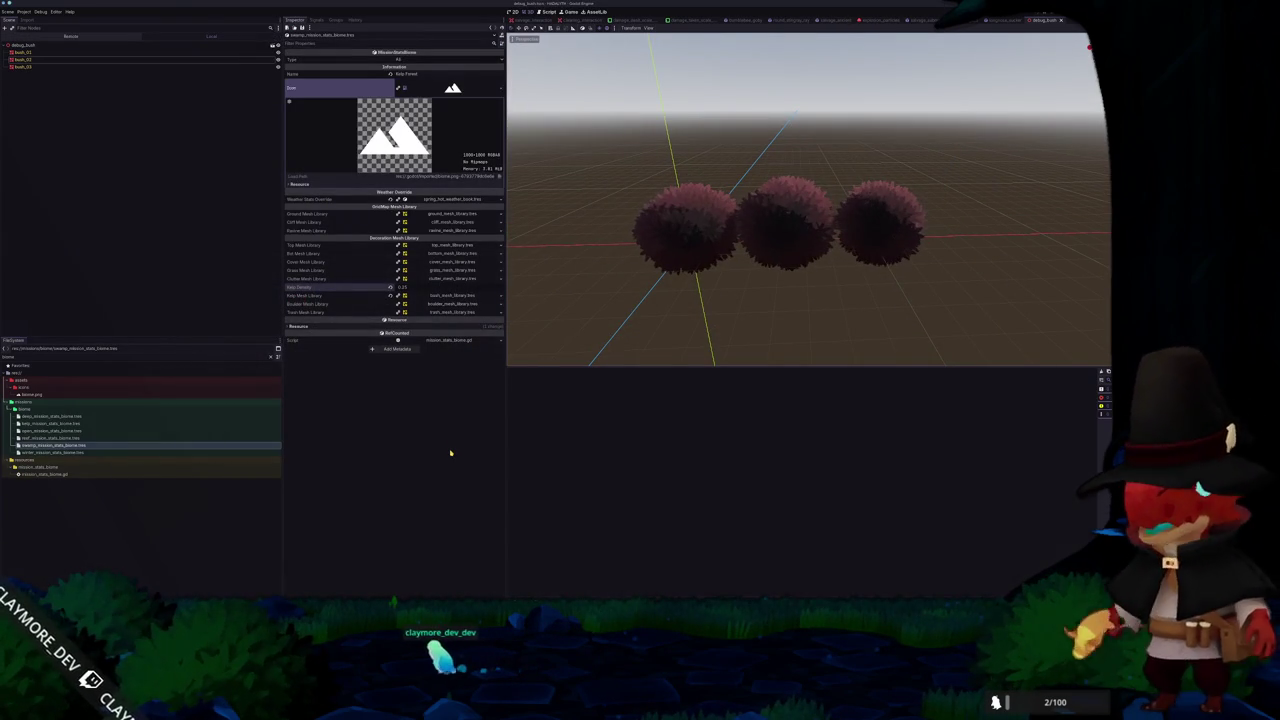
Launch the game and make the Weather State Override unique (recursive)
{"action": "key", "text": "F6"}
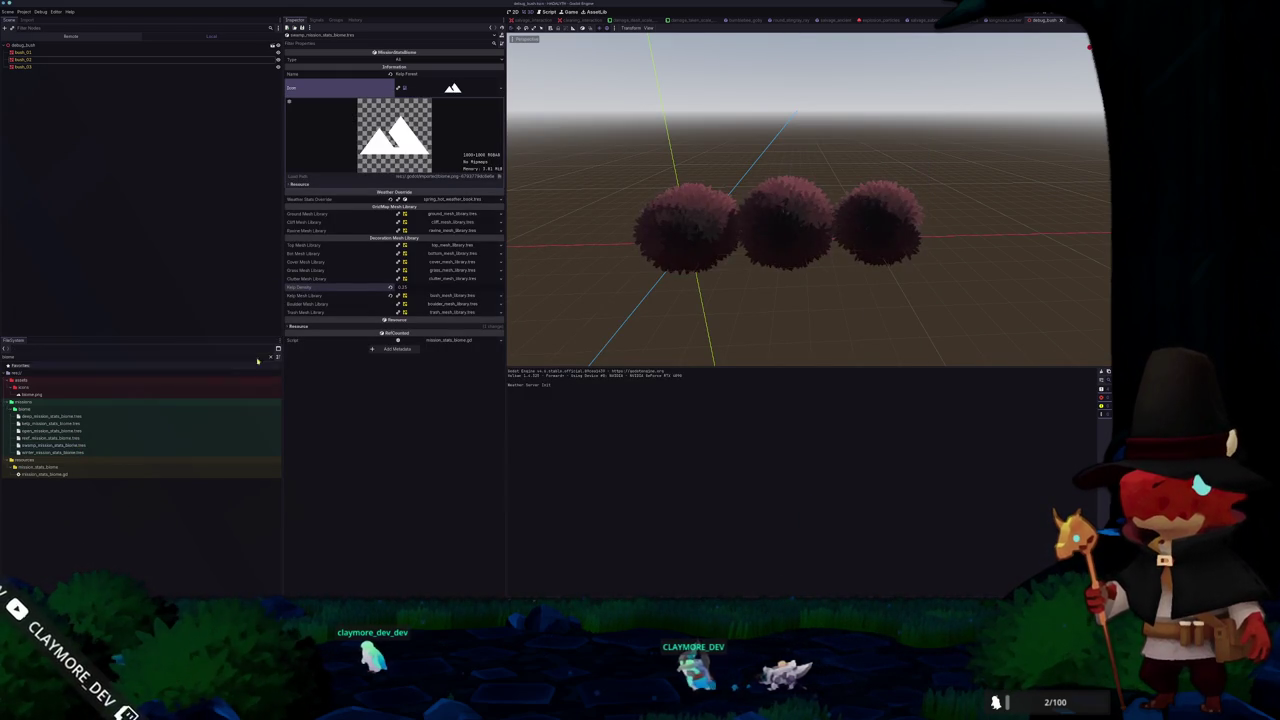
{"action": "left_click", "coordinate": [450, 199]}
{"action": "left_click", "coordinate": [500, 199]}
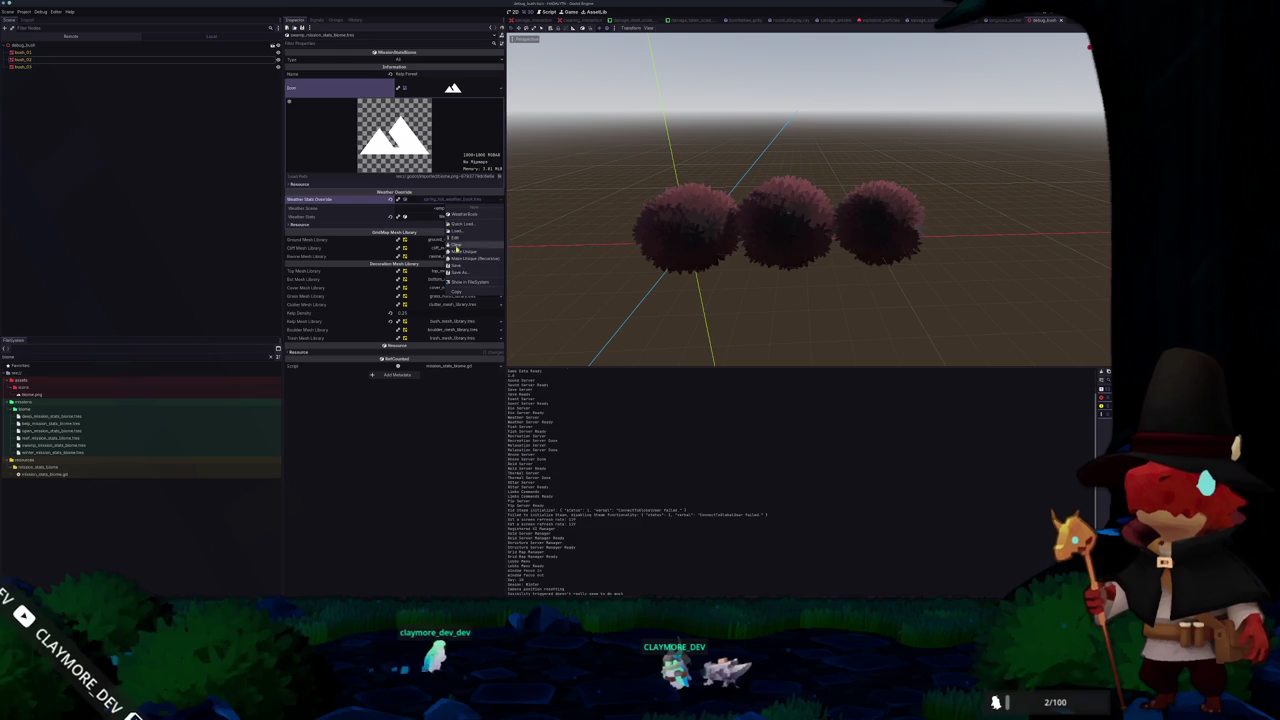
{"action": "left_click", "coordinate": [470, 258]}
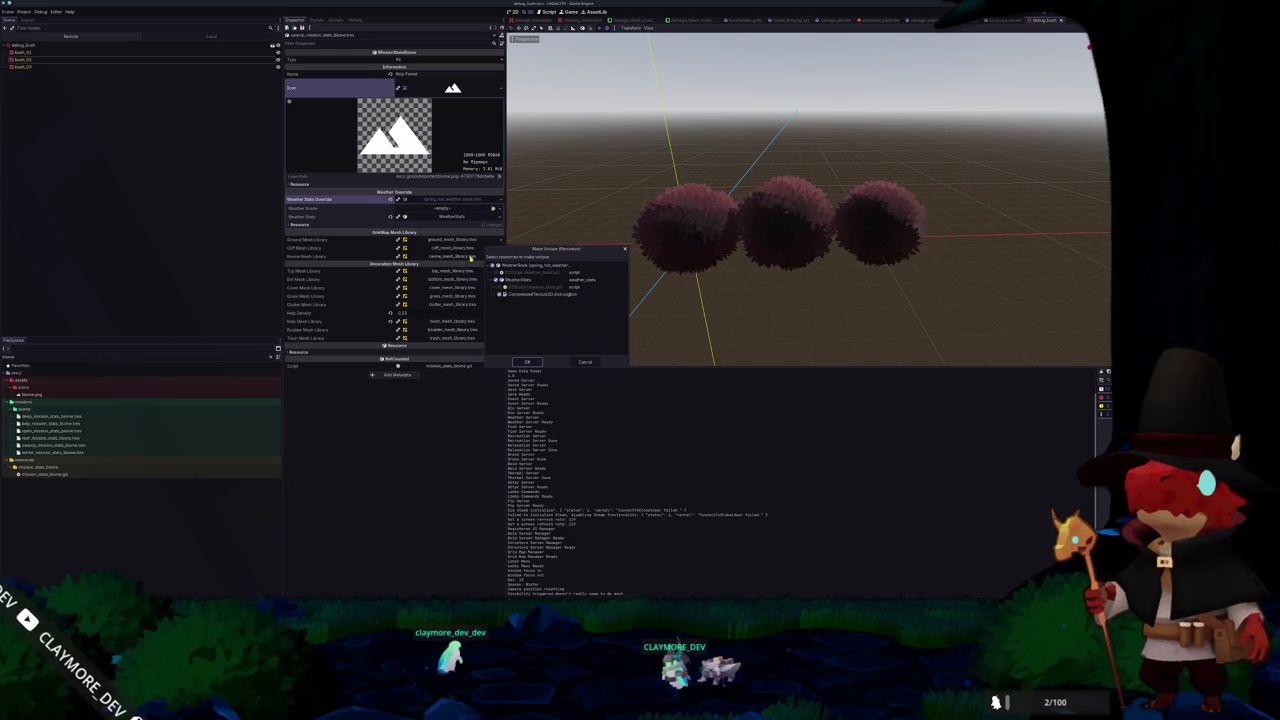
{"action": "left_click", "coordinate": [530, 363]}
{"action": "left_click", "coordinate": [446, 216]}
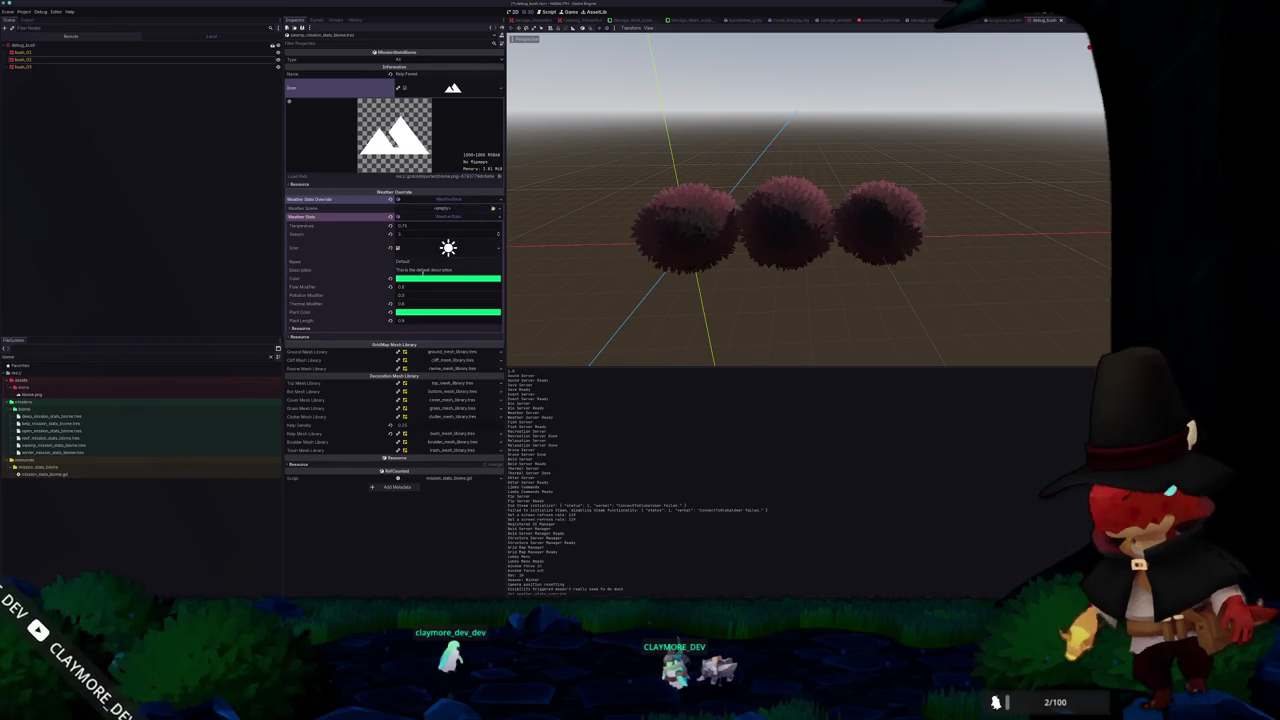
Set the Plant Color to the weather colour's yellow-green and rerun the game
{"action": "left_click", "coordinate": [423, 279]}
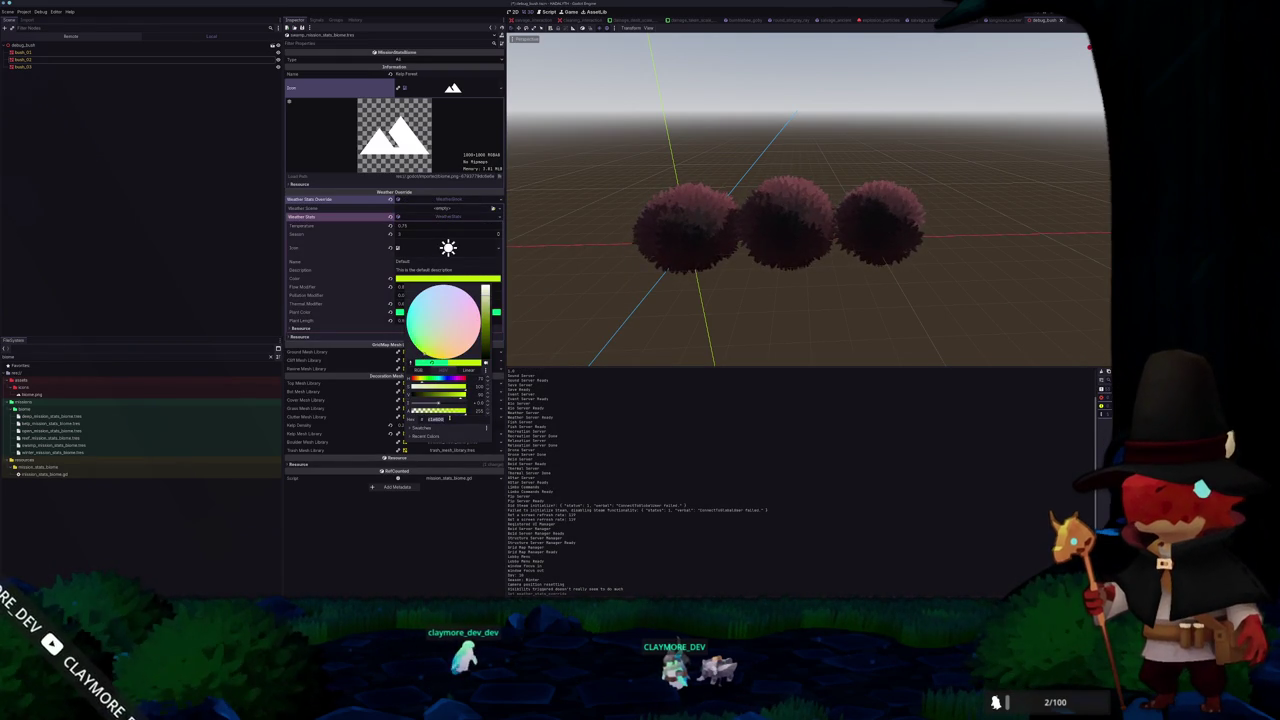
{"action": "left_click", "coordinate": [399, 312]}
{"action": "left_click", "coordinate": [448, 312]}
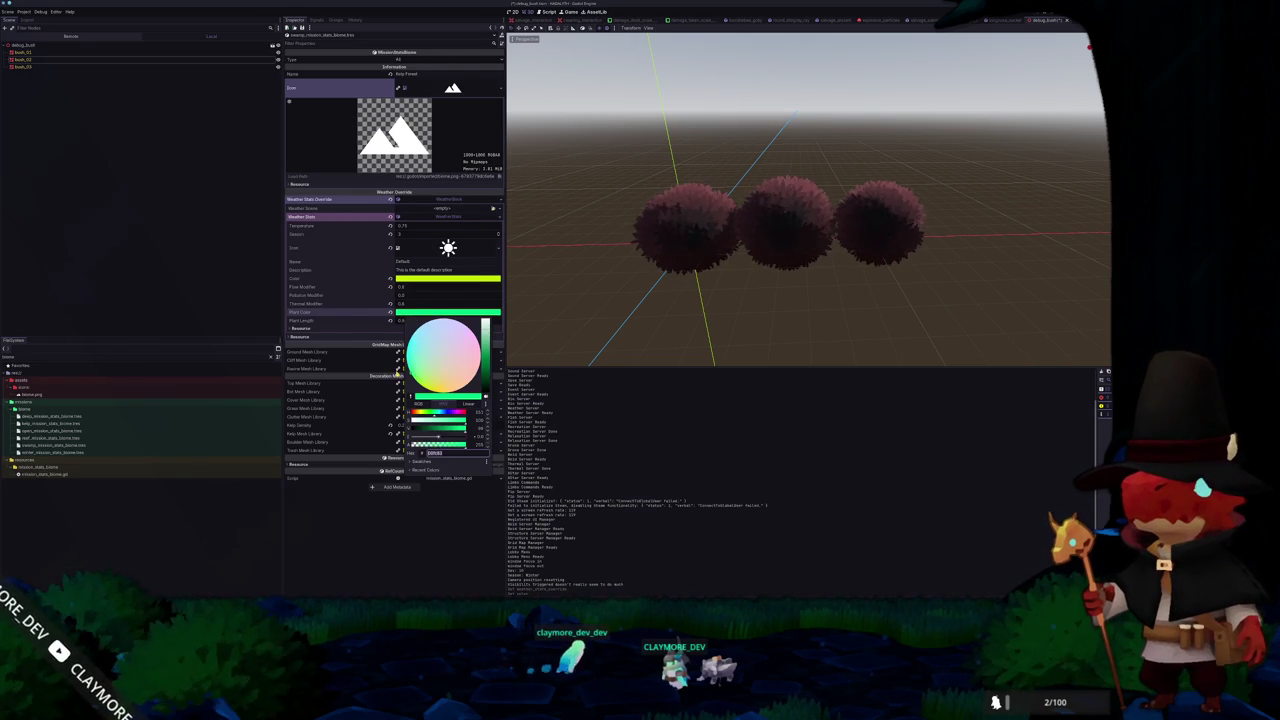
{"action": "left_click", "coordinate": [397, 557]}
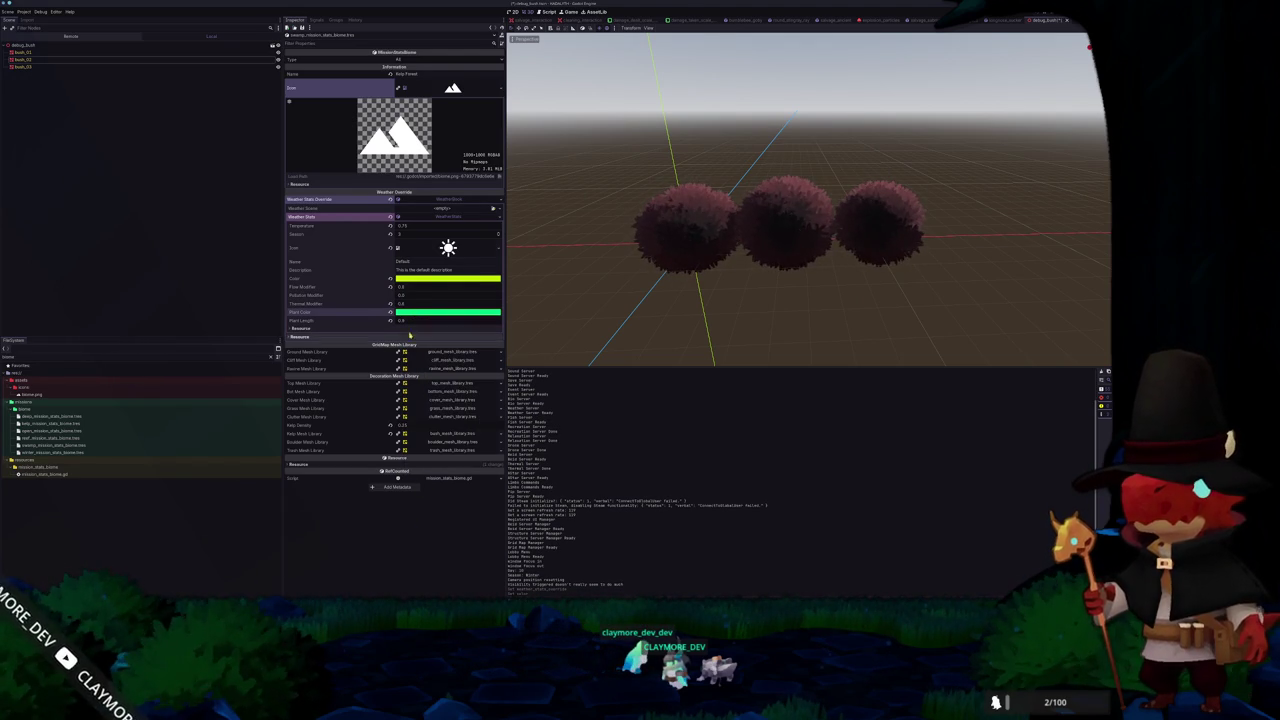
{"action": "left_click", "coordinate": [421, 314]}
{"action": "left_click", "coordinate": [416, 280]}
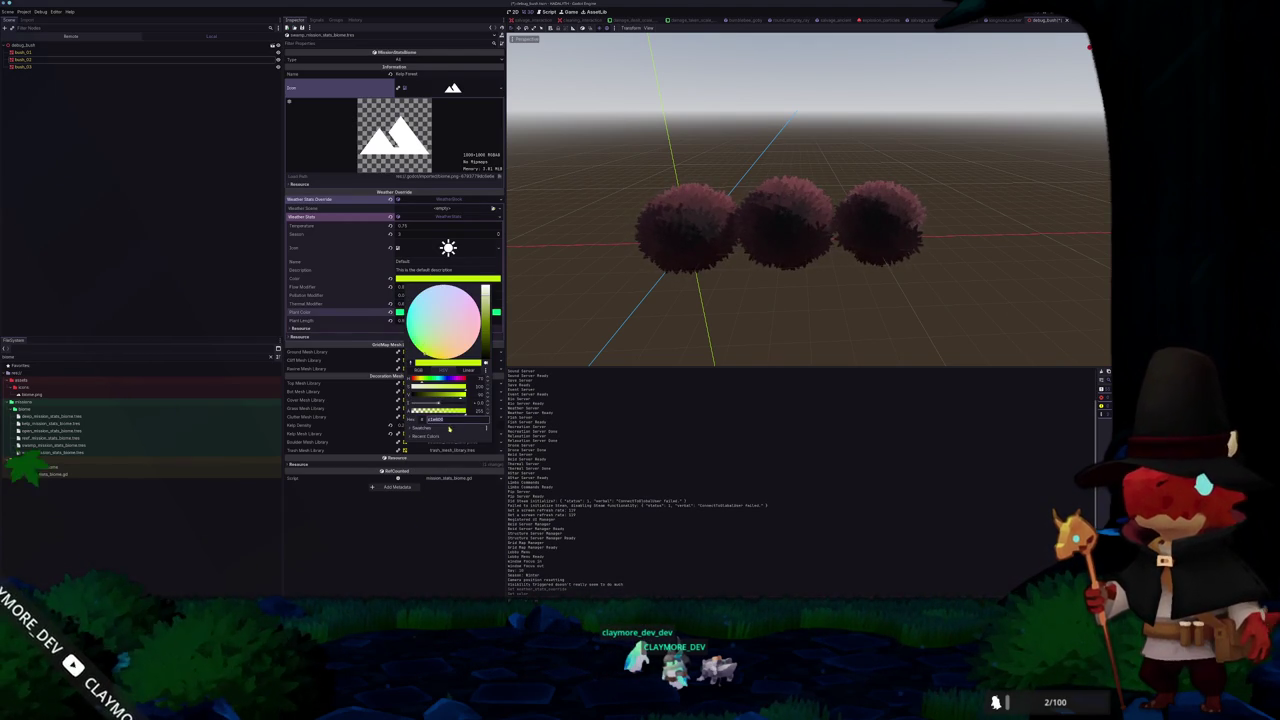
{"action": "left_click", "coordinate": [350, 316]}
{"action": "left_click", "coordinate": [430, 313]}
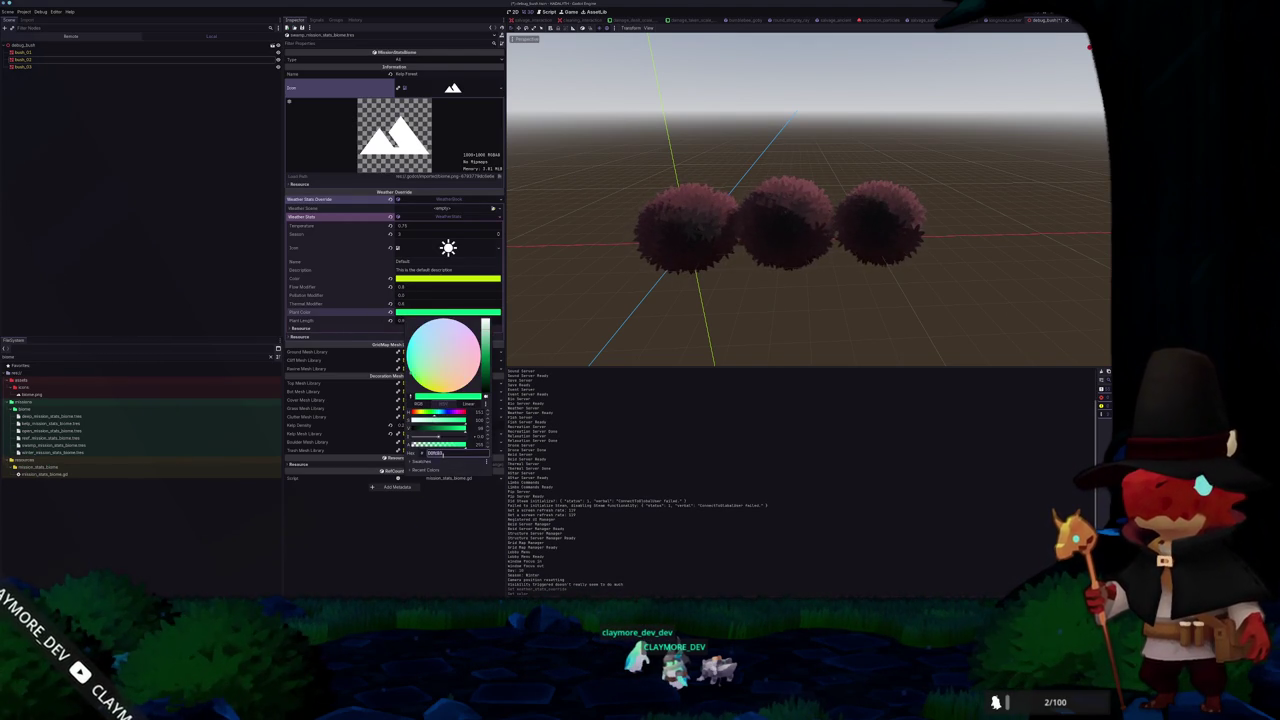
{"action": "key", "text": "Return"}
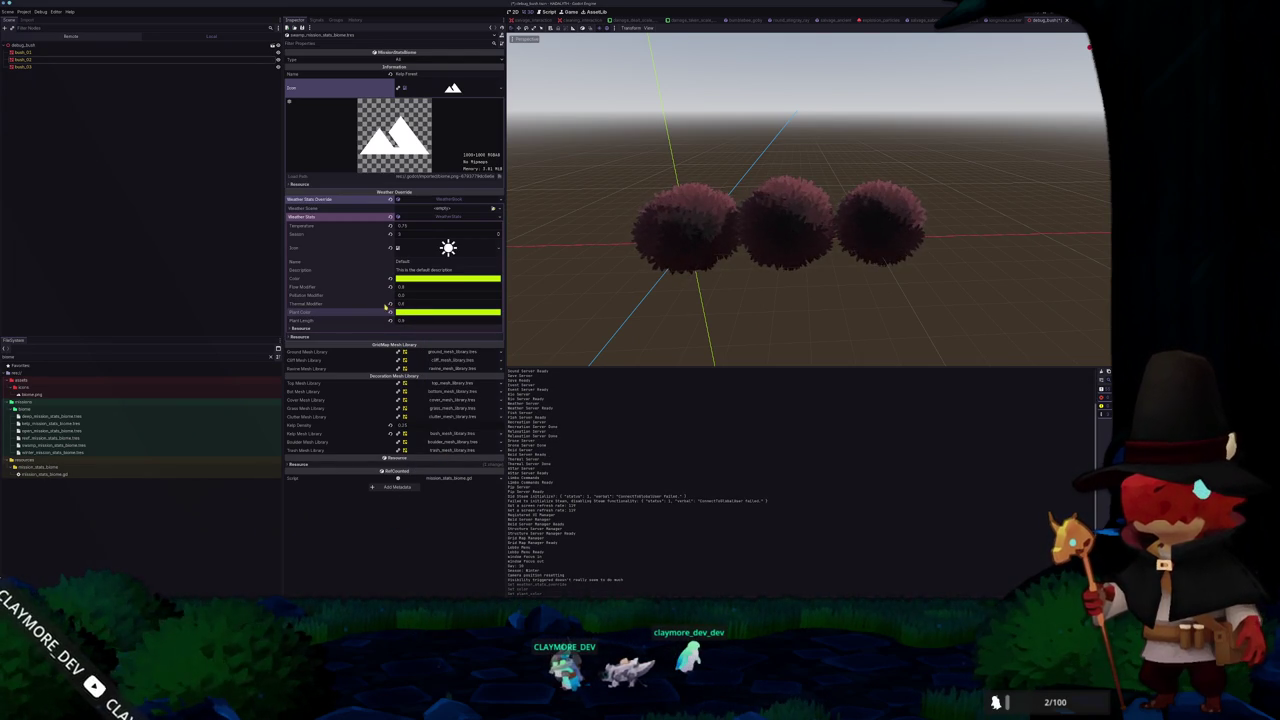
{"action": "key", "text": "F5"}
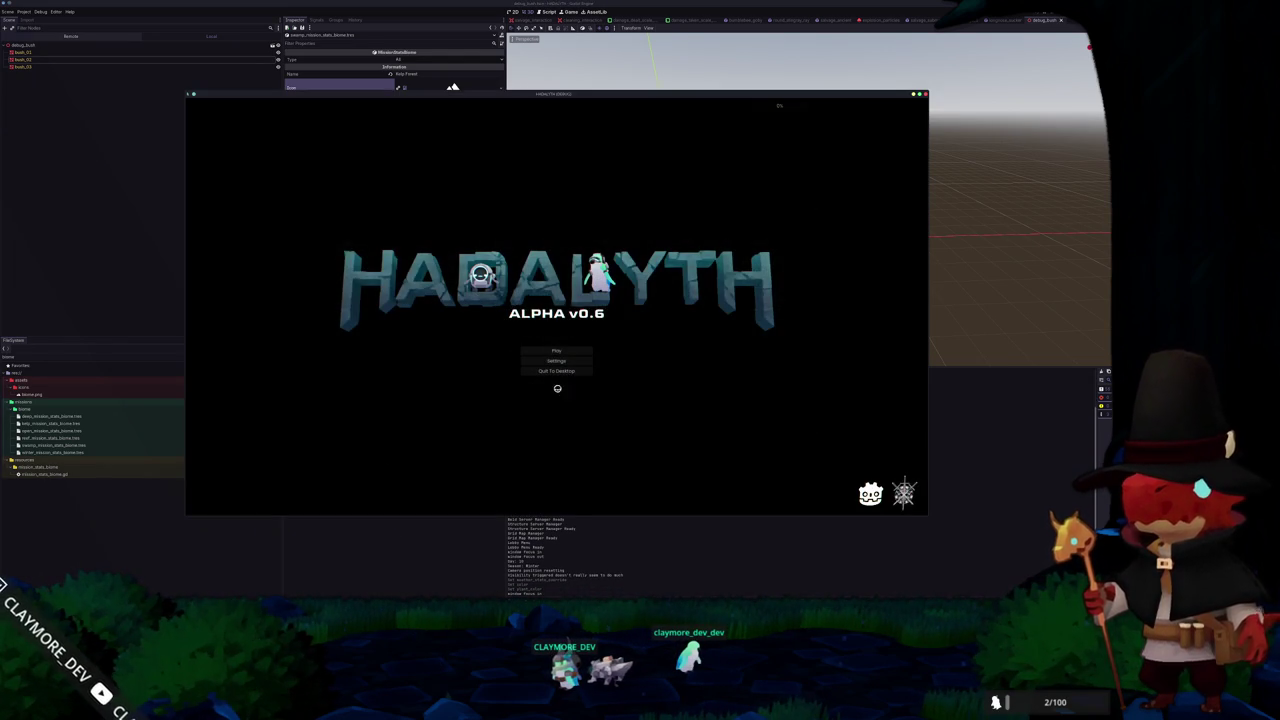
{"action": "left_click", "coordinate": [557, 352]}
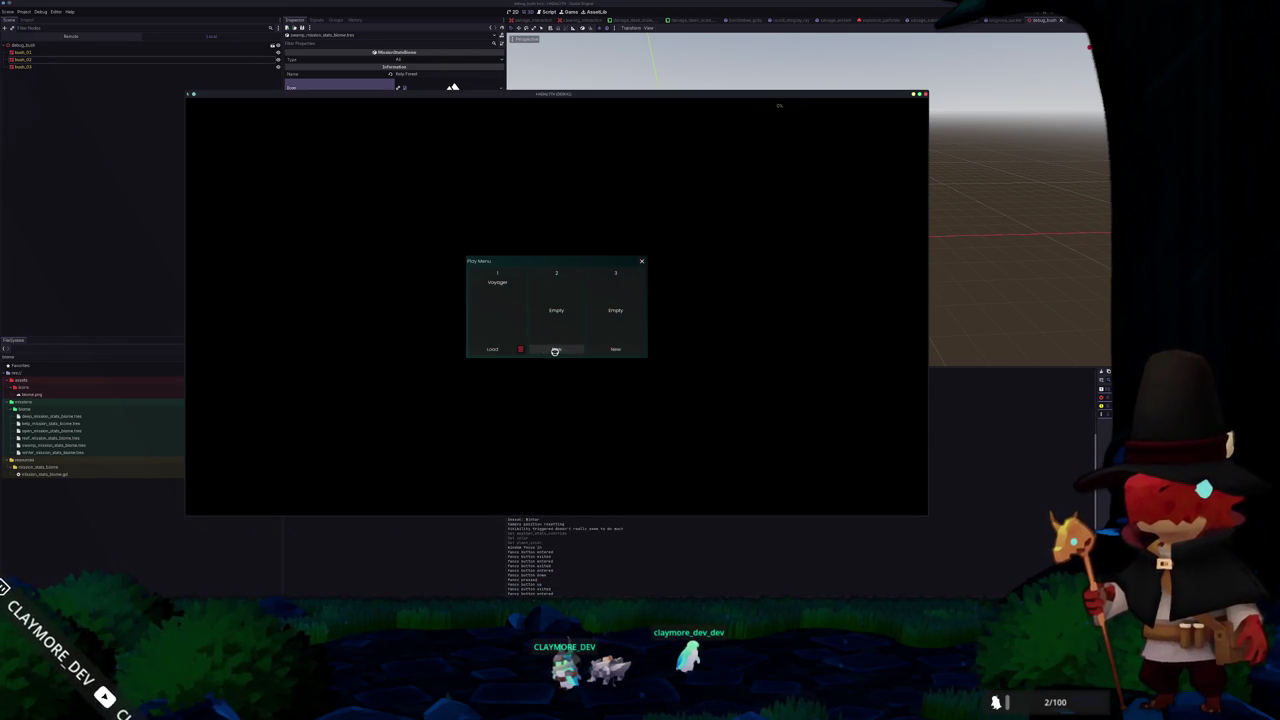
{"action": "left_click", "coordinate": [494, 350]}
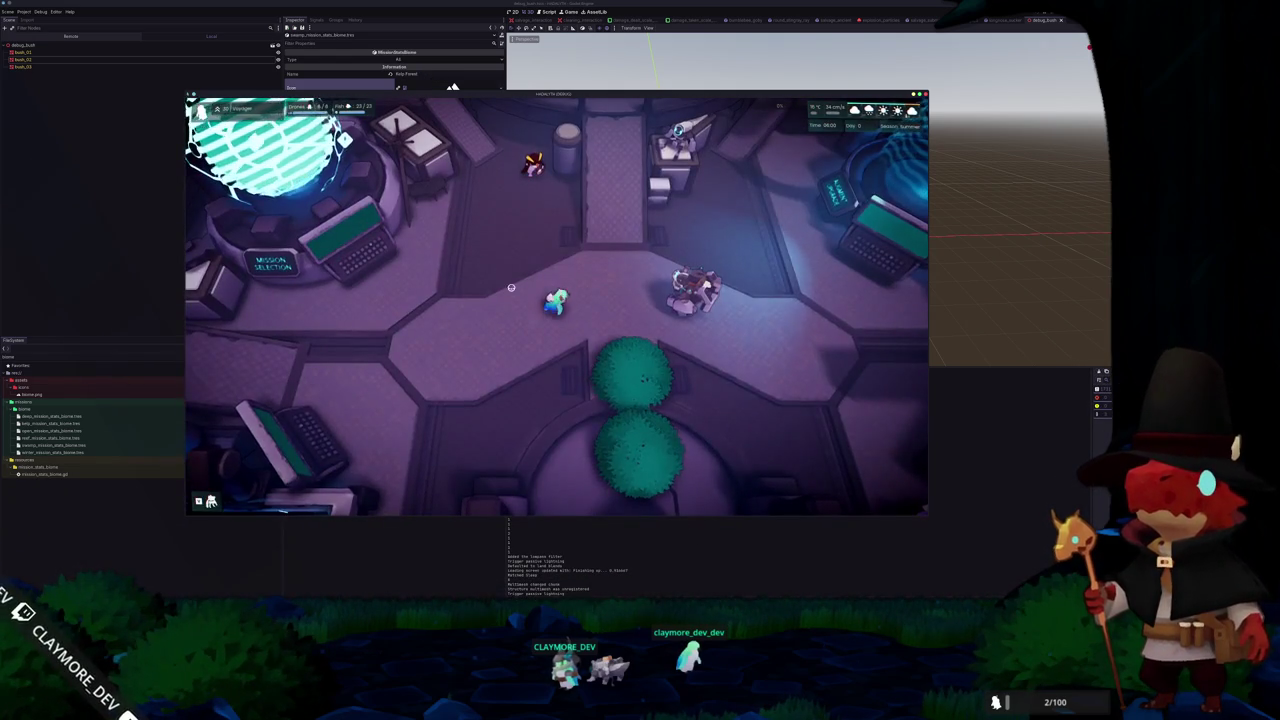
{"action": "key", "text": "Escape"}
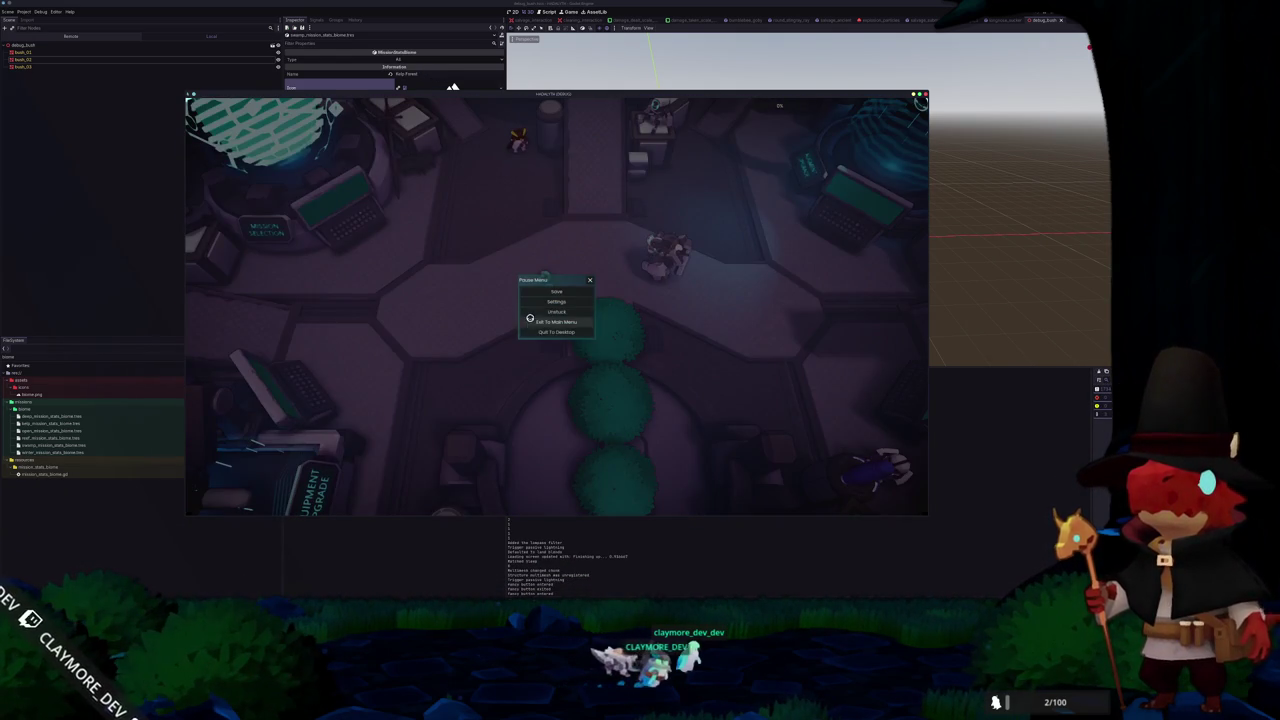
{"action": "key", "text": "Escape"}
{"action": "key", "text": "Tab"}
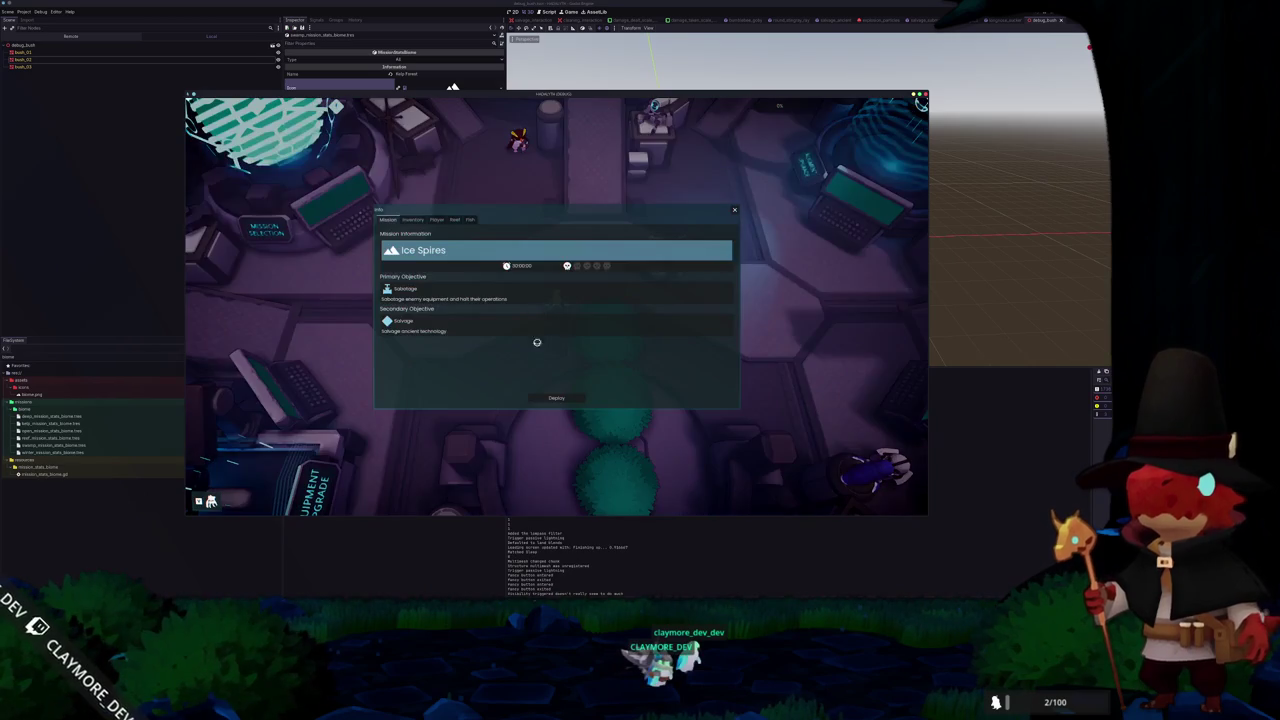
{"action": "key", "text": "Tab"}
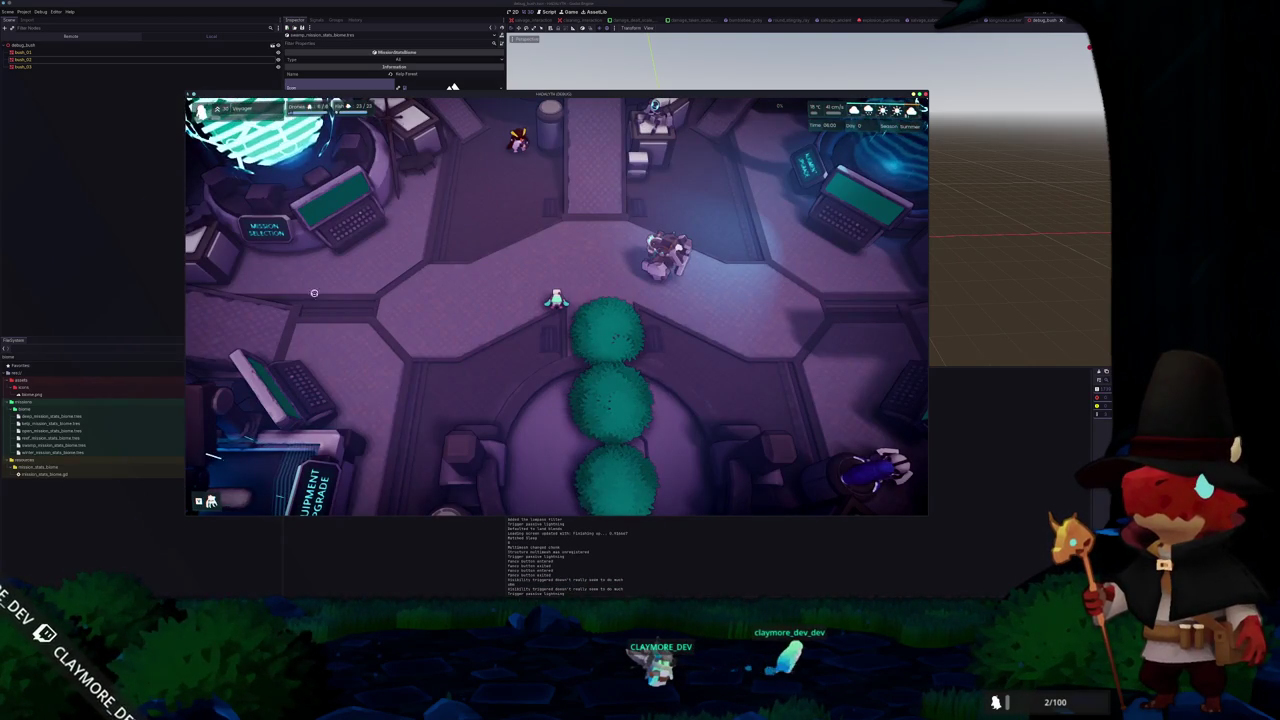
{"action": "key", "text": "F8"}
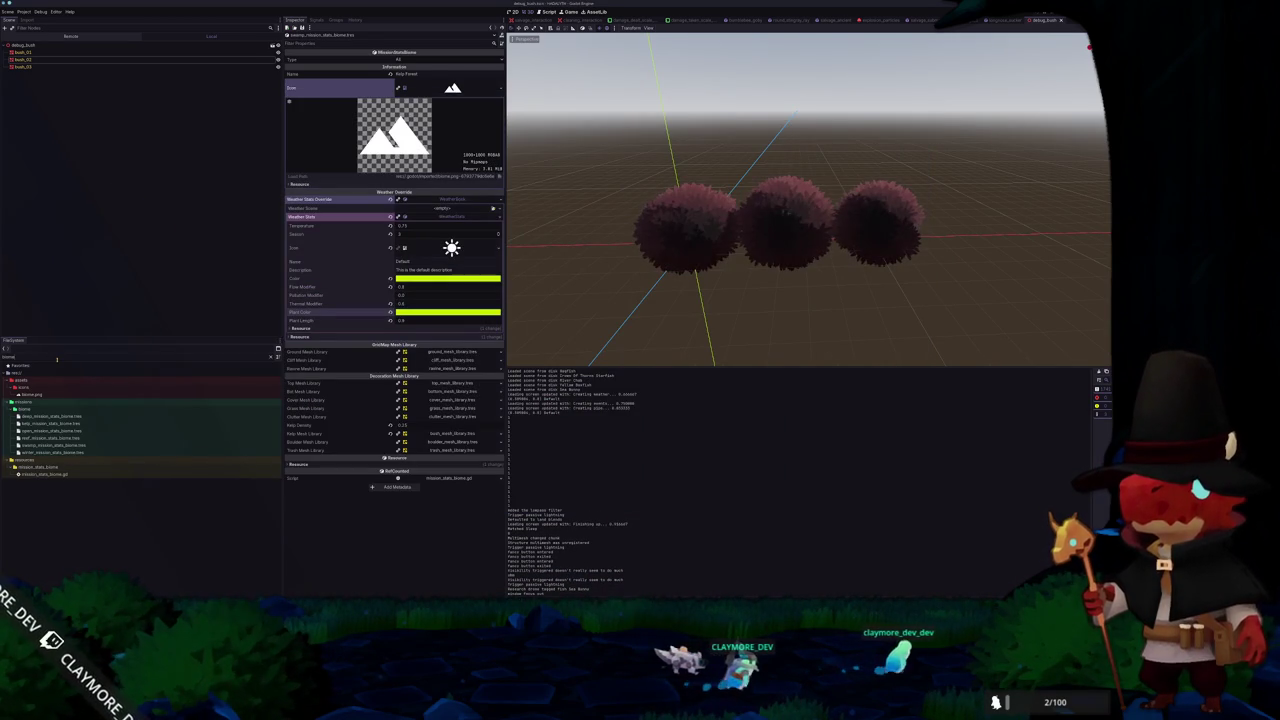
Set mission_stats_testing.tres's Mission State Biome to swamp_mission_stats_biome.tres
{"action": "type", "text": "mission_stats"}
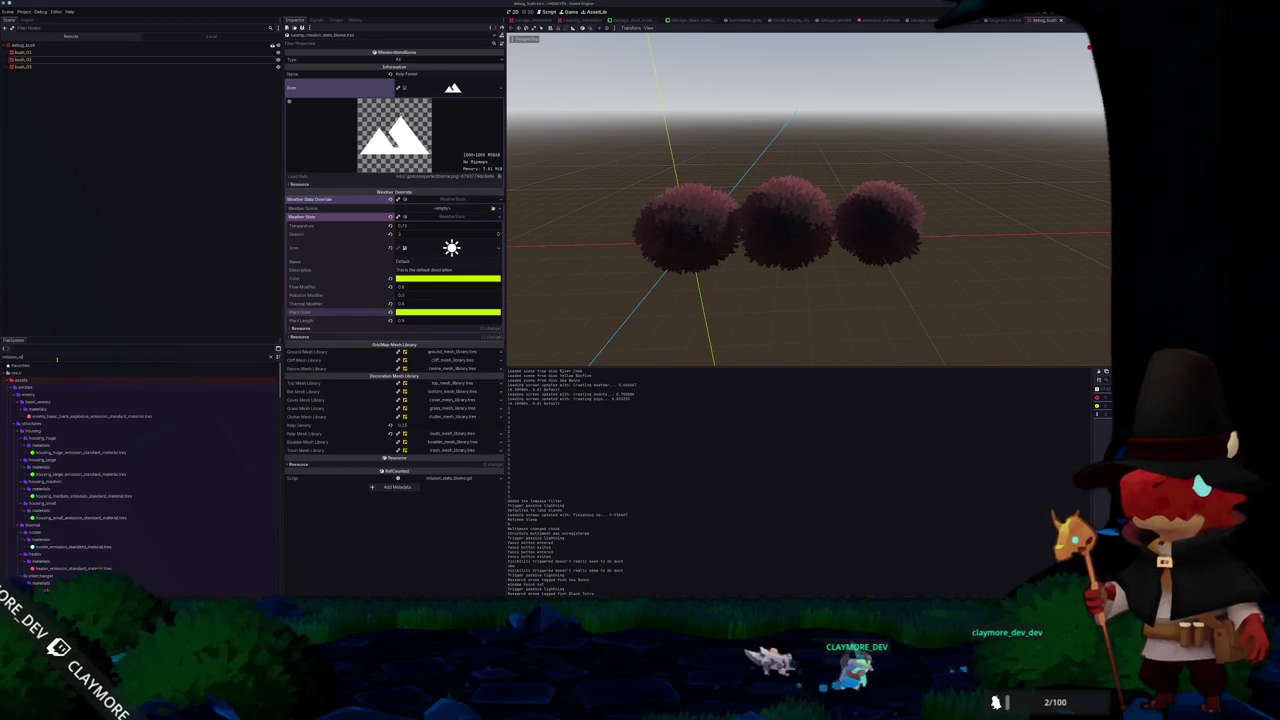
{"action": "left_click", "coordinate": [45, 445]}
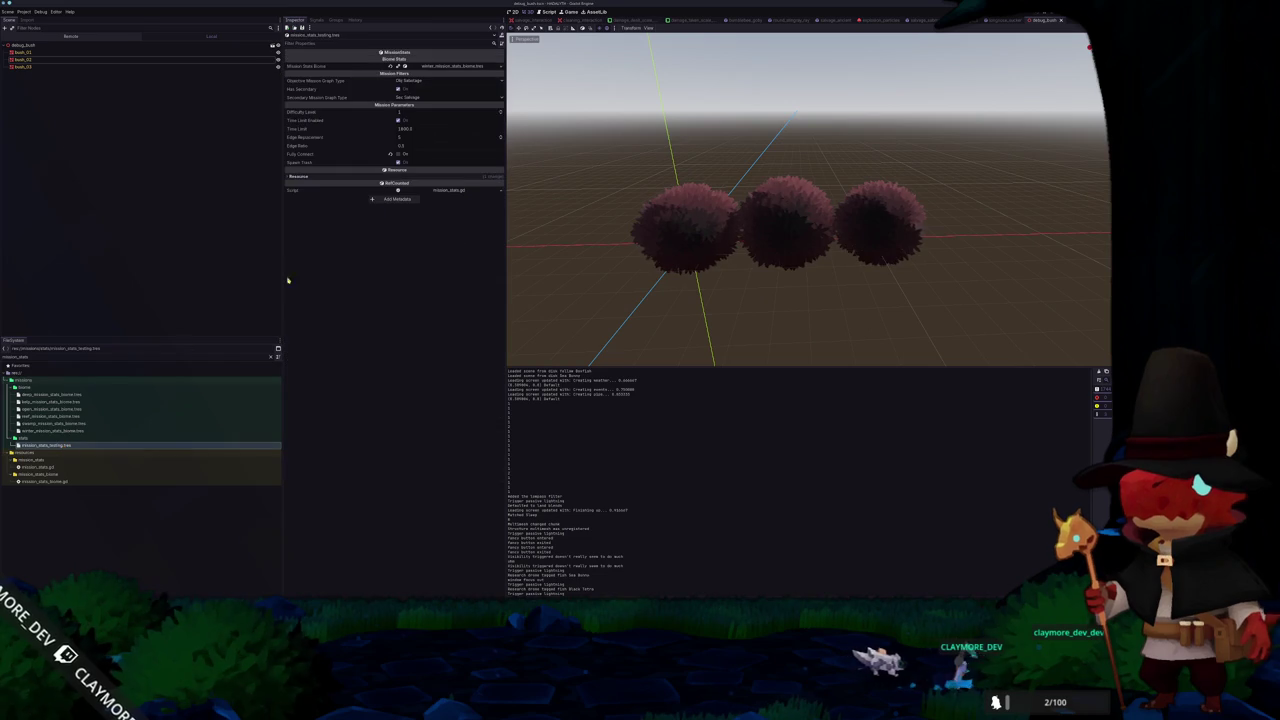
{"action": "left_click", "coordinate": [501, 66]}
{"action": "left_click", "coordinate": [464, 98]}
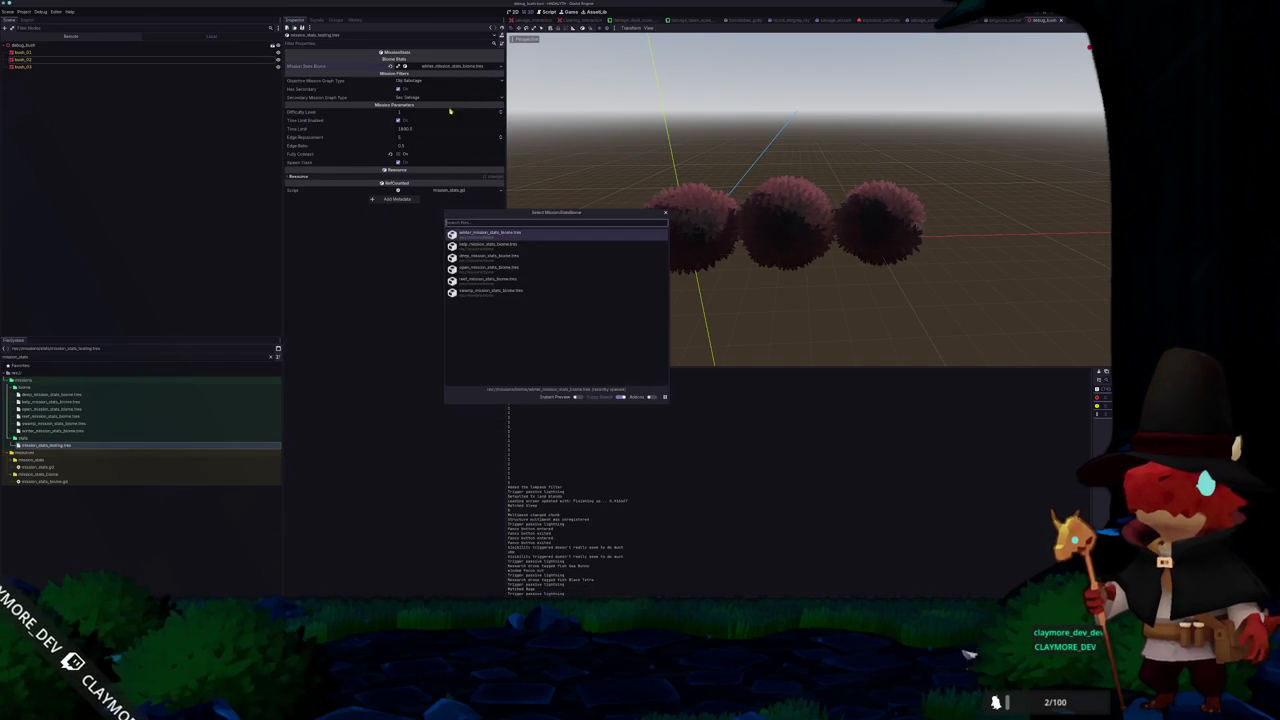
{"action": "double_click", "coordinate": [490, 247]}
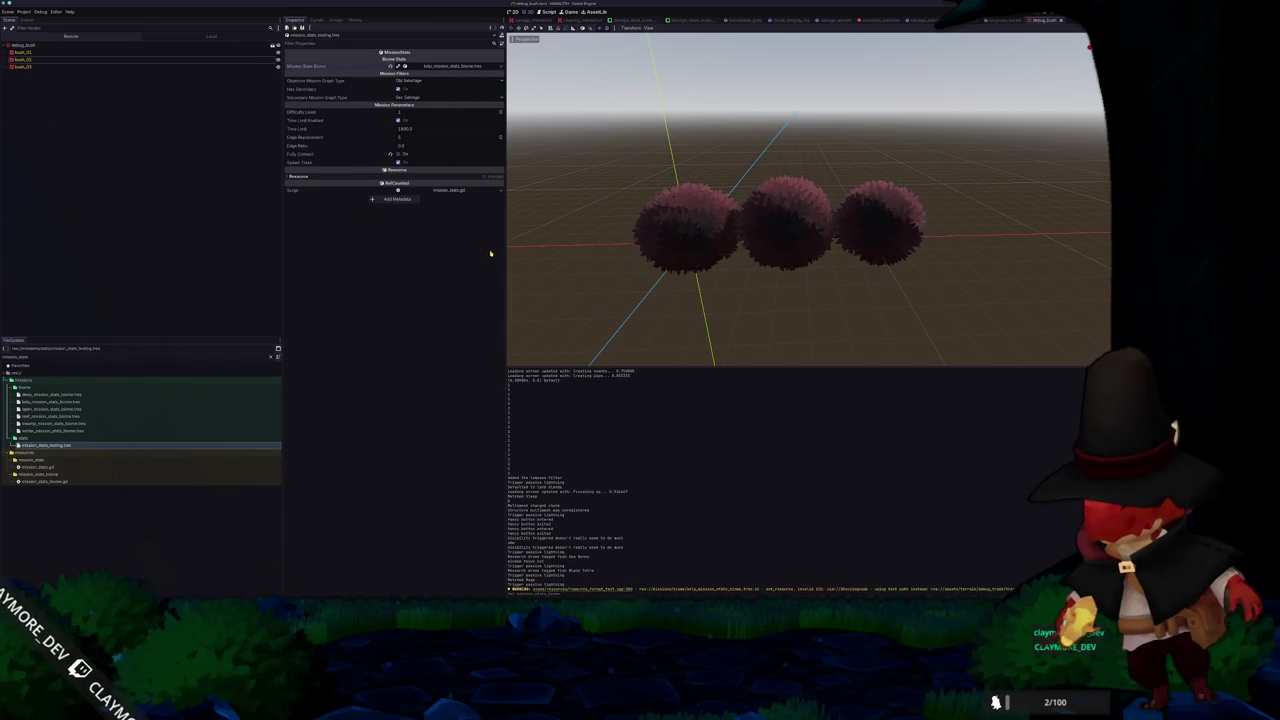
{"action": "left_click", "coordinate": [501, 67]}
{"action": "left_click", "coordinate": [464, 95]}
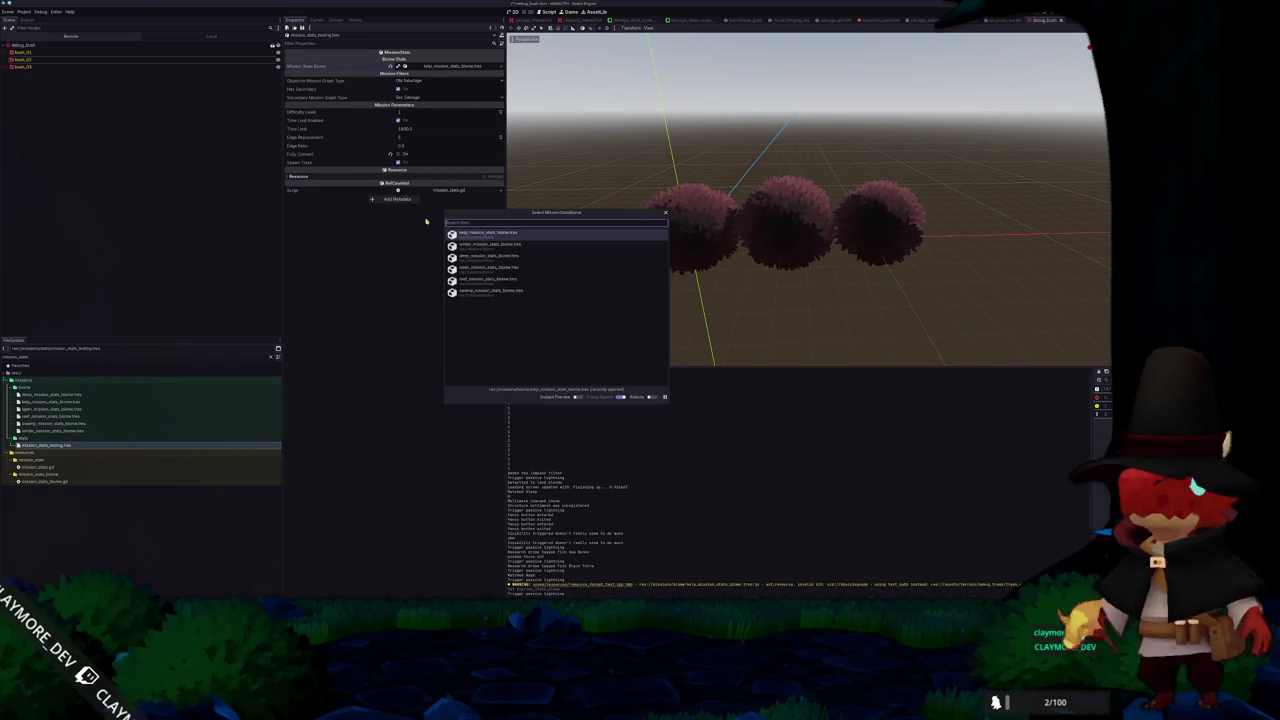
{"action": "double_click", "coordinate": [484, 291]}
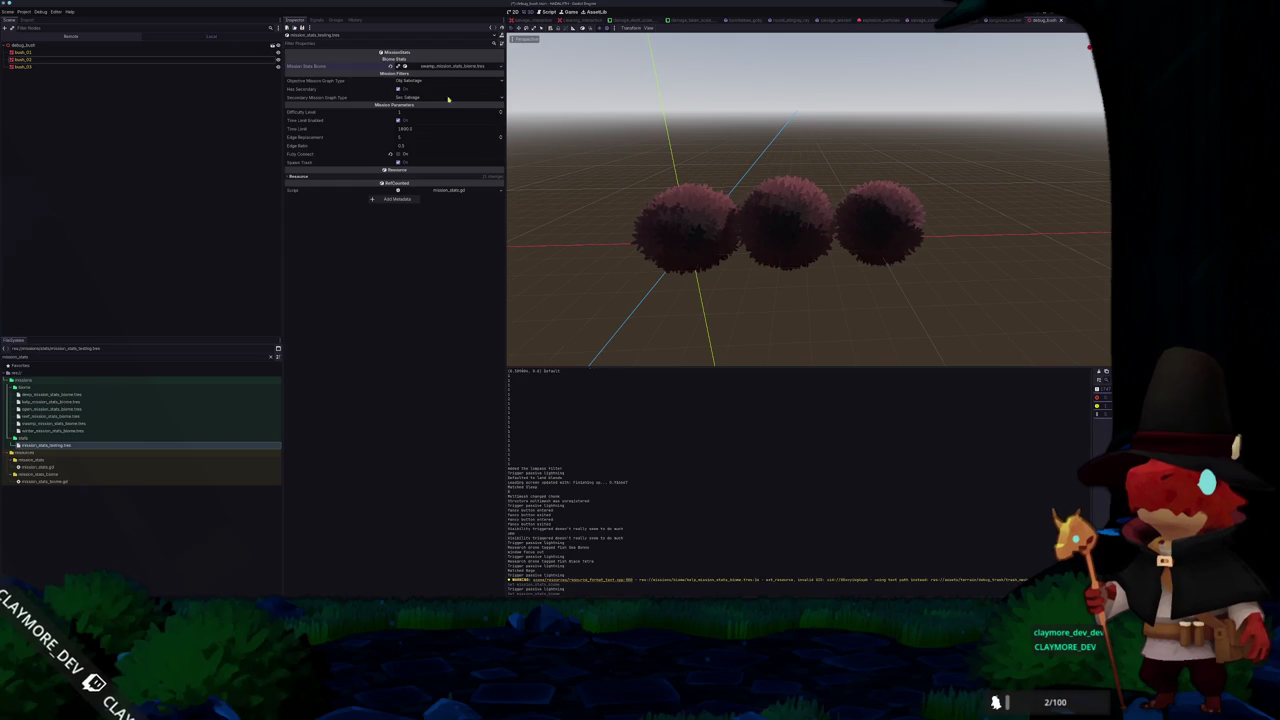
{"action": "left_click", "coordinate": [440, 66]}
{"action": "type", "text": "Swamp"}
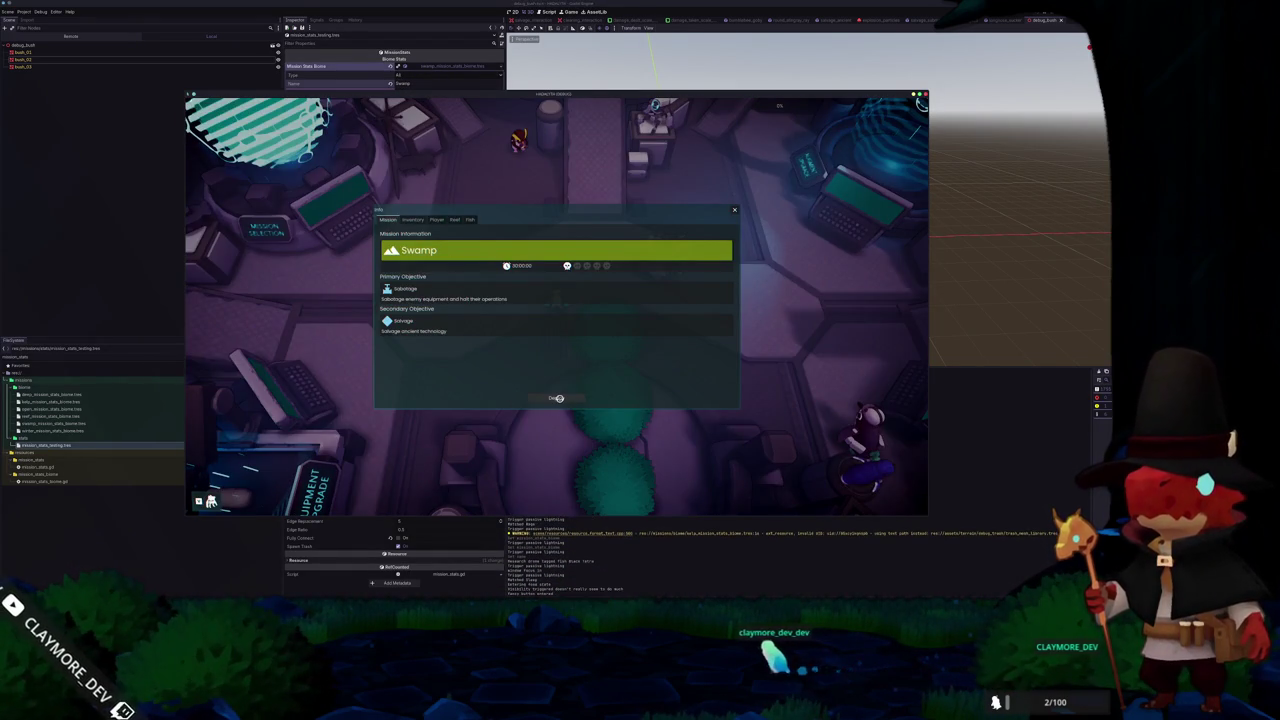
Deploy to the Swamp mission and walk the player around the arena with WASD
{"action": "left_click", "coordinate": [557, 398]}
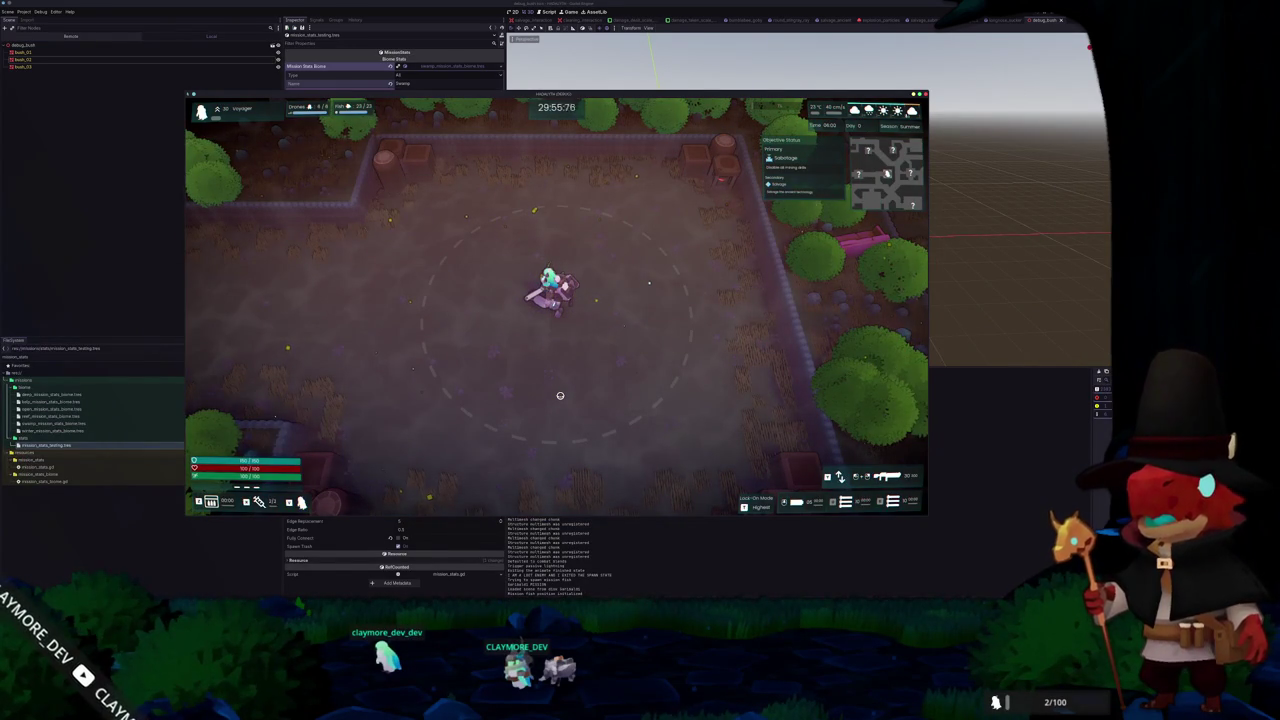
{"action": "key", "text": "d"}
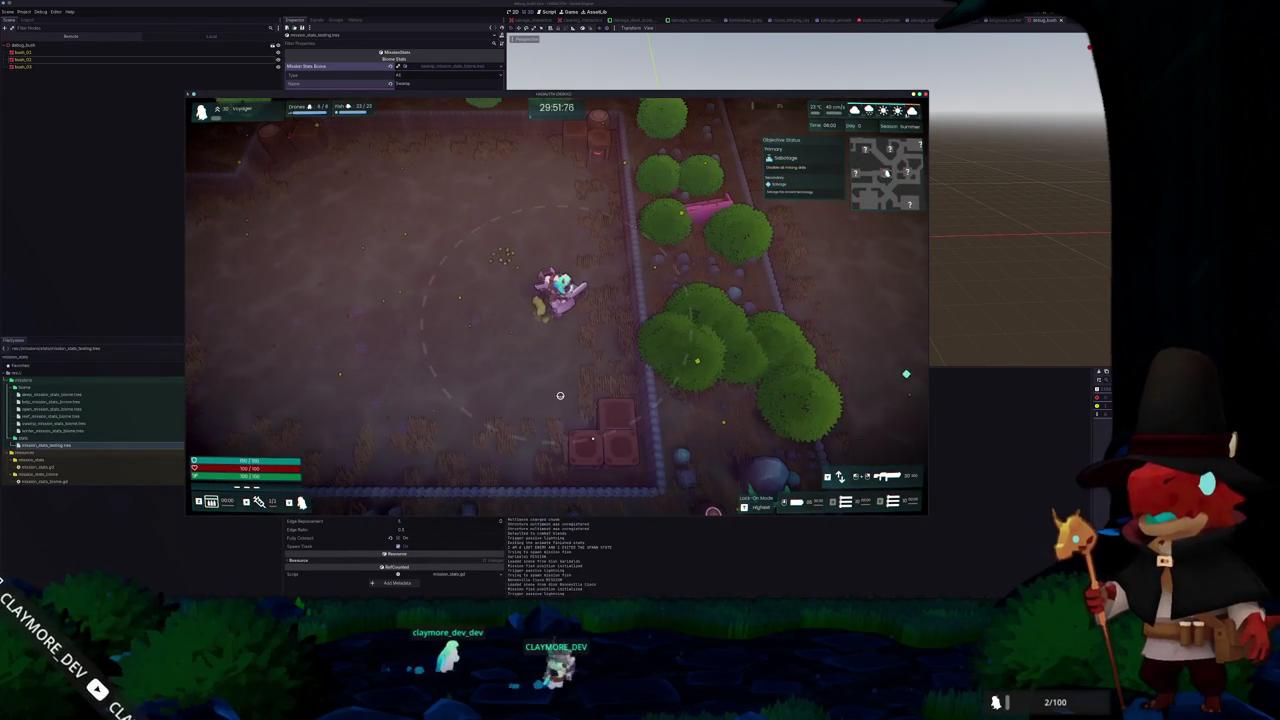
{"action": "key", "text": "d"}
{"action": "key", "text": "s"}
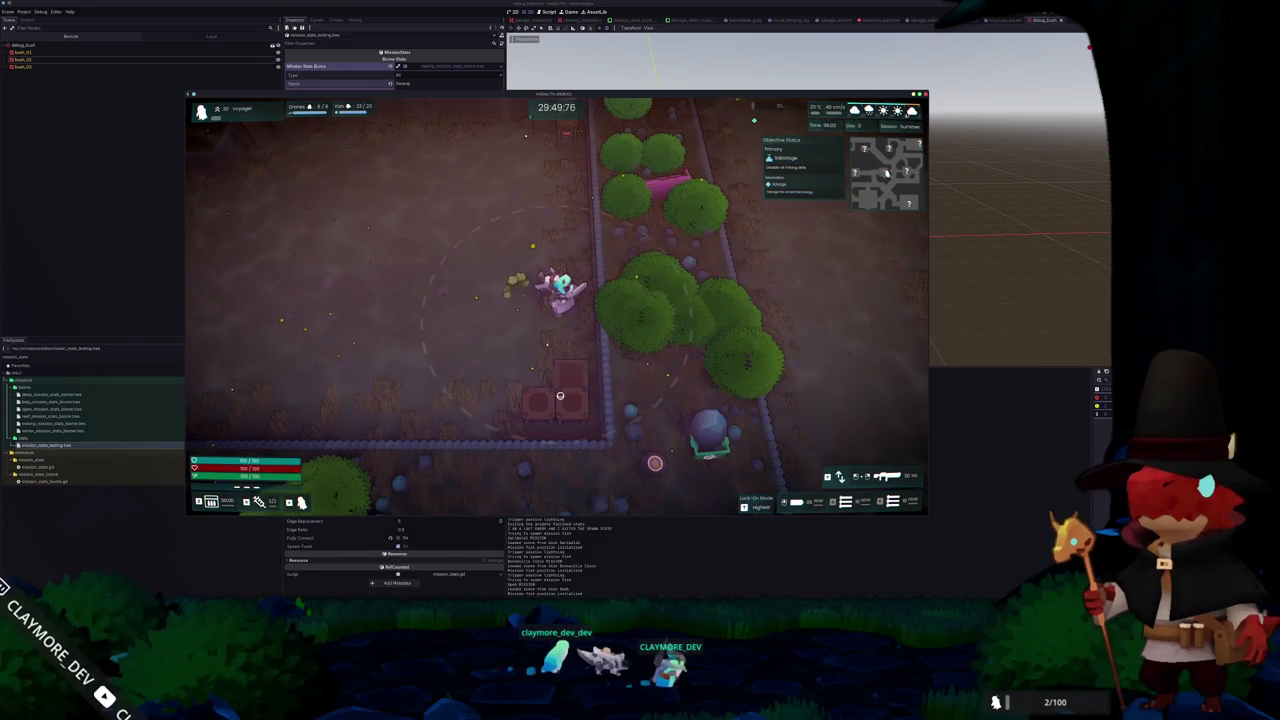
{"action": "key", "text": "w"}
{"action": "key", "text": "w"}
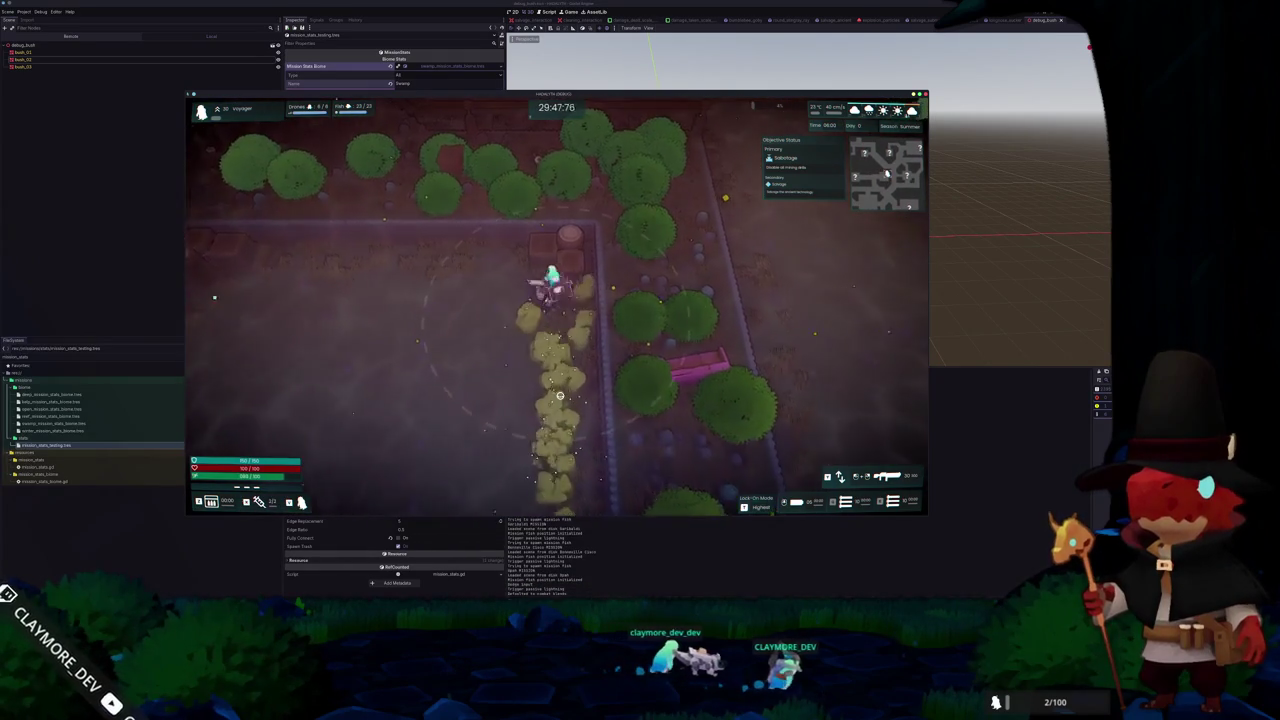
{"action": "key", "text": "a"}
{"action": "key", "text": "a"}
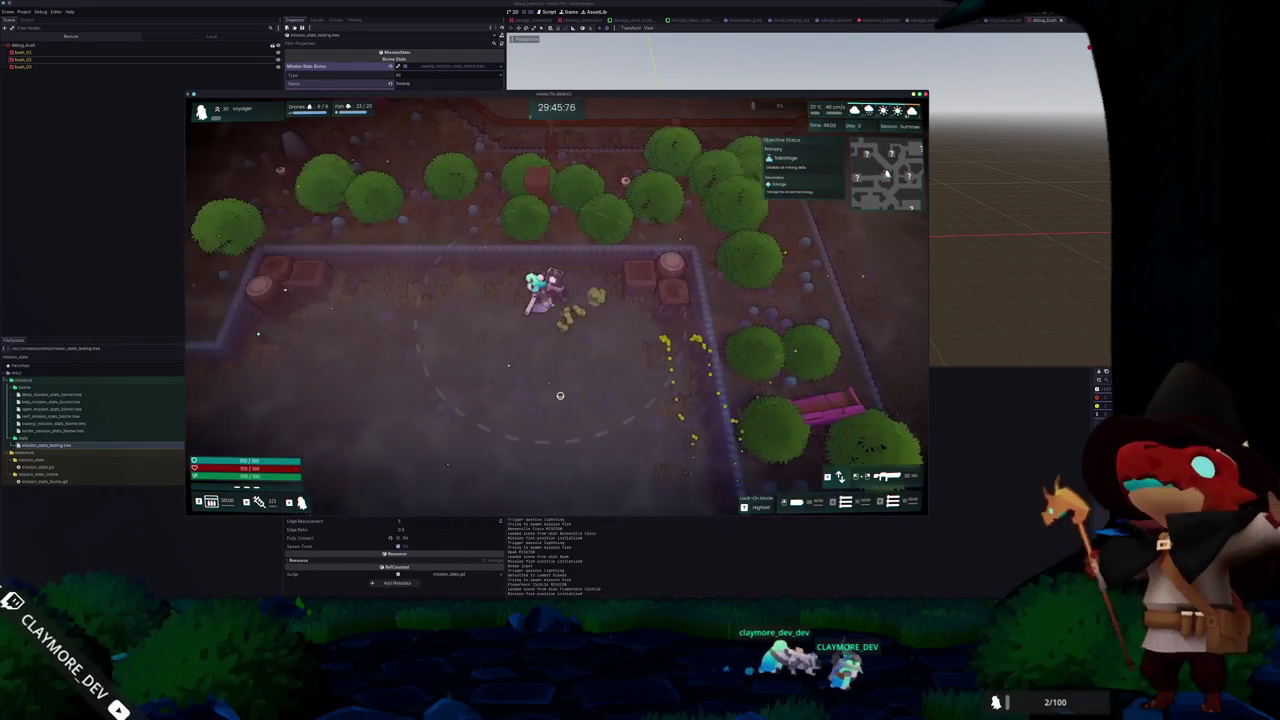
{"action": "key", "text": "d"}
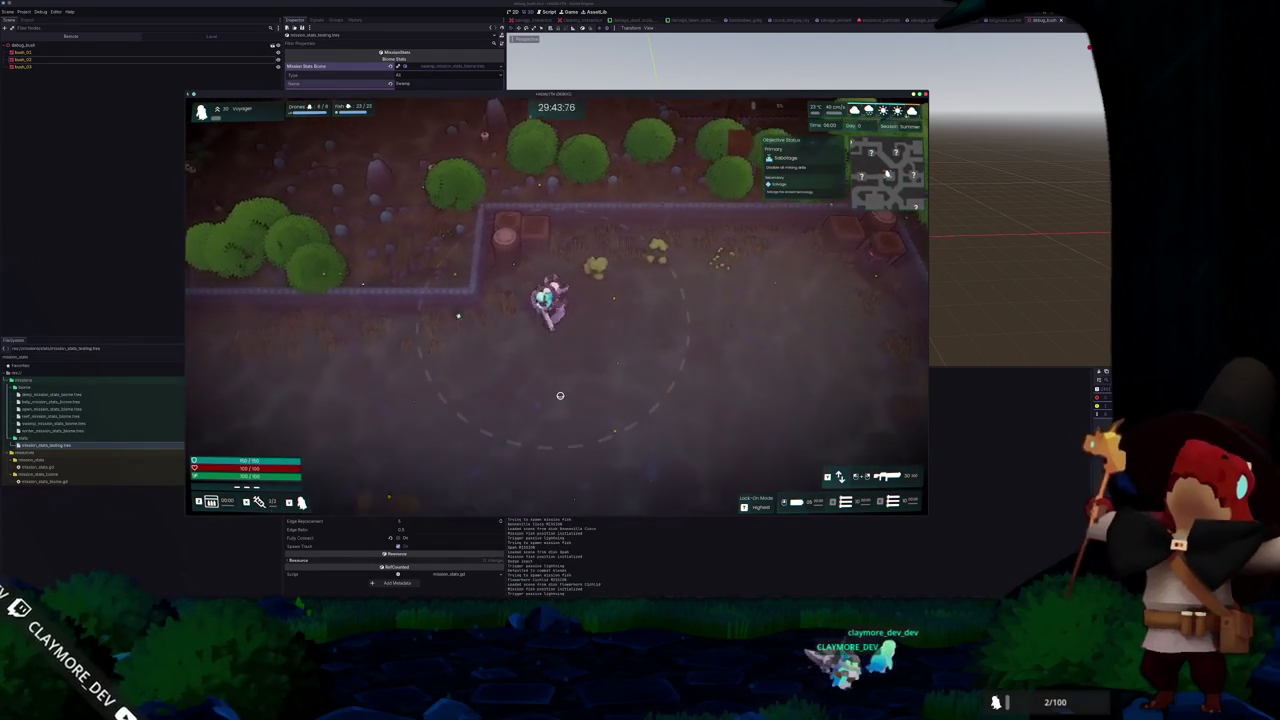
{"action": "key", "text": "s"}
{"action": "key", "text": "a"}
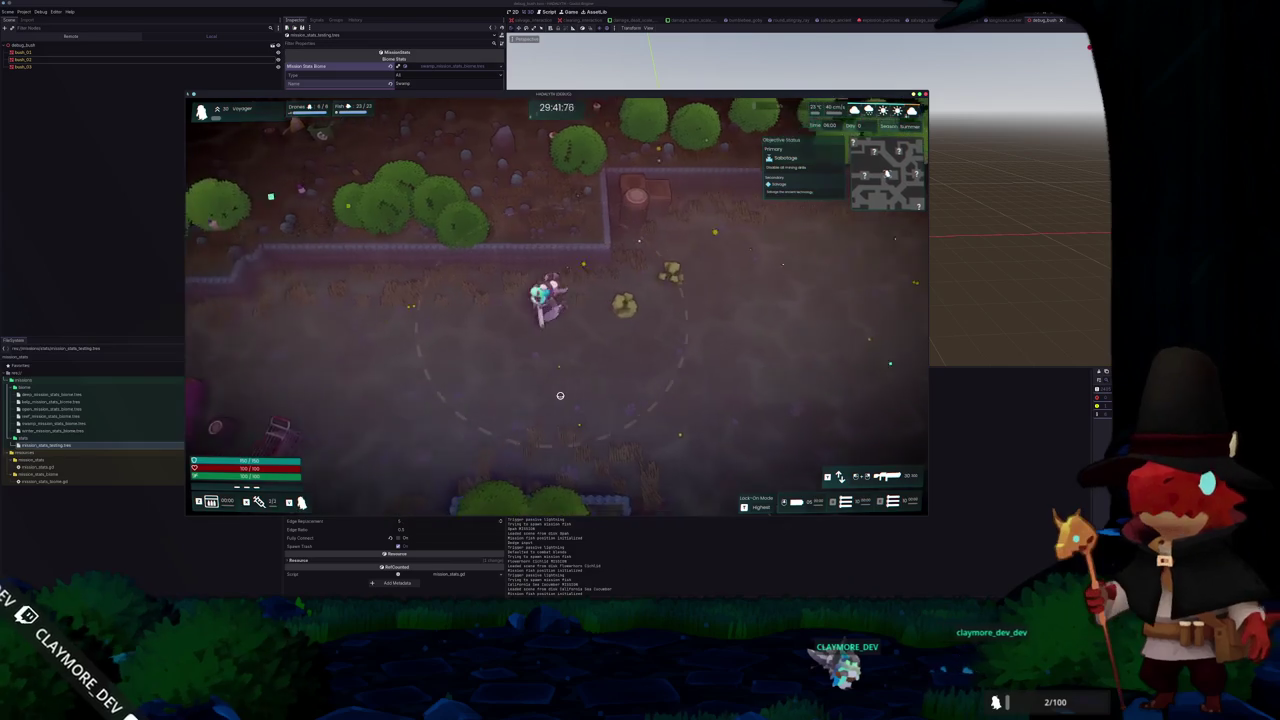
{"action": "key", "text": "w"}
{"action": "key", "text": "a"}
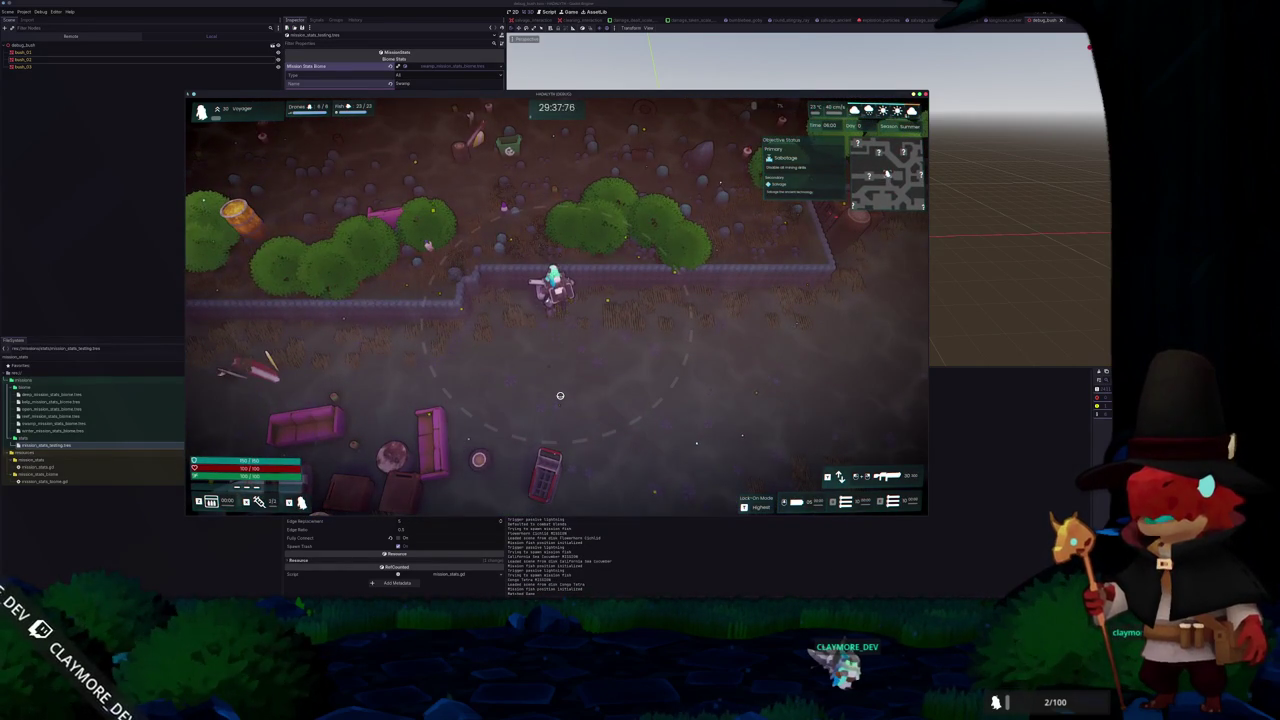
{"action": "key", "text": "s"}
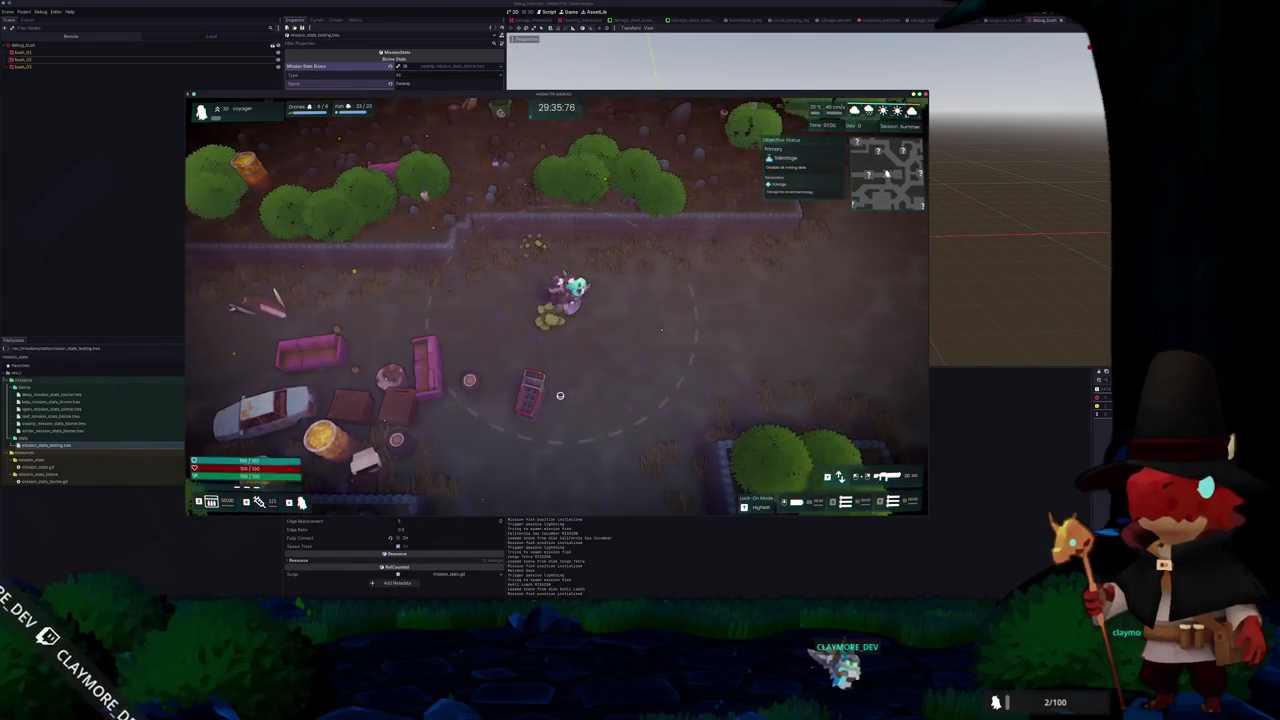
{"action": "key", "text": "w"}
{"action": "key", "text": "d"}
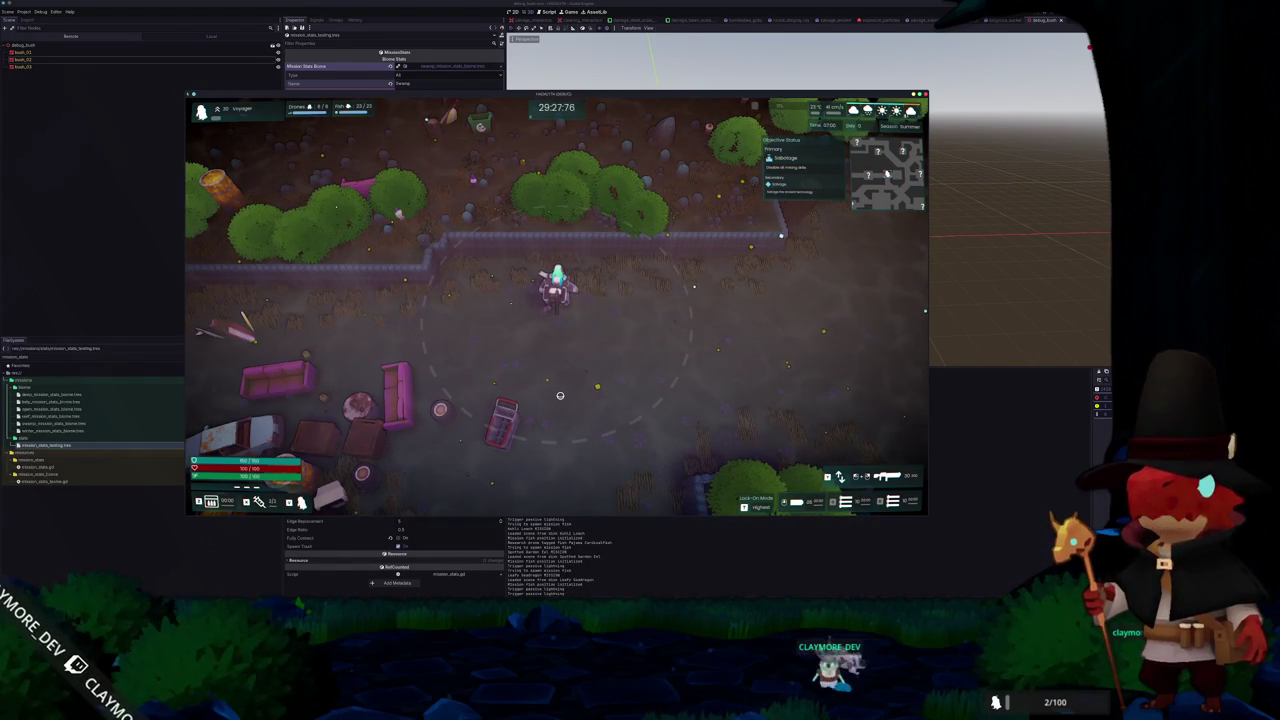
Walk the player through a new area and back near the bushes, then pause the game
{"action": "key", "text": "d"}
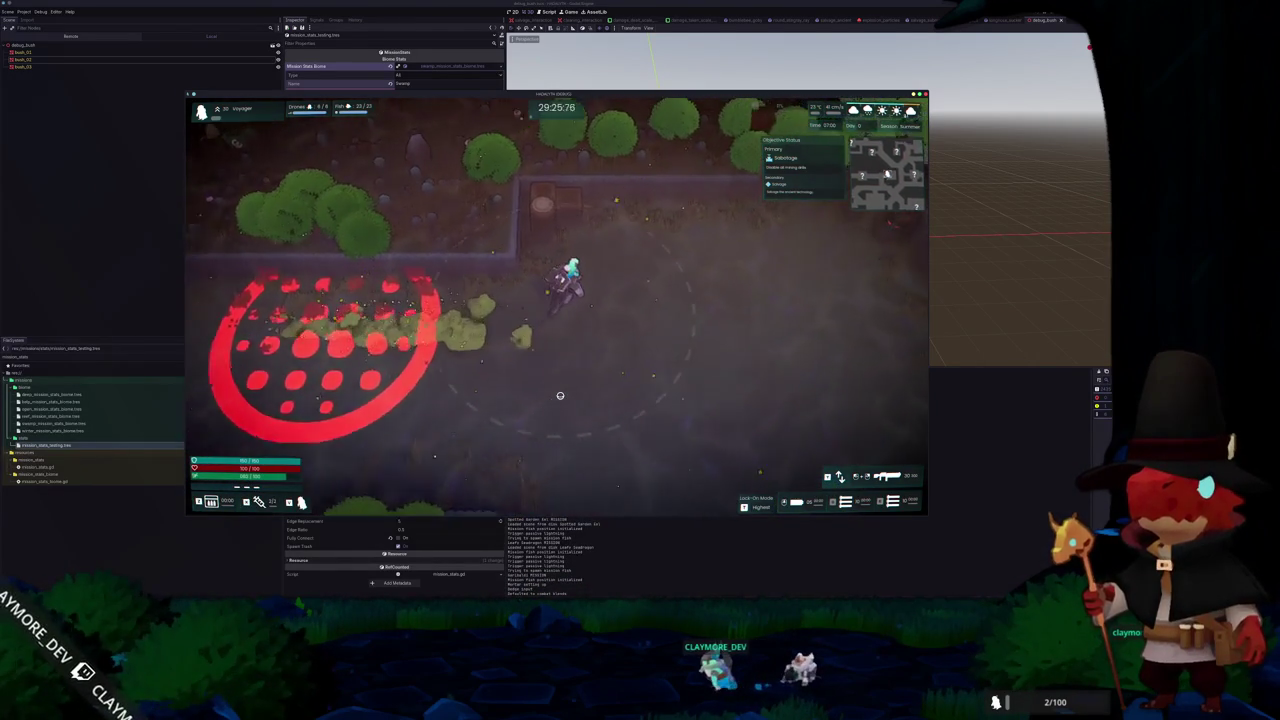
{"action": "key", "text": "d"}
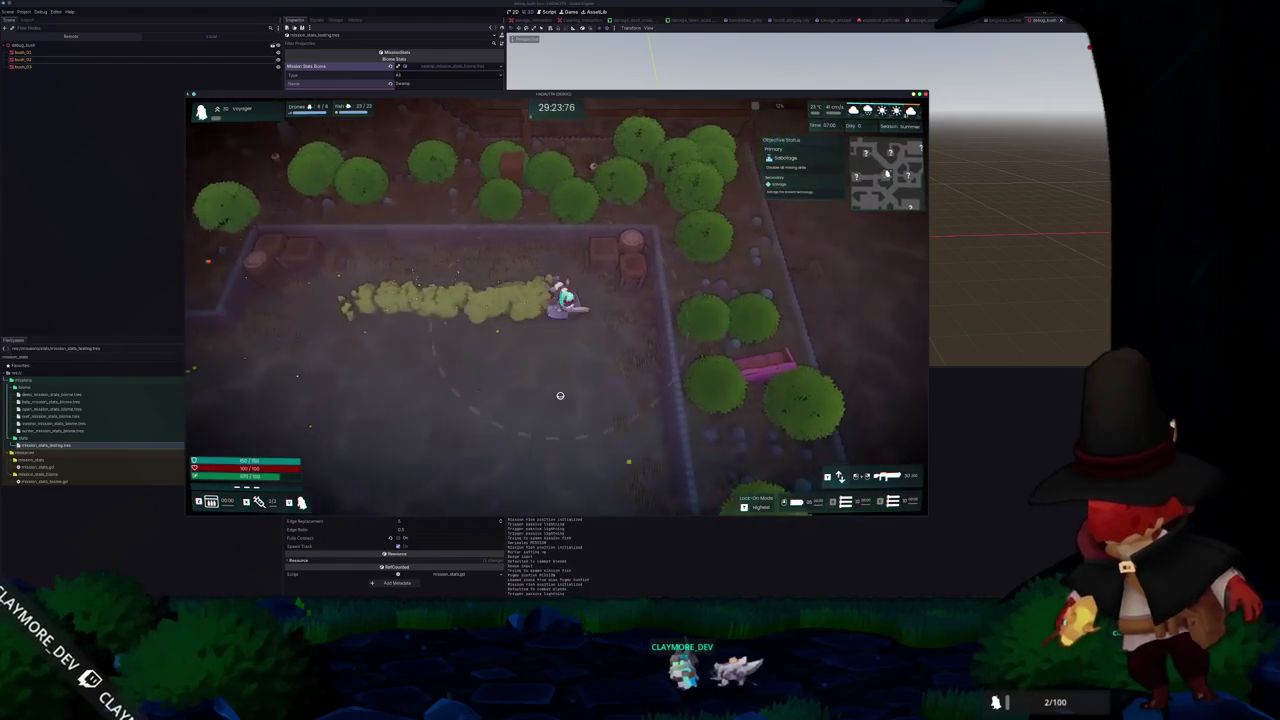
{"action": "key", "text": "s"}
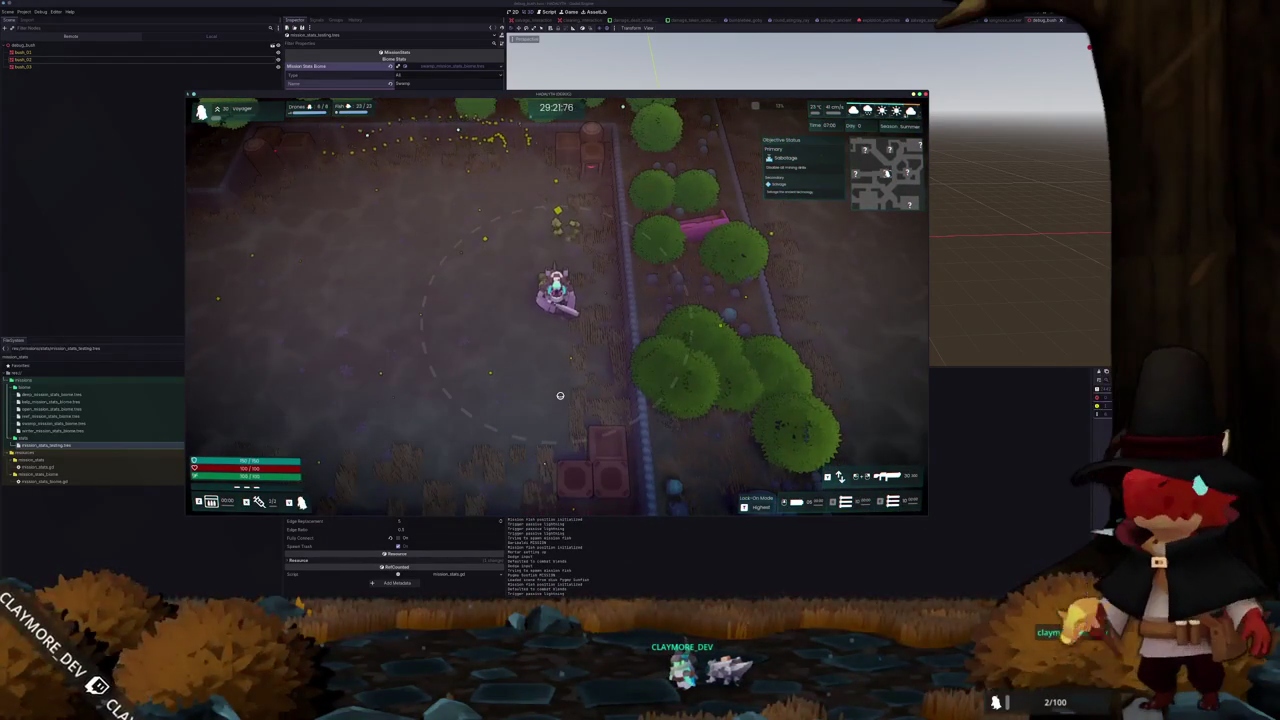
{"action": "key", "text": "s"}
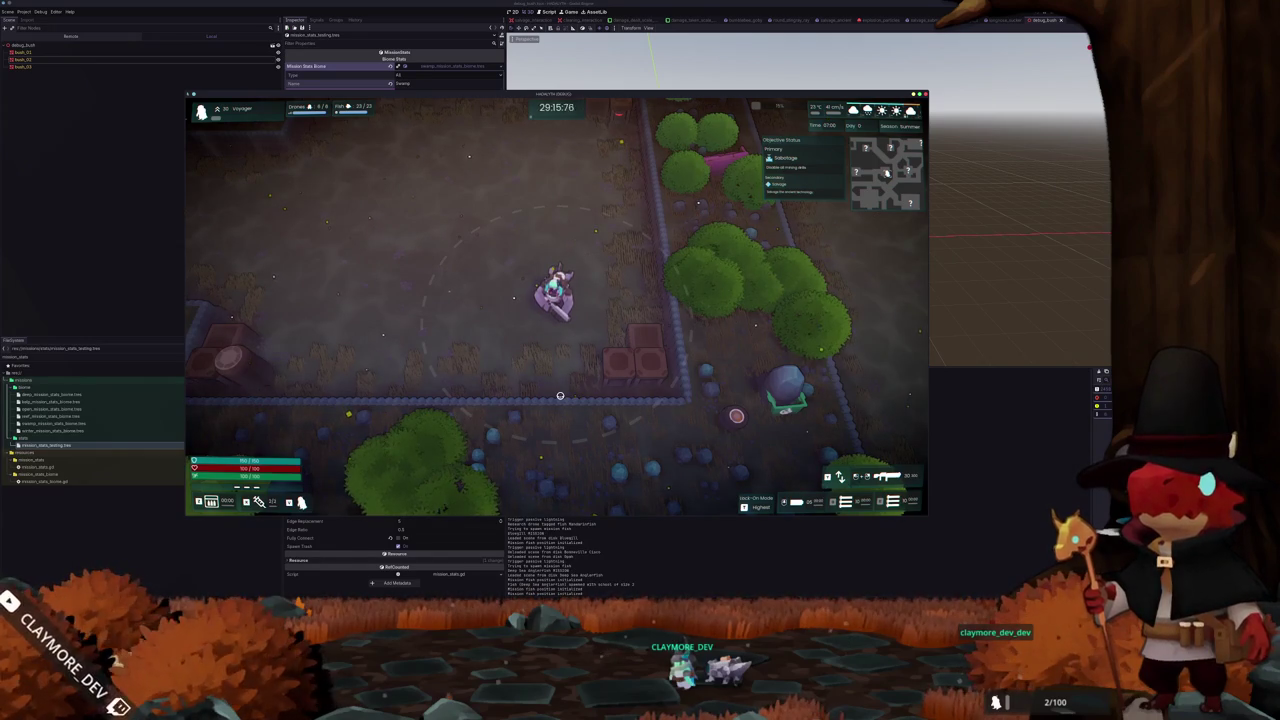
{"action": "key", "text": "w"}
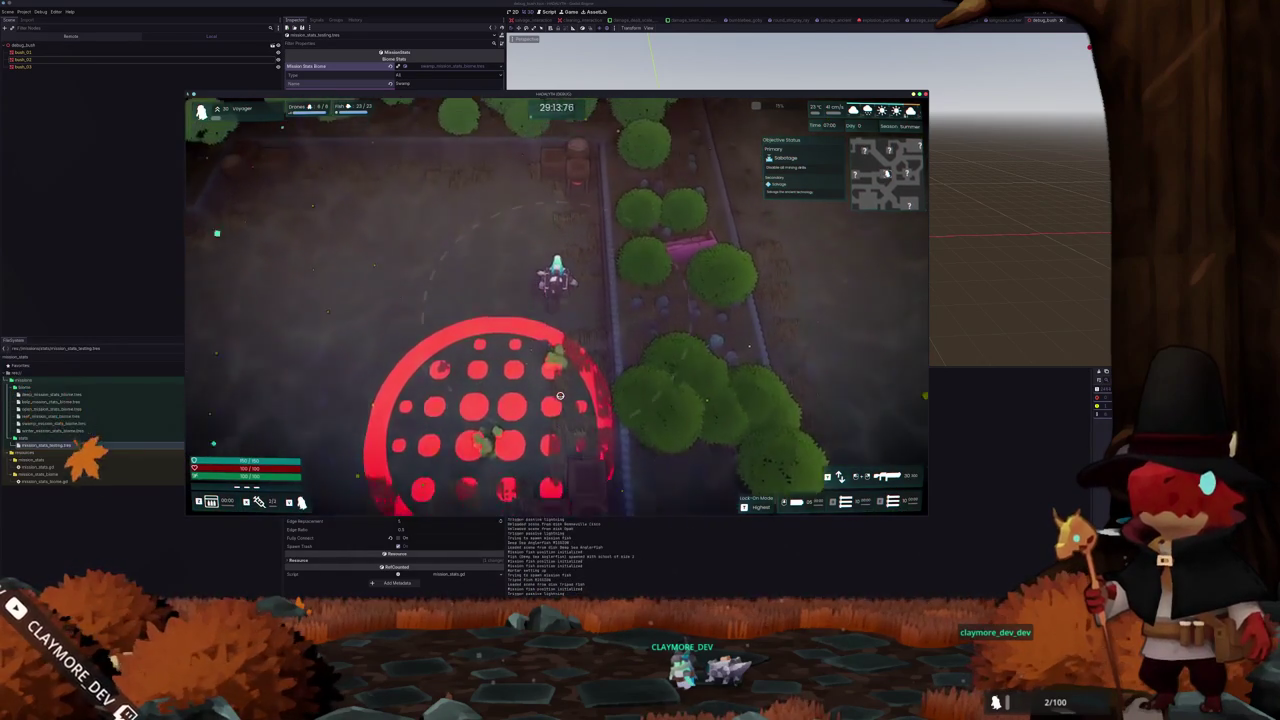
{"action": "key", "text": "Escape"}
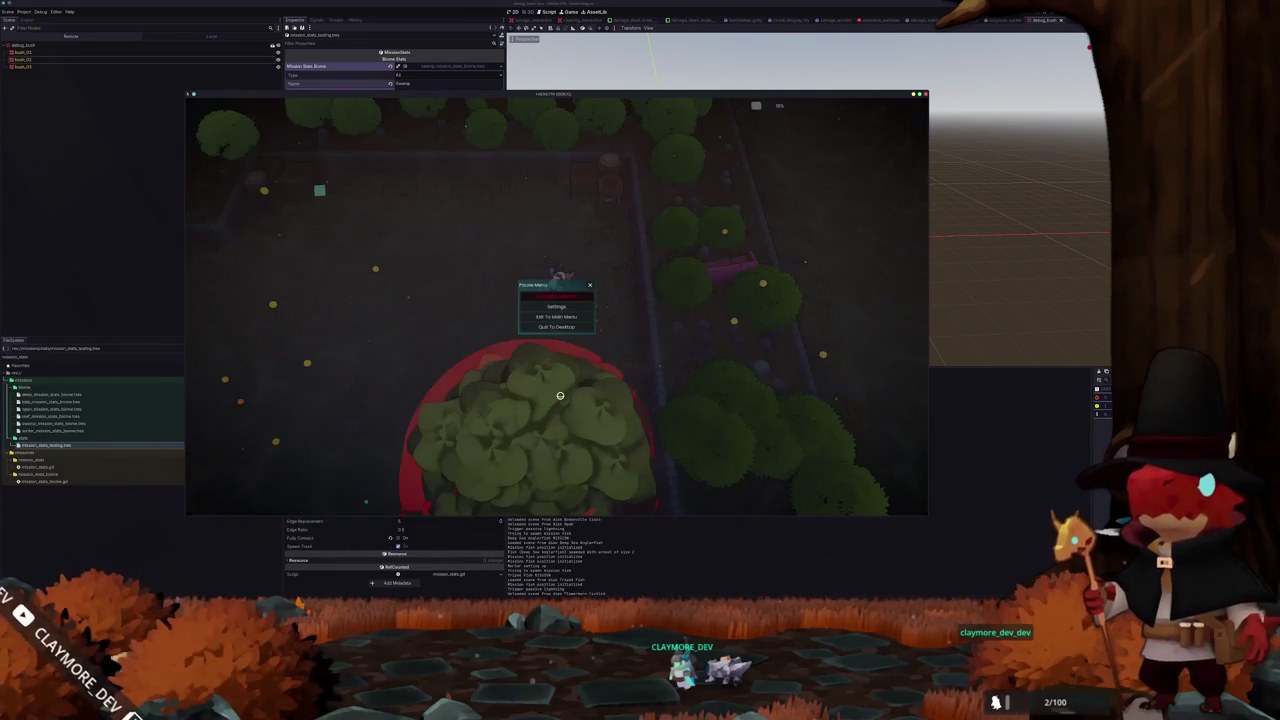
{"action": "key", "text": "alt+Tab"}
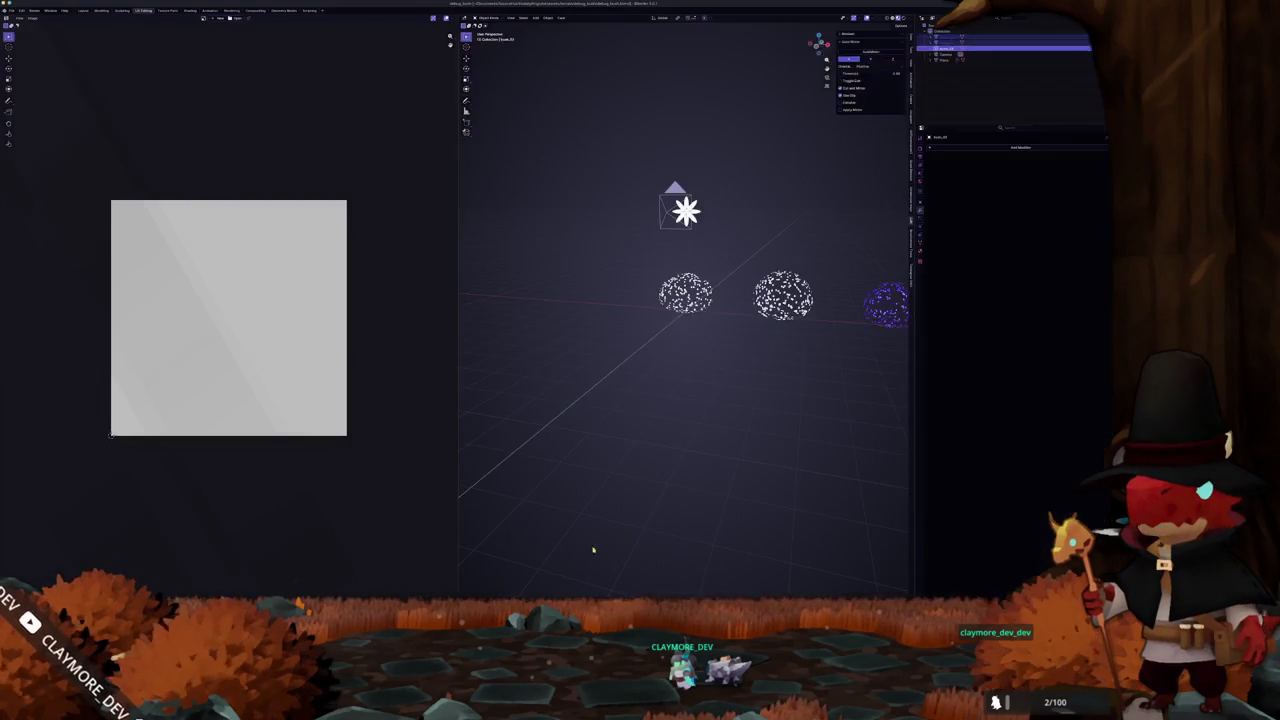
Scale down the three bush meshes and apply their new scale
{"action": "mouse_move", "coordinate": [802, 400]}
{"action": "left_mouse_down"}
{"action": "mouse_move", "coordinate": [531, 320]}
{"action": "mouse_move", "coordinate": [474, 286]}
{"action": "left_mouse_up"}
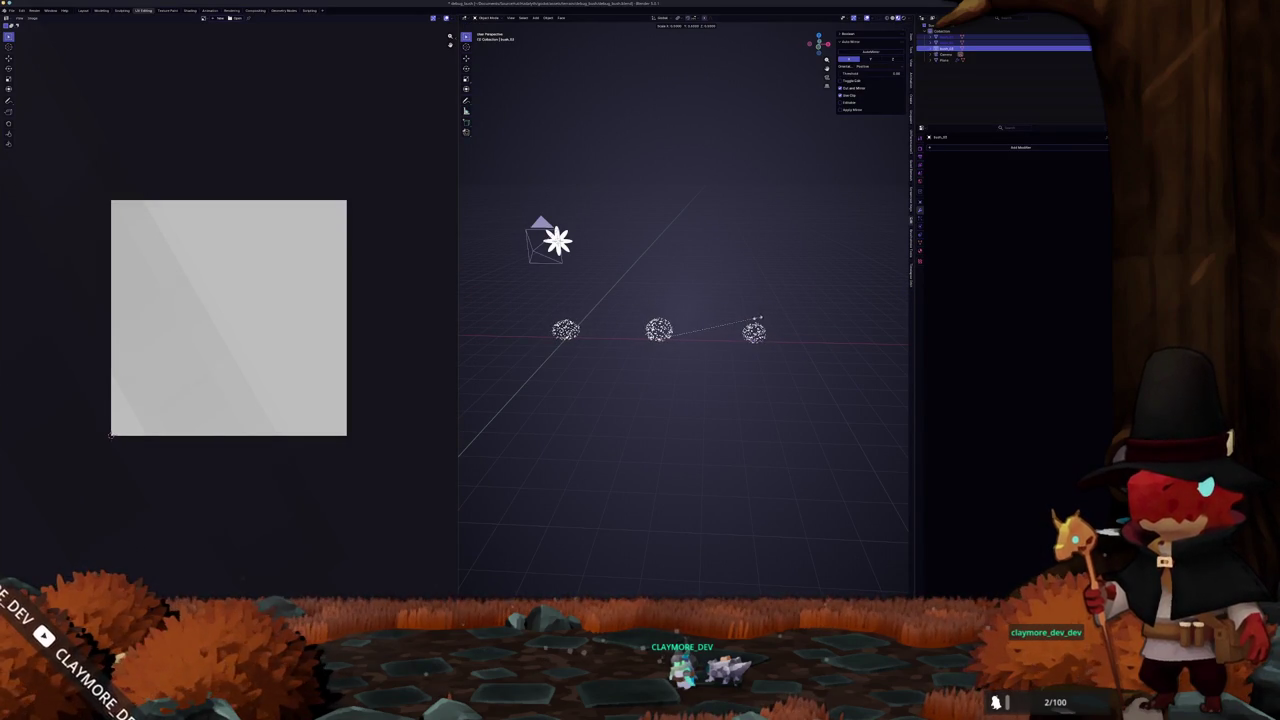
{"action": "left_click", "coordinate": [756, 320]}
{"action": "key", "text": "ctrl+a"}
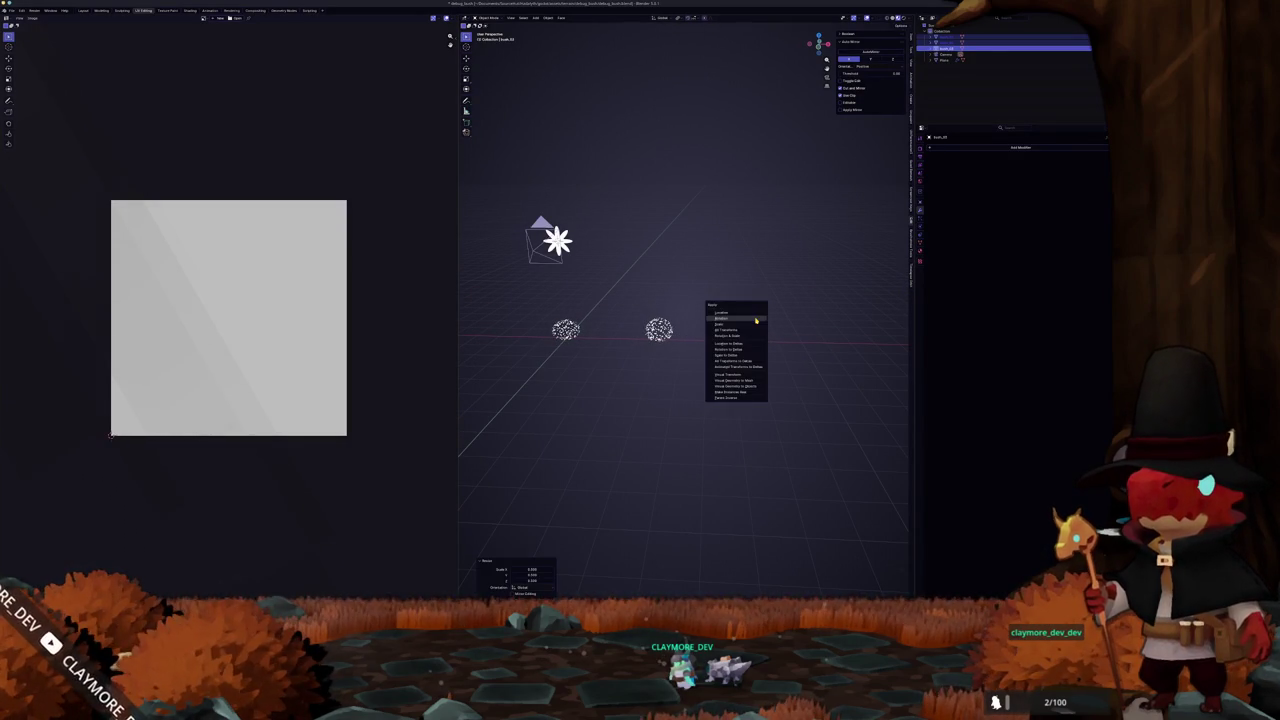
{"action": "left_click", "coordinate": [749, 326]}
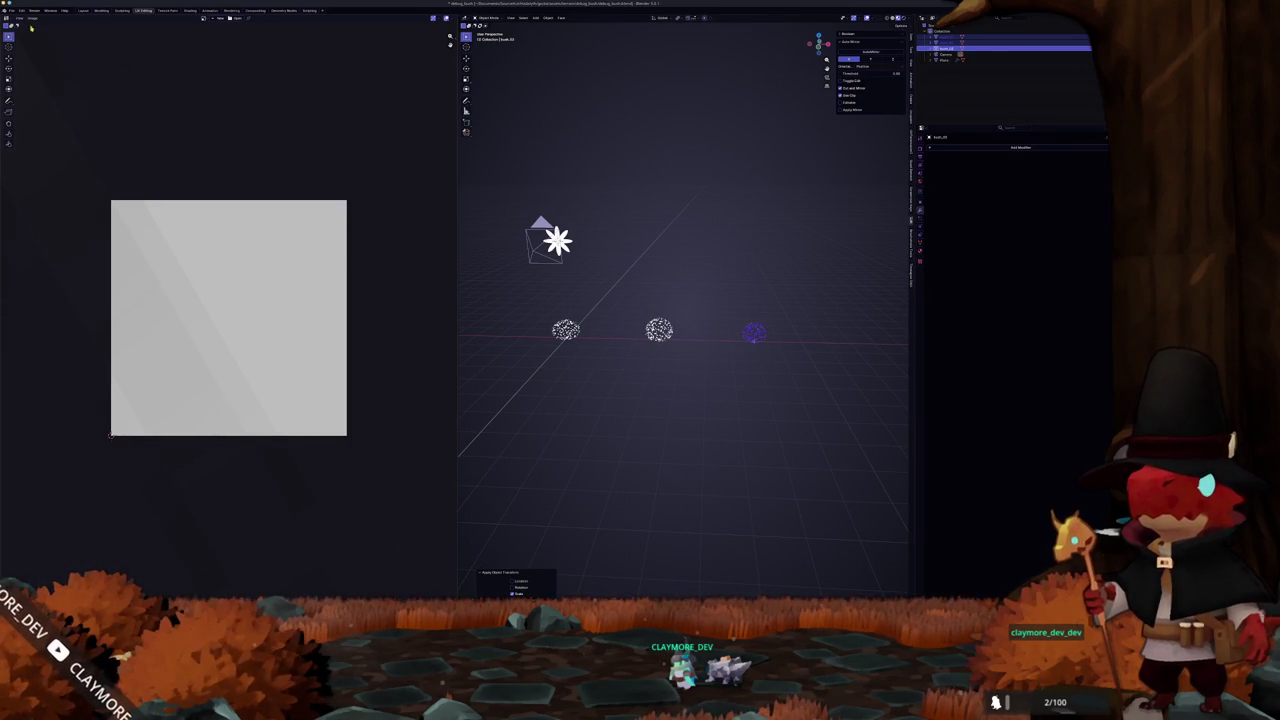
Export the bushes as glTF 2.0 and return to Godot
{"action": "mouse_move", "coordinate": [30, 107]}
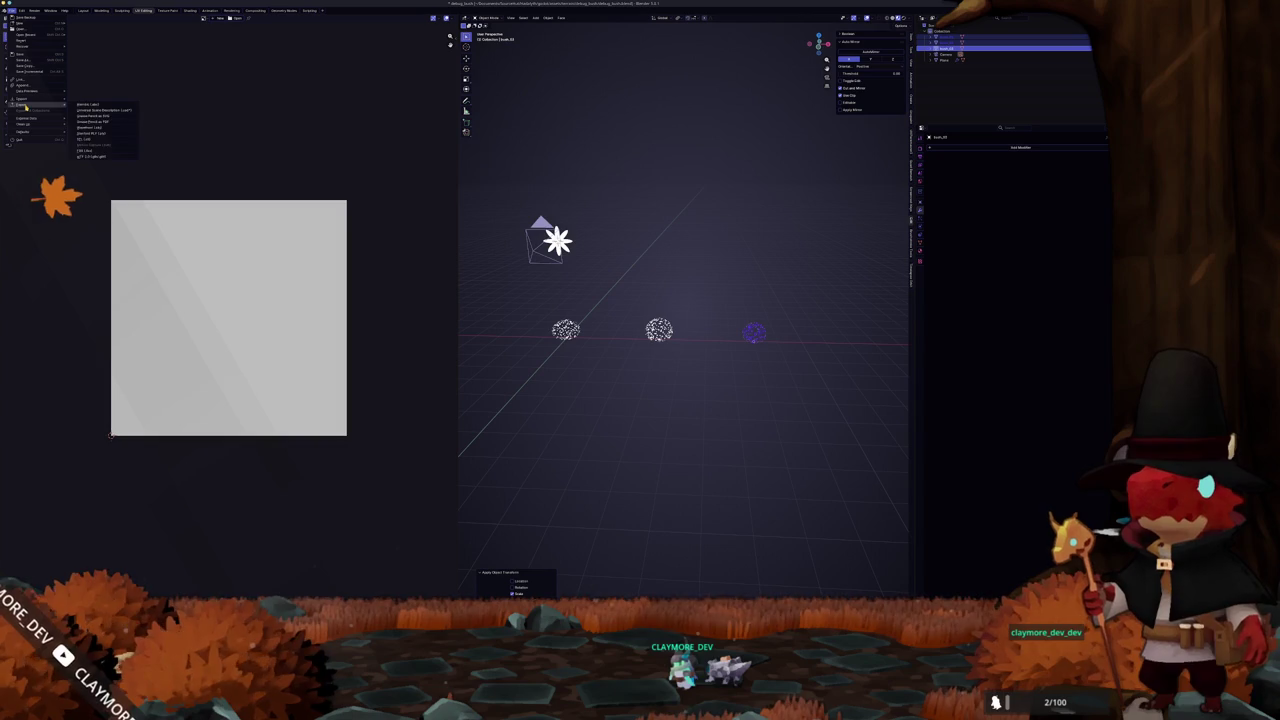
{"action": "left_click", "coordinate": [100, 144]}
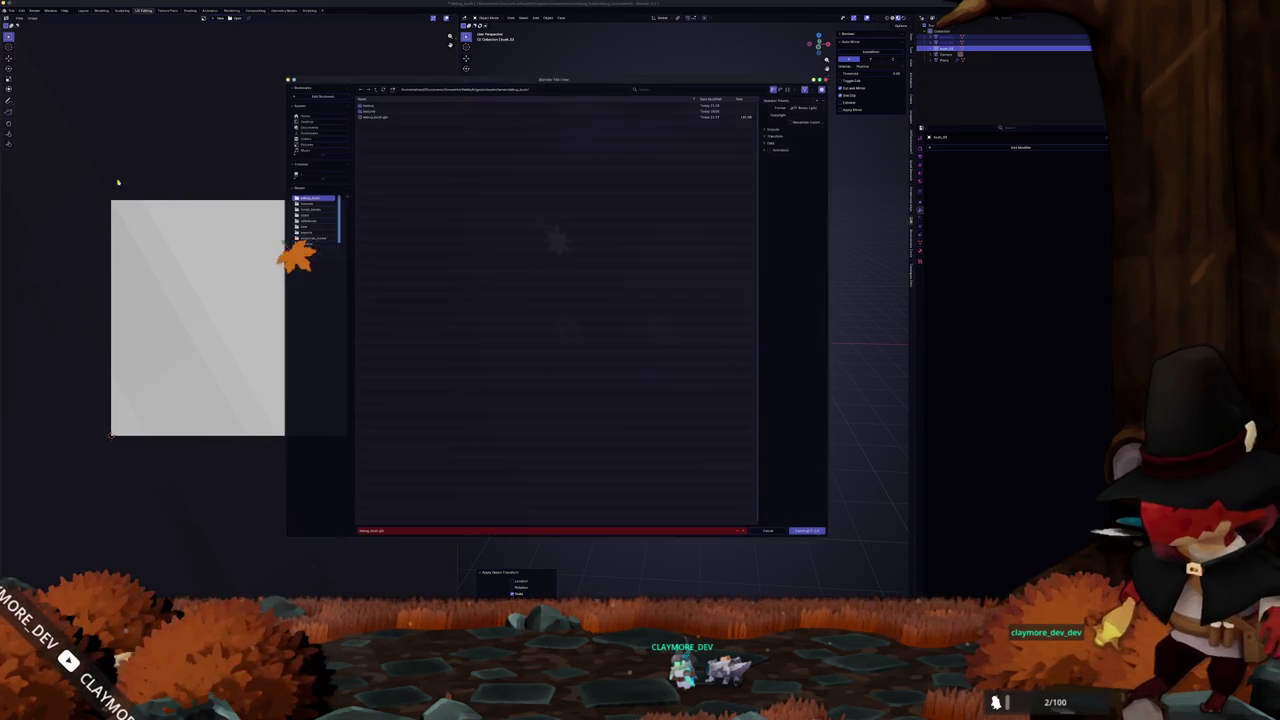
{"action": "left_click", "coordinate": [806, 533]}
{"action": "key", "text": "alt+Tab"}
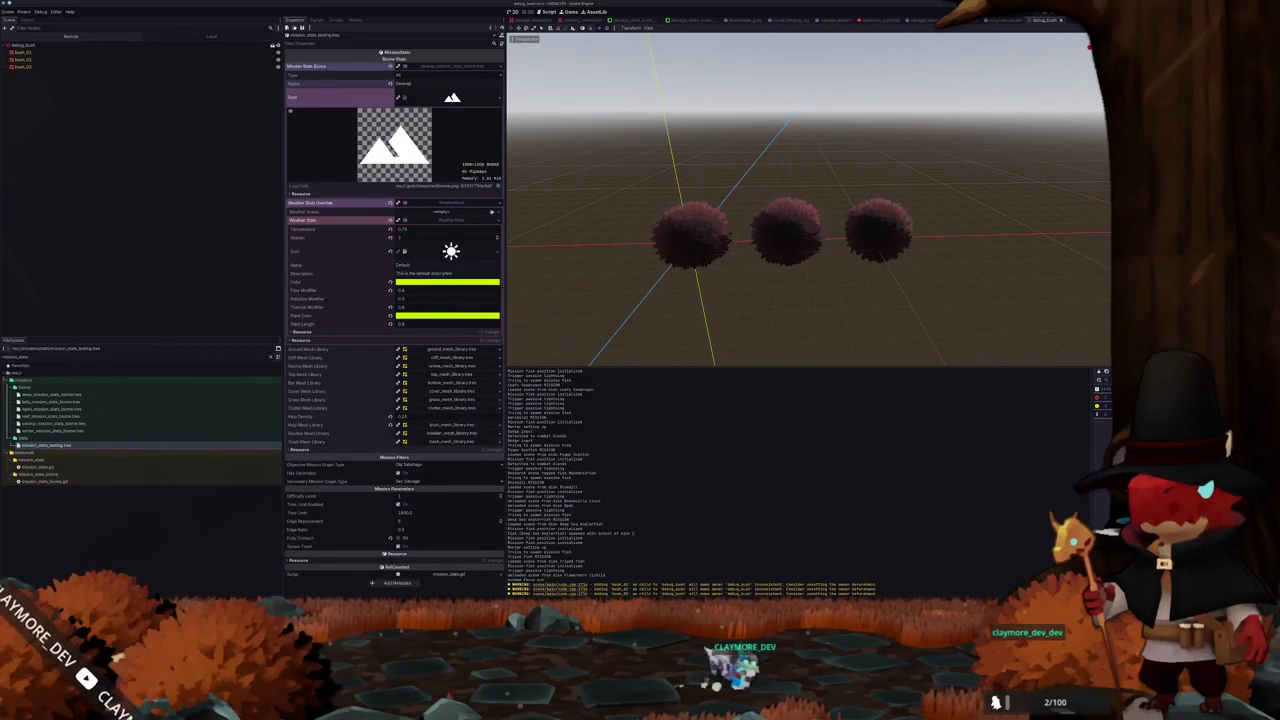
Resume the paused game briefly, walk the player, then stop it and return to the editor
{"action": "key", "text": "alt+Tab"}
{"action": "key", "text": "Escape"}
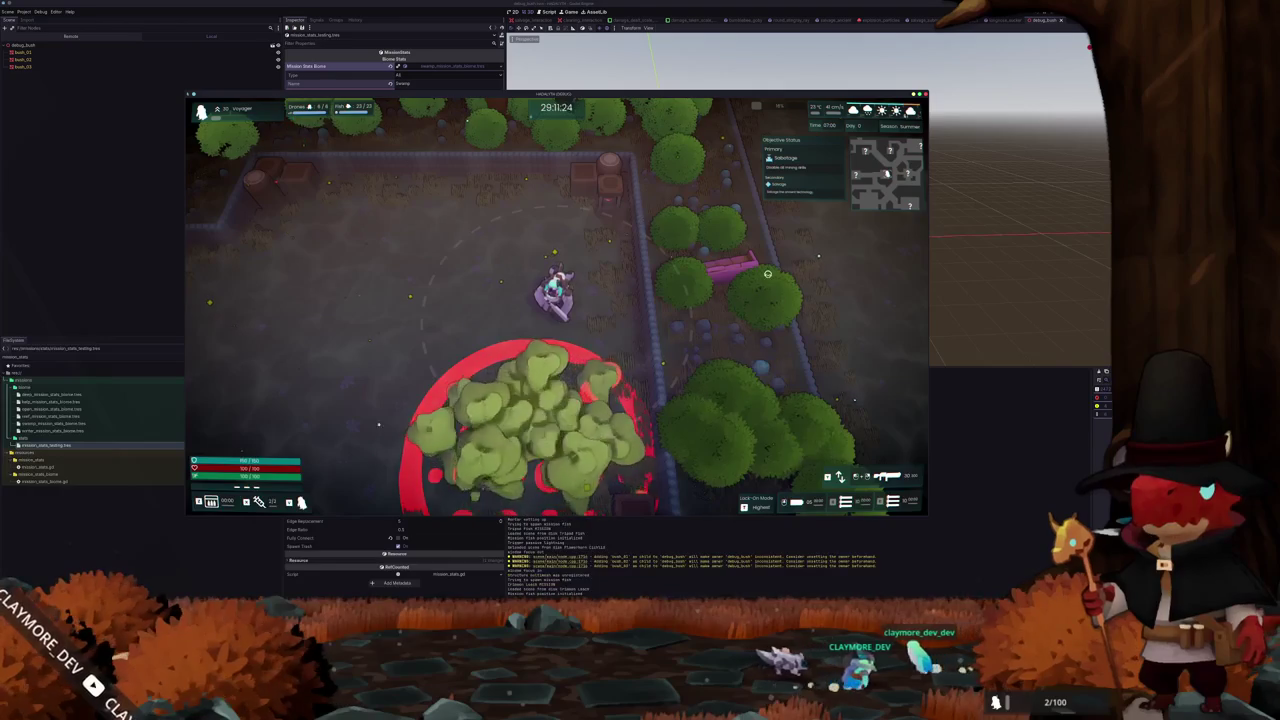
{"action": "key", "text": "grave"}
{"action": "key", "text": "grave"}
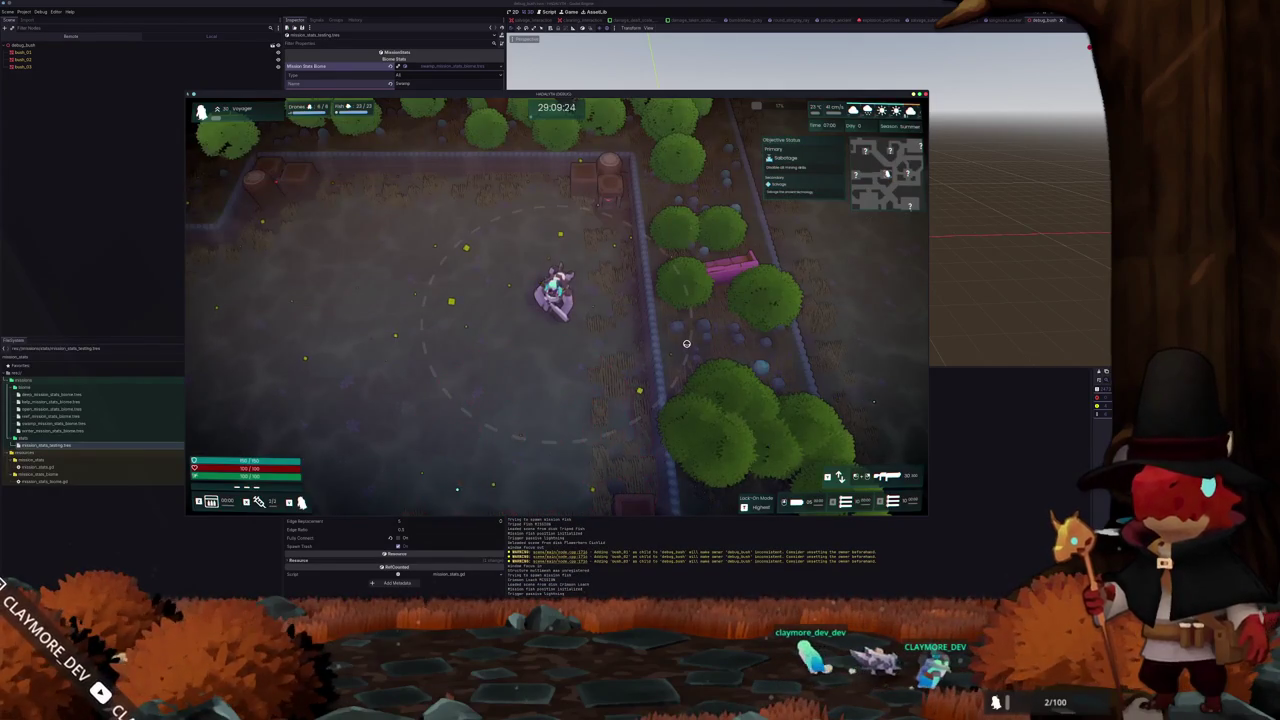
{"action": "key", "text": "w"}
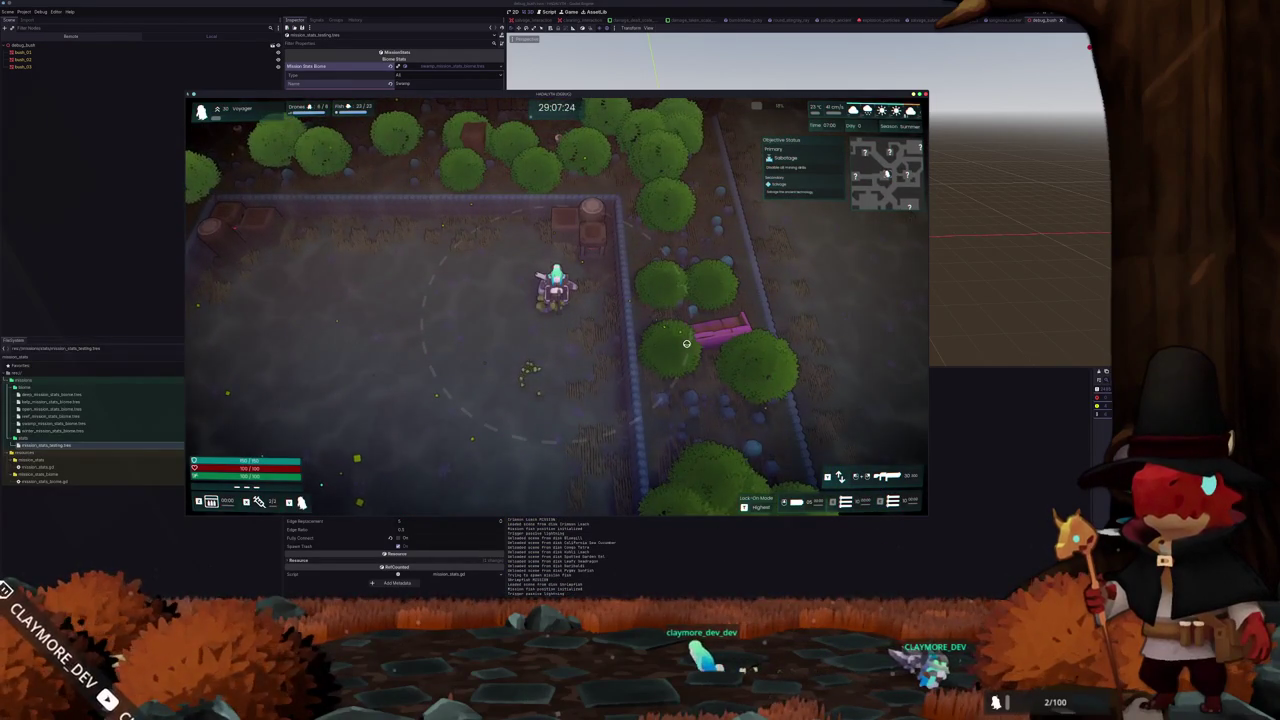
{"action": "key", "text": "Escape"}
{"action": "key", "text": "F8"}
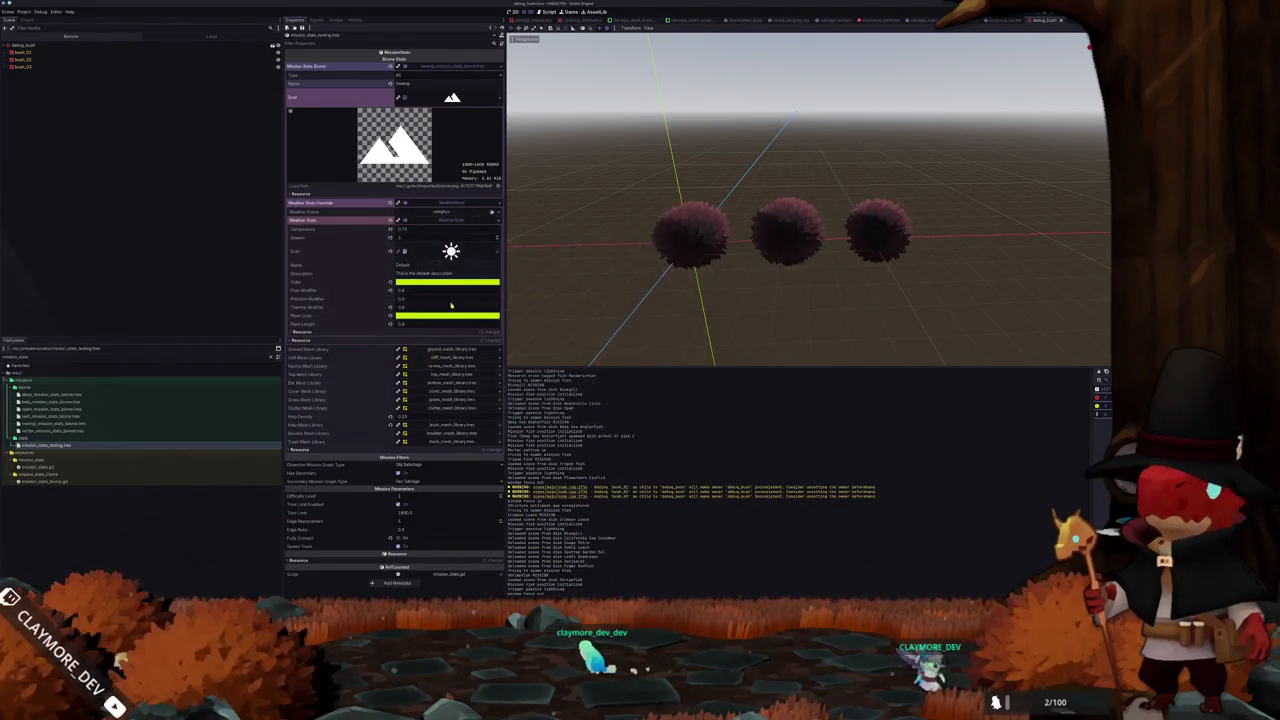
Adjust the swamp biome's Plant Color and rerun the game to check the tint
{"action": "left_click", "coordinate": [432, 316]}
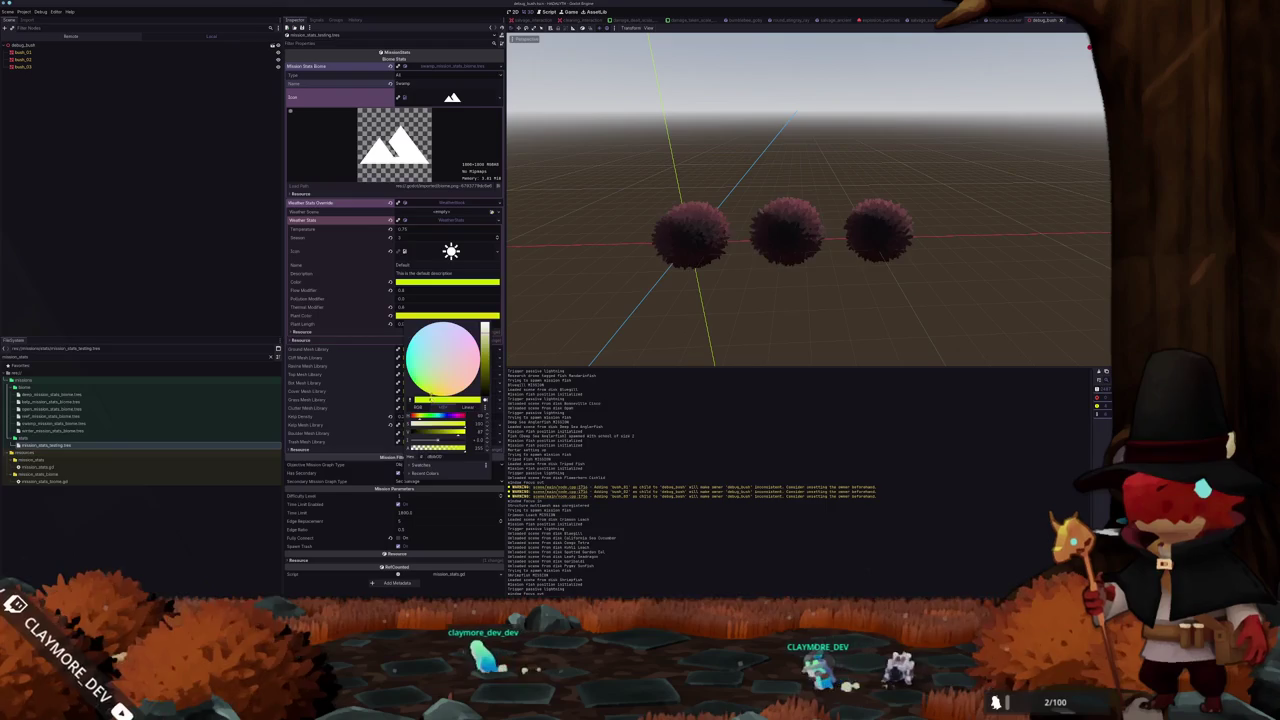
{"action": "key", "text": "F5"}
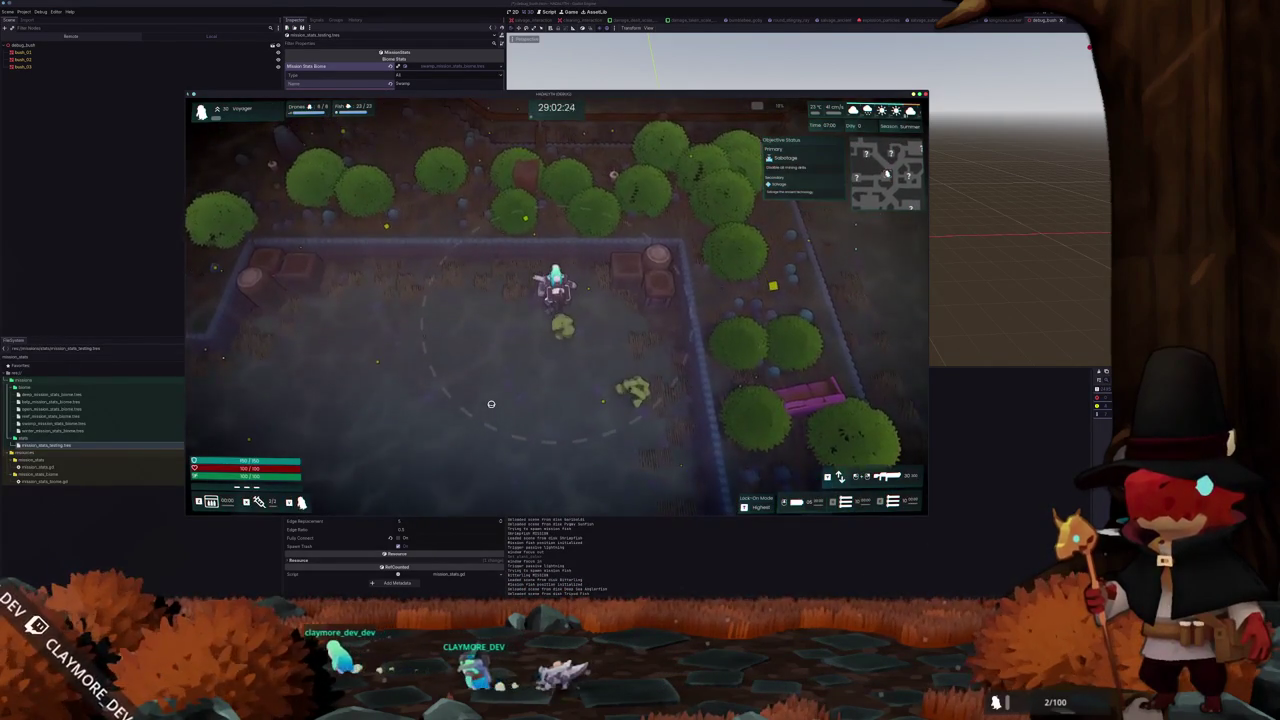
{"action": "key", "text": "Escape"}
{"action": "key", "text": "F8"}
Tweak Plant Color again, then run the game and walk around comparing bush and grass tint
{"action": "left_click", "coordinate": [430, 317]}
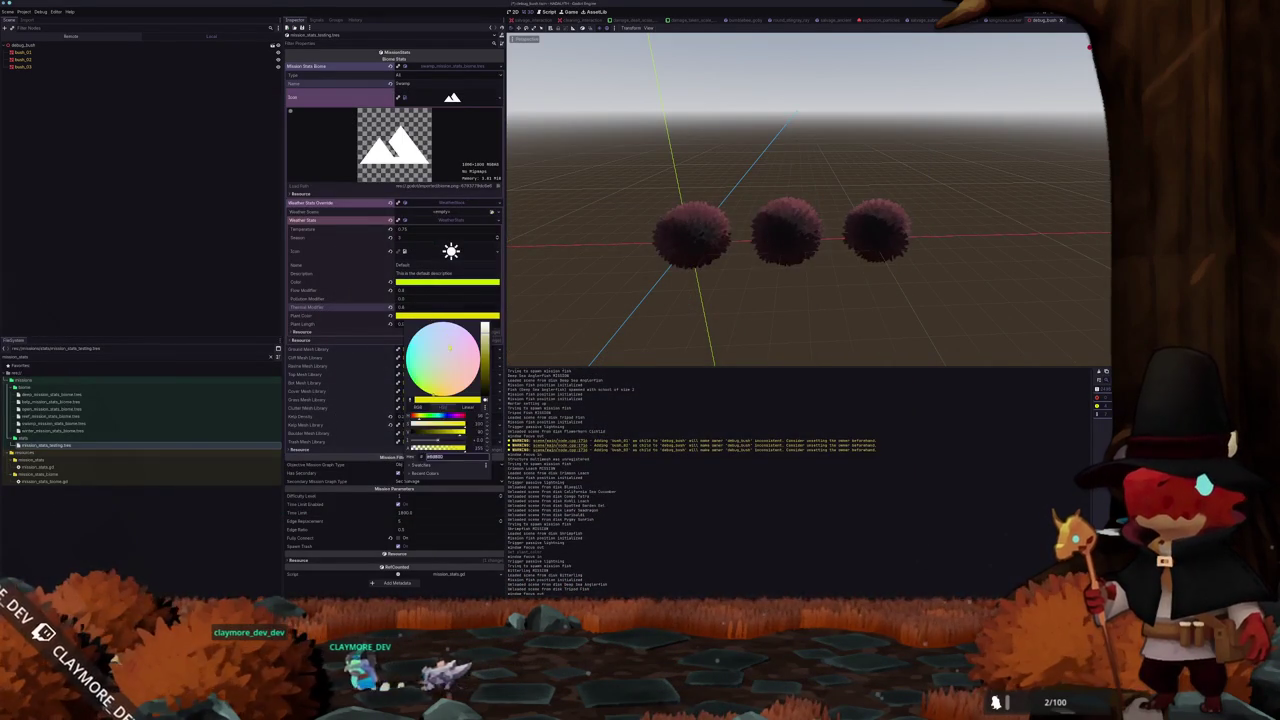
{"action": "key", "text": "F5"}
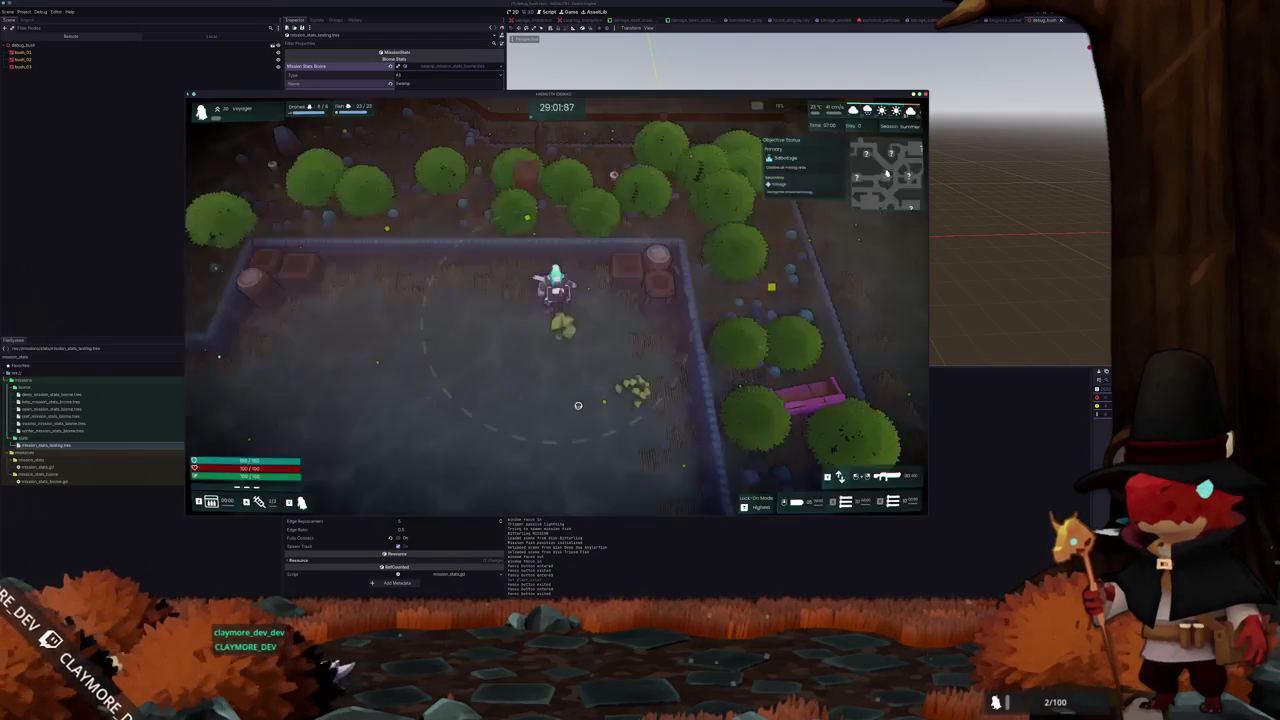
{"action": "key", "text": "alt+Tab"}
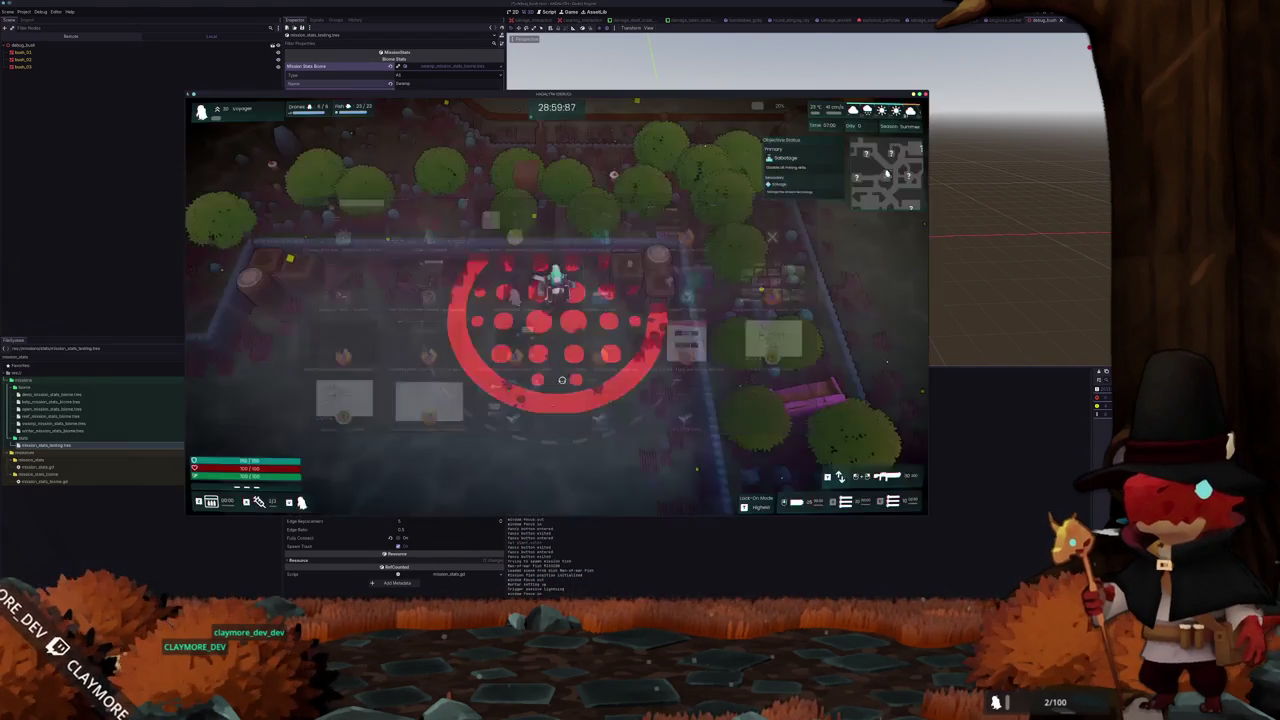
{"action": "key", "text": "s"}
{"action": "key", "text": "d"}
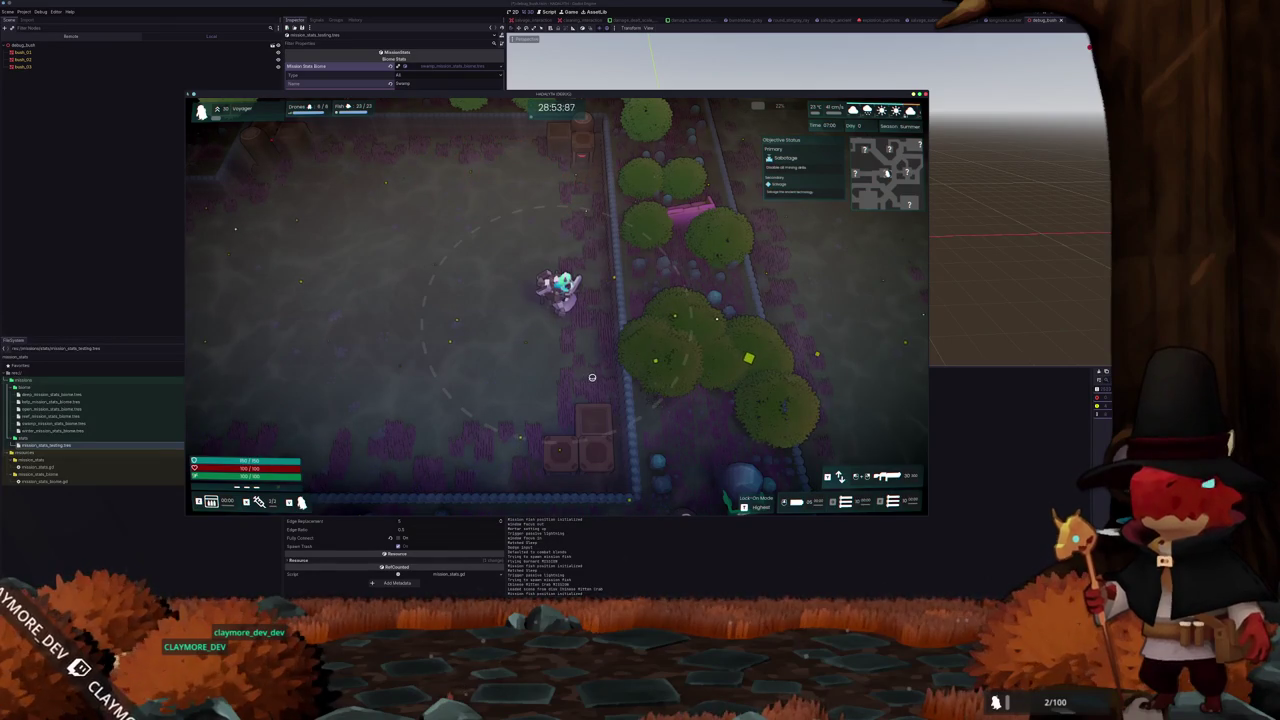
{"action": "key", "text": "a"}
{"action": "key", "text": "s"}
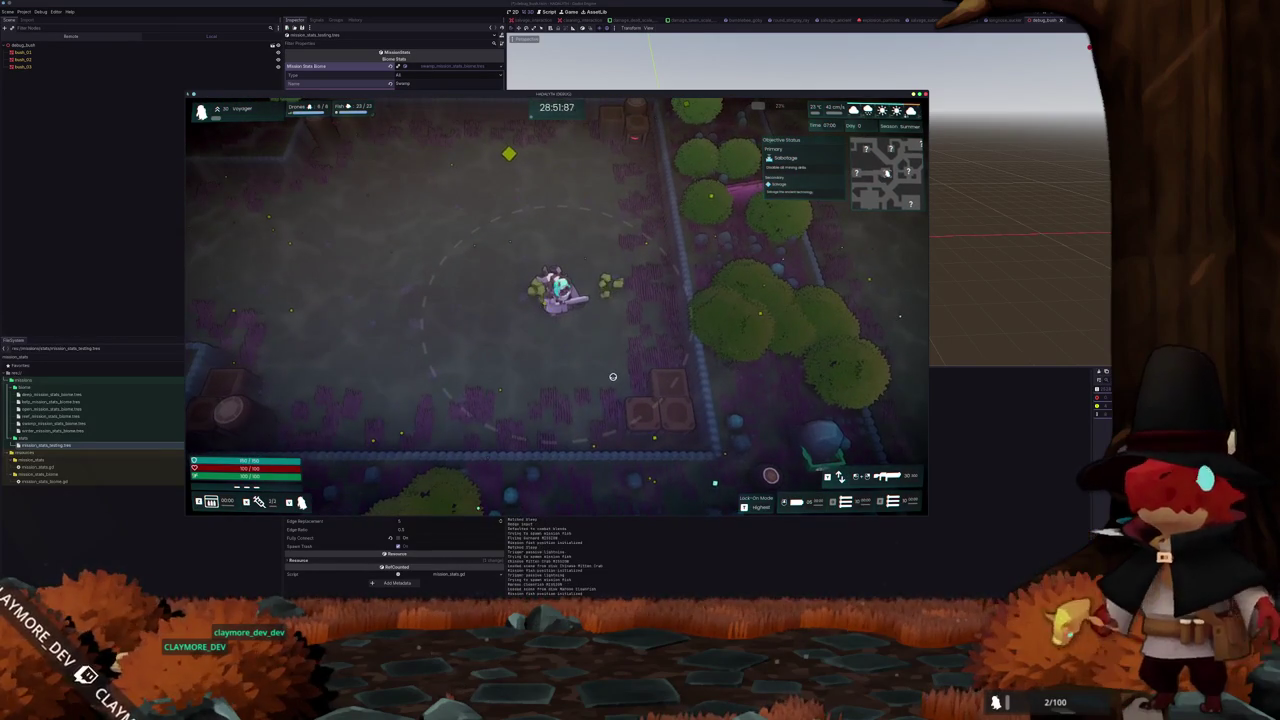
{"action": "key", "text": "Escape"}
{"action": "key", "text": "F8"}
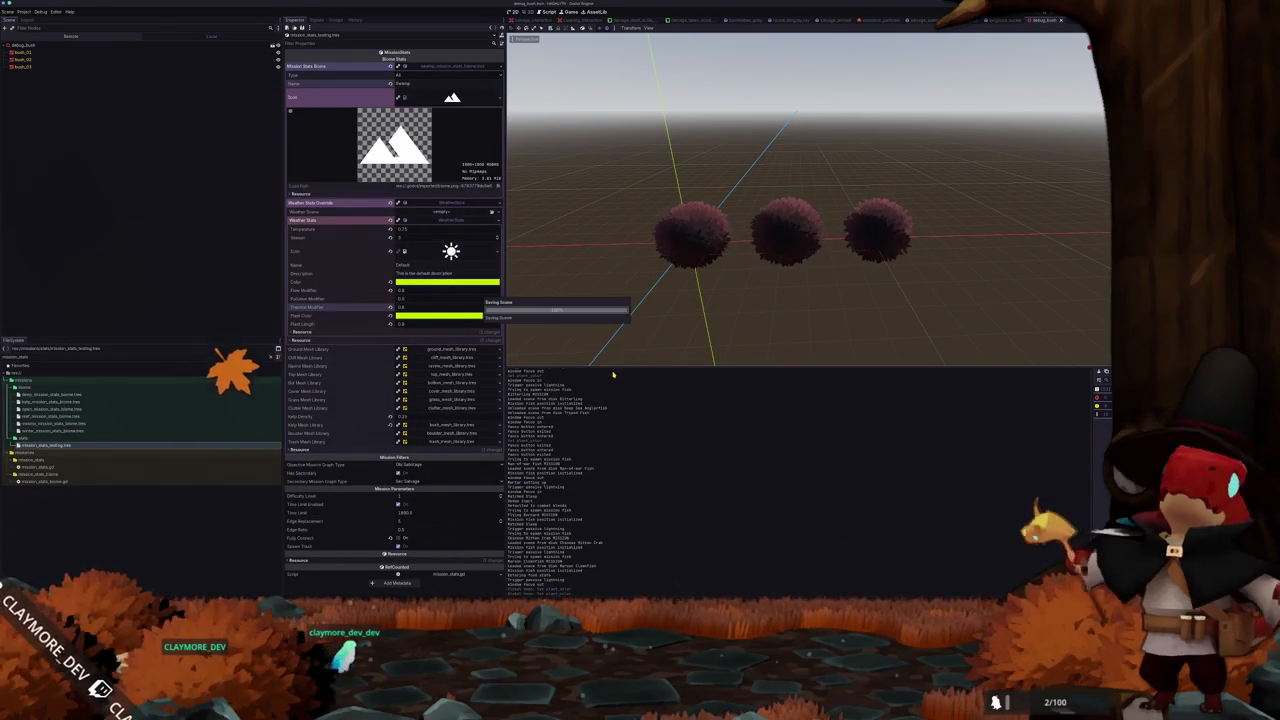
Run the game once more to check the colour, then stop it
{"action": "key", "text": "F5"}
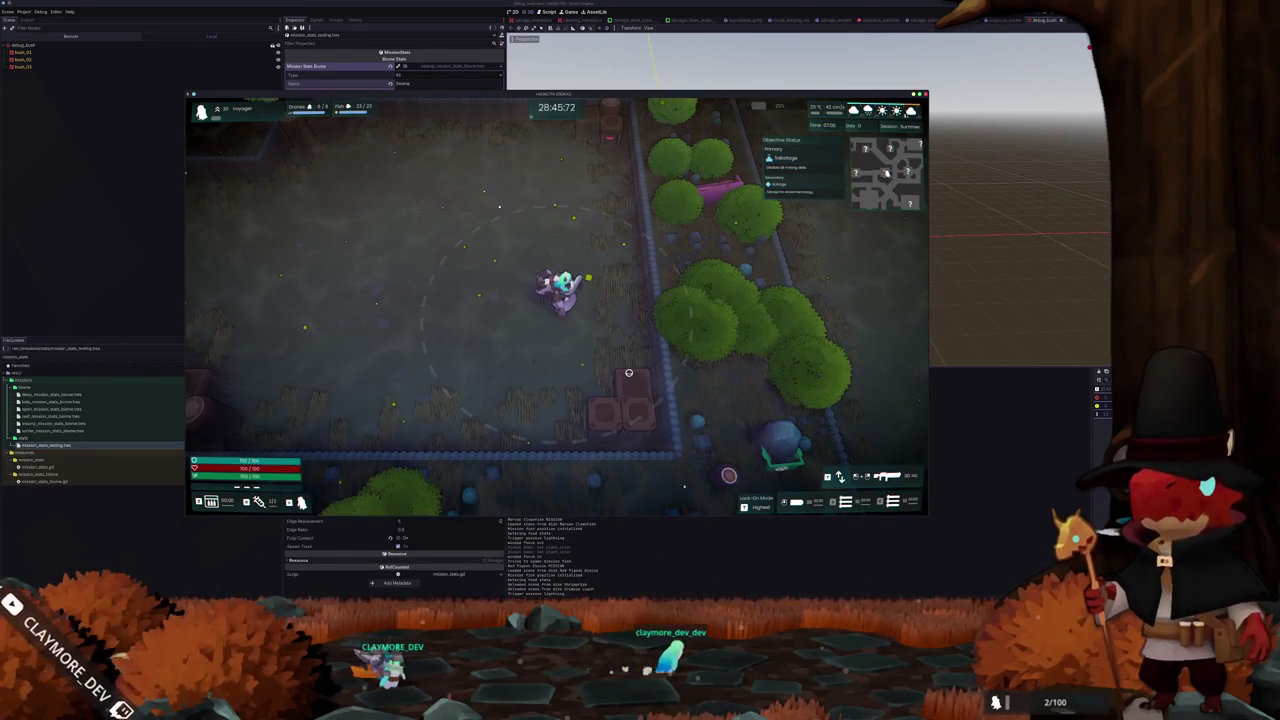
{"action": "key", "text": "Escape"}
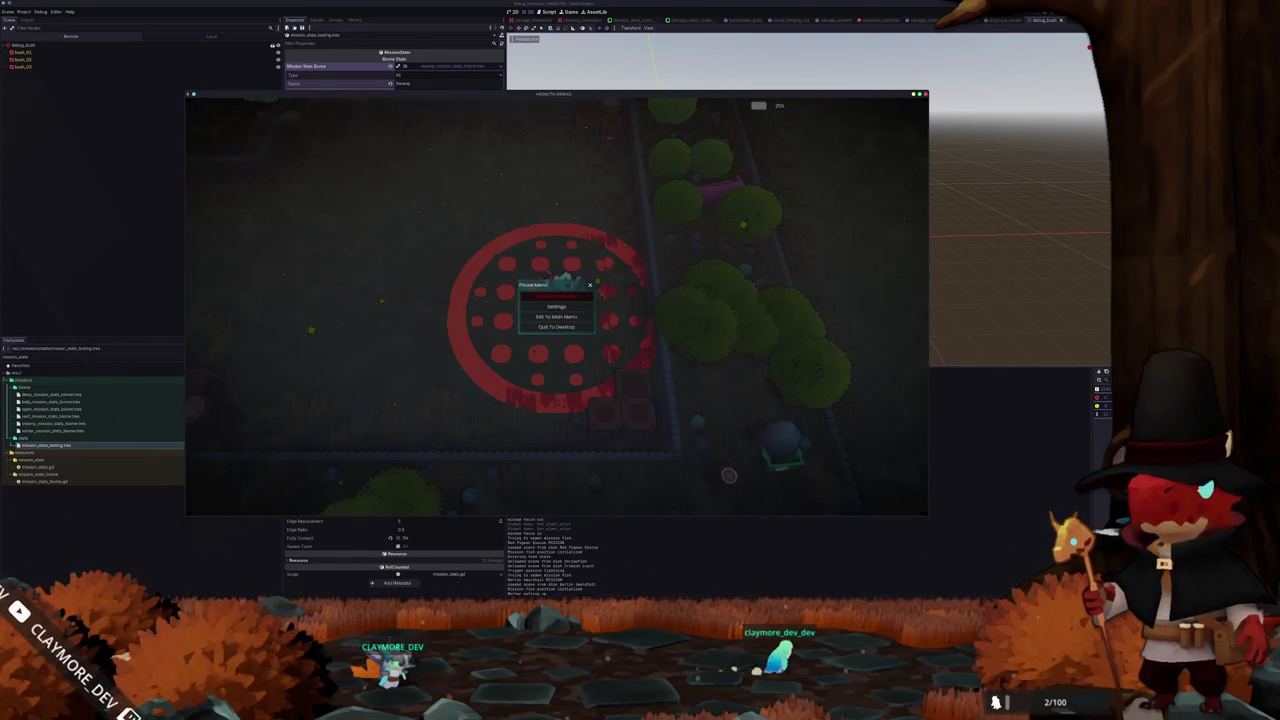
{"action": "key", "text": "F8"}
{"action": "scroll", "coordinate": [708, 511], "scroll_direction": "down", "scroll_amount": 20}
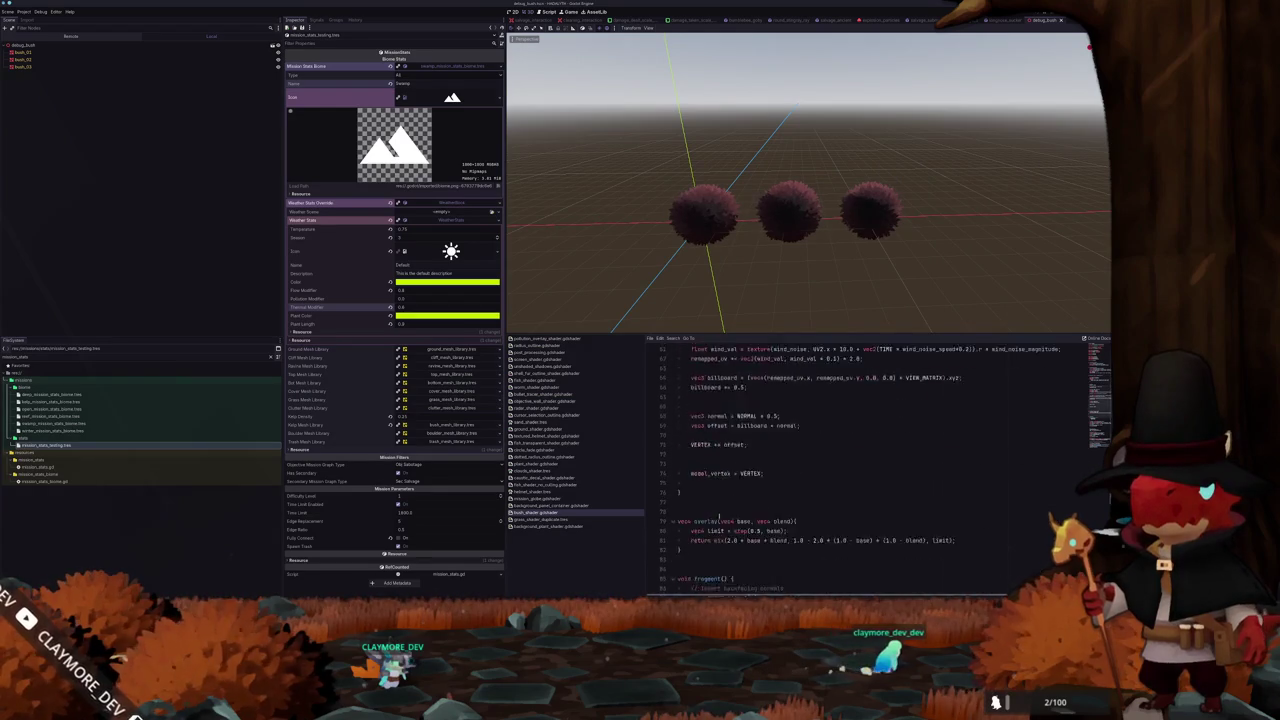
Locate the original_color_hsv line (117) in the bush shader and test toggling its comment
{"action": "left_click", "coordinate": [795, 557]}
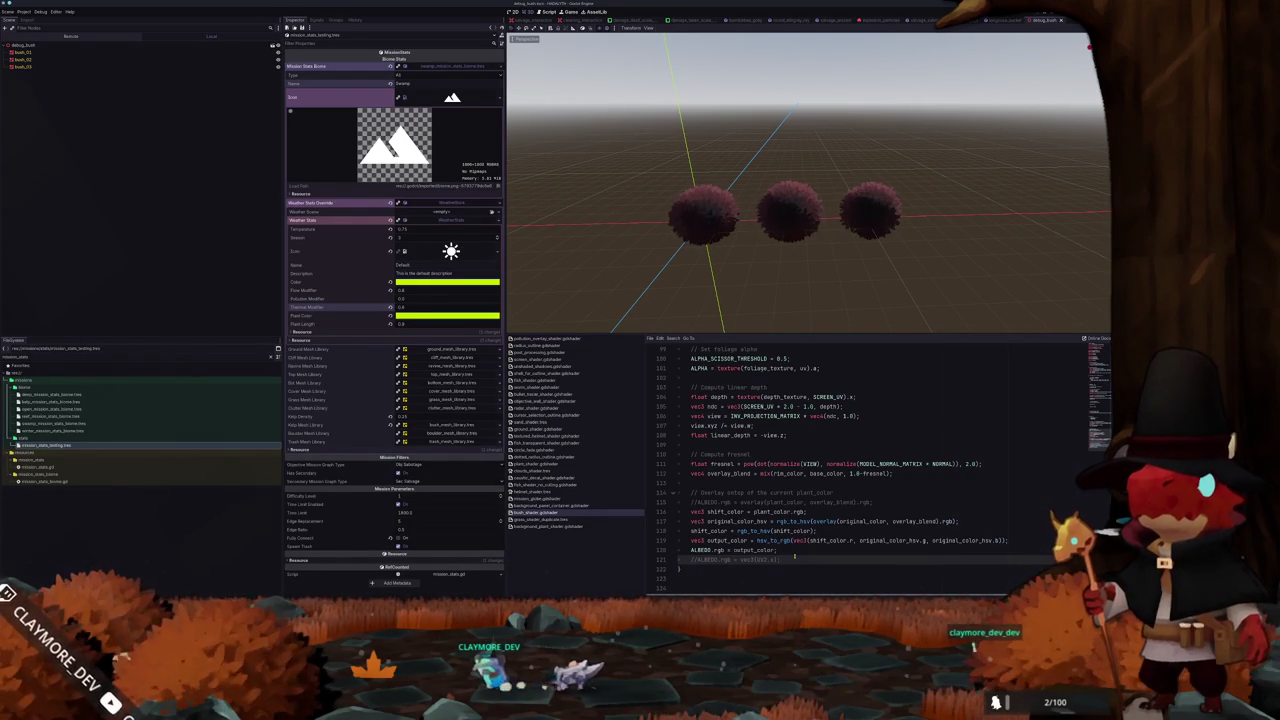
{"action": "key", "text": "Up"}
{"action": "key", "text": "Up"}
{"action": "key", "text": "Up"}
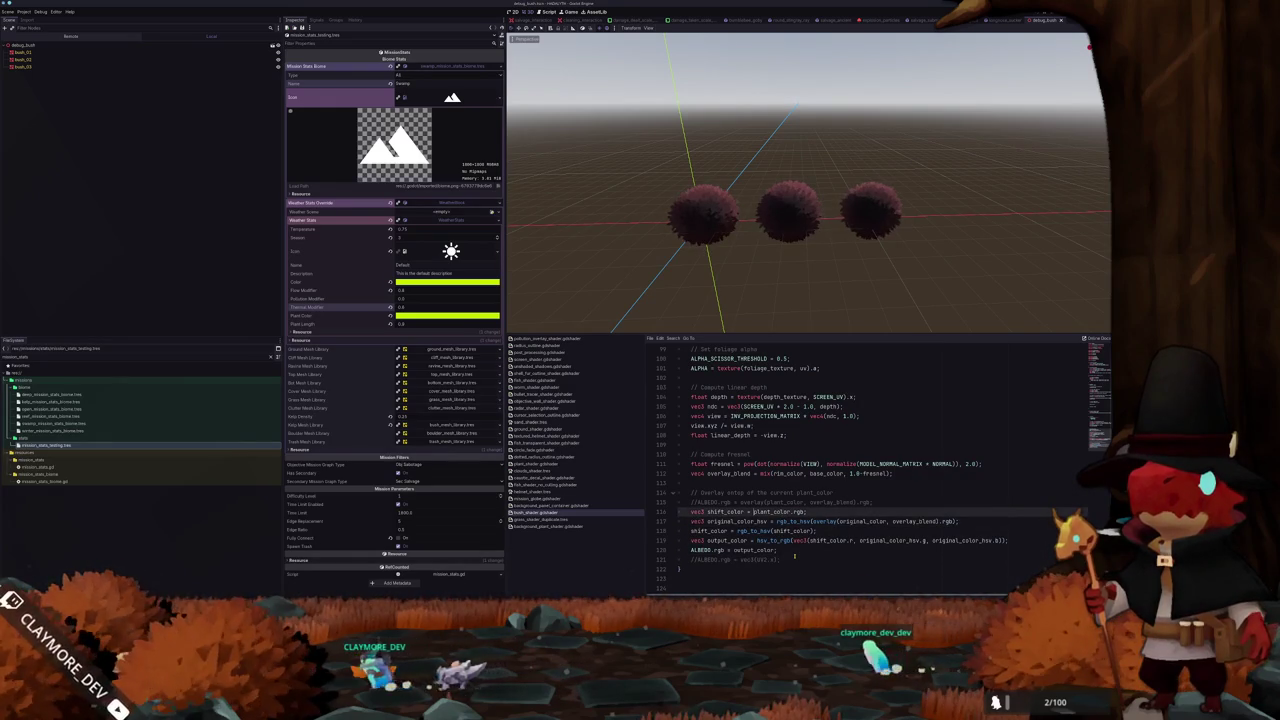
{"action": "key", "text": "Down"}
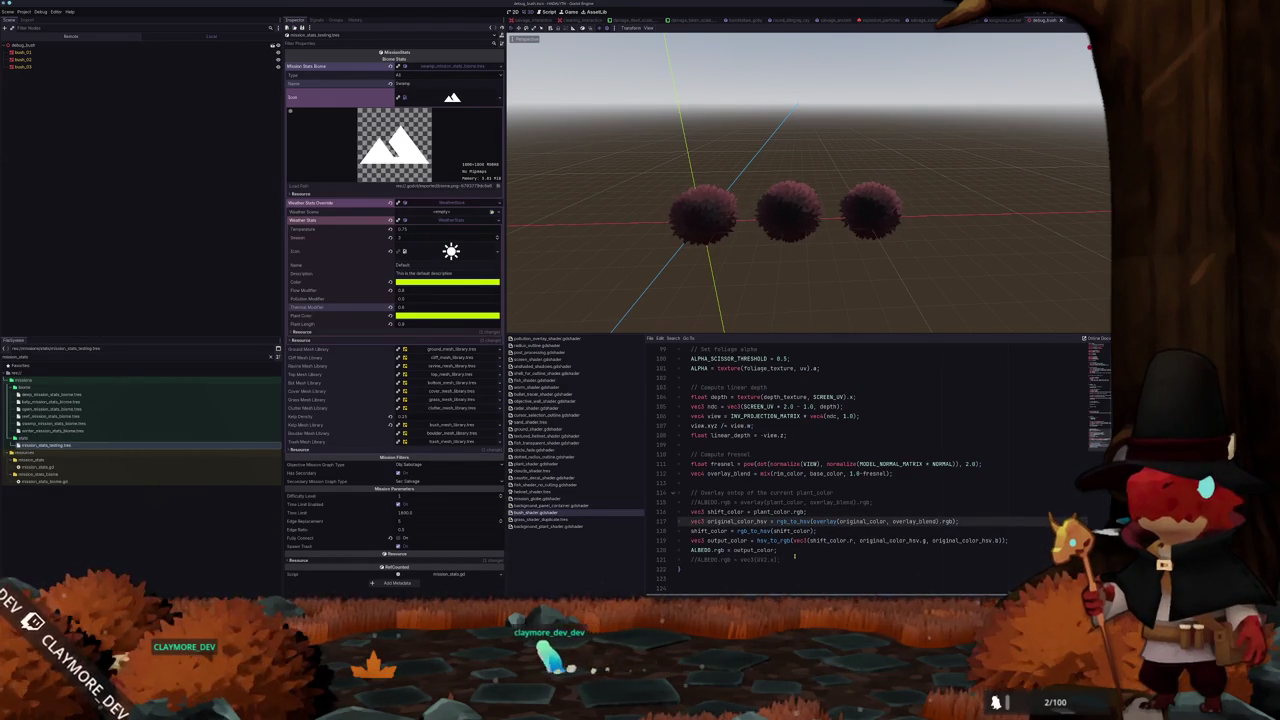
{"action": "key", "text": "ctrl+k"}
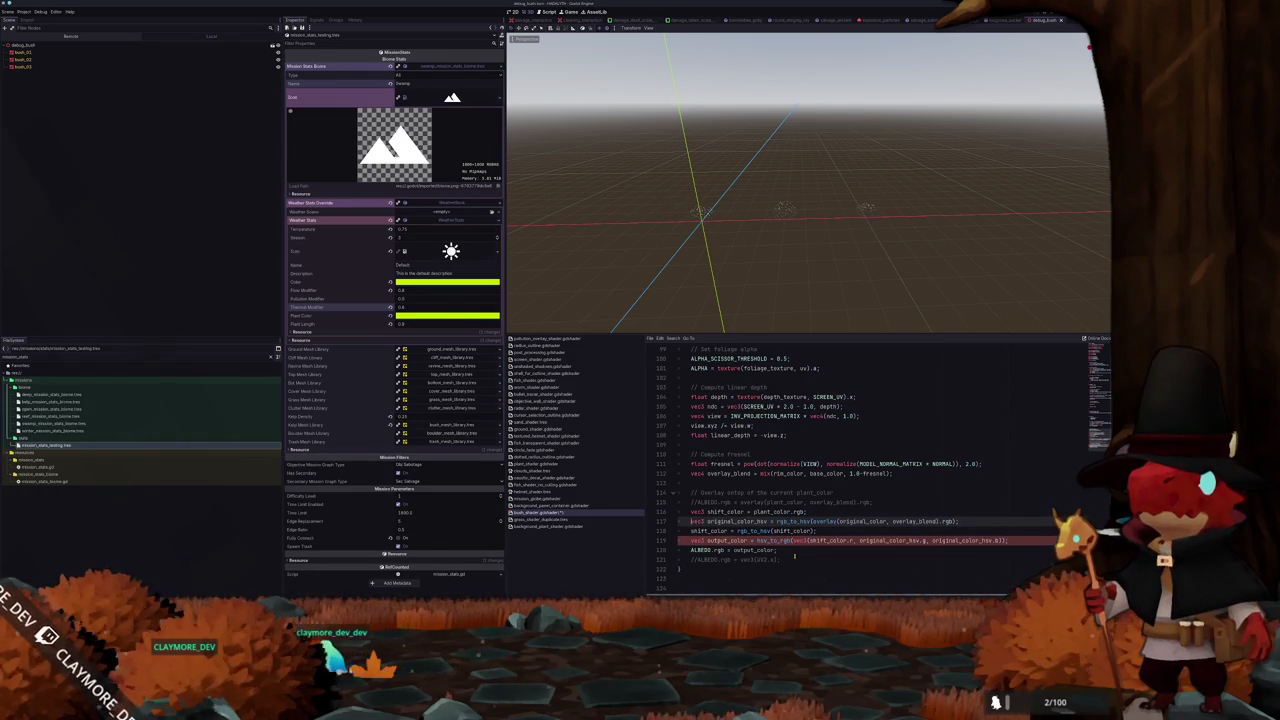
{"action": "key", "text": "ctrl+k"}
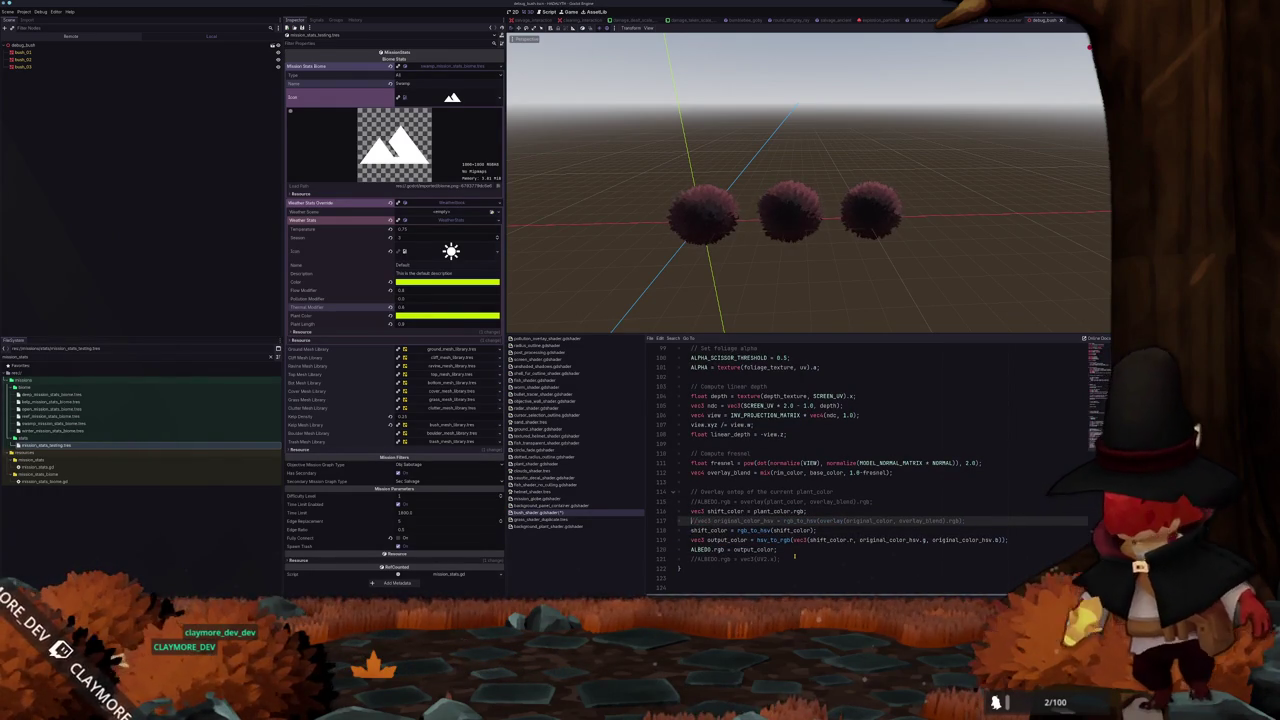
Comment out the overlay-based line and add an uncommented copy using plain original_color.rgb
{"action": "key", "text": "ctrl+shift+d"}
{"action": "key", "text": "ctrl+k"}
{"action": "key", "text": "Return"}
{"action": "key", "text": "BackSpace"}
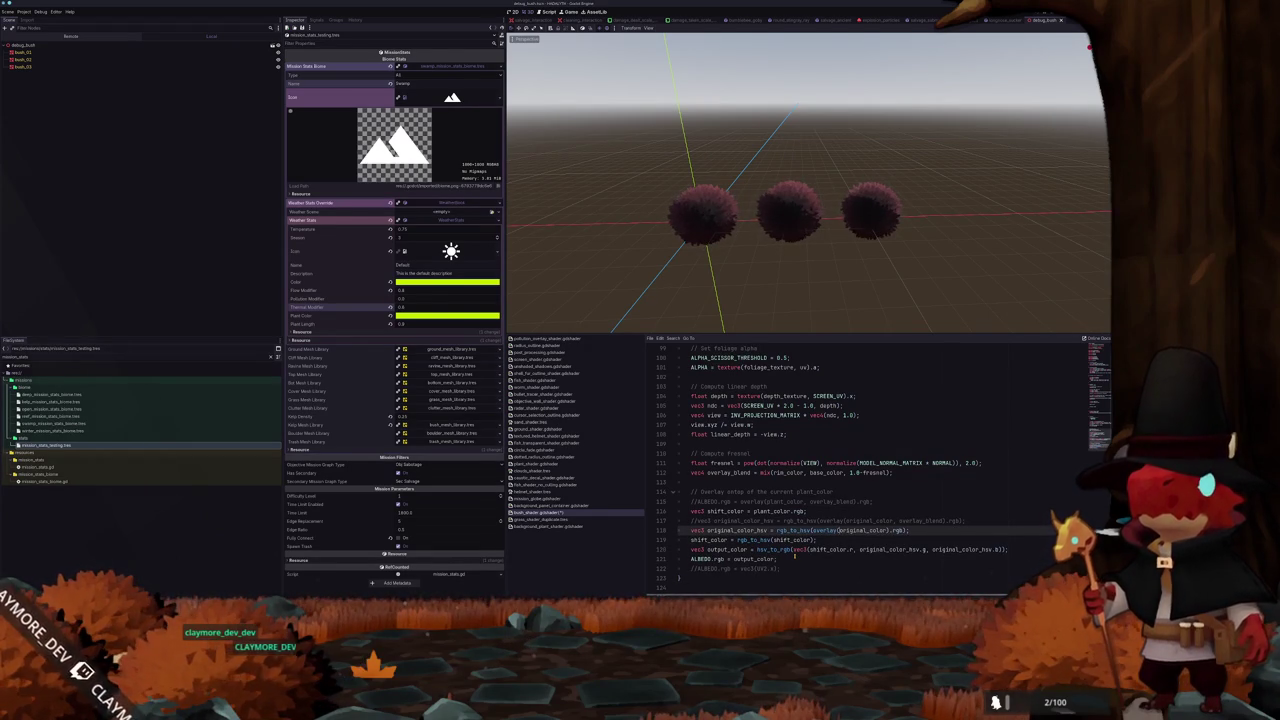
{"action": "double_click", "coordinate": [823, 530]}
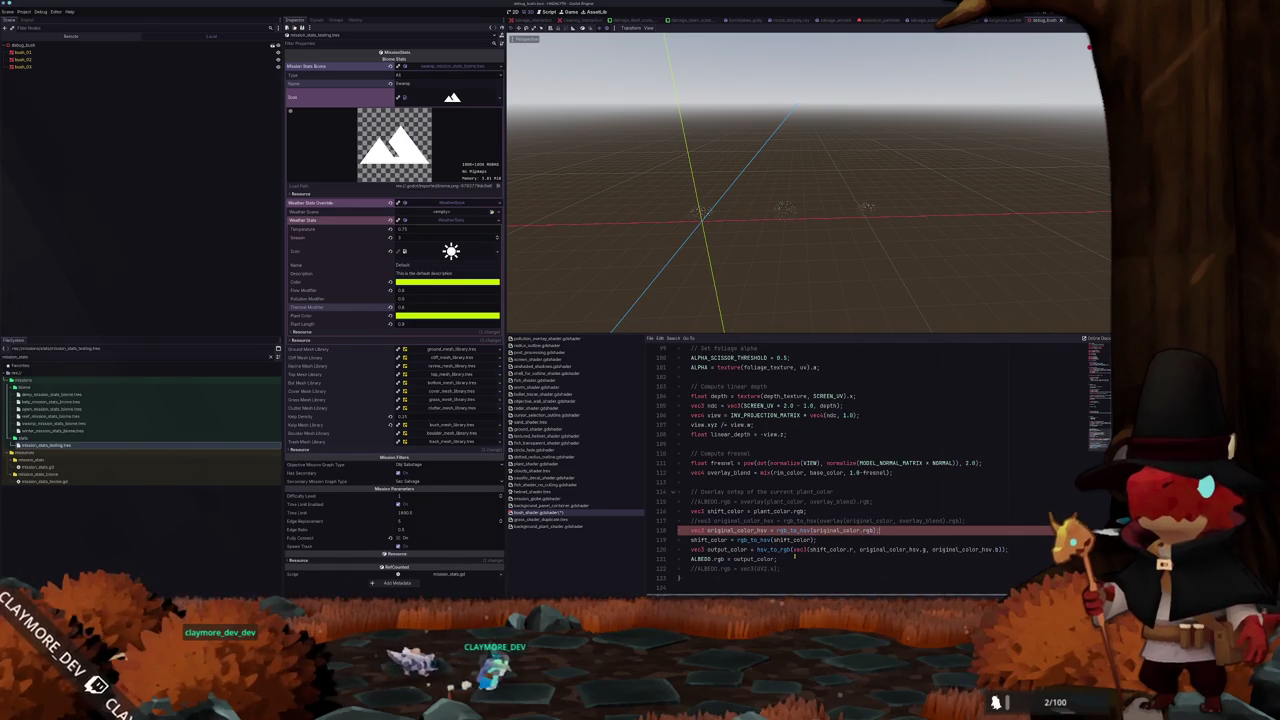
{"action": "key", "text": "BackSpace"}
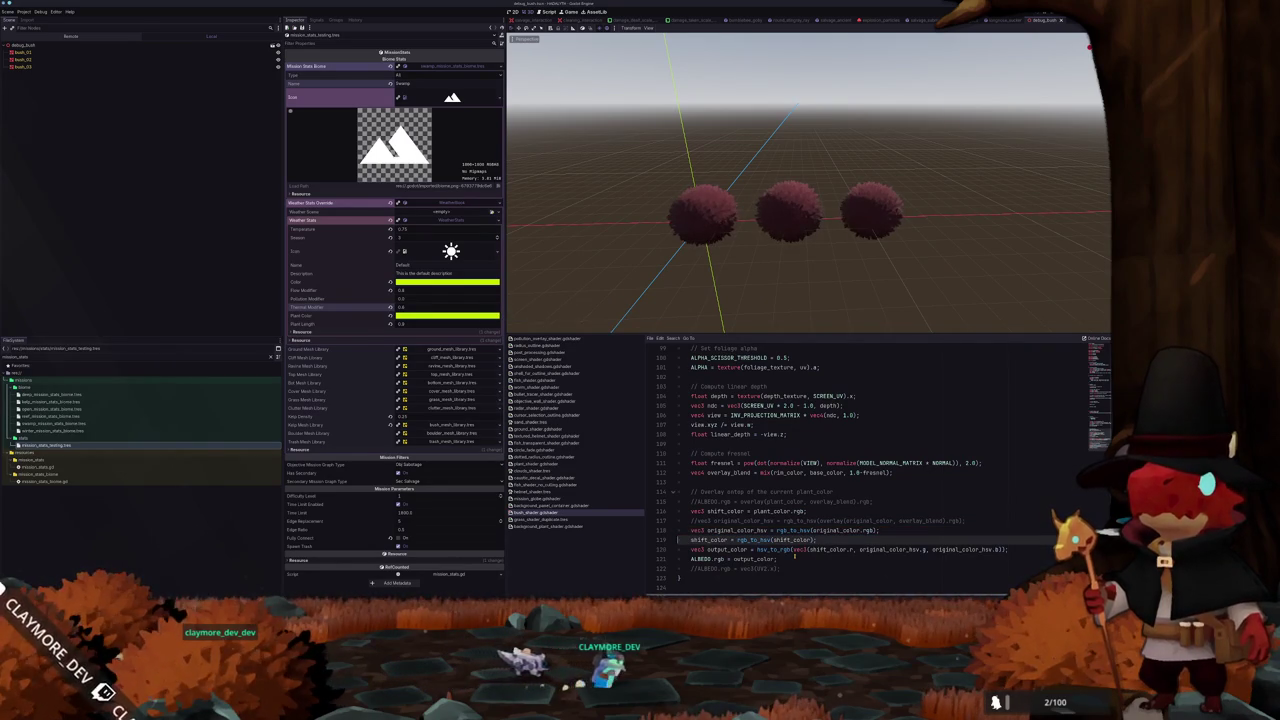
{"action": "left_click", "coordinate": [23, 11]}
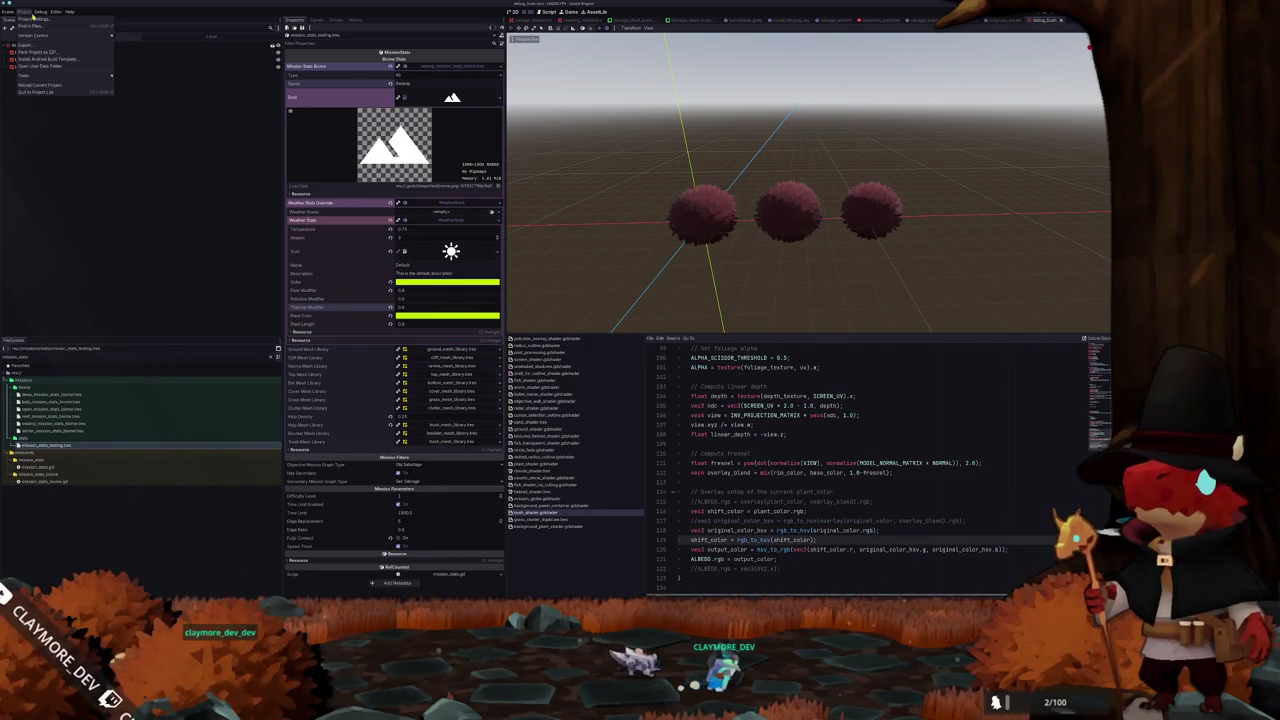
Preview colours for the plant_color shader global on the bushes, leaving it white
{"action": "left_click", "coordinate": [35, 28]}
{"action": "left_click", "coordinate": [188, 126]}
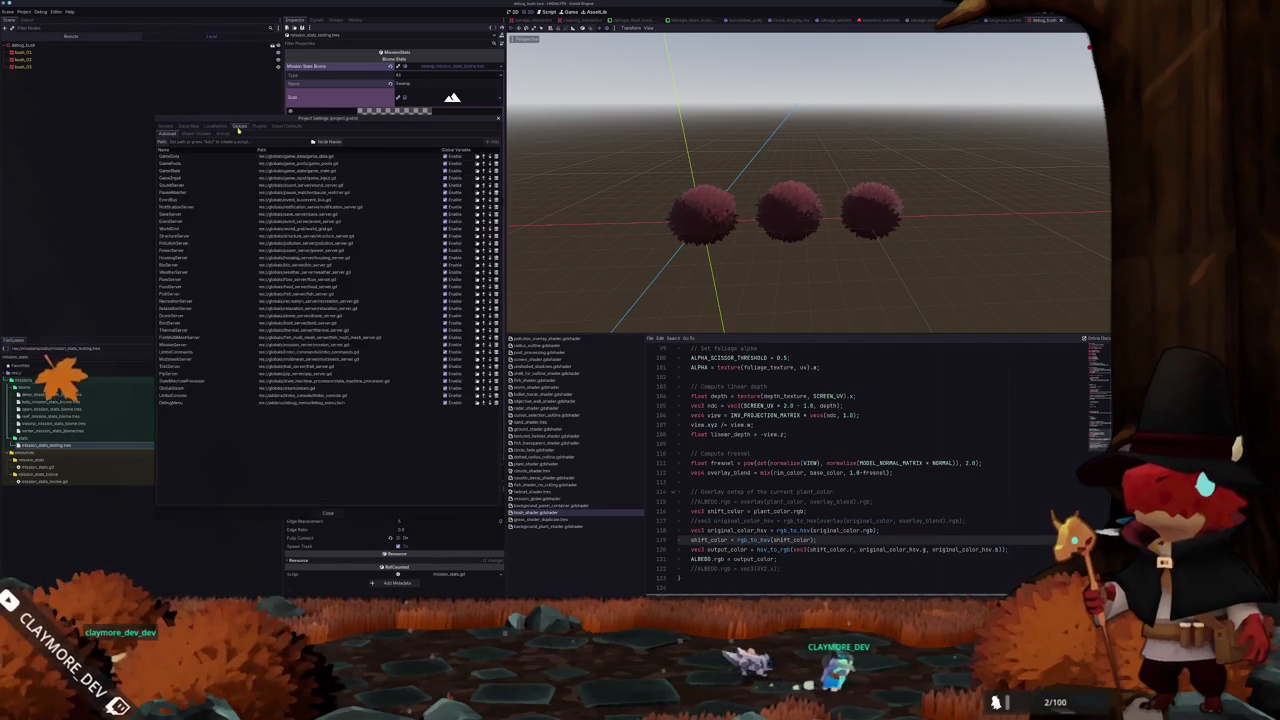
{"action": "left_click", "coordinate": [259, 126]}
{"action": "left_click", "coordinate": [240, 126]}
{"action": "left_click", "coordinate": [200, 134]}
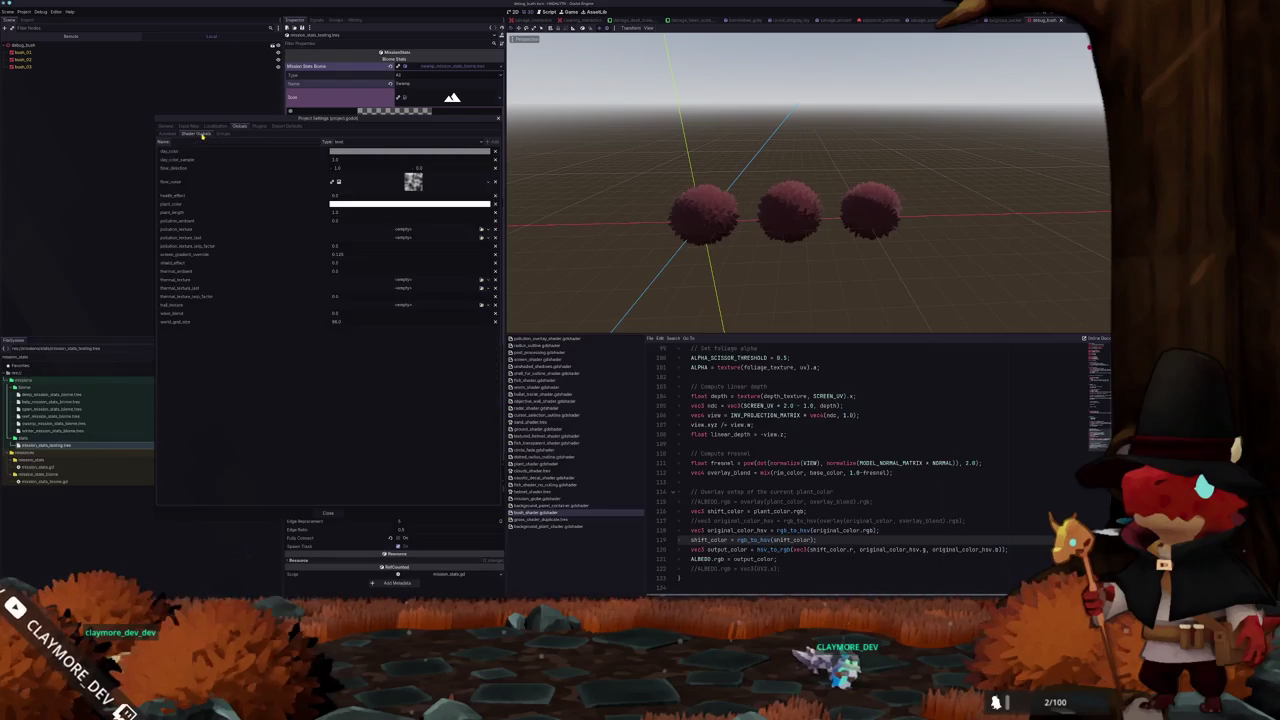
{"action": "left_click", "coordinate": [360, 205]}
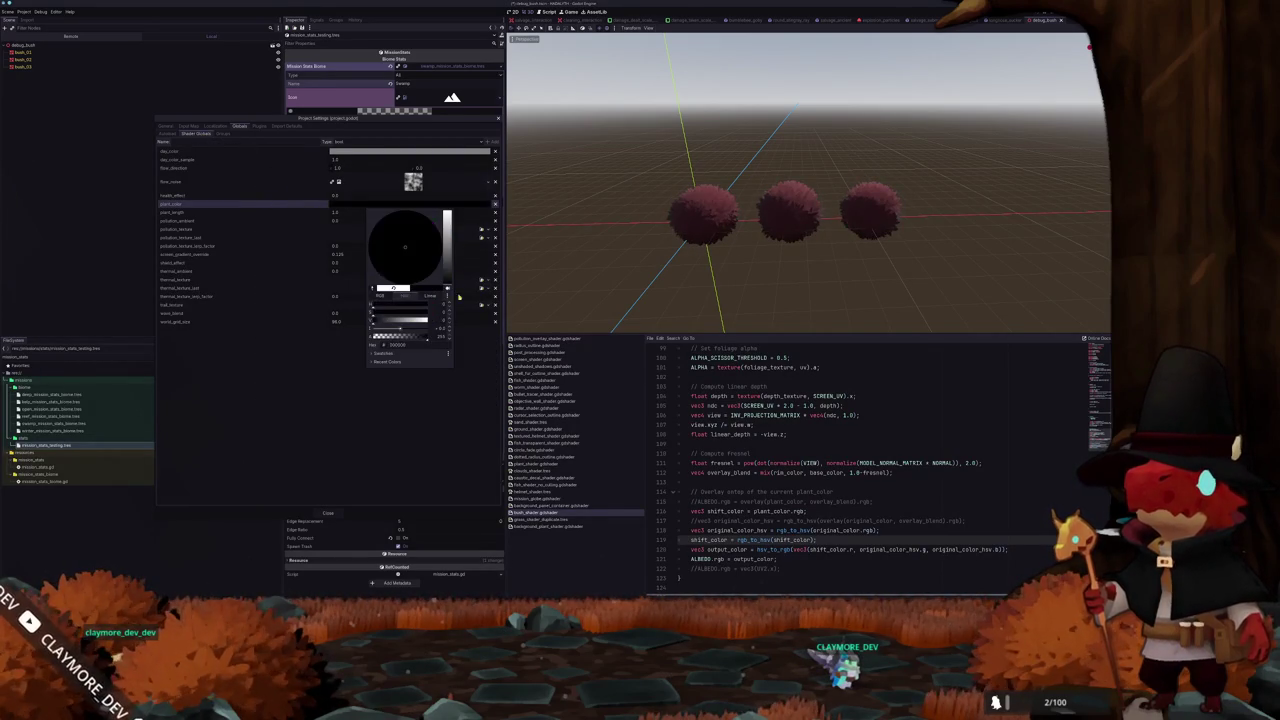
{"action": "left_click_drag", "start_coordinate": [459, 291], "coordinate": [460, 211]}
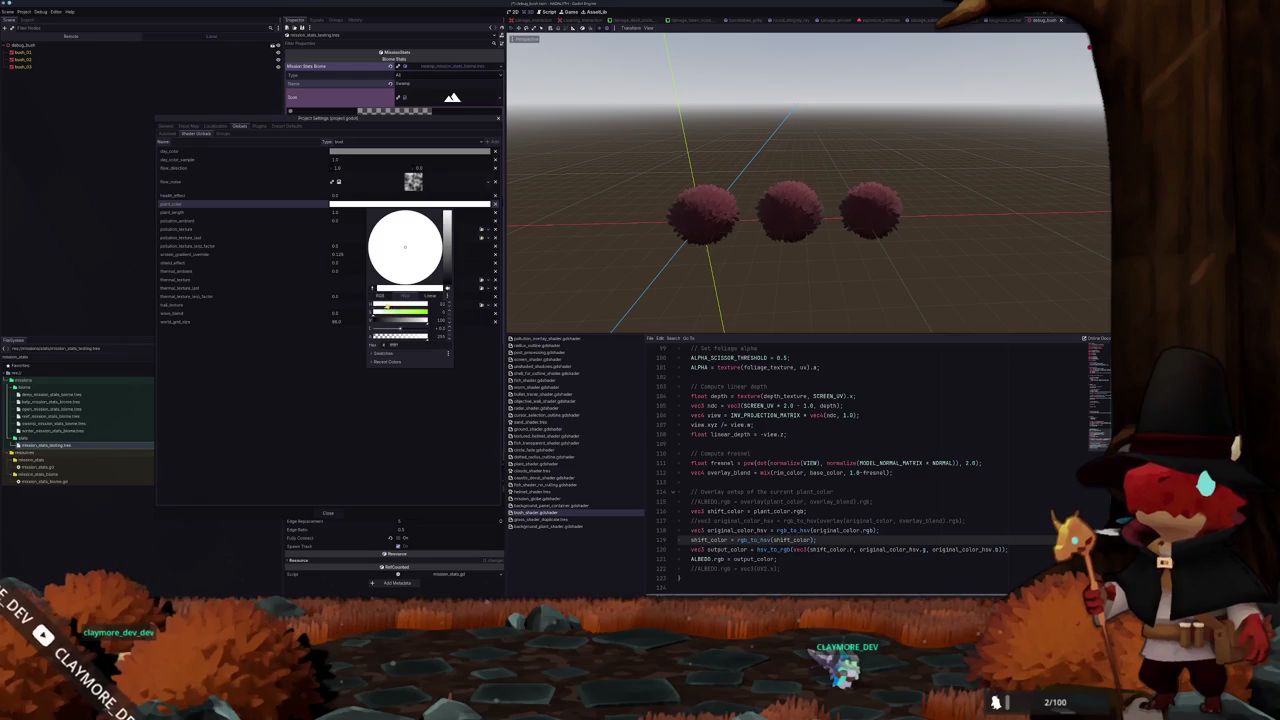
{"action": "left_click", "coordinate": [410, 397]}
{"action": "left_click", "coordinate": [411, 206]}
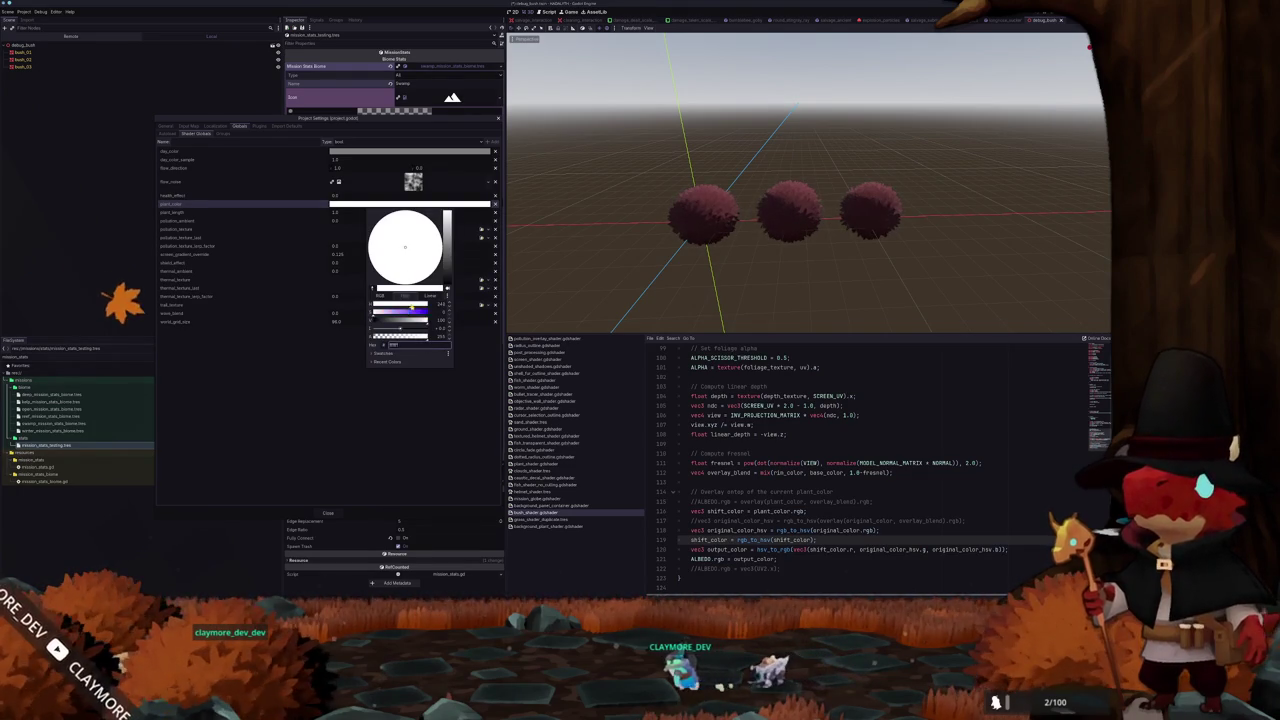
{"action": "left_click", "coordinate": [333, 325]}
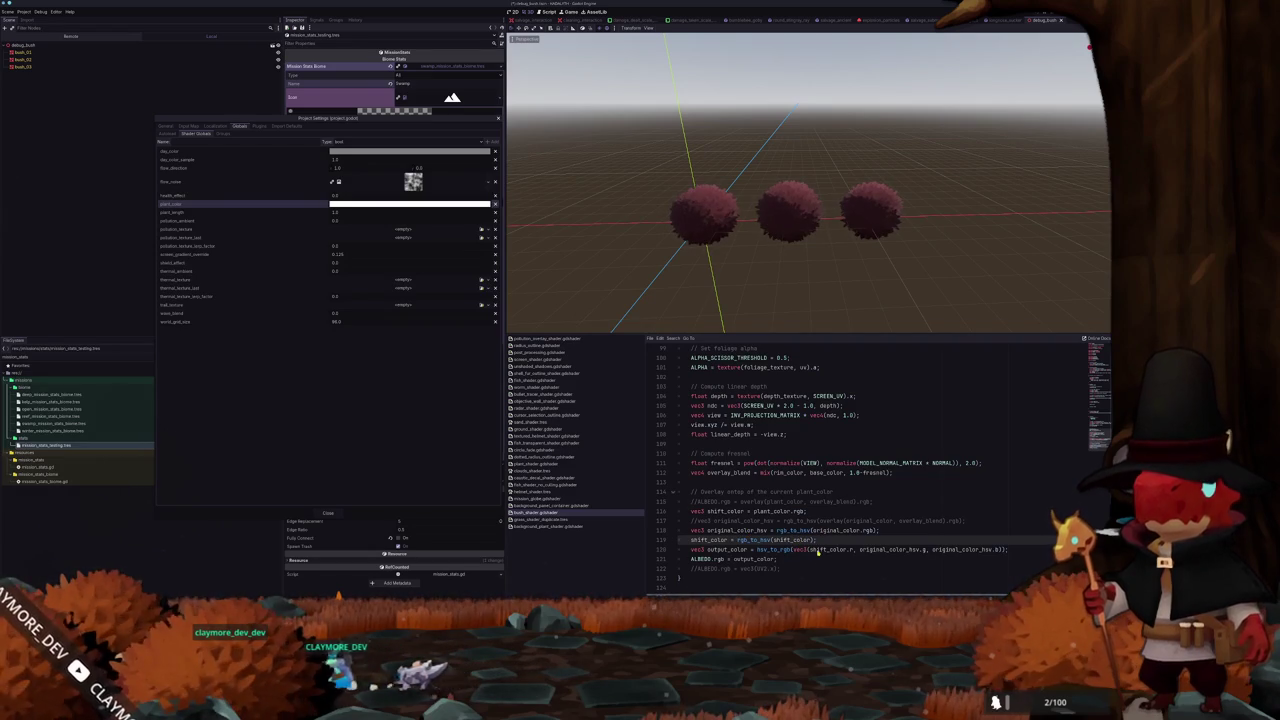
{"action": "left_click", "coordinate": [337, 515]}
Hide the shader code panel to enlarge the viewport, then switch to Blender
{"action": "left_click", "coordinate": [799, 562]}
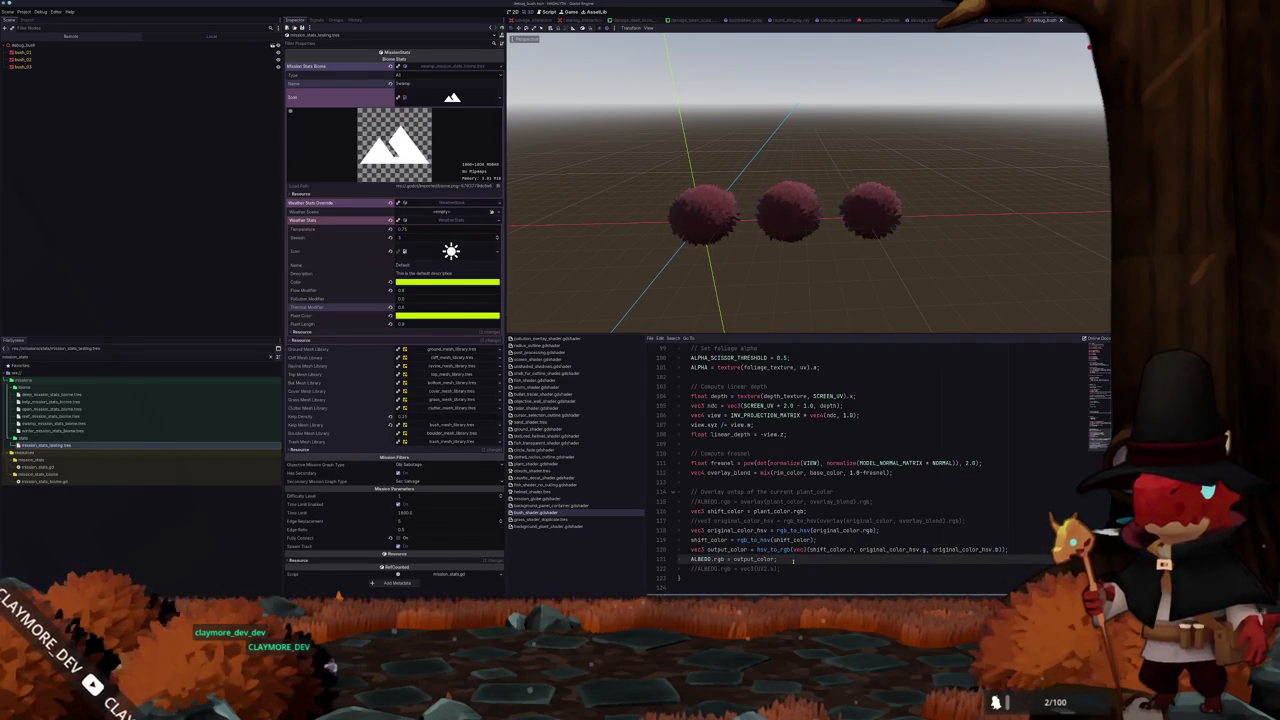
{"action": "key", "text": "ctrl+F2"}
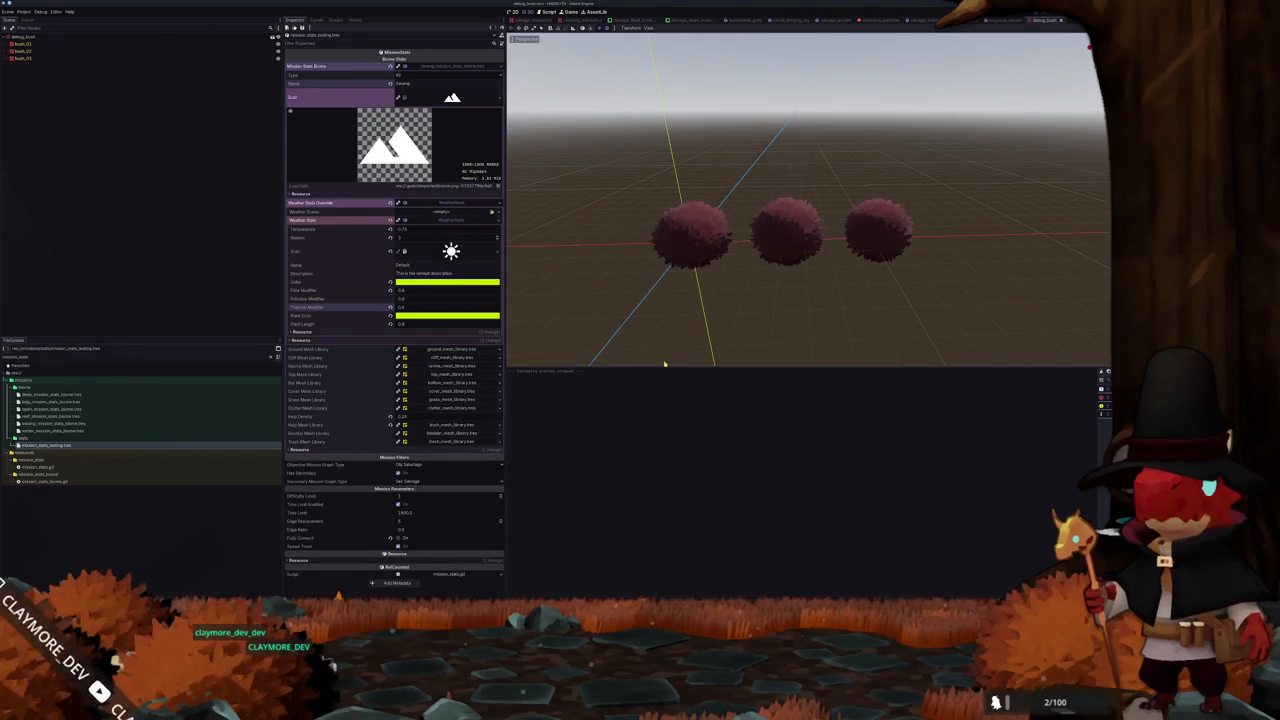
{"action": "scroll", "coordinate": [760, 180], "scroll_direction": "down", "scroll_amount": 4}
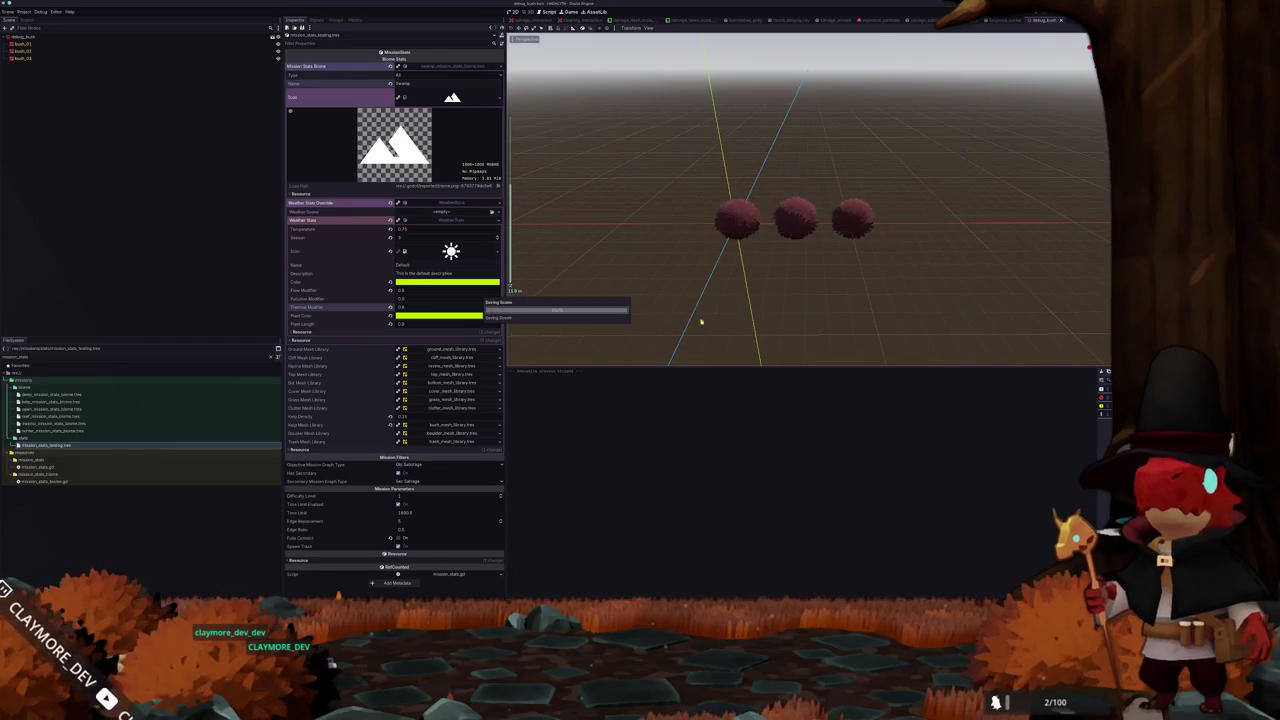
{"action": "key", "text": "alt+Tab"}
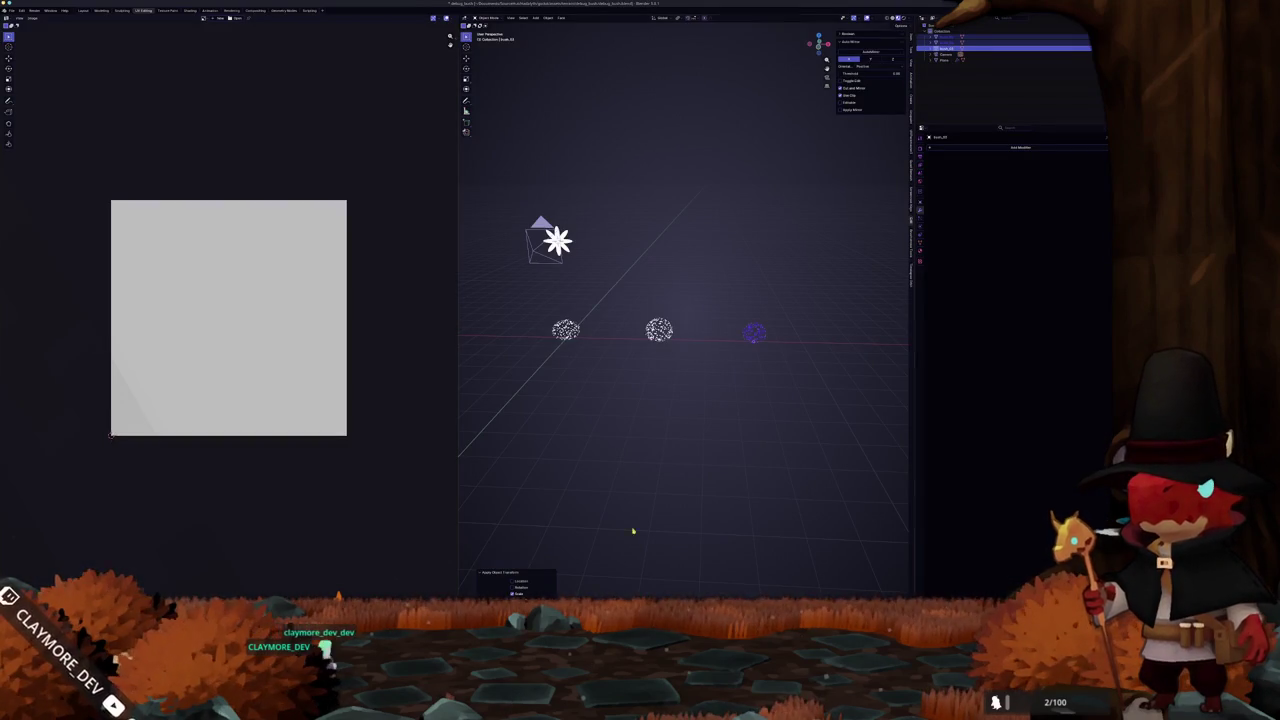
Export the three selected bushes as glTF 2.0 over debug_bush.glb, then return to Godot
{"action": "left_click_drag", "start_coordinate": [805, 424], "coordinate": [527, 294]}
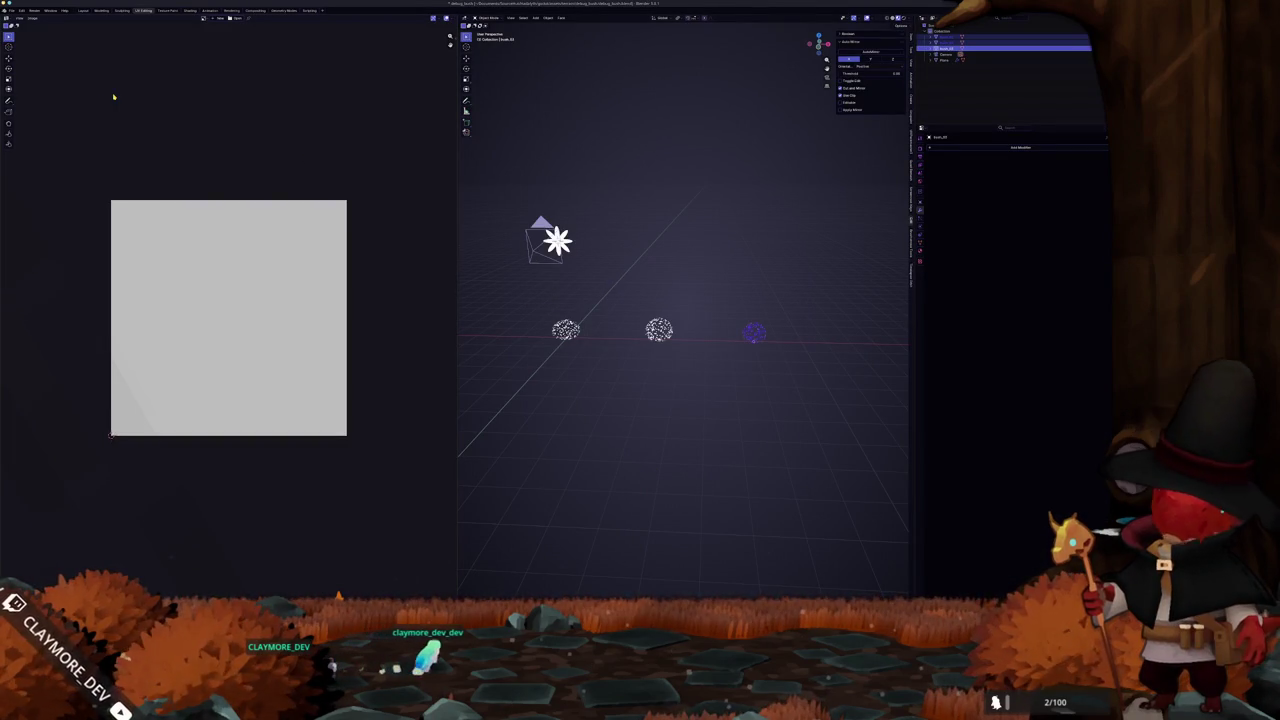
{"action": "left_click", "coordinate": [12, 10]}
{"action": "mouse_move", "coordinate": [29, 103]}
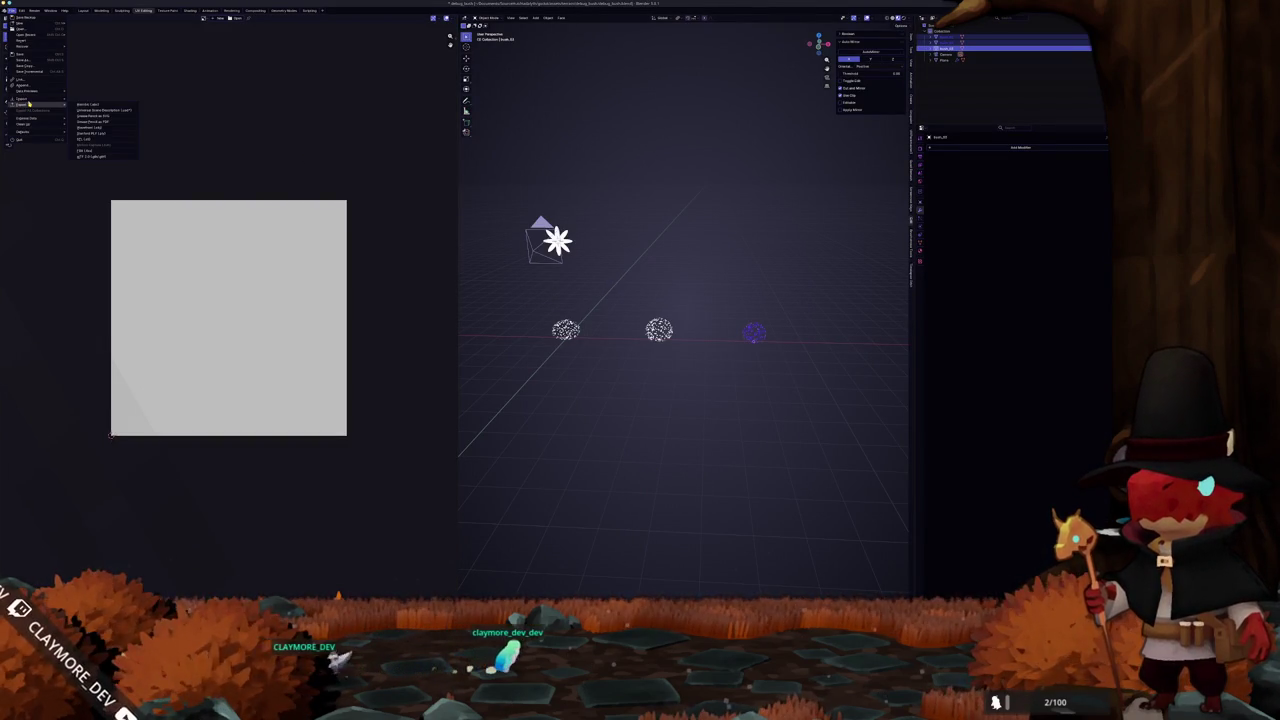
{"action": "left_click", "coordinate": [98, 157]}
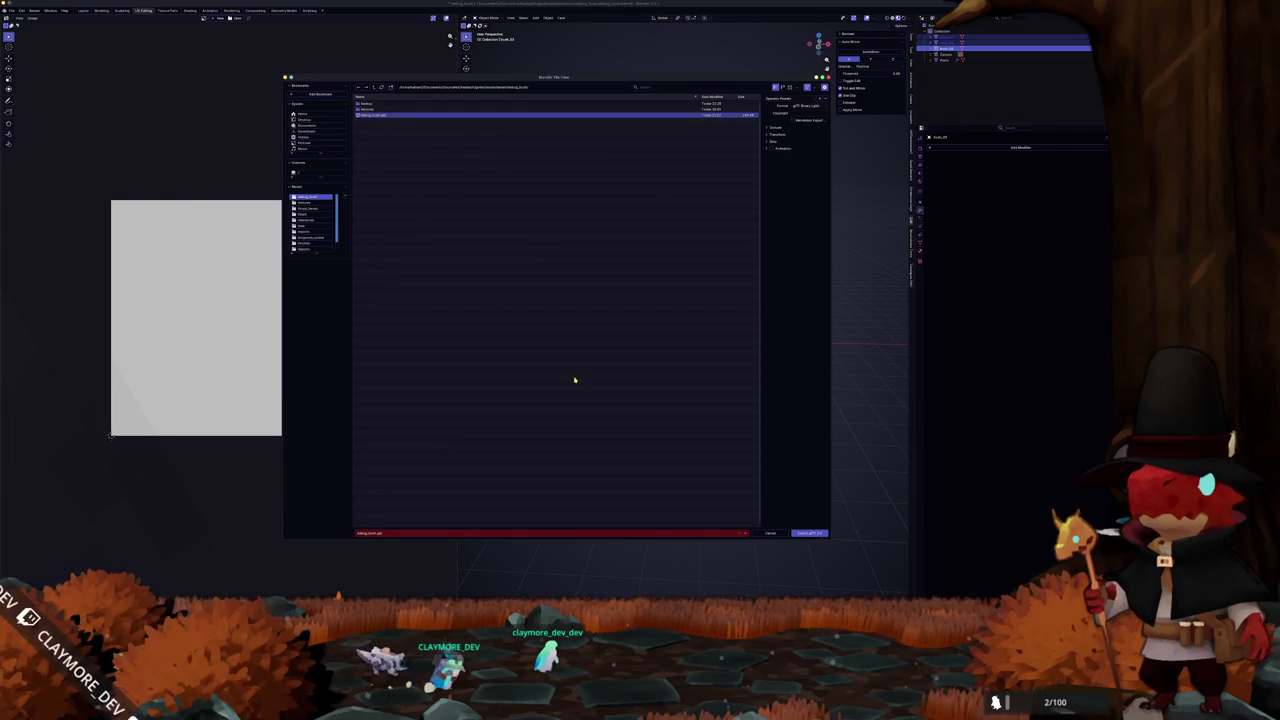
{"action": "left_click", "coordinate": [806, 534]}
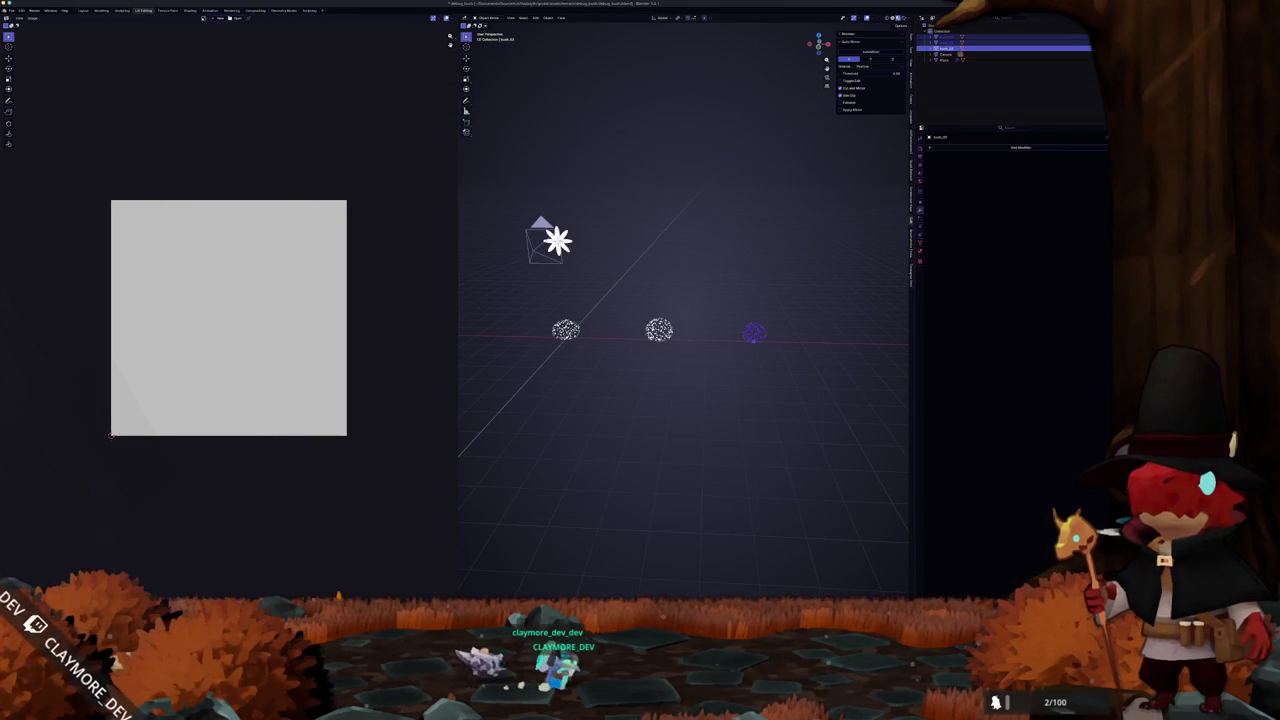
{"action": "key", "text": "super+Tab"}
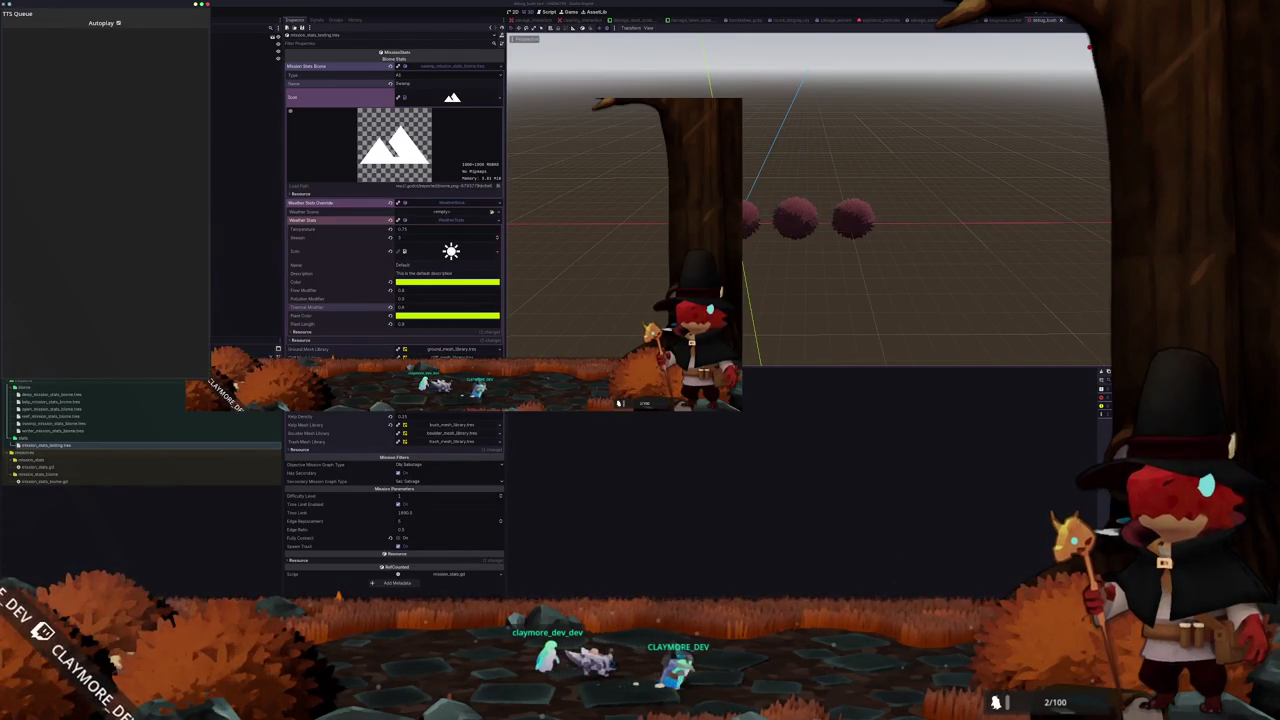
Select bush_02 and view the bushes in front orthogonal projection
{"action": "scroll", "coordinate": [716, 243], "scroll_direction": "up", "scroll_amount": 3}
{"action": "left_click", "coordinate": [716, 243]}
{"action": "key", "text": "KP_1"}
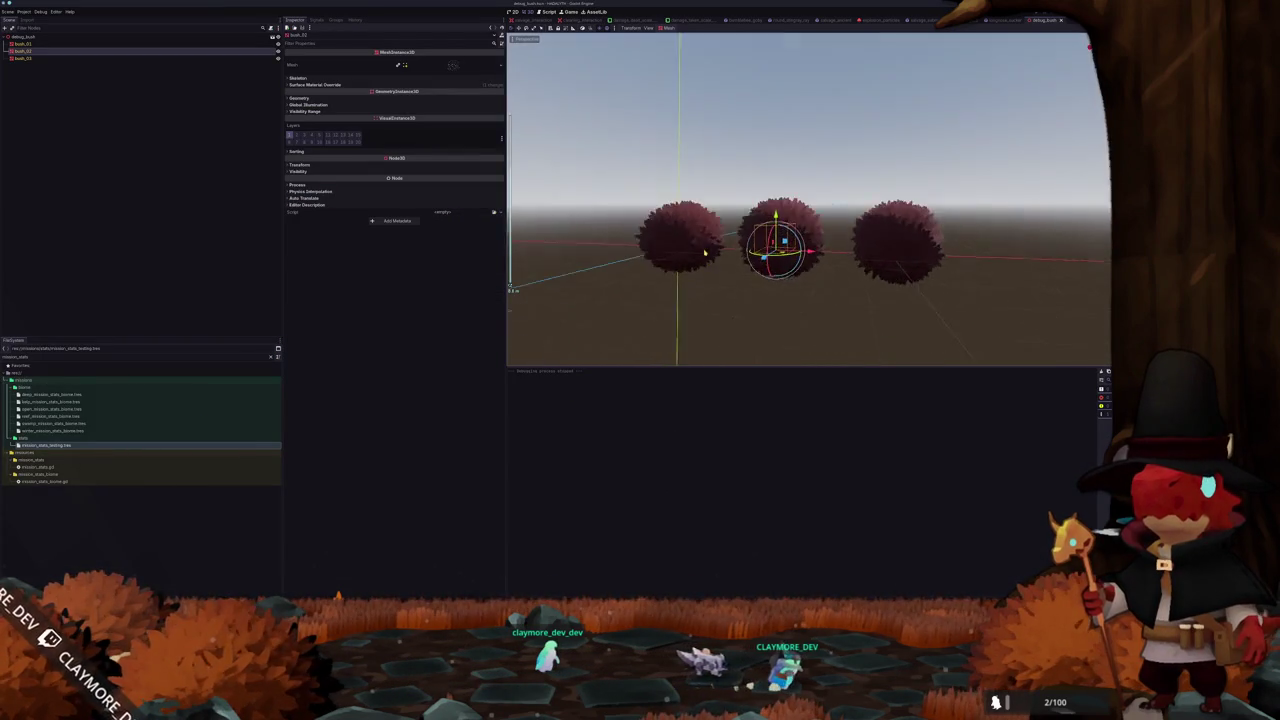
{"action": "key", "text": "KP_5"}
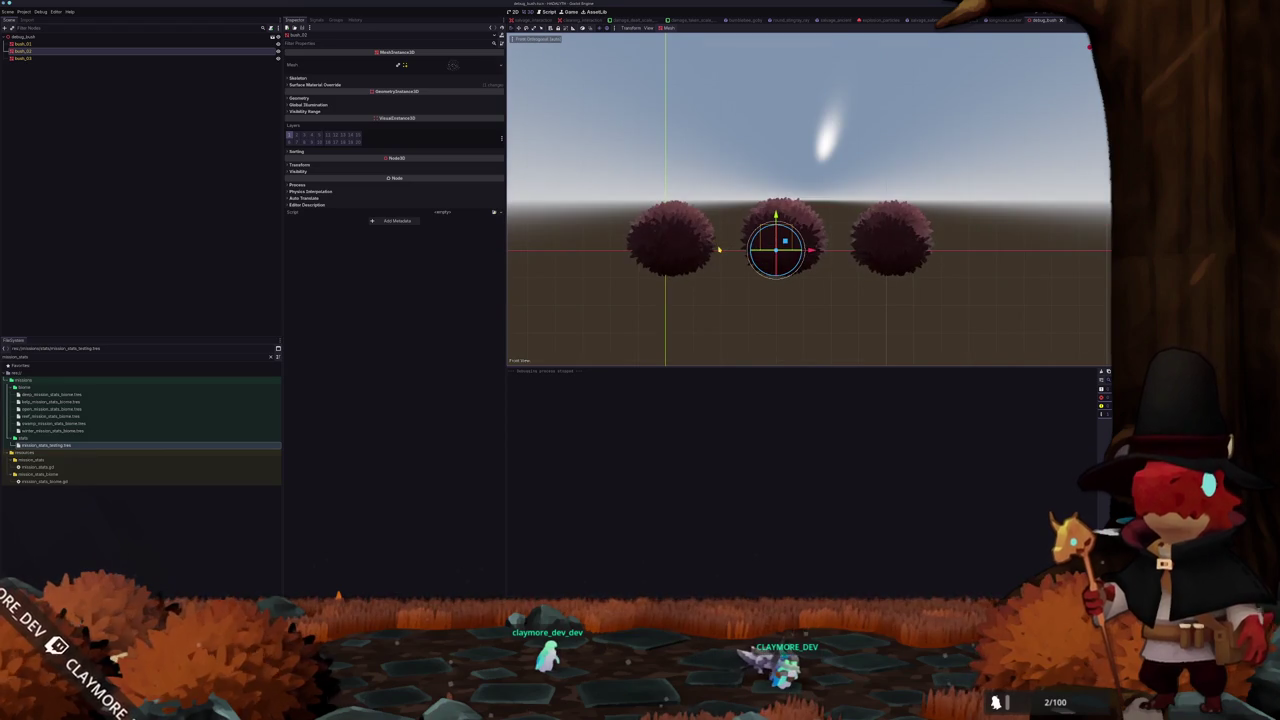
Inspect bush_01, bush_02 and bush_03 in turn, then bring back the shader code editor
{"action": "left_click", "coordinate": [670, 259]}
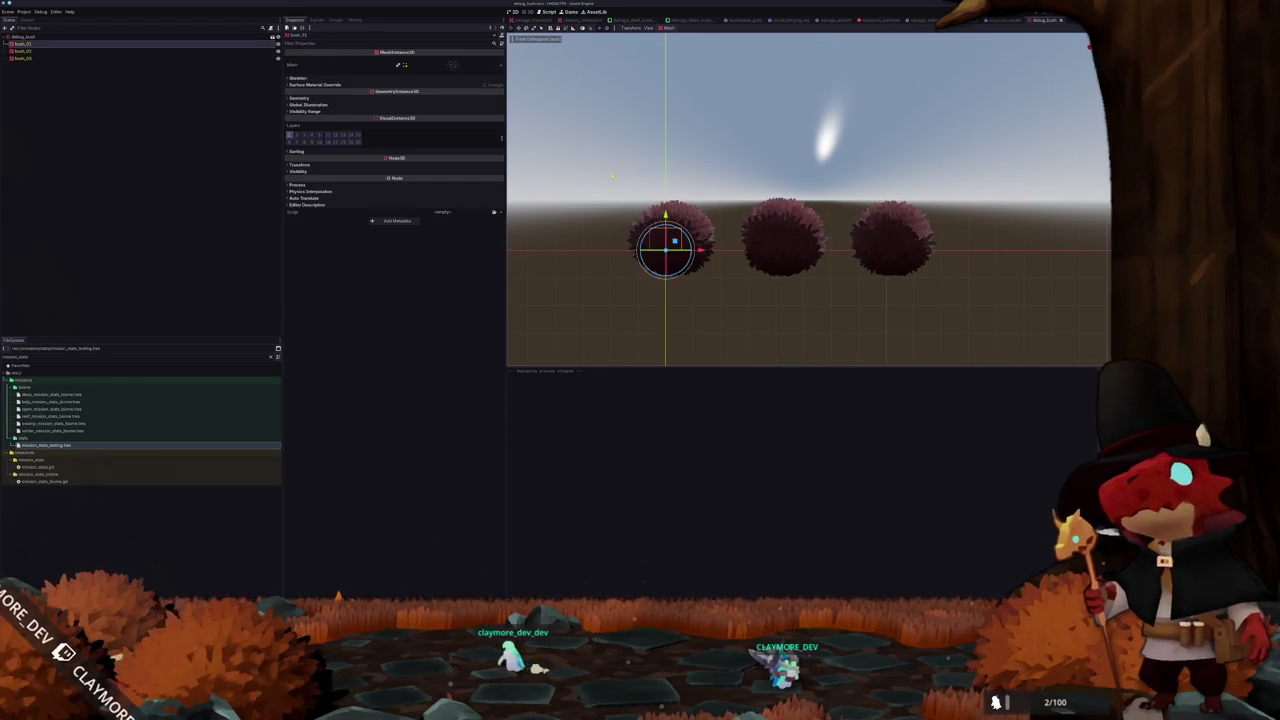
{"action": "scroll", "coordinate": [647, 237], "scroll_direction": "up", "scroll_amount": 2}
{"action": "left_click", "coordinate": [60, 51]}
{"action": "left_click", "coordinate": [99, 69]}
{"action": "left_click", "coordinate": [100, 58]}
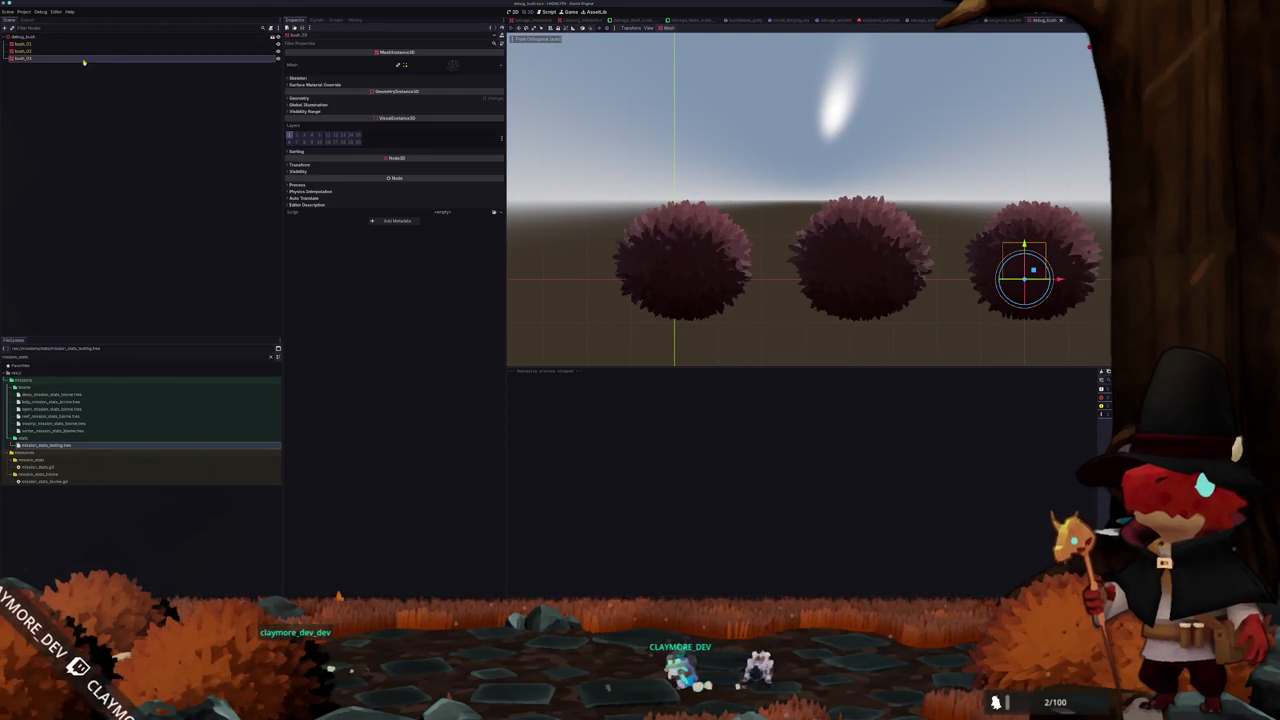
{"action": "left_click", "coordinate": [98, 45]}
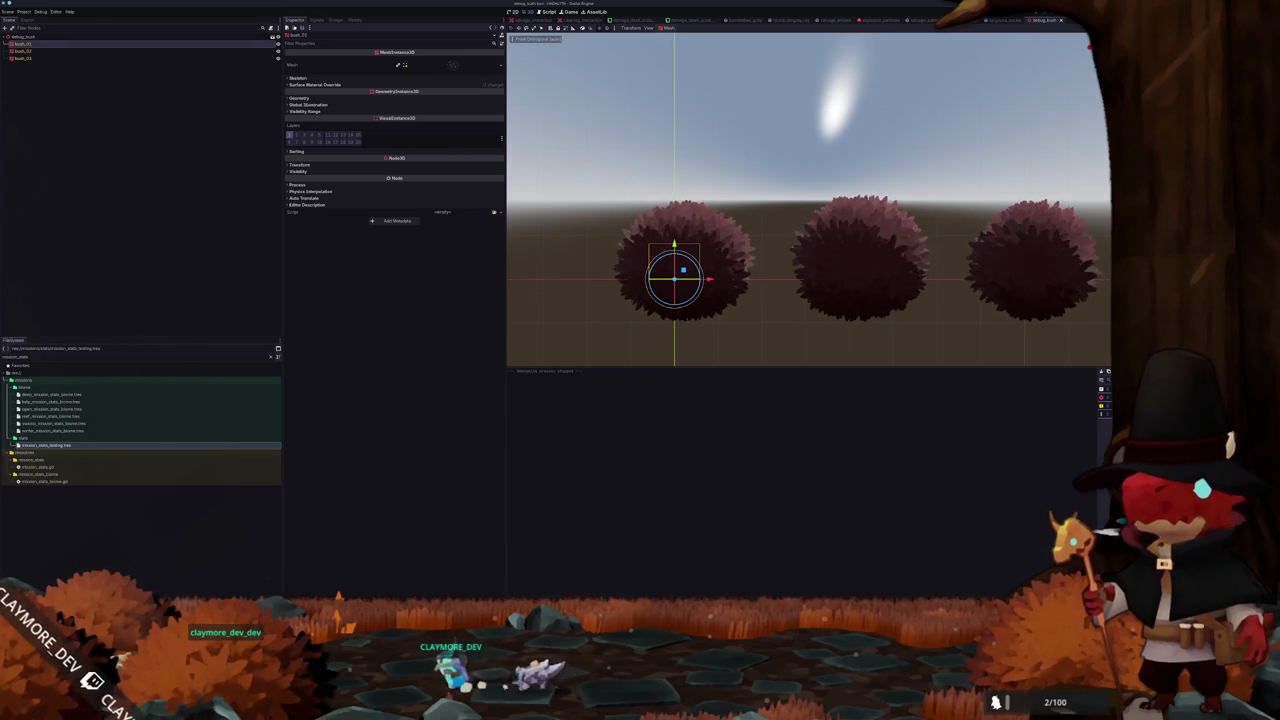
{"action": "key", "text": "alt+s"}
{"action": "scroll", "coordinate": [748, 426], "scroll_direction": "up", "scroll_amount": 10}
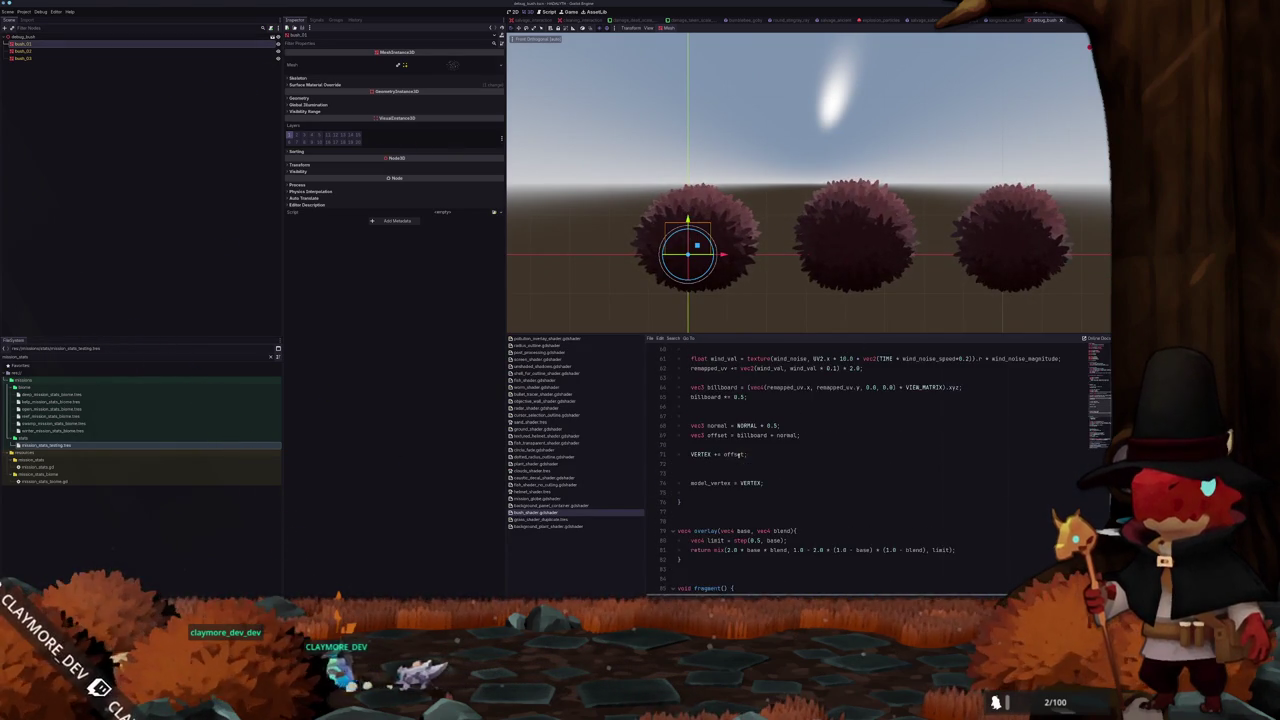
Look through the bush shader's vertex function code
{"action": "scroll", "coordinate": [716, 461], "scroll_direction": "up", "scroll_amount": 15}
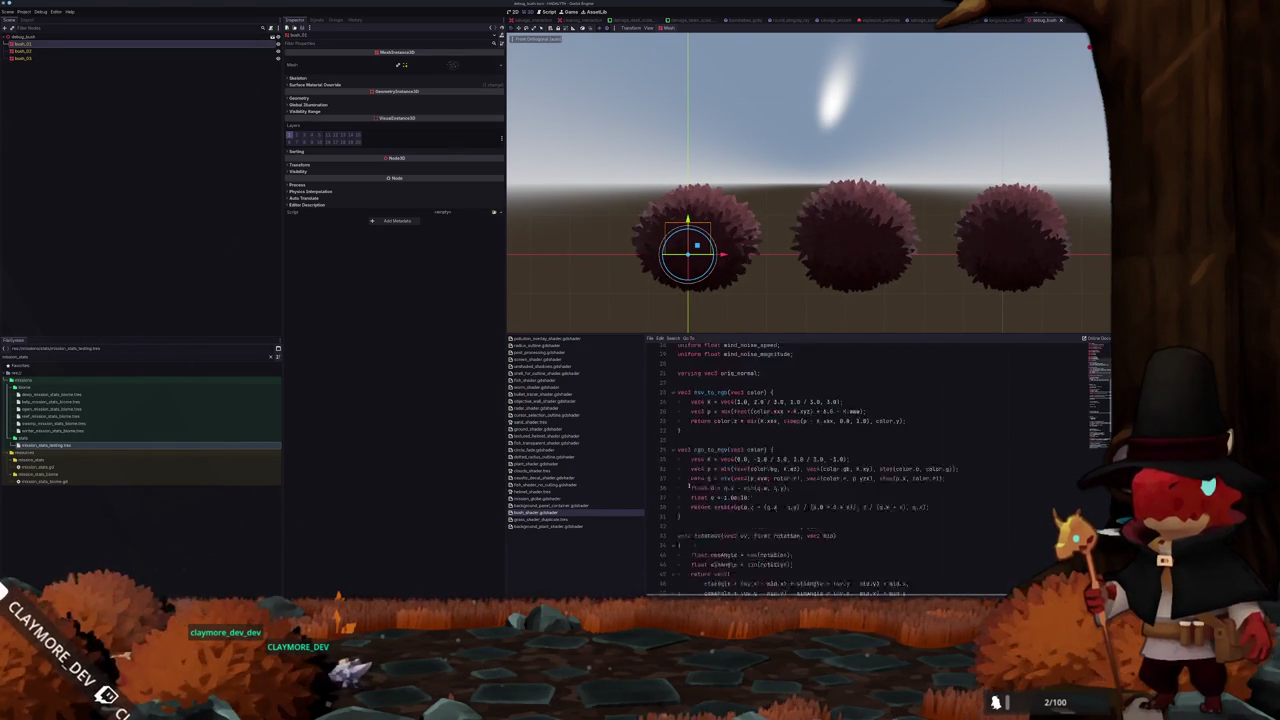
{"action": "scroll", "coordinate": [689, 483], "scroll_direction": "up", "scroll_amount": 4}
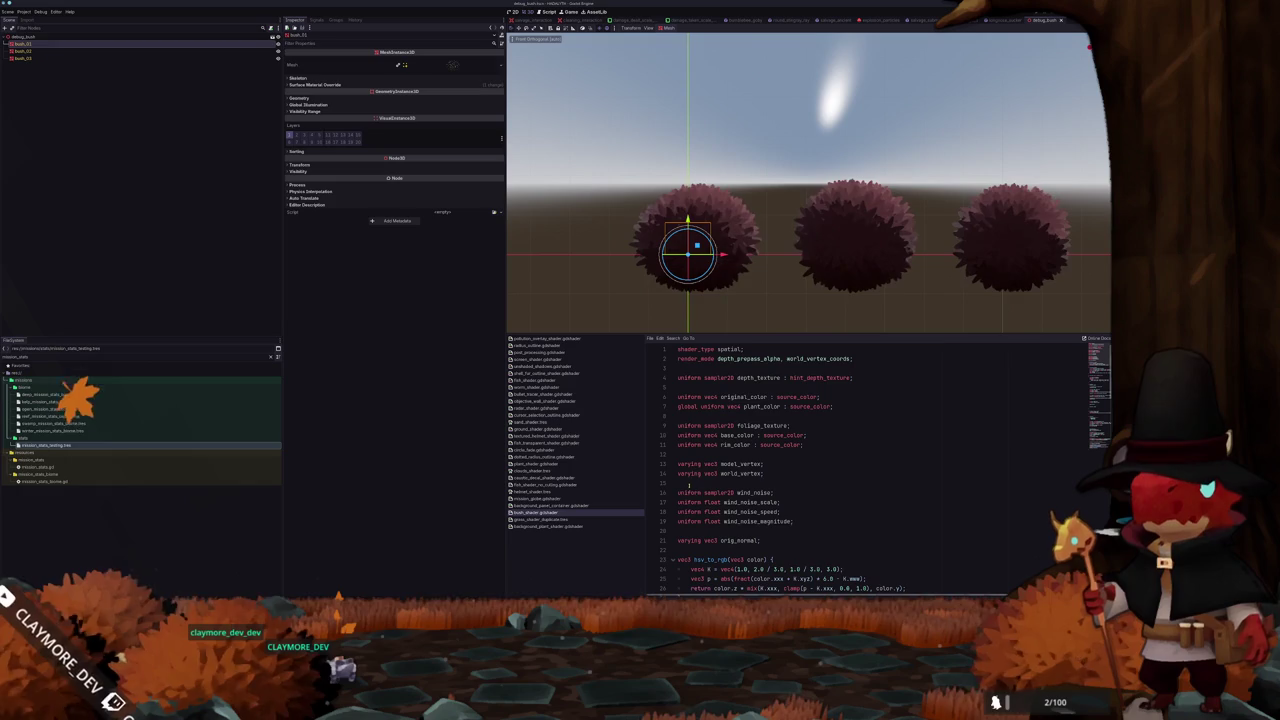
{"action": "scroll", "coordinate": [741, 380], "scroll_direction": "down", "scroll_amount": 9}
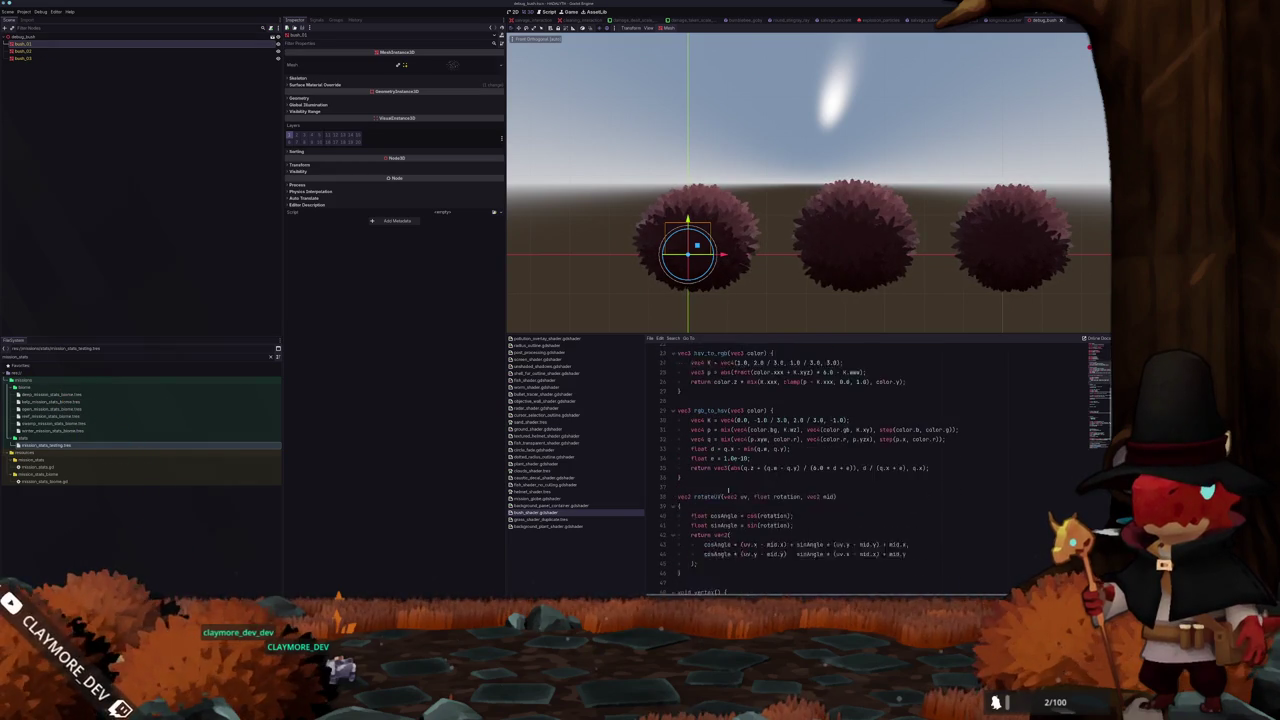
{"action": "scroll", "coordinate": [718, 490], "scroll_direction": "down", "scroll_amount": 6}
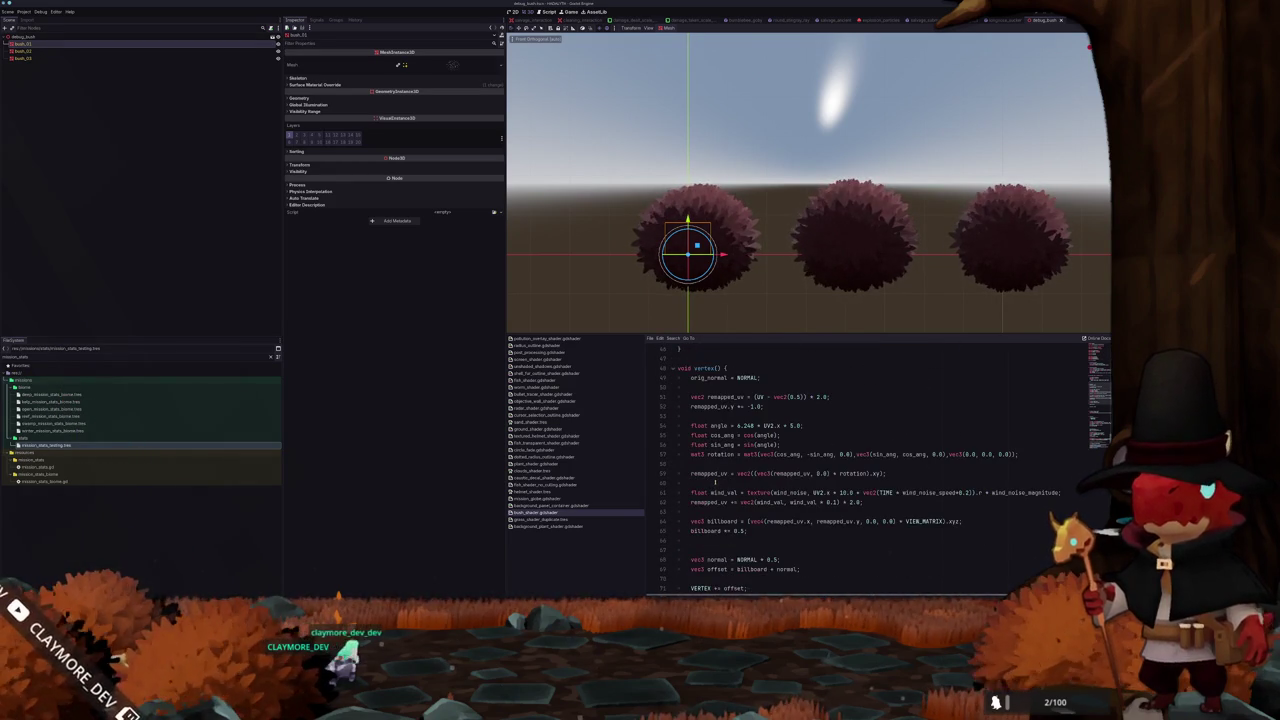
{"action": "left_click", "coordinate": [713, 473]}
{"action": "left_click", "coordinate": [709, 483]}
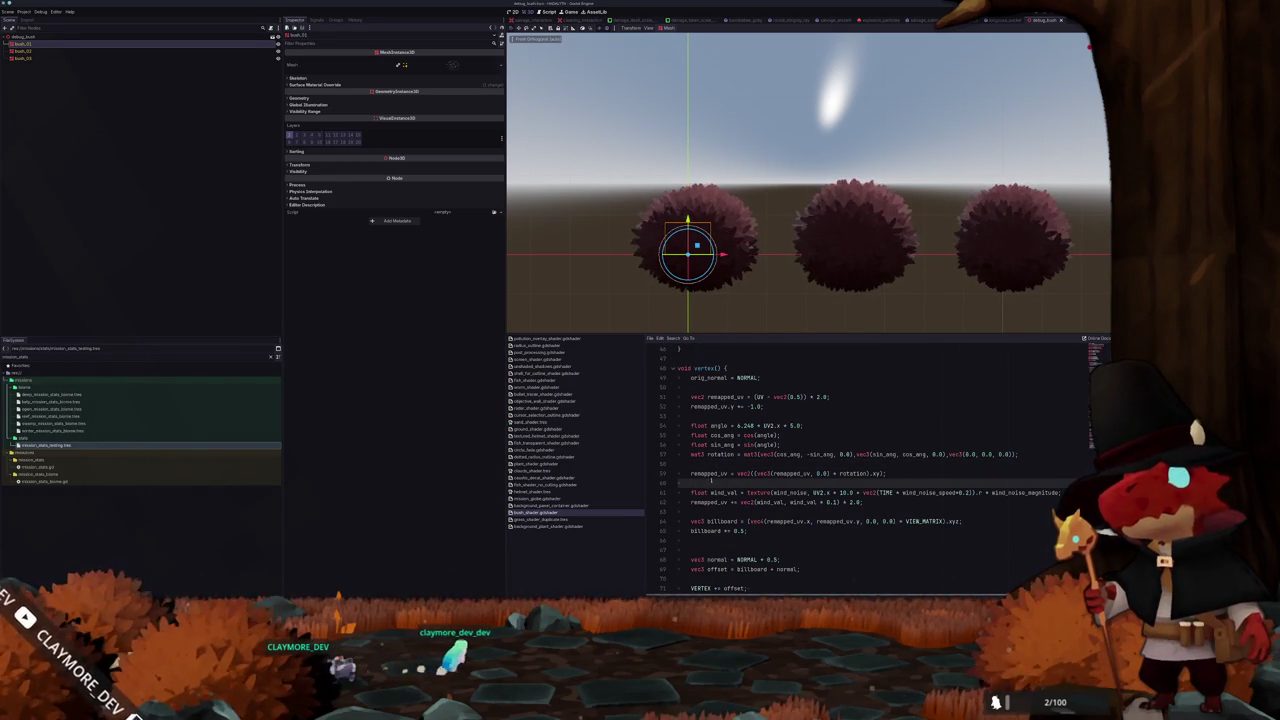
{"action": "scroll", "coordinate": [713, 473], "scroll_direction": "down", "scroll_amount": 1}
{"action": "scroll", "coordinate": [709, 487], "scroll_direction": "down", "scroll_amount": 1}
{"action": "scroll", "coordinate": [709, 487], "scroll_direction": "up", "scroll_amount": 5}
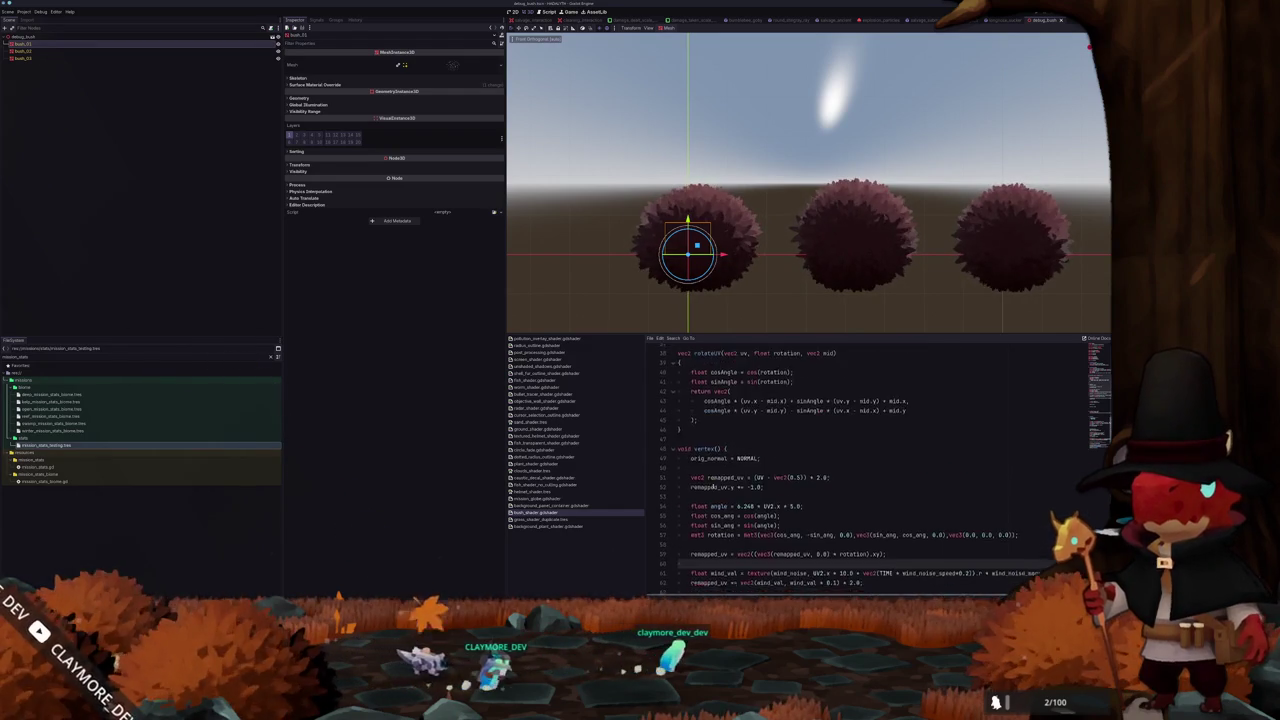
{"action": "scroll", "coordinate": [713, 485], "scroll_direction": "down", "scroll_amount": 4}
{"action": "left_click", "coordinate": [717, 483]}
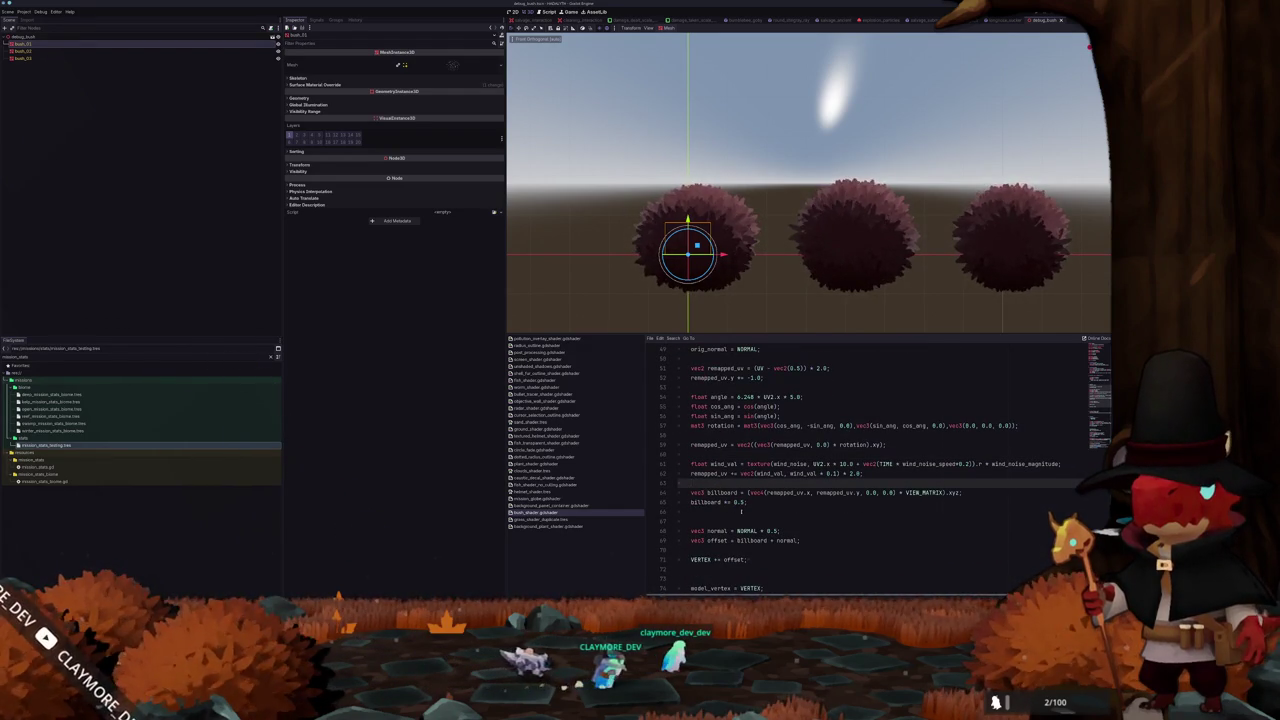
Change the normal offset on line 68 from NORMAL + 0.5 to NORMAL + 0.25
{"action": "left_click", "coordinate": [773, 531]}
{"action": "key", "text": "BackSpace"}
{"action": "type", "text": "2"}
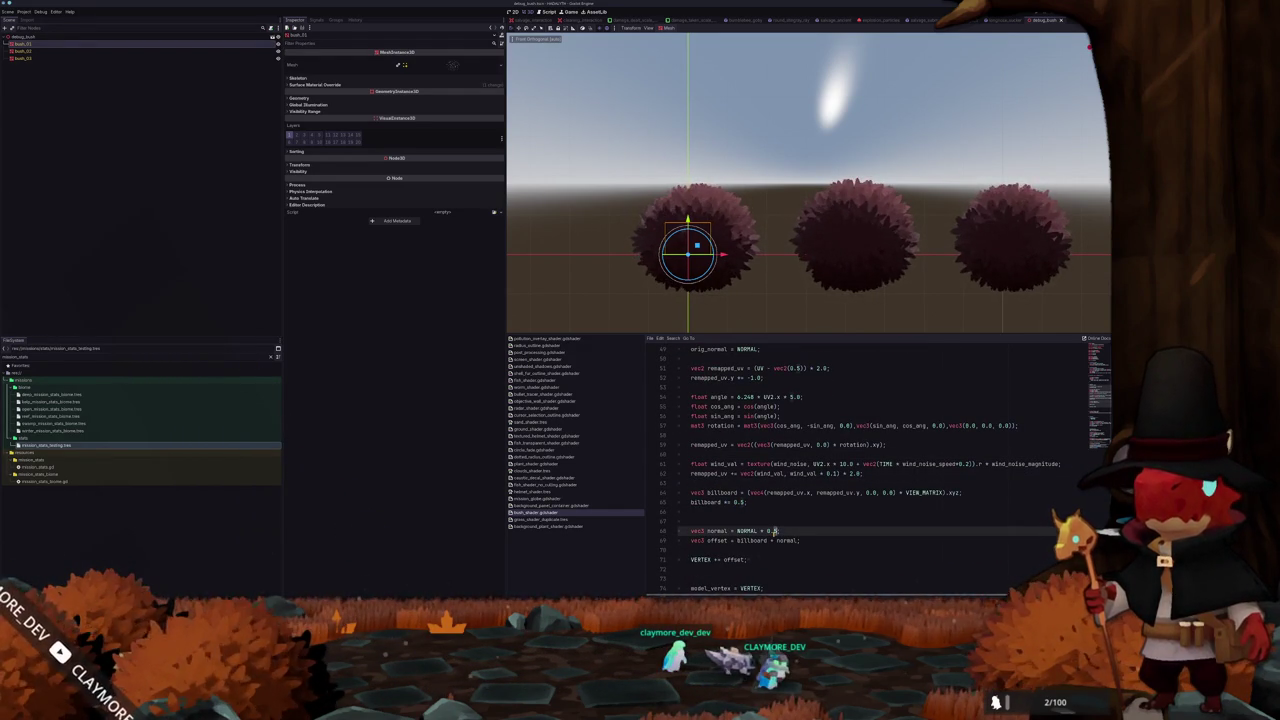
{"action": "type", "text": "5"}
{"action": "key", "text": "Up"}
{"action": "key", "text": "Up"}
{"action": "key", "text": "Up"}
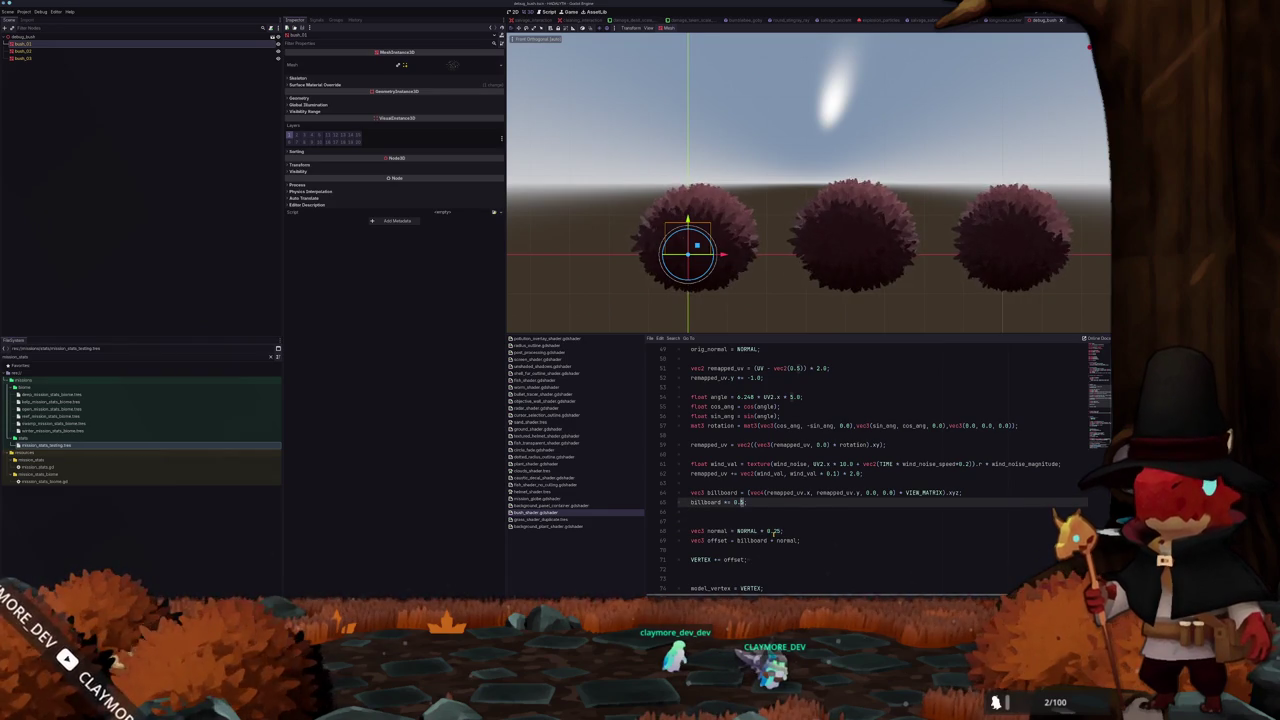
{"action": "key", "text": "alt+Tab"}
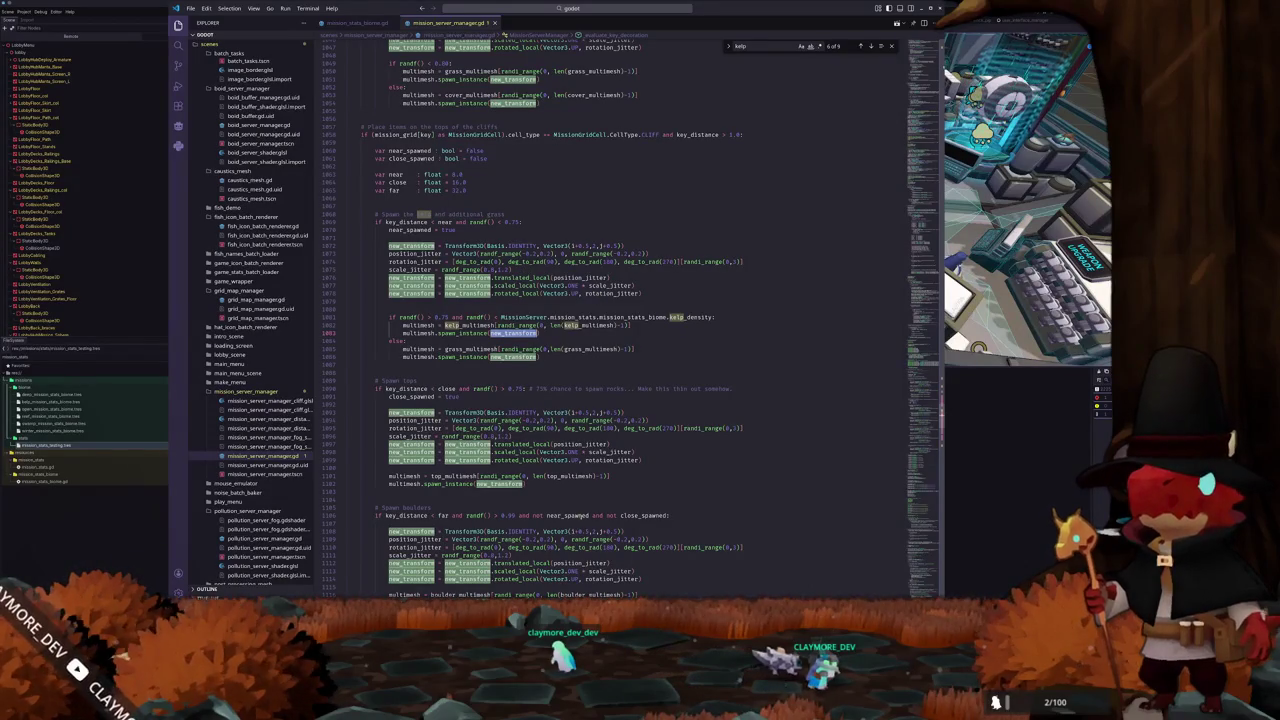
Back in Godot, open debug_bush.tscn through the quick-open search for 'debug_'
{"action": "key", "text": "alt+Tab"}
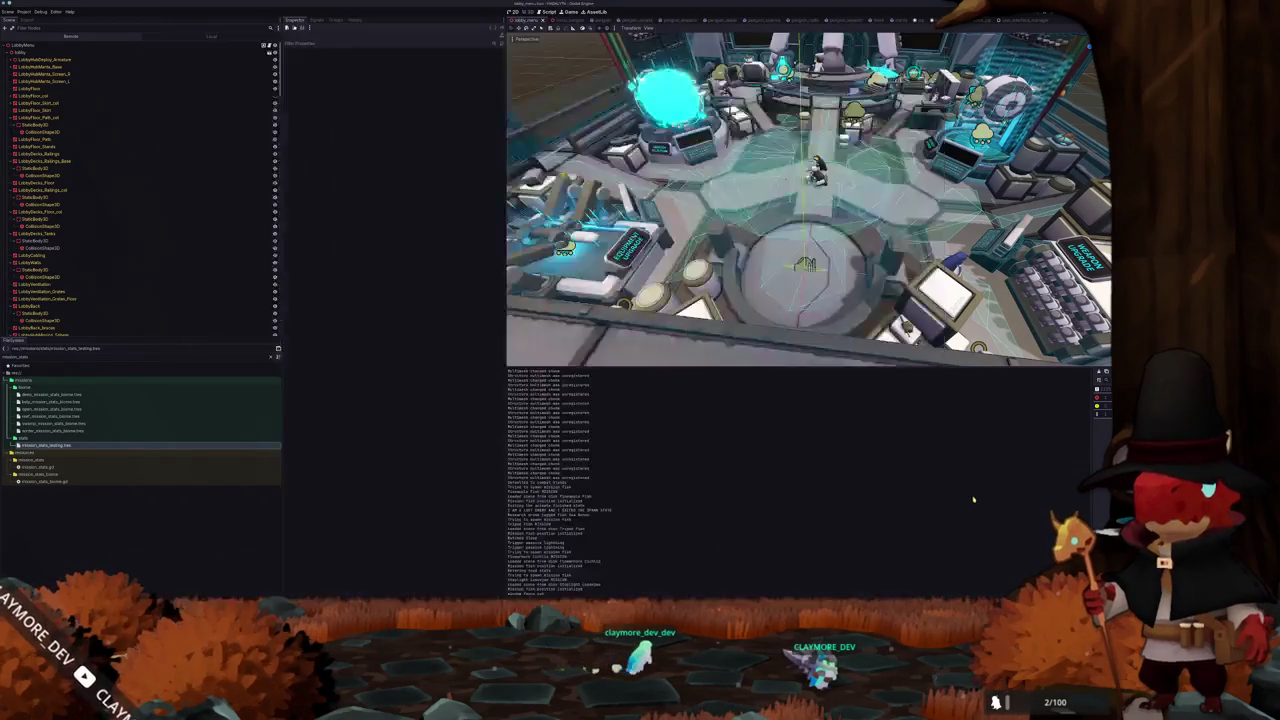
{"action": "key", "text": "shift+alt+o"}
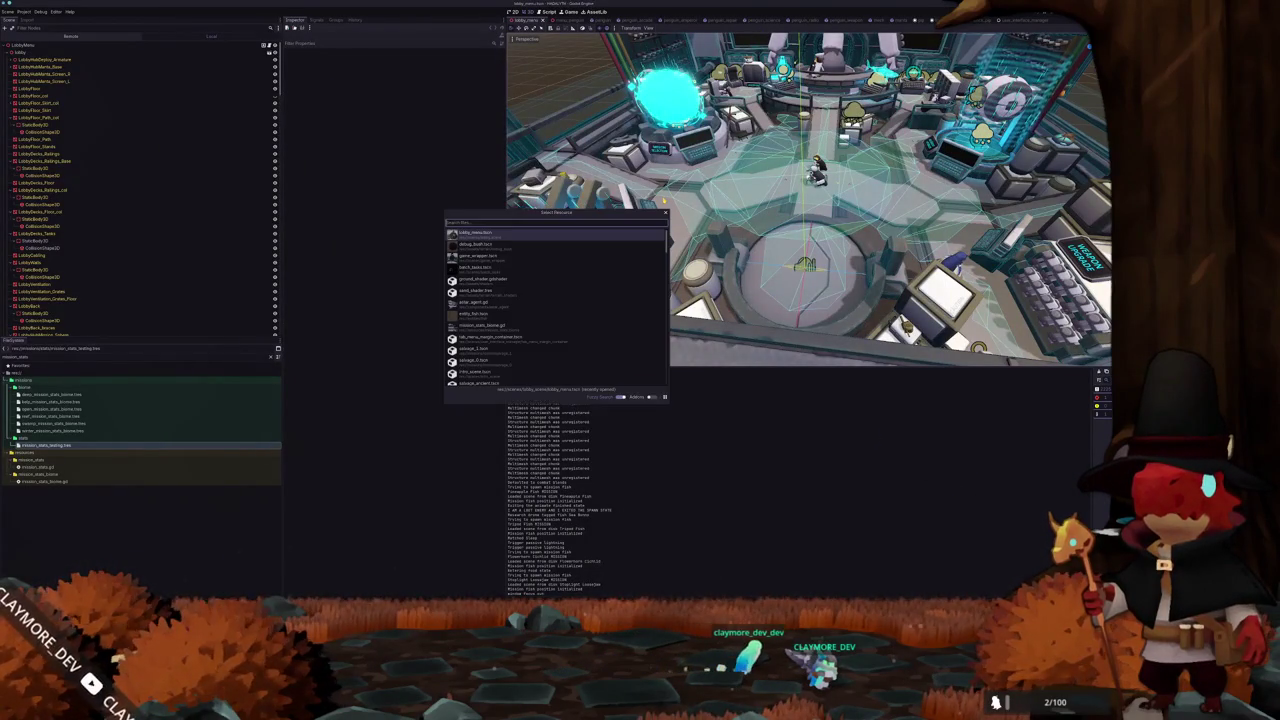
{"action": "type", "text": "debug_bu"}
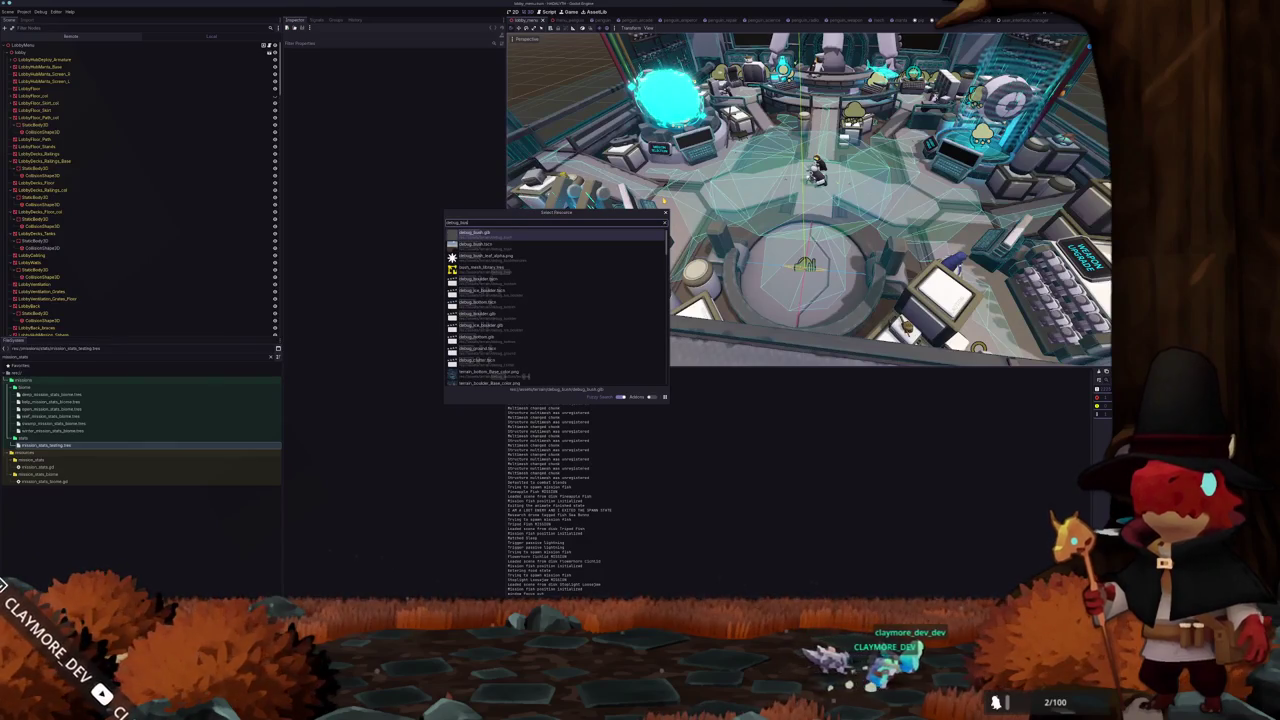
{"action": "key", "text": "Down"}
{"action": "key", "text": "Return"}
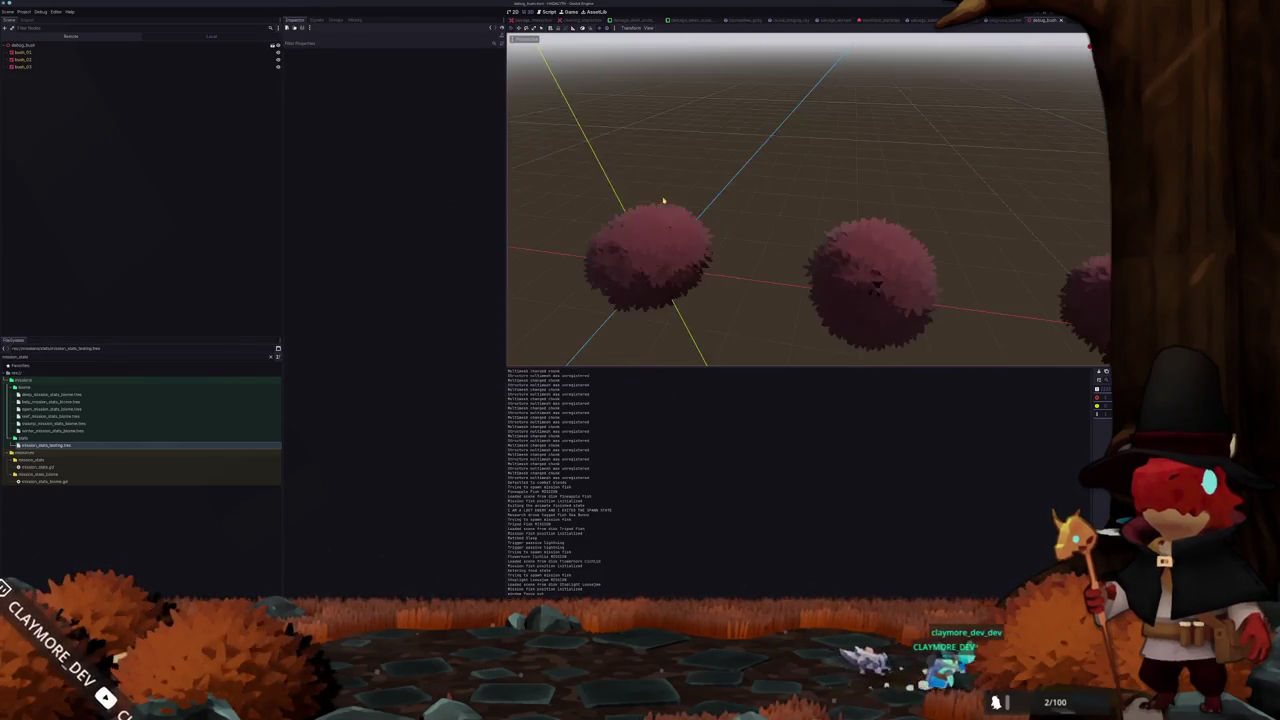
{"action": "scroll", "coordinate": [678, 197], "scroll_direction": "down", "scroll_amount": 3}
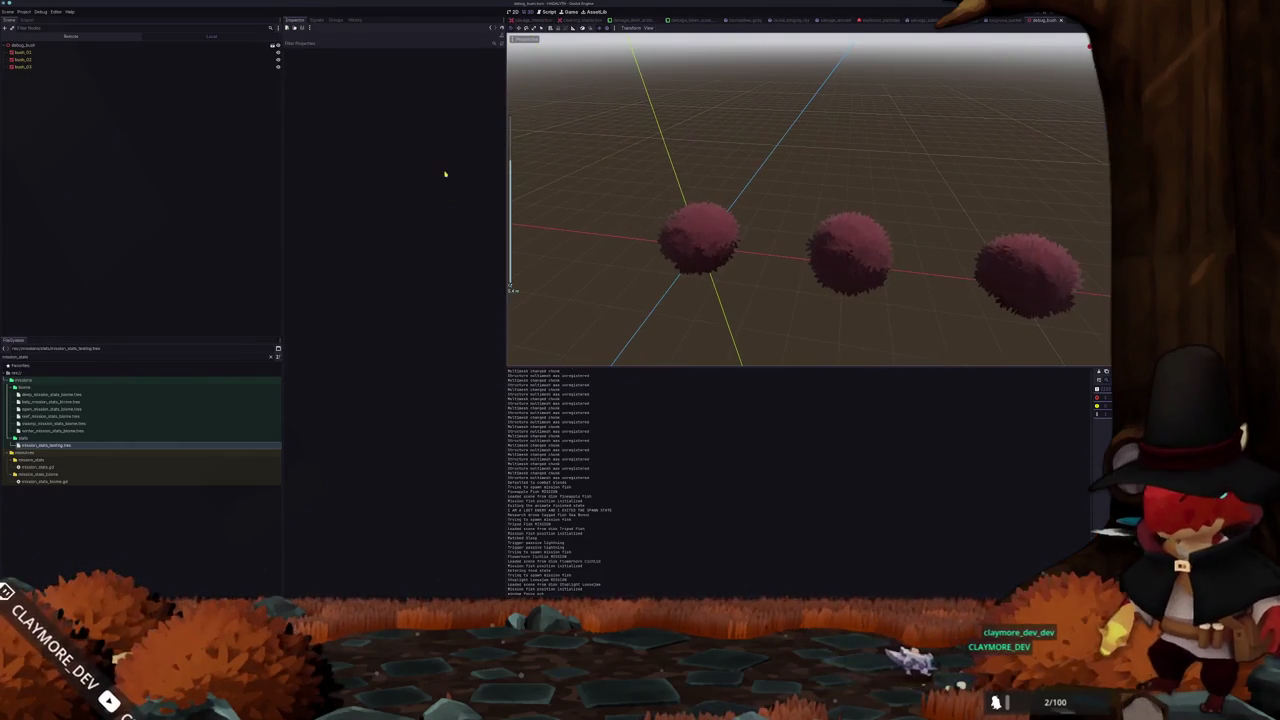
Export the scene as a MeshLibrary, overwriting the existing file
{"action": "left_click", "coordinate": [8, 12]}
{"action": "mouse_move", "coordinate": [93, 105]}
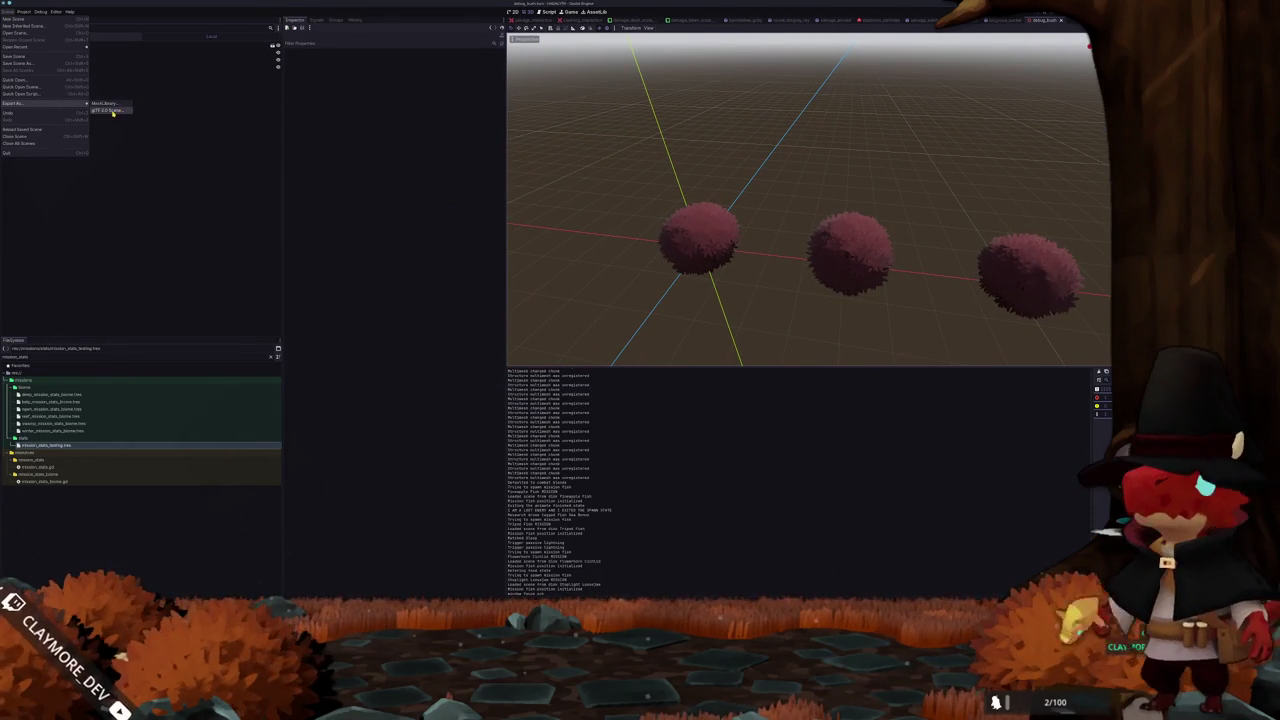
{"action": "left_click", "coordinate": [110, 104]}
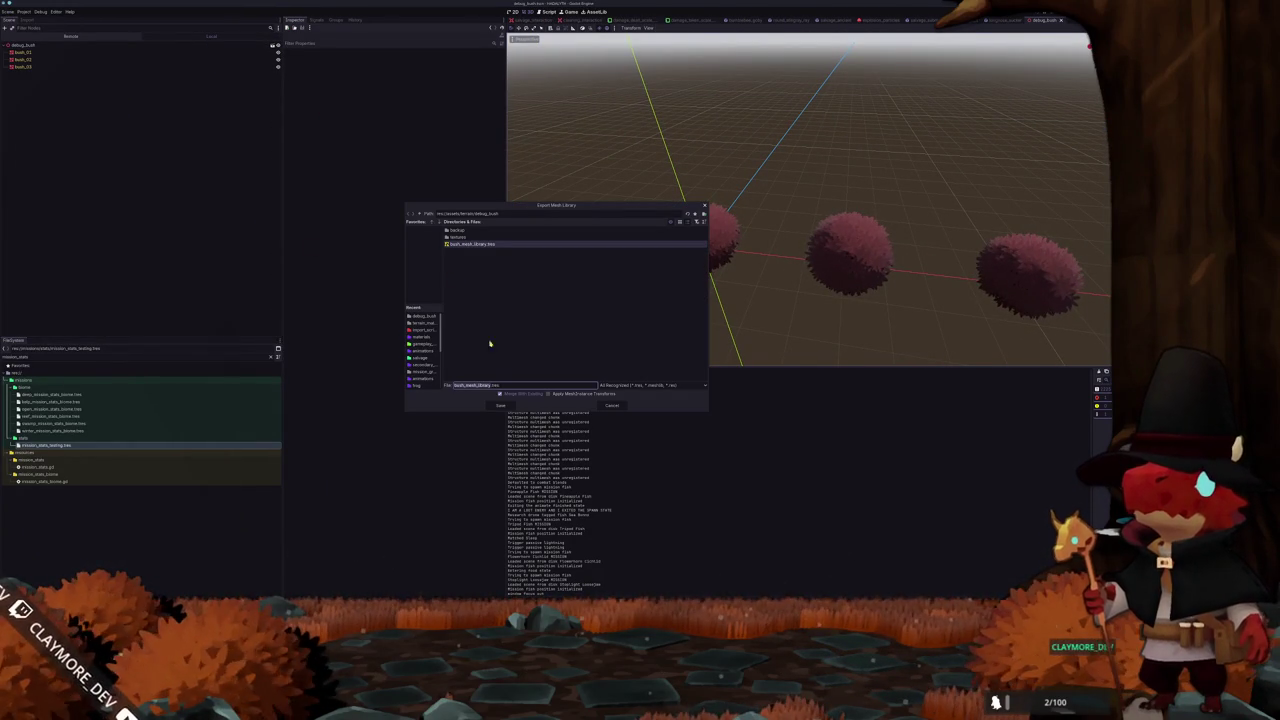
{"action": "left_click", "coordinate": [501, 405]}
{"action": "left_click", "coordinate": [527, 320]}
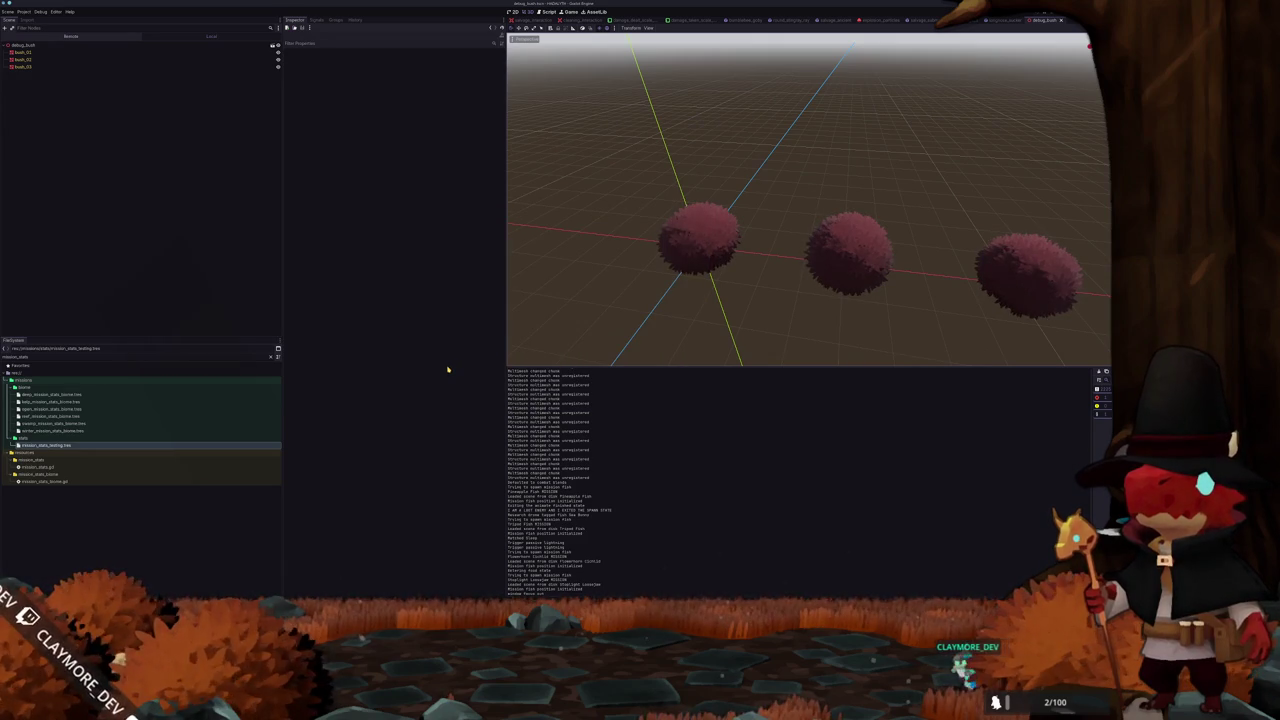
Export the MeshLibrary over the file once more, then launch the game
{"action": "left_click", "coordinate": [10, 11]}
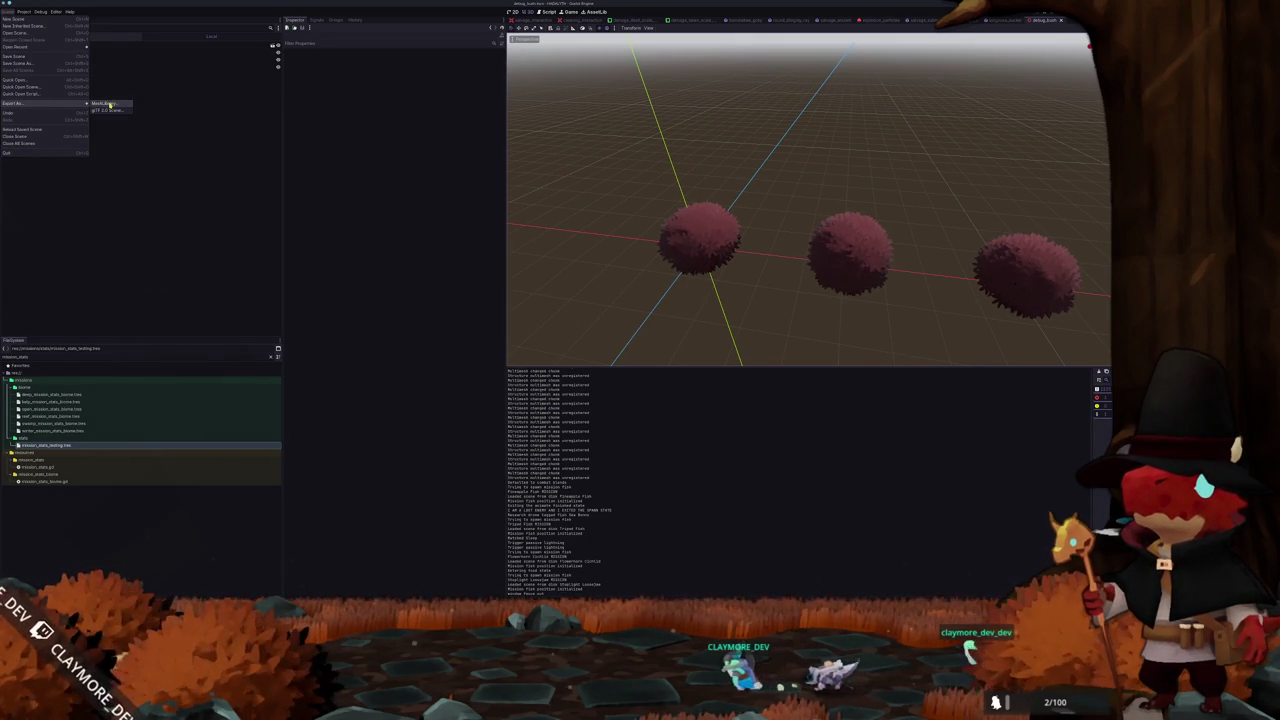
{"action": "left_click", "coordinate": [110, 104]}
{"action": "left_click", "coordinate": [501, 405]}
{"action": "left_click", "coordinate": [525, 322]}
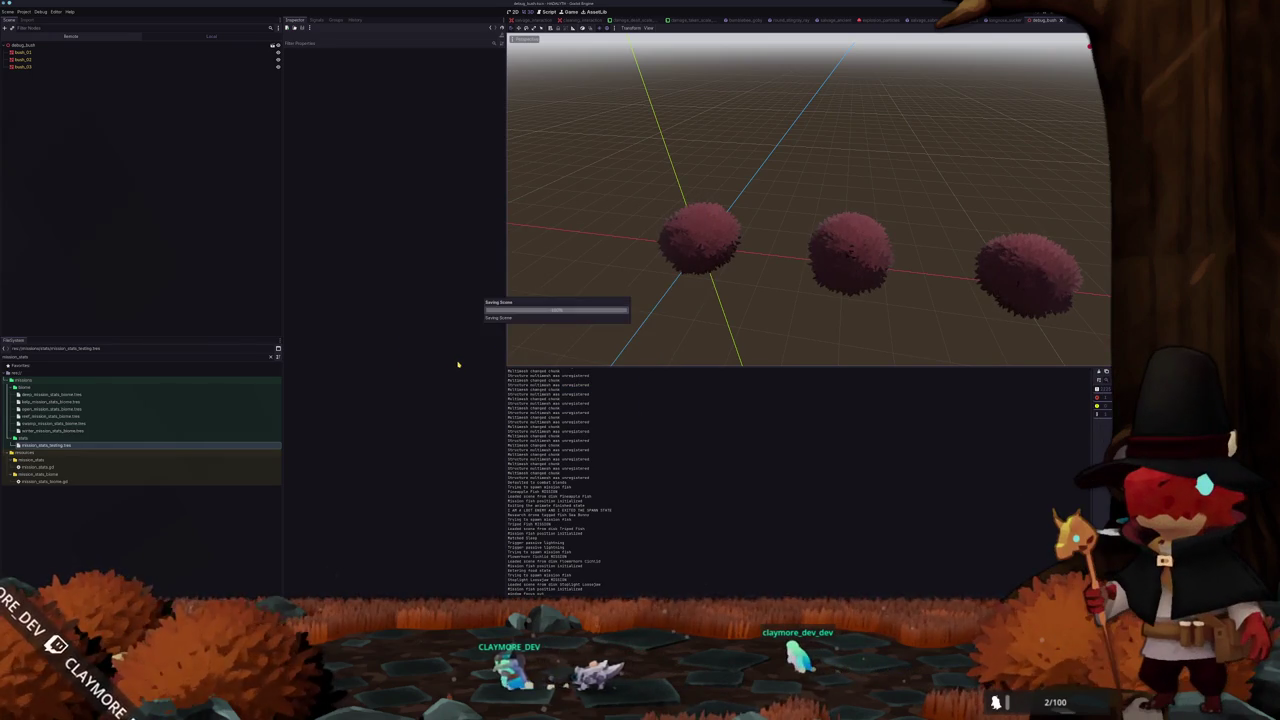
{"action": "scroll", "coordinate": [574, 334], "scroll_direction": "down", "scroll_amount": 2}
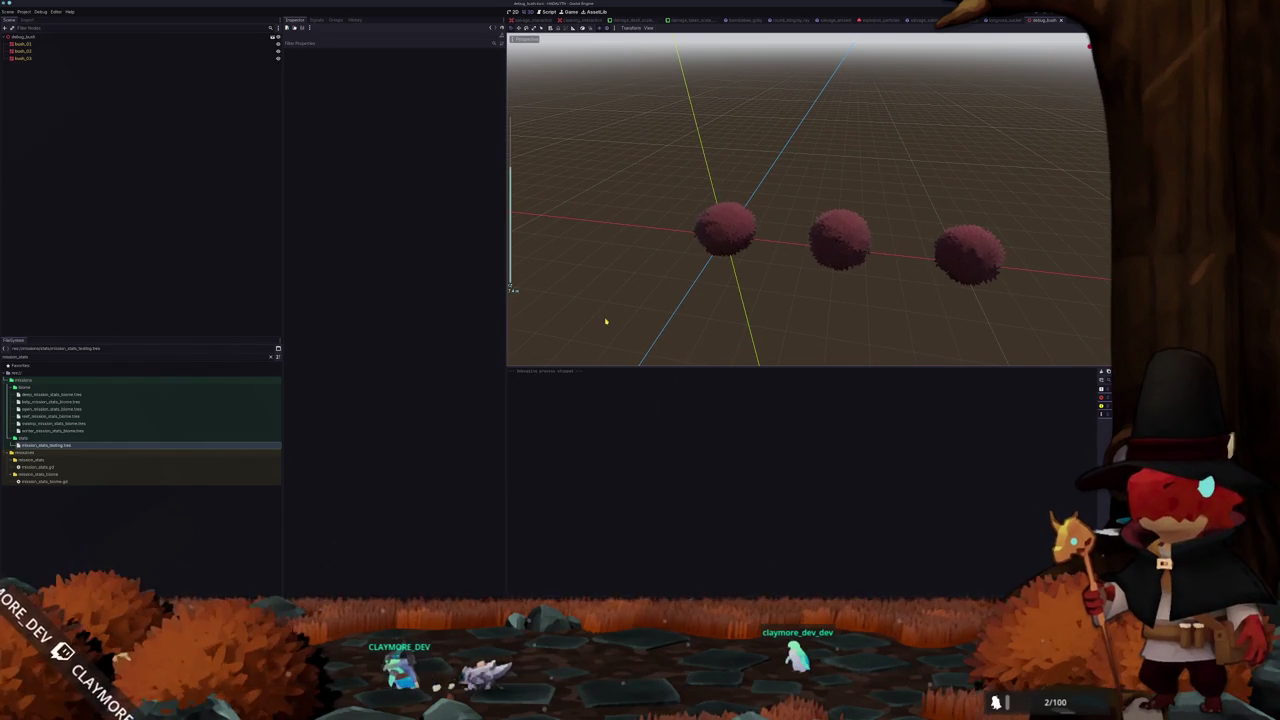
{"action": "key", "text": "F6"}
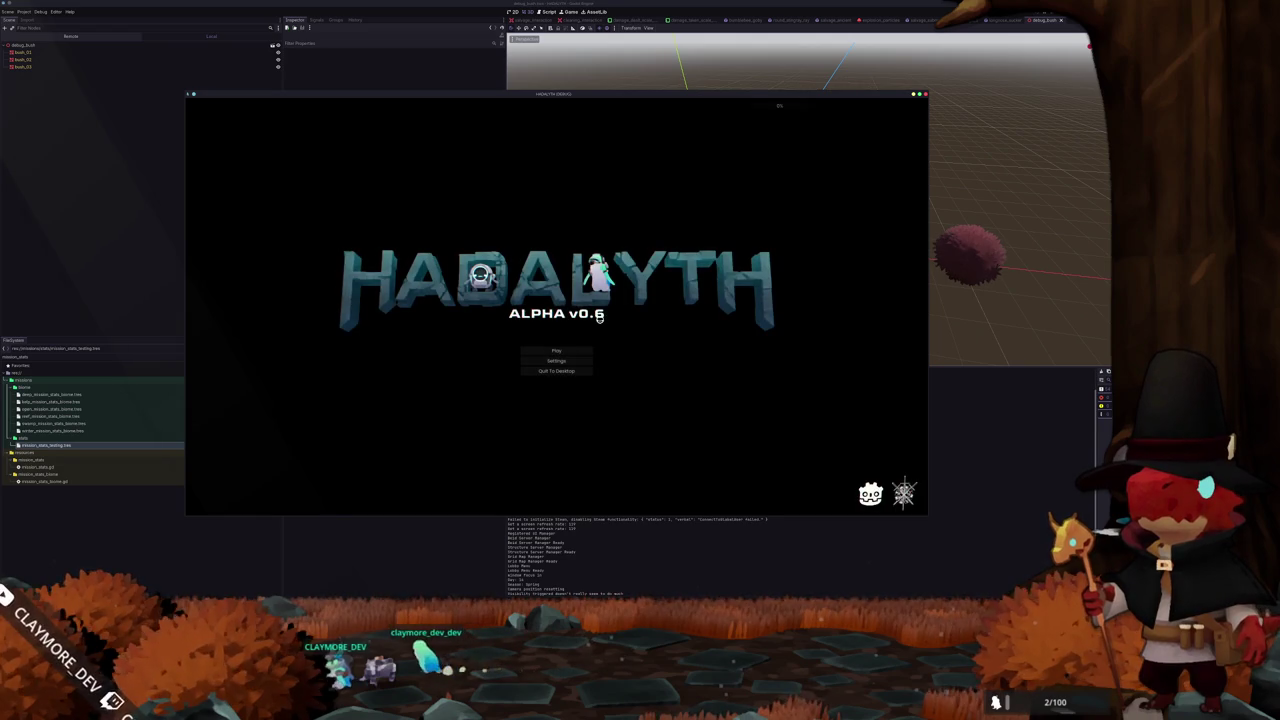
Start from the title screen, load save slot 1 and deploy to the Swamp mission
{"action": "left_click", "coordinate": [560, 350]}
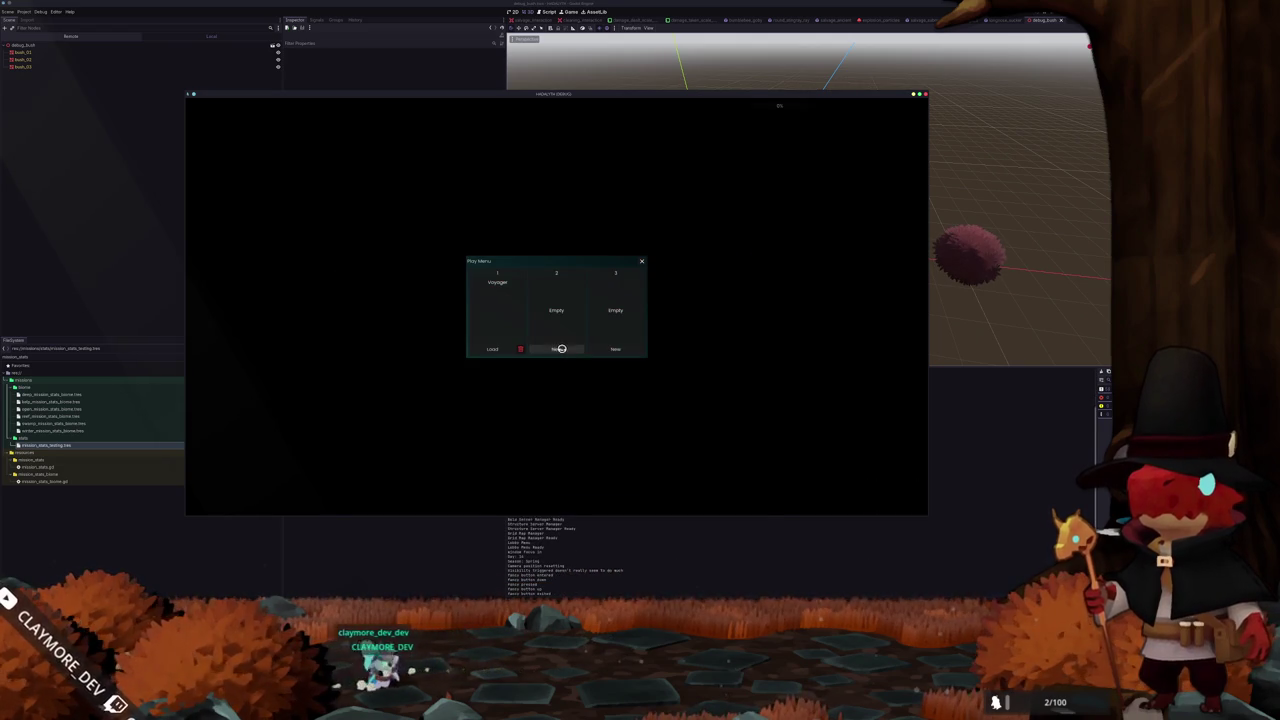
{"action": "left_click", "coordinate": [494, 350]}
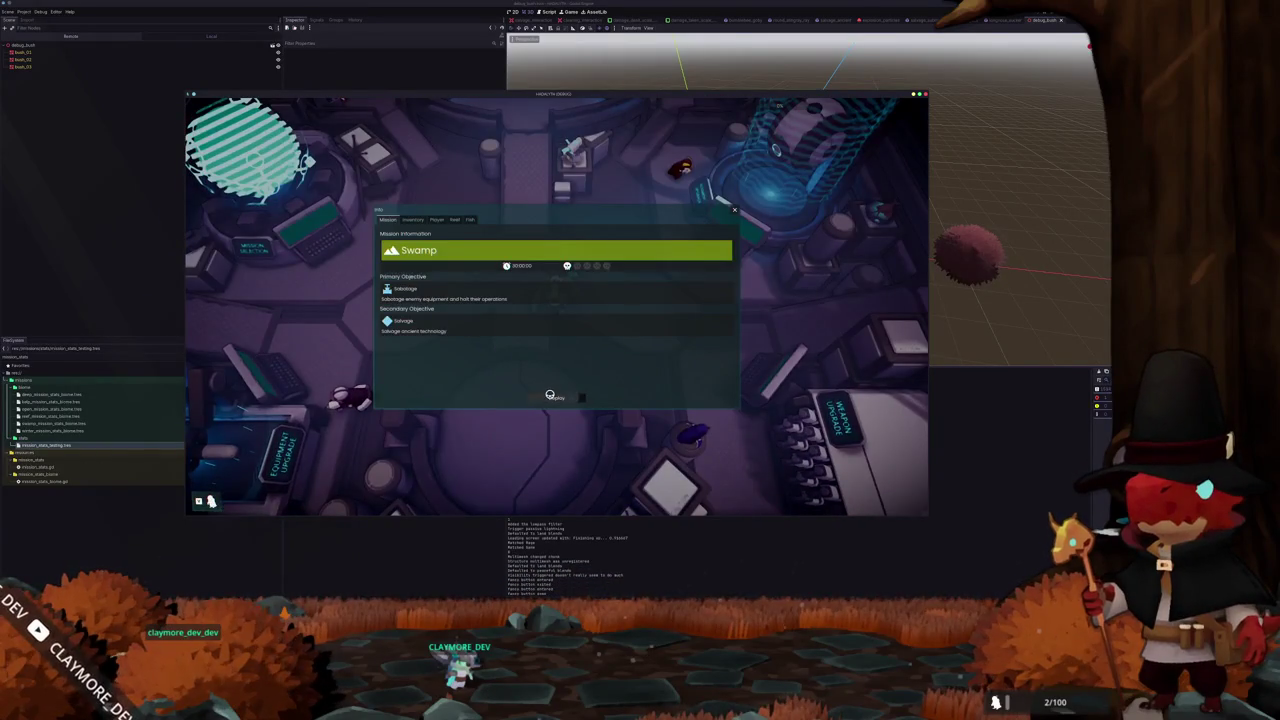
{"action": "left_click", "coordinate": [549, 396]}
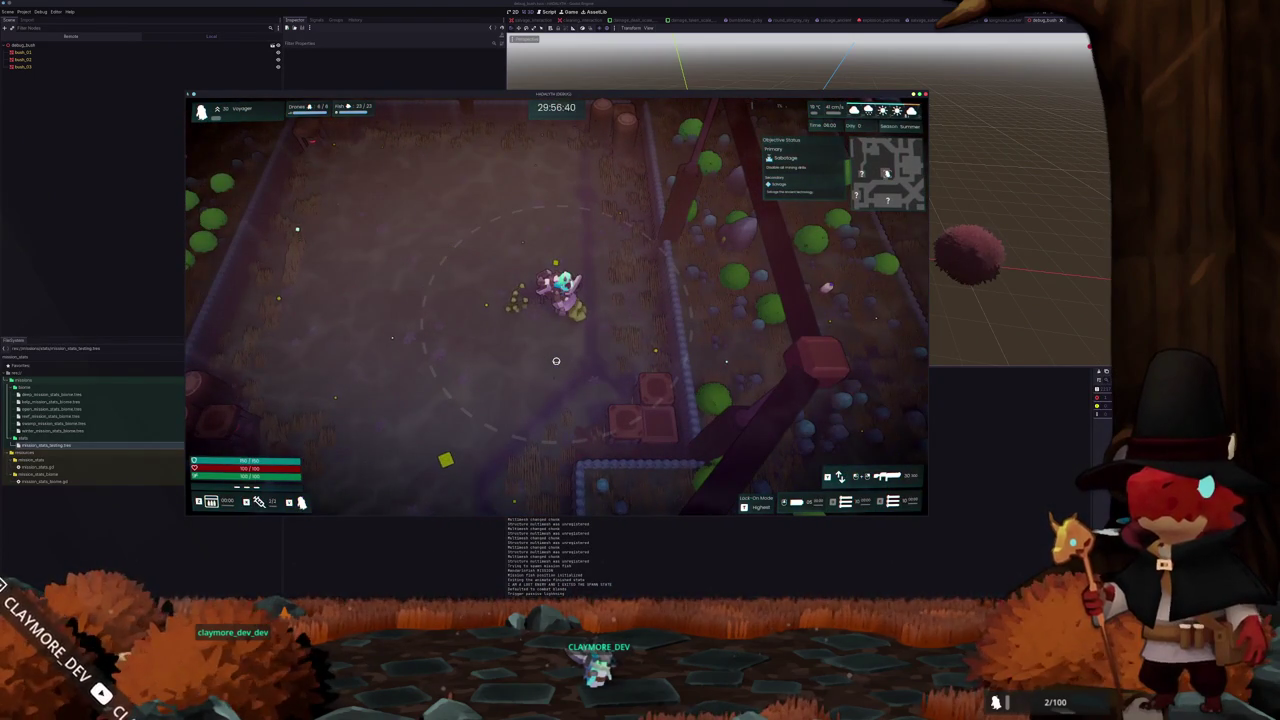
Walk the character through the swamp past the bushes, then stop the game
{"action": "key", "text": "w"}
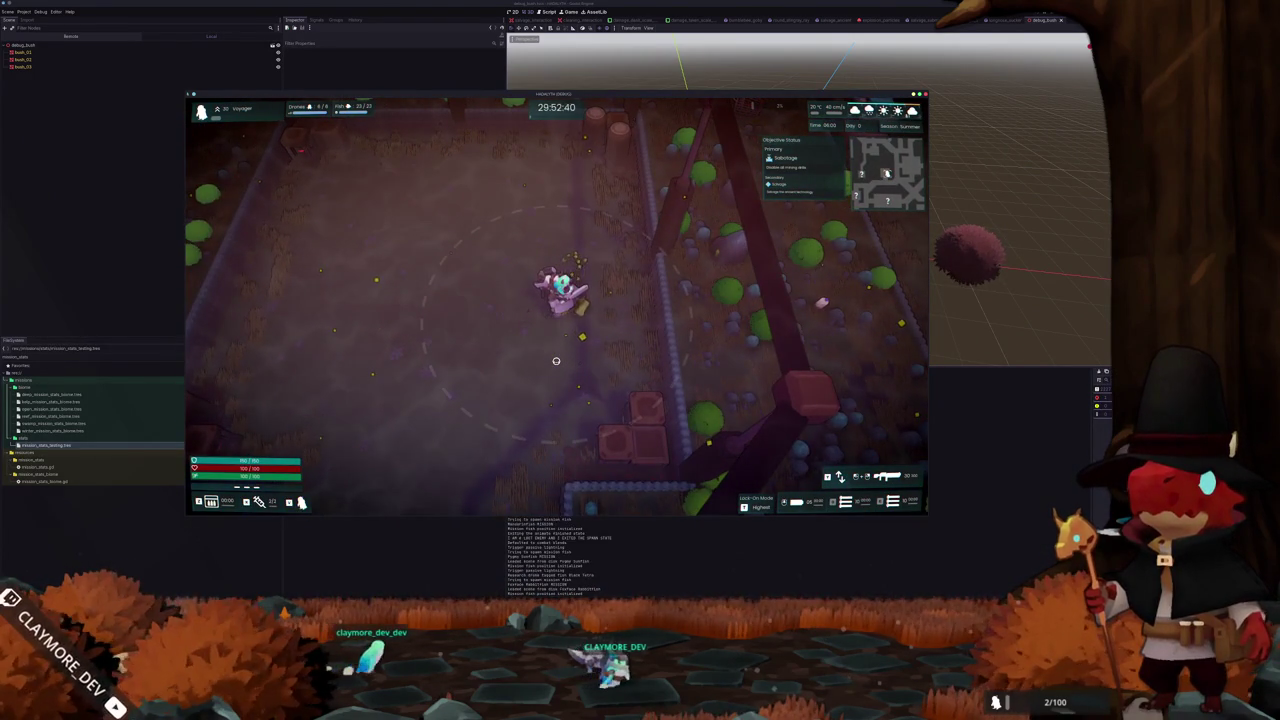
{"action": "key", "text": "w"}
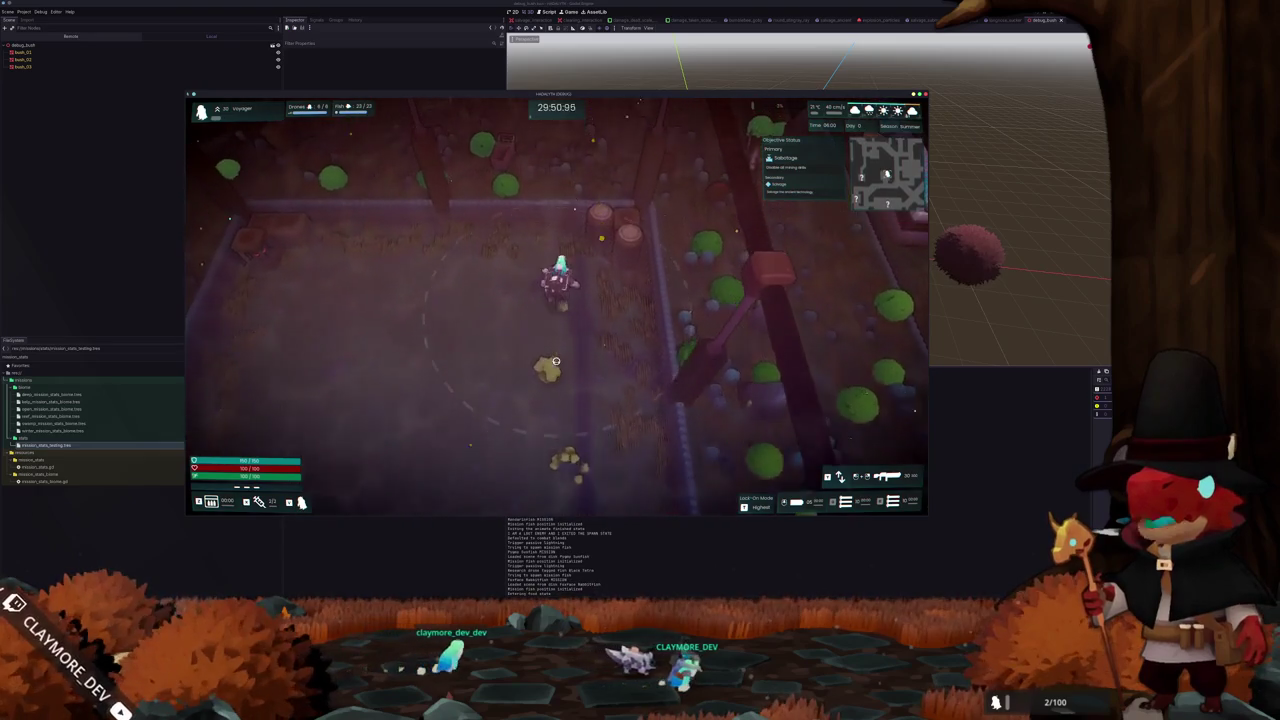
{"action": "key", "text": "d"}
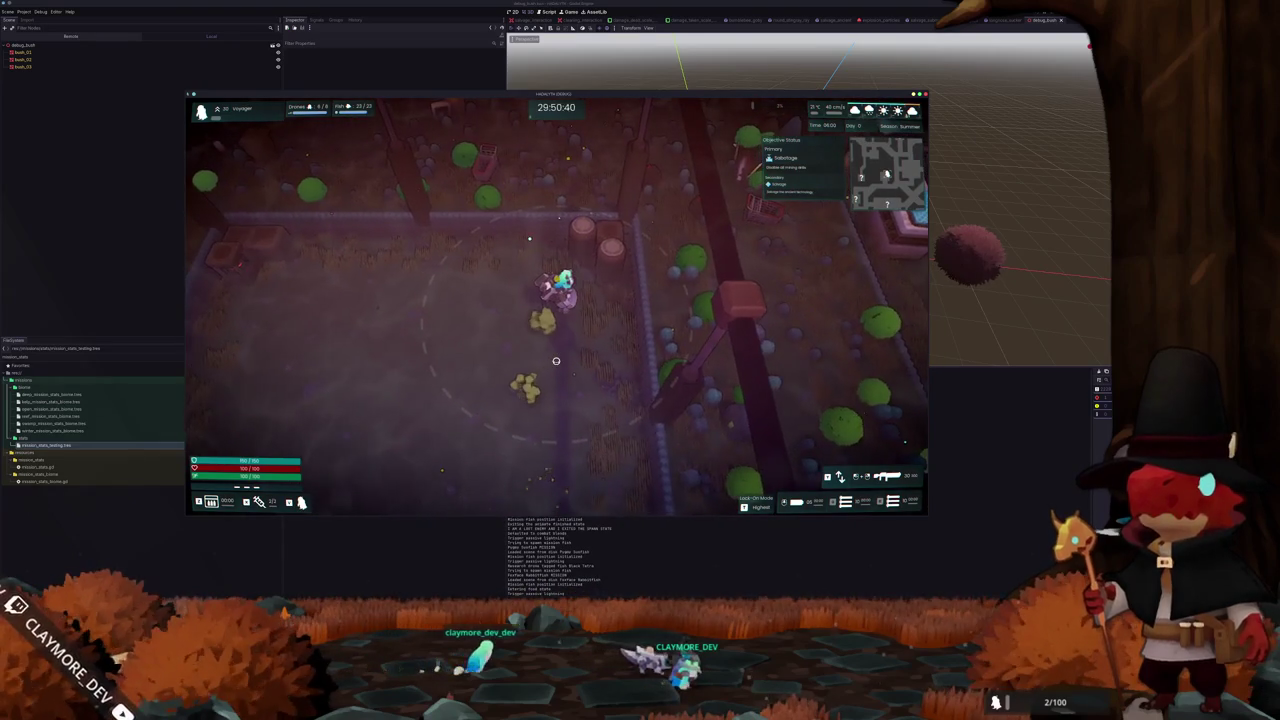
{"action": "key", "text": "s"}
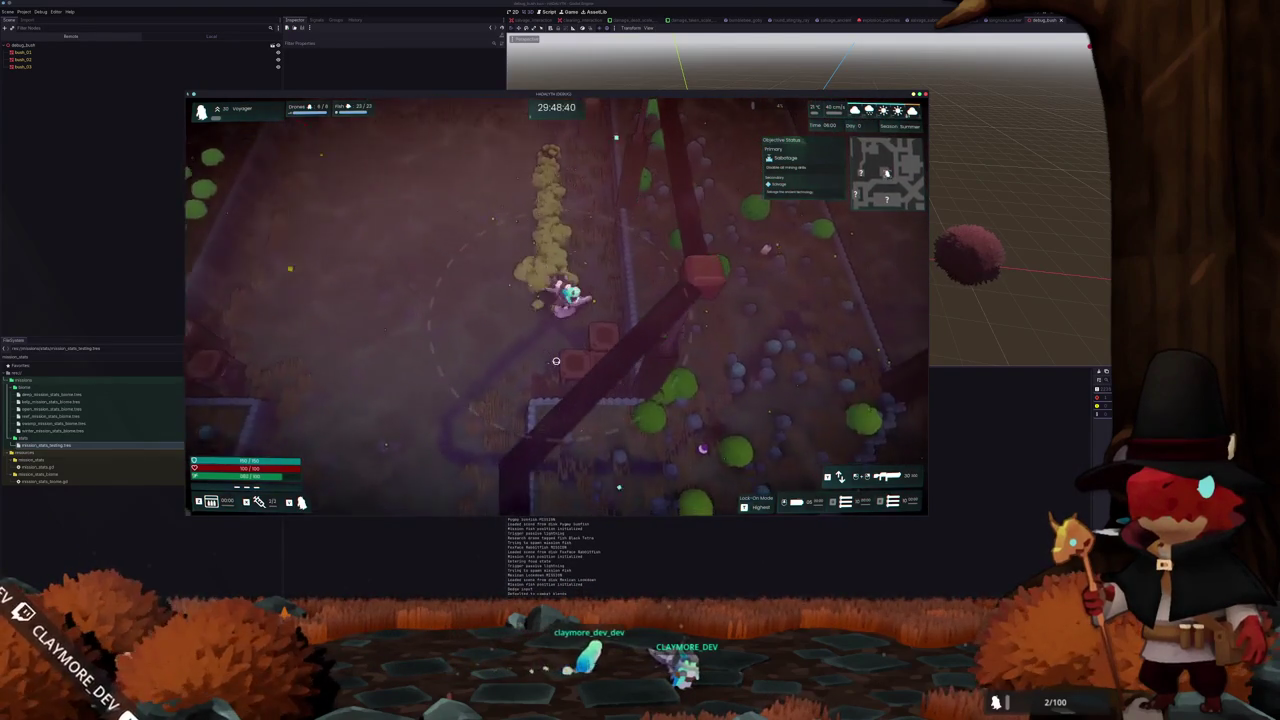
{"action": "key", "text": "a"}
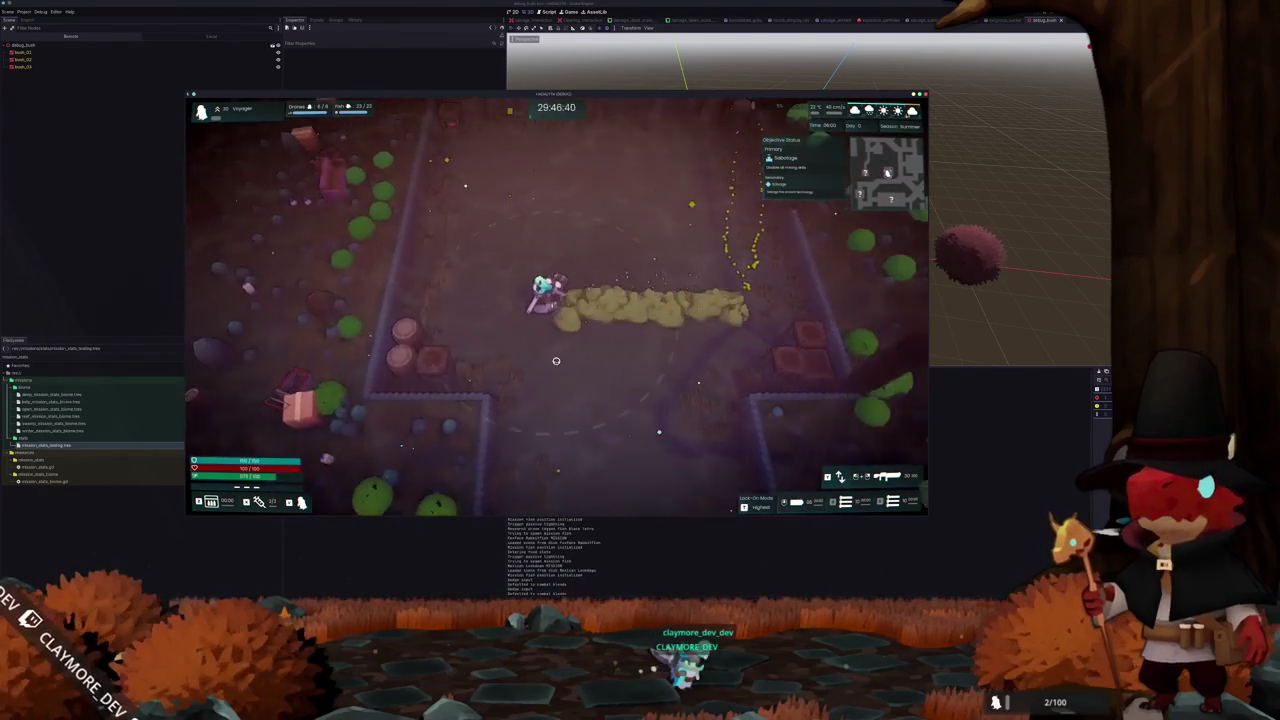
{"action": "key", "text": "a"}
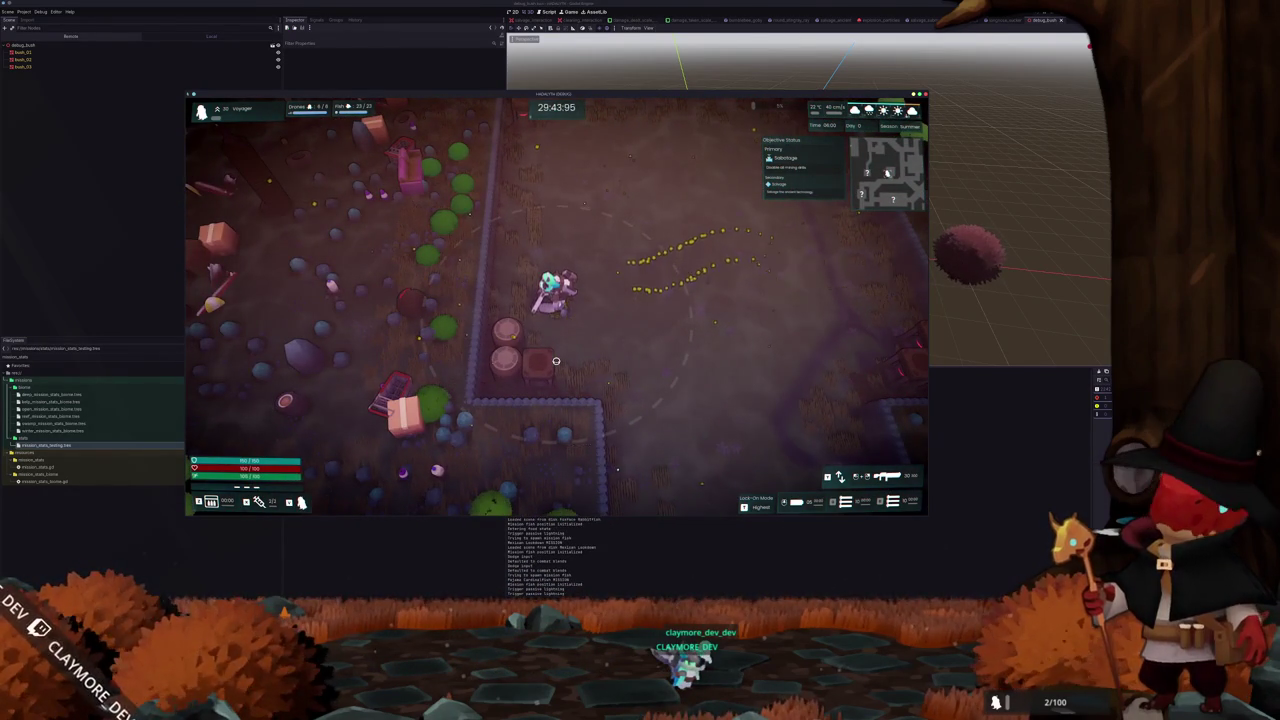
{"action": "key", "text": "Escape"}
{"action": "key", "text": "F8"}
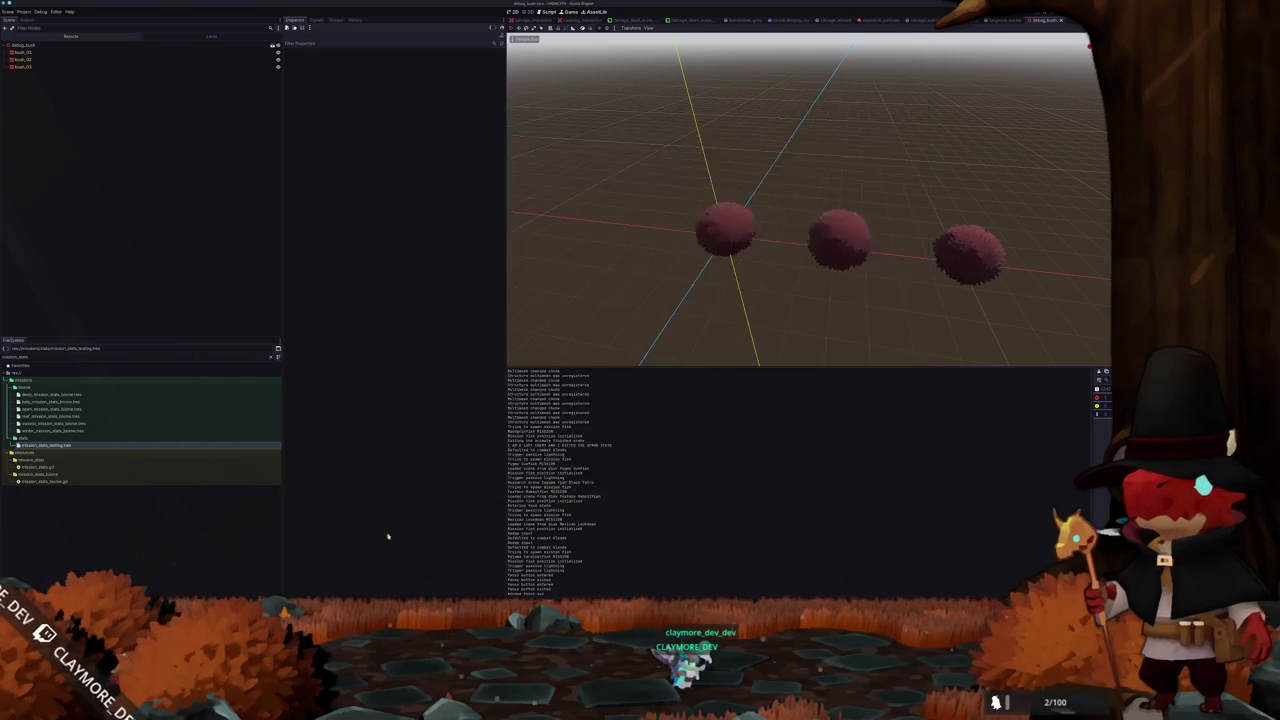
Select bush_03 and highlight shift_color and original_color_hsv in the bush shader code near line 118
{"action": "left_click", "coordinate": [40, 52]}
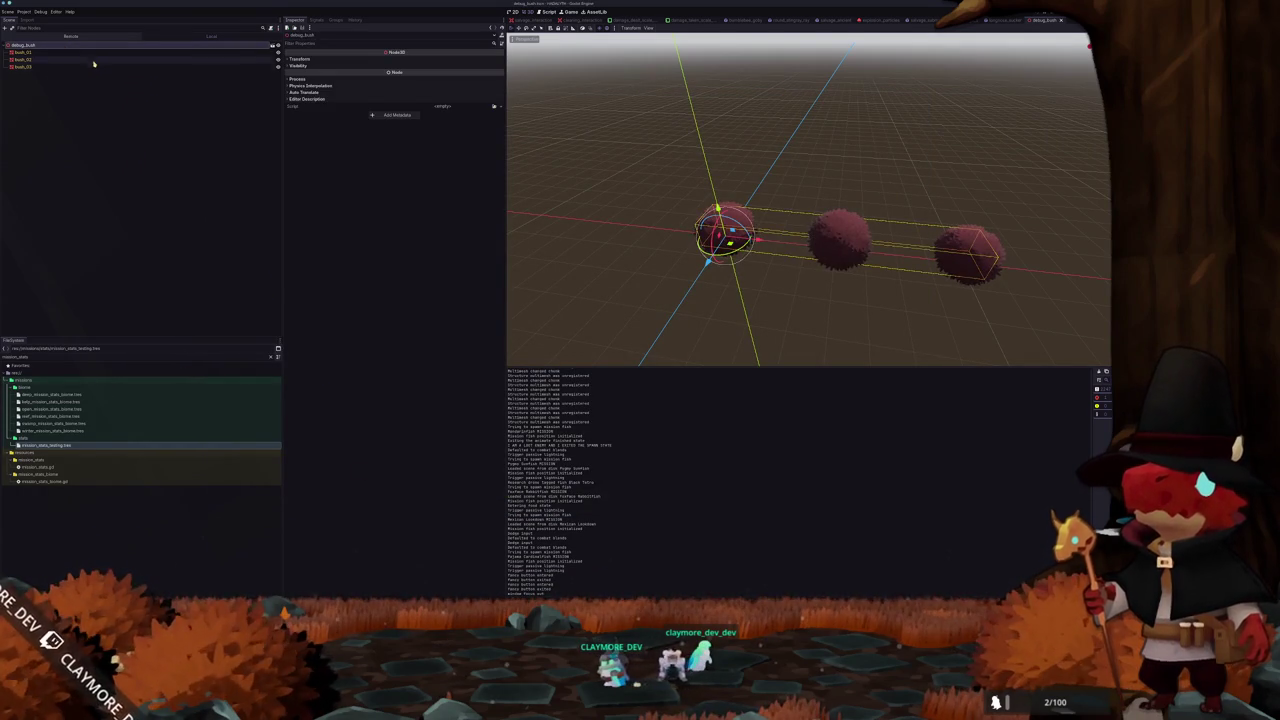
{"action": "left_click", "coordinate": [80, 66]}
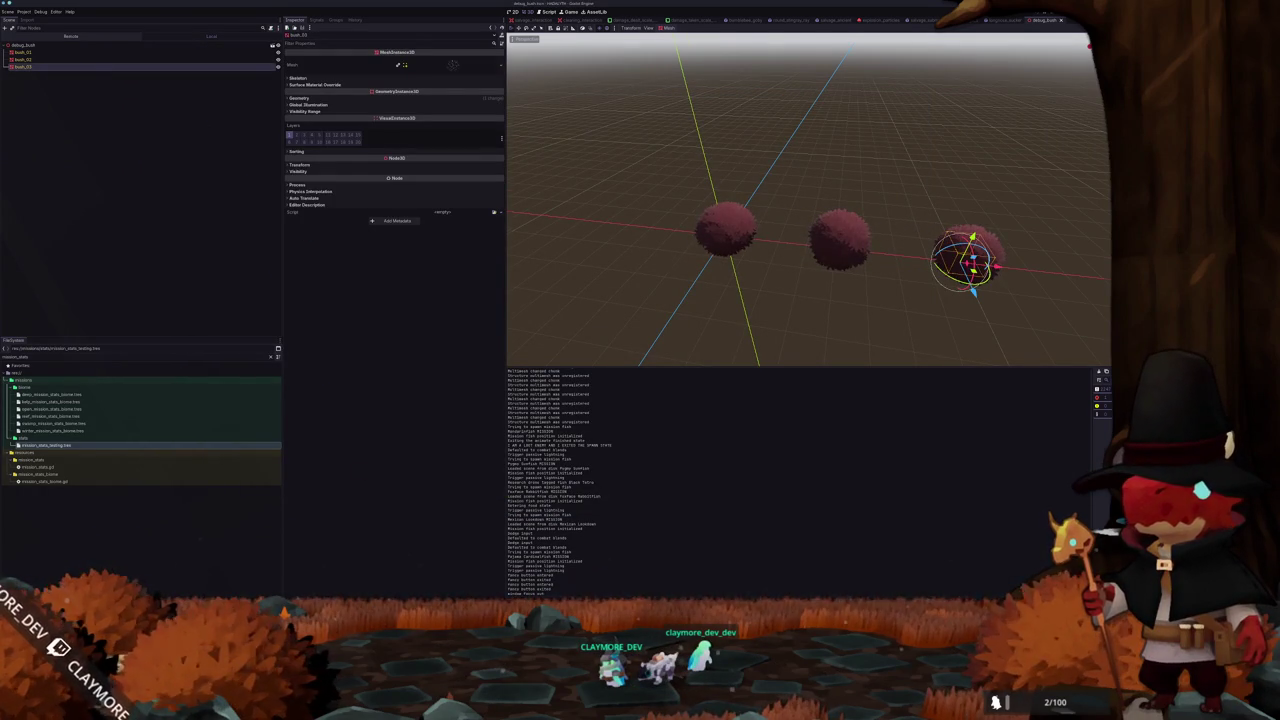
{"action": "scroll", "coordinate": [737, 522], "scroll_direction": "down", "scroll_amount": 5}
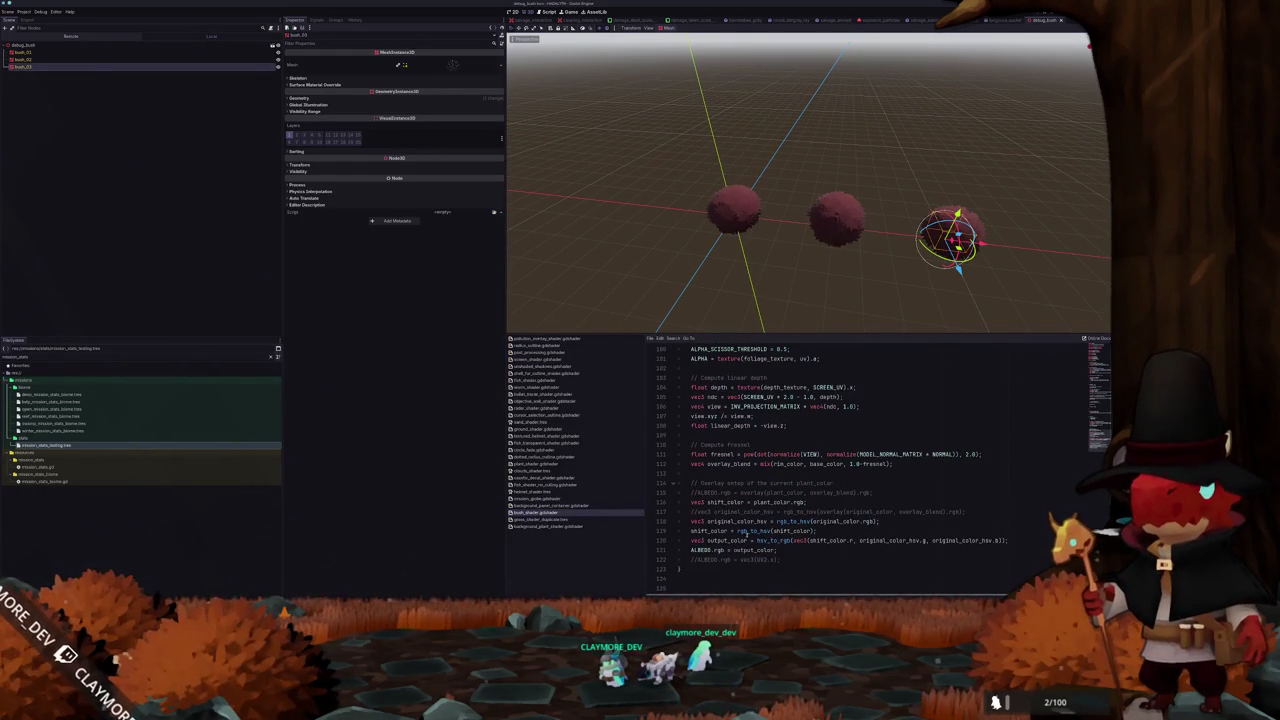
{"action": "left_click", "coordinate": [843, 522]}
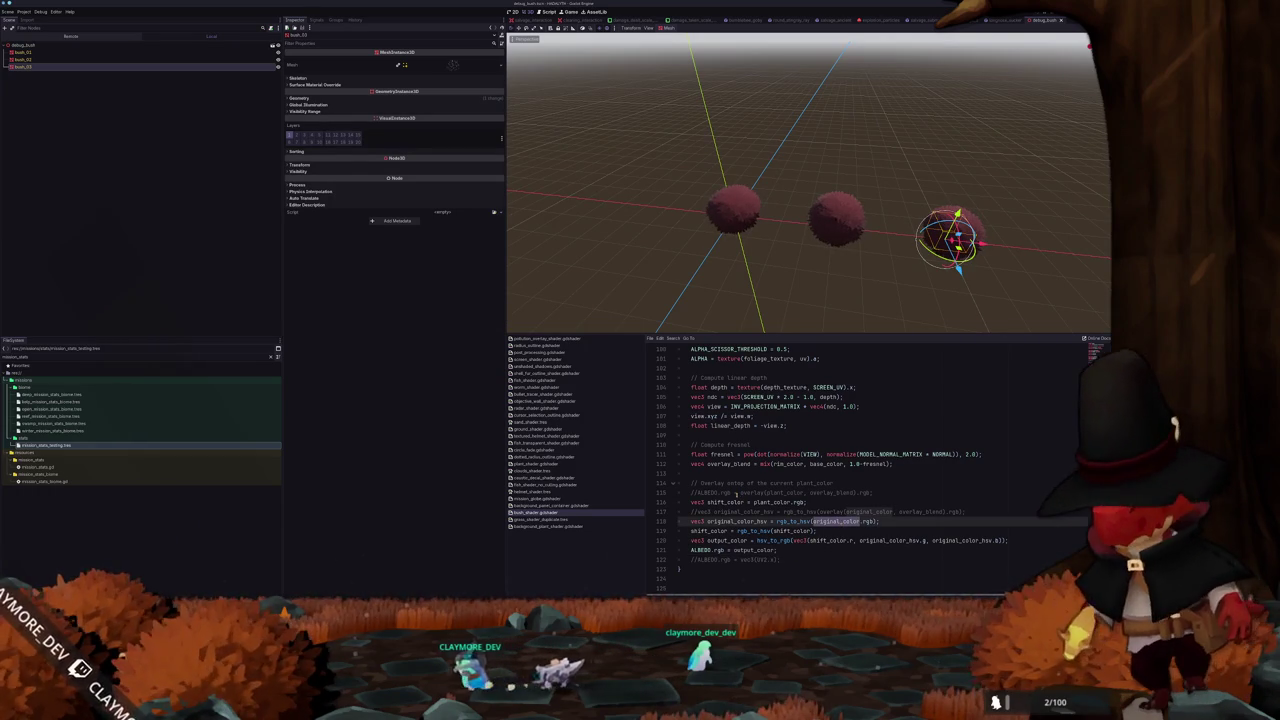
{"action": "double_click", "coordinate": [725, 502]}
{"action": "left_click", "coordinate": [751, 530]}
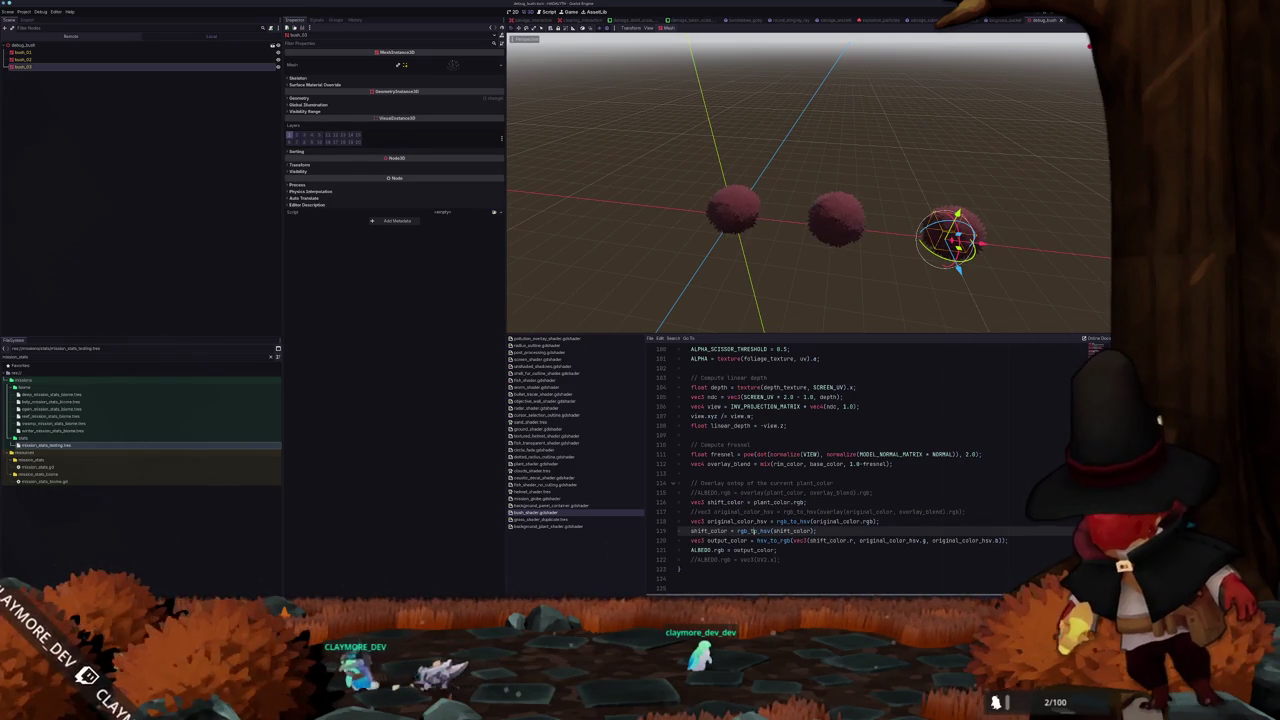
{"action": "left_click", "coordinate": [754, 521]}
{"action": "double_click", "coordinate": [754, 521]}
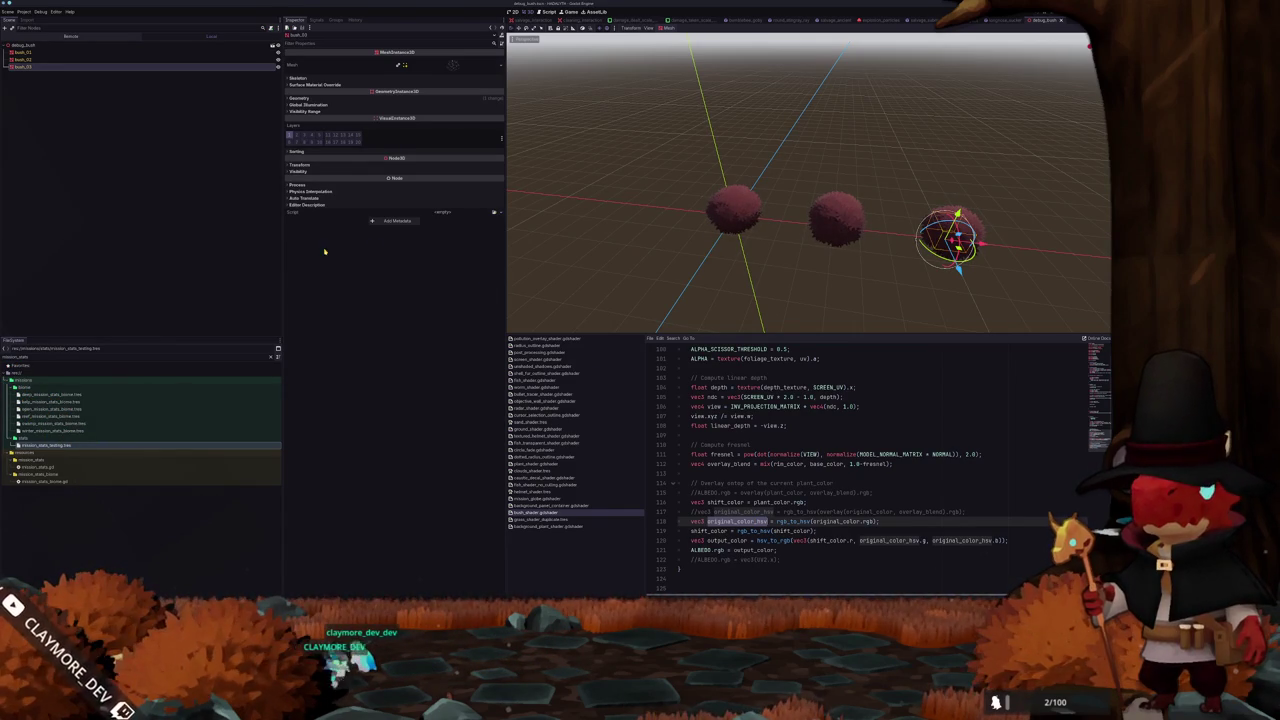
Expand the mesh's Material Override and shift Original Color to a pink tone
{"action": "left_click", "coordinate": [320, 97]}
{"action": "left_click", "coordinate": [445, 110]}
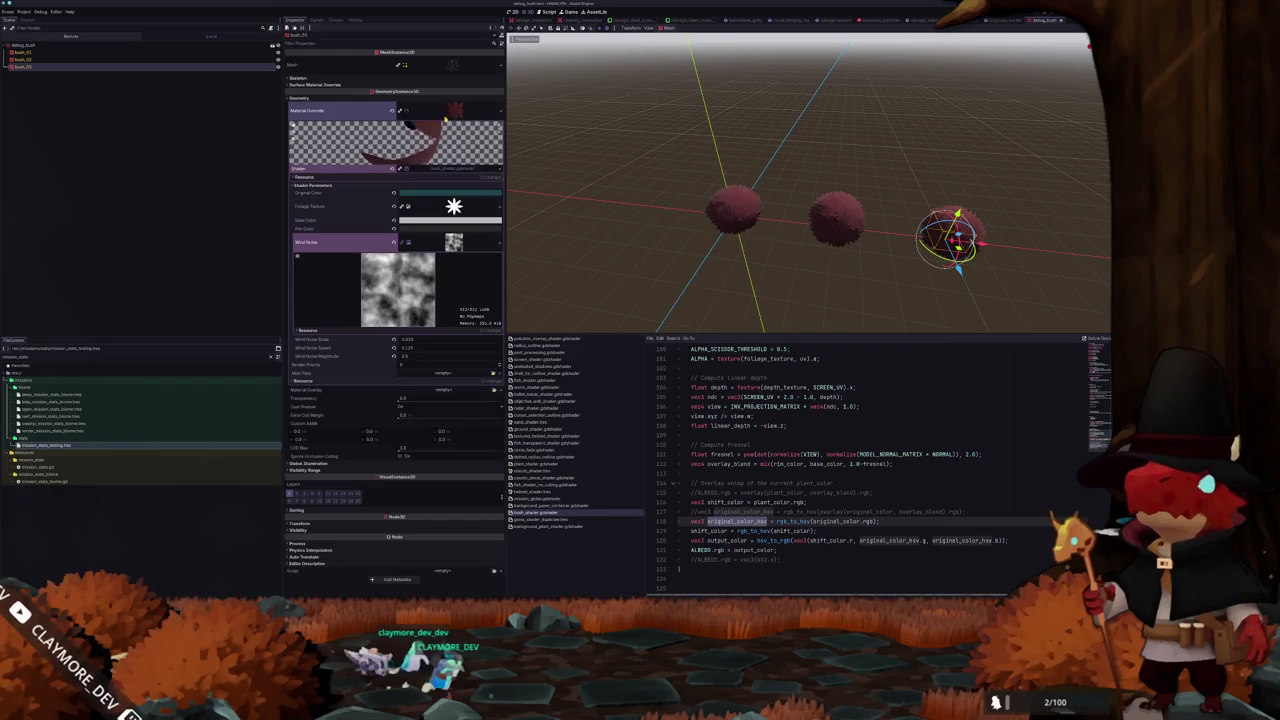
{"action": "left_click", "coordinate": [425, 196]}
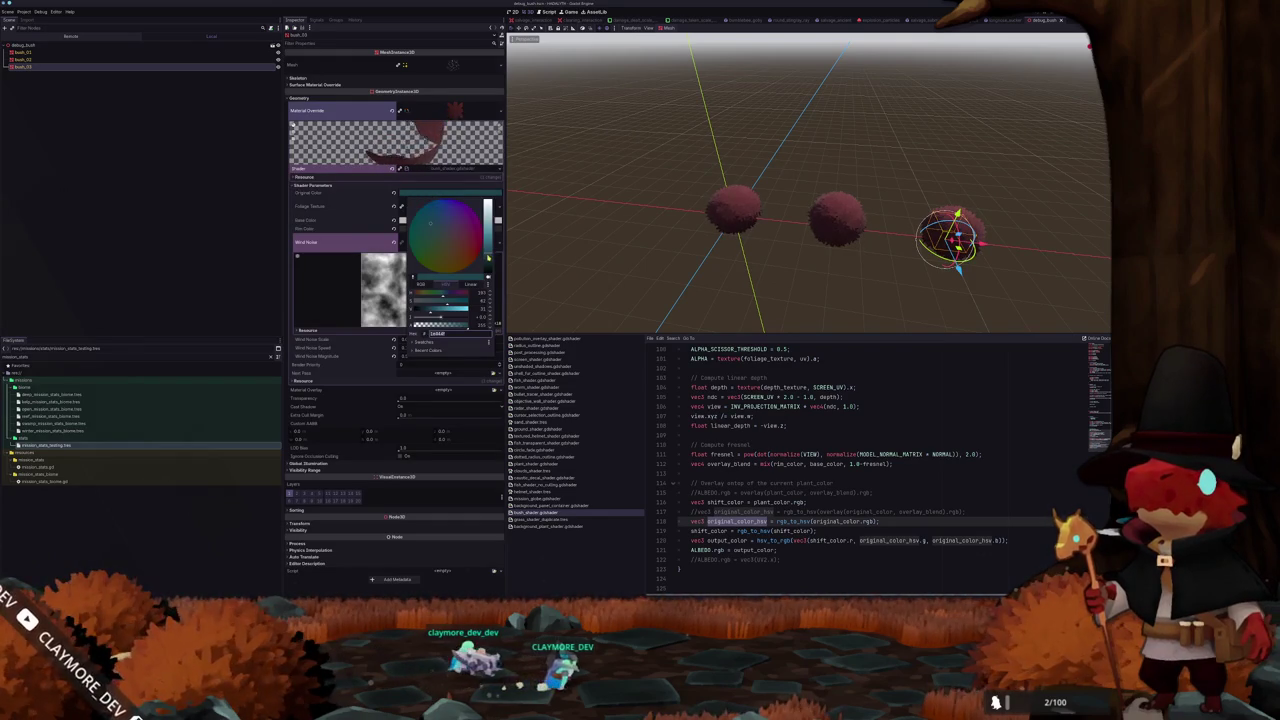
{"action": "left_click", "coordinate": [491, 263]}
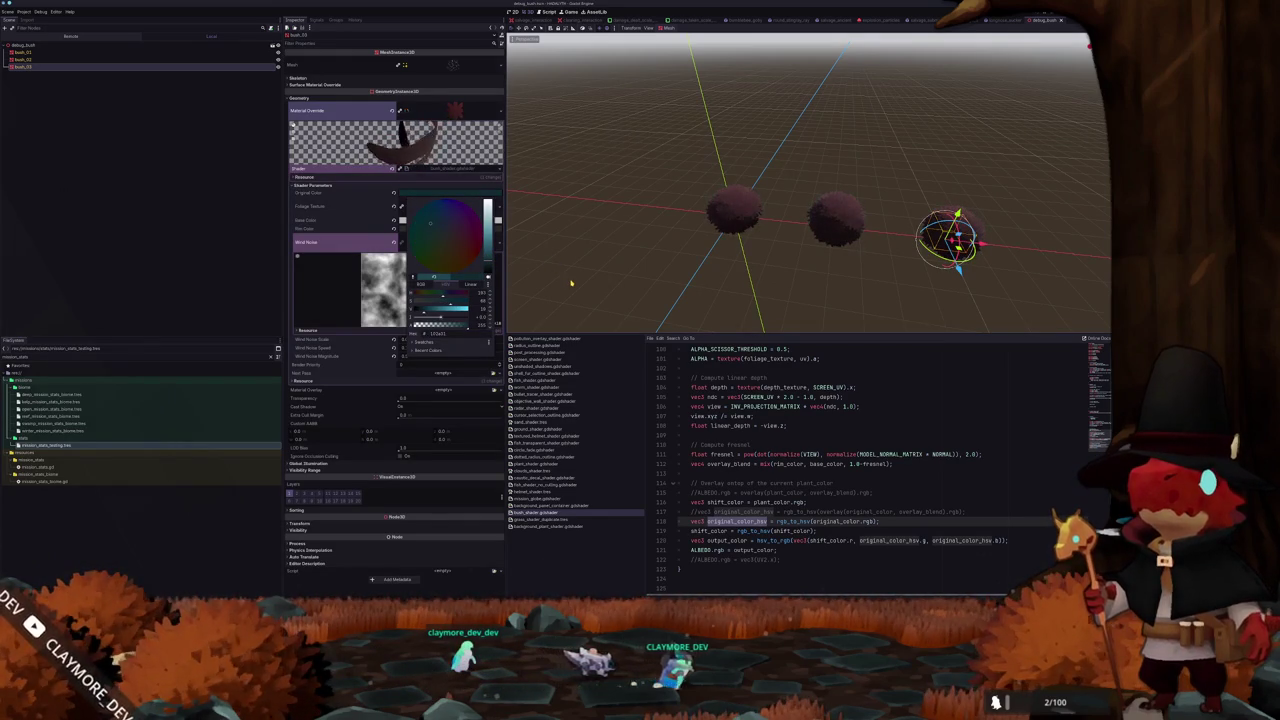
{"action": "left_click_drag", "start_coordinate": [498, 260], "coordinate": [493, 237]}
{"action": "key", "text": "Escape"}
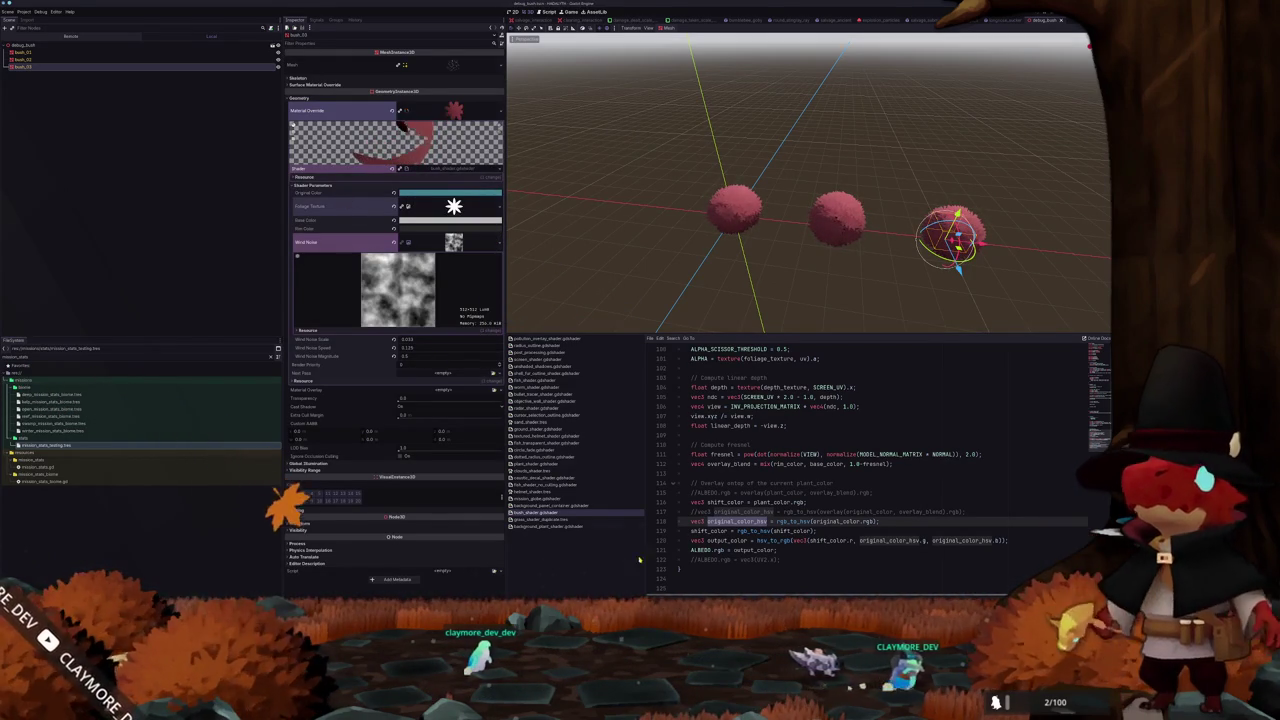
Run the game with F5 and retune Original Color live, trying cyan then undoing it
{"action": "key", "text": "F5"}
{"action": "left_click_drag", "start_coordinate": [428, 107], "coordinate": [758, 100]}
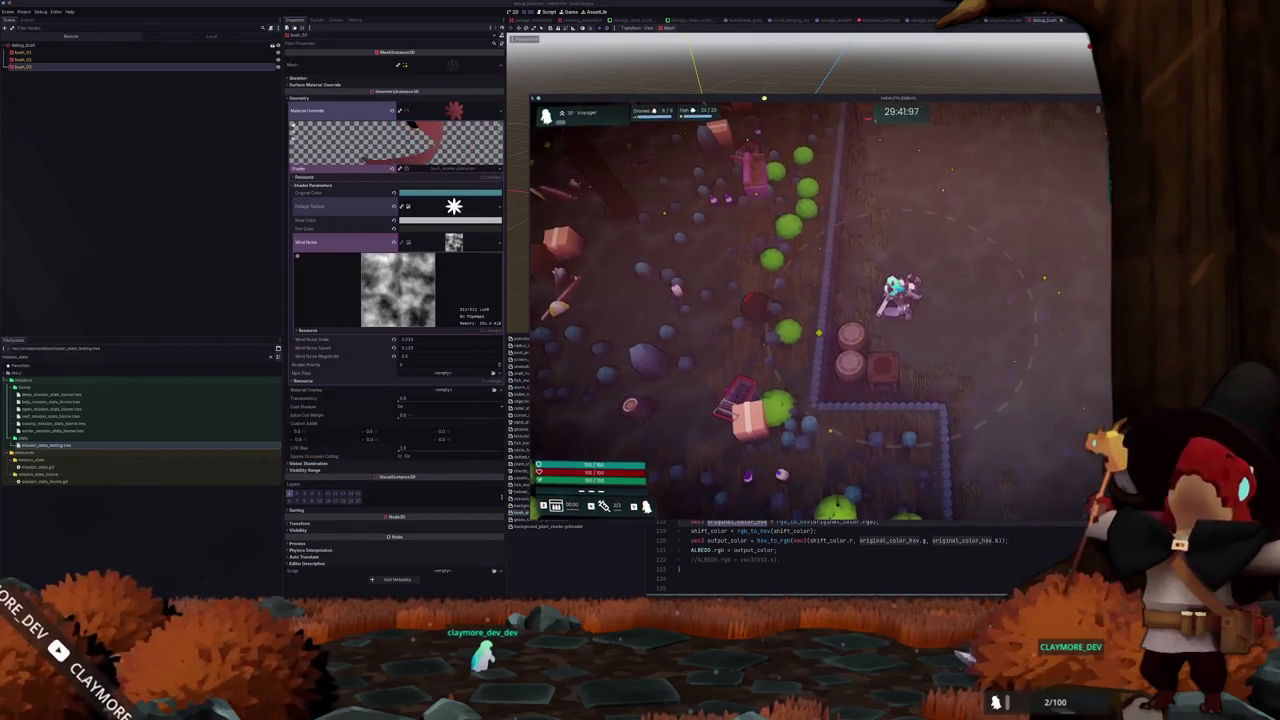
{"action": "left_click", "coordinate": [448, 193]}
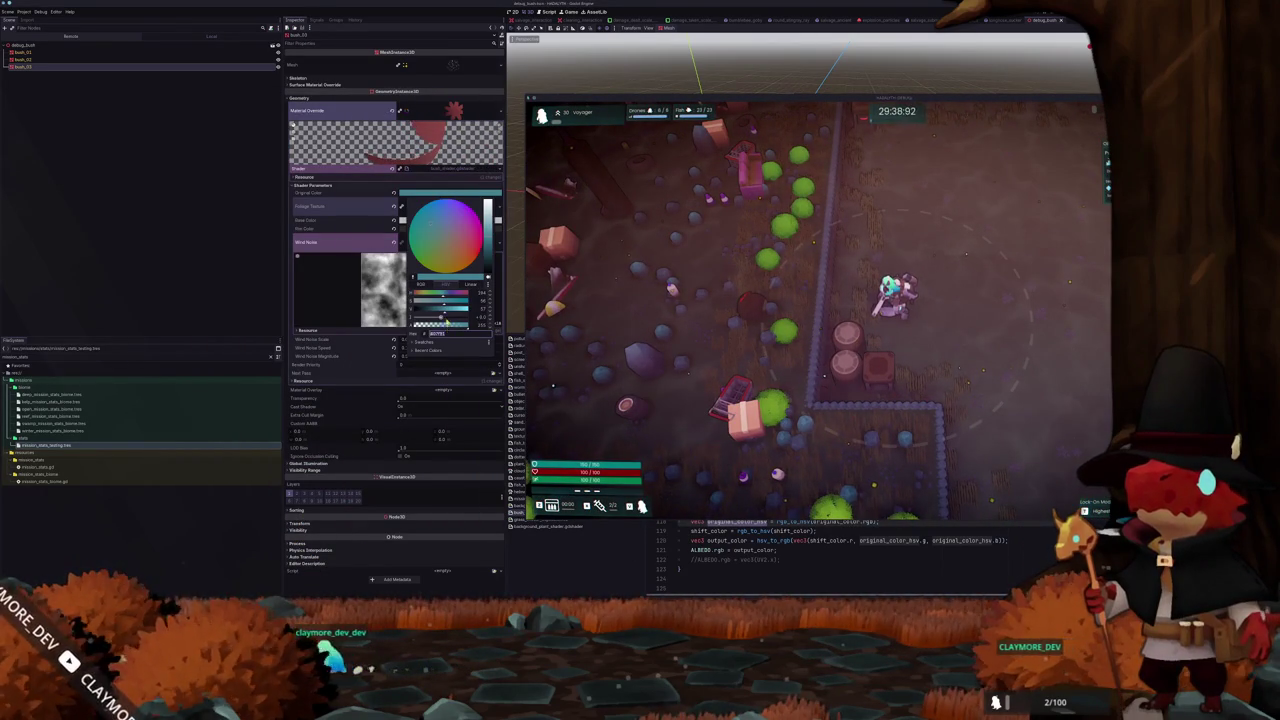
{"action": "left_click_drag", "start_coordinate": [488, 257], "coordinate": [488, 261]}
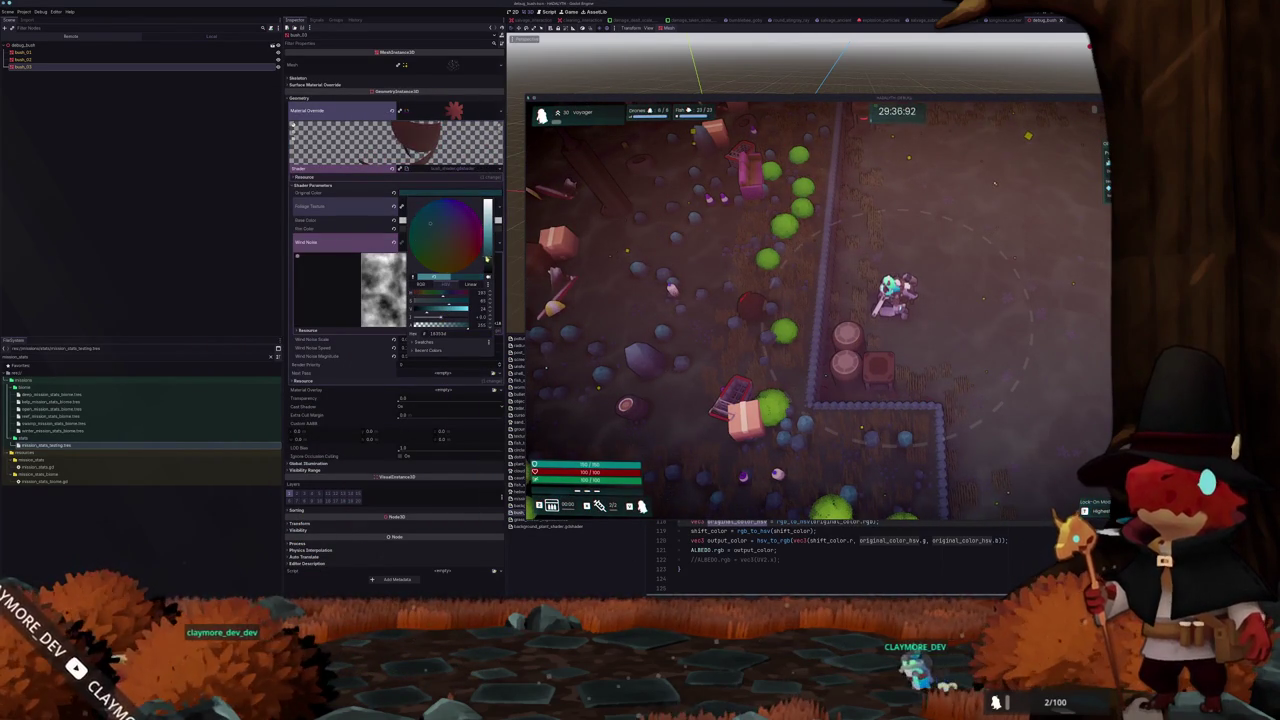
{"action": "left_click", "coordinate": [377, 209]}
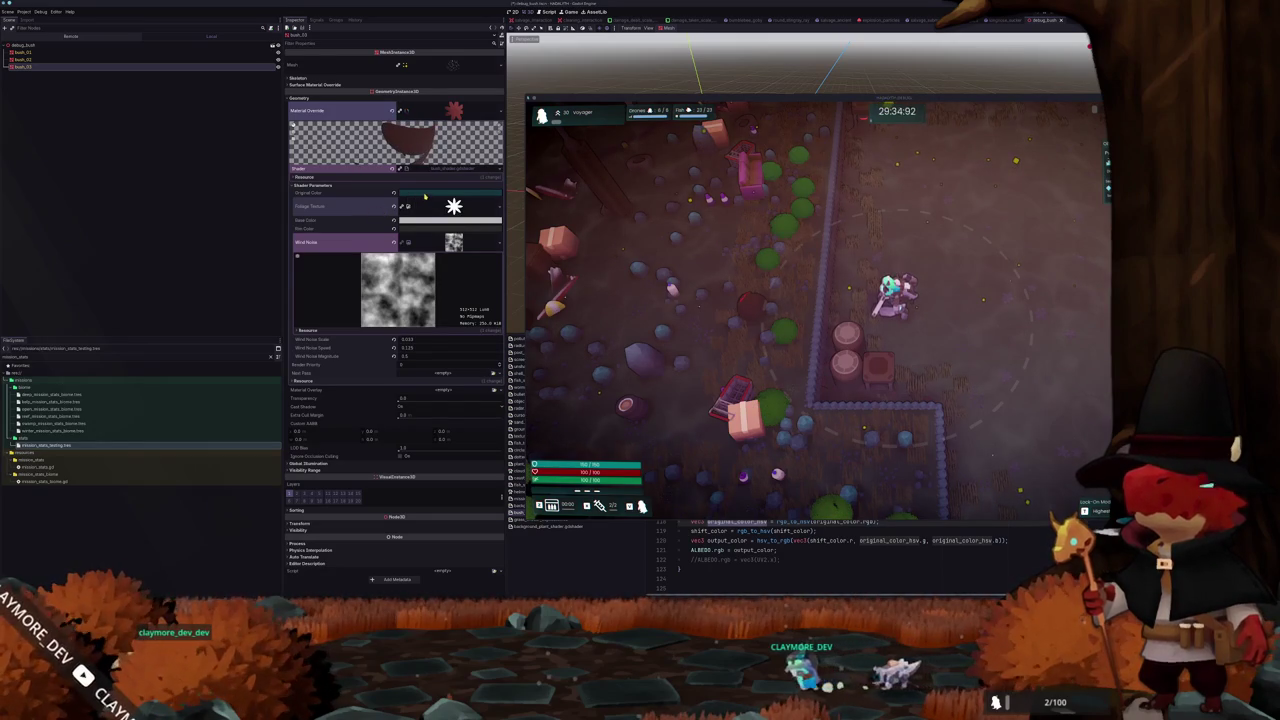
{"action": "left_click", "coordinate": [425, 195]}
{"action": "left_click_drag", "start_coordinate": [439, 305], "coordinate": [472, 305]}
{"action": "left_click", "coordinate": [385, 219]}
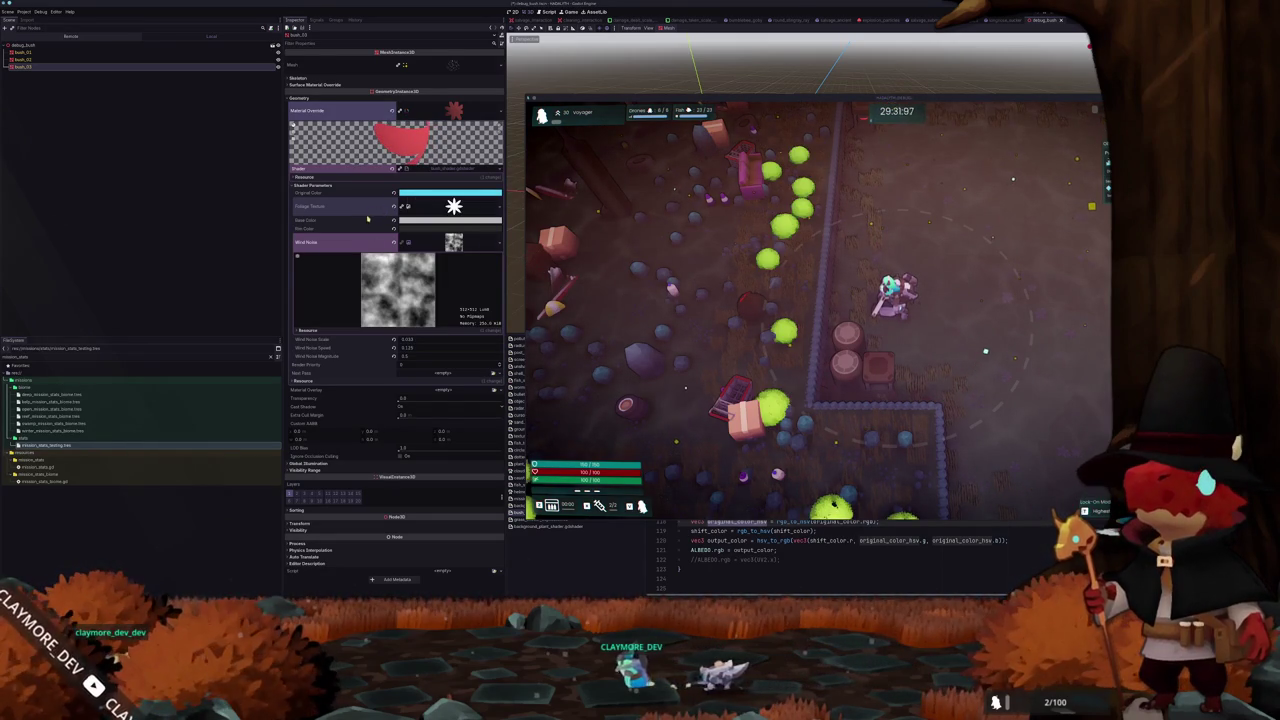
{"action": "key", "text": "ctrl+z"}
Shift Original Color from green toward blue-grey, then pause the running game
{"action": "left_click", "coordinate": [440, 193]}
{"action": "left_click", "coordinate": [440, 193]}
{"action": "left_click", "coordinate": [440, 193]}
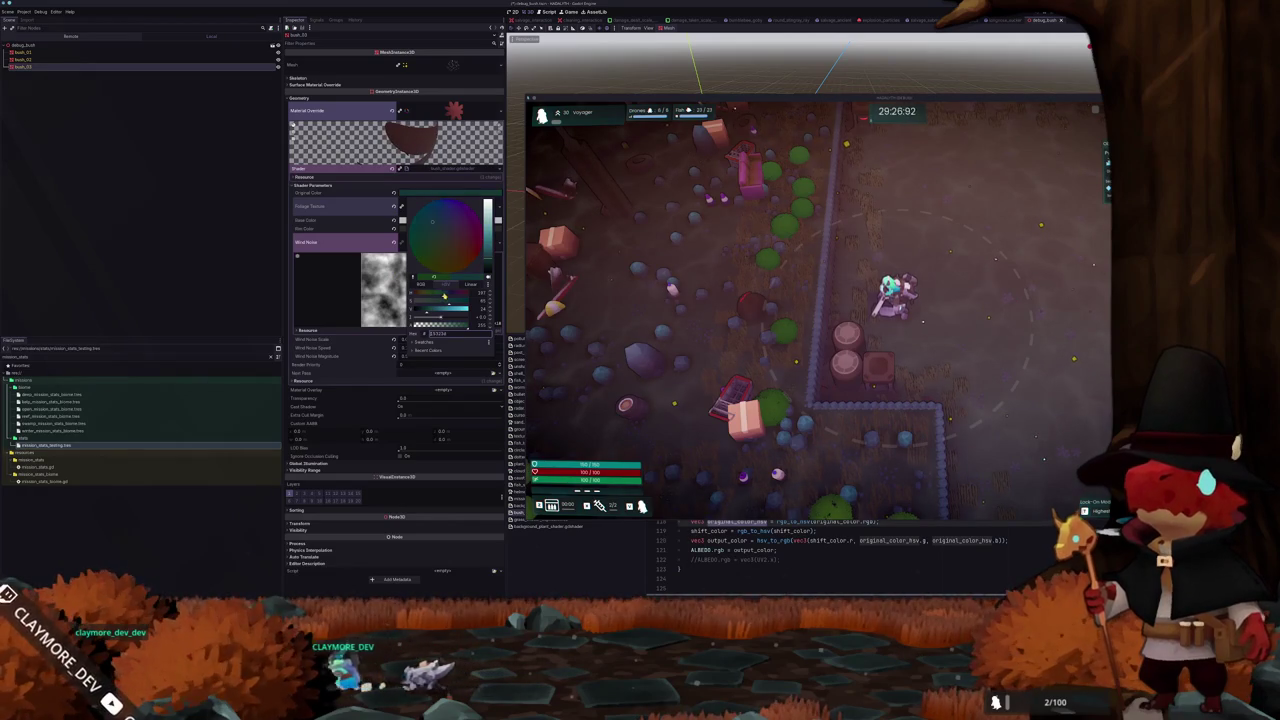
{"action": "left_click", "coordinate": [444, 292]}
{"action": "left_click", "coordinate": [367, 227]}
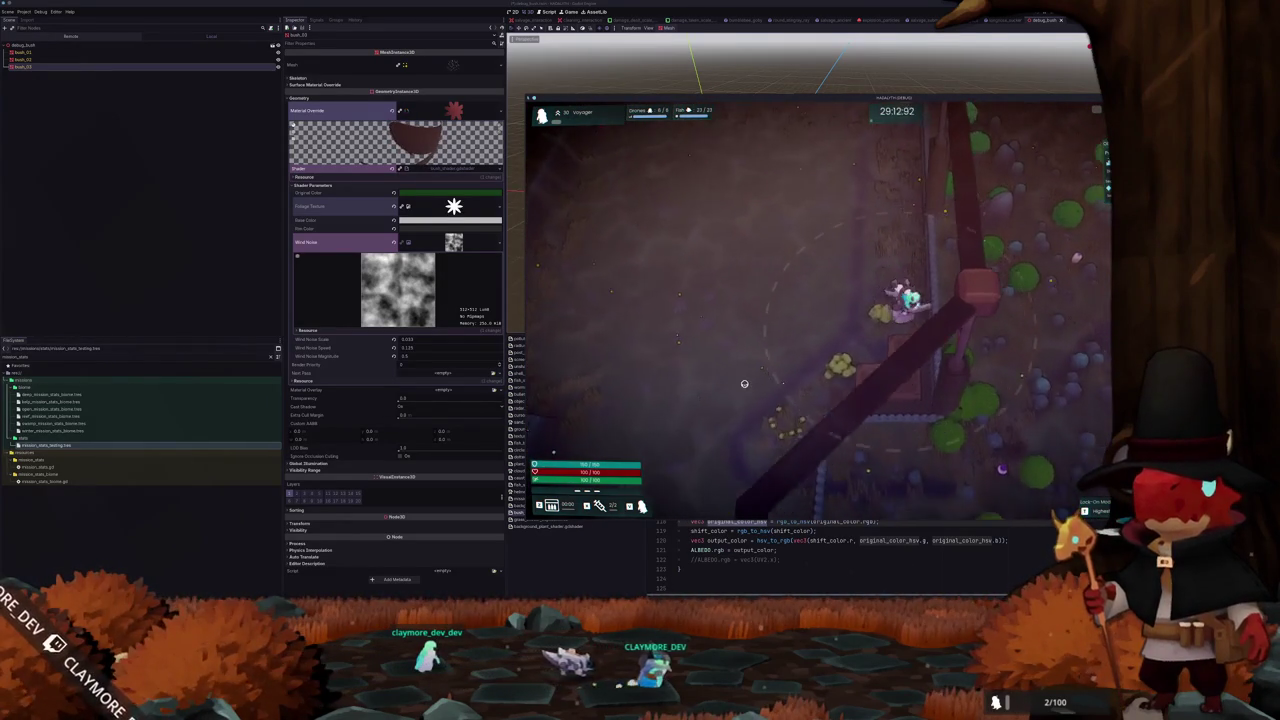
{"action": "key", "text": "Escape"}
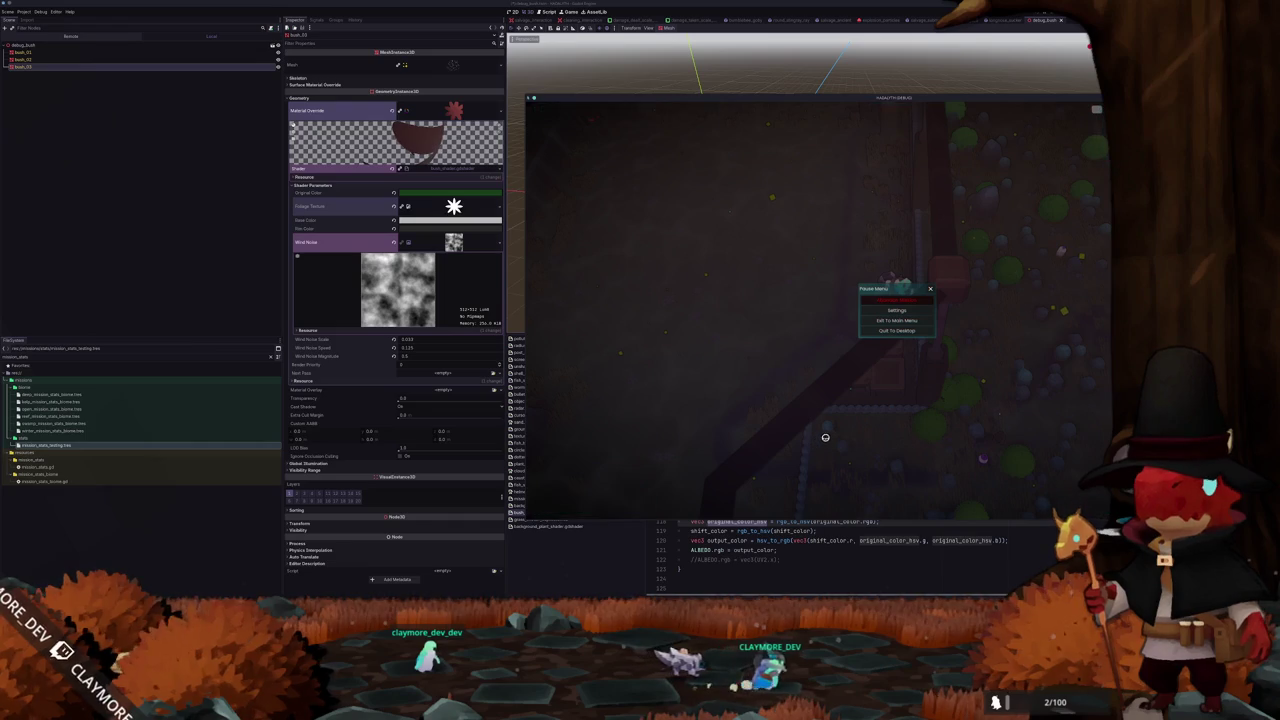
Move the paused game window left and read grass_shader_duplicate's render_mode line
{"action": "left_click", "coordinate": [765, 559]}
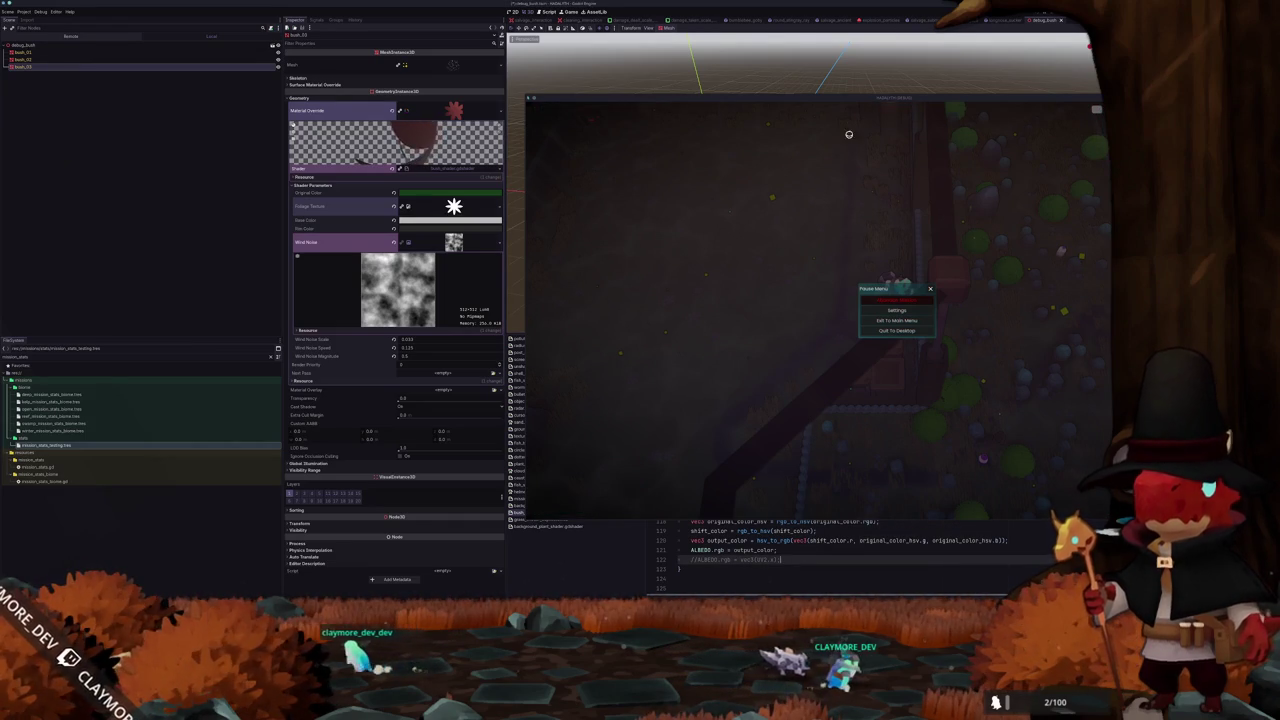
{"action": "mouse_move", "coordinate": [864, 101]}
{"action": "left_mouse_down"}
{"action": "mouse_move", "coordinate": [38, 132]}
{"action": "mouse_move", "coordinate": [42, 143]}
{"action": "left_mouse_up"}
{"action": "left_click", "coordinate": [550, 520]}
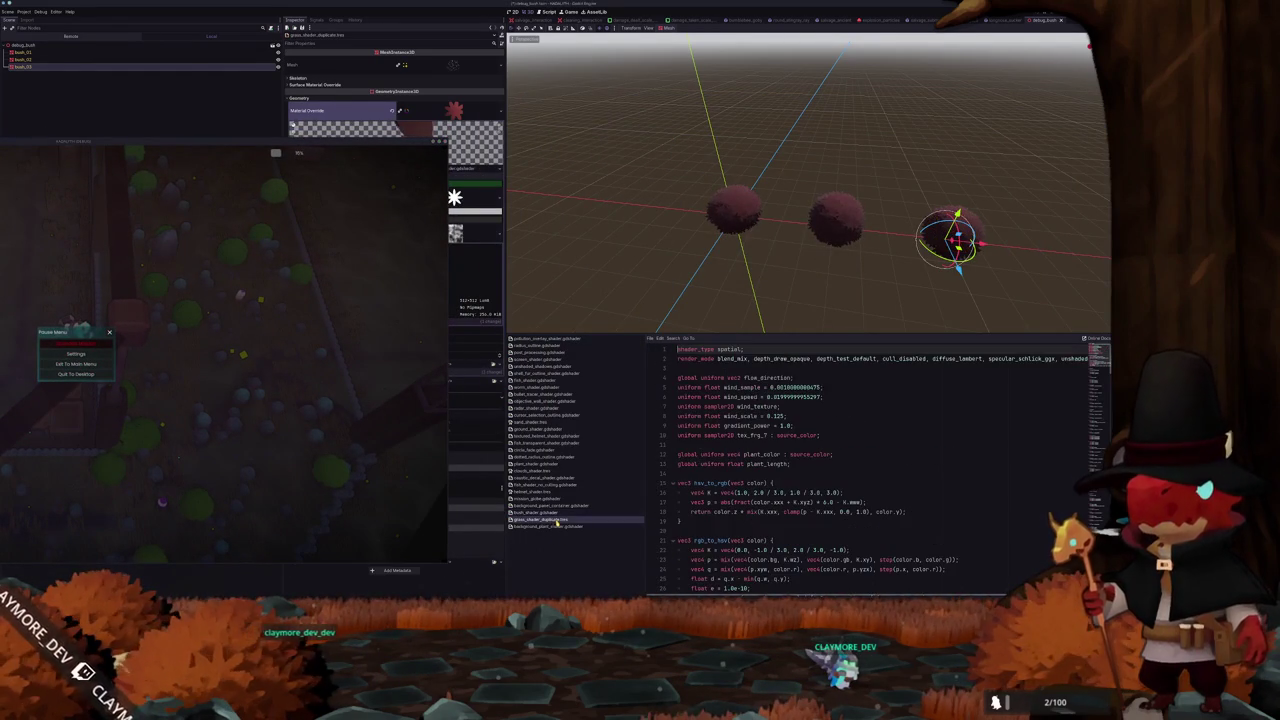
{"action": "left_click", "coordinate": [754, 368]}
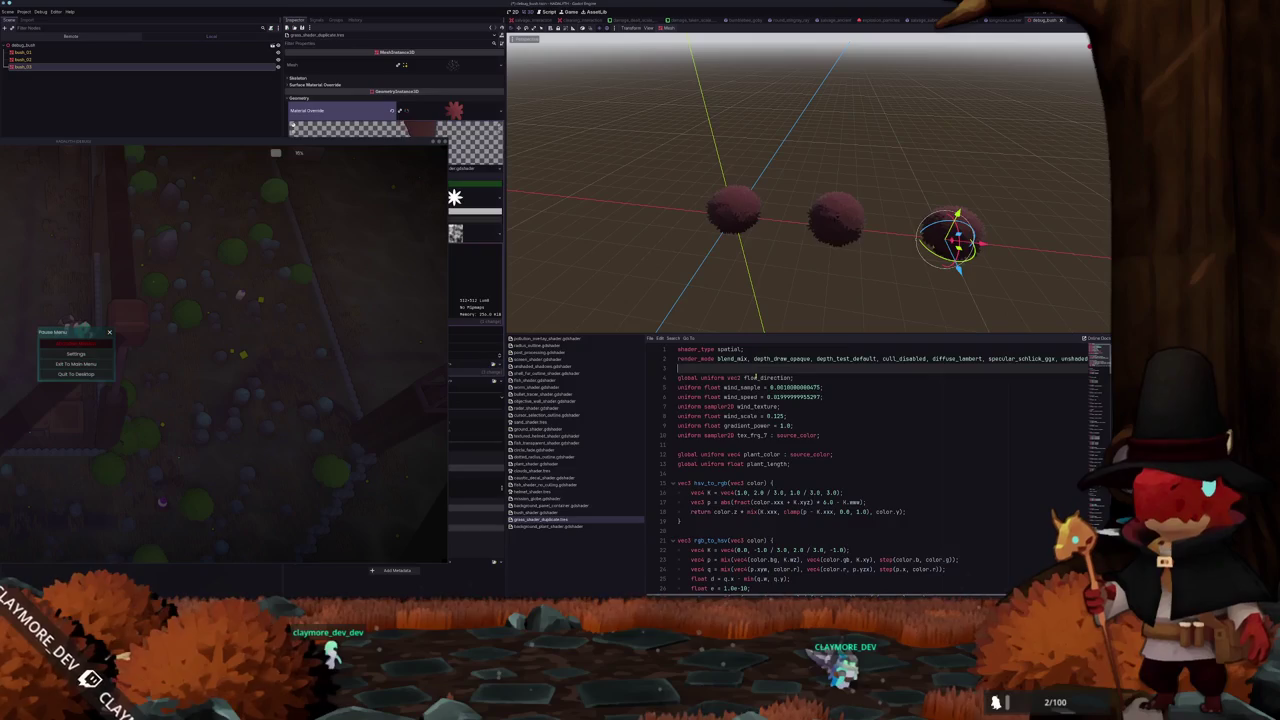
{"action": "scroll", "coordinate": [754, 377], "scroll_direction": "right", "scroll_amount": 3}
{"action": "scroll", "coordinate": [756, 376], "scroll_direction": "left", "scroll_amount": 3}
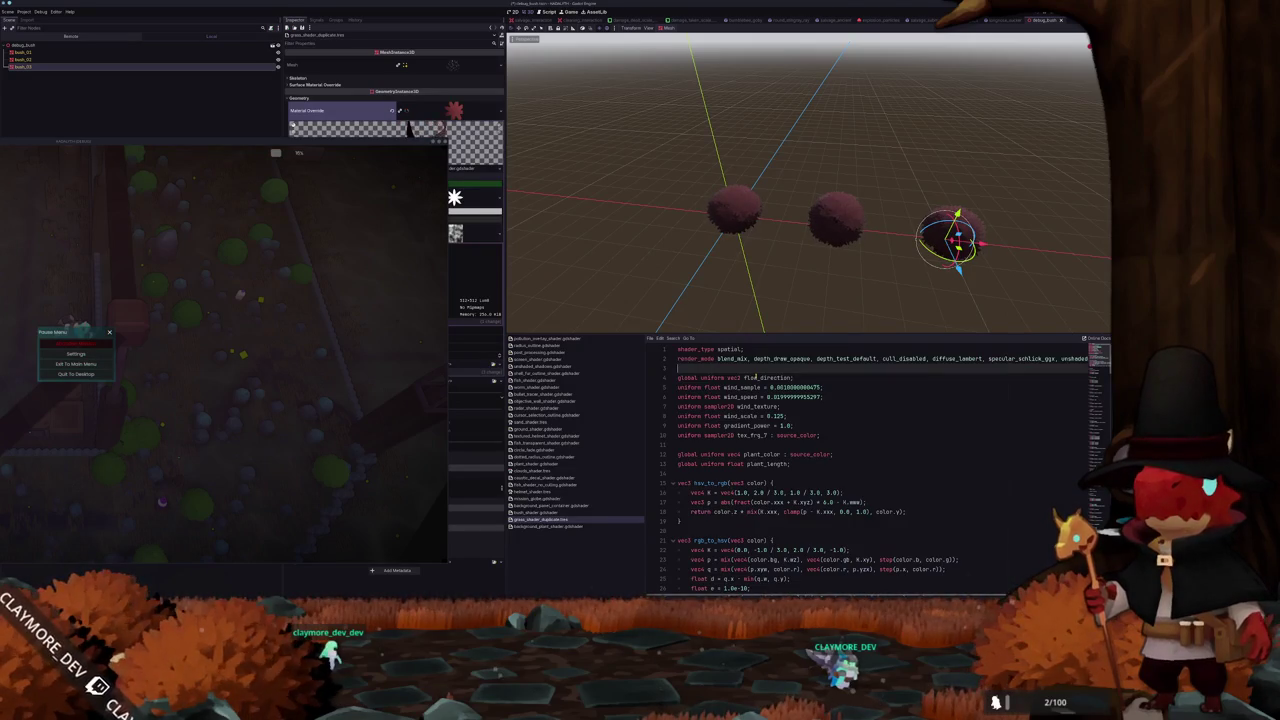
{"action": "scroll", "coordinate": [754, 377], "scroll_direction": "right", "scroll_amount": 3}
{"action": "scroll", "coordinate": [750, 378], "scroll_direction": "left", "scroll_amount": 3}
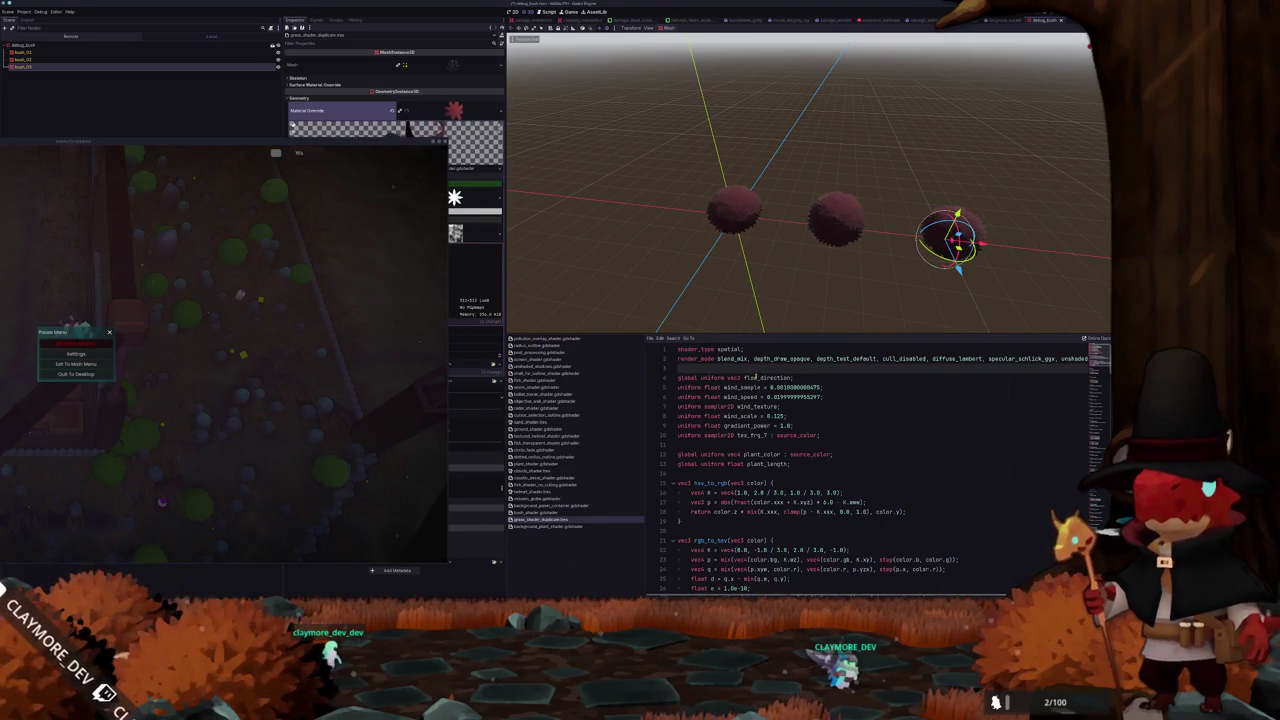
{"action": "scroll", "coordinate": [755, 377], "scroll_direction": "right", "scroll_amount": 3}
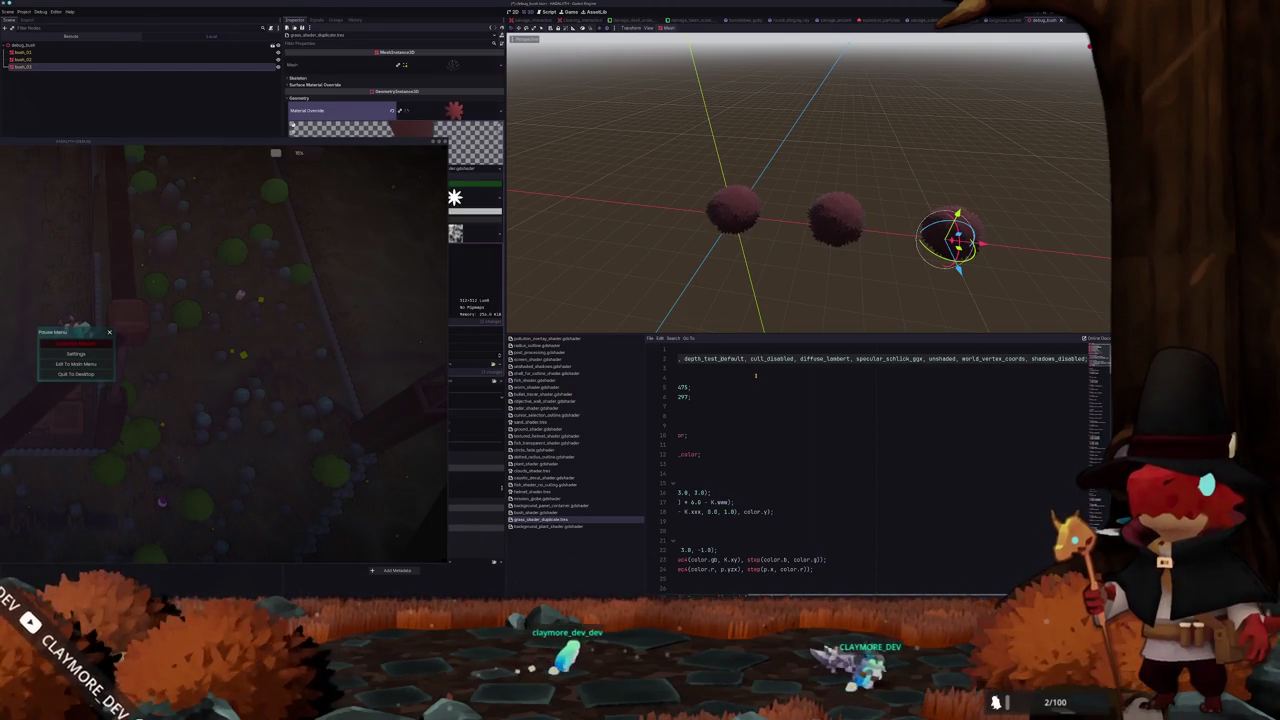
{"action": "scroll", "coordinate": [755, 376], "scroll_direction": "left", "scroll_amount": 2}
{"action": "scroll", "coordinate": [755, 376], "scroll_direction": "left", "scroll_amount": 2}
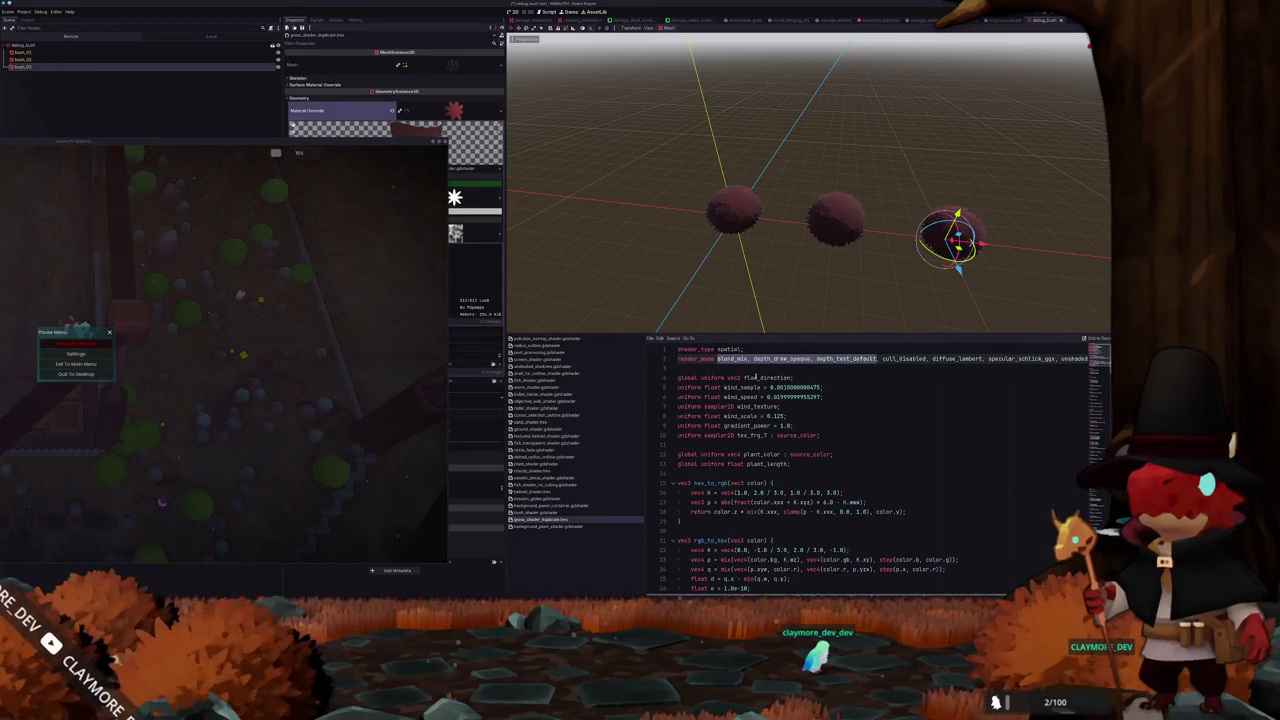
{"action": "left_click", "coordinate": [757, 378]}
{"action": "key", "text": "End"}
{"action": "key", "text": "Down"}
{"action": "key", "text": "Down"}
{"action": "key", "text": "Down"}
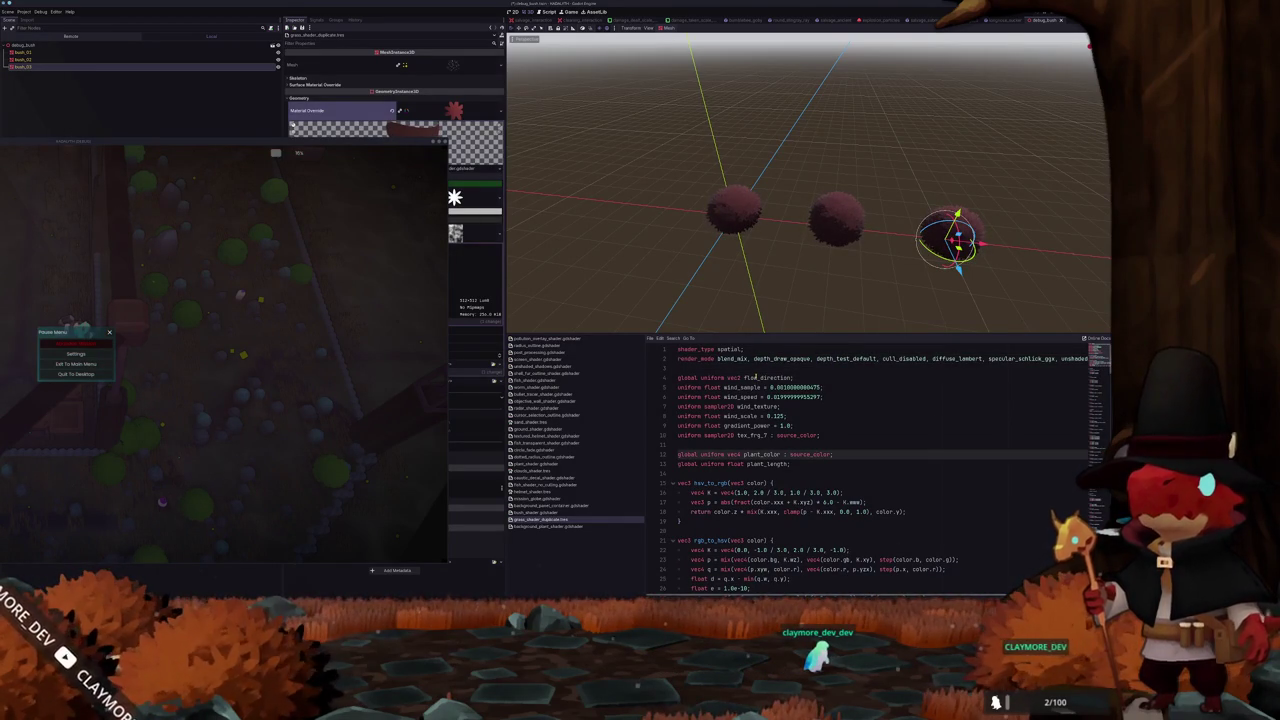
Open bush_shader.gdshader and return to its opening declarations
{"action": "left_click", "coordinate": [556, 512]}
{"action": "scroll", "coordinate": [720, 420], "scroll_direction": "down", "scroll_amount": 5}
{"action": "scroll", "coordinate": [720, 395], "scroll_direction": "up", "scroll_amount": 5}
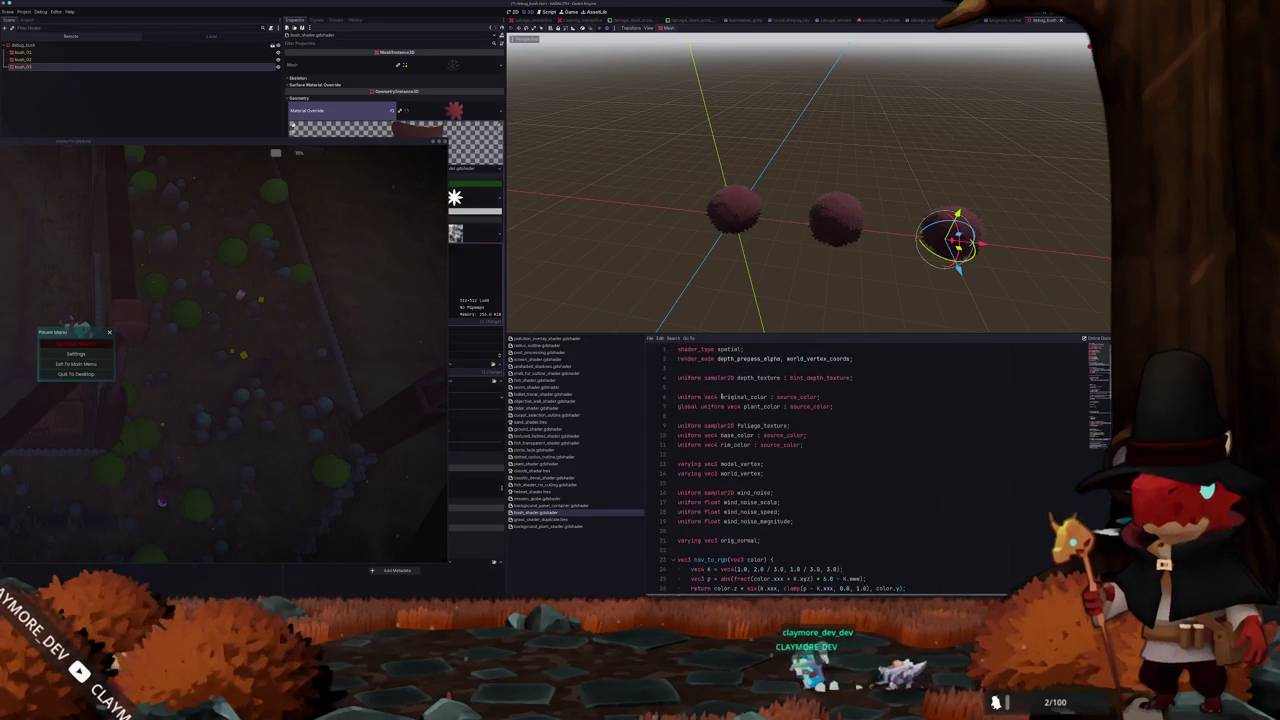
Paste blend_mix and depth_draw_opaque into the bush shader's render_mode, keeping depth_prepass_alpha
{"action": "left_click", "coordinate": [715, 358]}
{"action": "type", "text": "blend_mix, depth_draw_opaque,"}
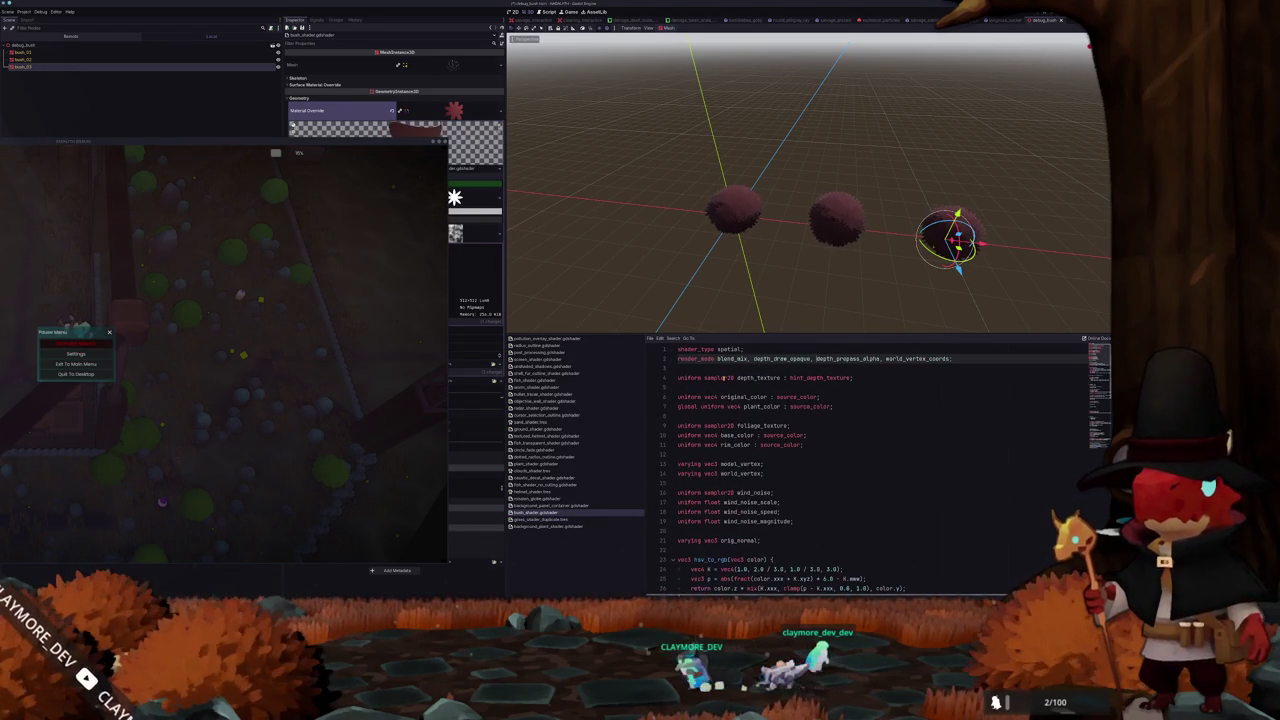
{"action": "key", "text": "ctrl+shift+Left"}
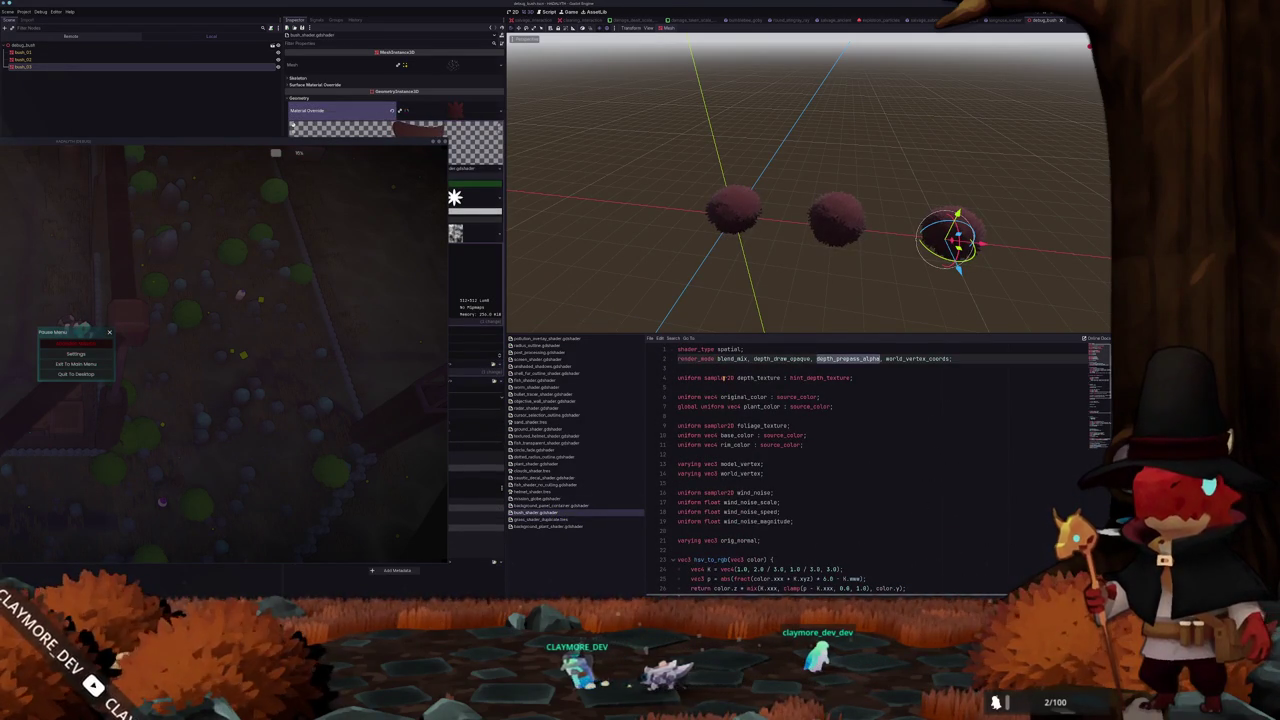
{"action": "key", "text": "BackSpace"}
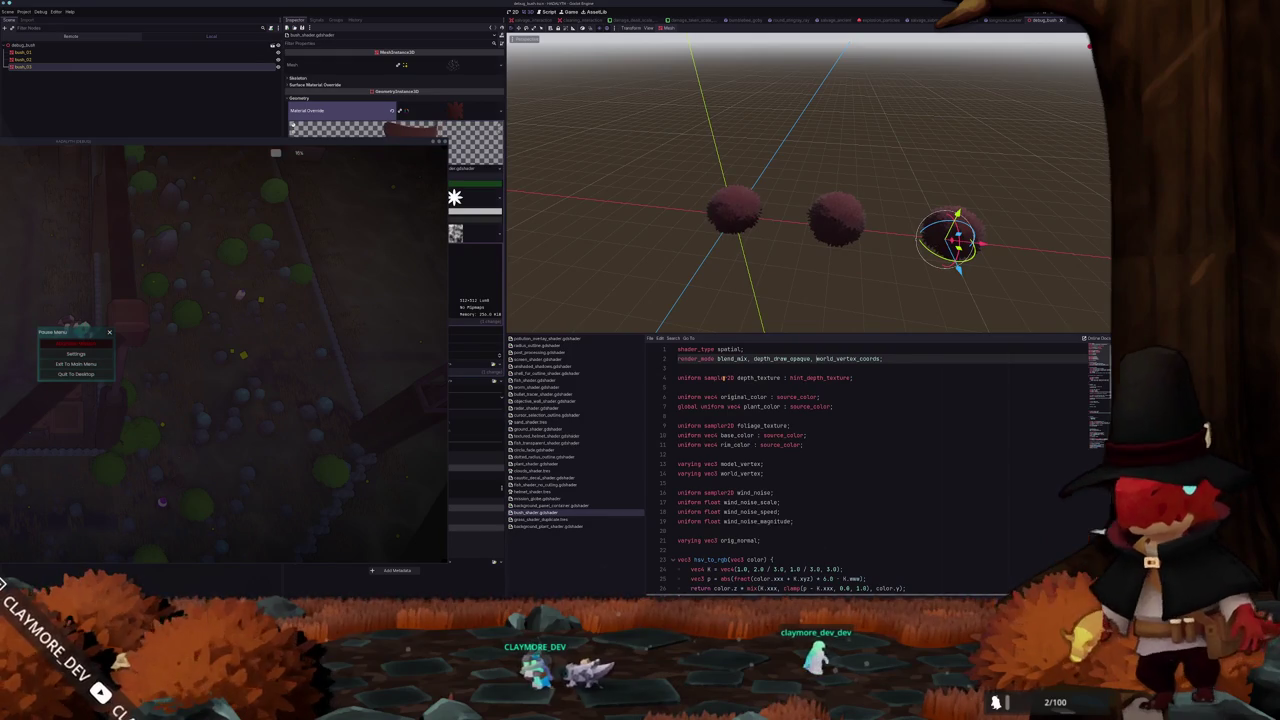
{"action": "key", "text": "ctrl+z"}
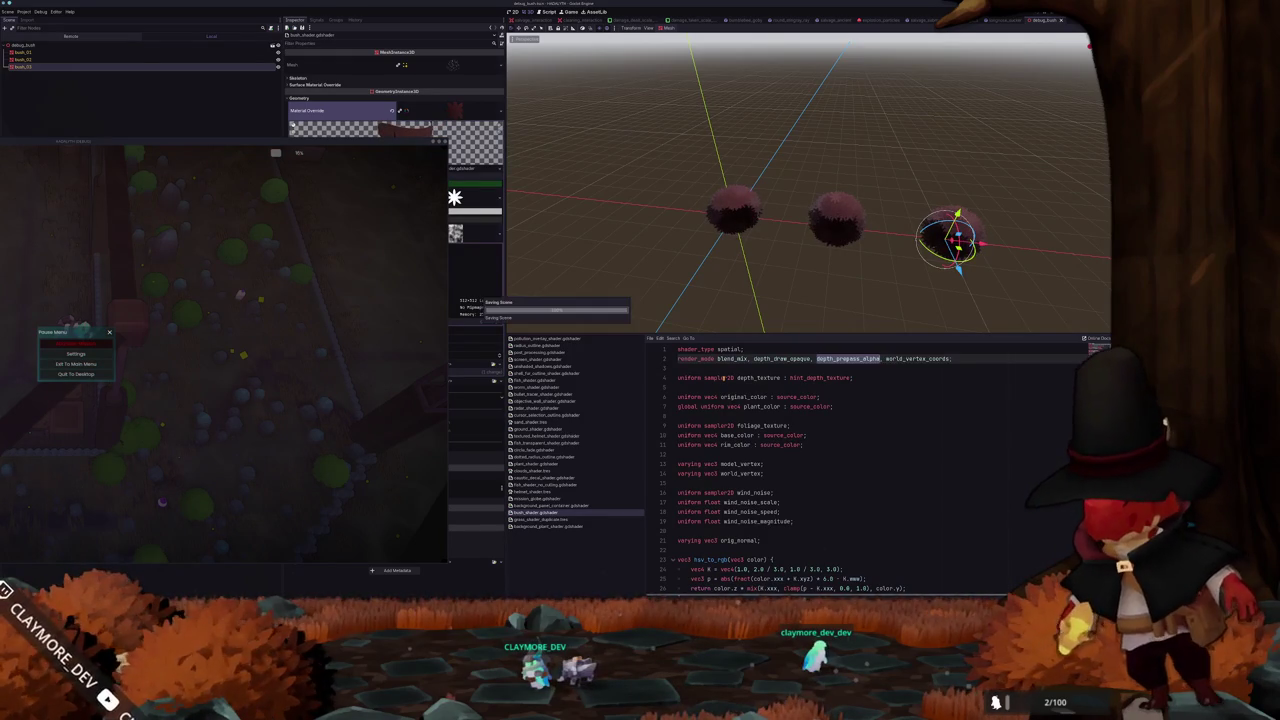
{"action": "key", "text": "Down"}
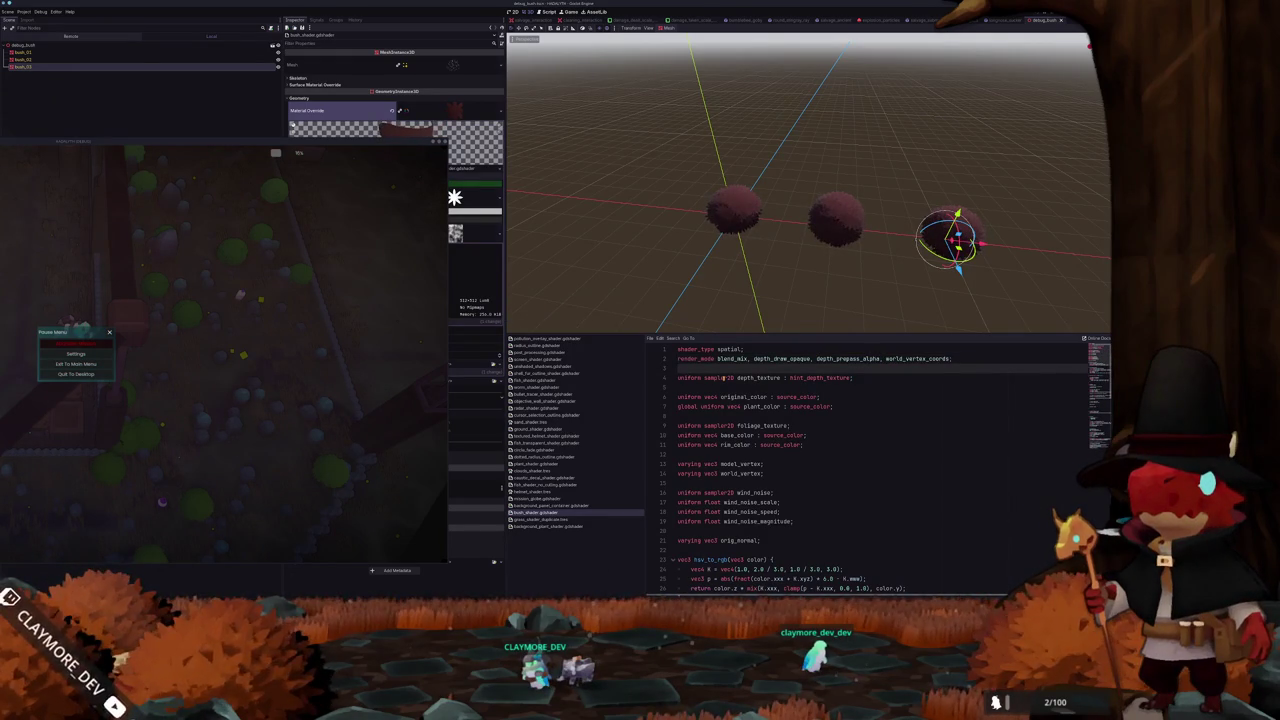
Stop the game with F8 and open the grass_shader_duplicate code
{"action": "key", "text": "F8"}
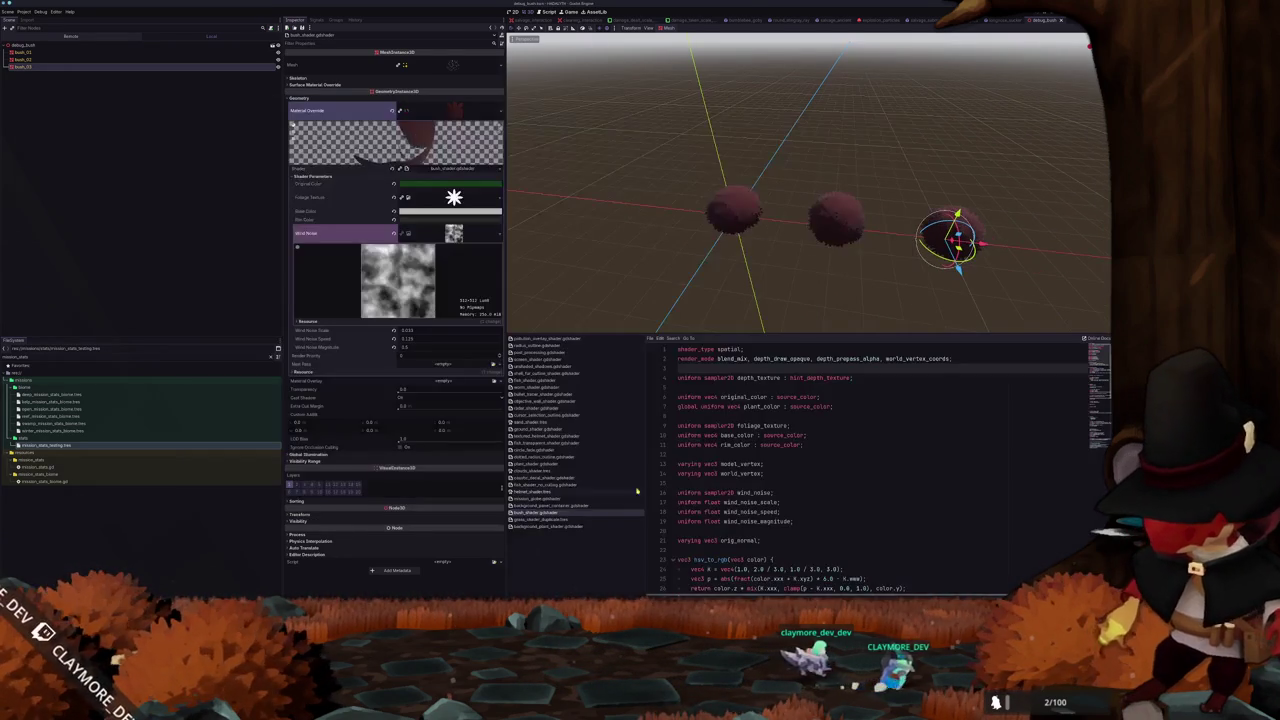
{"action": "left_click", "coordinate": [564, 520]}
{"action": "scroll", "coordinate": [704, 519], "scroll_direction": "down", "scroll_amount": 15}
{"action": "scroll", "coordinate": [704, 519], "scroll_direction": "down", "scroll_amount": 20}
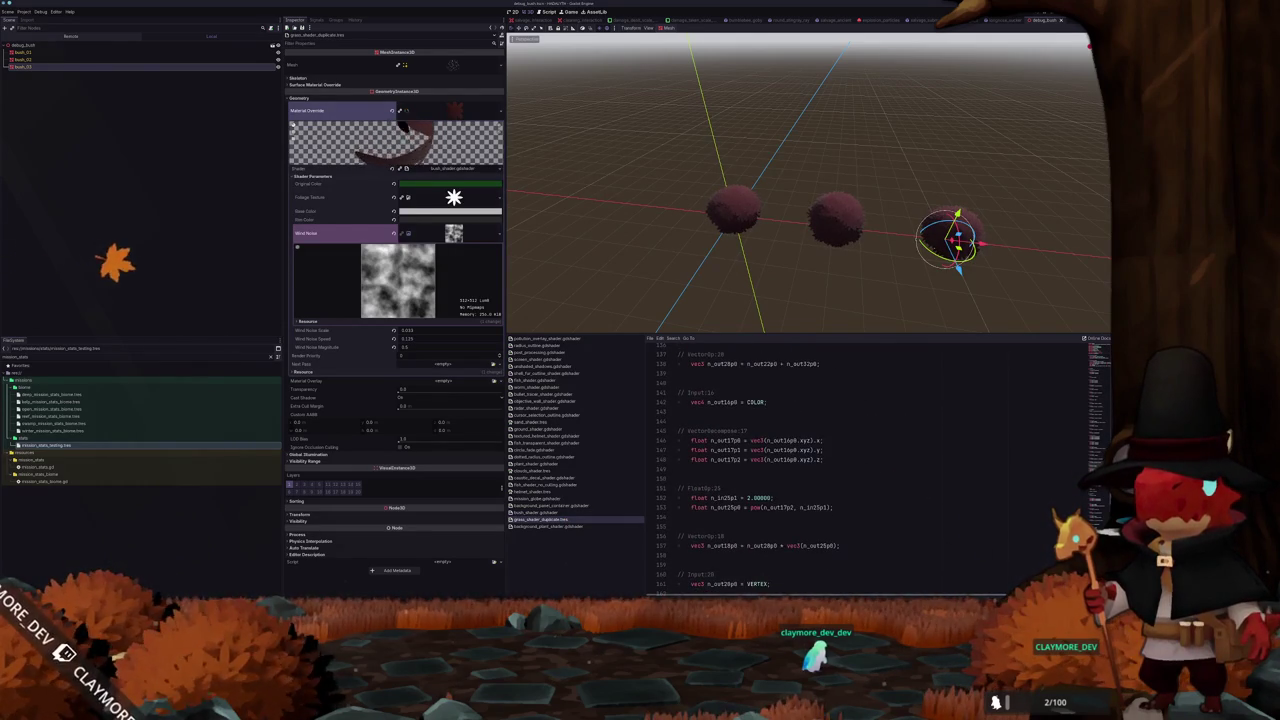
{"action": "scroll", "coordinate": [820, 470], "scroll_direction": "down", "scroll_amount": 20}
{"action": "left_click", "coordinate": [771, 540]}
{"action": "double_click", "coordinate": [771, 540]}
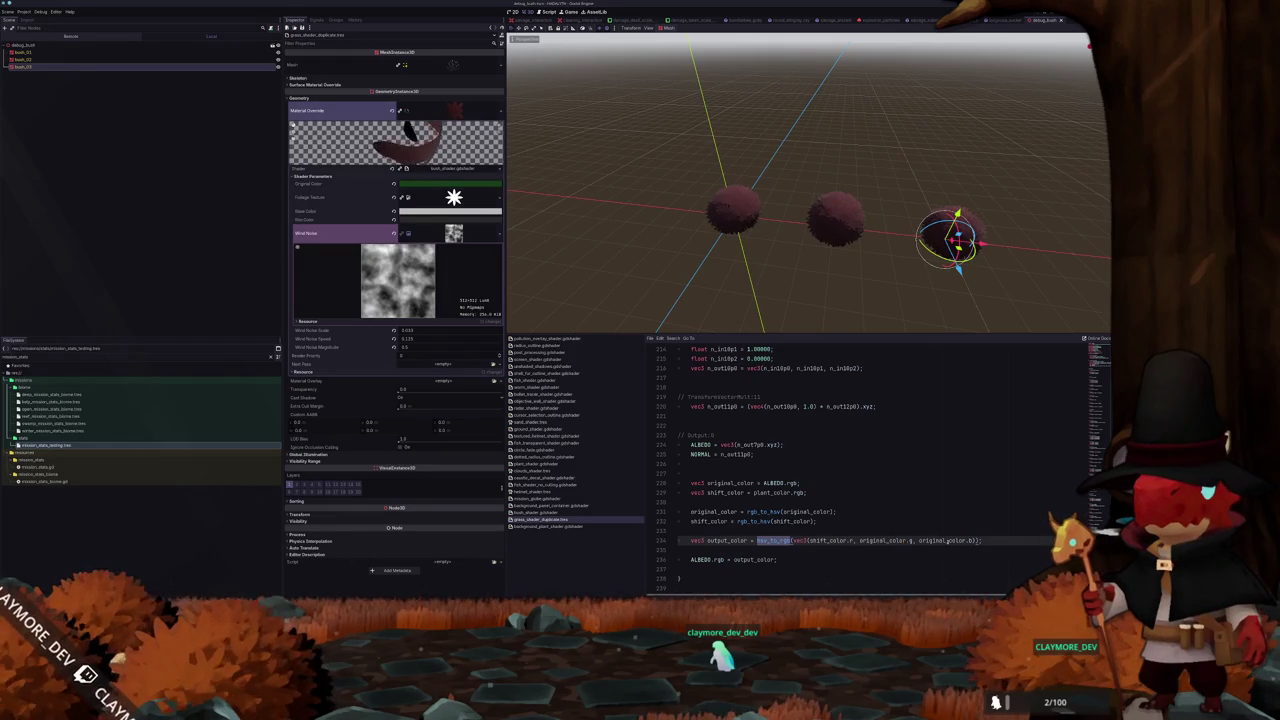
{"action": "double_click", "coordinate": [945, 540]}
{"action": "left_click", "coordinate": [925, 534]}
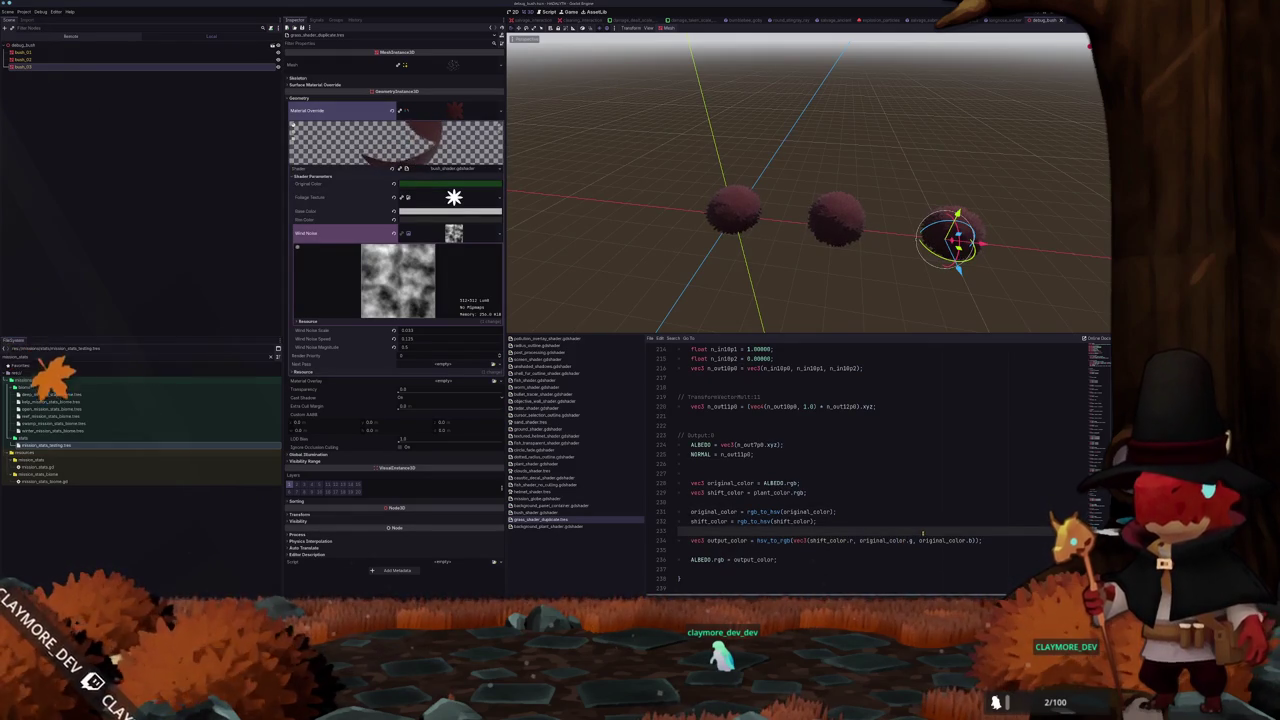
{"action": "left_click", "coordinate": [548, 526]}
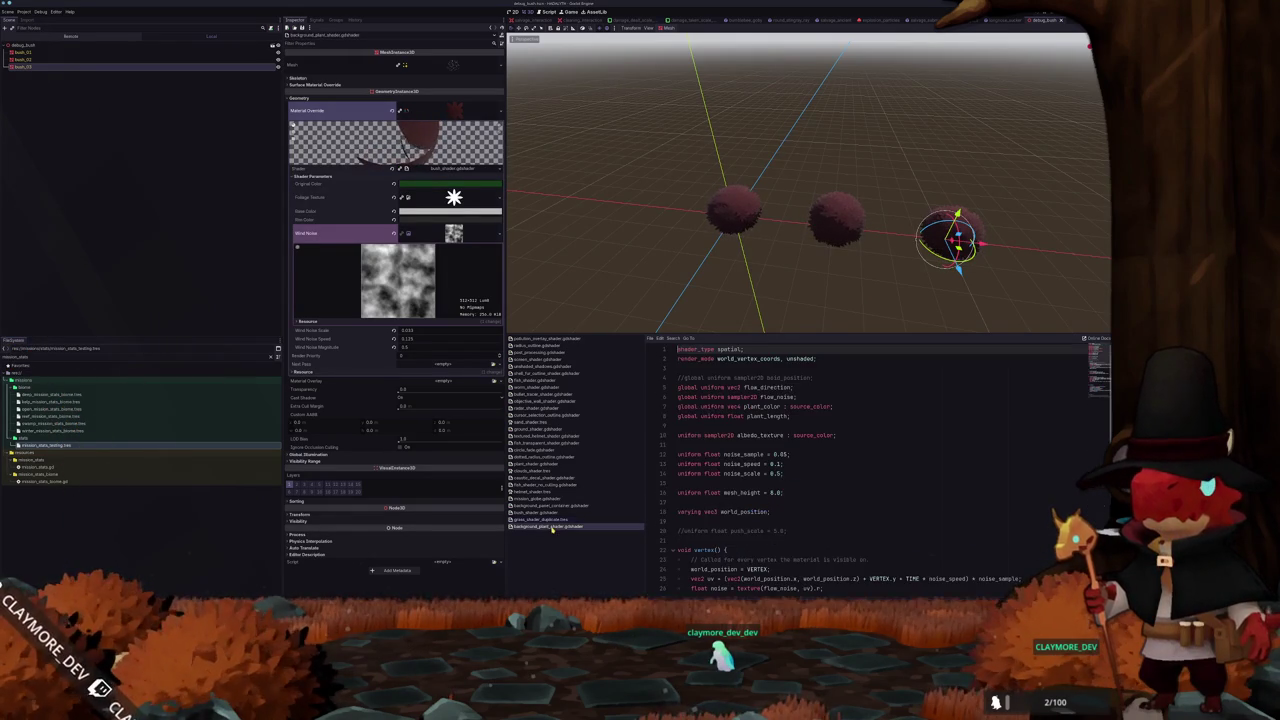
{"action": "scroll", "coordinate": [735, 480], "scroll_direction": "down", "scroll_amount": 10}
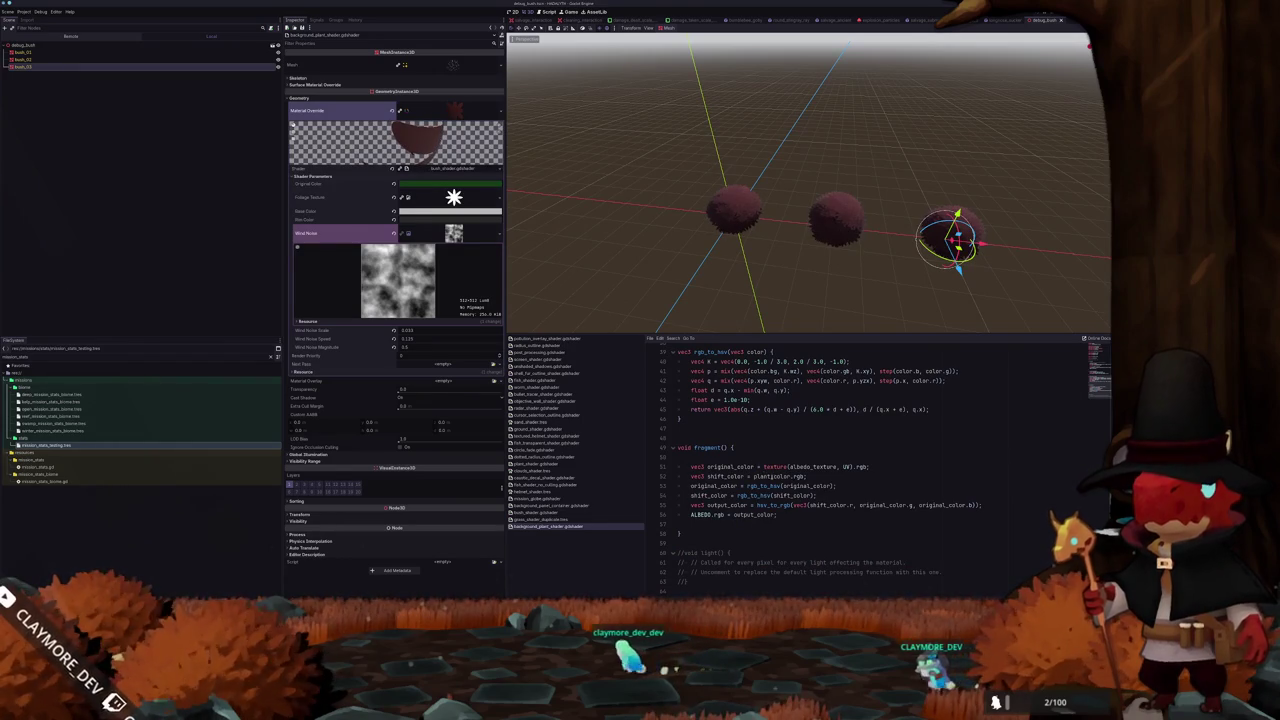
{"action": "left_click", "coordinate": [792, 518]}
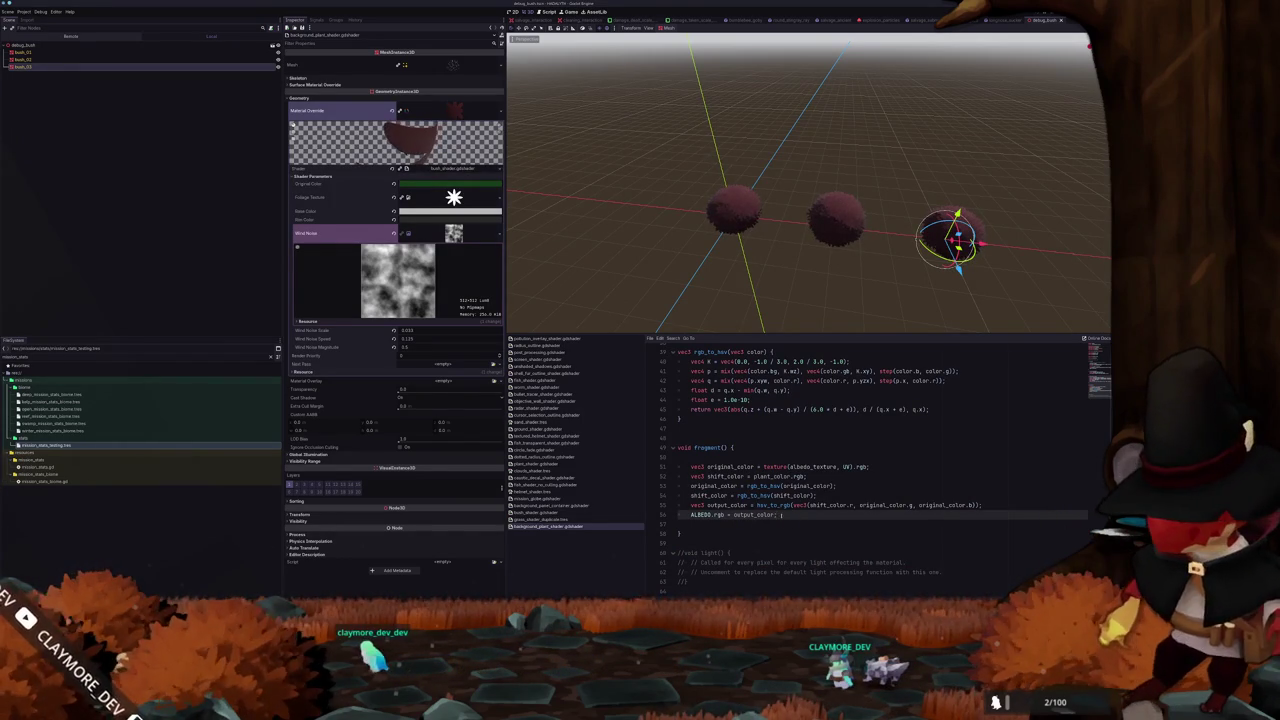
{"action": "left_click", "coordinate": [556, 520]}
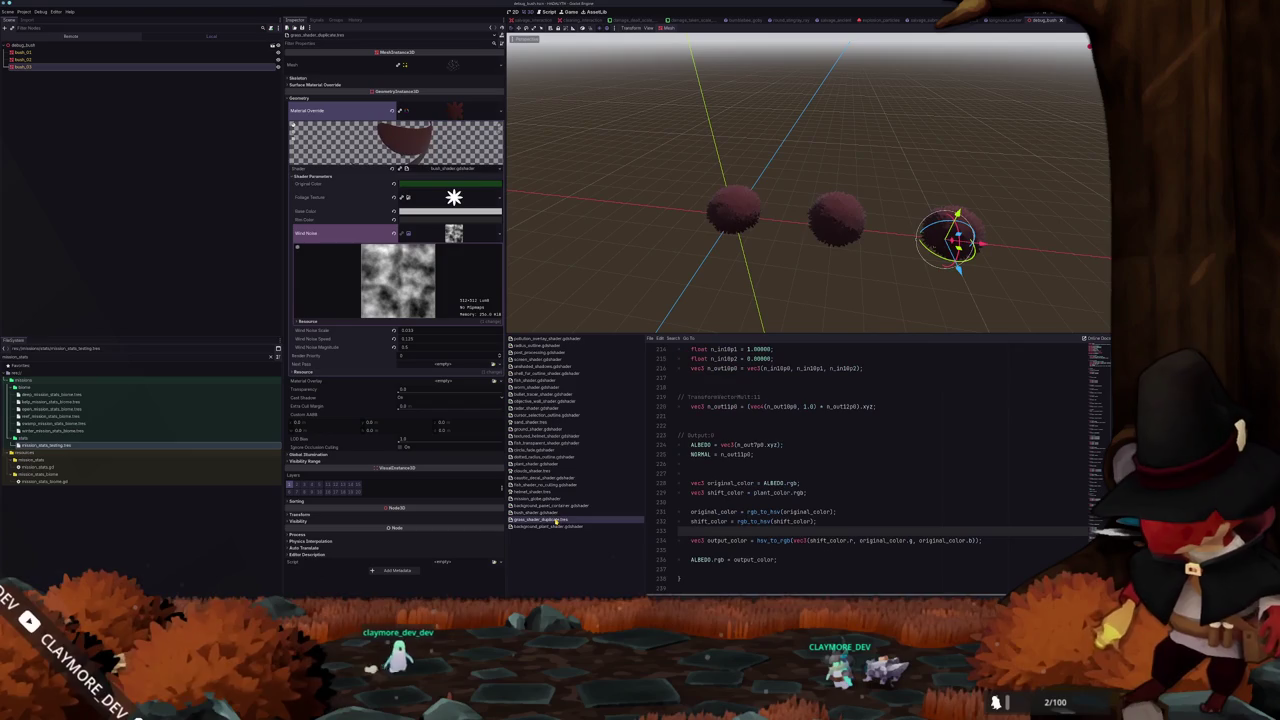
{"action": "left_click", "coordinate": [707, 511]}
{"action": "left_click", "coordinate": [717, 503]}
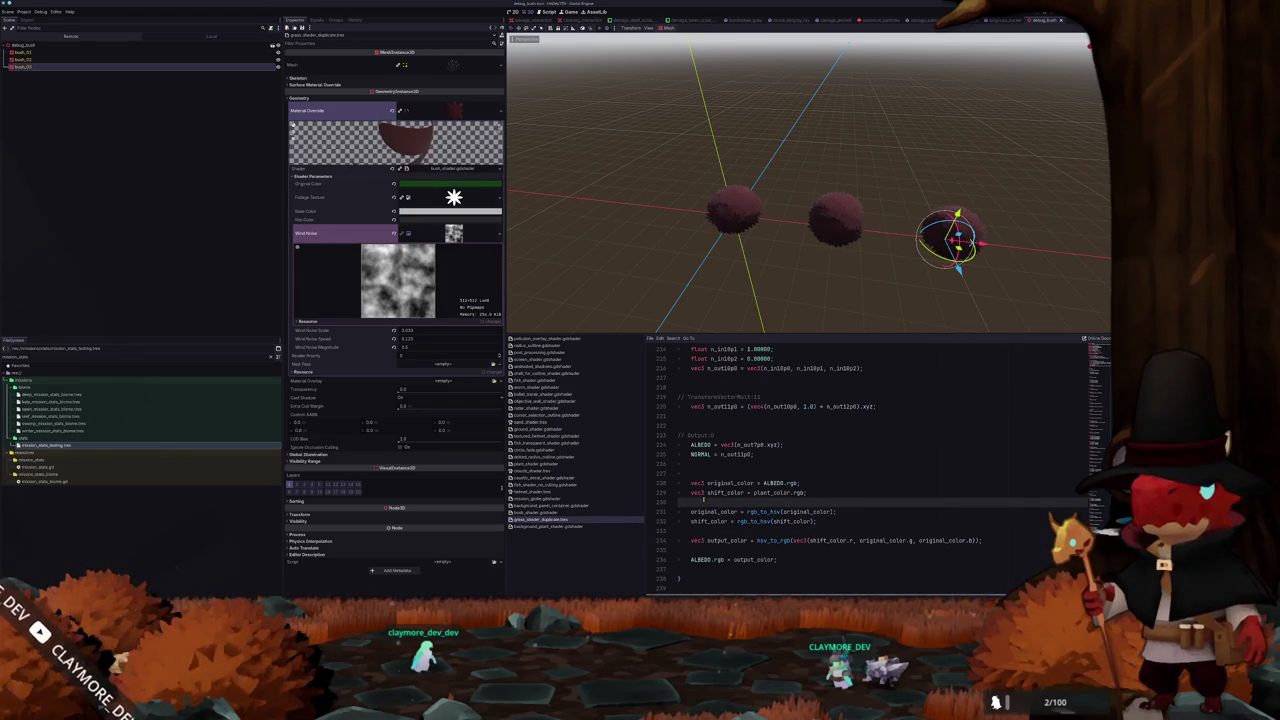
{"action": "mouse_move", "coordinate": [688, 483]}
{"action": "left_mouse_down"}
{"action": "mouse_move", "coordinate": [790, 502]}
{"action": "mouse_move", "coordinate": [880, 540]}
{"action": "mouse_move", "coordinate": [801, 560]}
{"action": "left_mouse_up"}
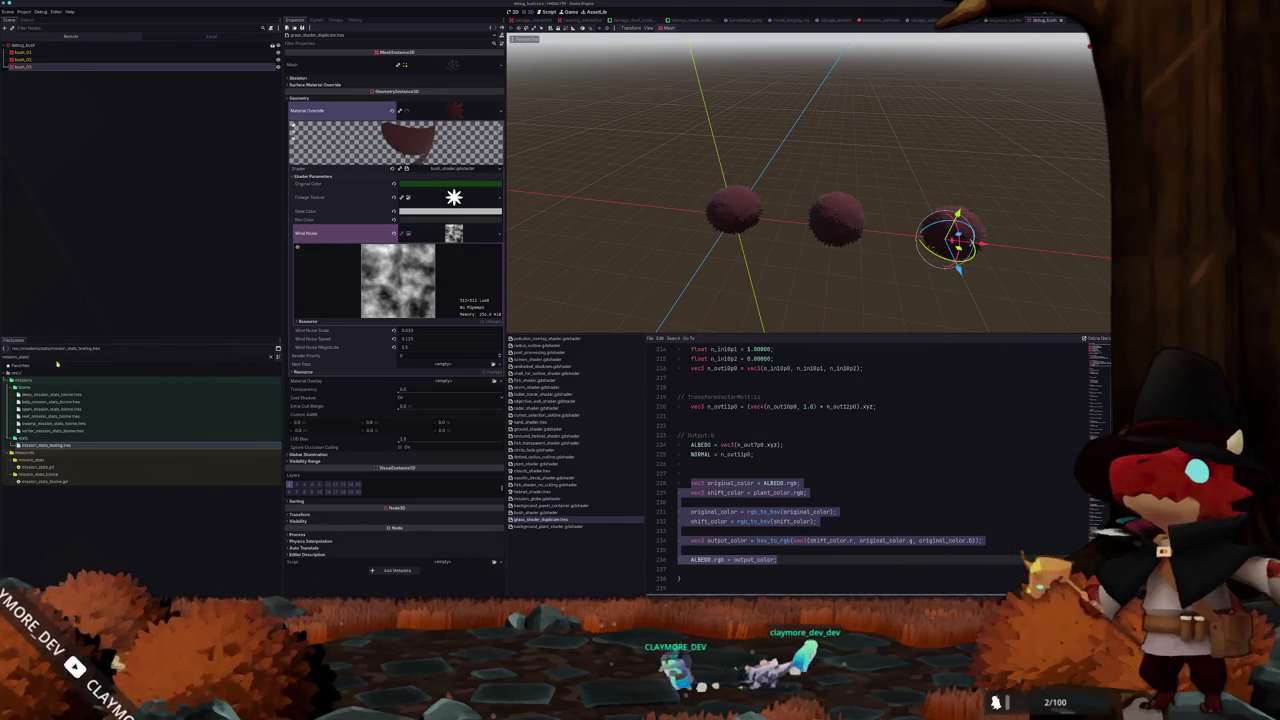
Check the bush material's Original Color unchanged, then filter the FileSystem by 'grass'
{"action": "left_click", "coordinate": [428, 185]}
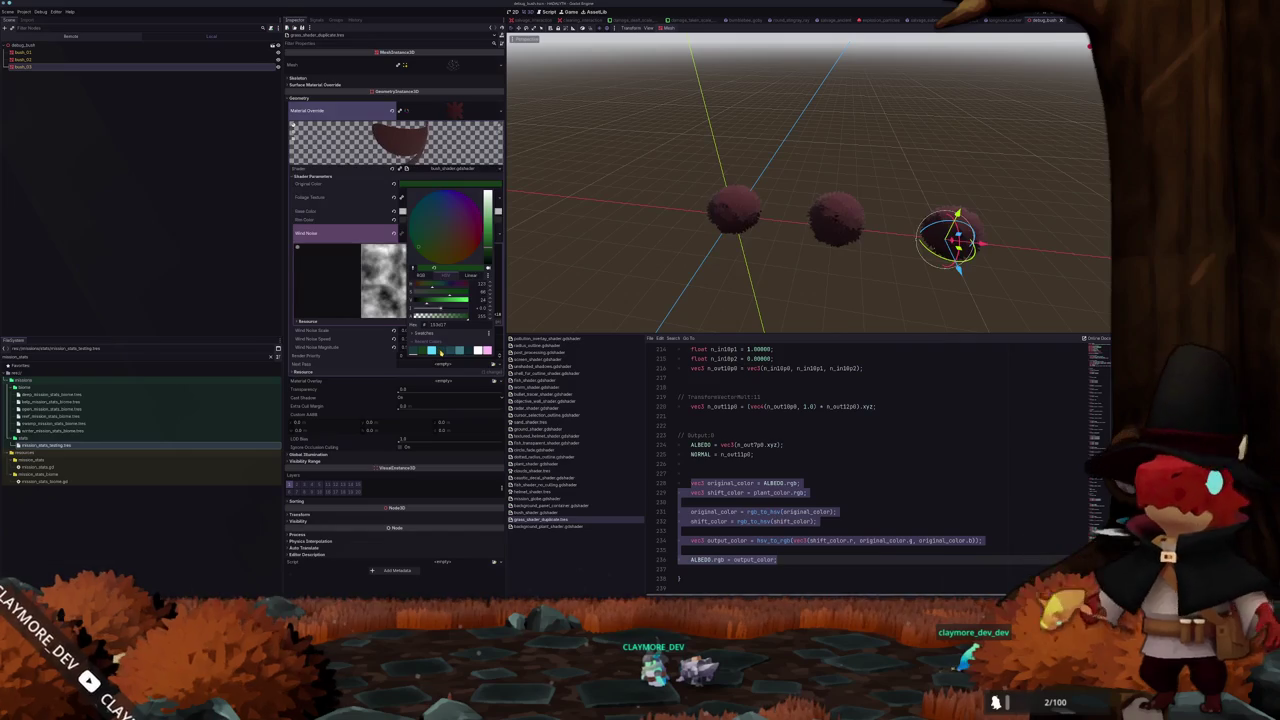
{"action": "left_click", "coordinate": [395, 302]}
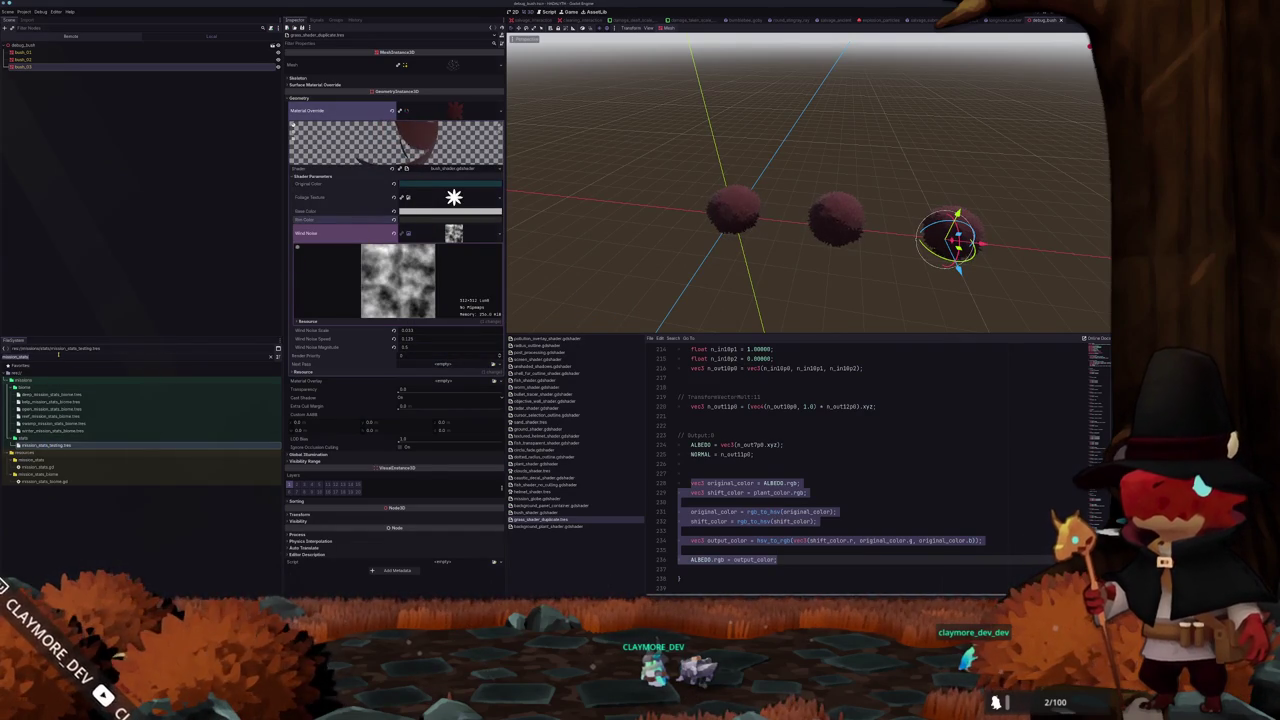
{"action": "type", "text": "grass"}
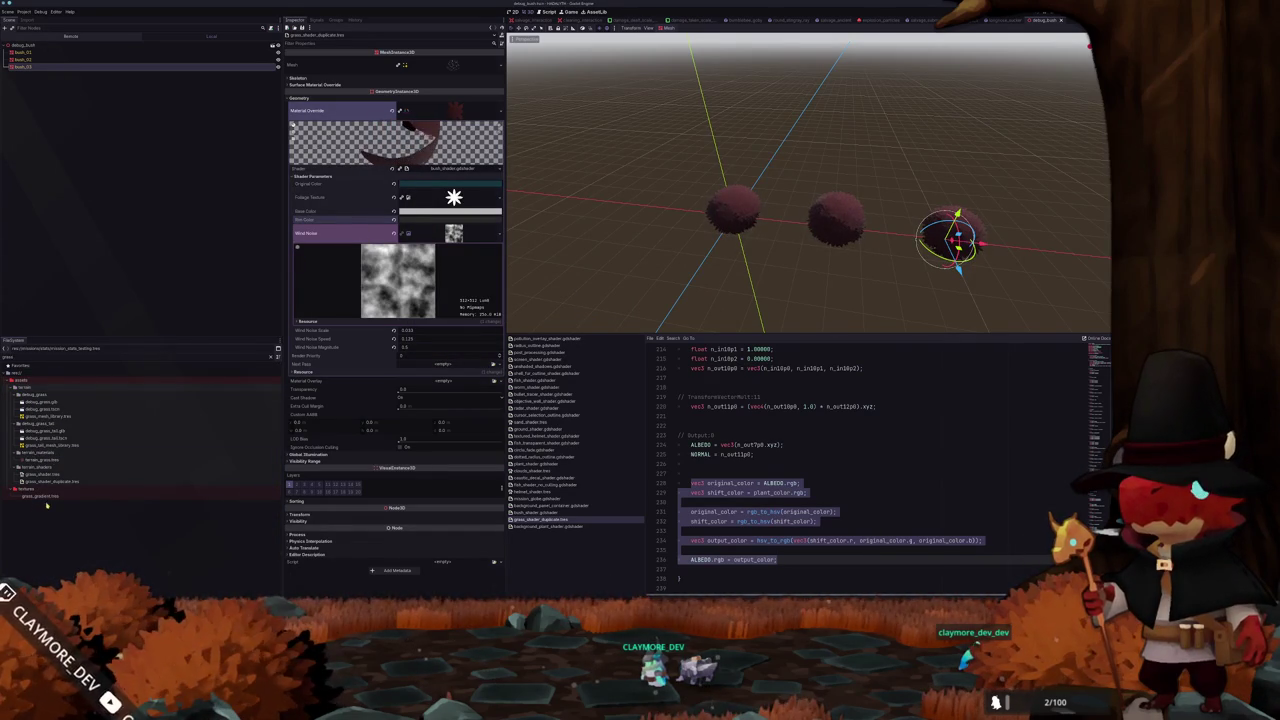
Open debug_grass.tscn and inspect the grass_gradient.tres texture
{"action": "double_click", "coordinate": [48, 409]}
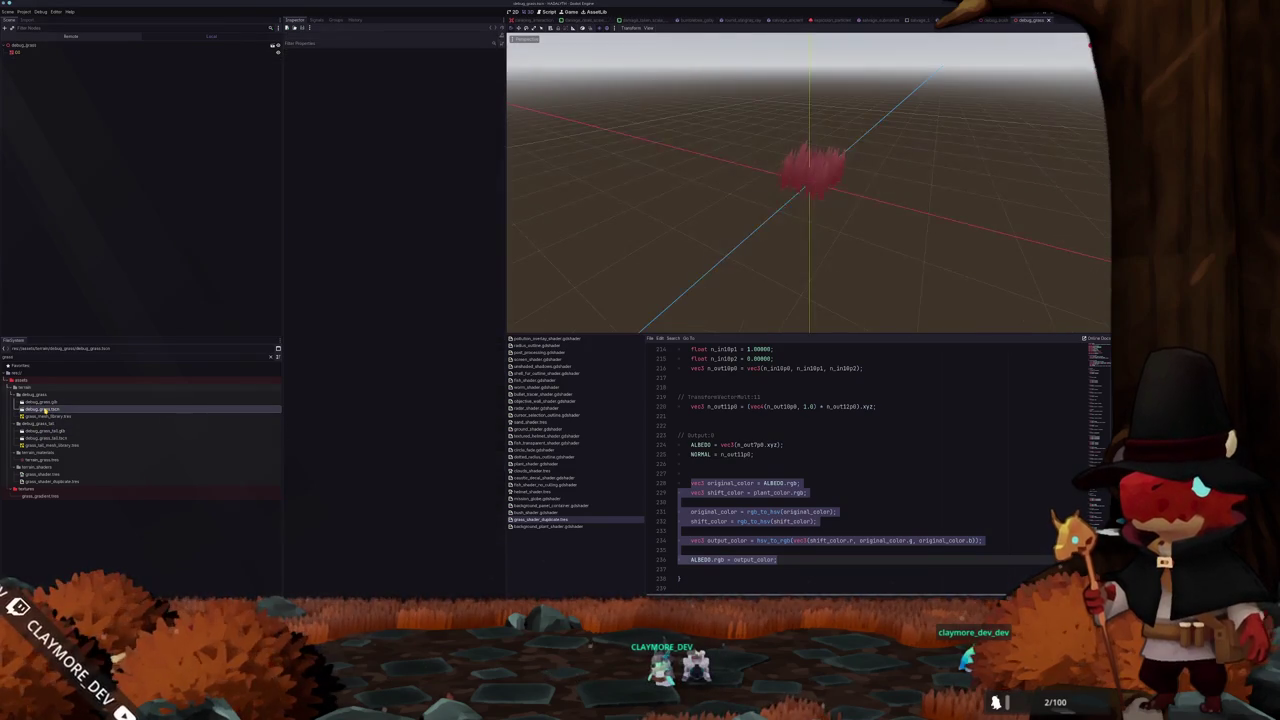
{"action": "scroll", "coordinate": [630, 218], "scroll_direction": "up", "scroll_amount": 2}
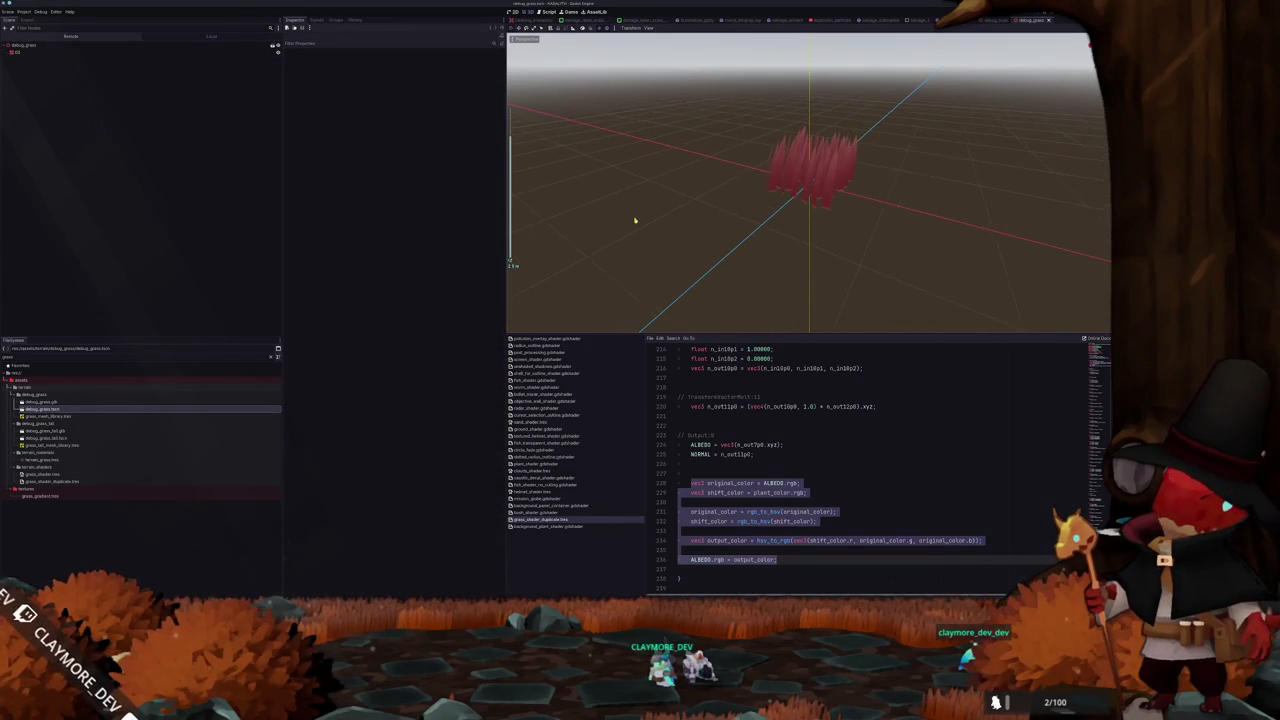
{"action": "scroll", "coordinate": [620, 230], "scroll_direction": "up", "scroll_amount": 2}
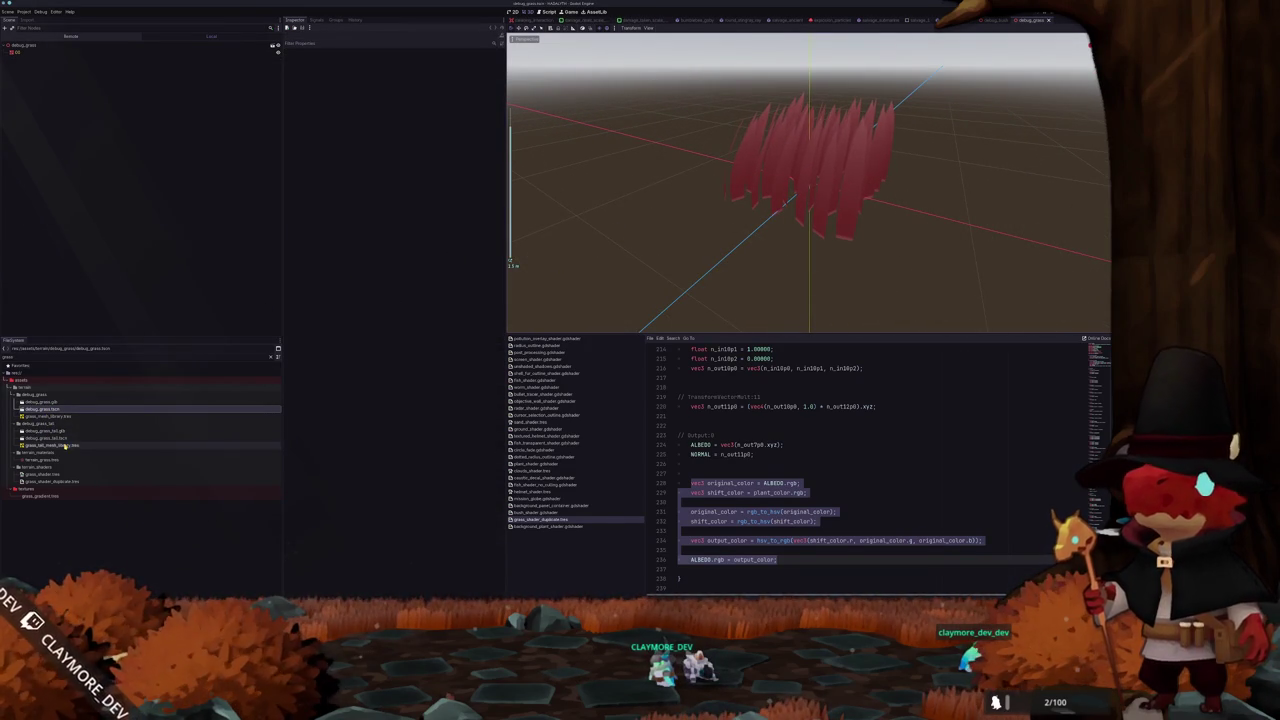
{"action": "left_click", "coordinate": [42, 496]}
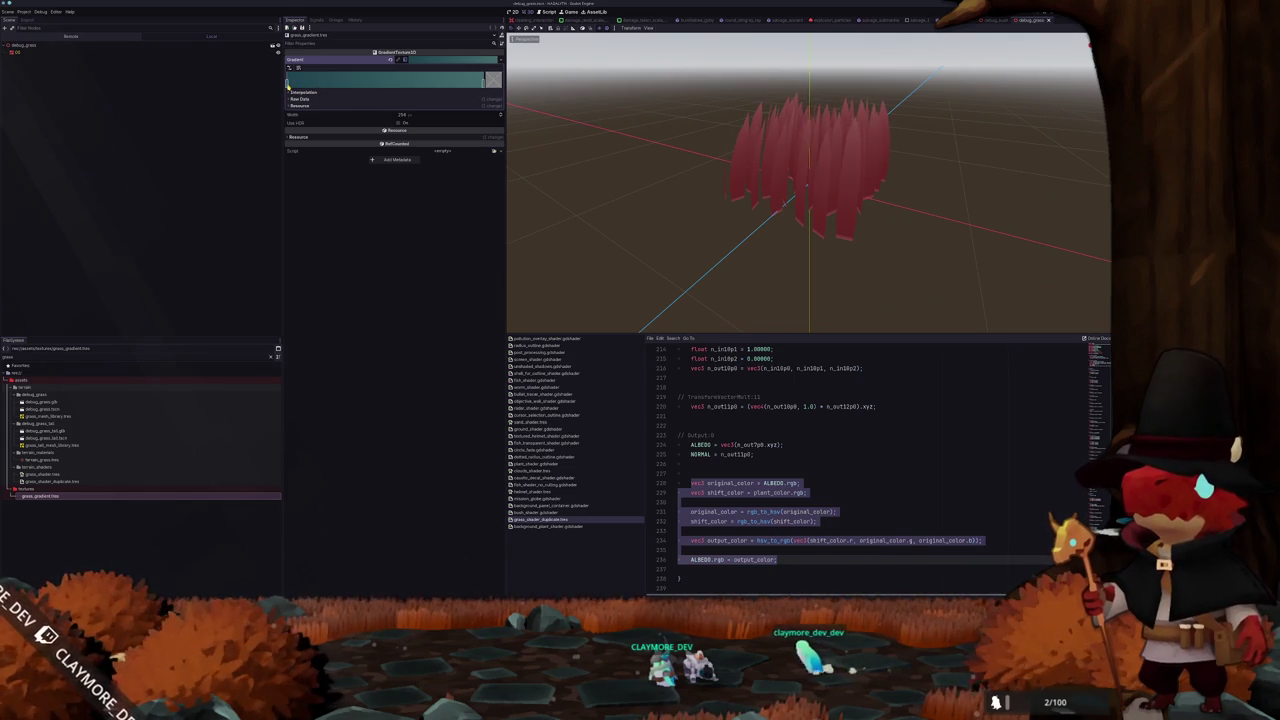
Show the grass mesh's material shader parameters and view a gradient stop's colour
{"action": "left_click", "coordinate": [170, 53]}
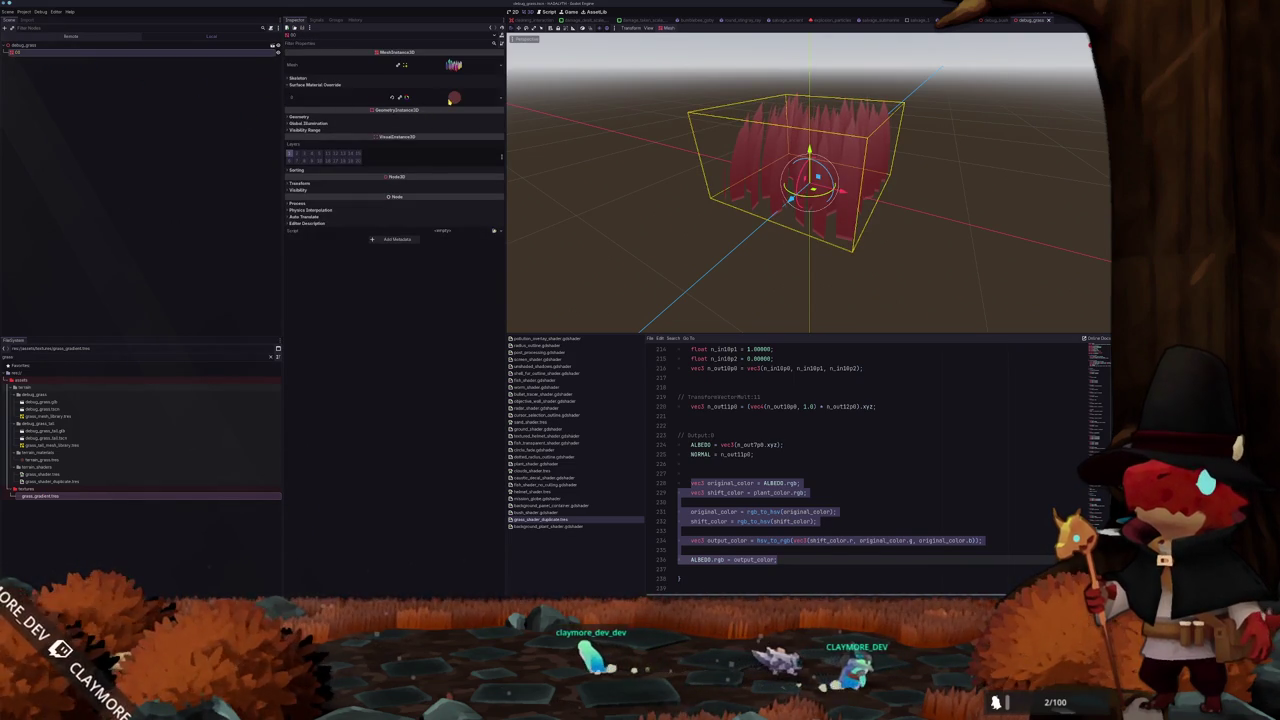
{"action": "left_click", "coordinate": [451, 98]}
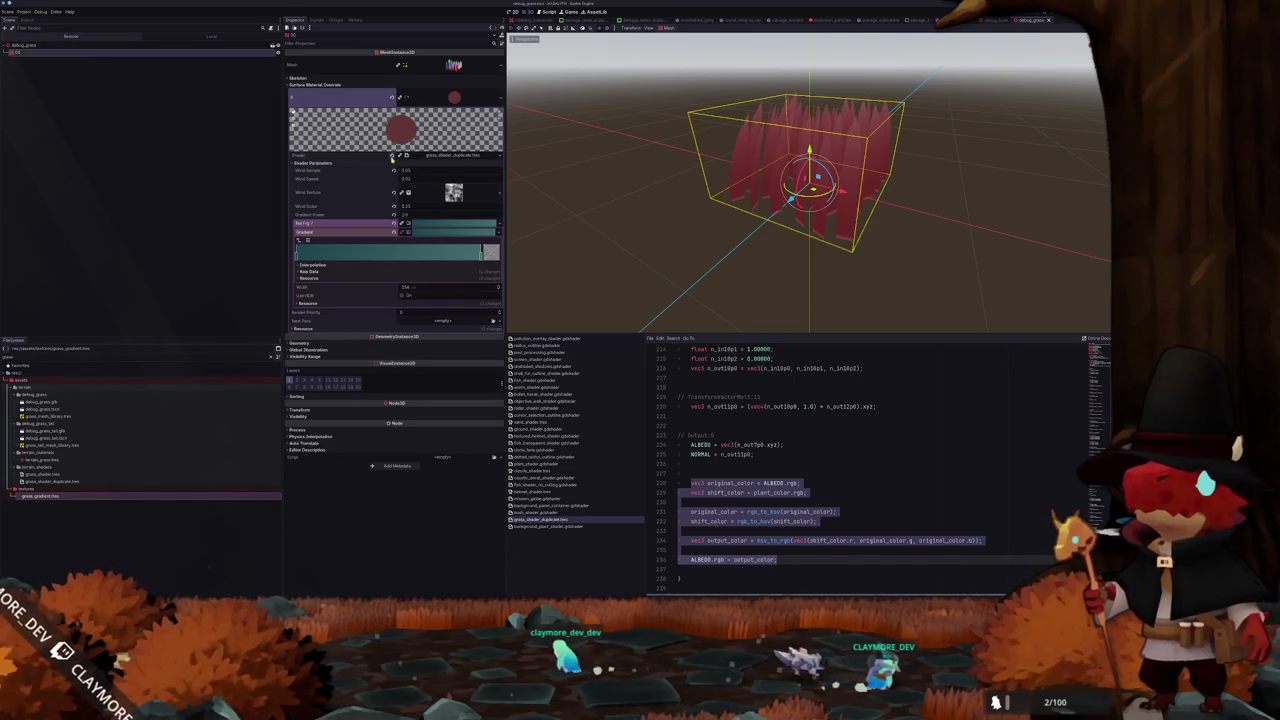
{"action": "left_click", "coordinate": [439, 225]}
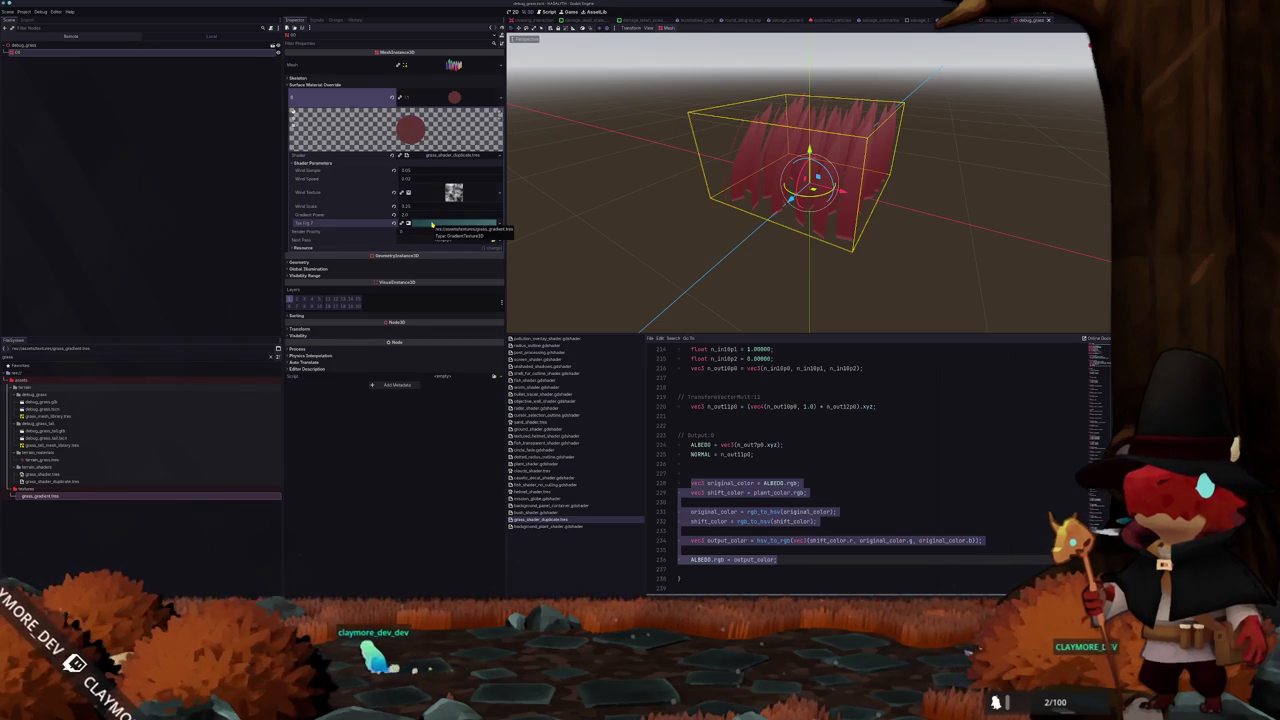
{"action": "left_click", "coordinate": [432, 224]}
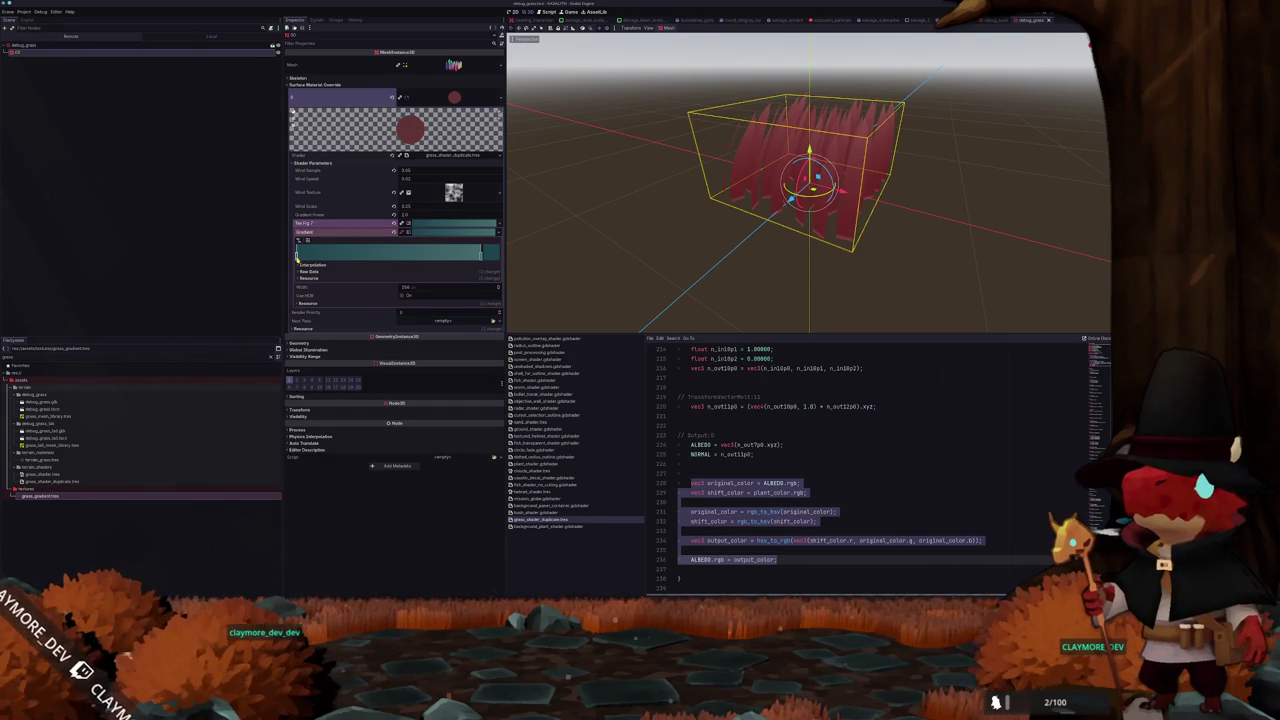
{"action": "left_click", "coordinate": [297, 257]}
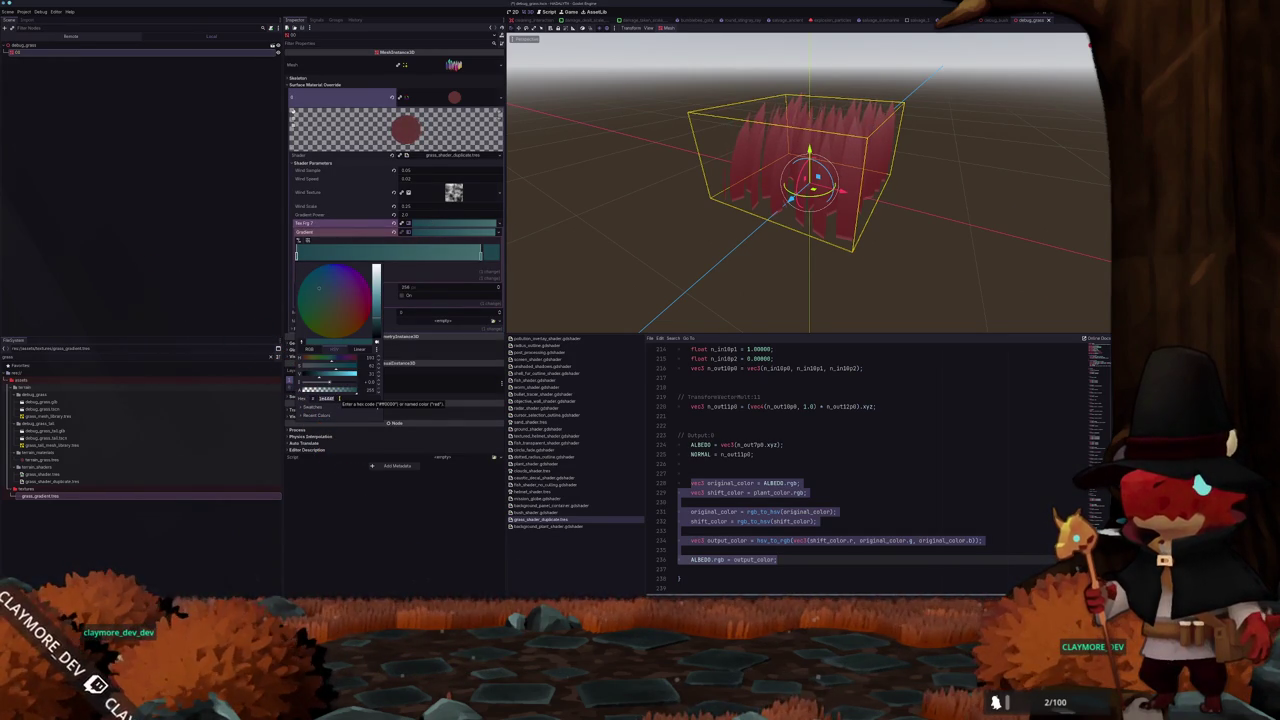
{"action": "left_click", "coordinate": [383, 531]}
{"action": "scroll", "coordinate": [1097, 433], "scroll_direction": "up", "scroll_amount": 20}
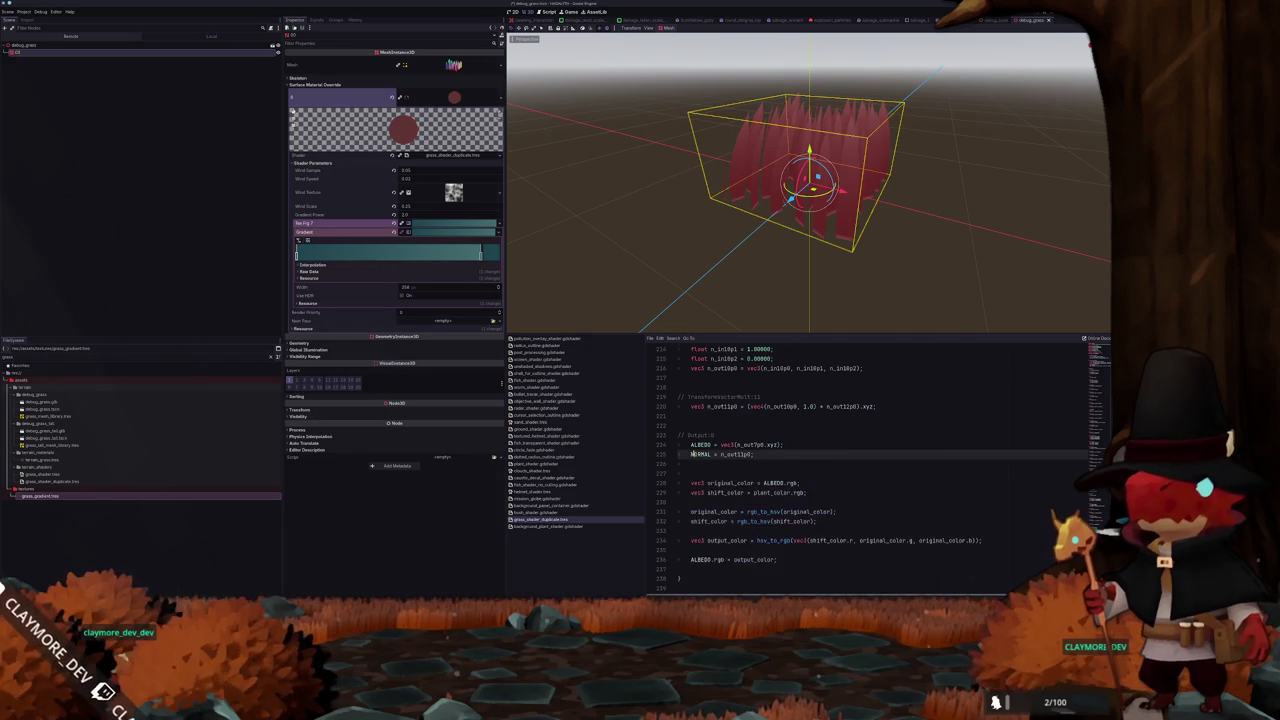
Select the grass shader's diffuse_lambert and specular_schlick_ggx render modes, then open the bush shader code
{"action": "scroll", "coordinate": [1097, 433], "scroll_direction": "up", "scroll_amount": 15}
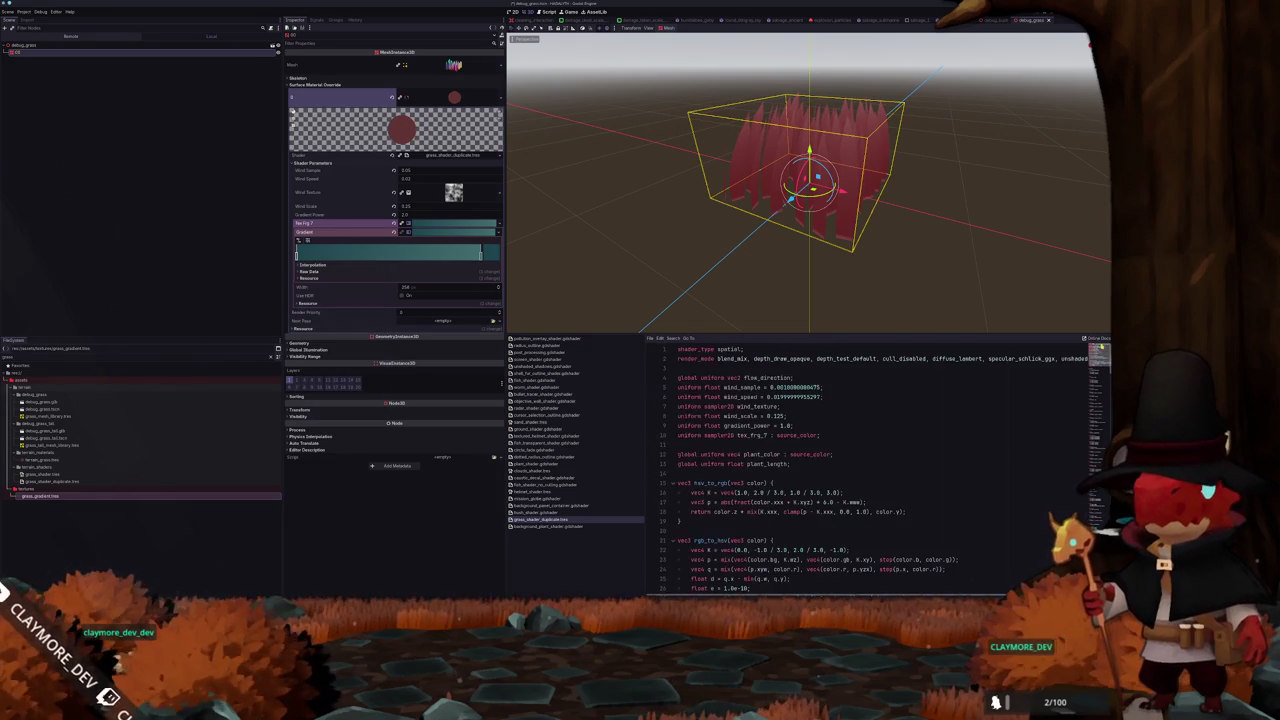
{"action": "left_click", "coordinate": [948, 358]}
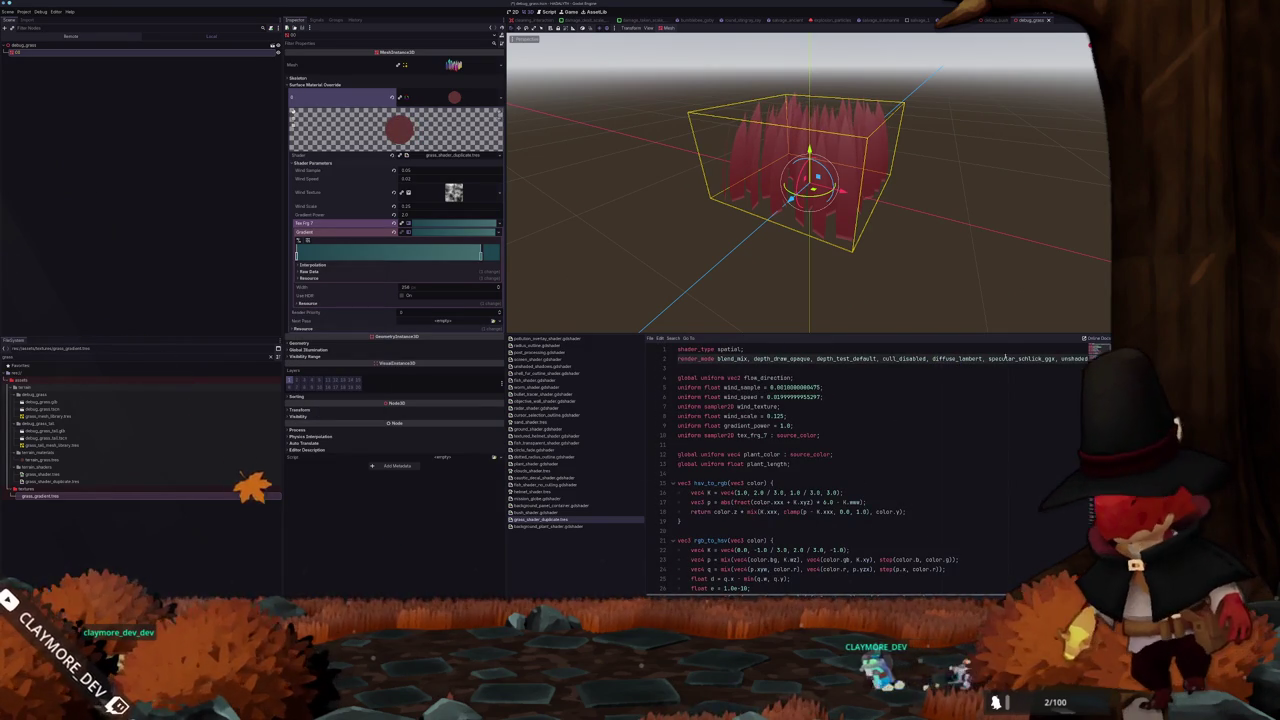
{"action": "left_click_drag", "start_coordinate": [986, 358], "coordinate": [1057, 358]}
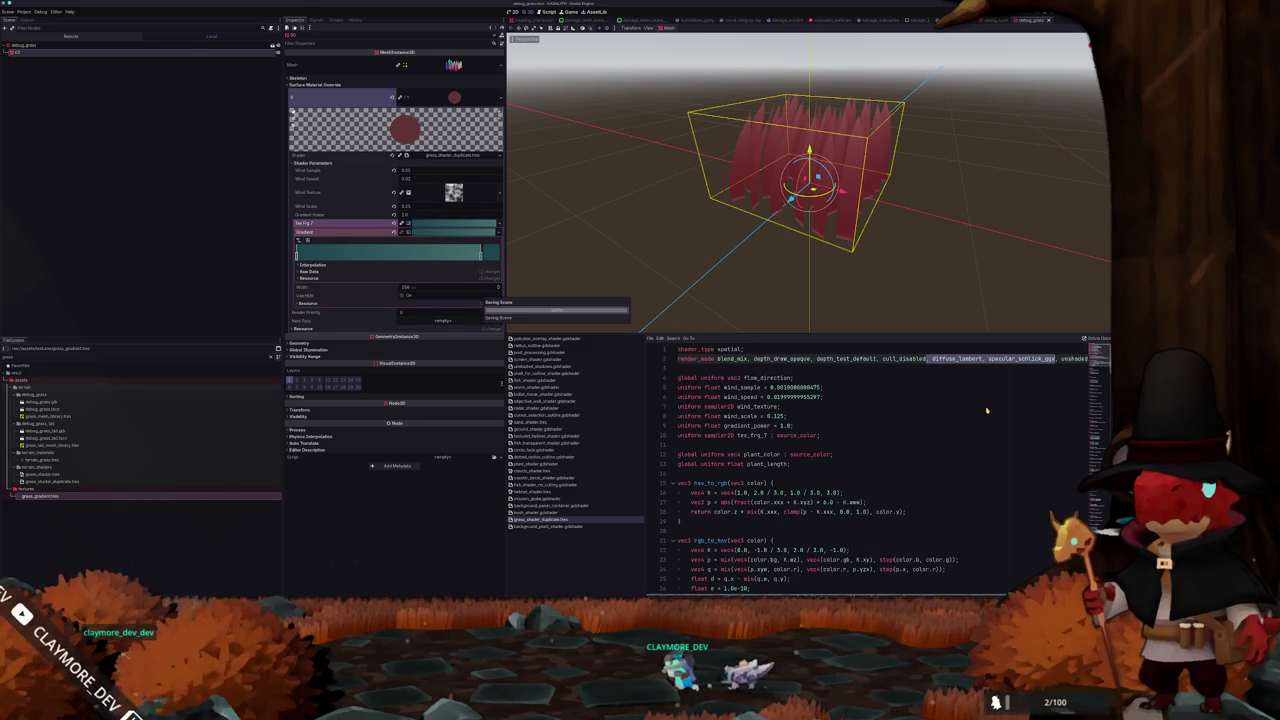
{"action": "left_click", "coordinate": [796, 368]}
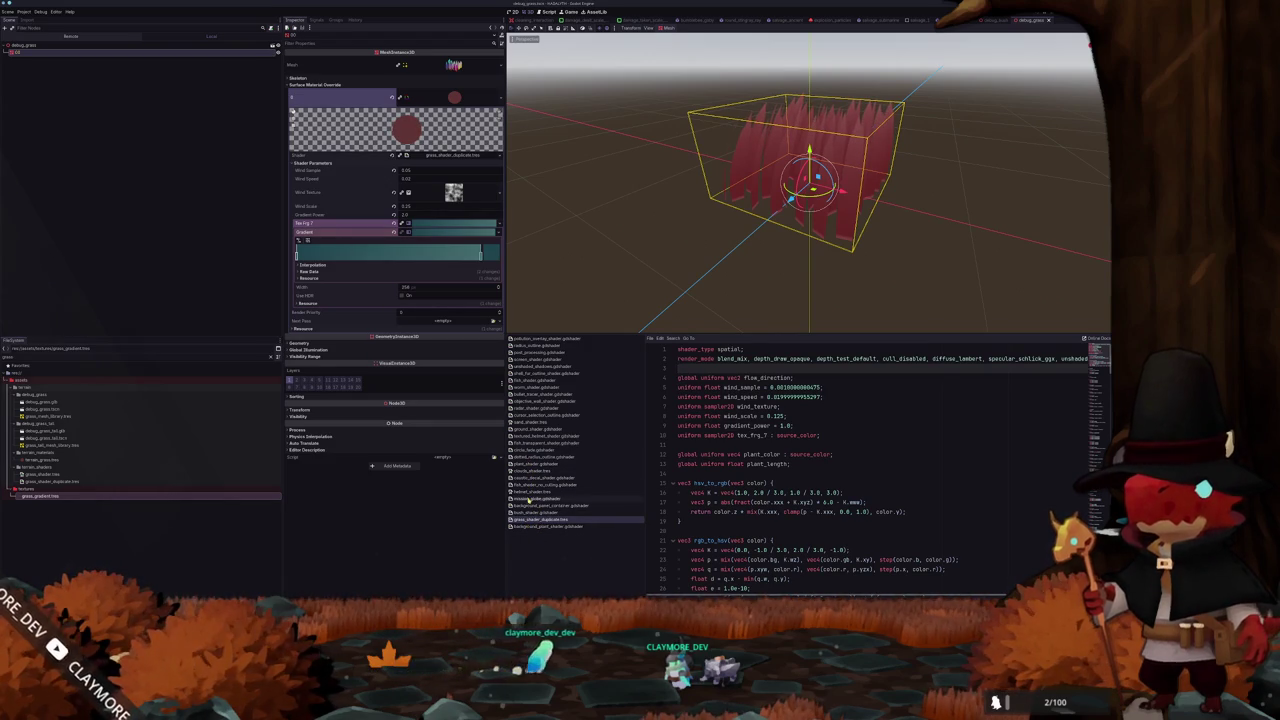
{"action": "left_click", "coordinate": [531, 512]}
Append diffuse_lambert, specular_schlick_ggx to the bush shader's render_mode and deselect the grass mesh
{"action": "left_click", "coordinate": [948, 358]}
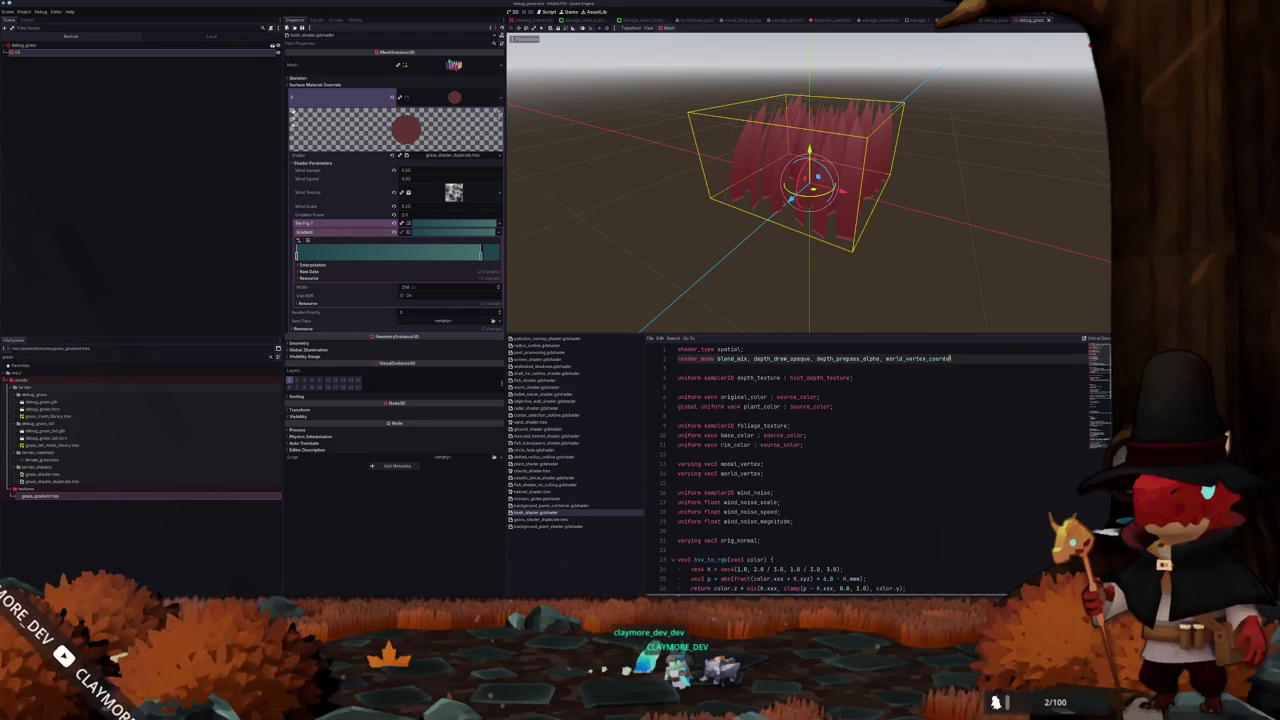
{"action": "type", "text": ","}
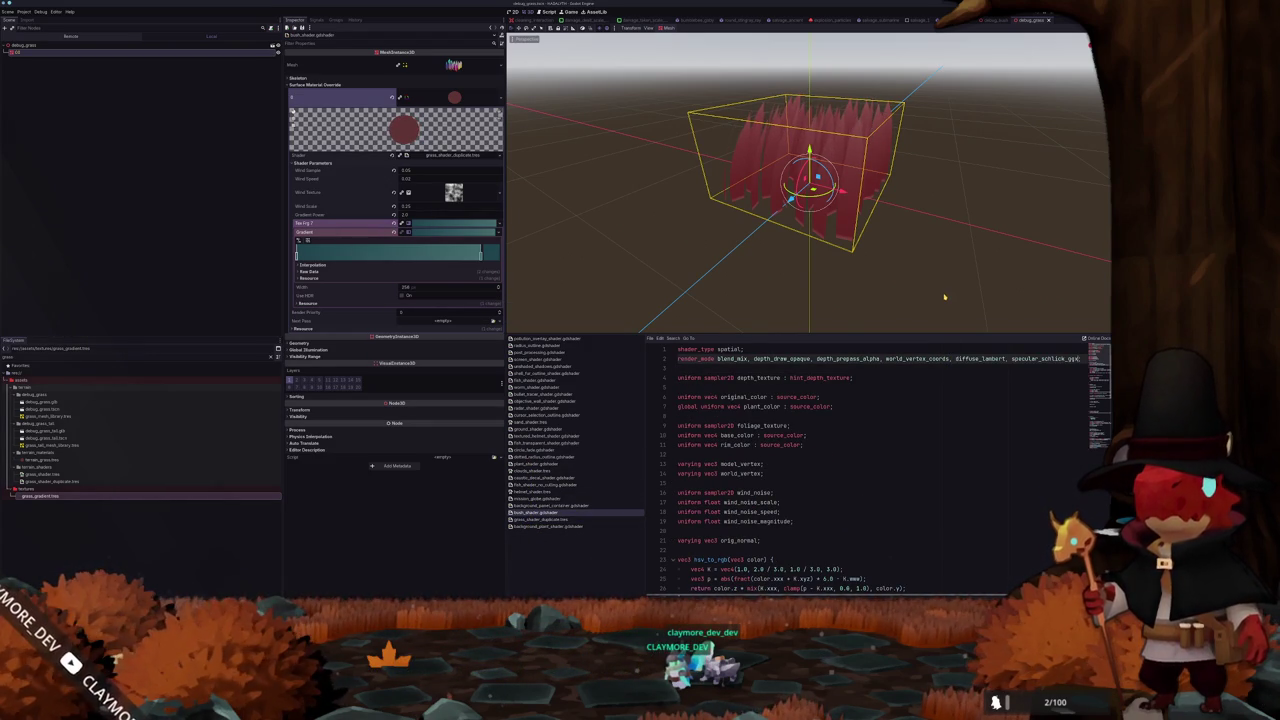
{"action": "left_click", "coordinate": [944, 297]}
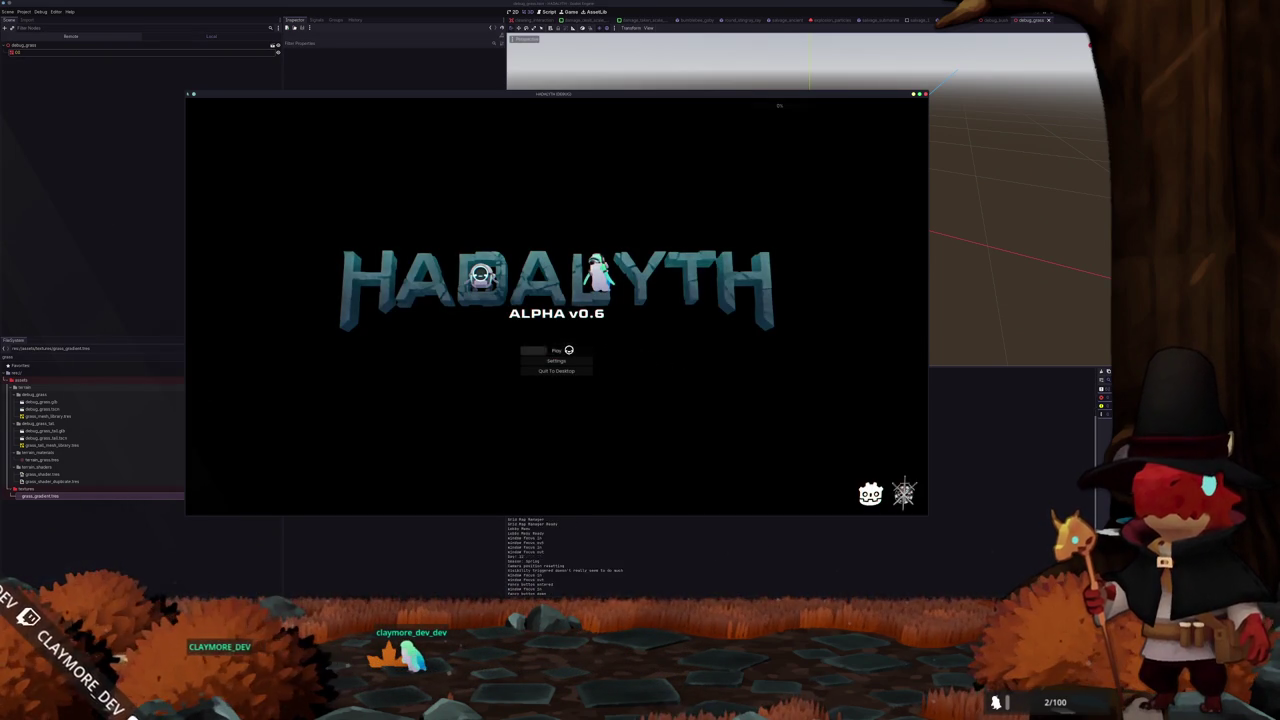
Load save slot 1, deploy into the Swamp mission and walk around the map
{"action": "left_click", "coordinate": [557, 350]}
{"action": "left_click", "coordinate": [494, 349]}
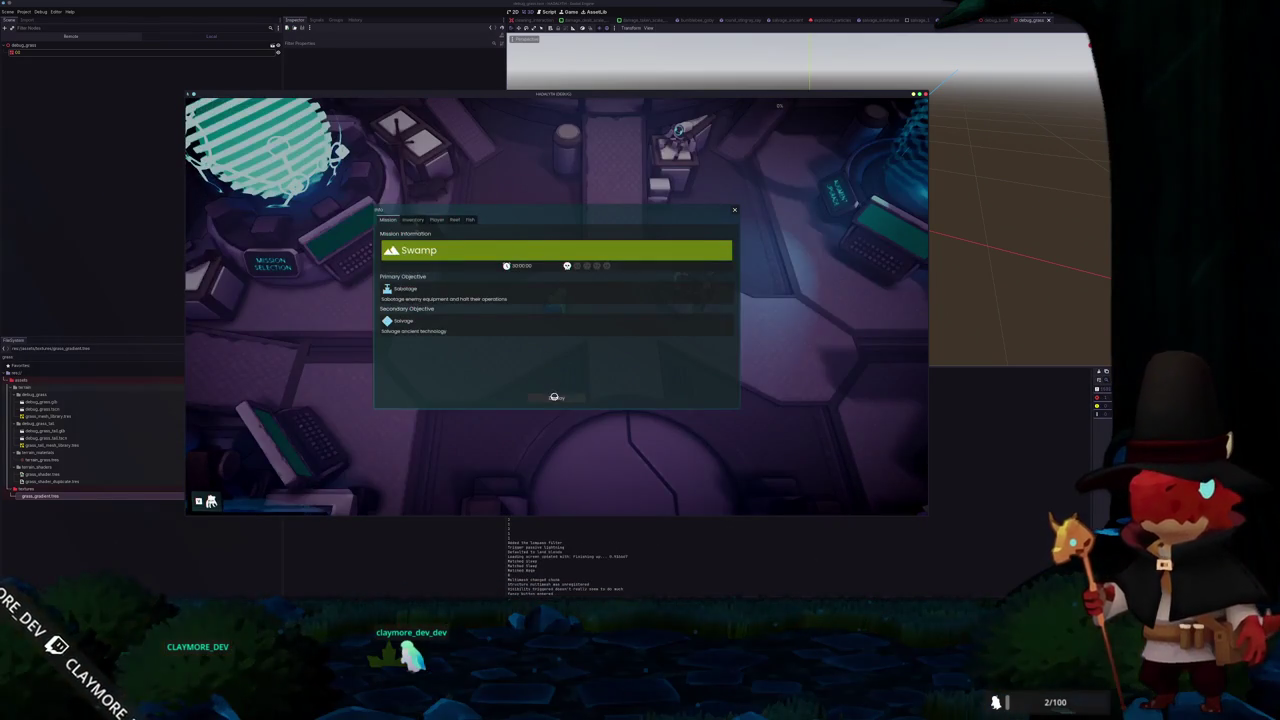
{"action": "left_click", "coordinate": [554, 397]}
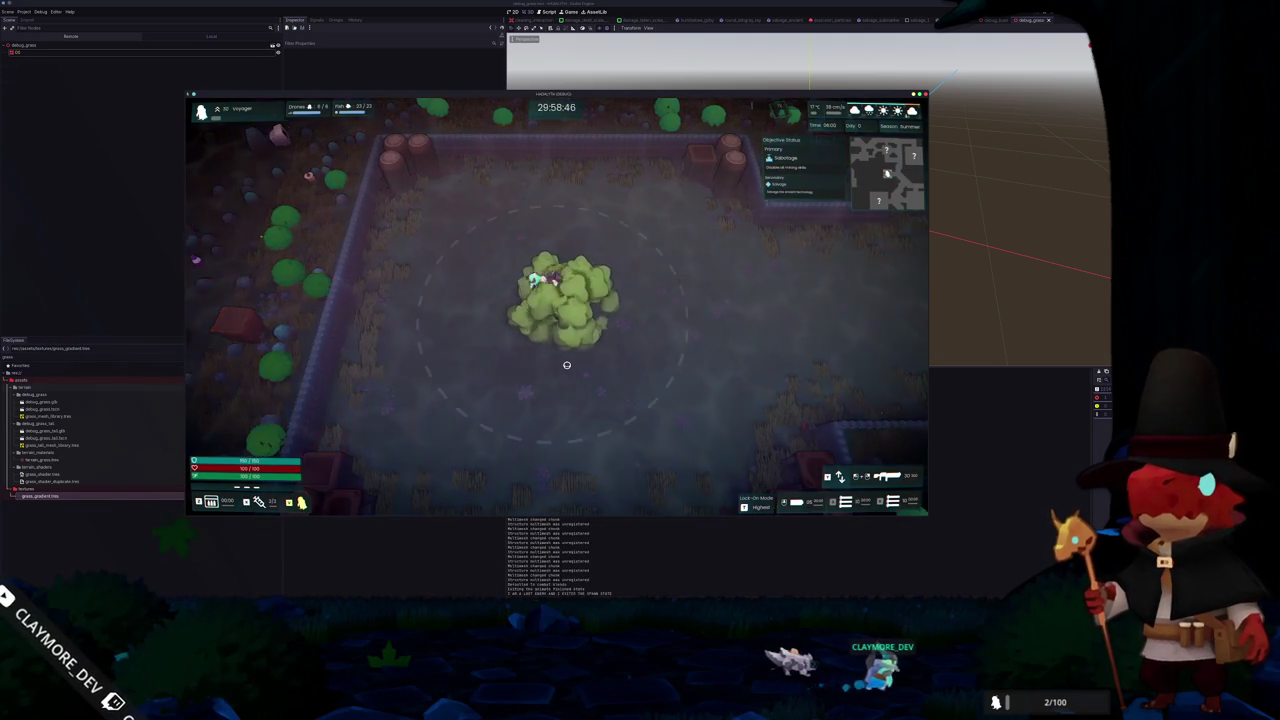
{"action": "key", "text": "a"}
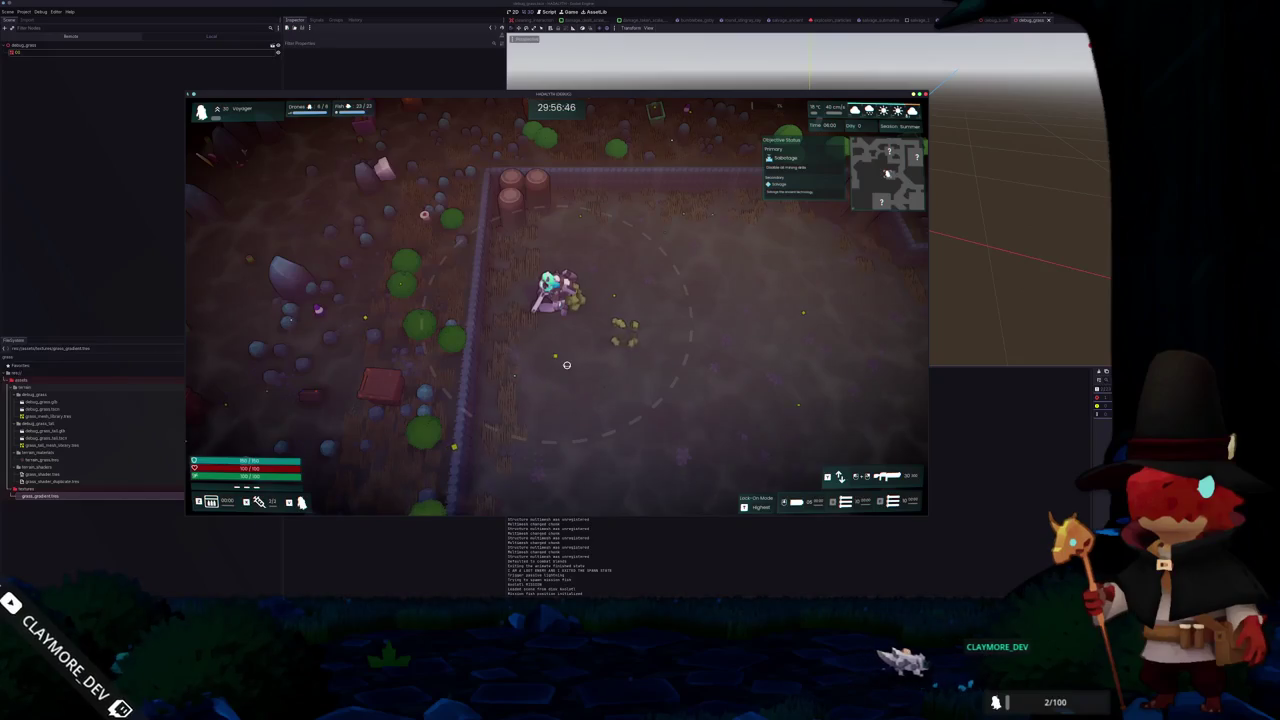
Pause the game, move its window right, and quit back to the editor
{"action": "key", "text": "Escape"}
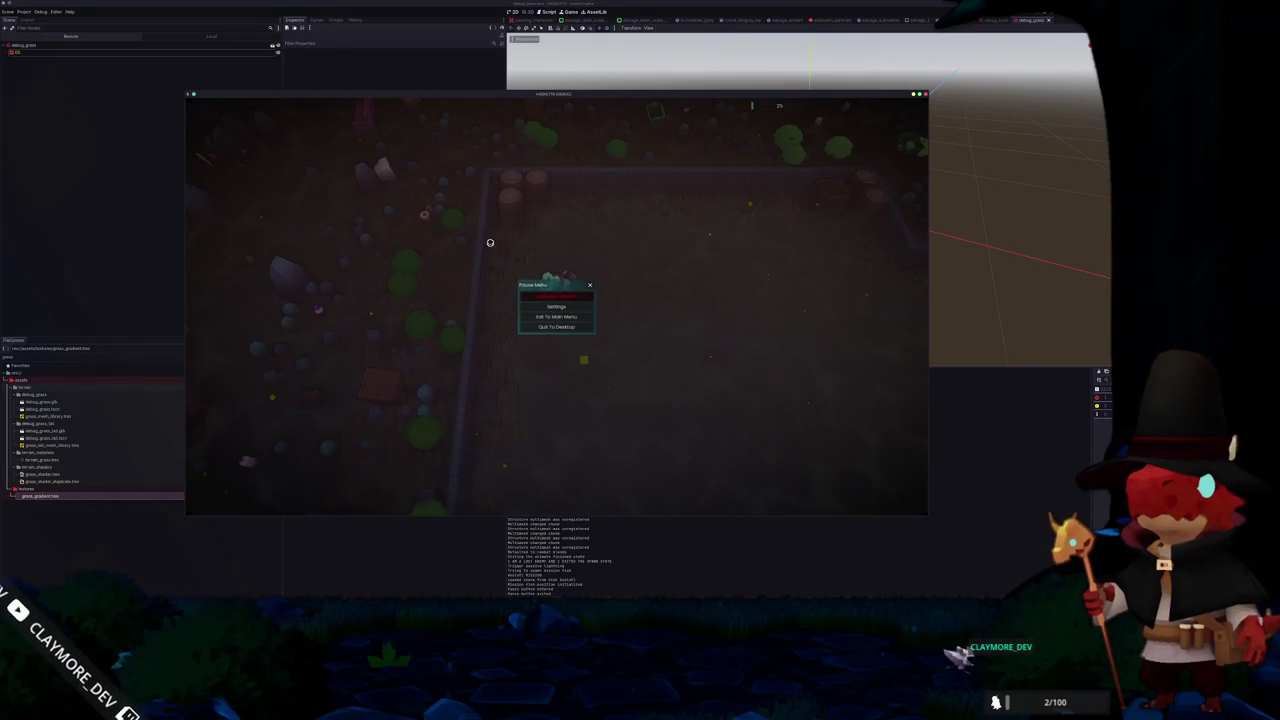
{"action": "mouse_move", "coordinate": [454, 97]}
{"action": "left_mouse_down"}
{"action": "mouse_move", "coordinate": [641, 110]}
{"action": "mouse_move", "coordinate": [600, 88]}
{"action": "left_mouse_up"}
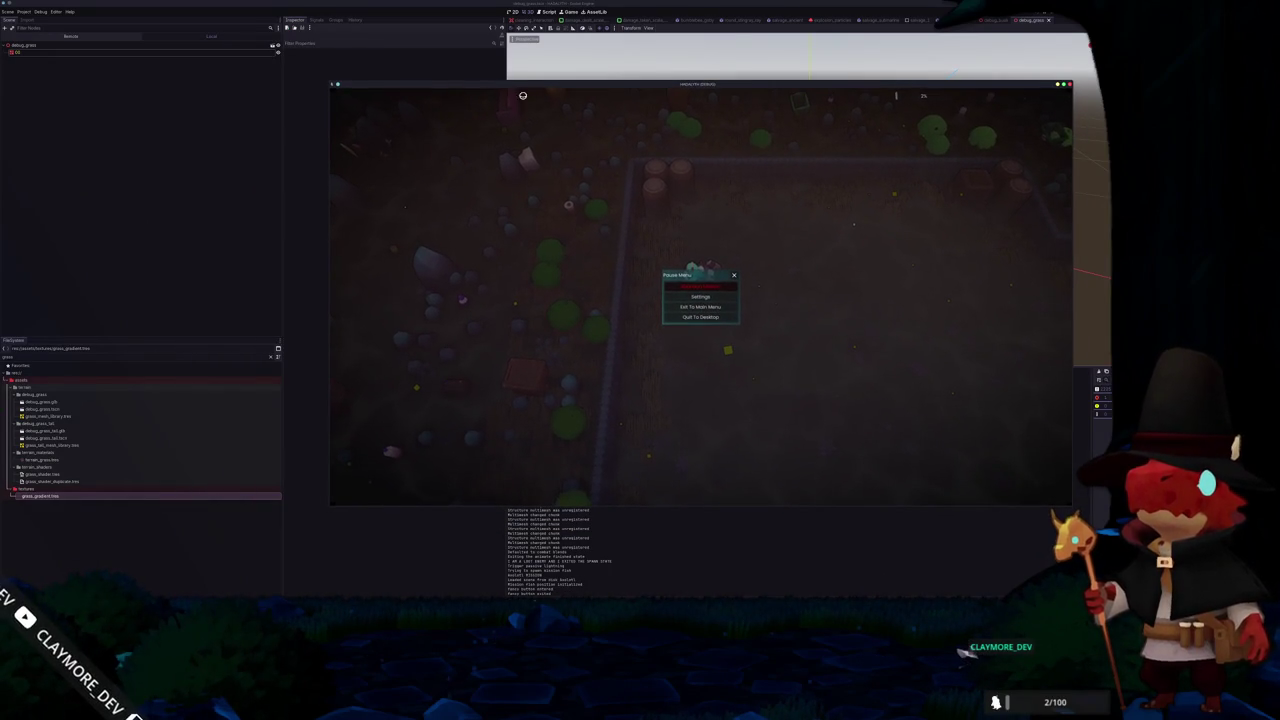
{"action": "key", "text": "Escape"}
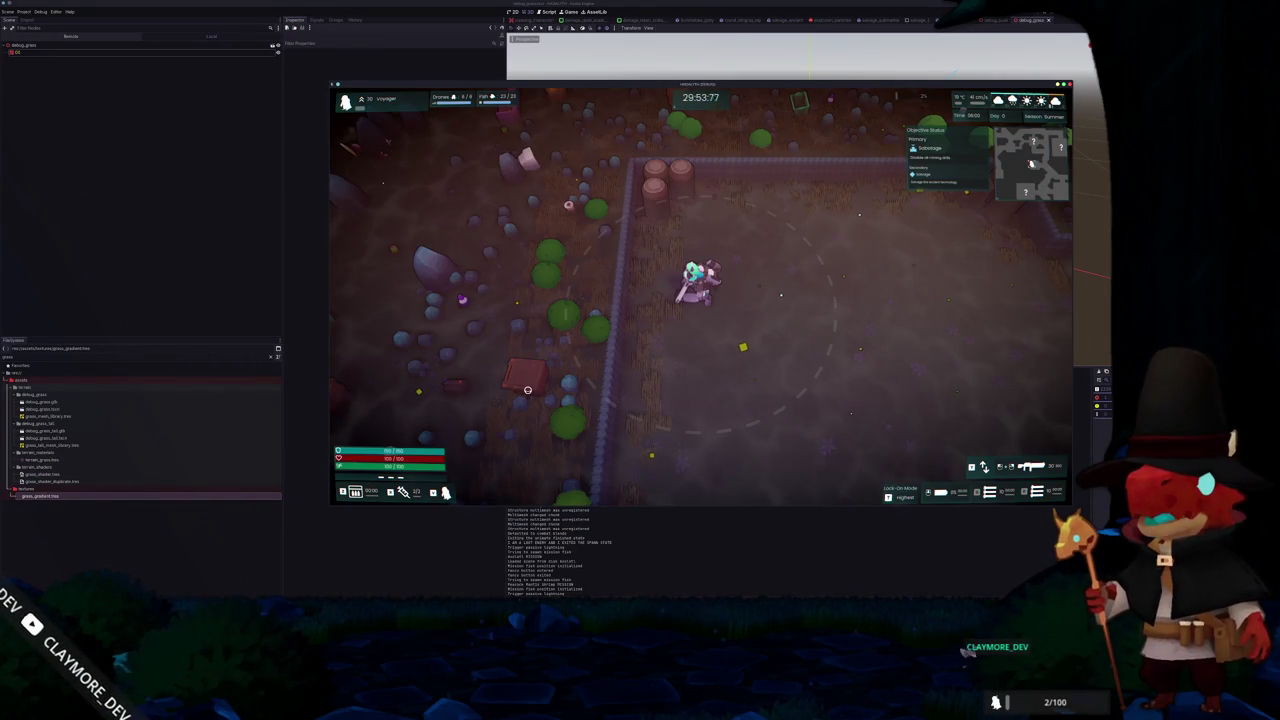
{"action": "key", "text": "Escape"}
{"action": "left_click", "coordinate": [435, 540]}
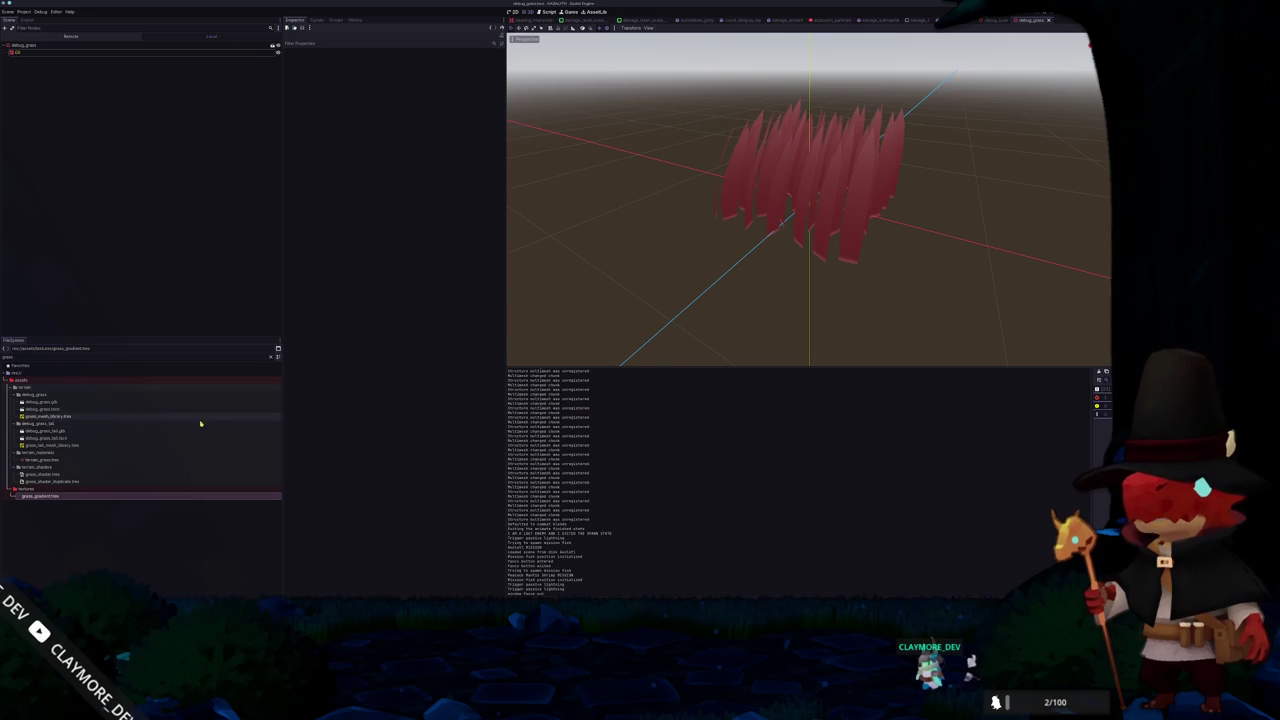
Clear the FileSystem filter, open bush_mesh_library.tres and inspect bush_01's surface material
{"action": "key", "text": "ctrl+a"}
{"action": "key", "text": "BackSpace"}
{"action": "left_click", "coordinate": [80, 390]}
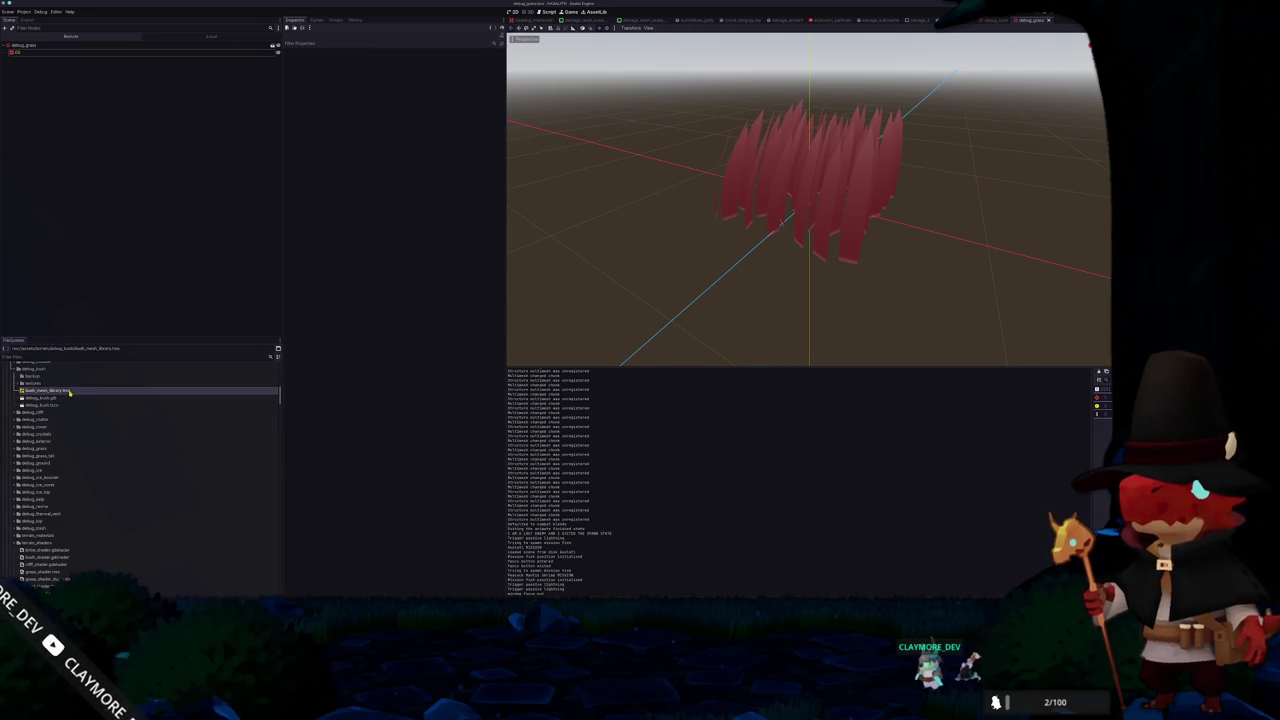
{"action": "left_click", "coordinate": [394, 58]}
{"action": "left_click", "coordinate": [410, 65]}
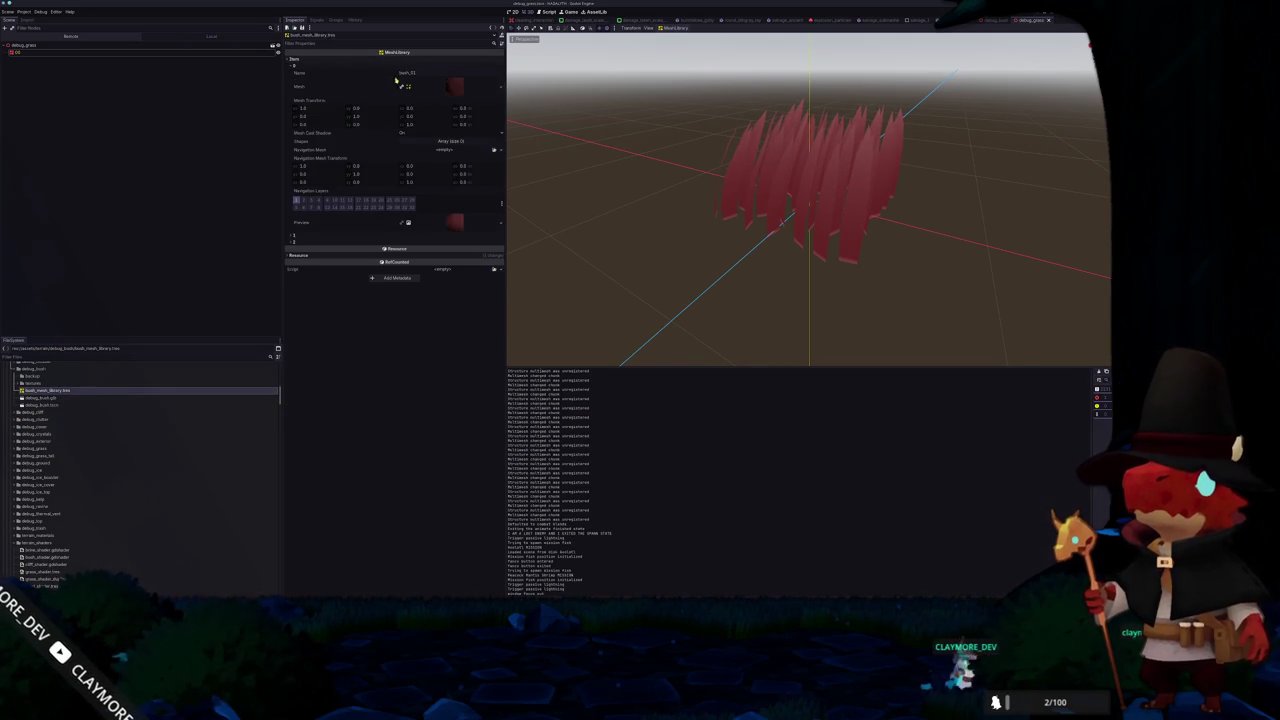
{"action": "left_click", "coordinate": [457, 88]}
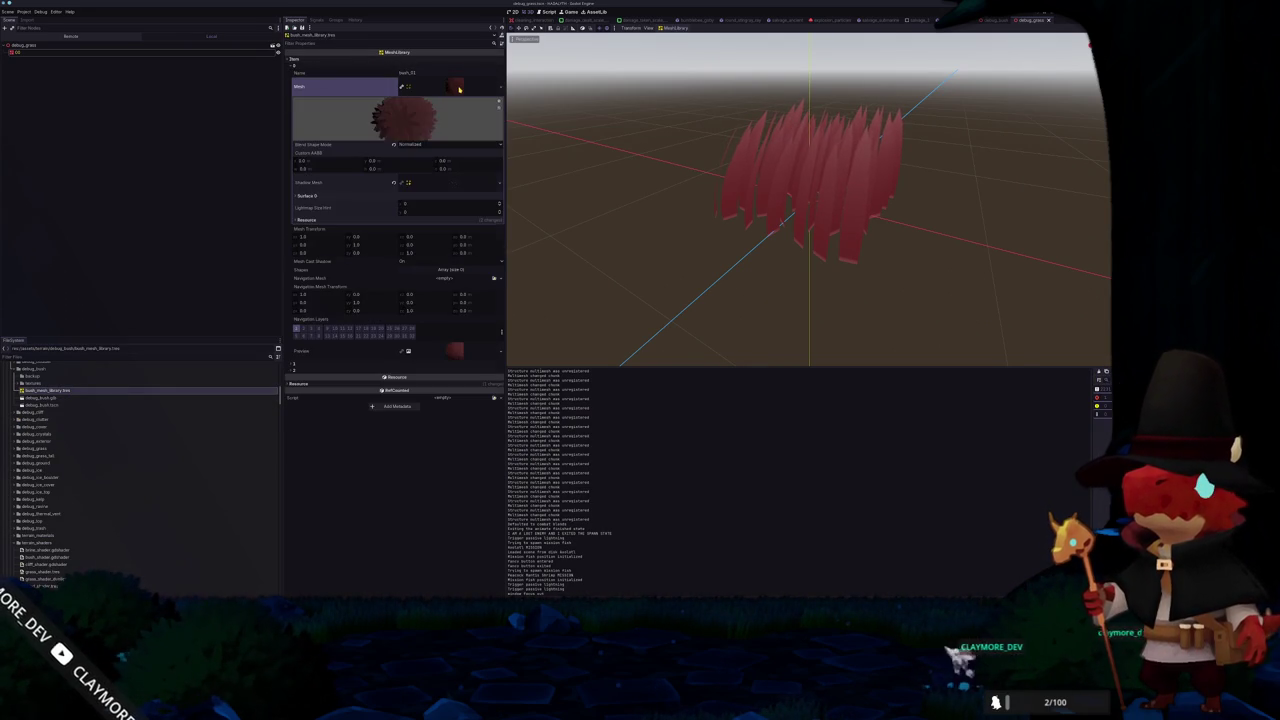
{"action": "left_click", "coordinate": [360, 197]}
{"action": "left_click", "coordinate": [446, 217]}
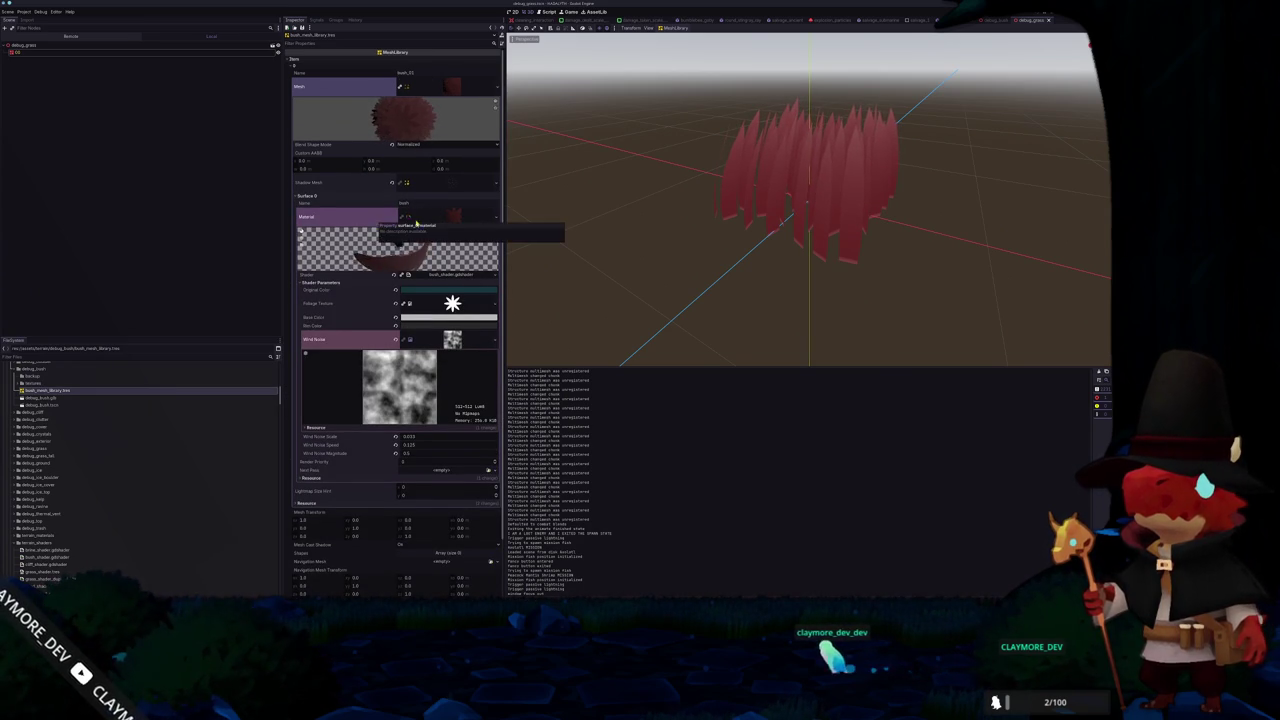
{"action": "left_click", "coordinate": [451, 221]}
{"action": "left_click", "coordinate": [455, 90]}
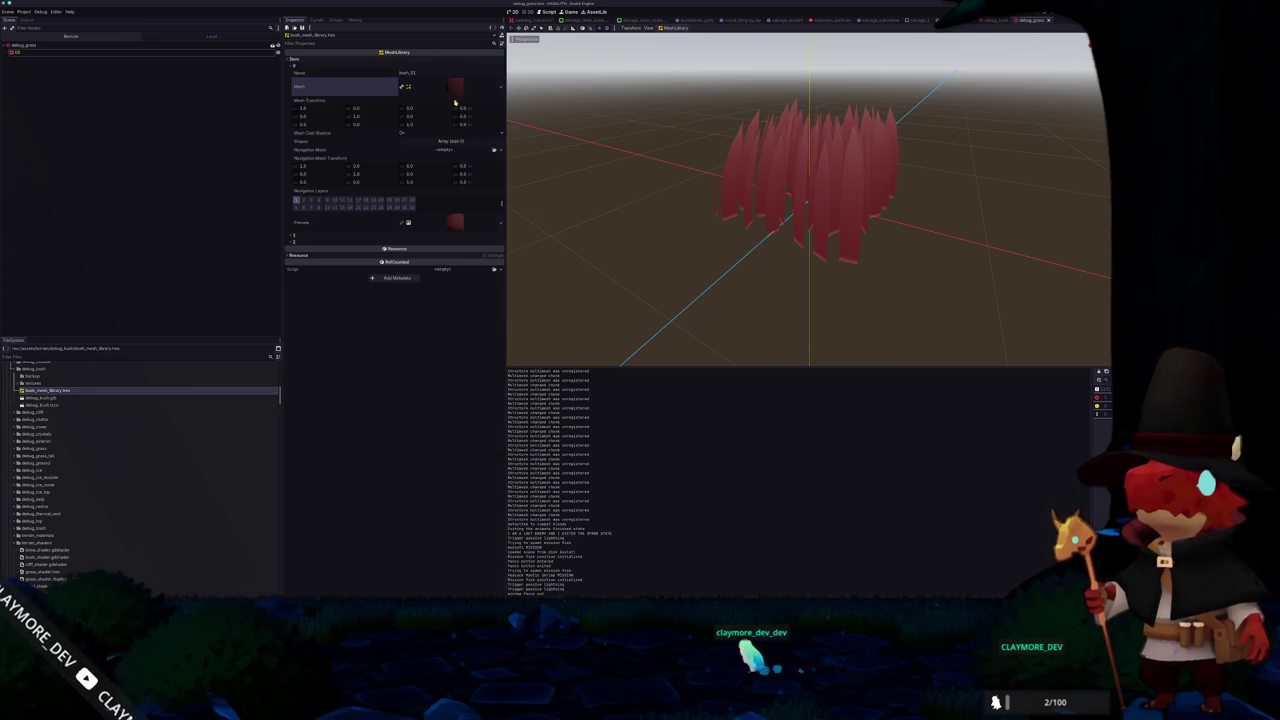
Quick Load the shared bush shader material onto bush_03's Surface 0 material
{"action": "left_click", "coordinate": [420, 236]}
{"action": "left_click", "coordinate": [447, 262]}
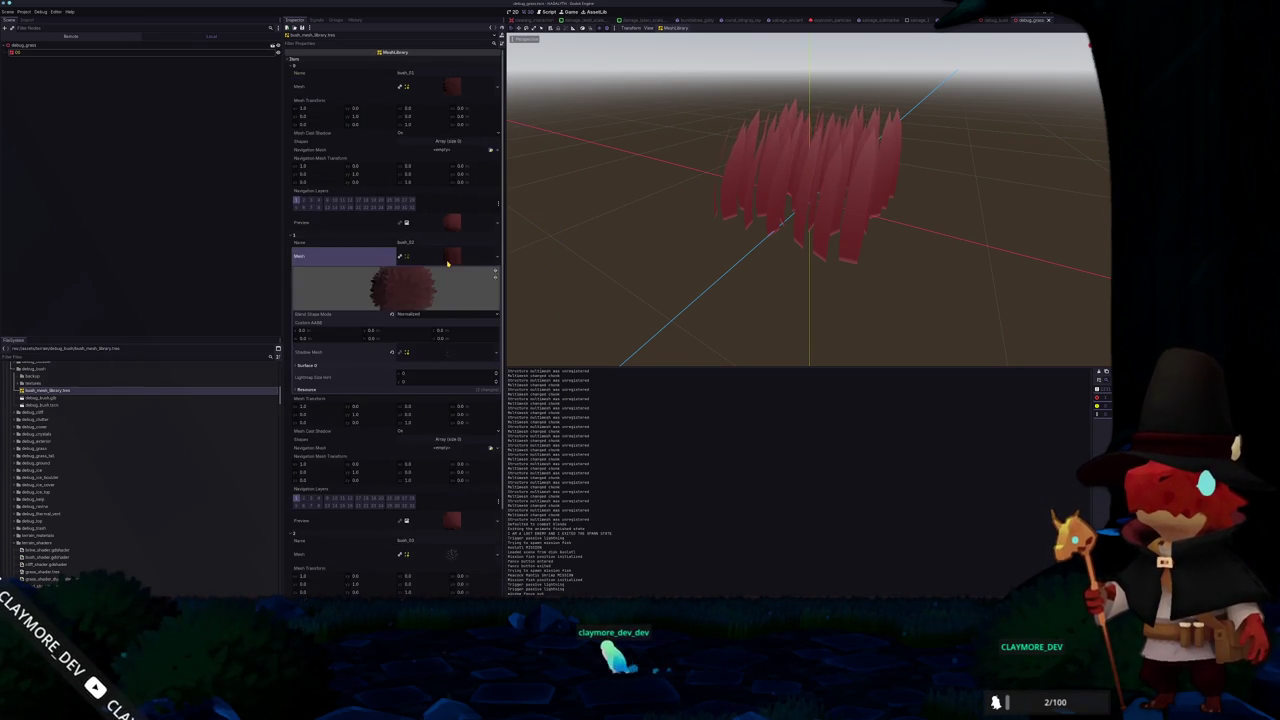
{"action": "left_click", "coordinate": [440, 237]}
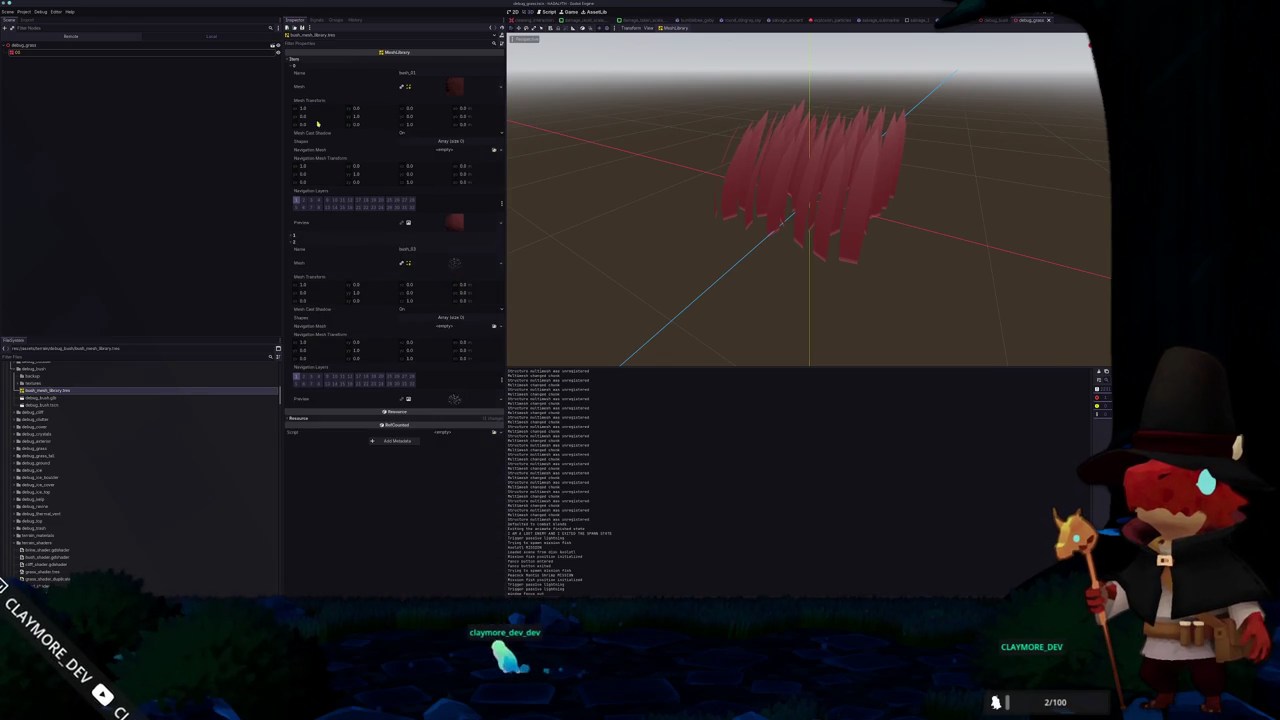
{"action": "left_click", "coordinate": [316, 67]}
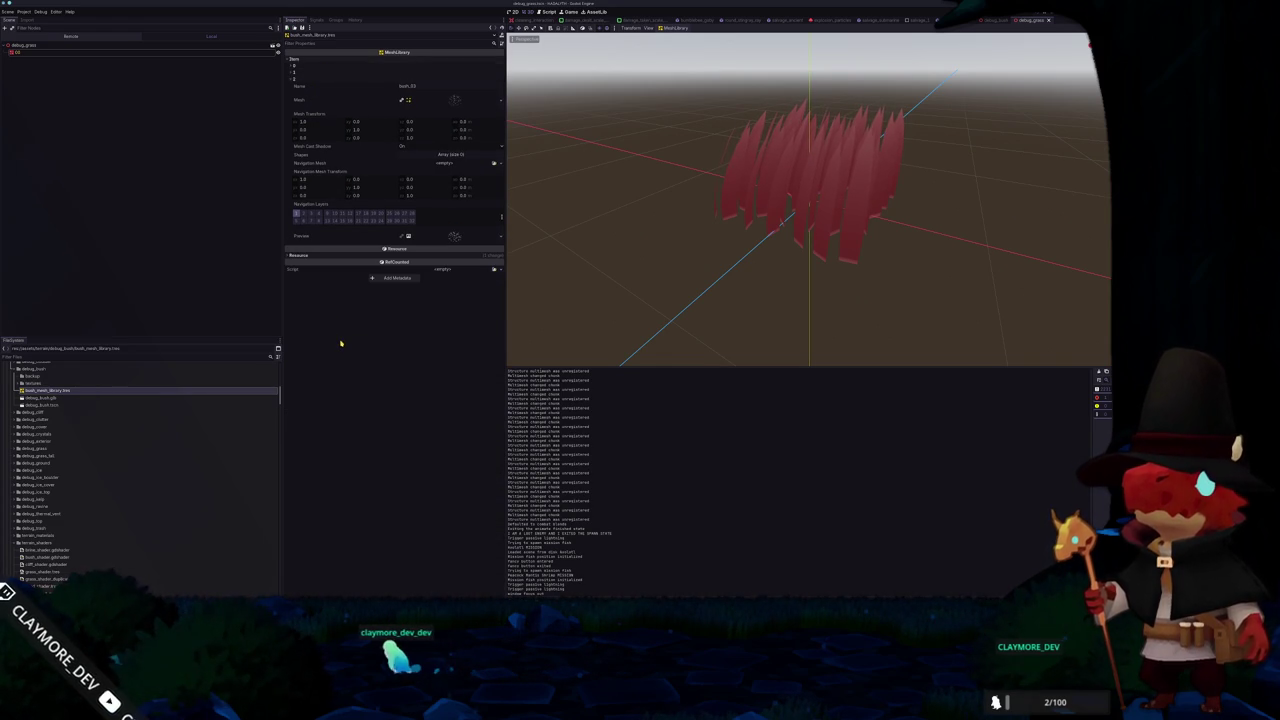
{"action": "left_click", "coordinate": [455, 100]}
{"action": "left_click", "coordinate": [361, 210]}
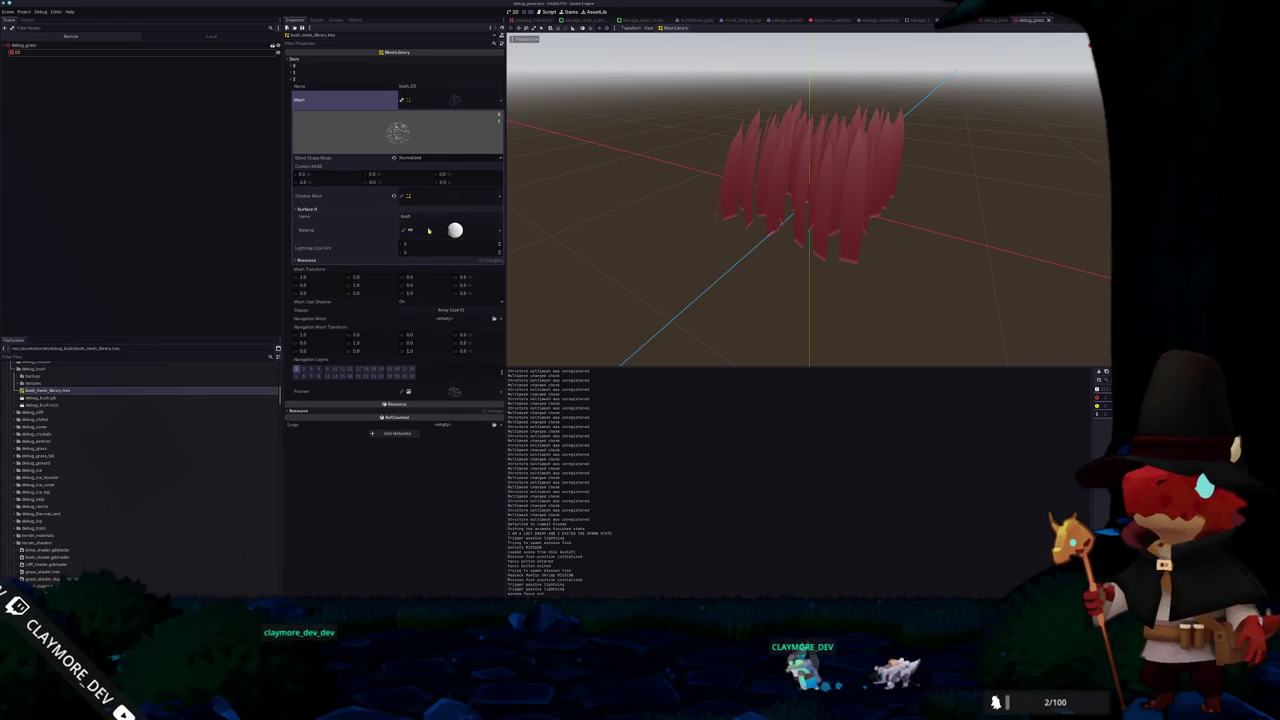
{"action": "left_click", "coordinate": [345, 230]}
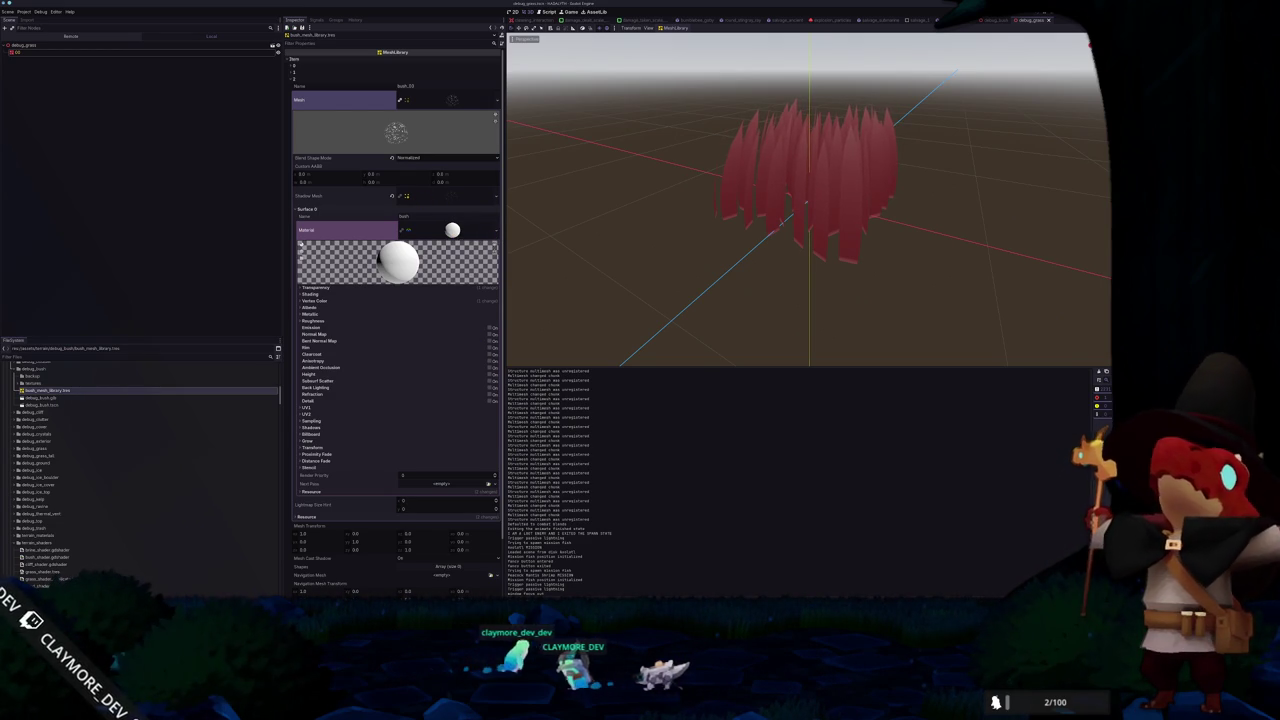
{"action": "right_click", "coordinate": [440, 246]}
{"action": "left_click", "coordinate": [456, 273]}
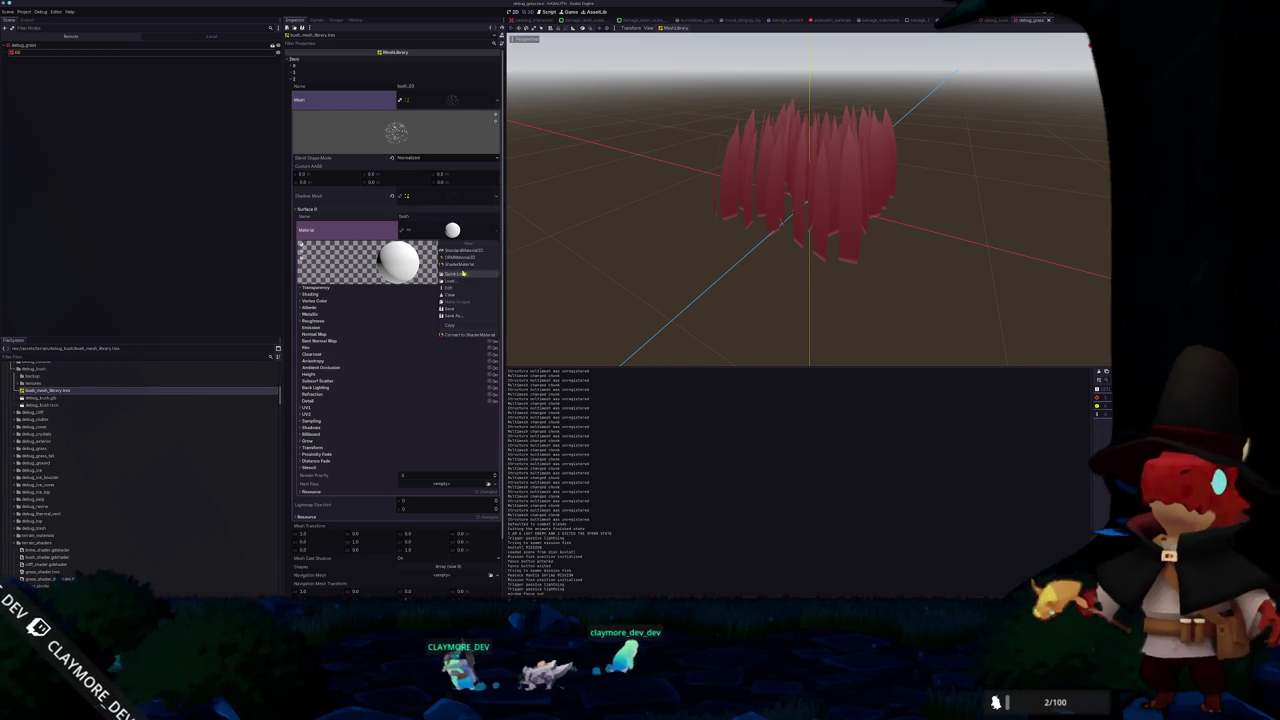
{"action": "double_click", "coordinate": [466, 273]}
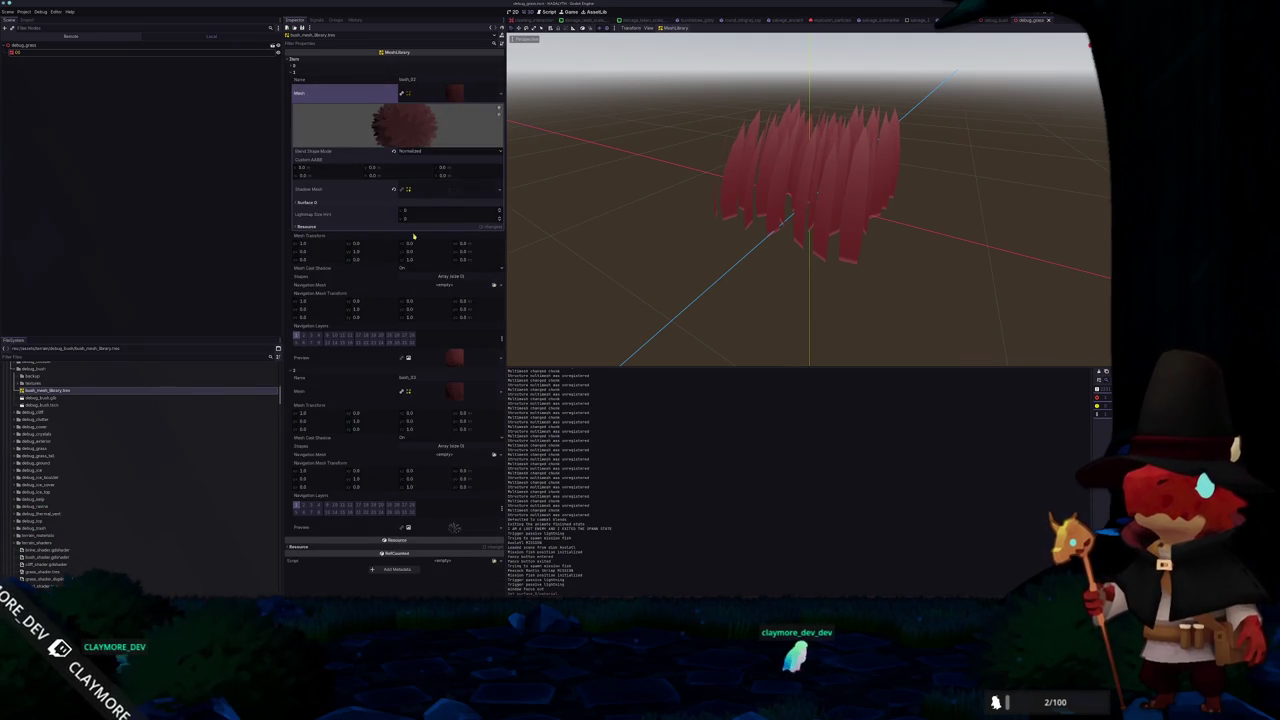
Confirm bush_01 uses the same material, then save the library with Ctrl+S
{"action": "left_click", "coordinate": [427, 93]}
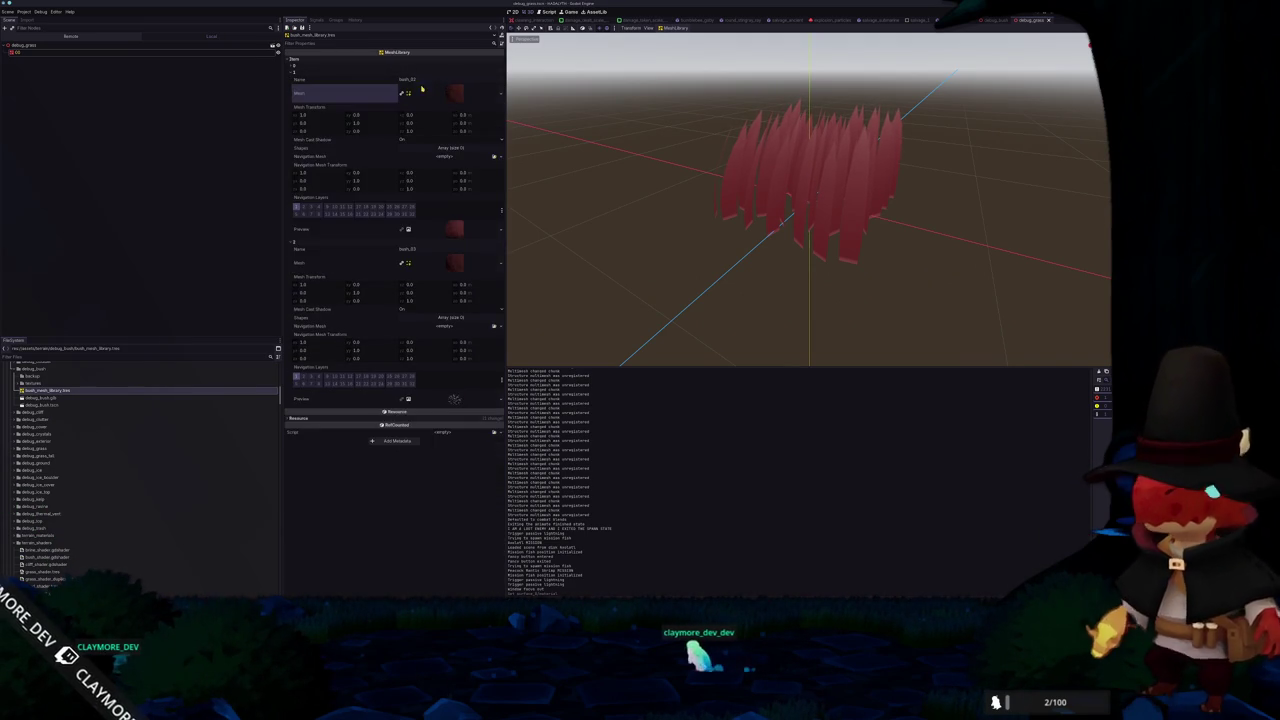
{"action": "left_click", "coordinate": [456, 89]}
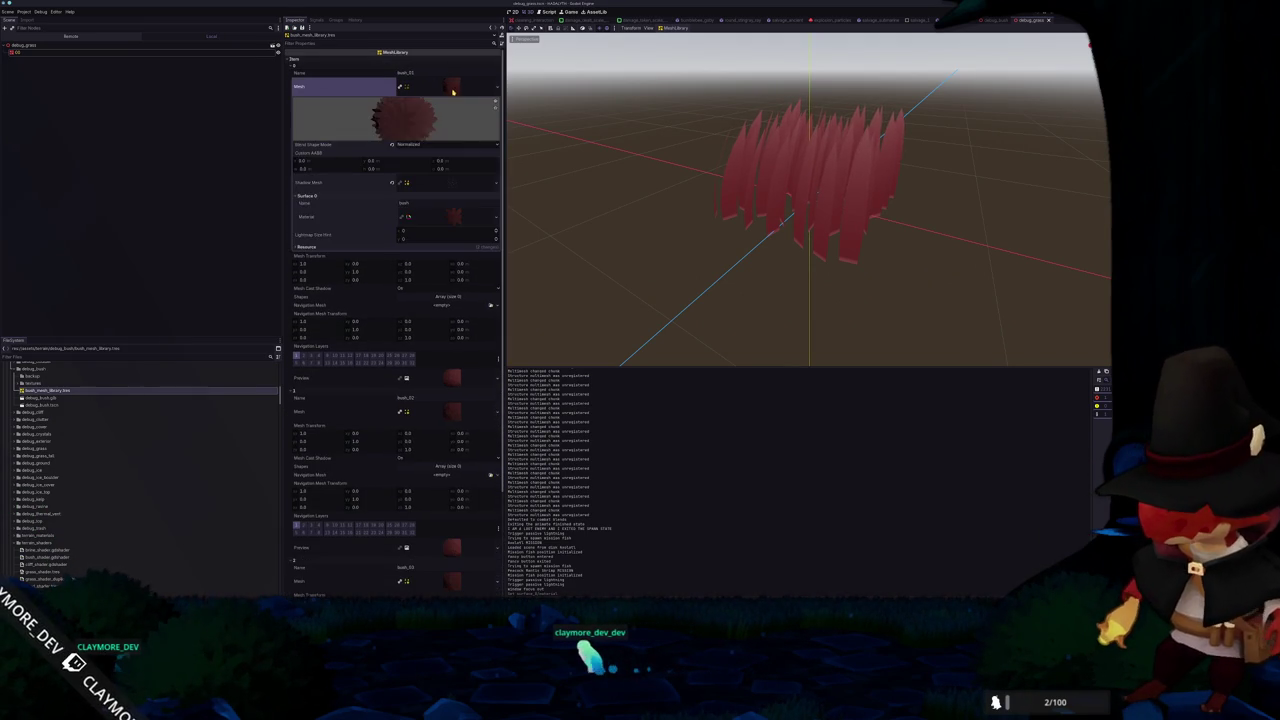
{"action": "left_click", "coordinate": [440, 197]}
{"action": "left_click", "coordinate": [430, 196]}
{"action": "left_click", "coordinate": [443, 213]}
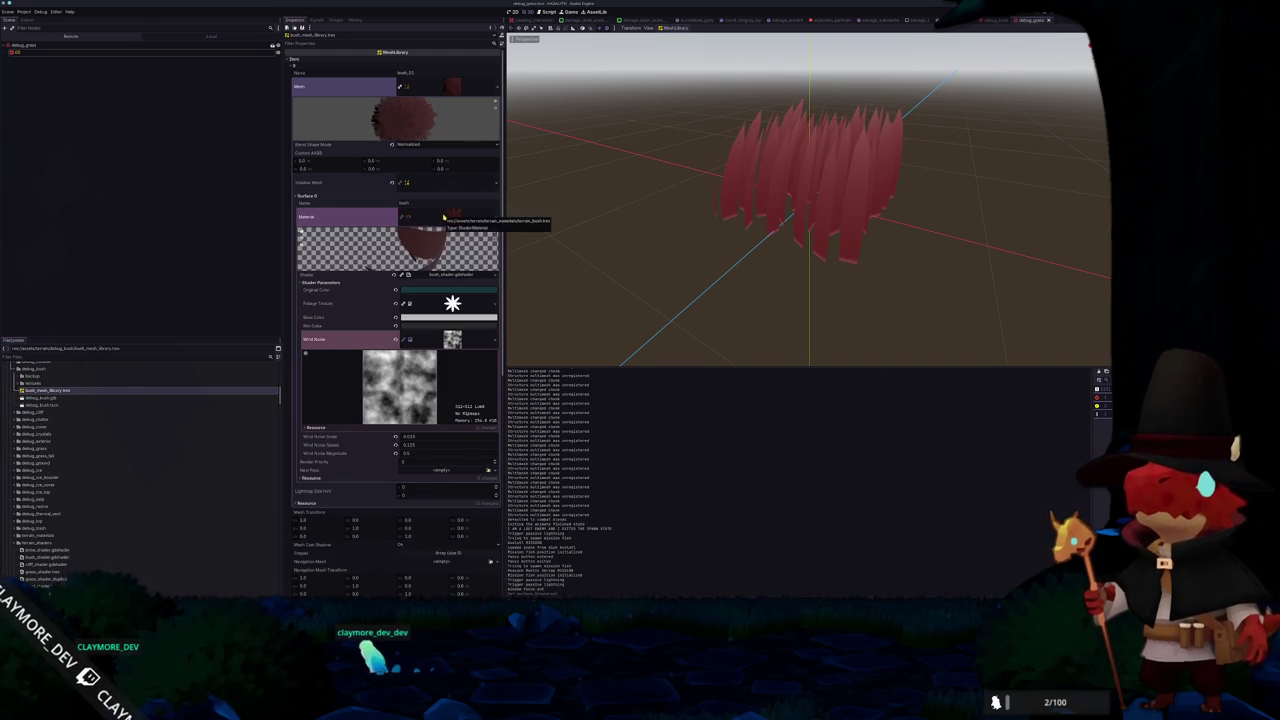
{"action": "left_click", "coordinate": [443, 216]}
{"action": "key", "text": "ctrl+s"}
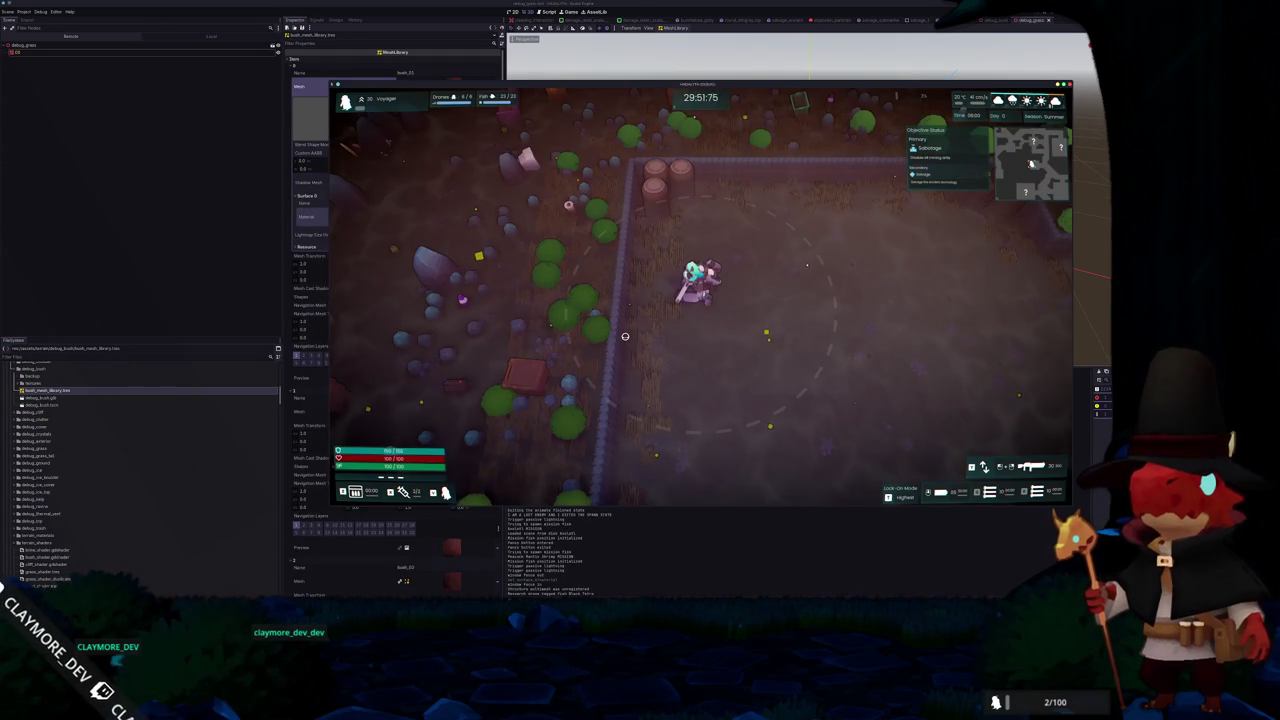
Walk the character right and then up the map
{"action": "key", "text": "d"}
{"action": "key", "text": "w"}
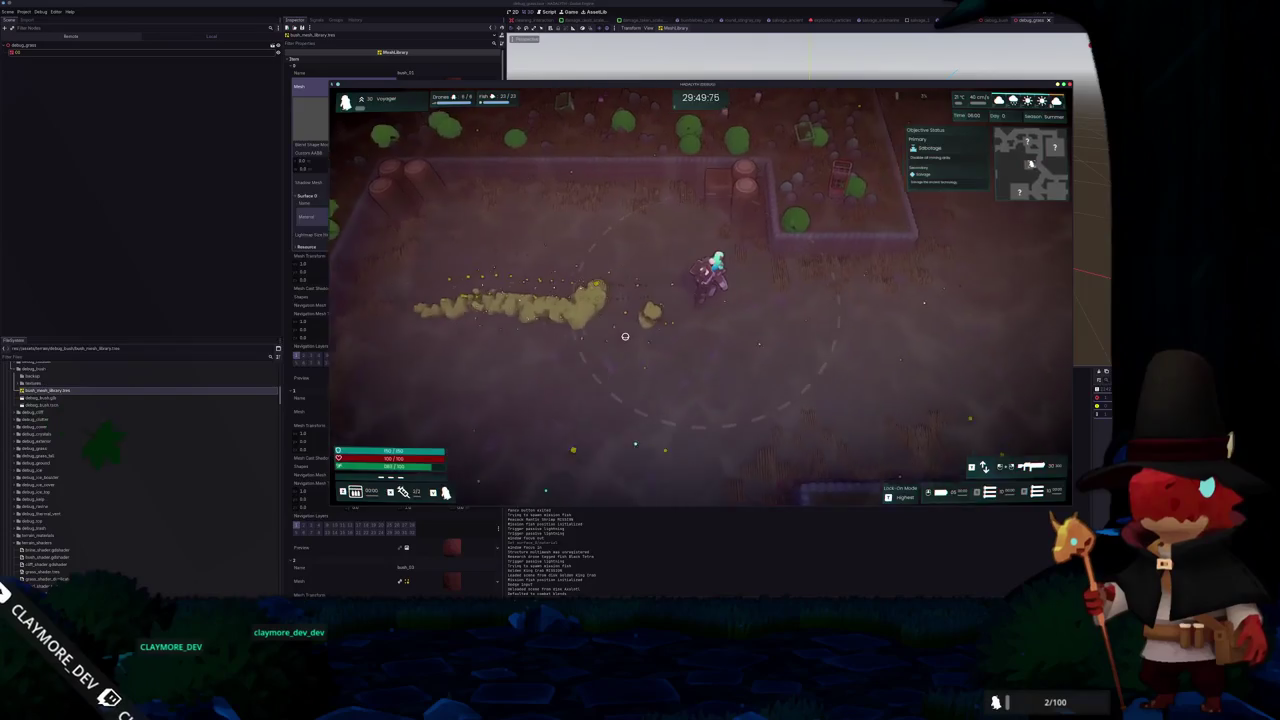
{"action": "key", "text": "w"}
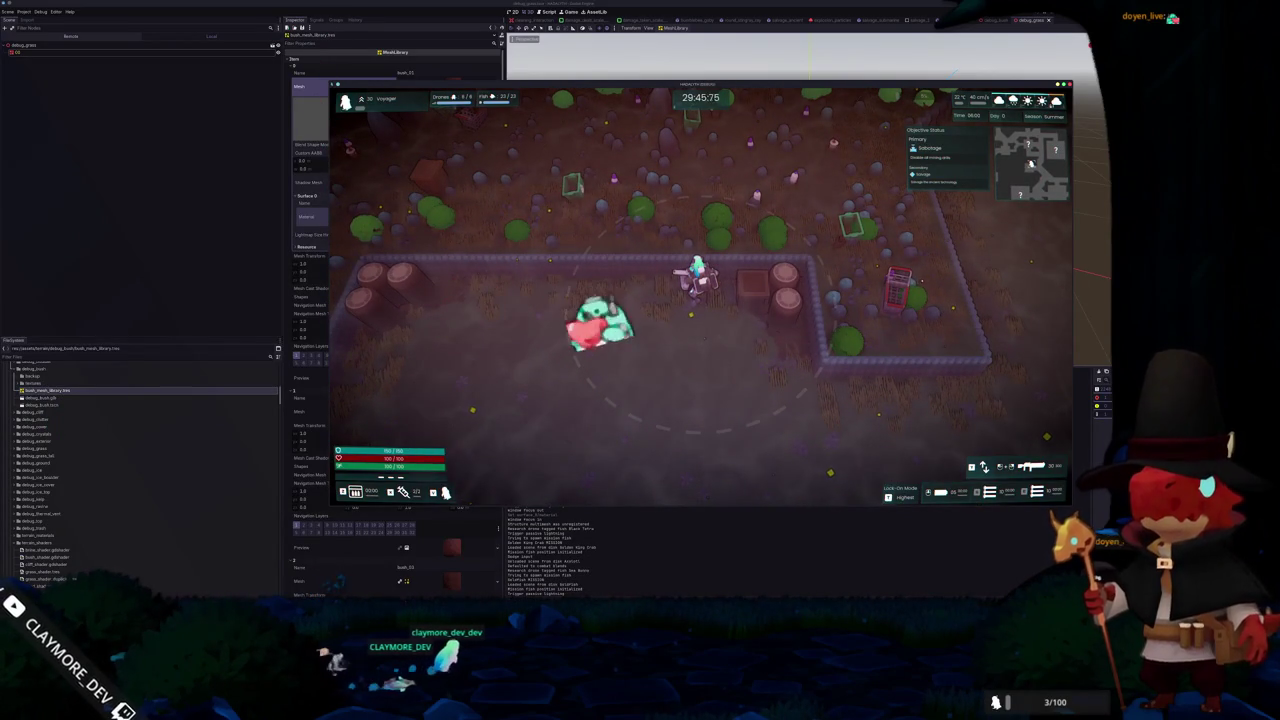
Set the time of day to 0 with the console command 'day set 0', then pause and stop the game
{"action": "key", "text": "Escape"}
{"action": "key", "text": "Escape"}
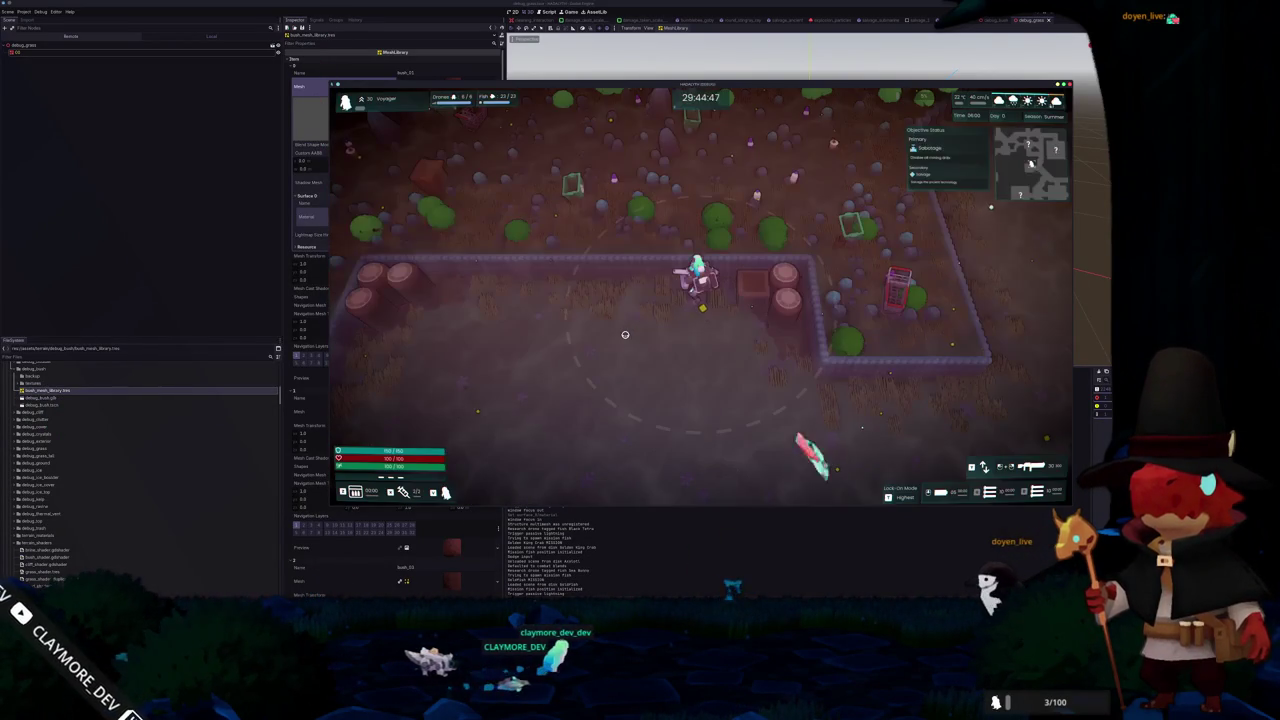
{"action": "key", "text": "grave"}
{"action": "type", "text": "day set 0"}
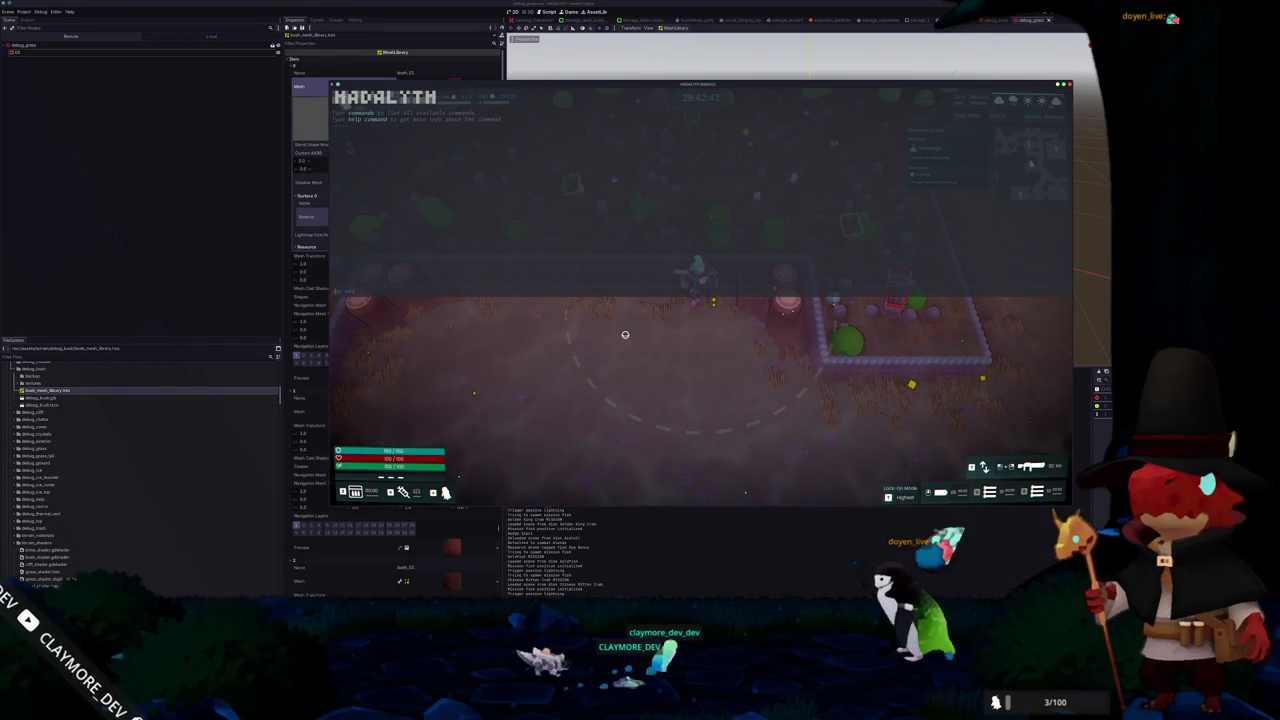
{"action": "key", "text": "Return"}
{"action": "key", "text": "grave"}
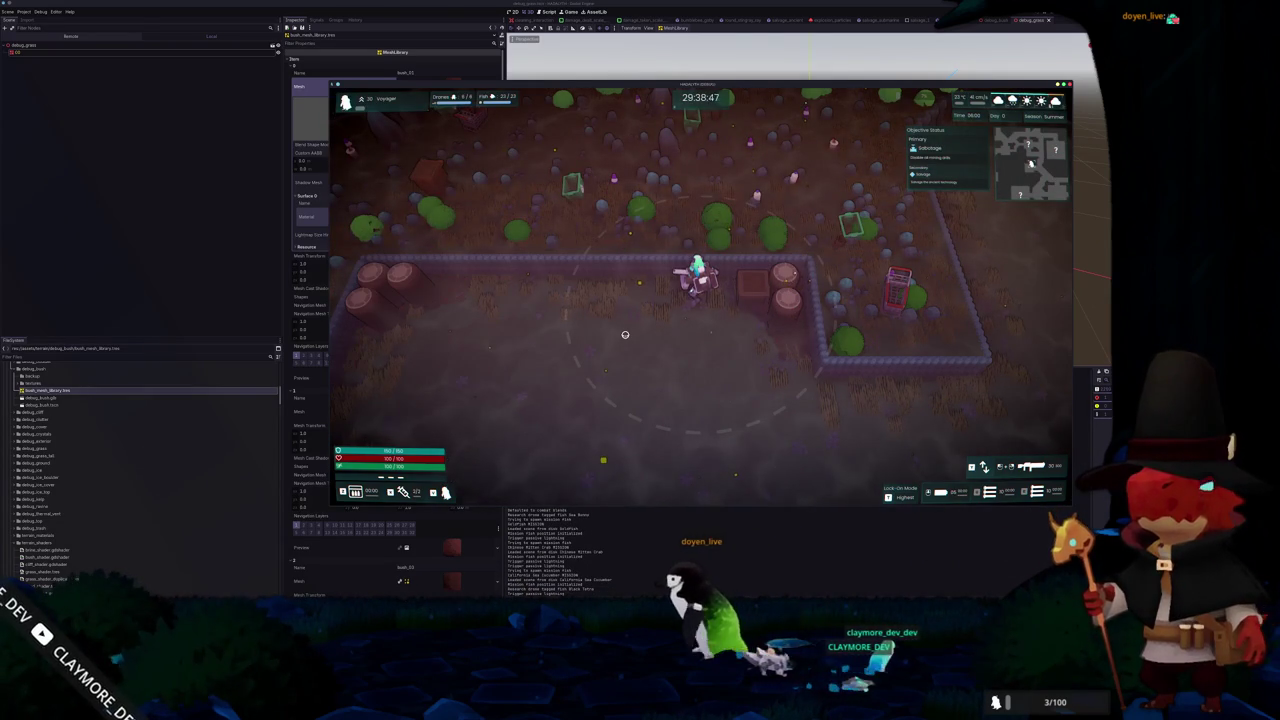
{"action": "key", "text": "Escape"}
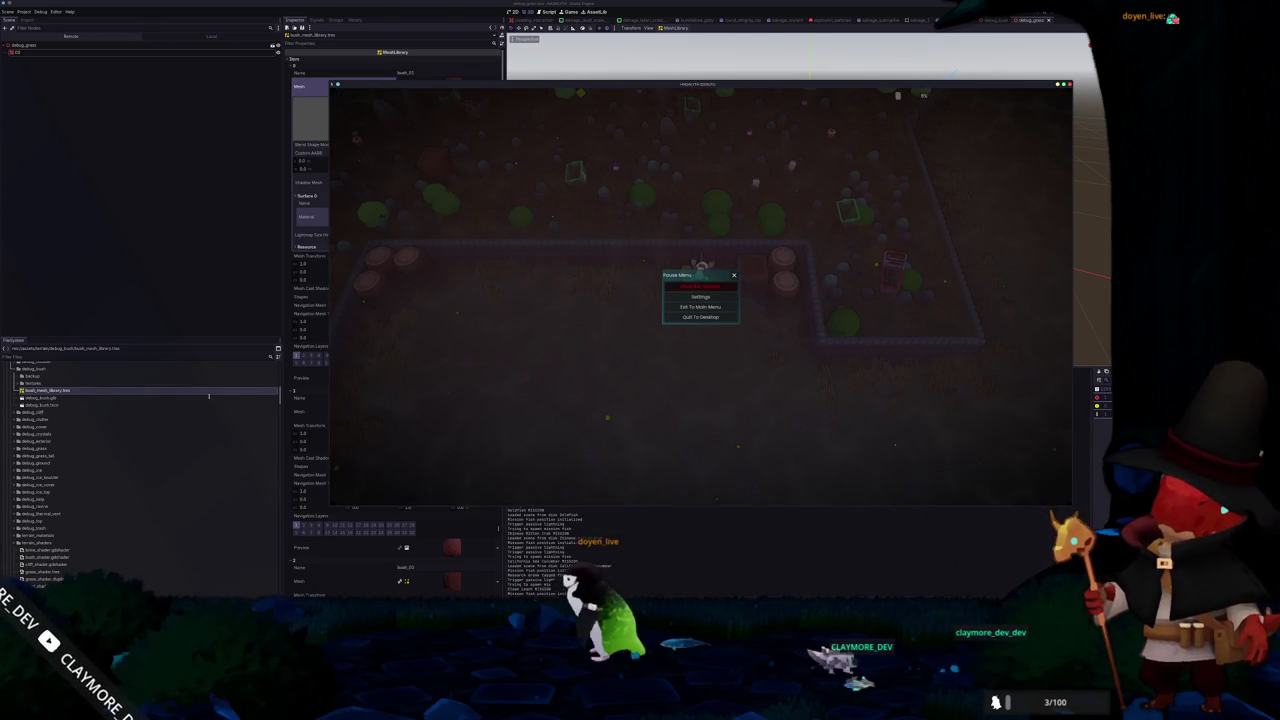
{"action": "left_click", "coordinate": [183, 286]}
Find mission_stats_testing.tres in the FileSystem dock and open it in the Inspector
{"action": "scroll", "coordinate": [152, 503], "scroll_direction": "down", "scroll_amount": 10}
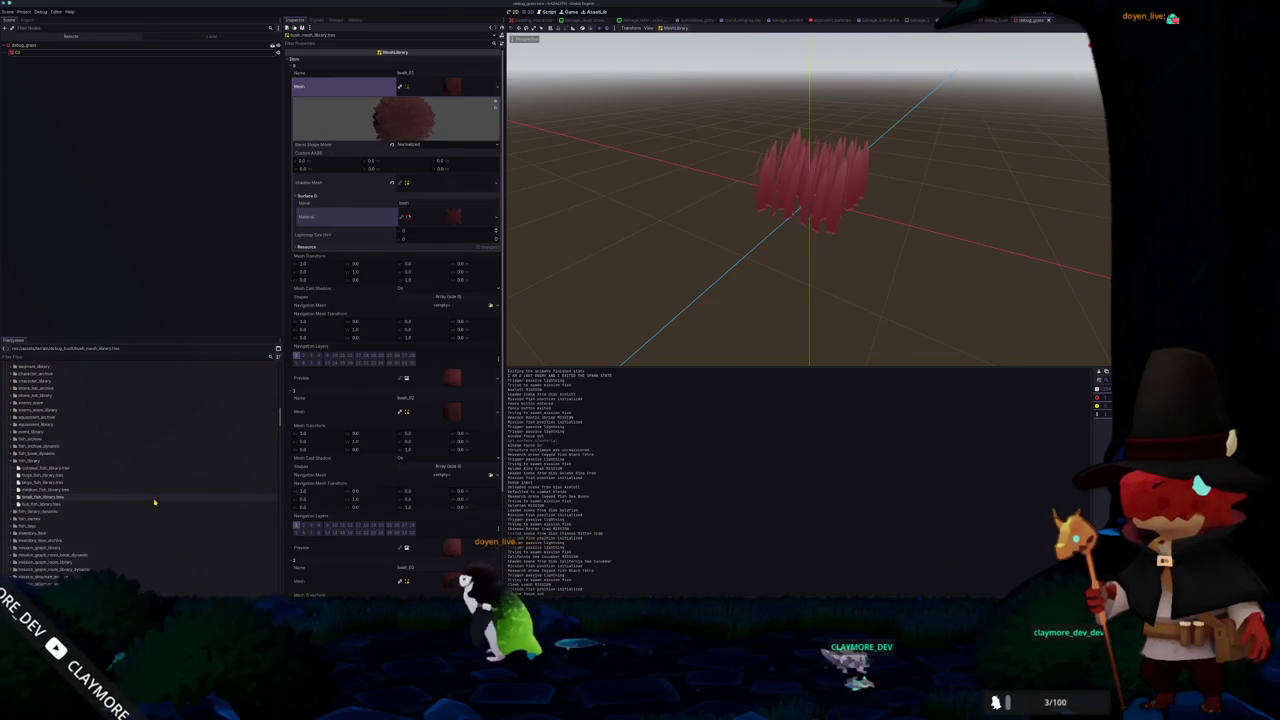
{"action": "scroll", "coordinate": [150, 503], "scroll_direction": "down", "scroll_amount": 15}
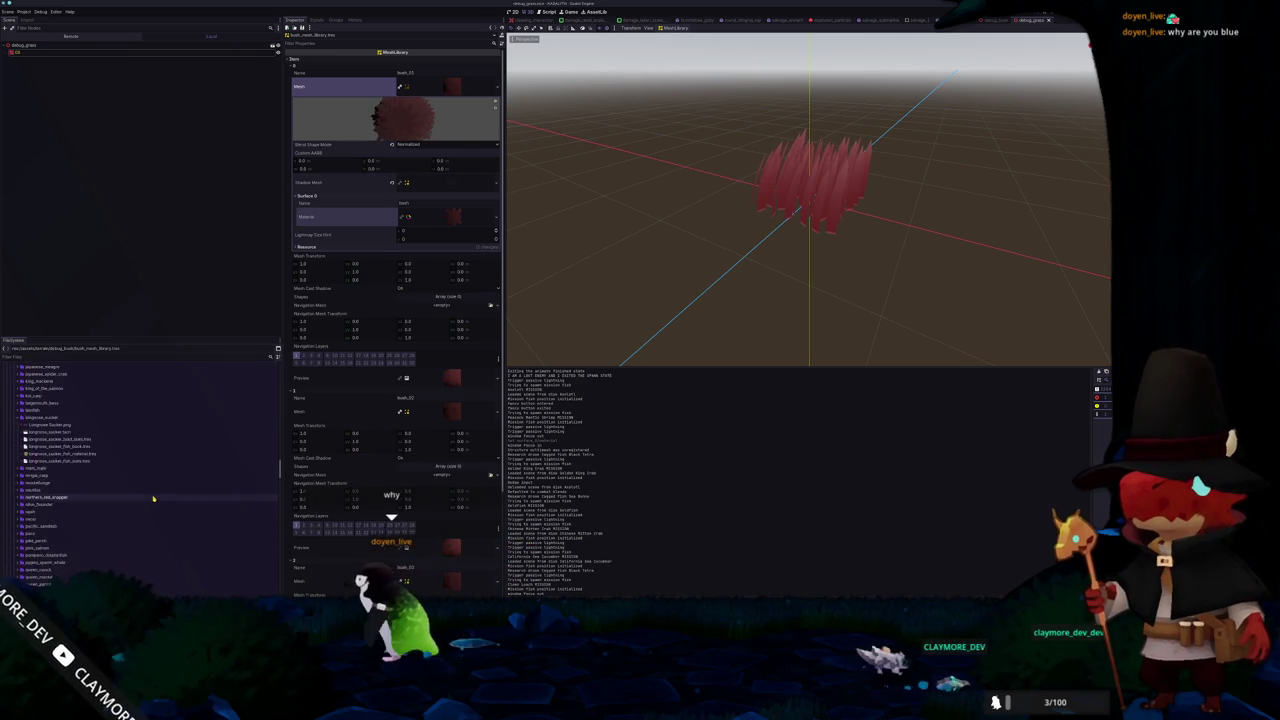
{"action": "scroll", "coordinate": [141, 506], "scroll_direction": "down", "scroll_amount": 10}
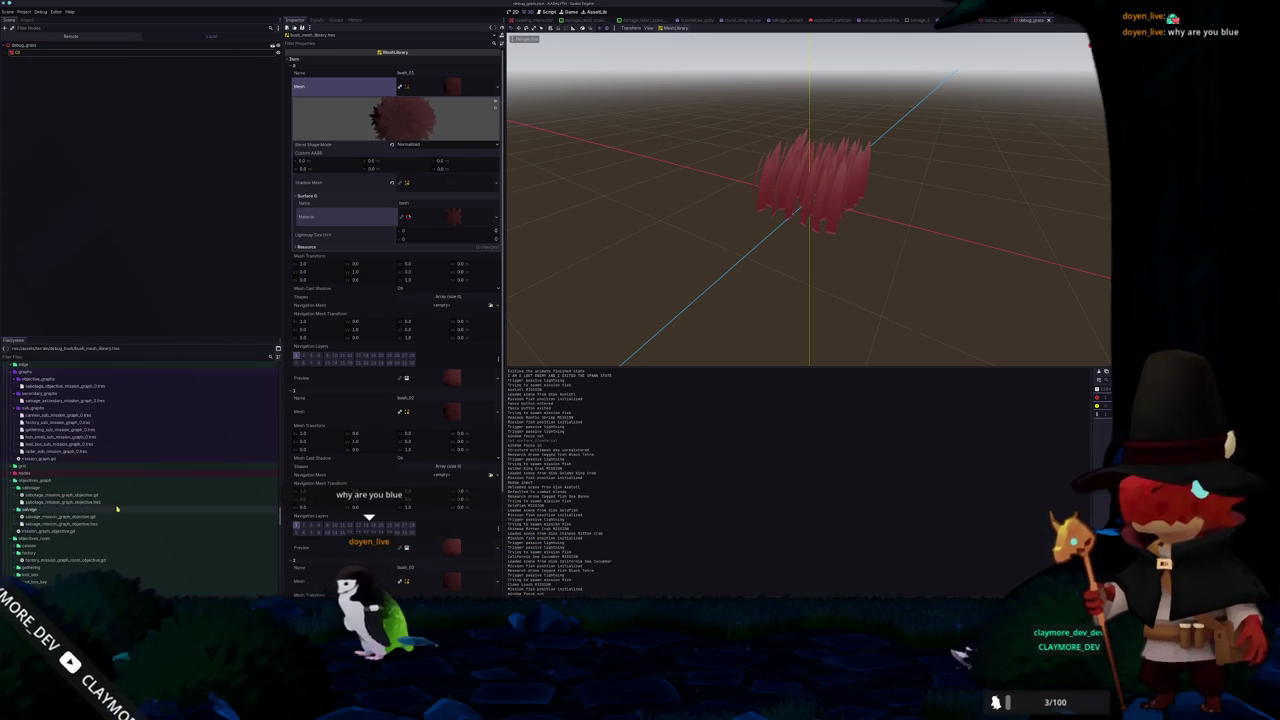
{"action": "scroll", "coordinate": [53, 509], "scroll_direction": "up", "scroll_amount": 5}
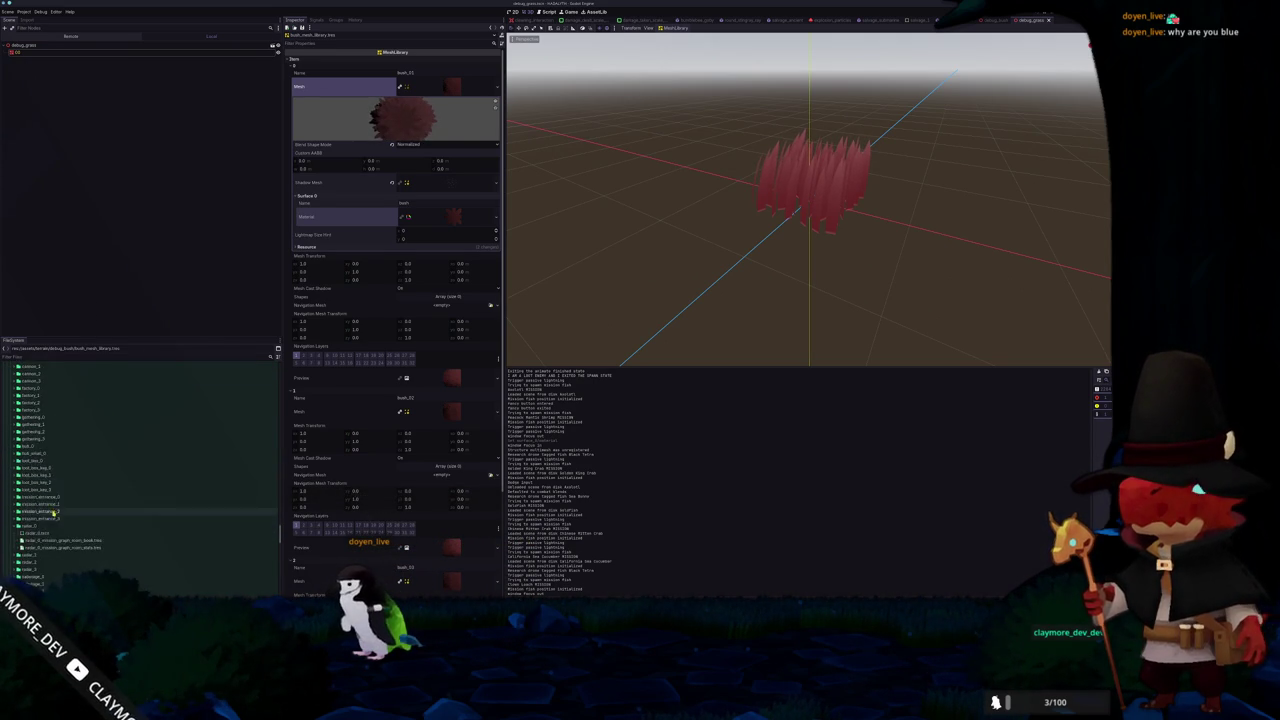
{"action": "left_click", "coordinate": [52, 517]}
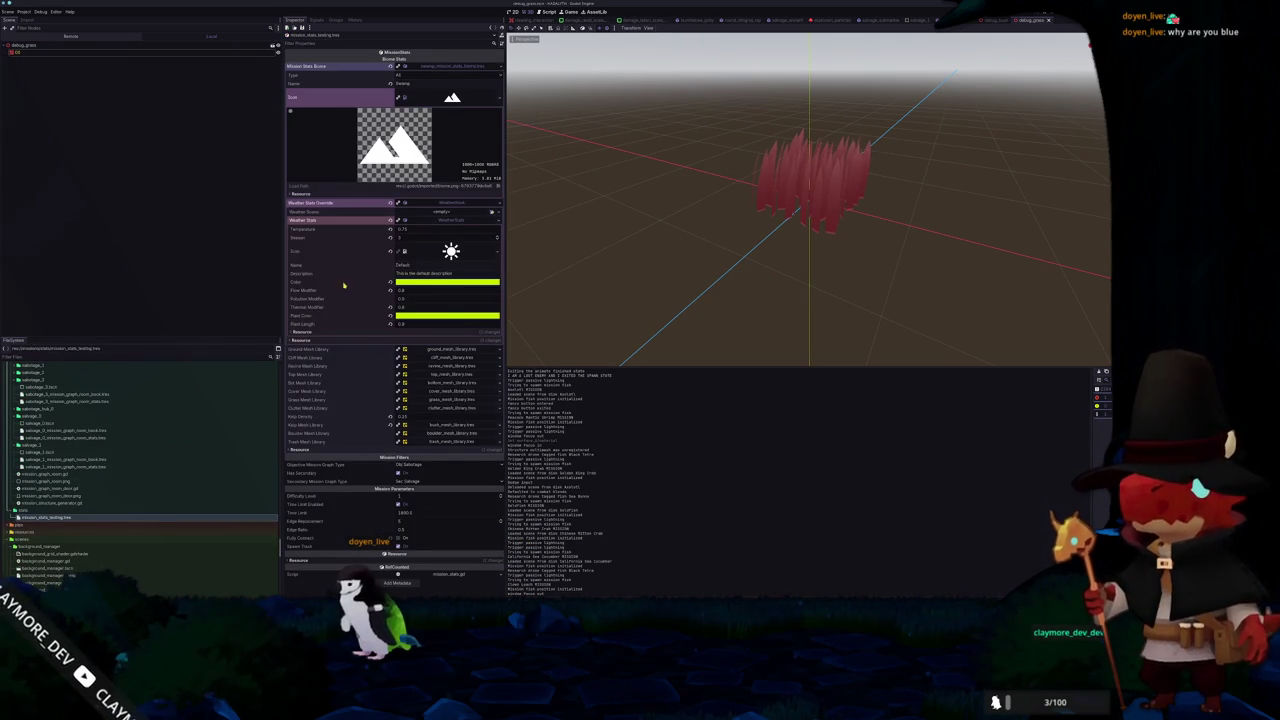
Check the biome Color and Plant Color pickers, then launch the game with F5
{"action": "left_click", "coordinate": [410, 282]}
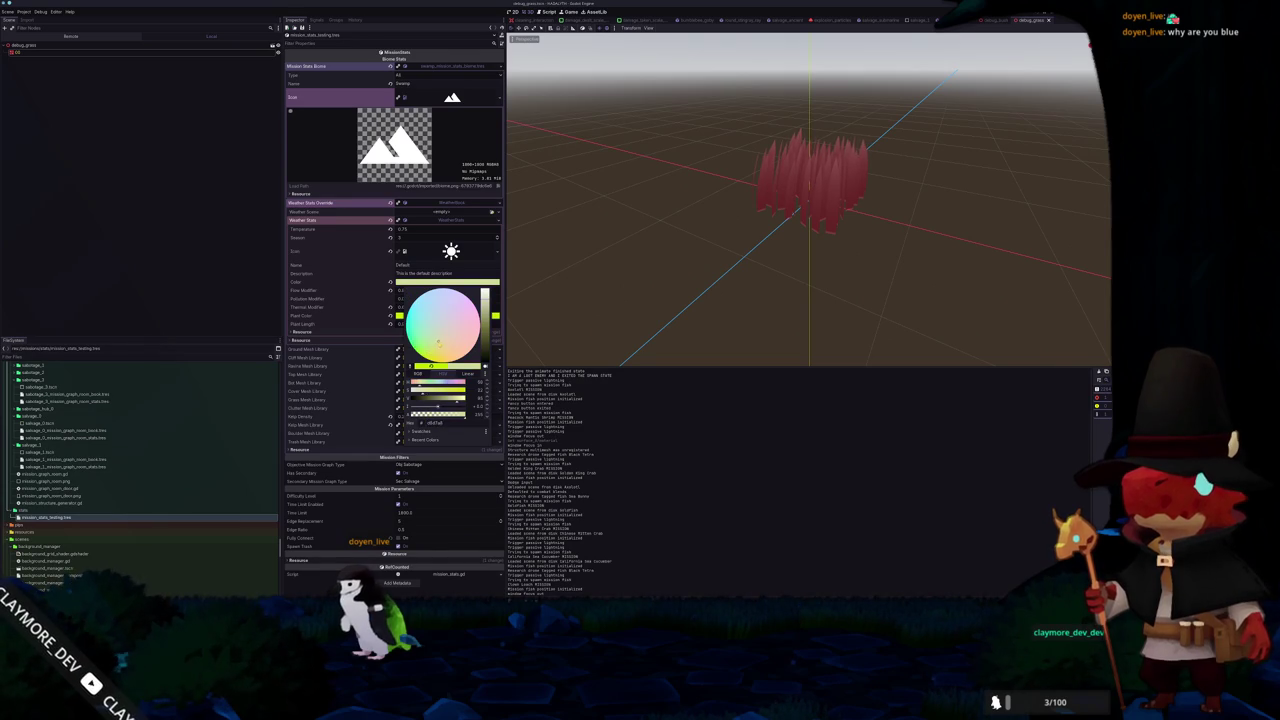
{"action": "left_click", "coordinate": [338, 308]}
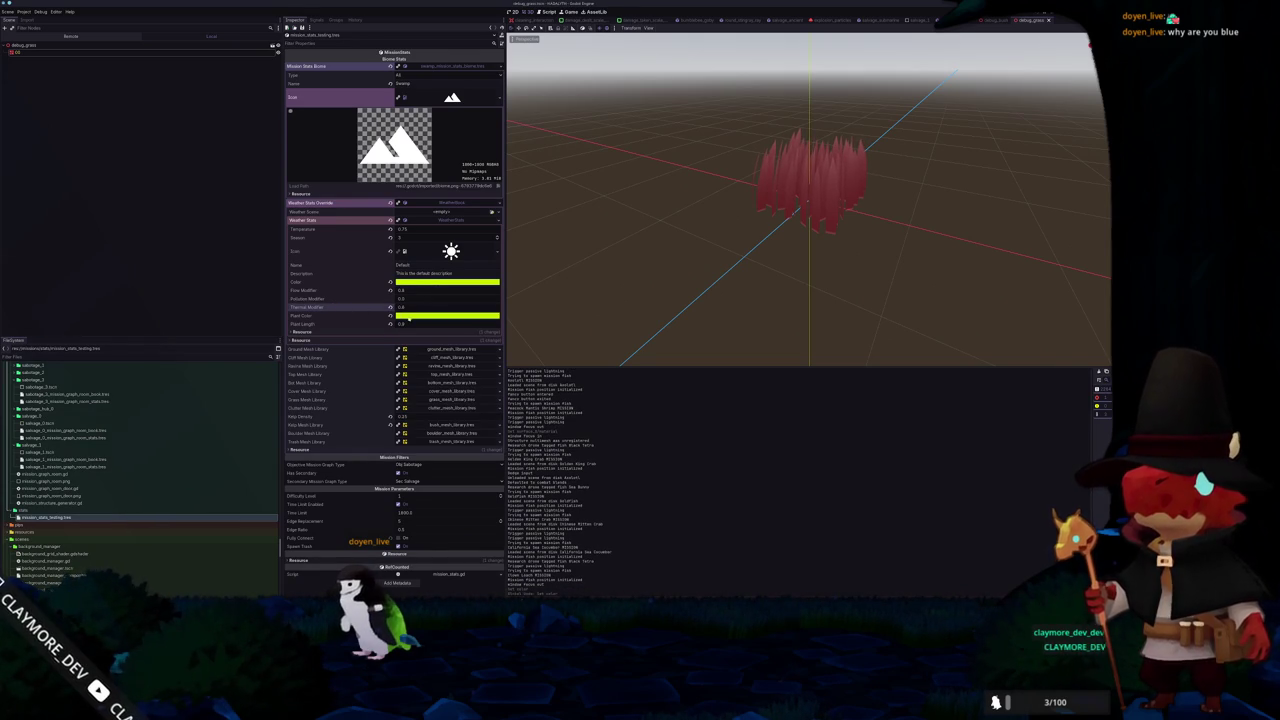
{"action": "left_click", "coordinate": [410, 316]}
{"action": "key", "text": "F5"}
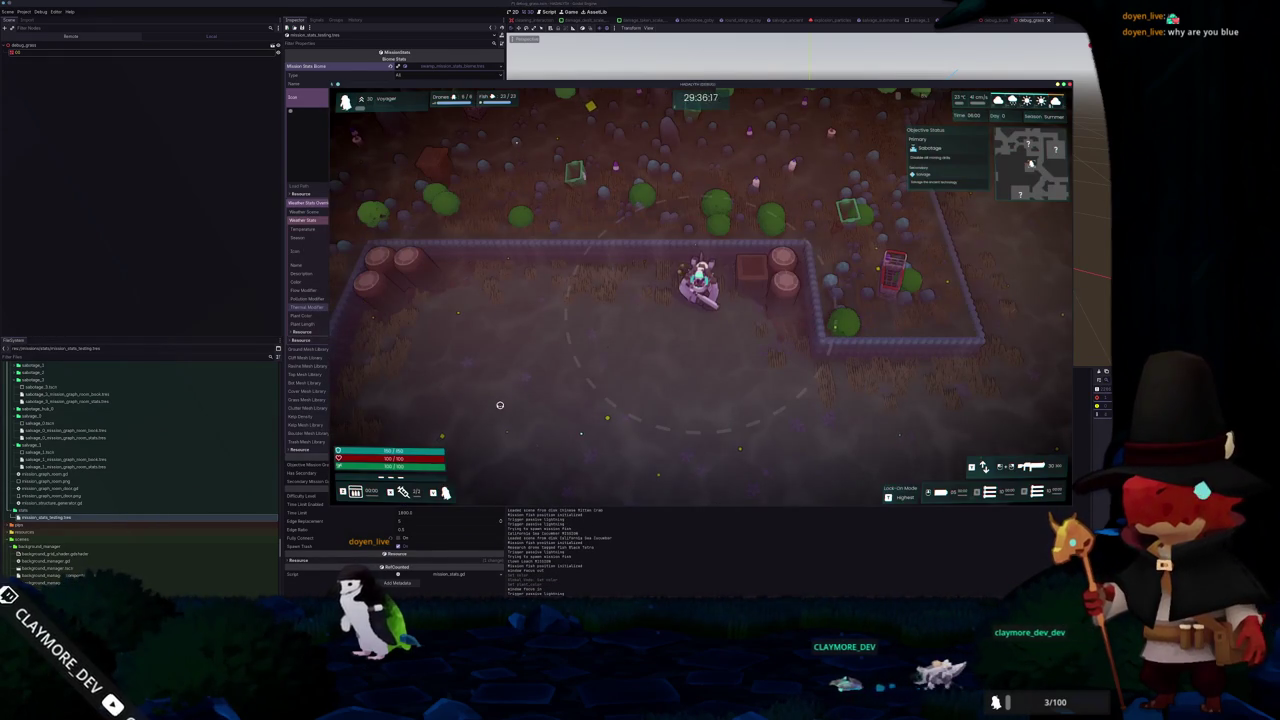
Move the game window aside and try cream, cyan and yellow-green Plant Colors live
{"action": "left_click_drag", "start_coordinate": [510, 152], "coordinate": [607, 181]}
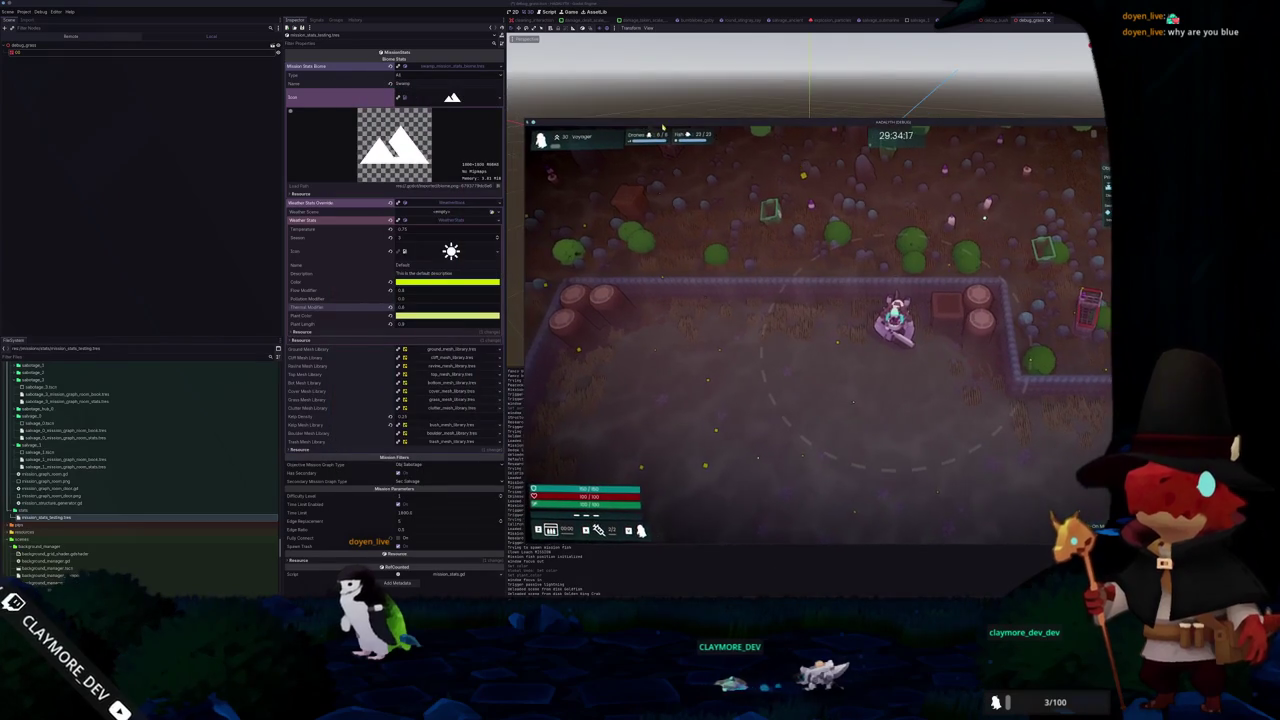
{"action": "left_click", "coordinate": [425, 318]}
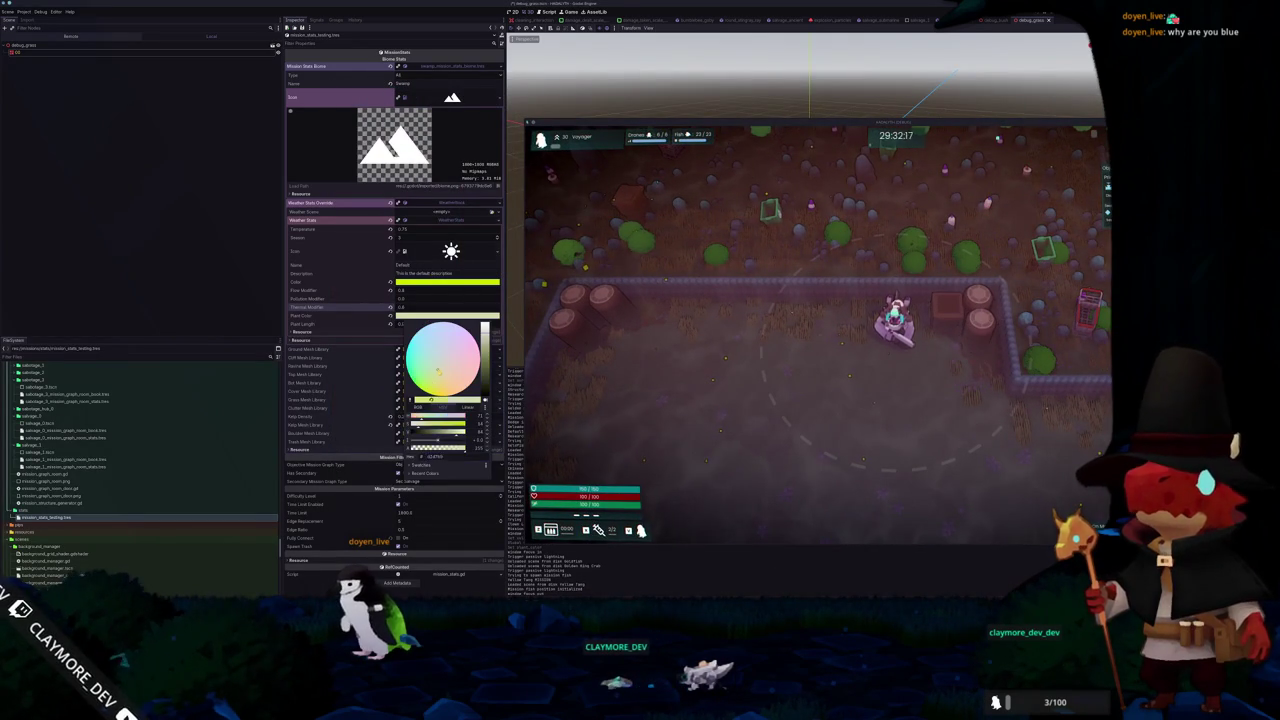
{"action": "left_click", "coordinate": [352, 307]}
{"action": "left_click", "coordinate": [424, 317]}
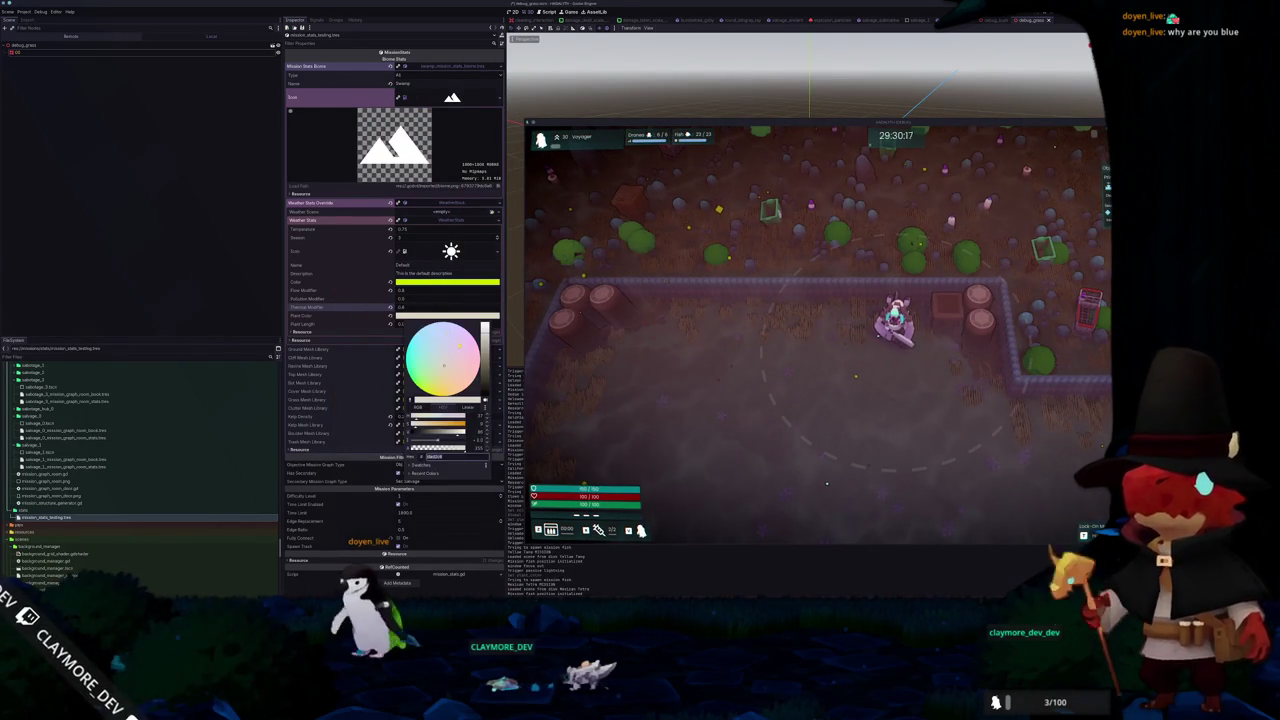
{"action": "left_click", "coordinate": [415, 357]}
{"action": "left_click", "coordinate": [338, 318]}
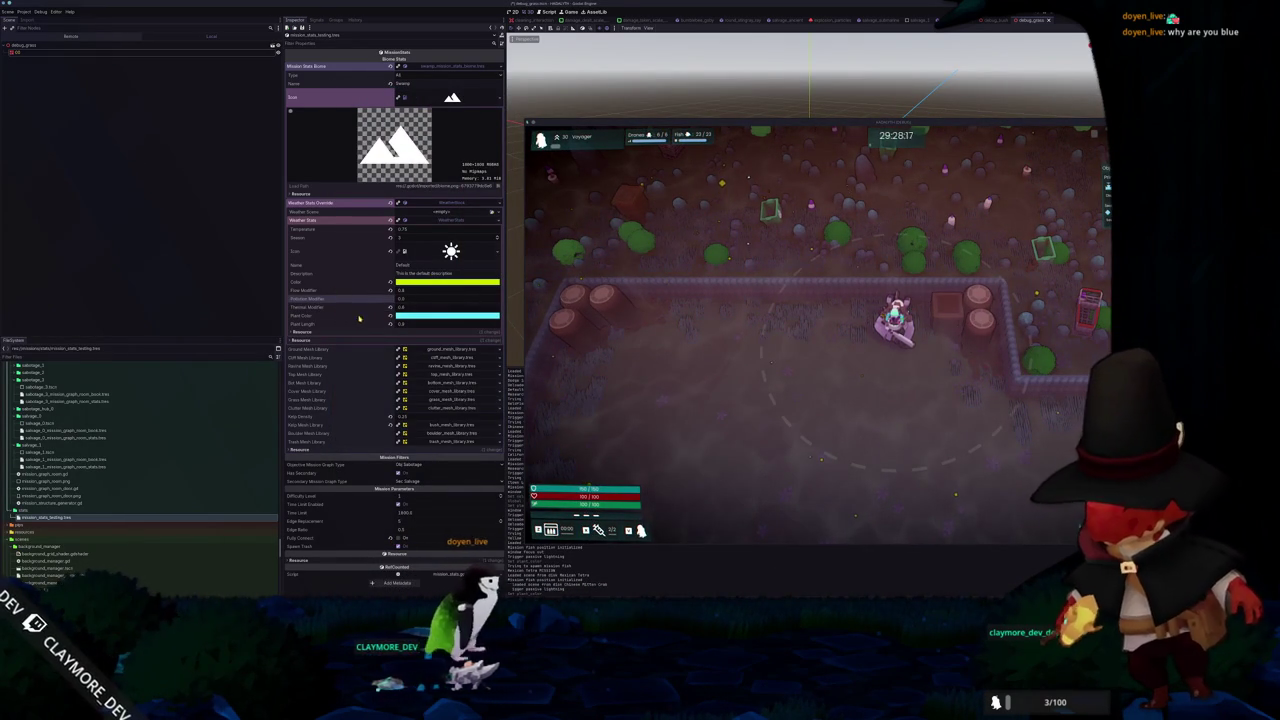
{"action": "left_click", "coordinate": [425, 317]}
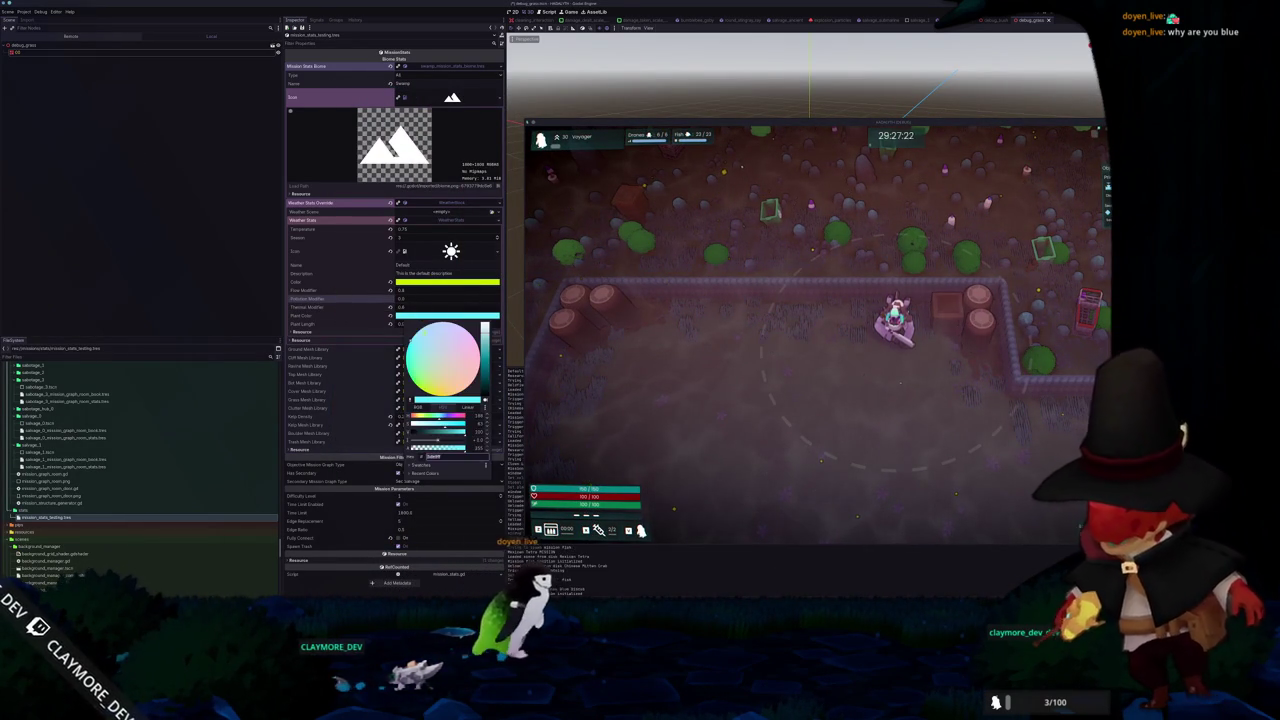
{"action": "left_click", "coordinate": [338, 323]}
Try a light lavender Plant Color and compare other options in the picker
{"action": "left_click", "coordinate": [417, 318]}
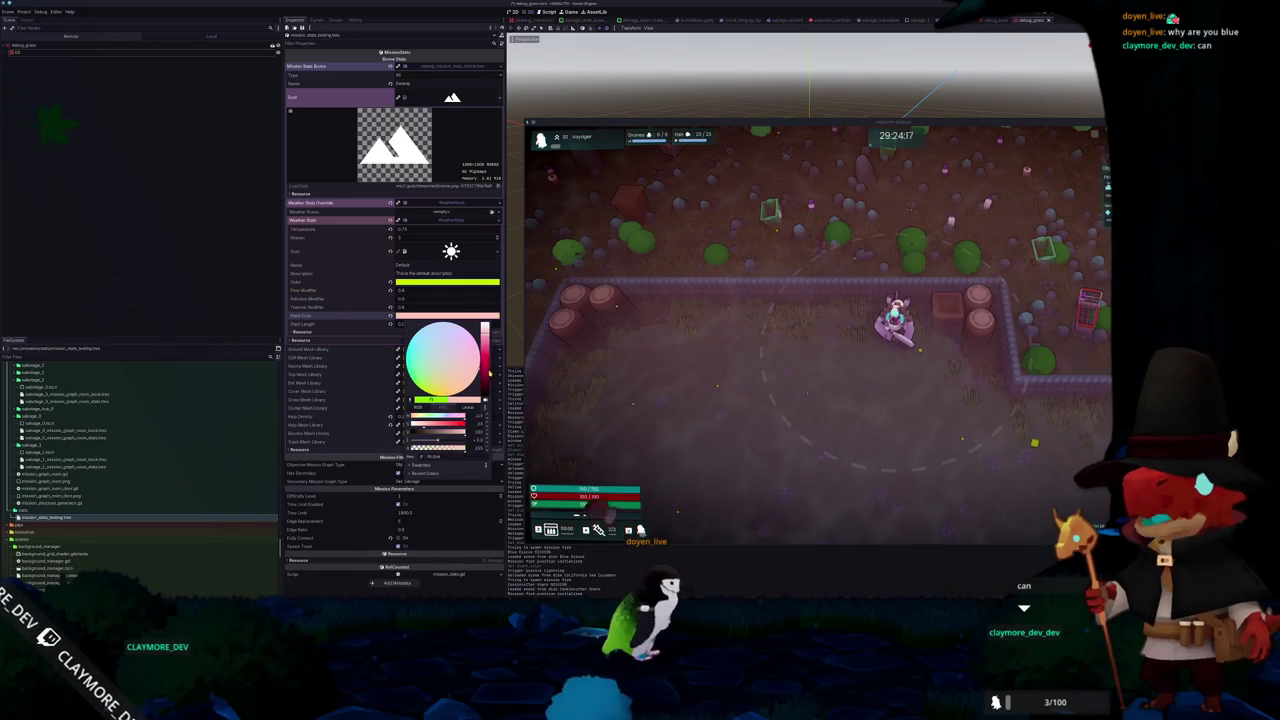
{"action": "left_click", "coordinate": [357, 318]}
{"action": "left_click", "coordinate": [410, 317]}
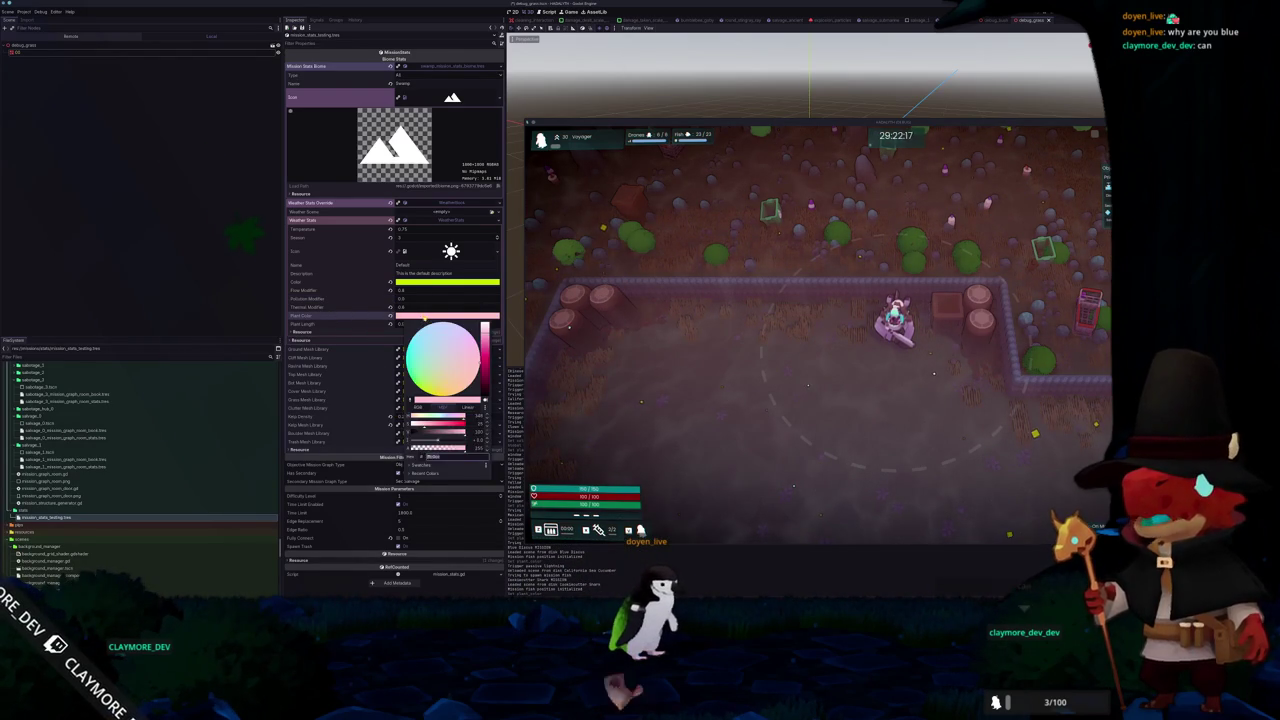
{"action": "left_click", "coordinate": [374, 318]}
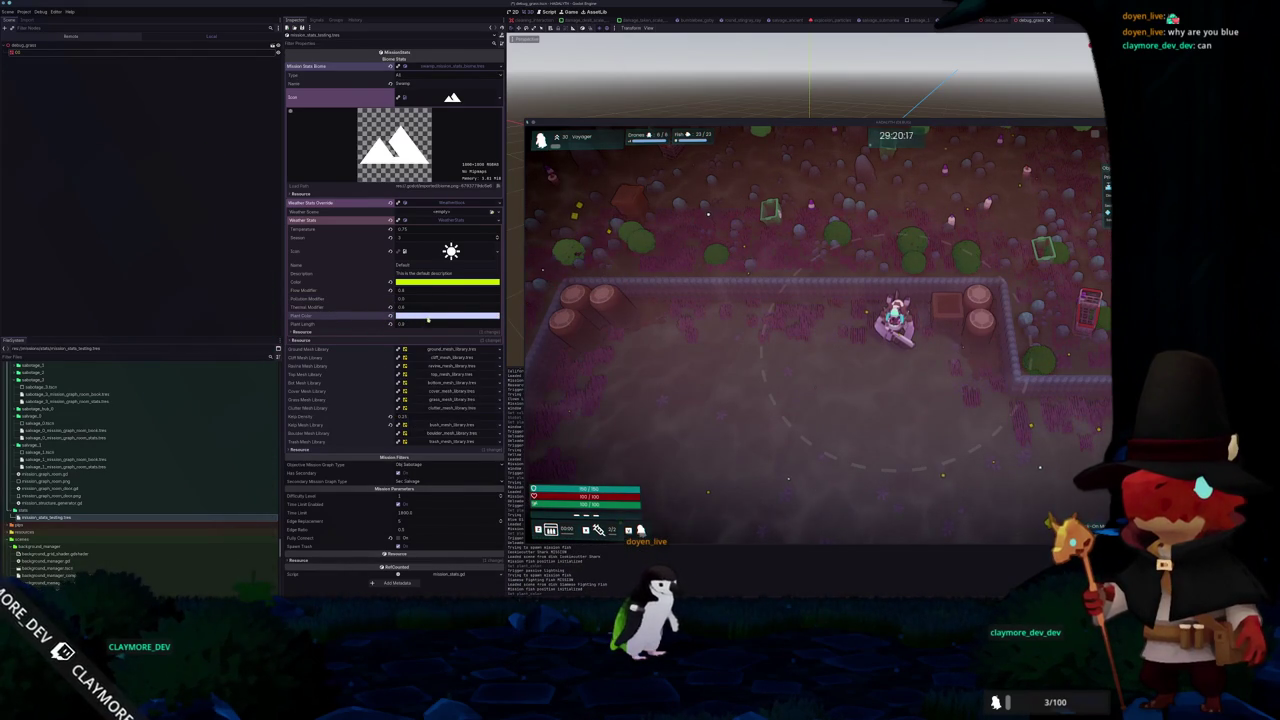
{"action": "left_click", "coordinate": [426, 318]}
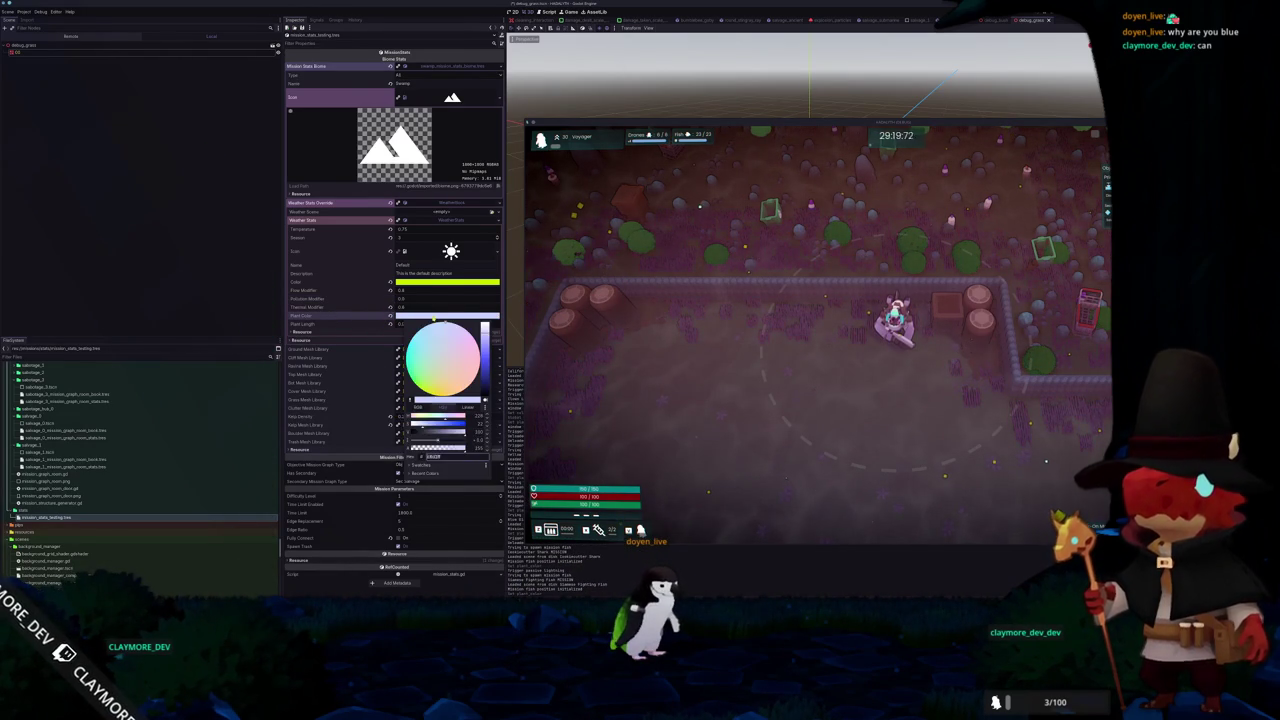
{"action": "left_click", "coordinate": [366, 320]}
{"action": "left_click", "coordinate": [421, 320]}
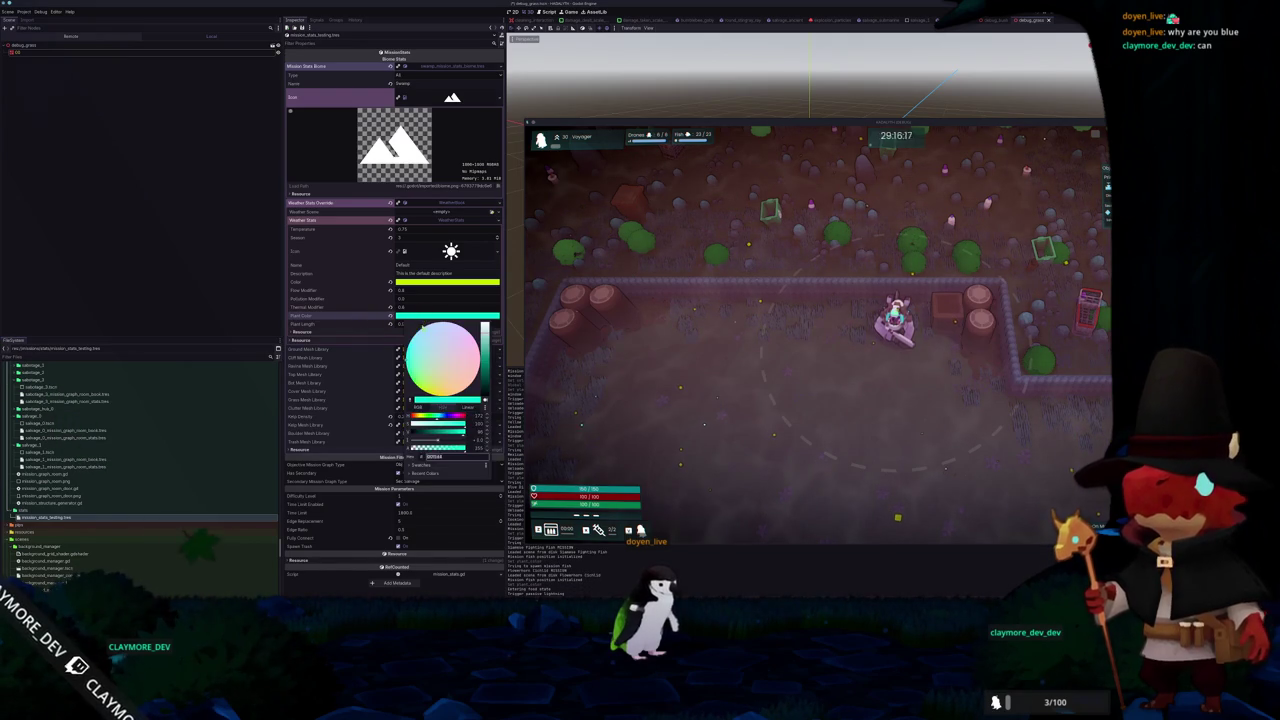
{"action": "left_click", "coordinate": [363, 324]}
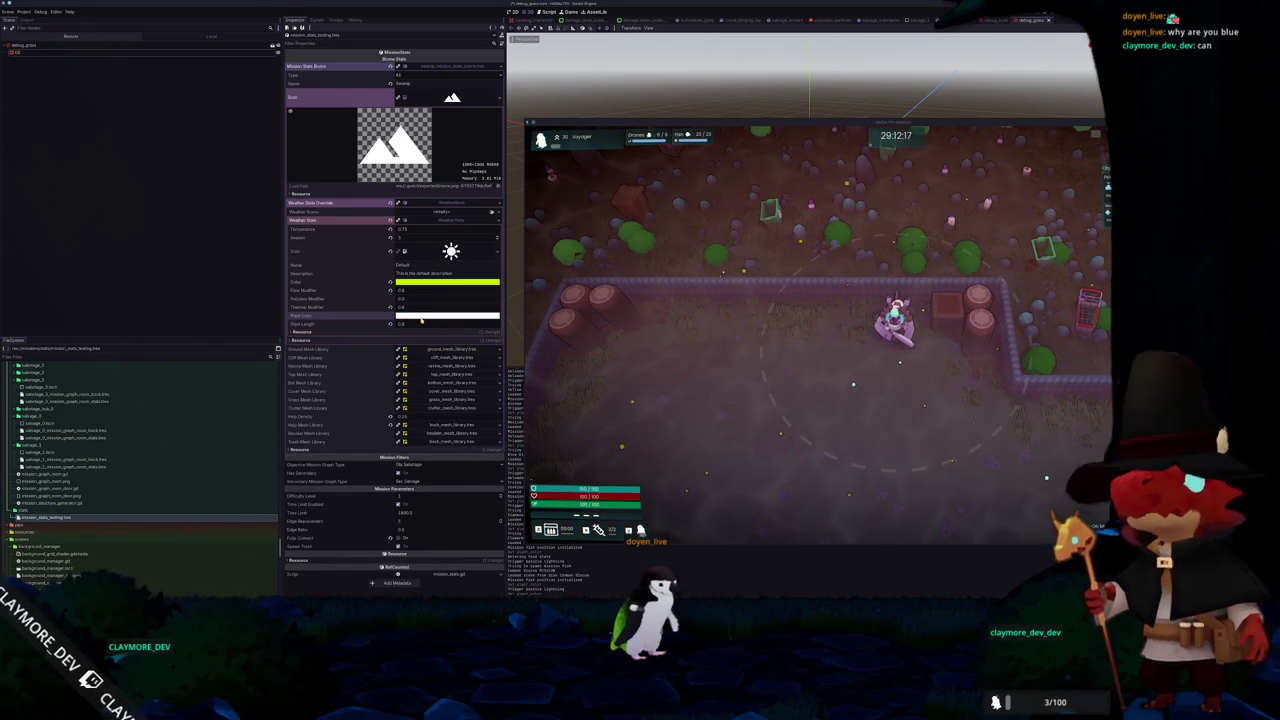
Set Plant Color back to the earlier yellow-green from Recent Colors
{"action": "left_click", "coordinate": [421, 320]}
{"action": "left_click", "coordinate": [424, 478]}
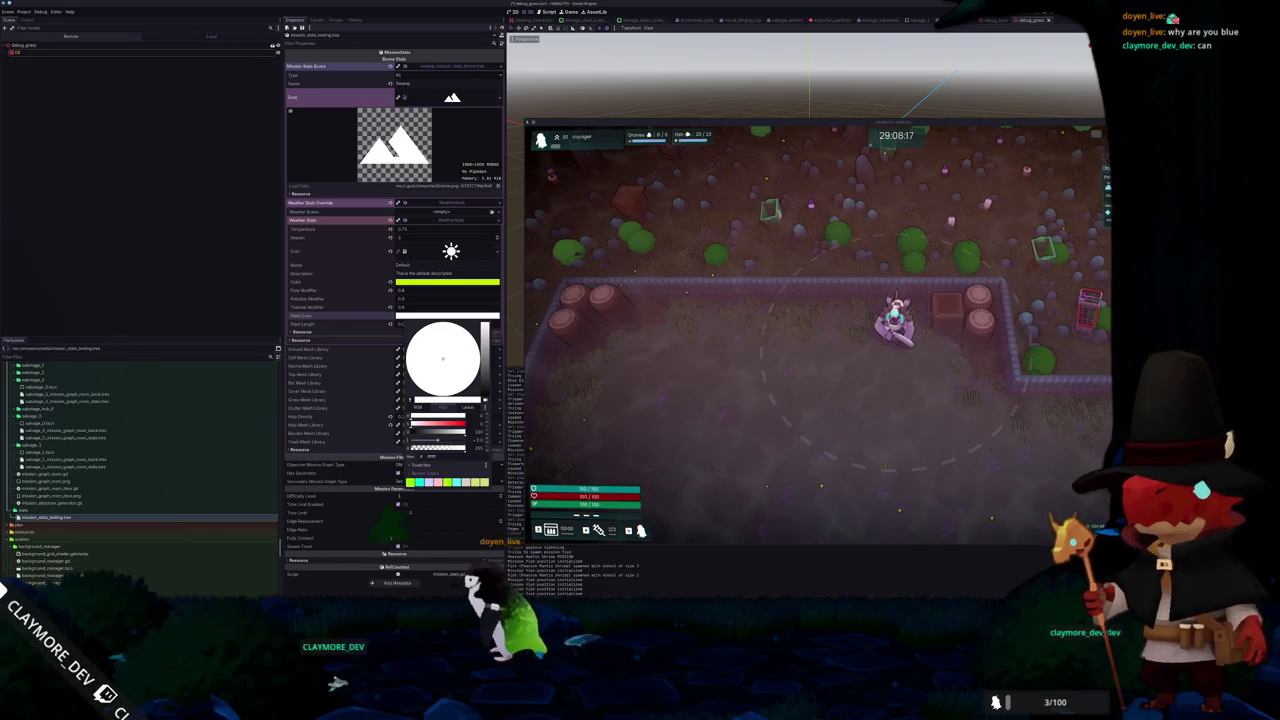
{"action": "left_click", "coordinate": [411, 482]}
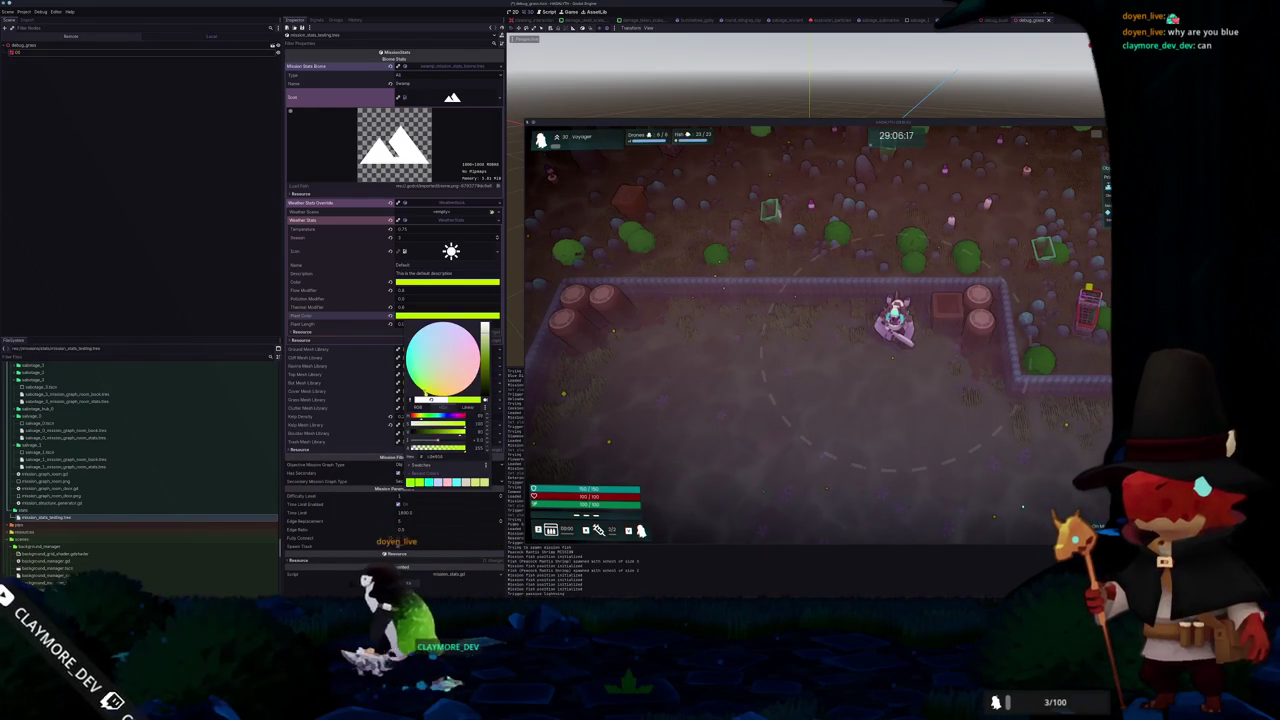
{"action": "left_click", "coordinate": [395, 351]}
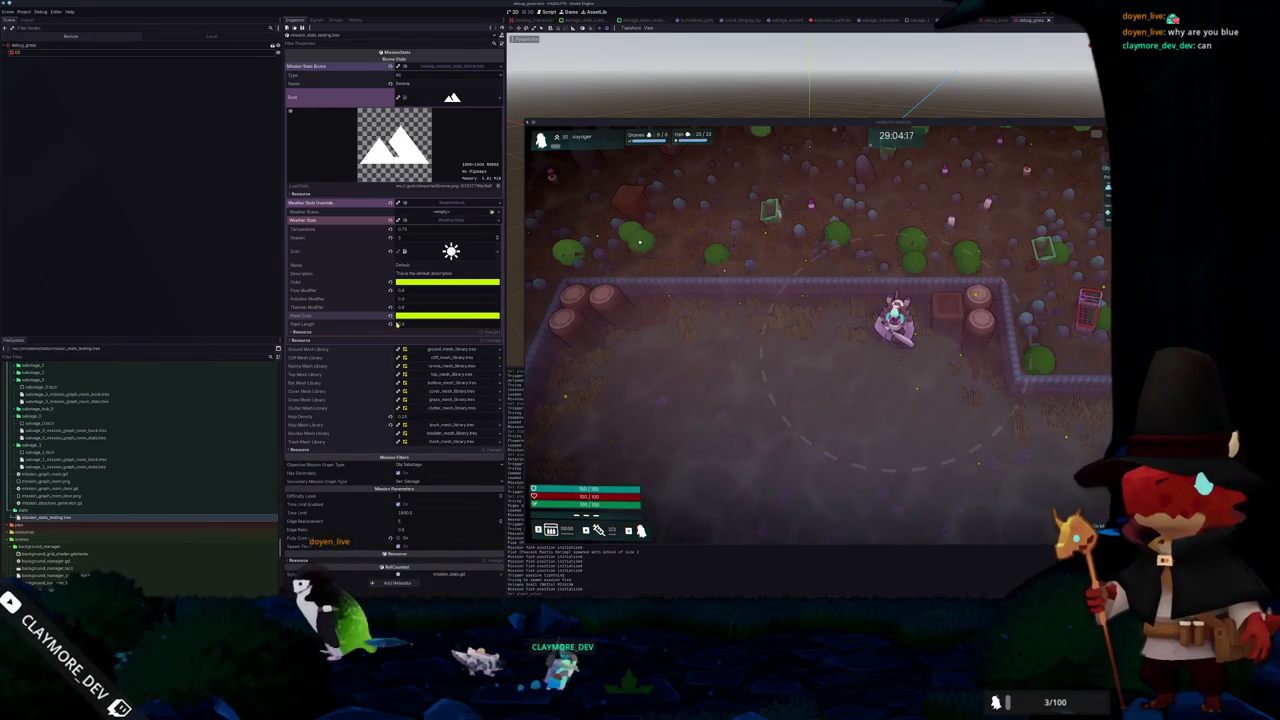
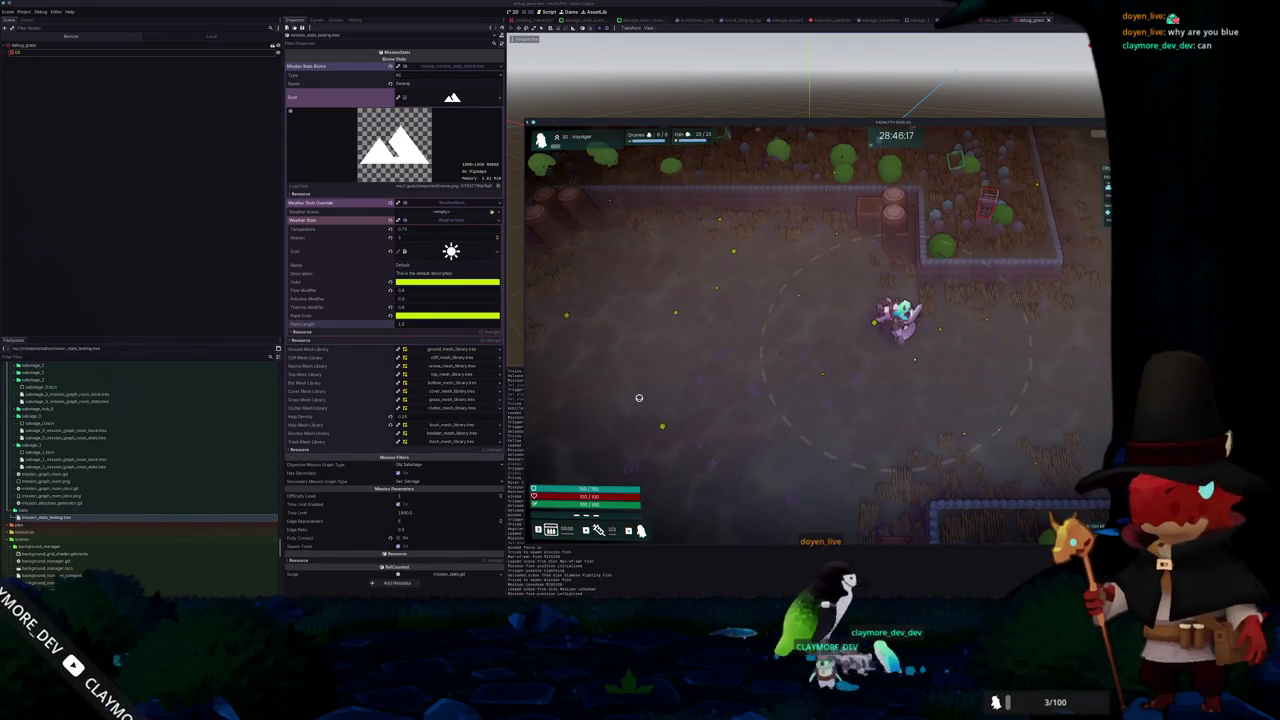
Pause the game, move its window aside, and select the 'uniform' keyword on shader line 7
{"action": "key", "text": "Escape"}
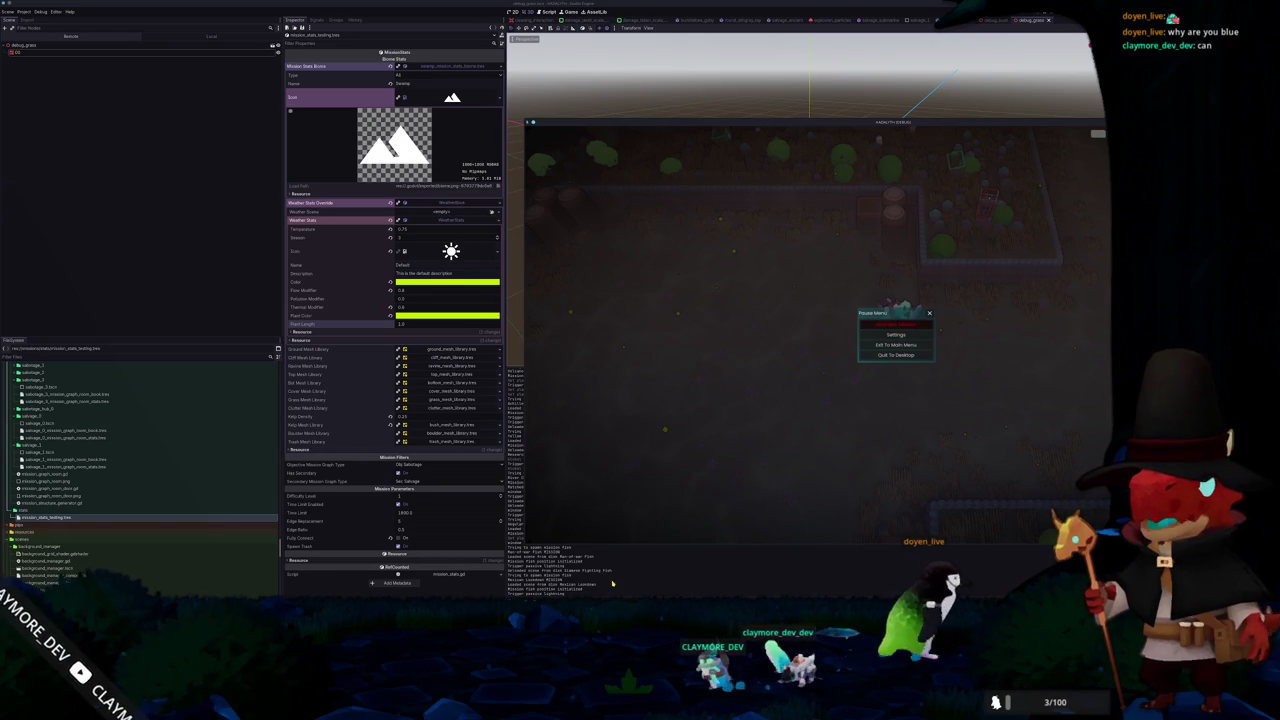
{"action": "left_click", "coordinate": [759, 123]}
{"action": "left_click_drag", "start_coordinate": [759, 123], "coordinate": [19, 328]}
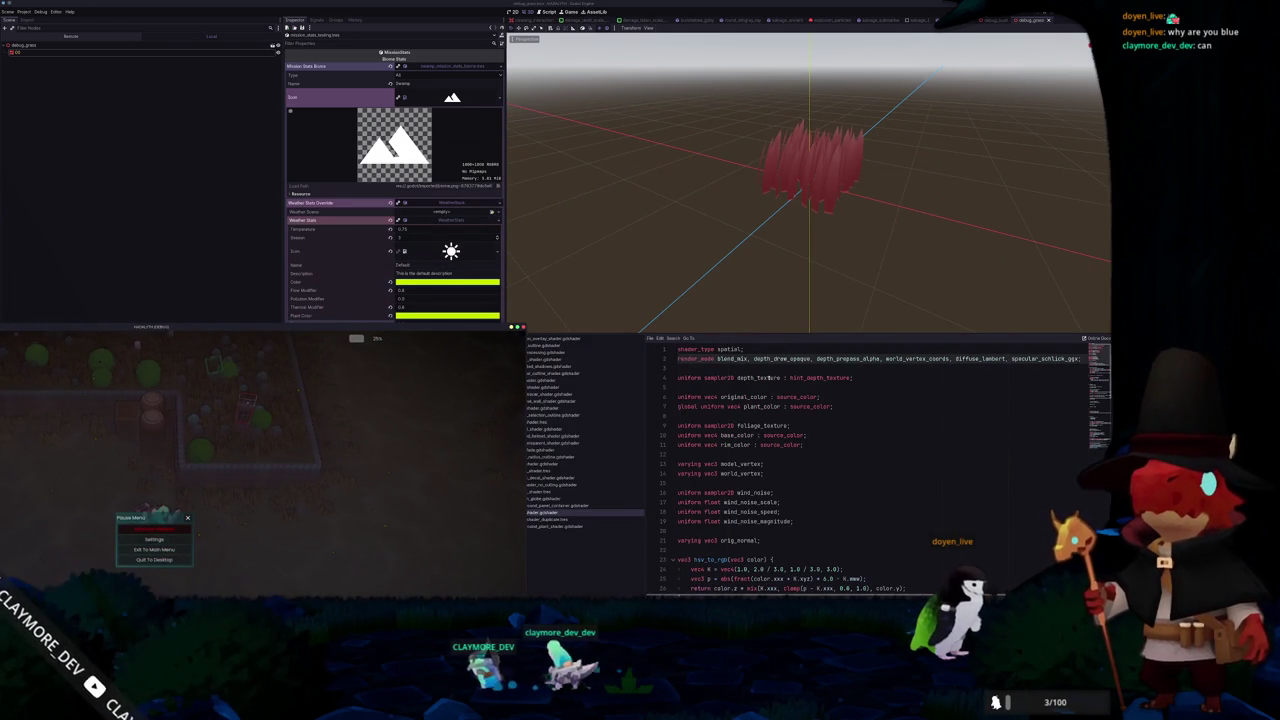
{"action": "left_click", "coordinate": [716, 415]}
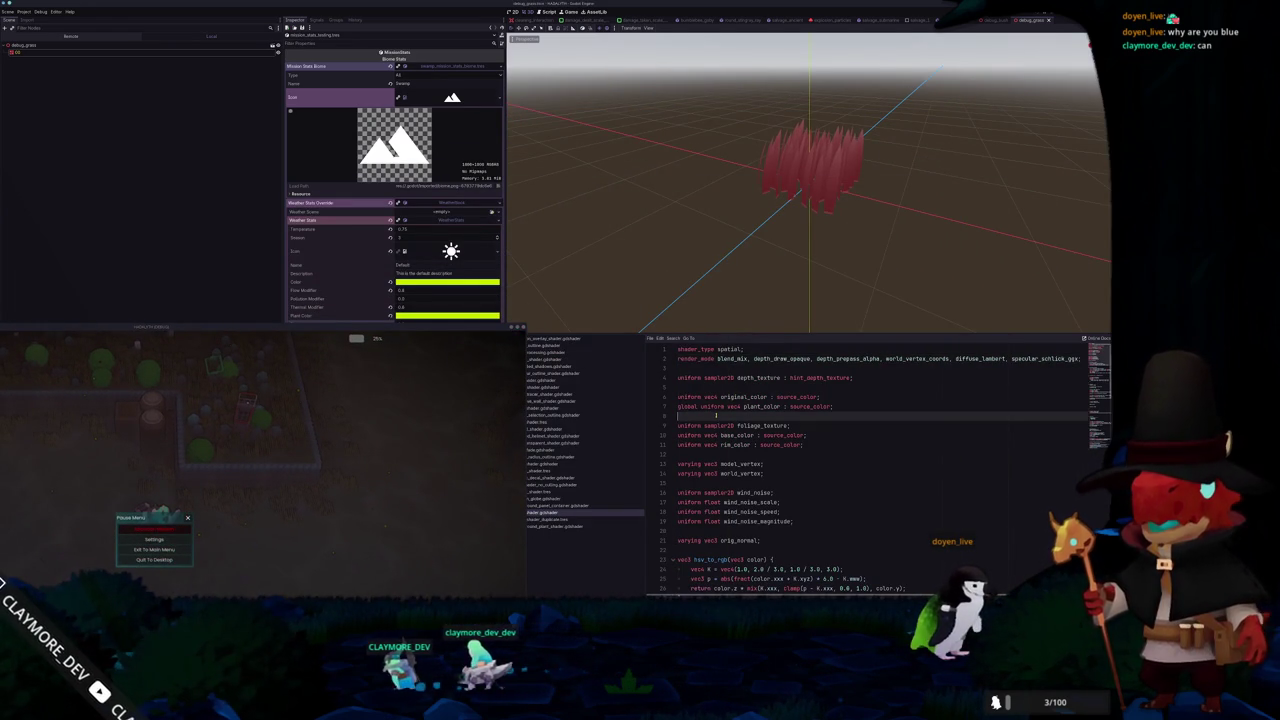
{"action": "double_click", "coordinate": [713, 406]}
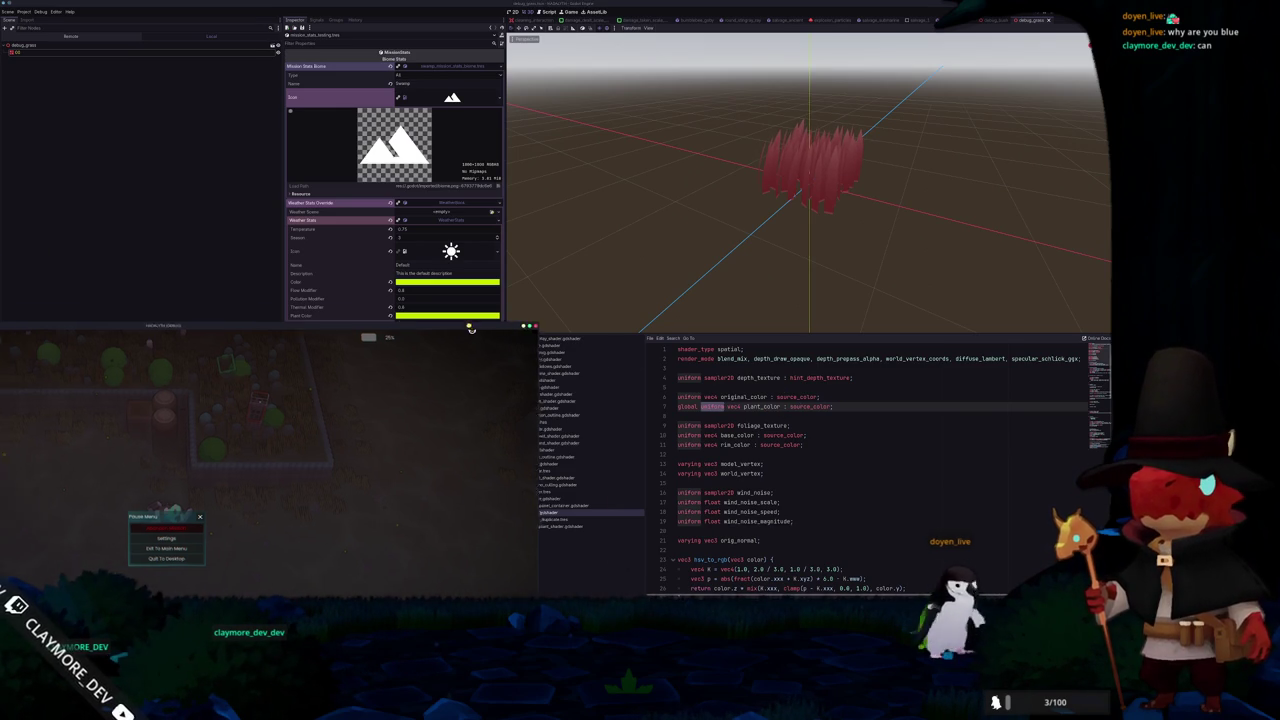
Recentre the game window and resume the debug game
{"action": "left_click_drag", "start_coordinate": [459, 330], "coordinate": [890, 177]}
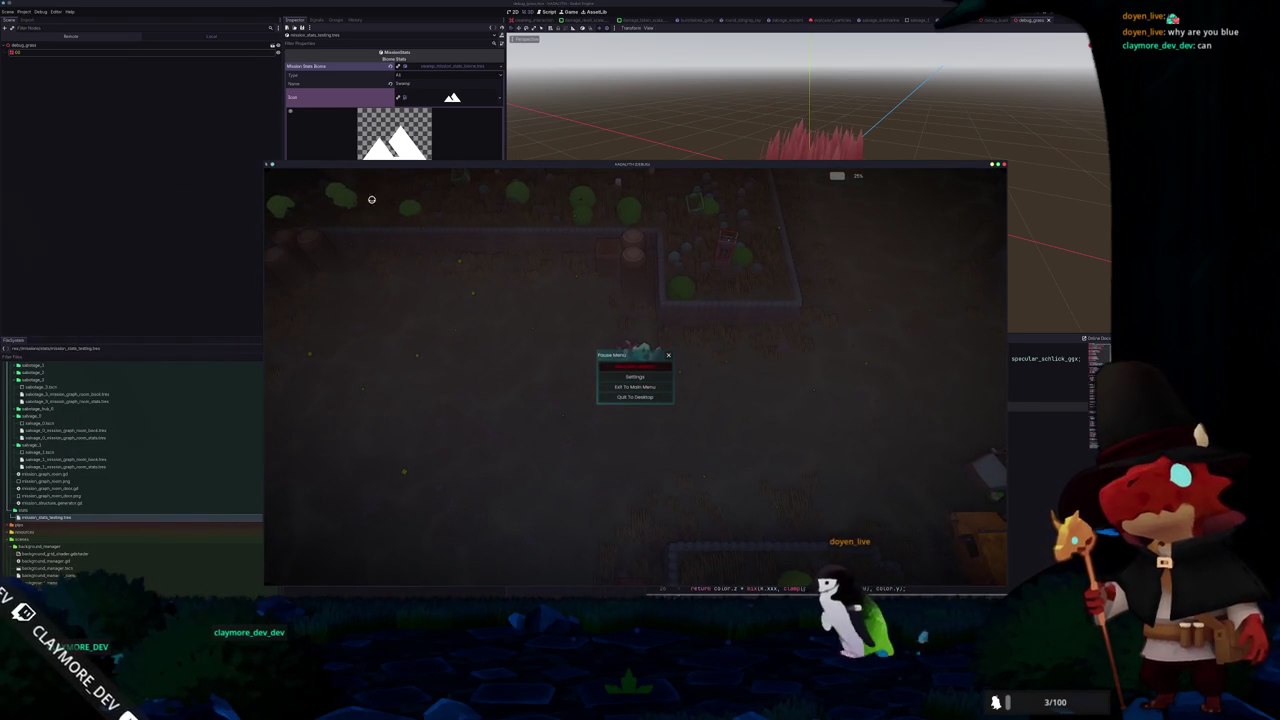
{"action": "left_click_drag", "start_coordinate": [400, 163], "coordinate": [456, 168]}
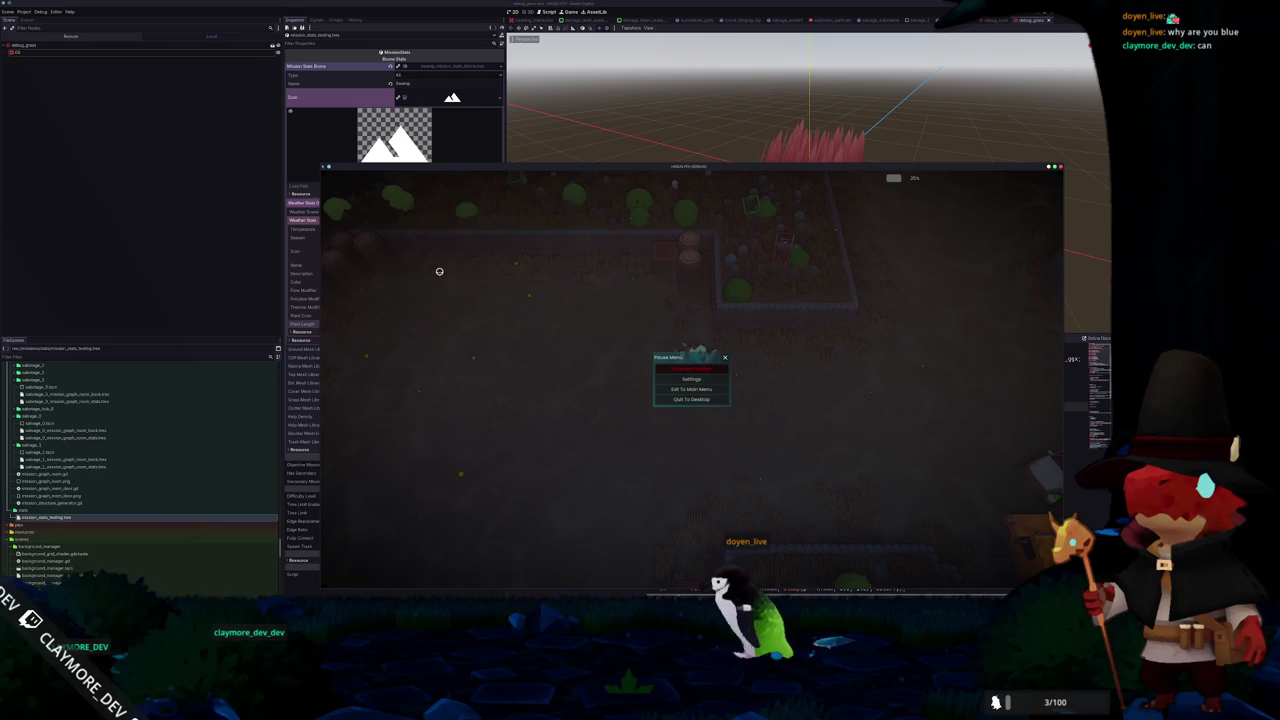
{"action": "key", "text": "Escape"}
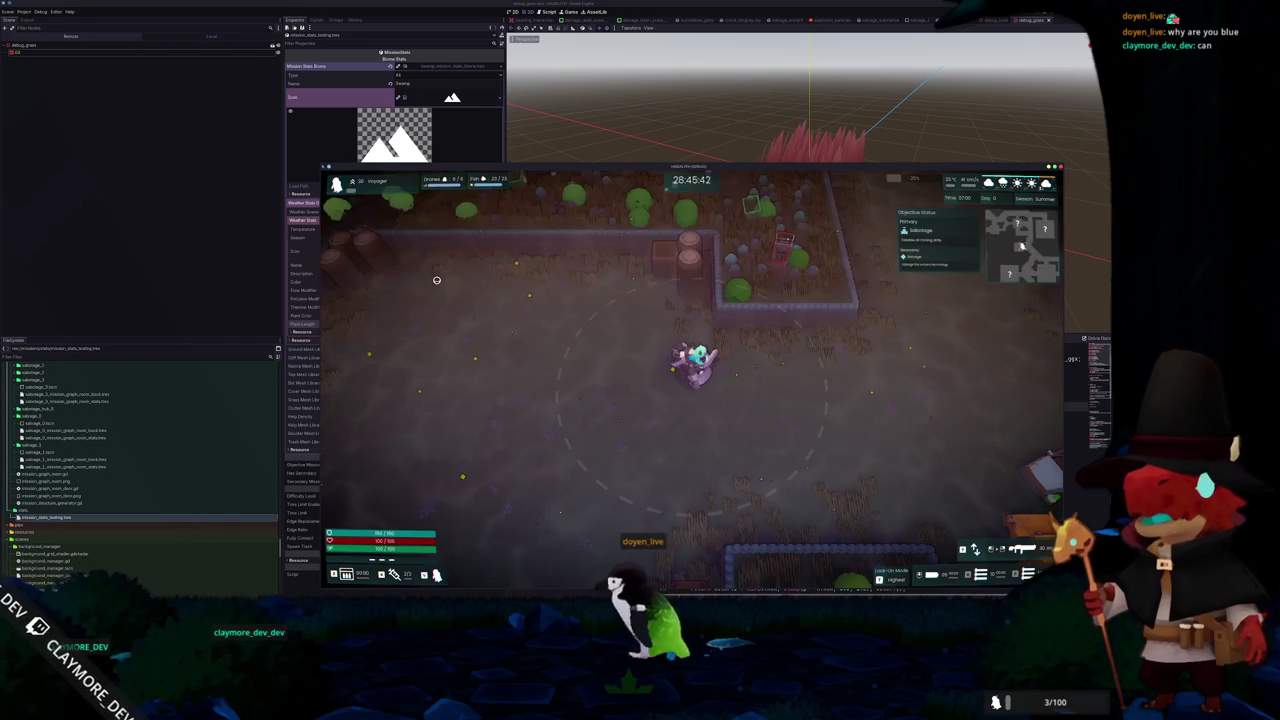
Walk the player around the arena with W, S and D to check grass and clutter, then pause
{"action": "key", "text": "w"}
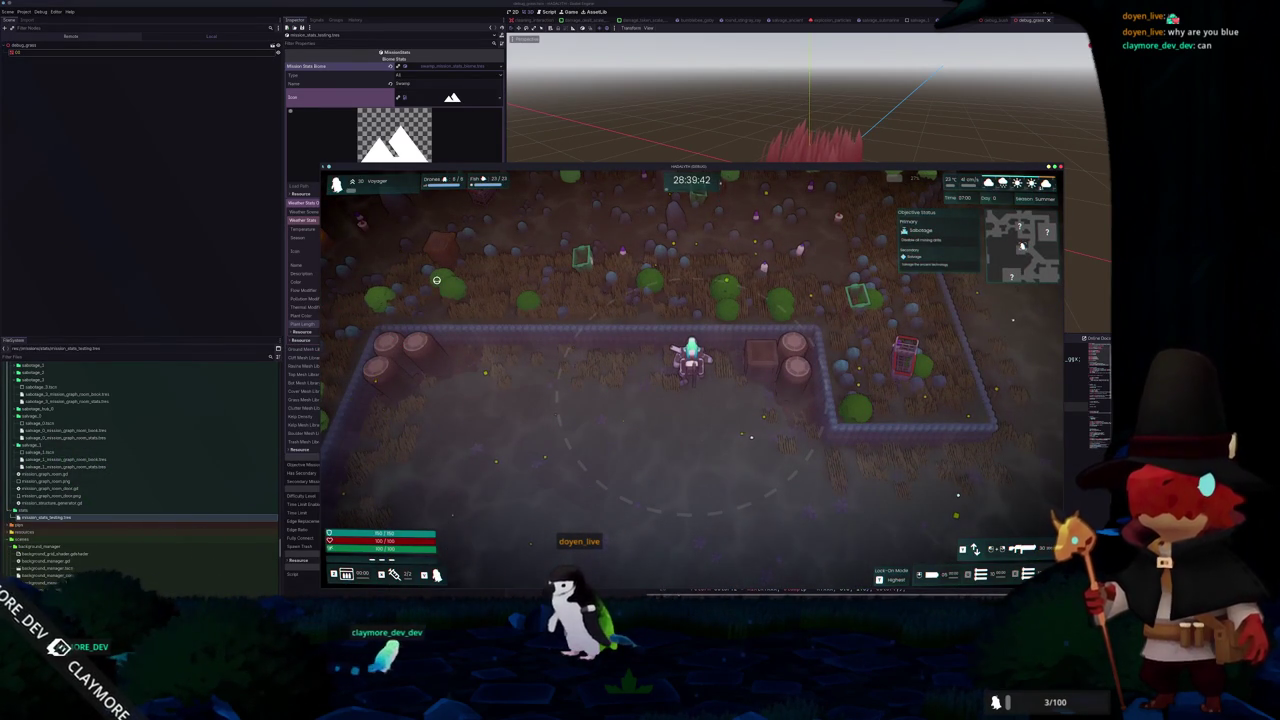
{"action": "key", "text": "s"}
{"action": "key", "text": "d"}
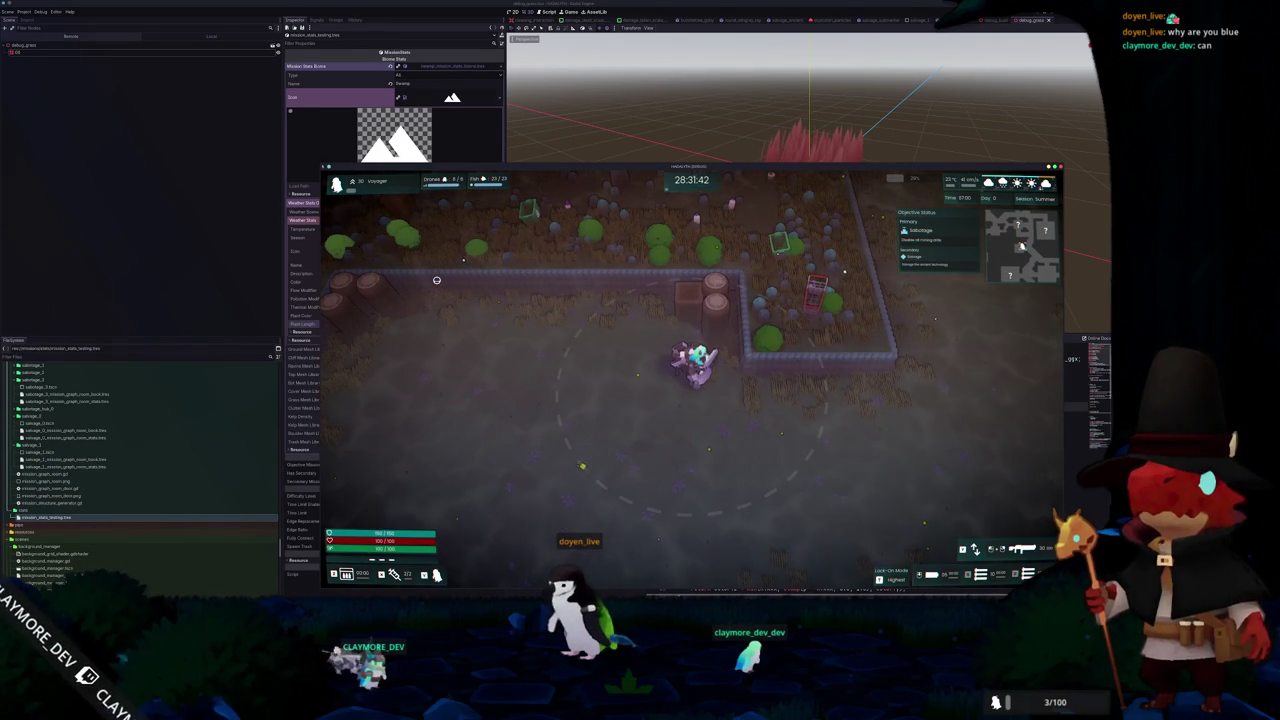
{"action": "key", "text": "Escape"}
{"action": "key", "text": "alt+Tab"}
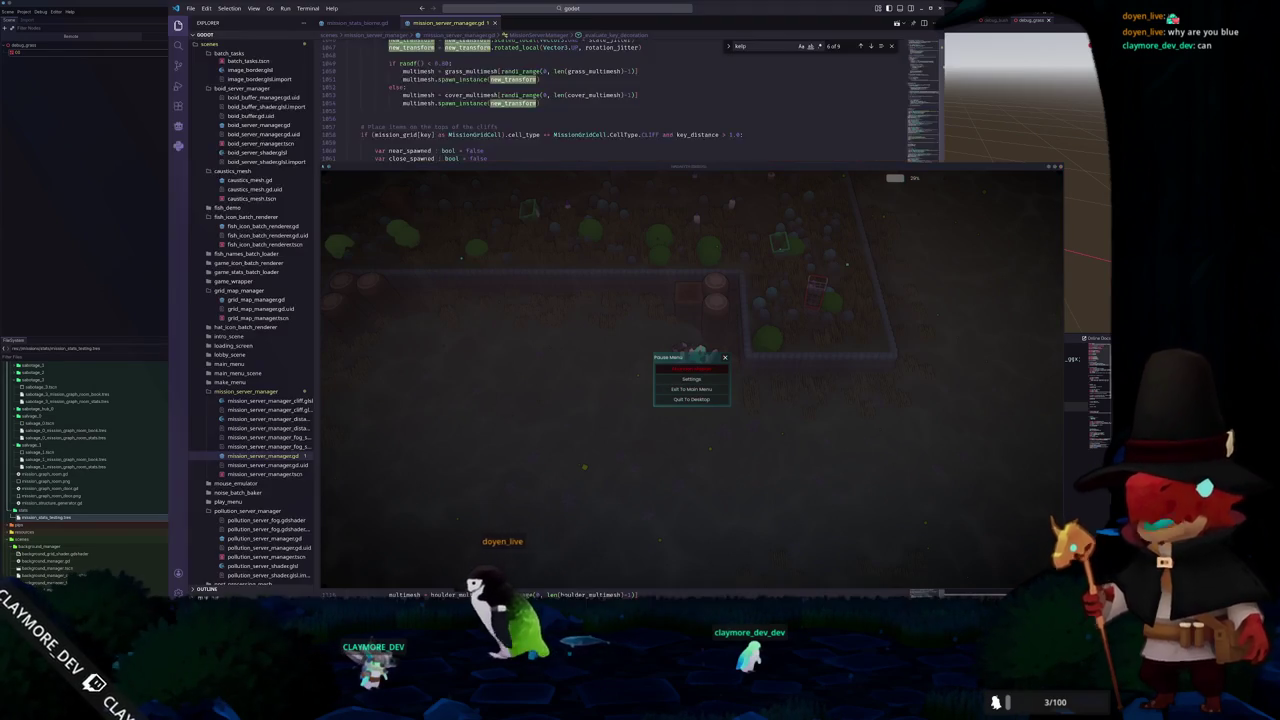
Move the game window to the bottom and scroll to the grass and cover spawning block near line 1848
{"action": "left_click_drag", "start_coordinate": [616, 167], "coordinate": [592, 511]}
{"action": "scroll", "coordinate": [431, 283], "scroll_direction": "down", "scroll_amount": 4}
{"action": "scroll", "coordinate": [431, 283], "scroll_direction": "up", "scroll_amount": 7}
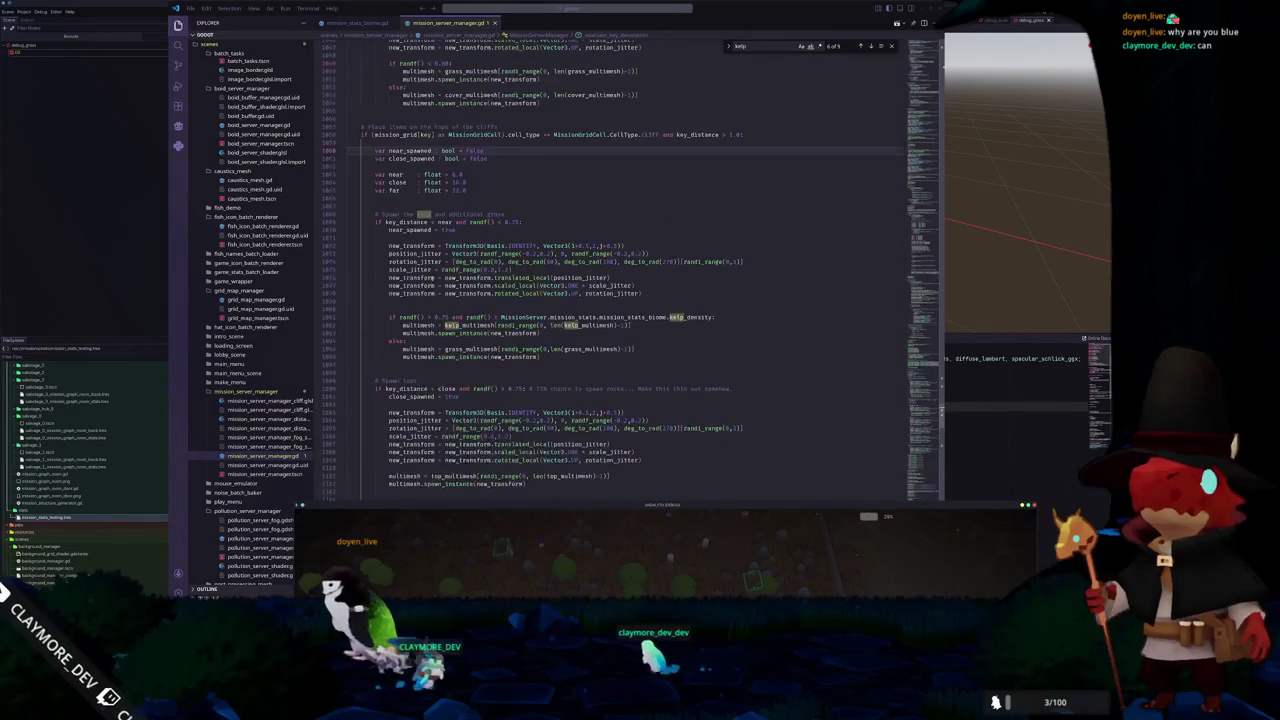
{"action": "left_click", "coordinate": [433, 273]}
{"action": "scroll", "coordinate": [433, 273], "scroll_direction": "up", "scroll_amount": 6}
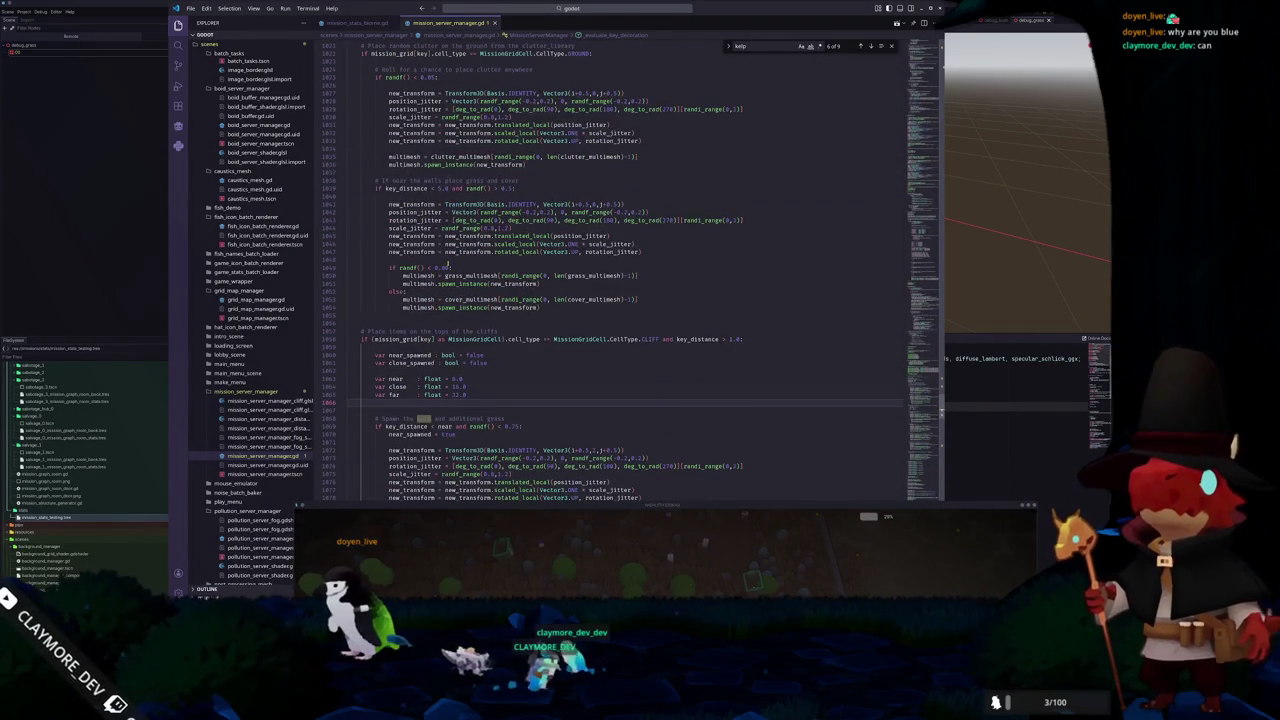
{"action": "left_click", "coordinate": [452, 260]}
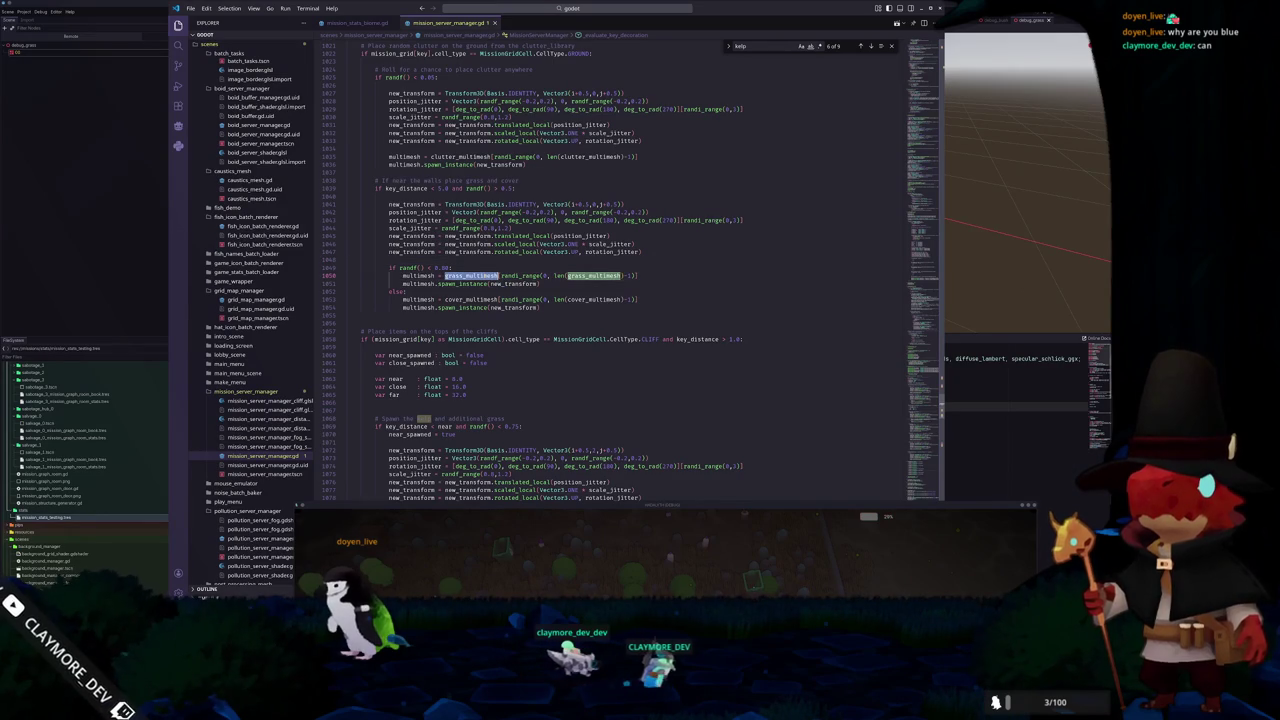
{"action": "scroll", "coordinate": [644, 307], "scroll_direction": "up", "scroll_amount": 4}
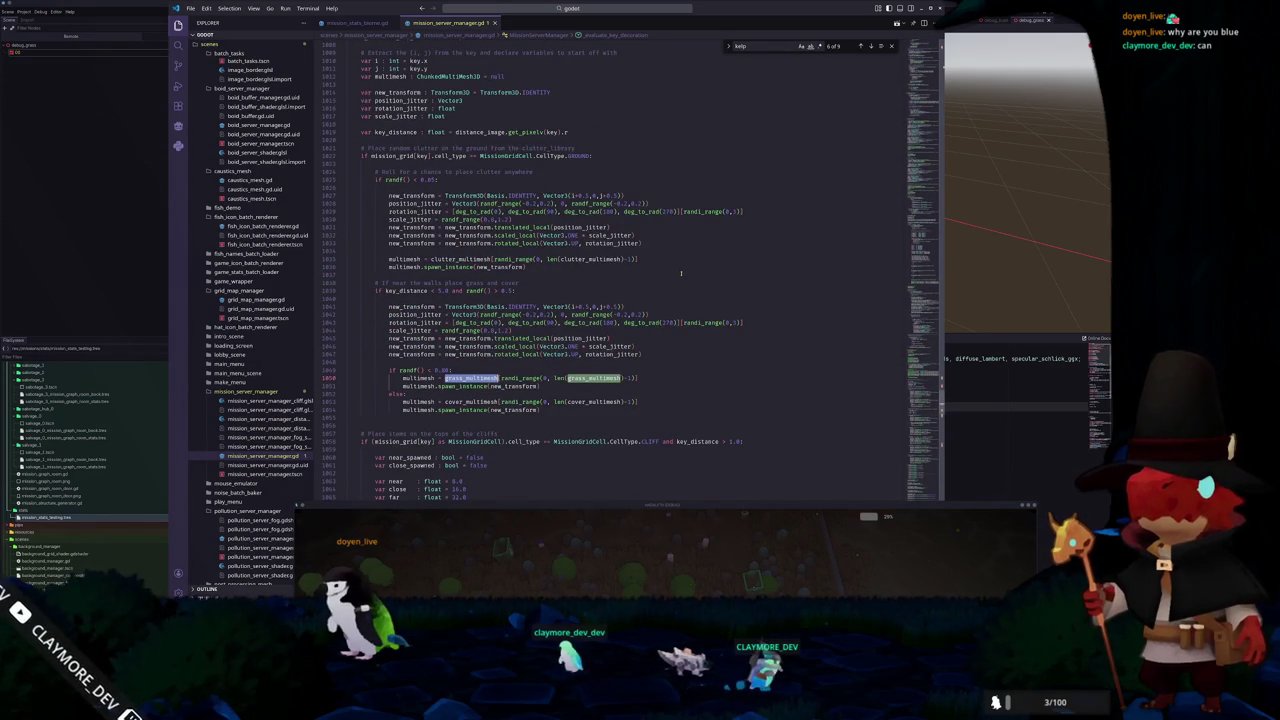